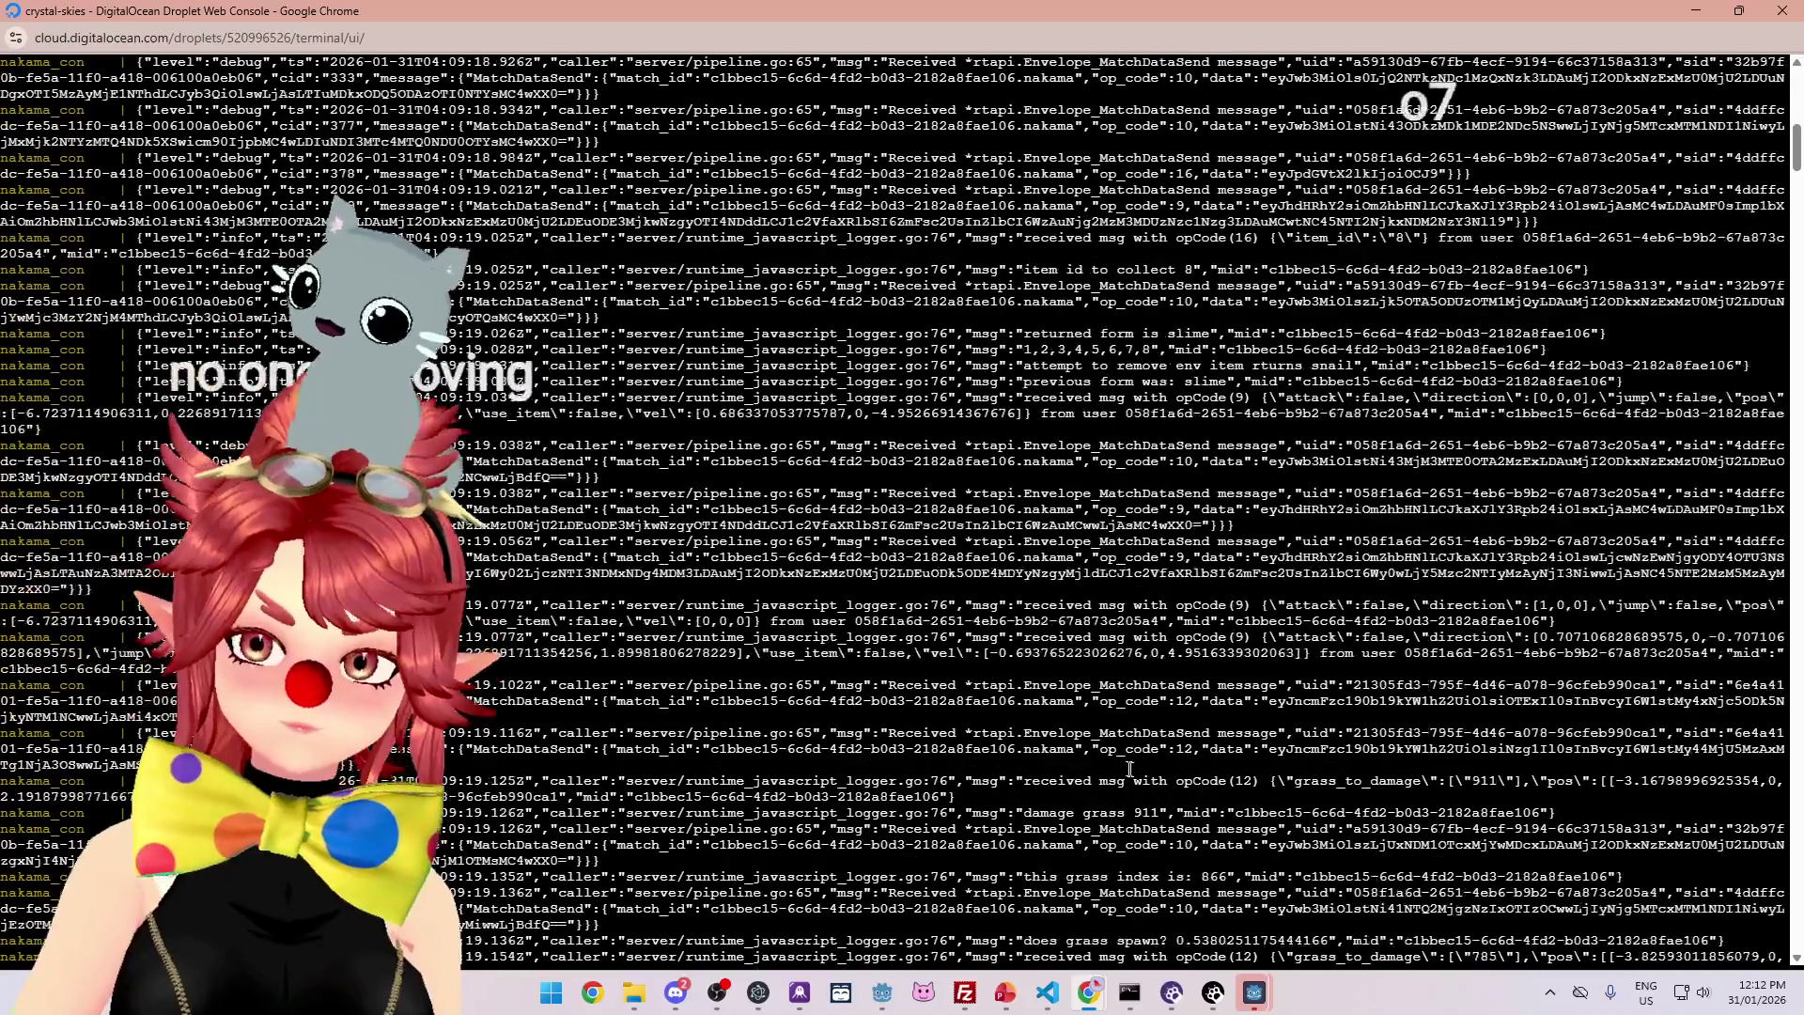
- Scroll the Nakama server log, checking the Godot editor briefly before returning
scroll(1738, 590, "down", 10)
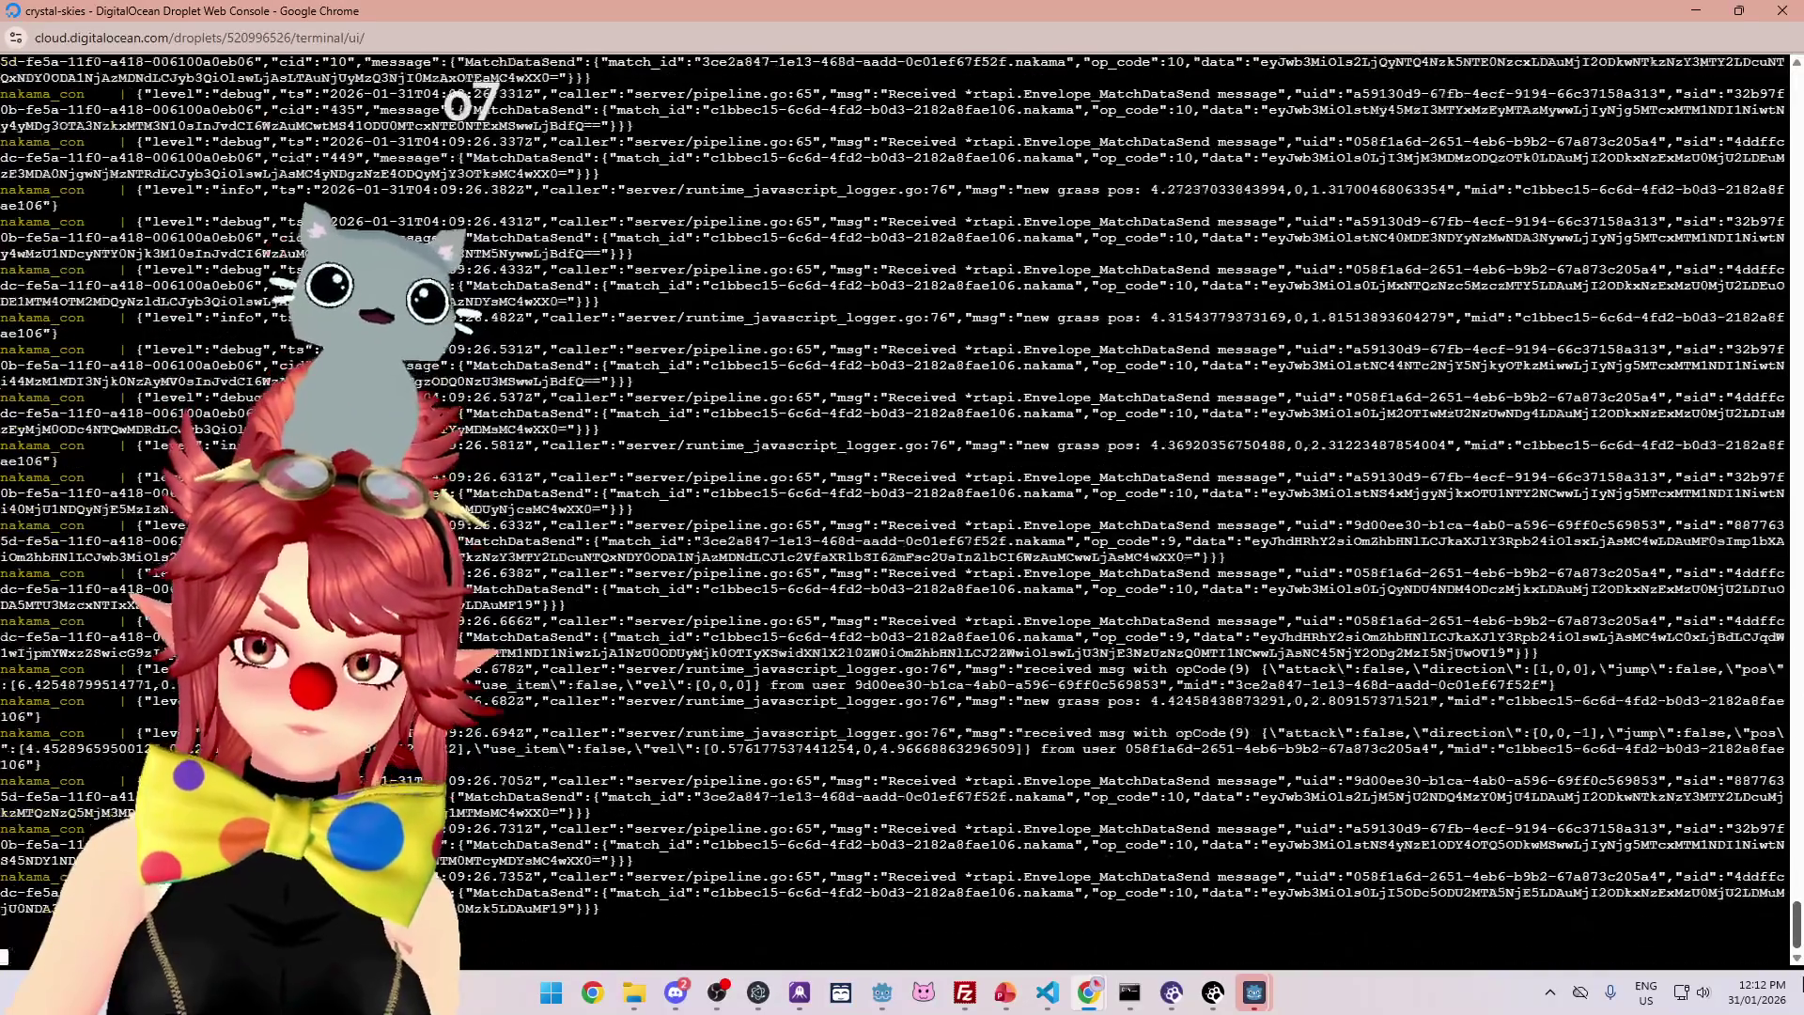
scroll(1247, 545, "down", 10)
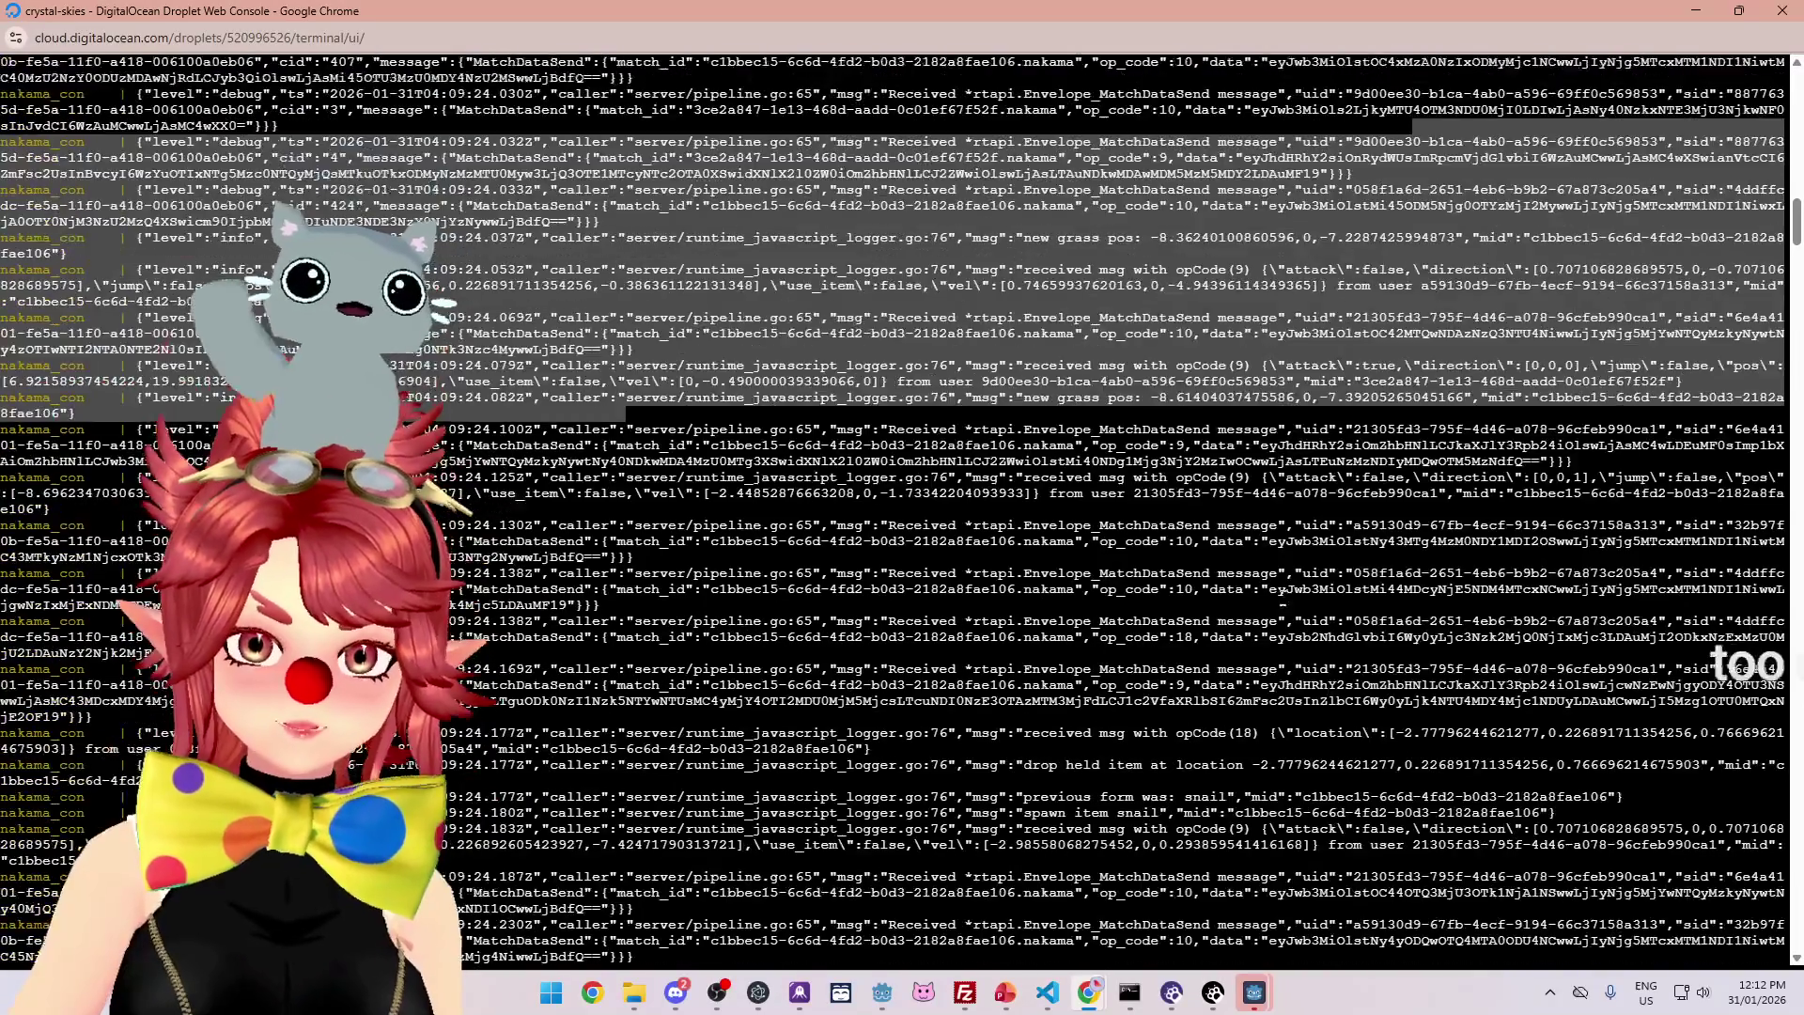
scroll(1246, 545, "down", 10)
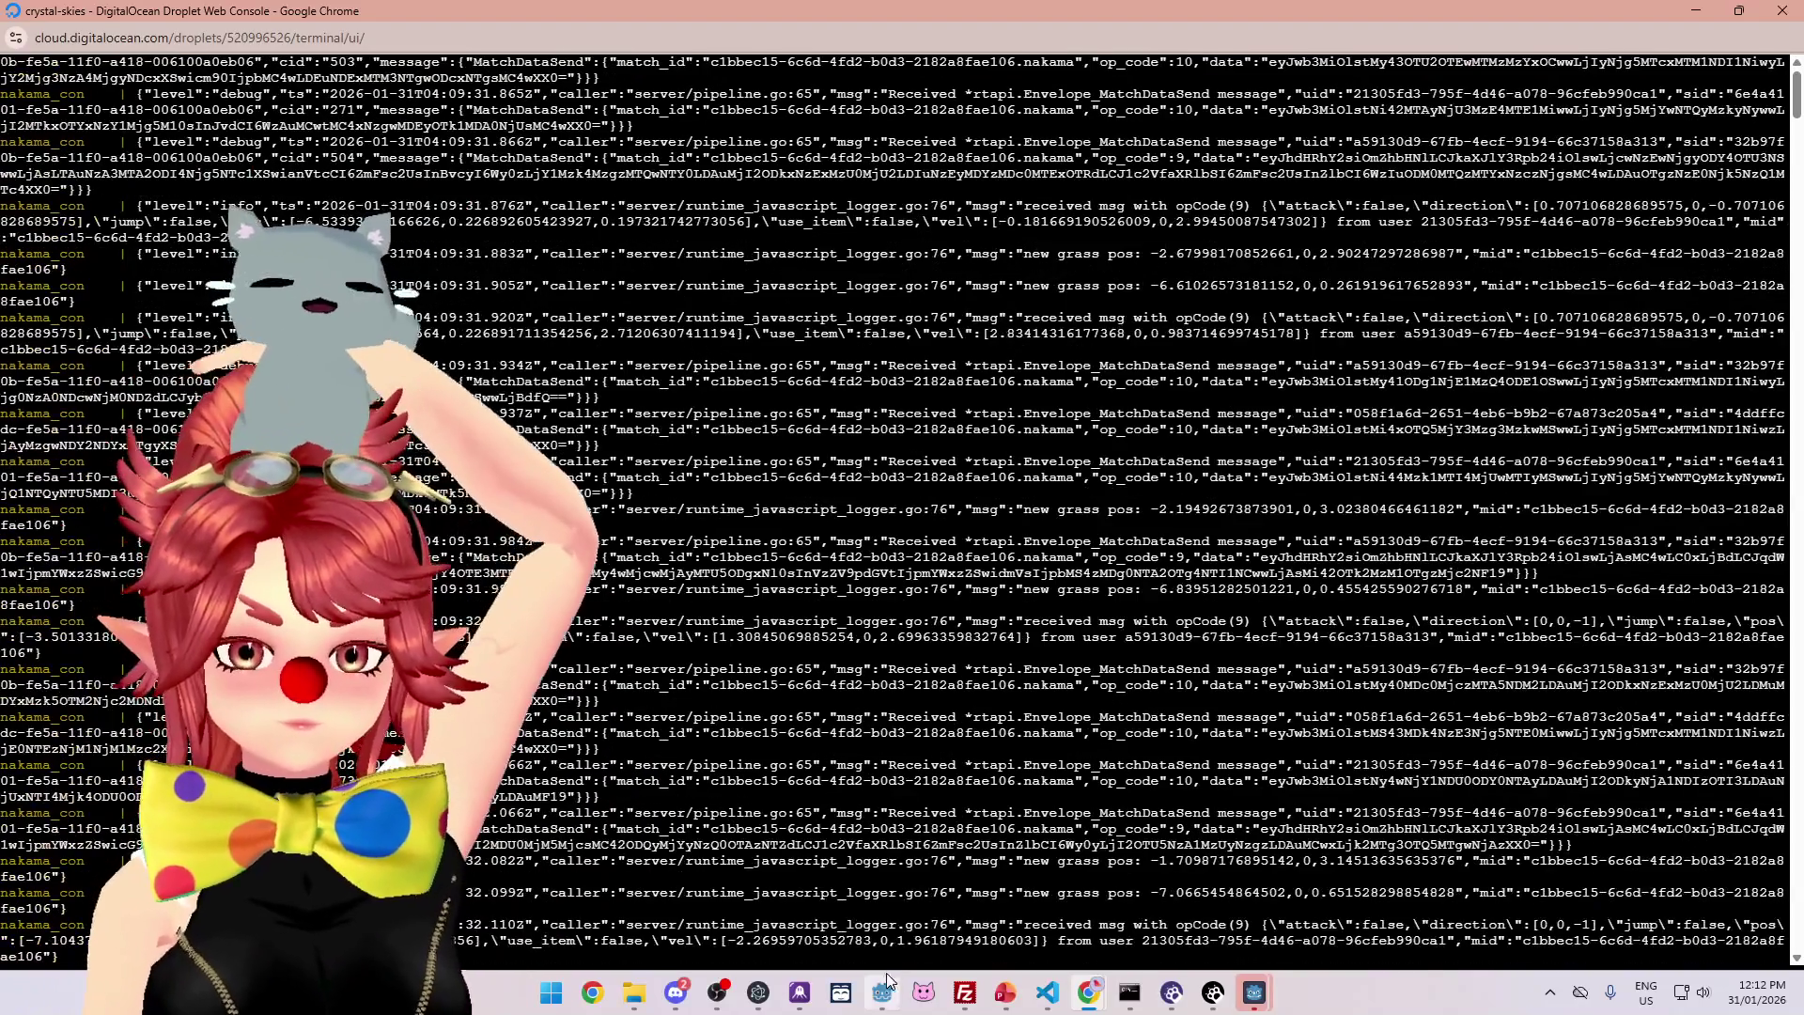
left_click(887, 980)
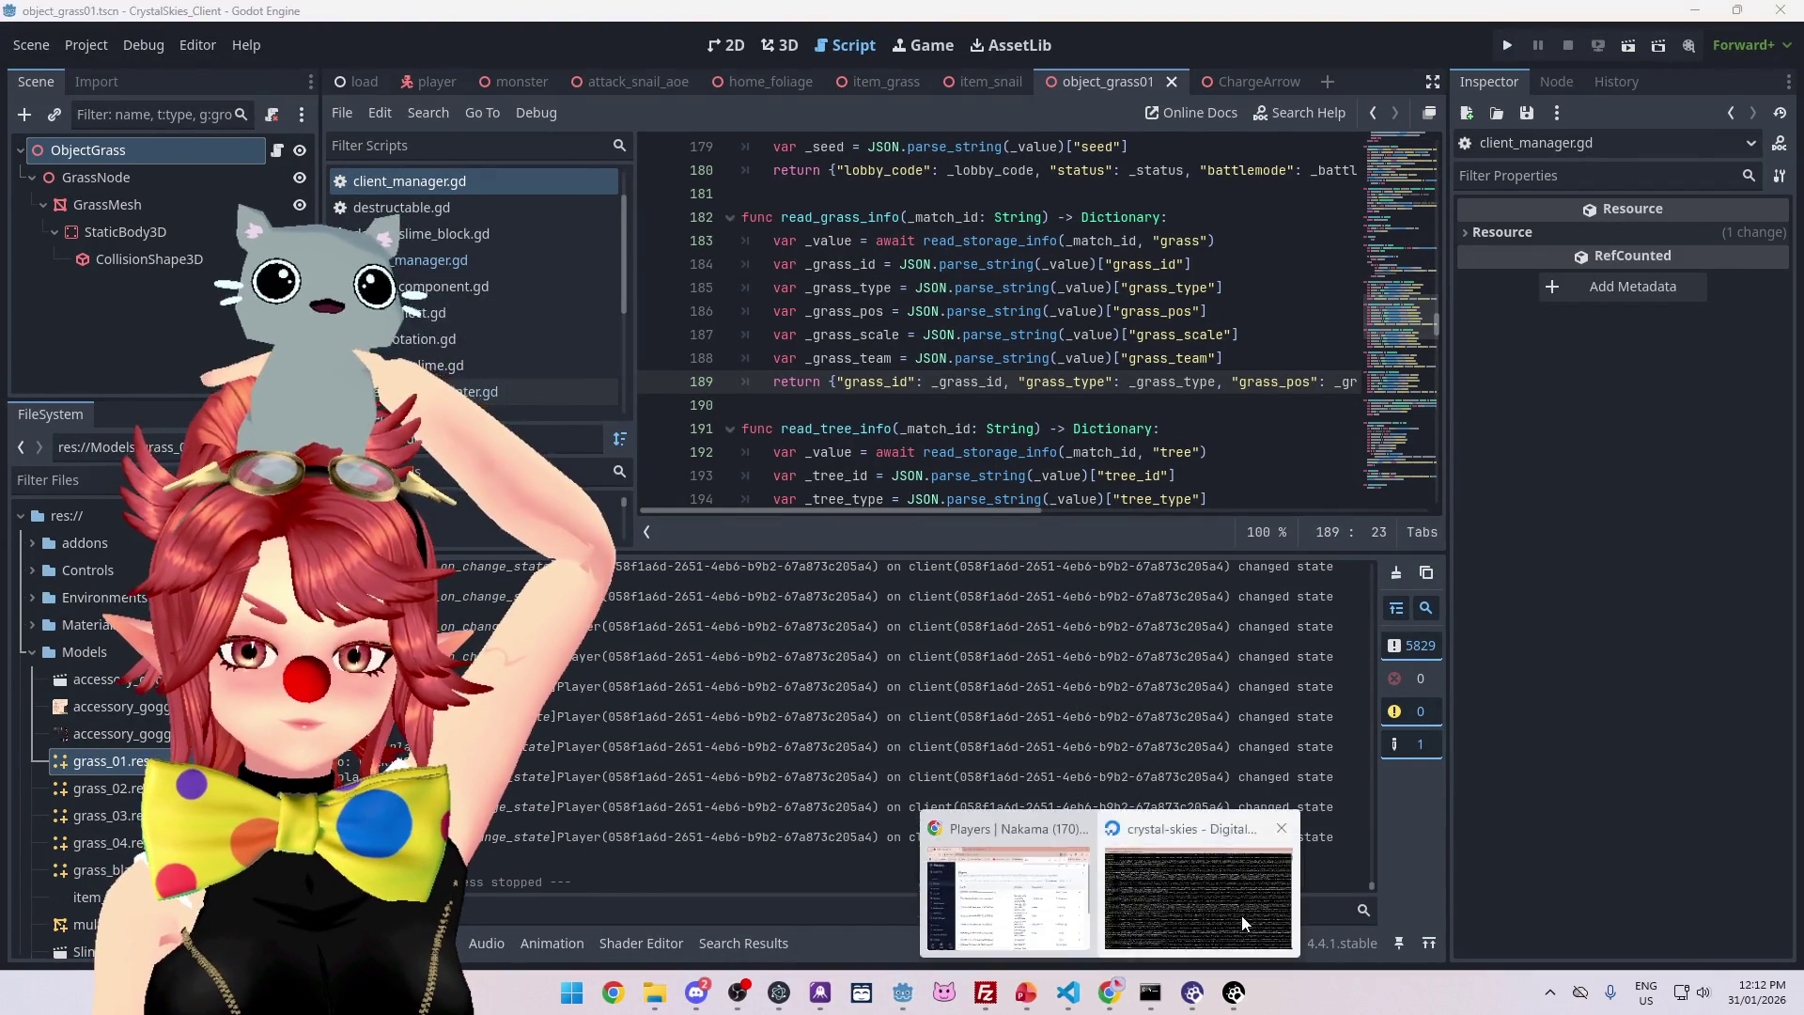
left_click(1243, 923)
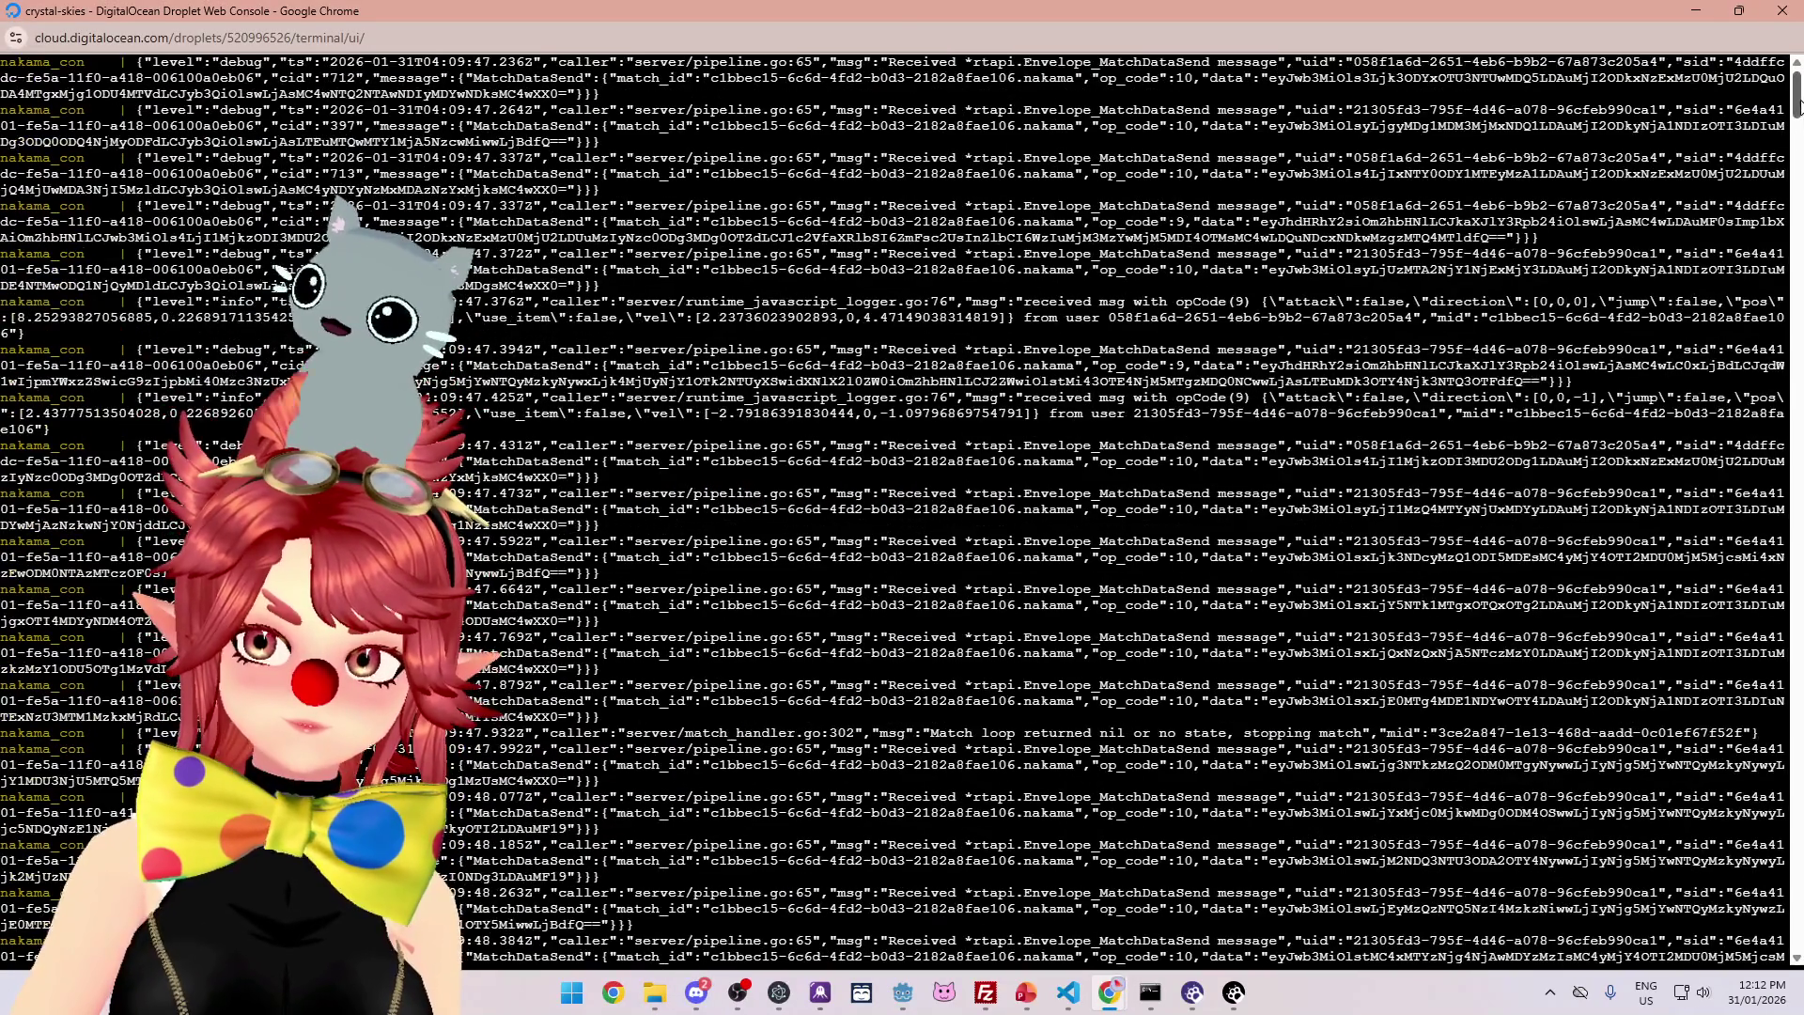
- Scroll up and down through the grass-damage and match log entries
mouse_move(1797, 105)
left_mouse_down()
mouse_move(1771, 839)
mouse_move(1785, 967)
left_mouse_up()
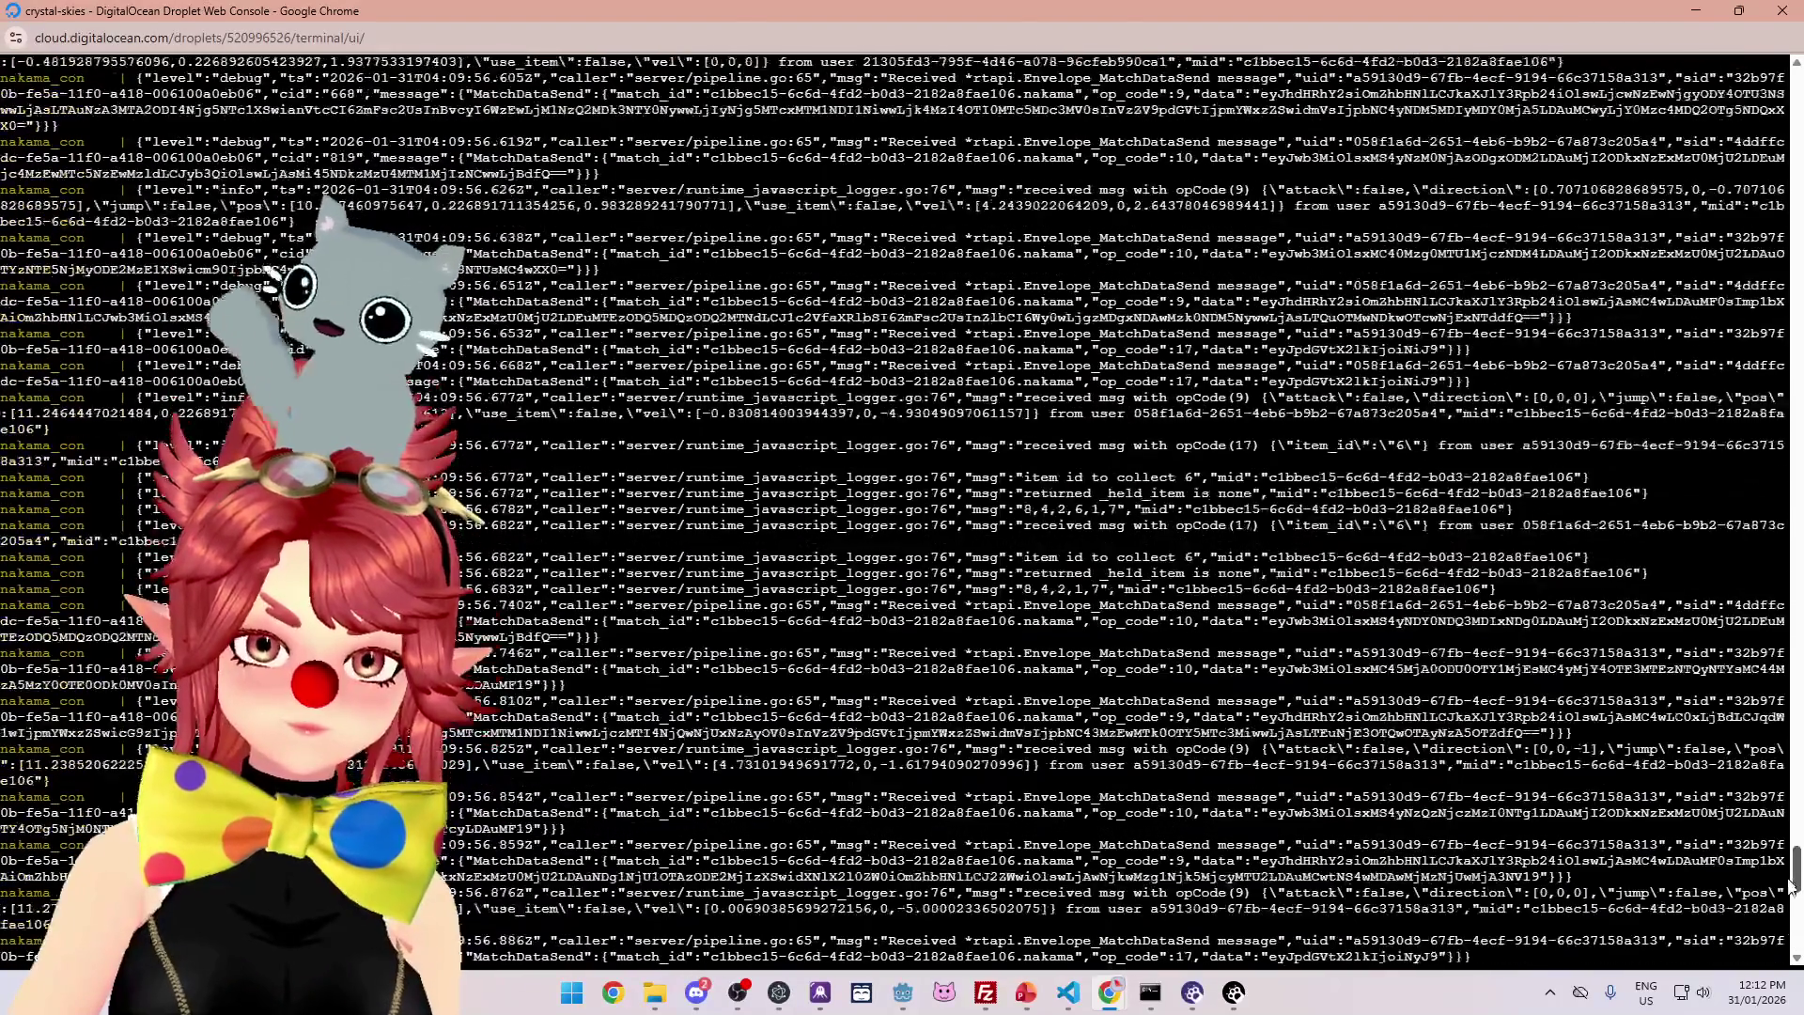
scroll(1795, 913, "up", 3)
scroll(1796, 913, "down", 5)
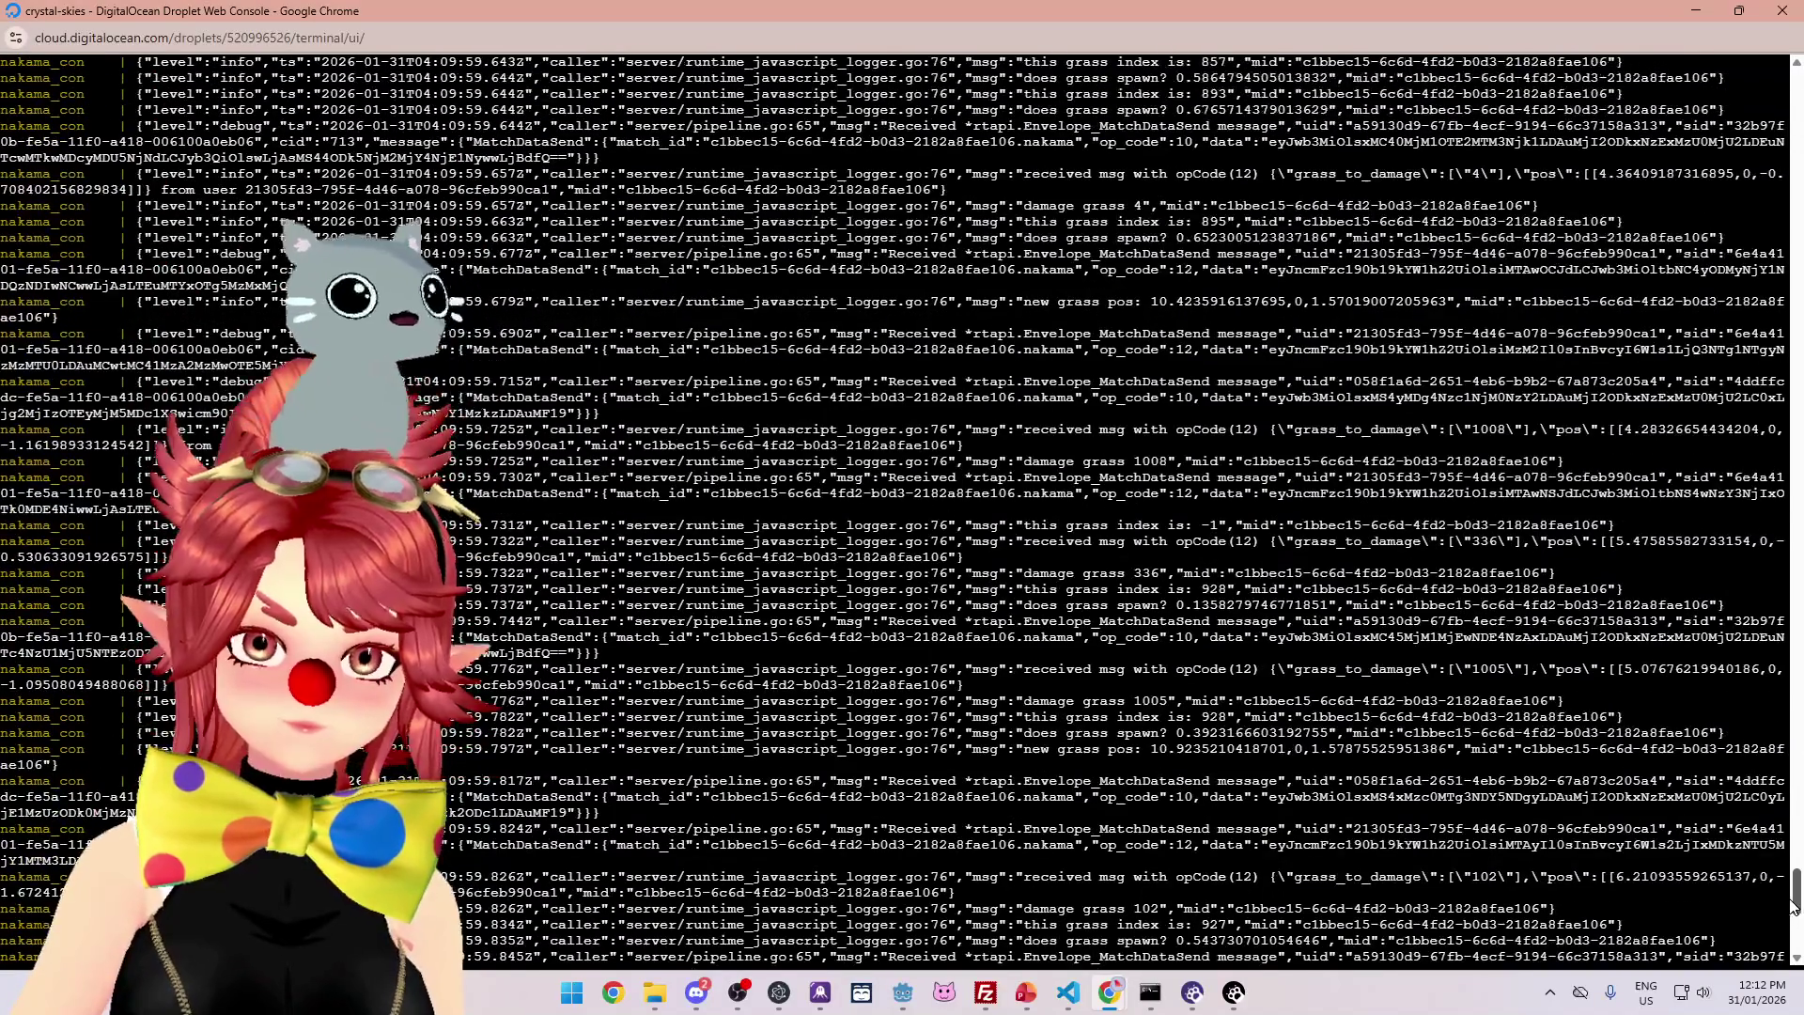
scroll(1793, 907, "down", 3)
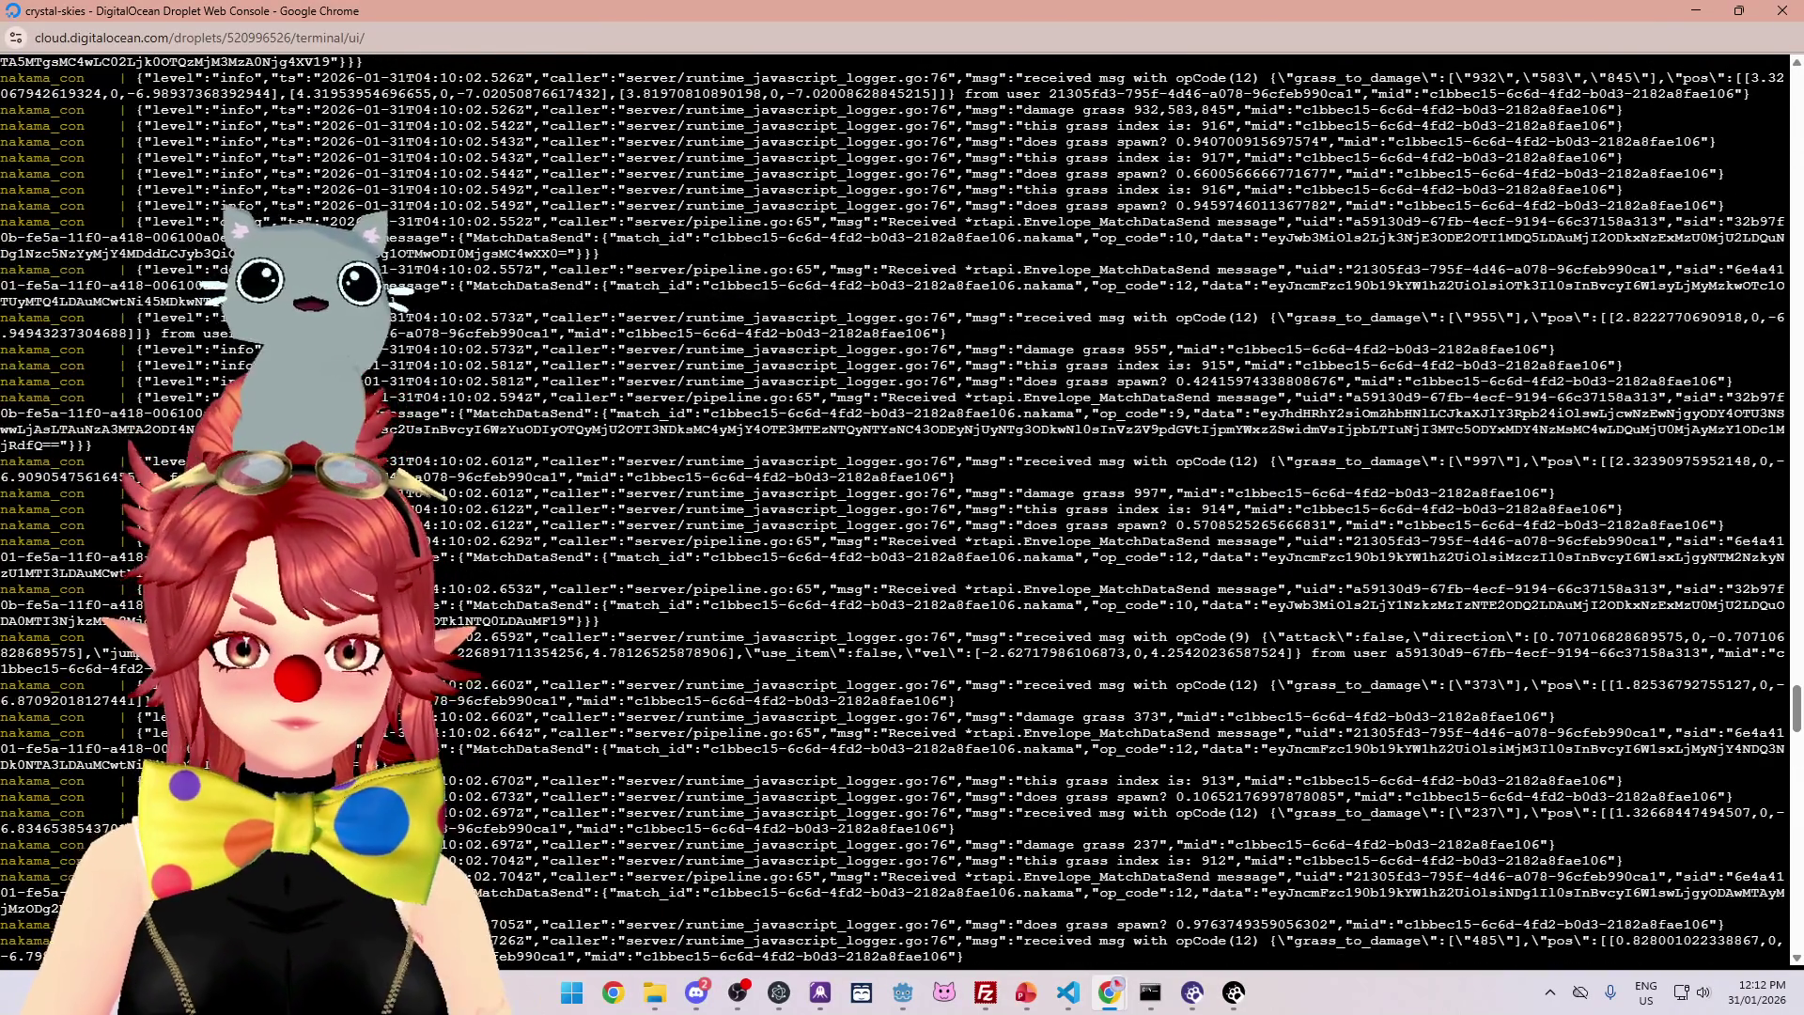
scroll(902, 507, "up", 2)
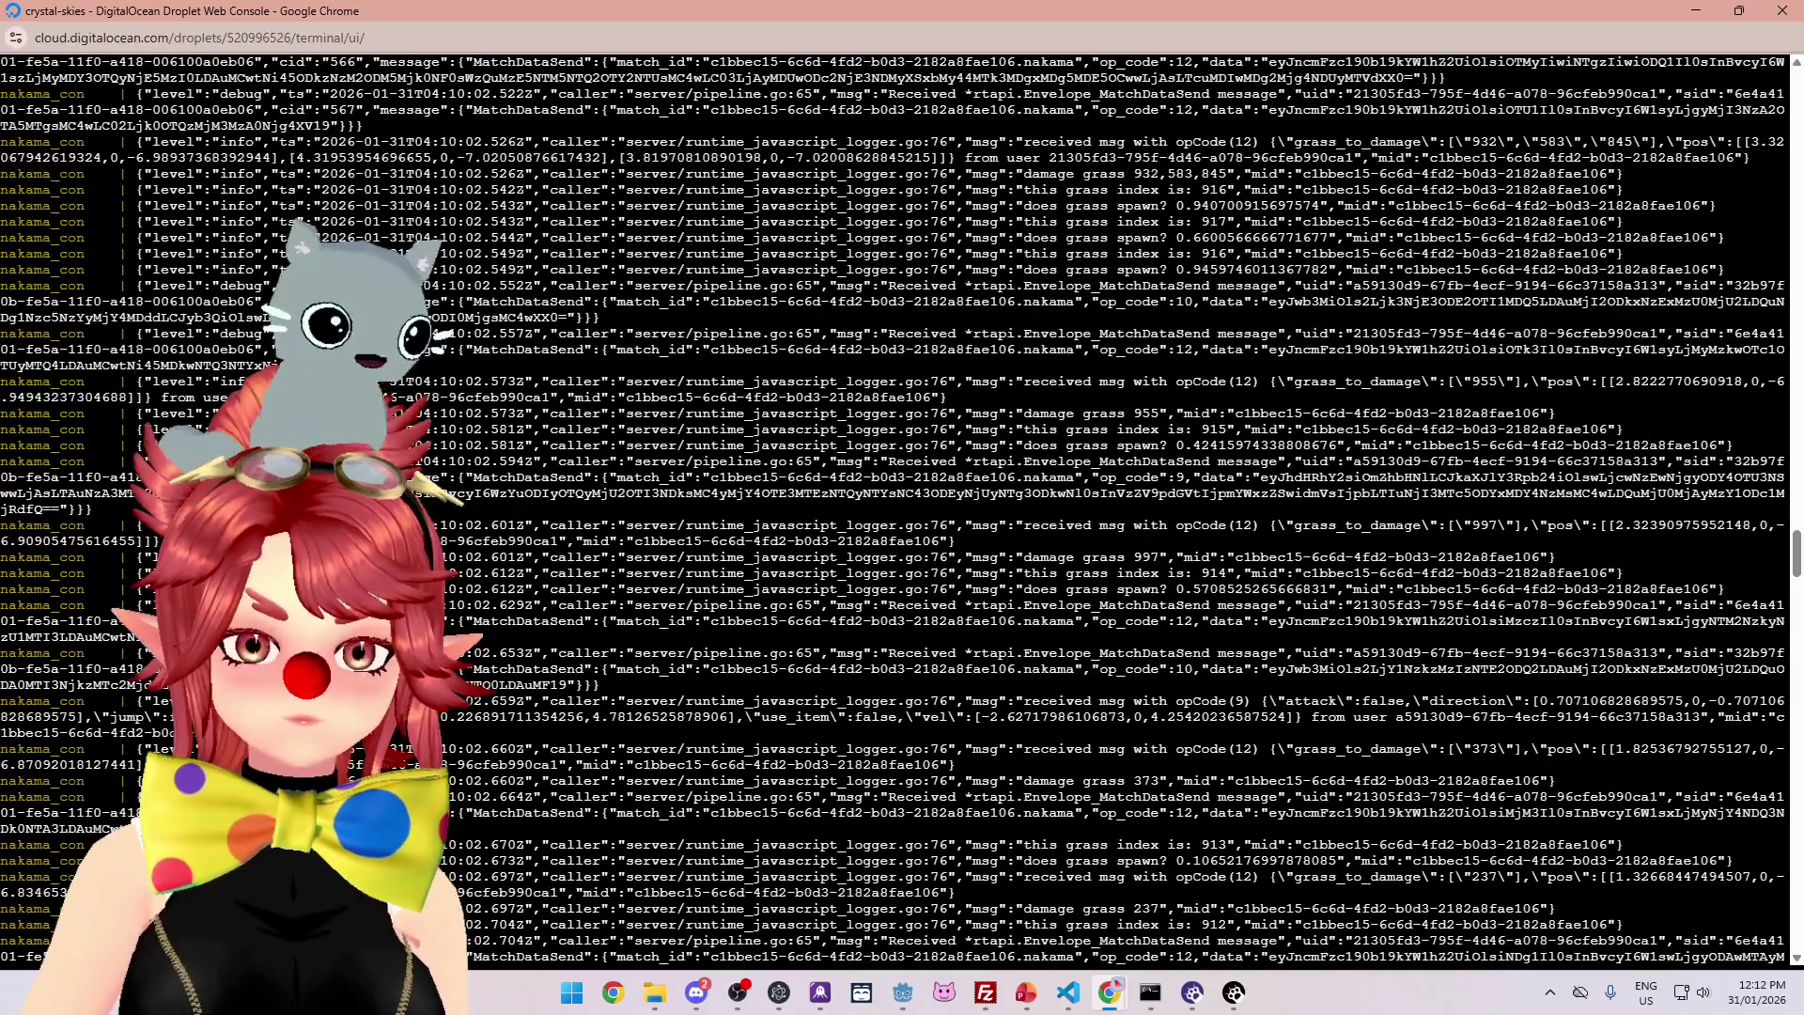
scroll(367, 351, "up", 2)
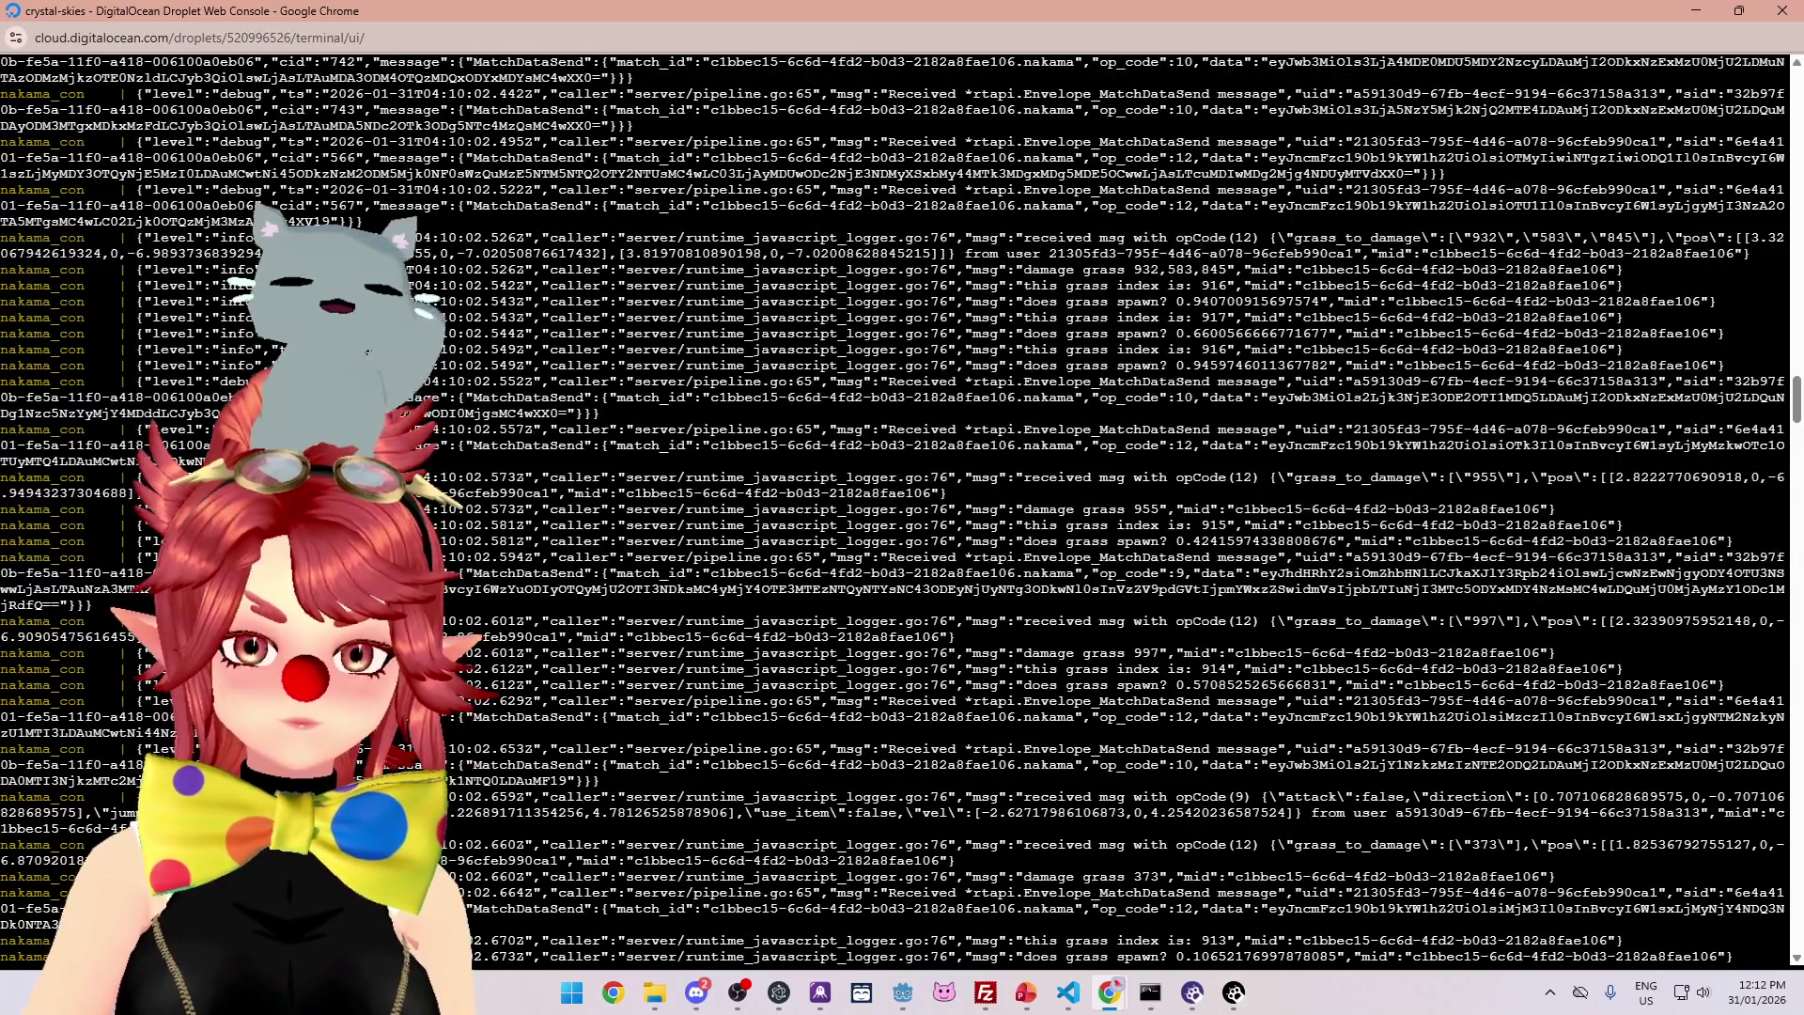
scroll(1094, 423, "up", 4)
- Review the latest log lines, then minimize the console and bring up the to-do slides
left_click_drag(1193, 349, 1234, 366)
scroll(1094, 313, "up", 15)
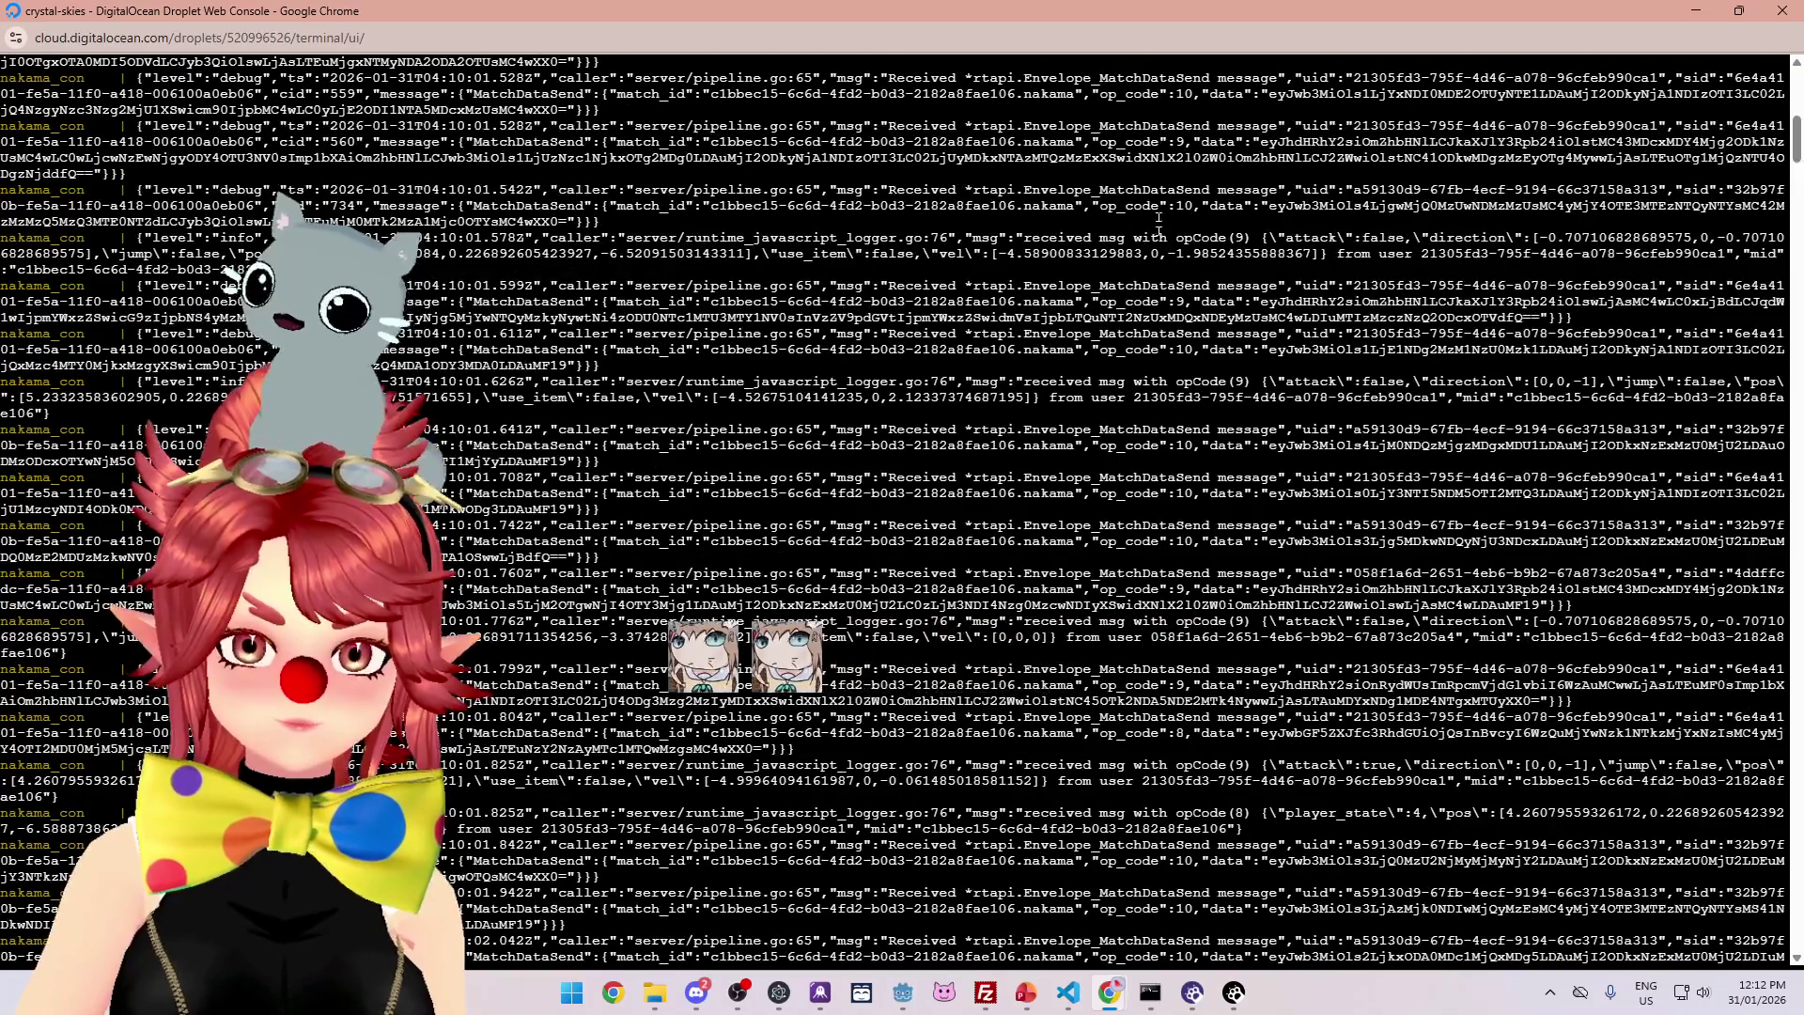
scroll(901, 508, "down", 10)
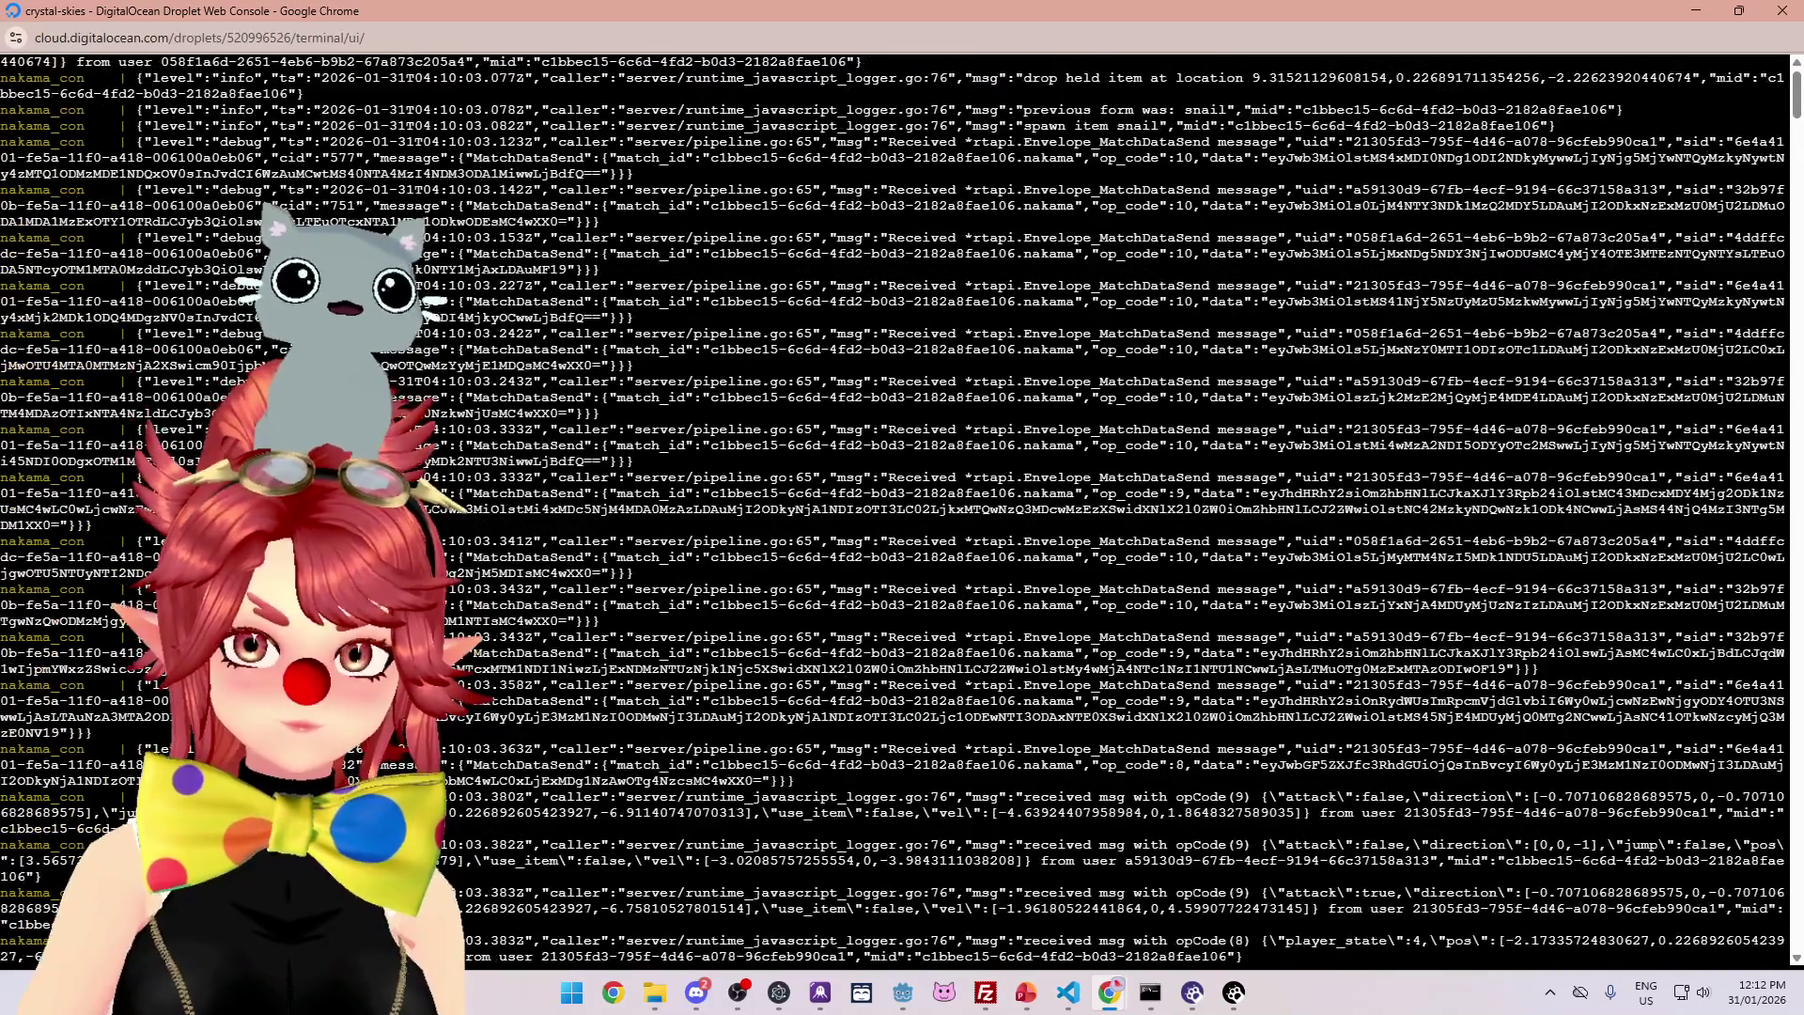
scroll(902, 507, "down", 10)
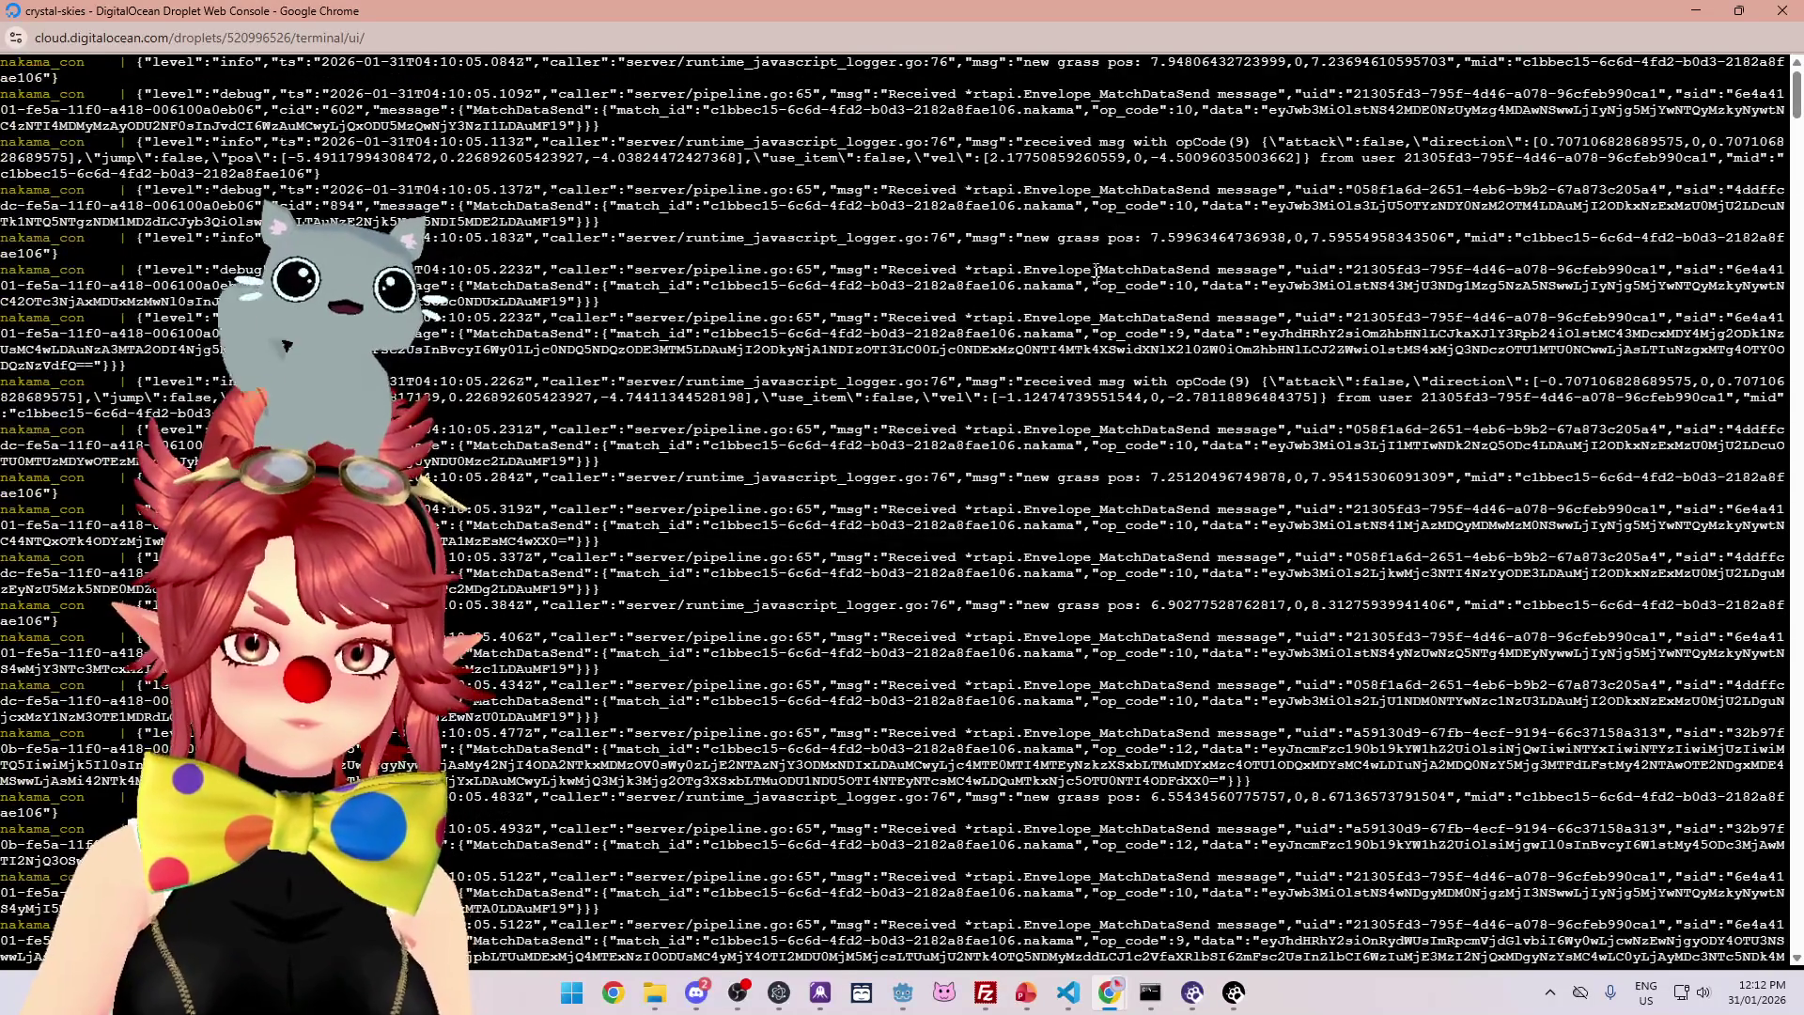
scroll(1096, 273, "down", 10)
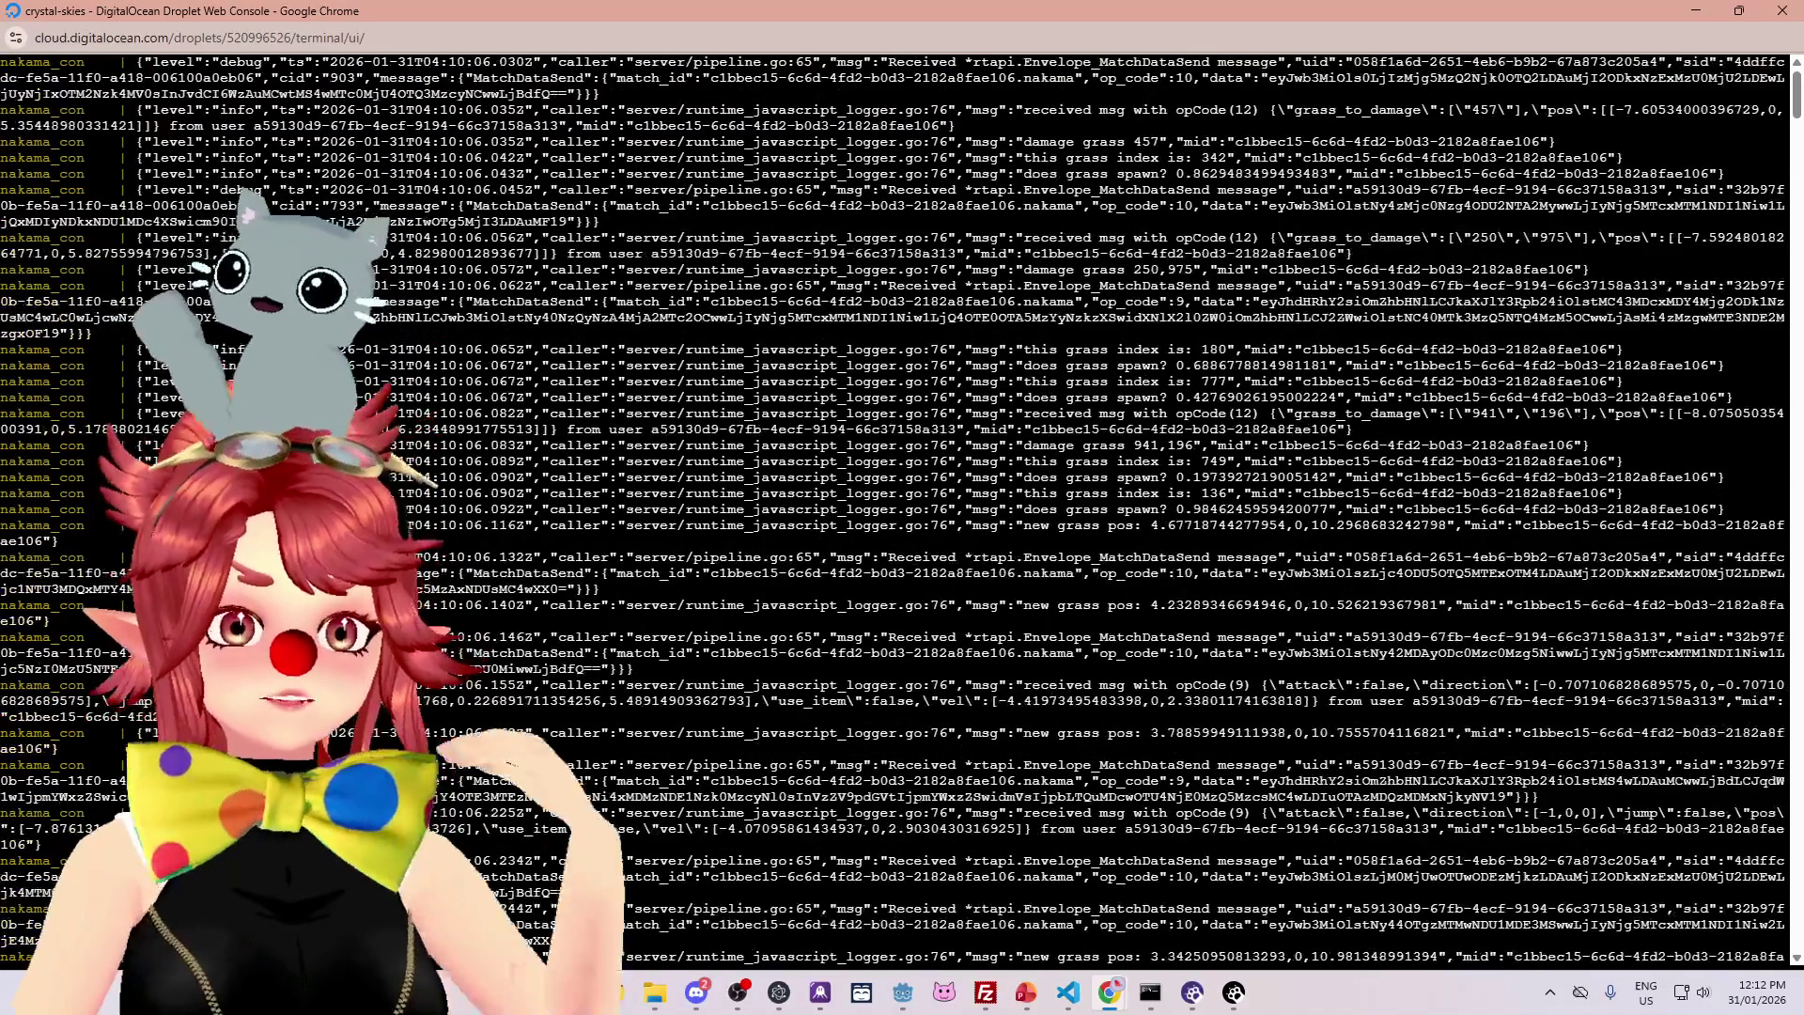
scroll(902, 507, "down", 15)
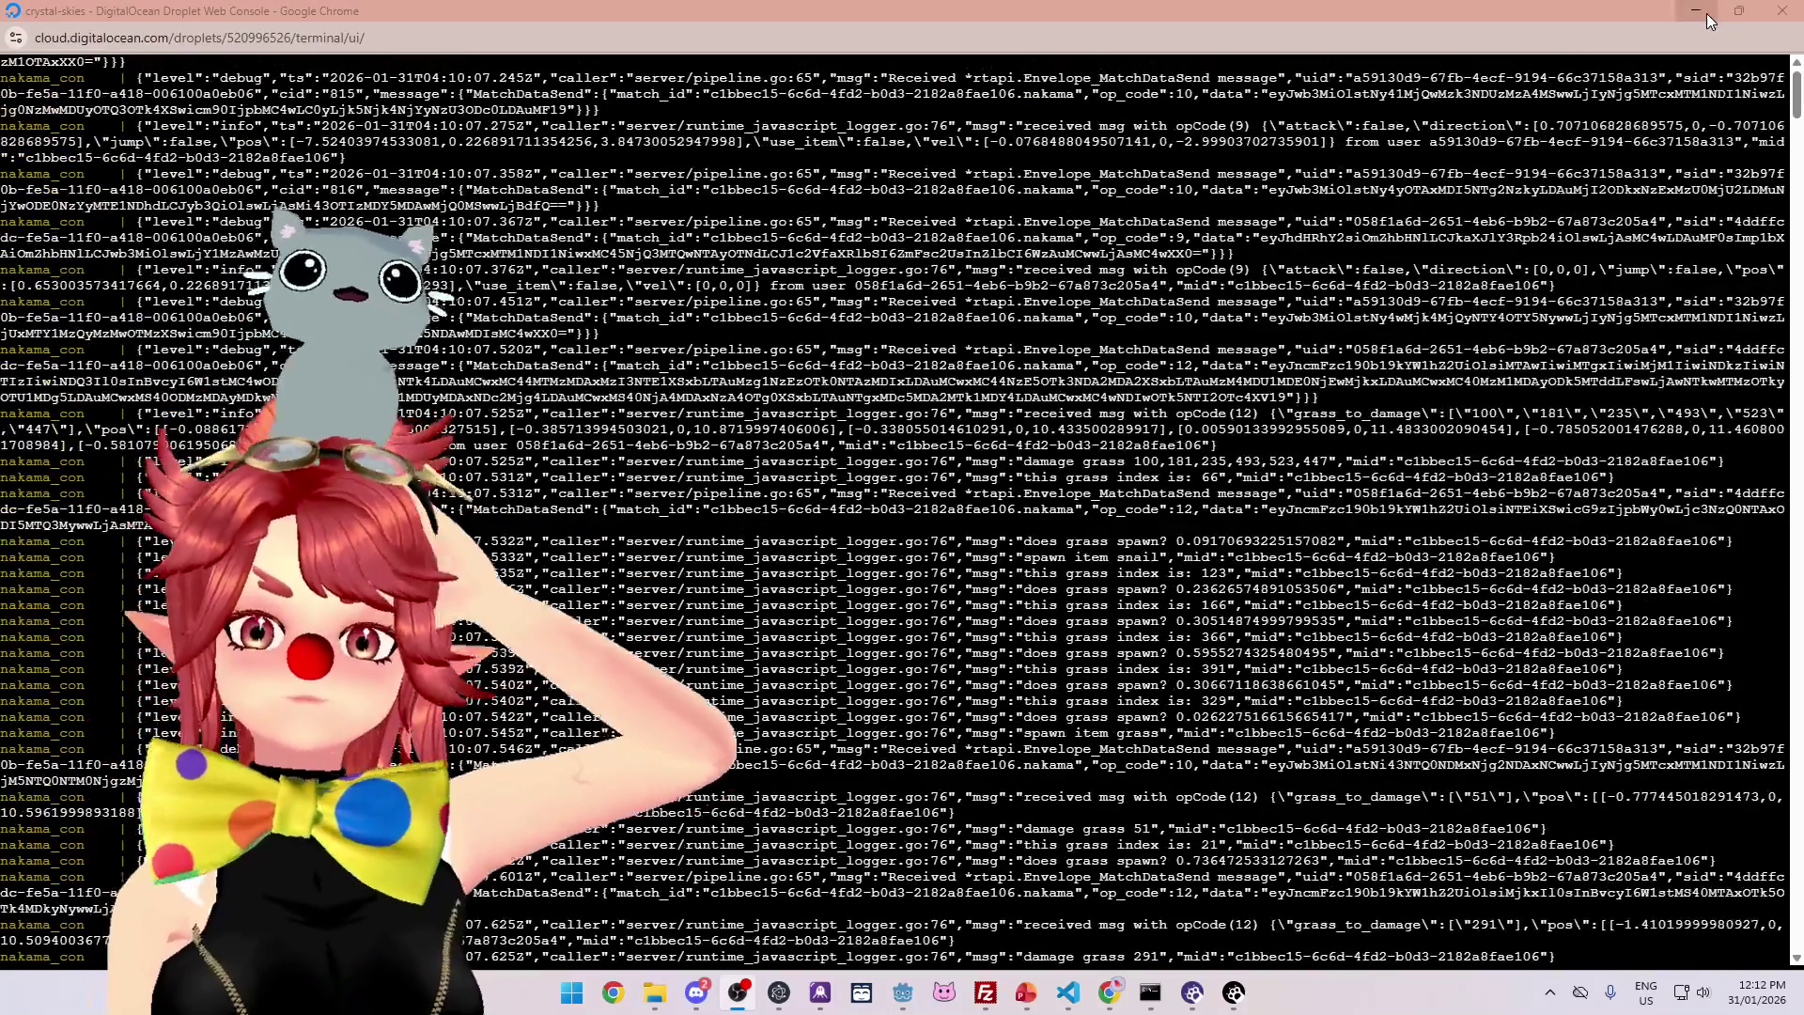
left_click(1706, 13)
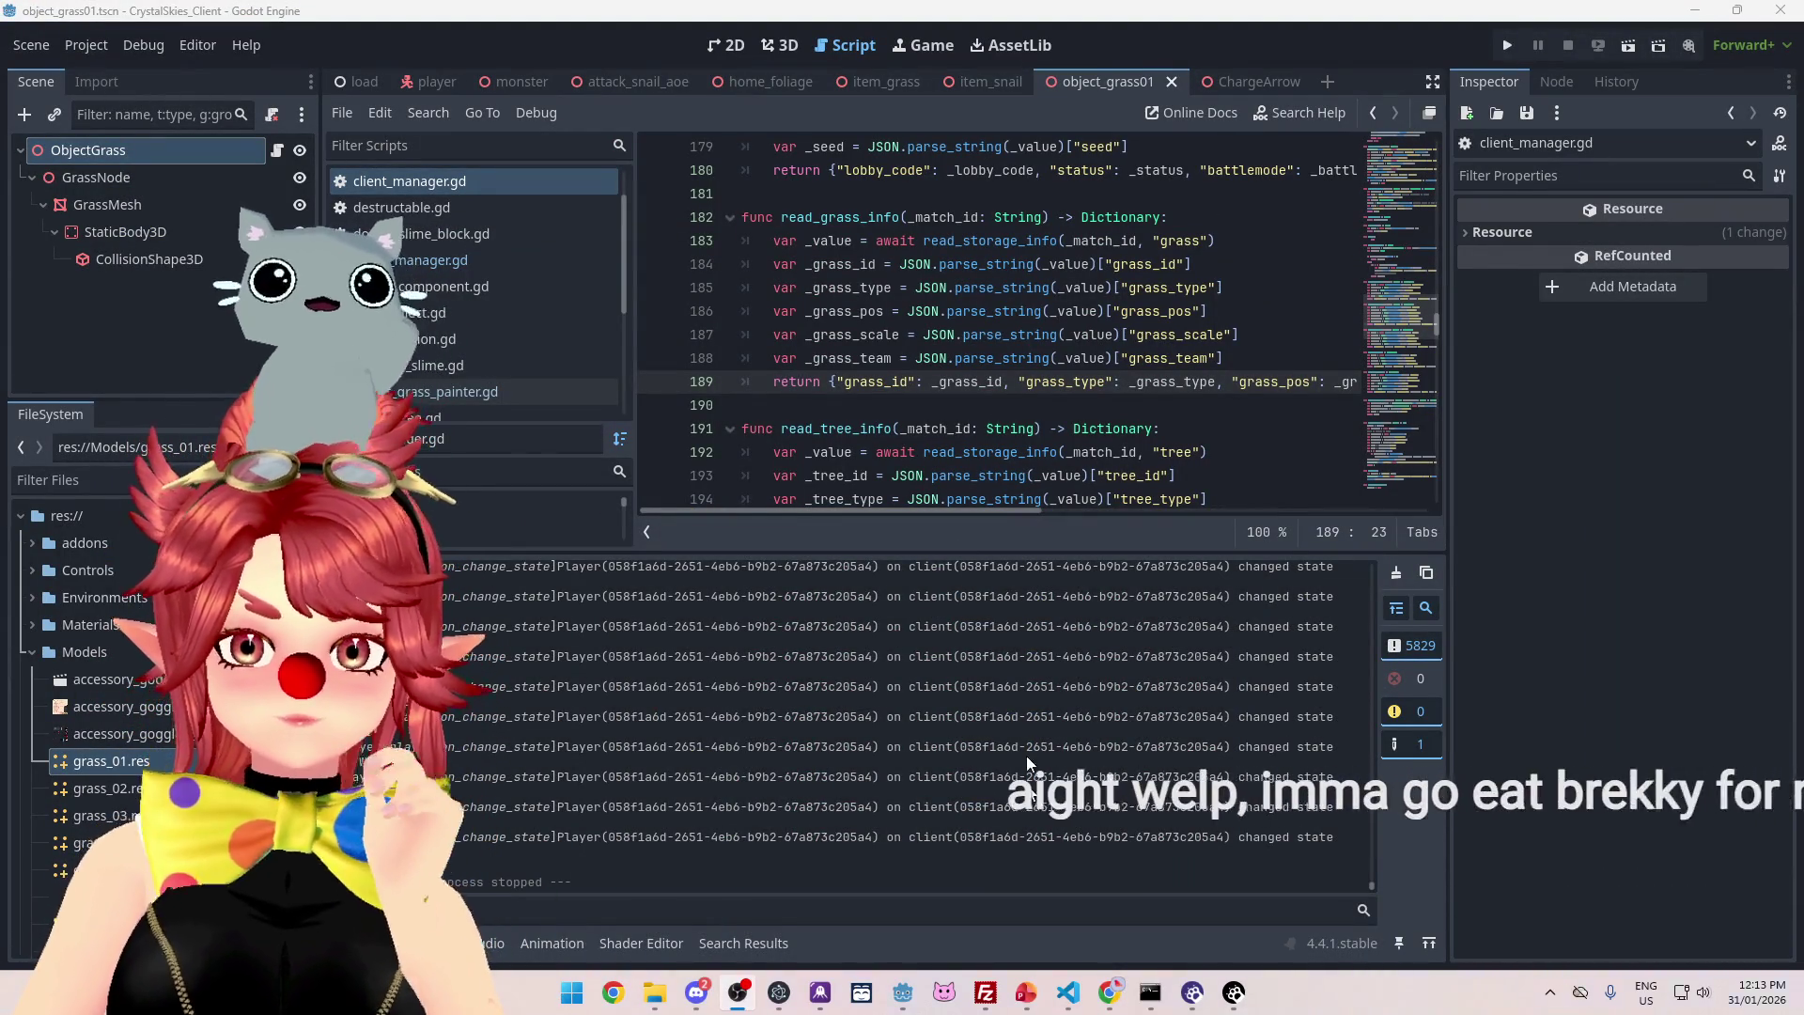
left_click(1025, 996)
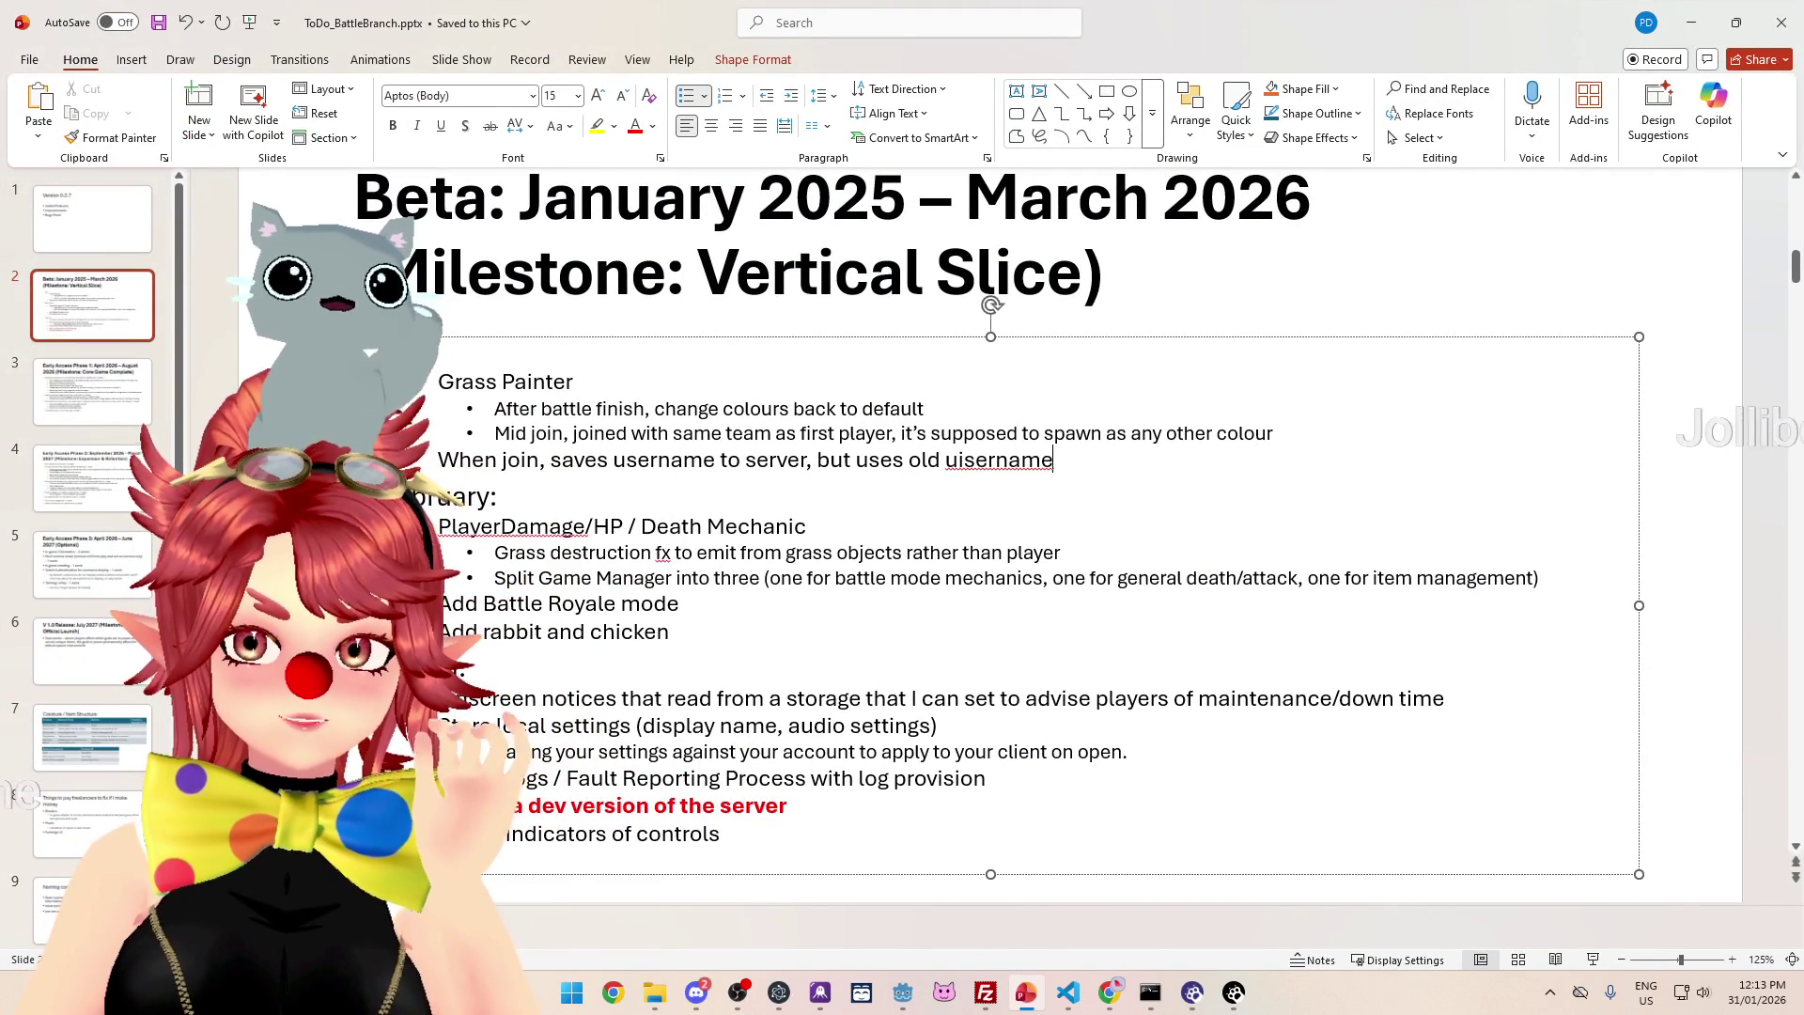
- Add the note 'When rooted by grass cage, can still attack out of it' on a new line
key("Return")
type("When ")
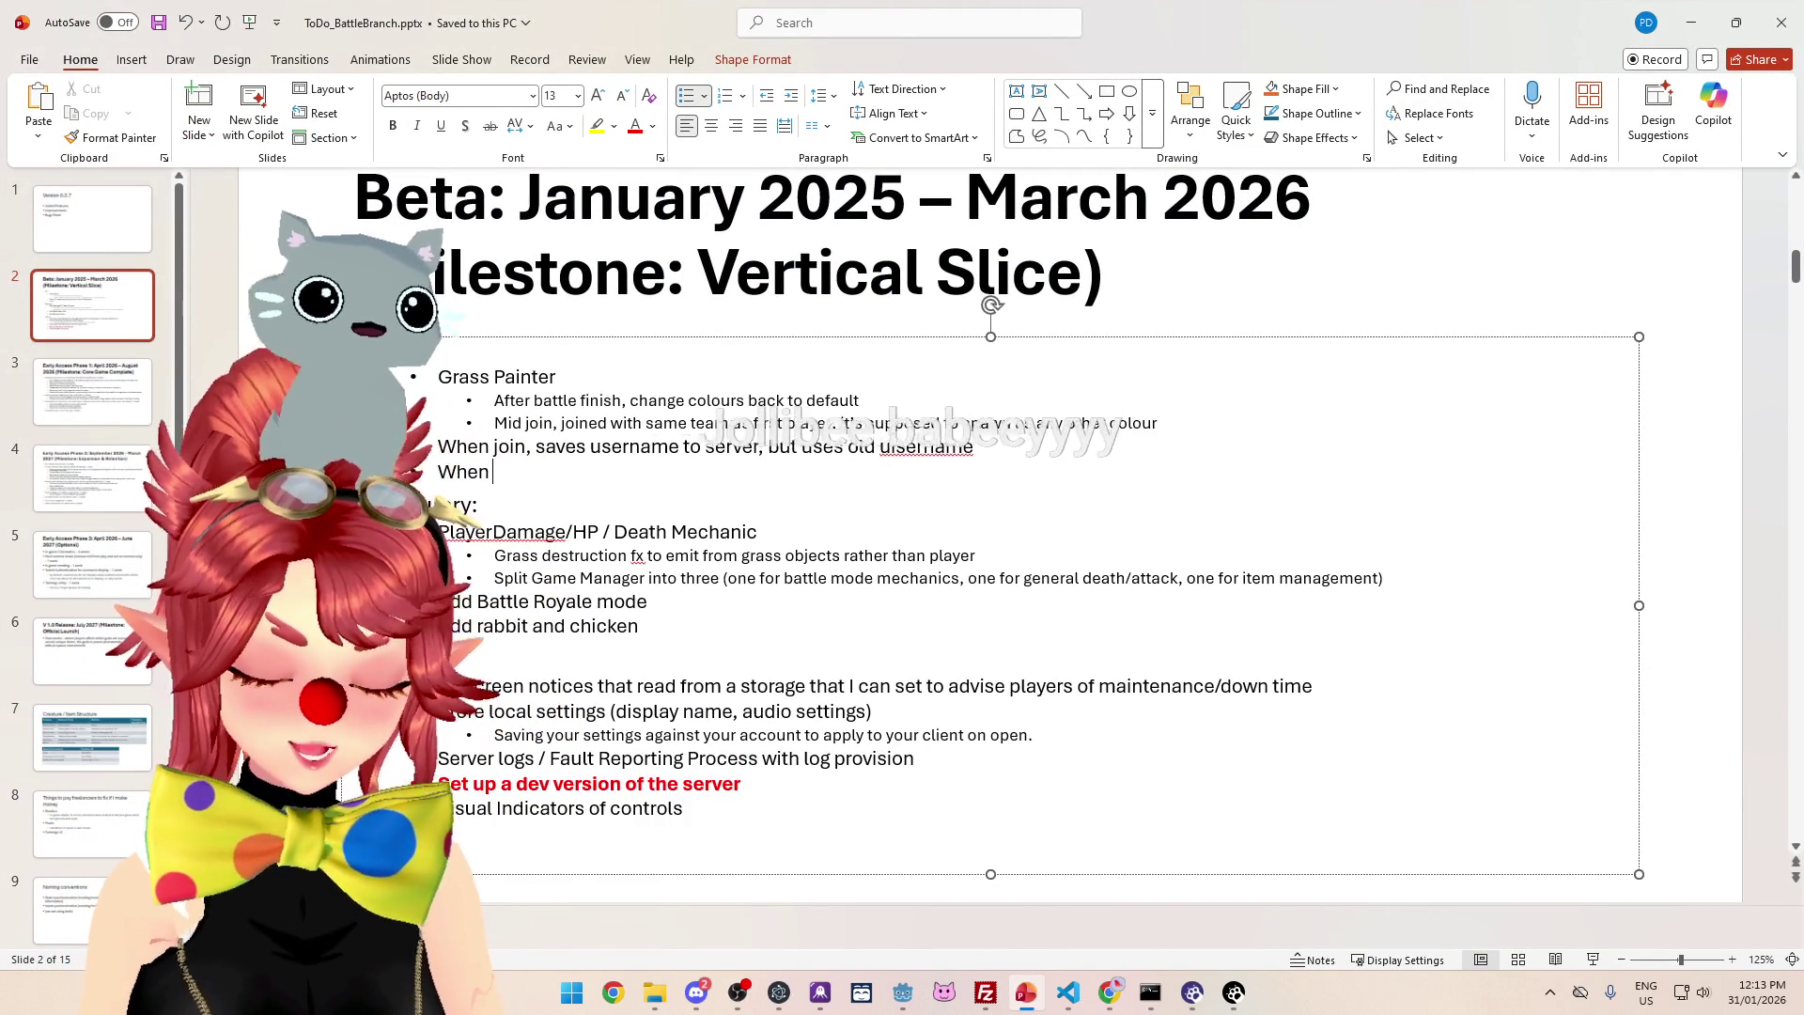
type("rooted")
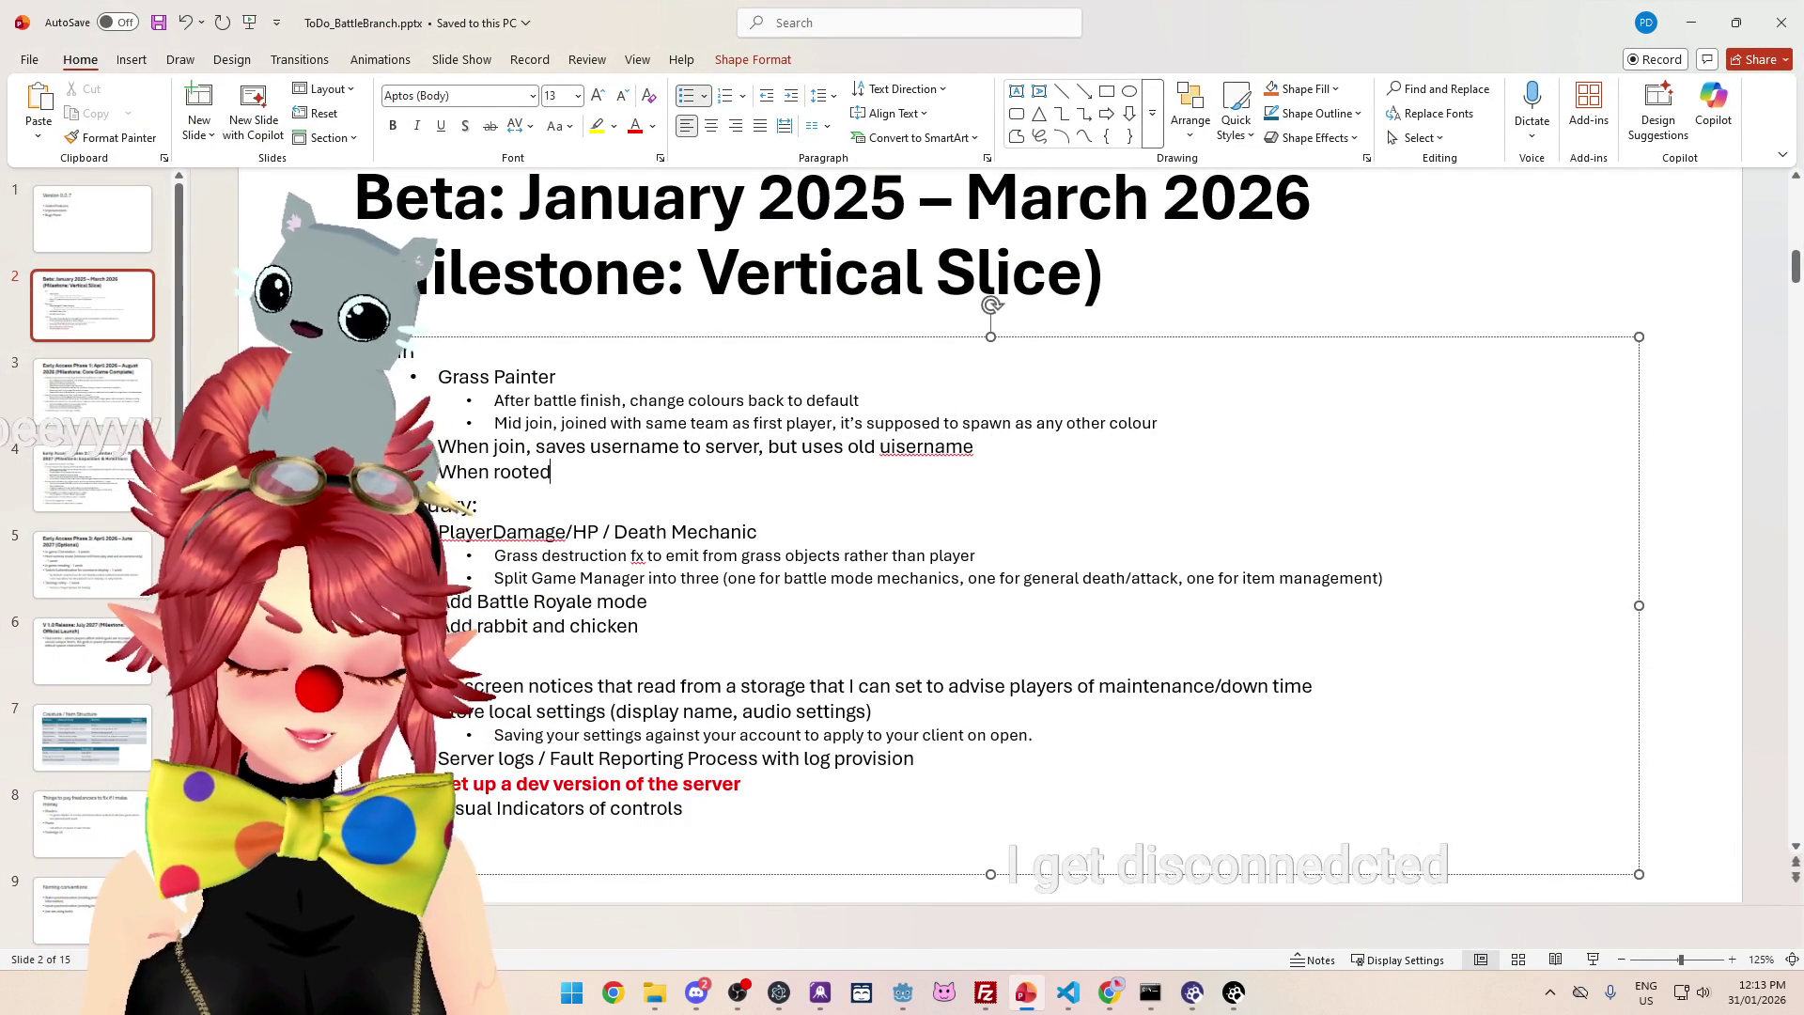
type(" by grass cage, can still attack out of it")
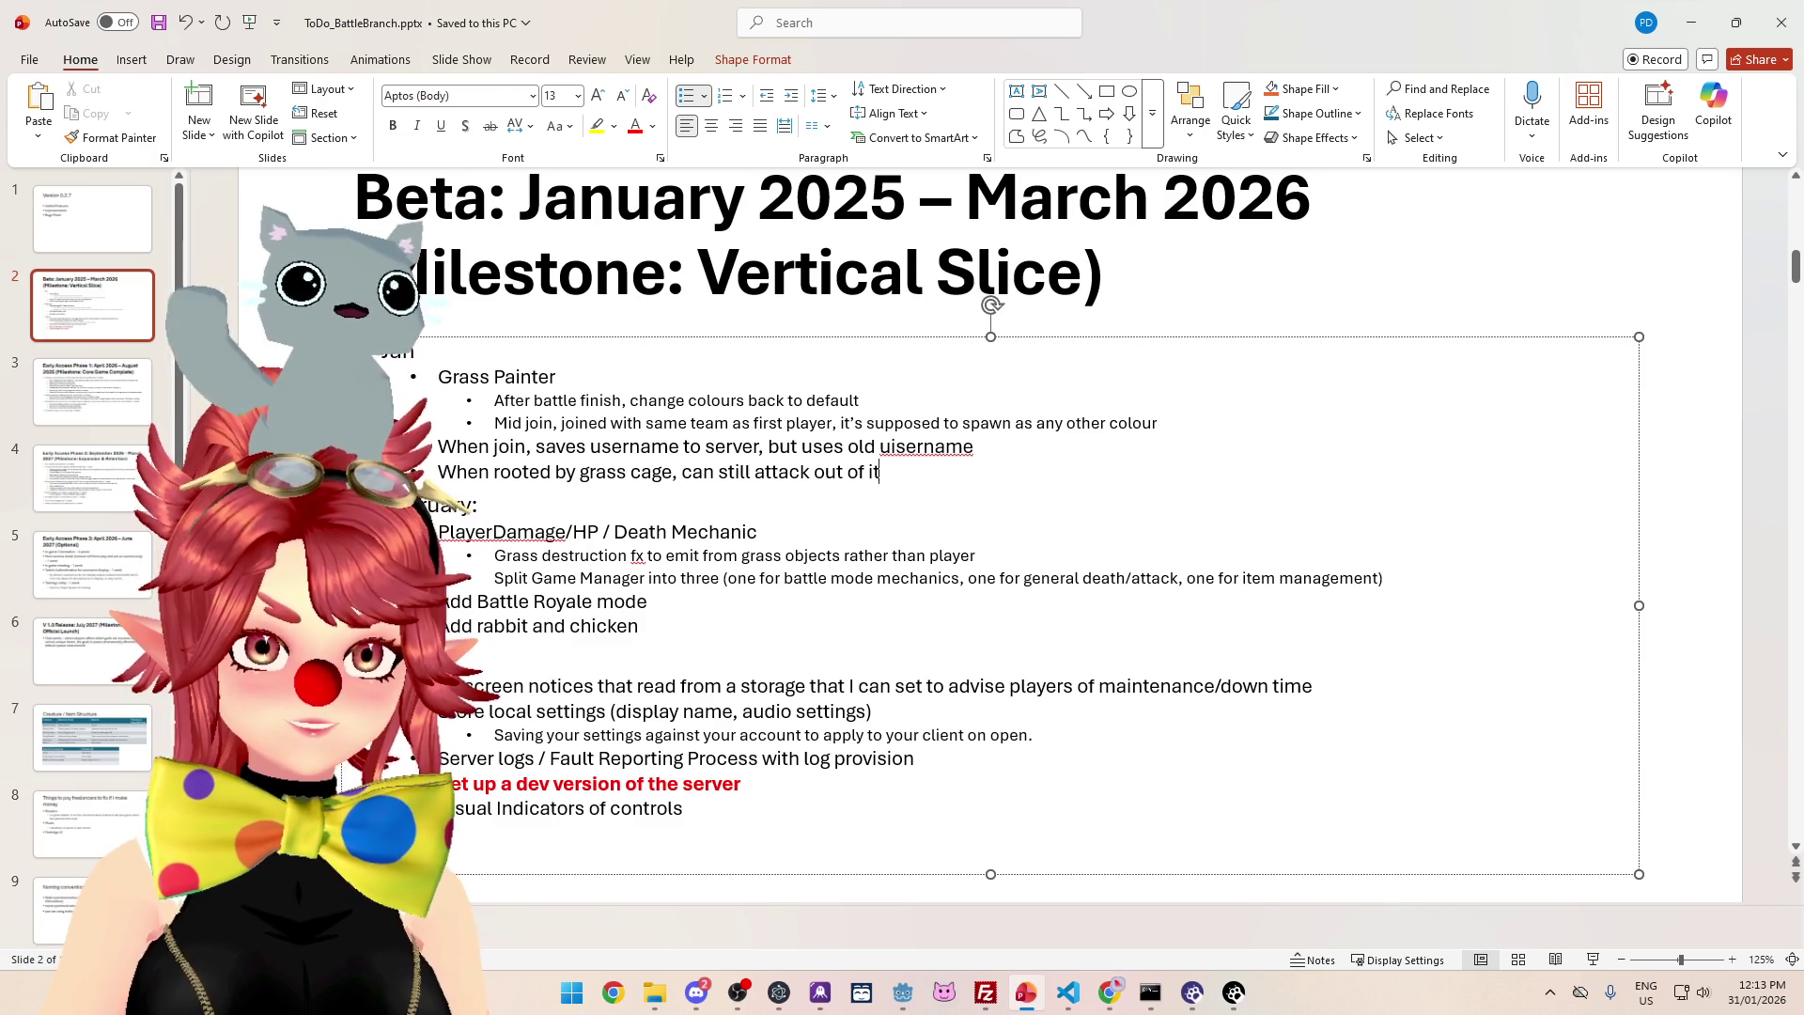
left_click(697, 993)
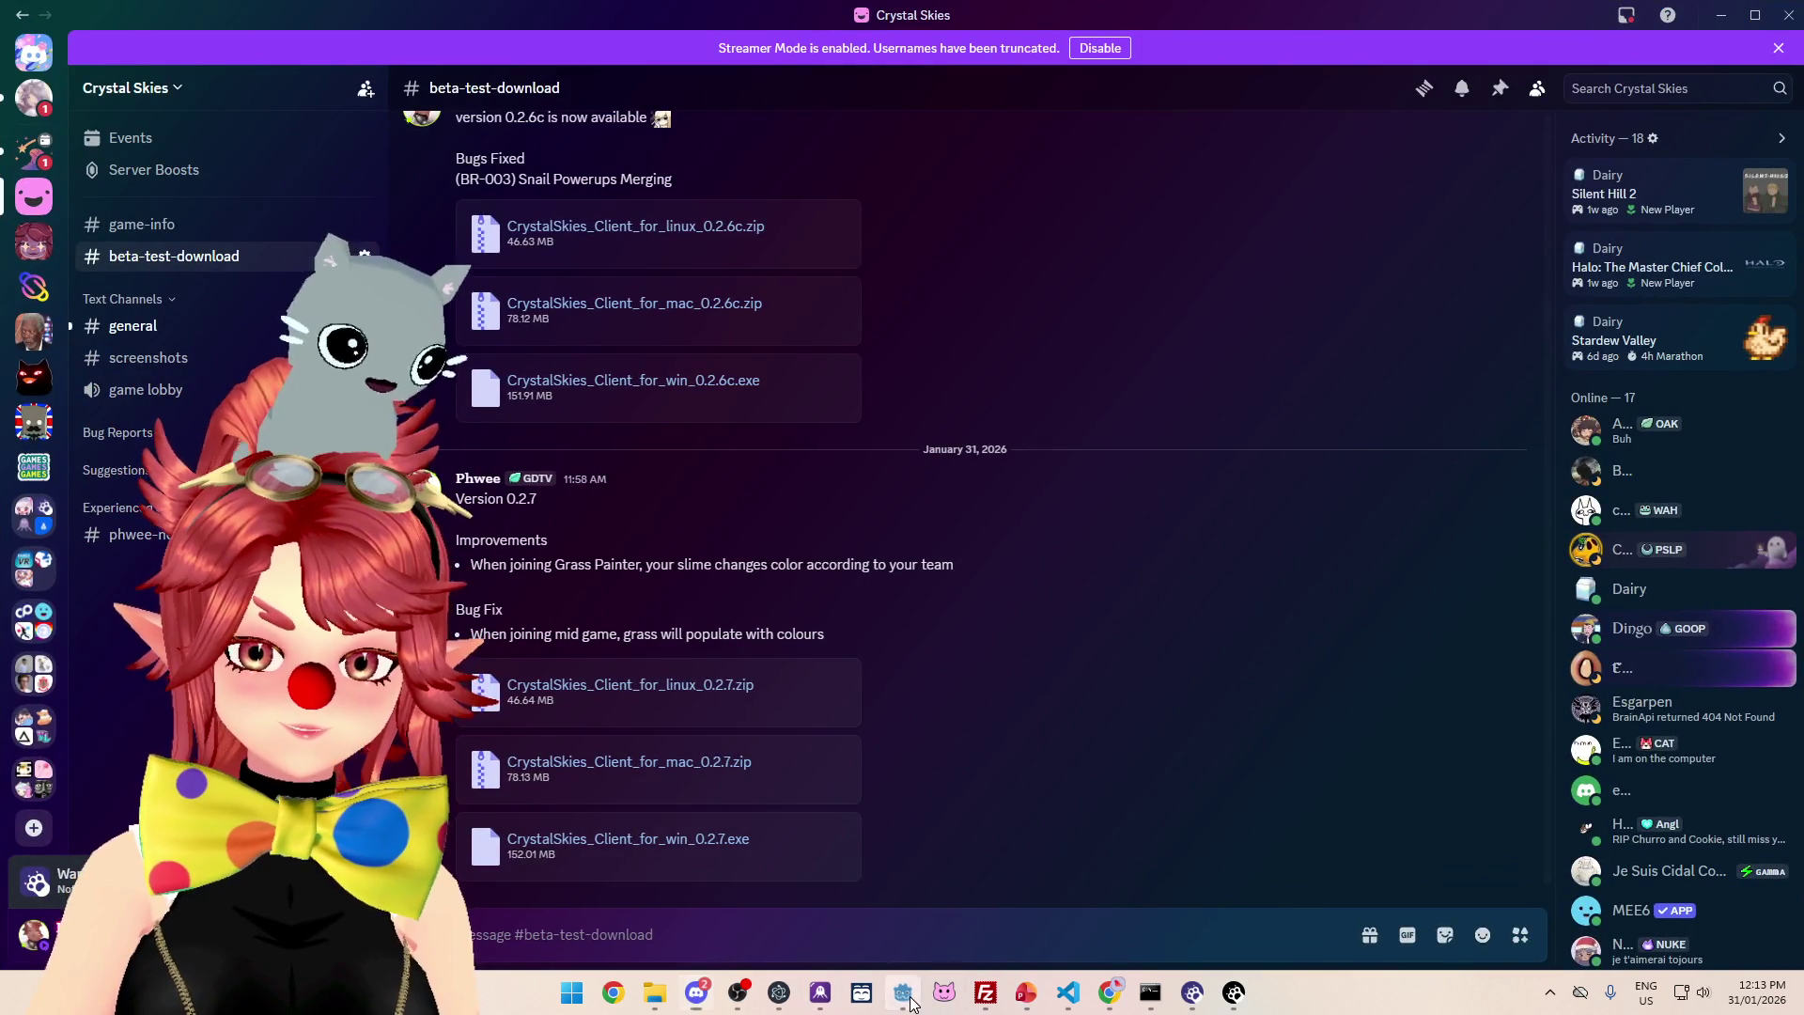
- Bring the DigitalOcean server console back to the front after checking Discord
left_click(907, 998)
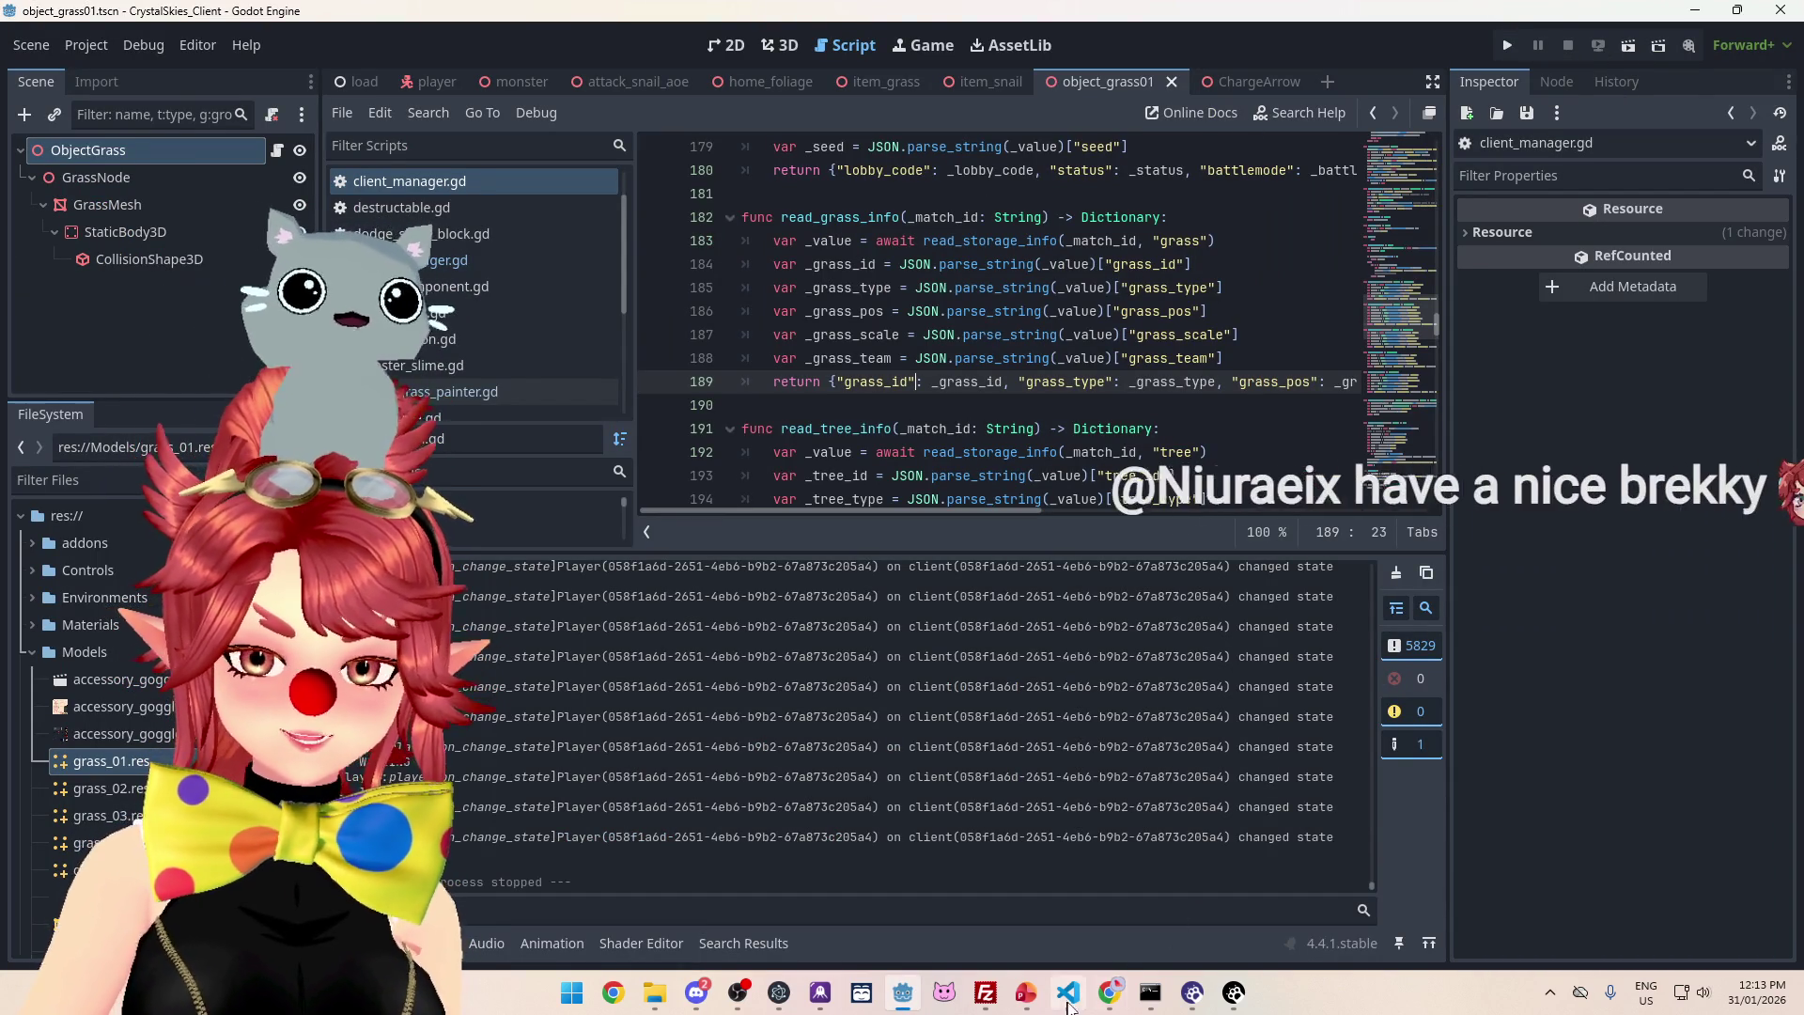
mouse_move(1110, 992)
left_click(1168, 893)
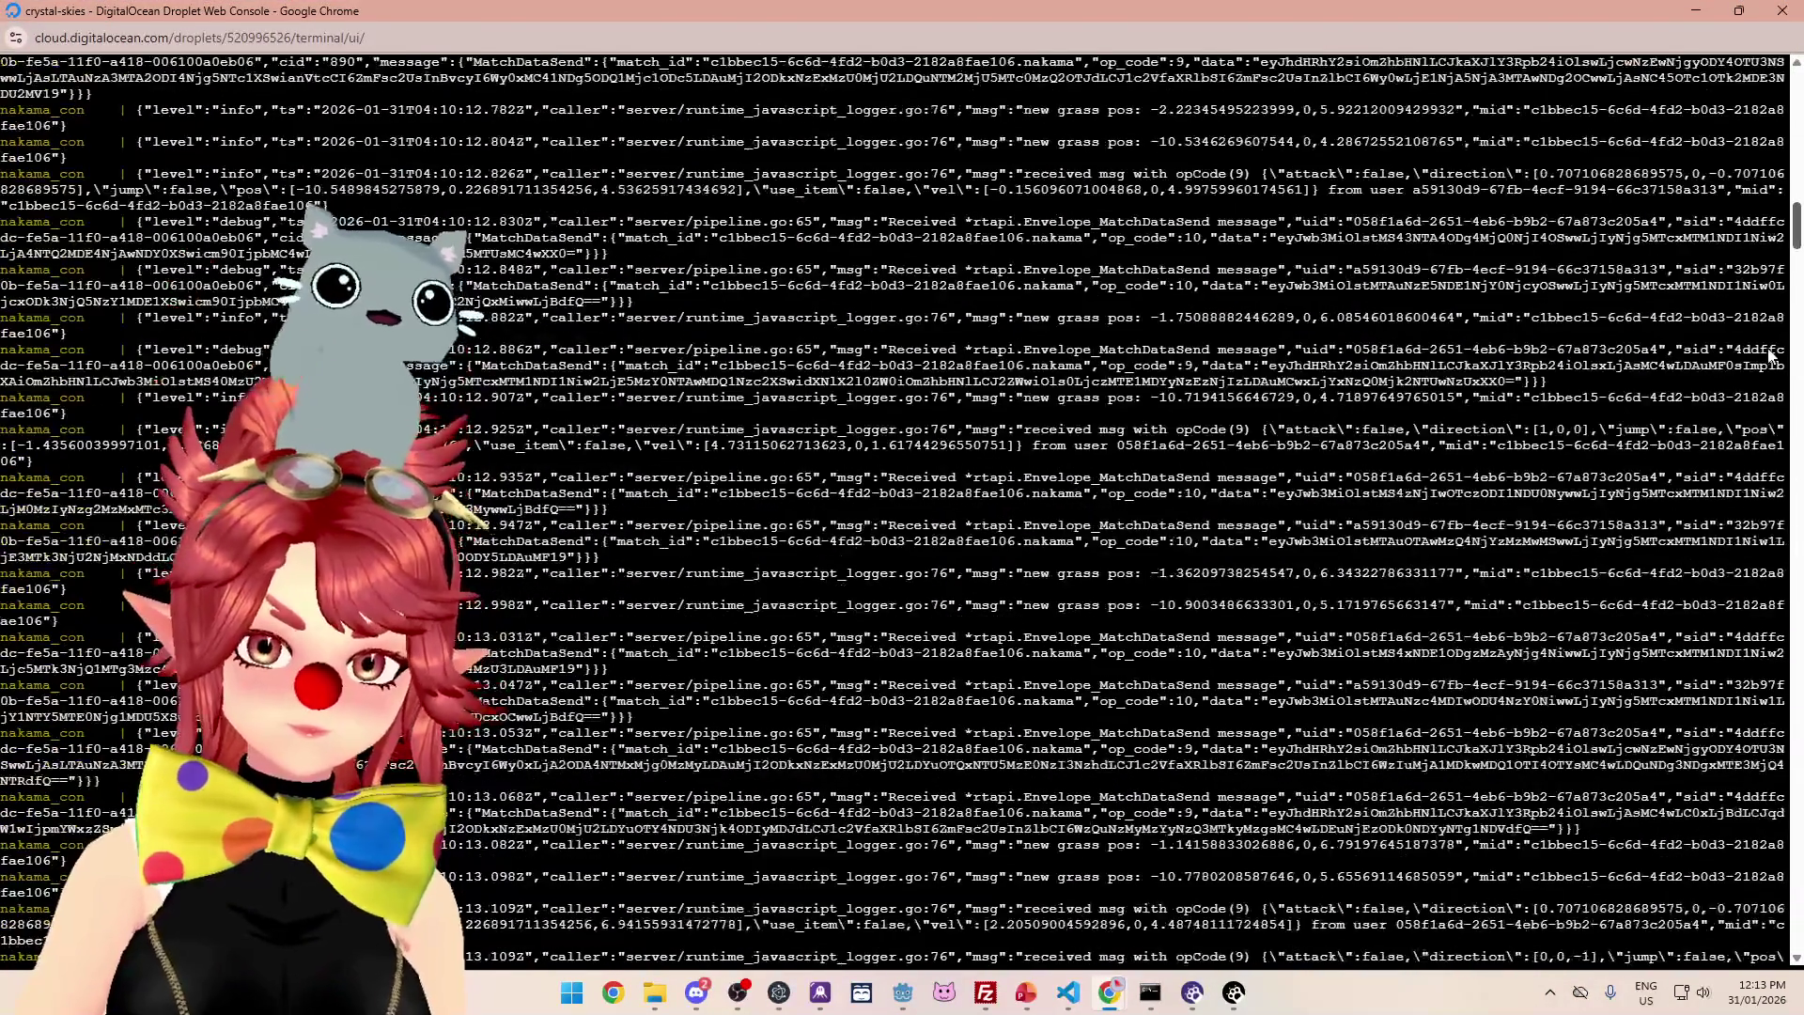
- Scroll to the newest server log lines, then run the Godot project with F5
scroll(1770, 355, "down", 15)
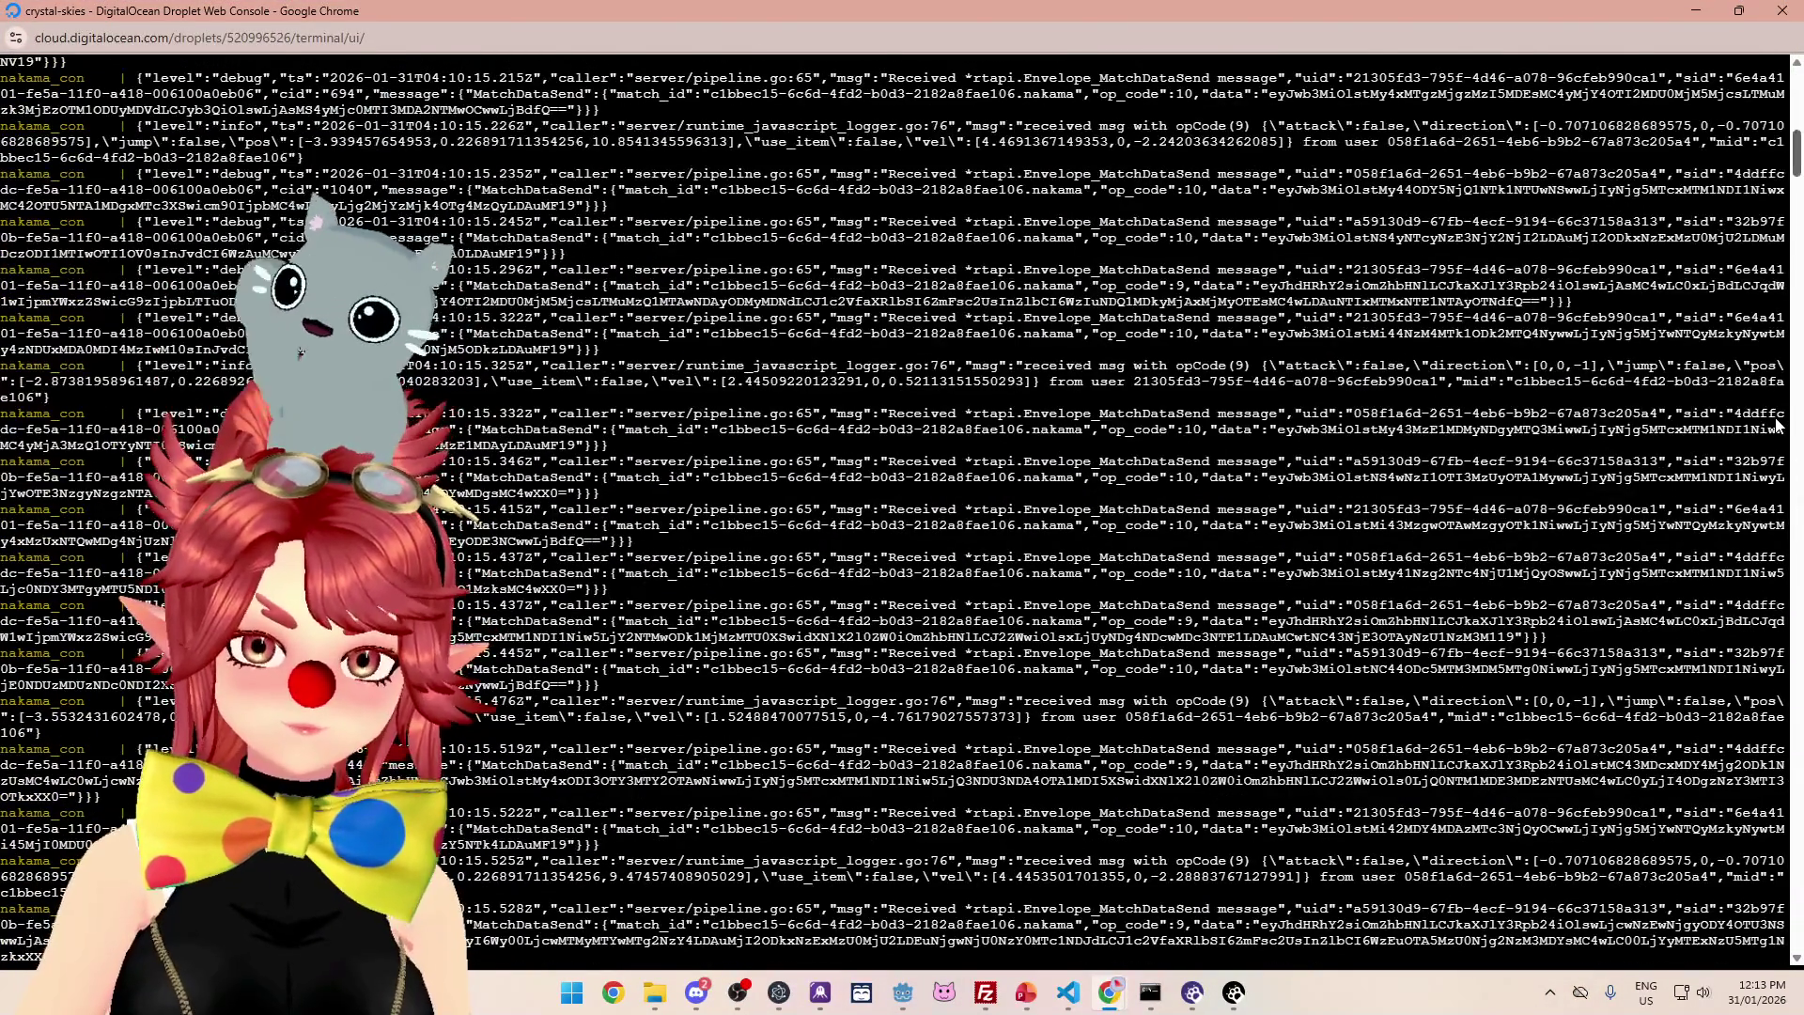
scroll(1776, 425, "down", 20)
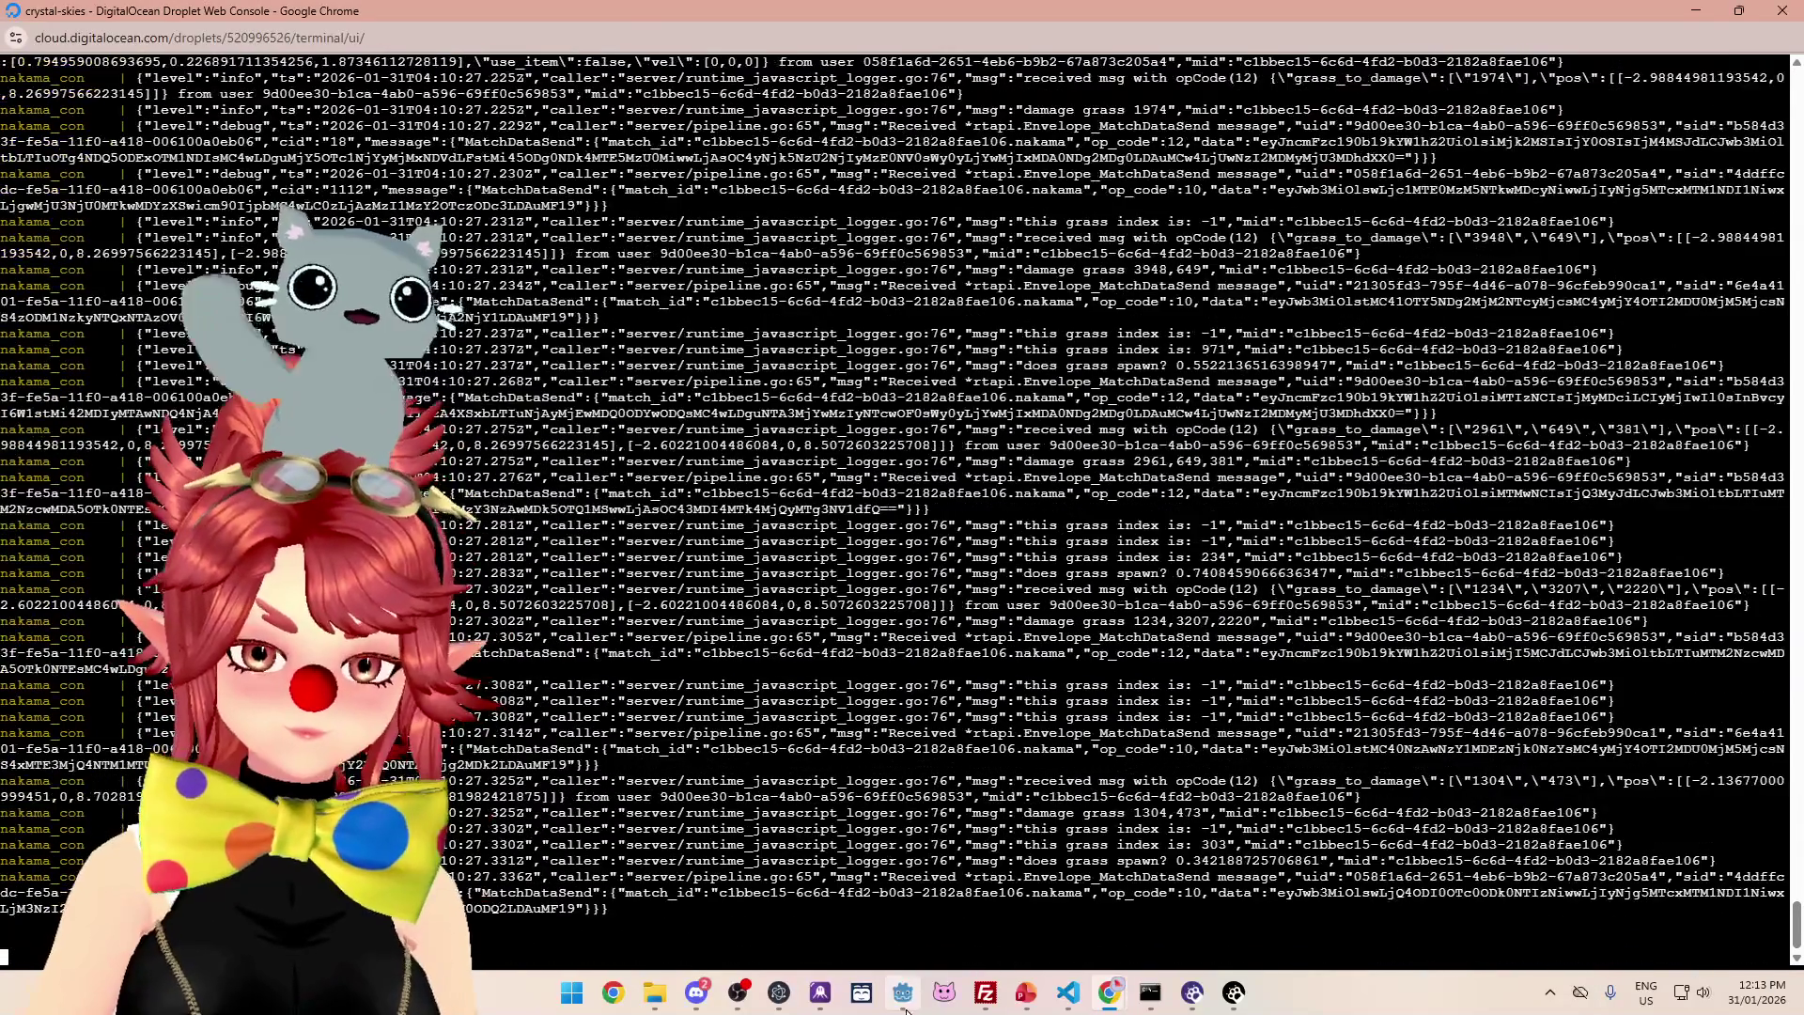
left_click(904, 1008)
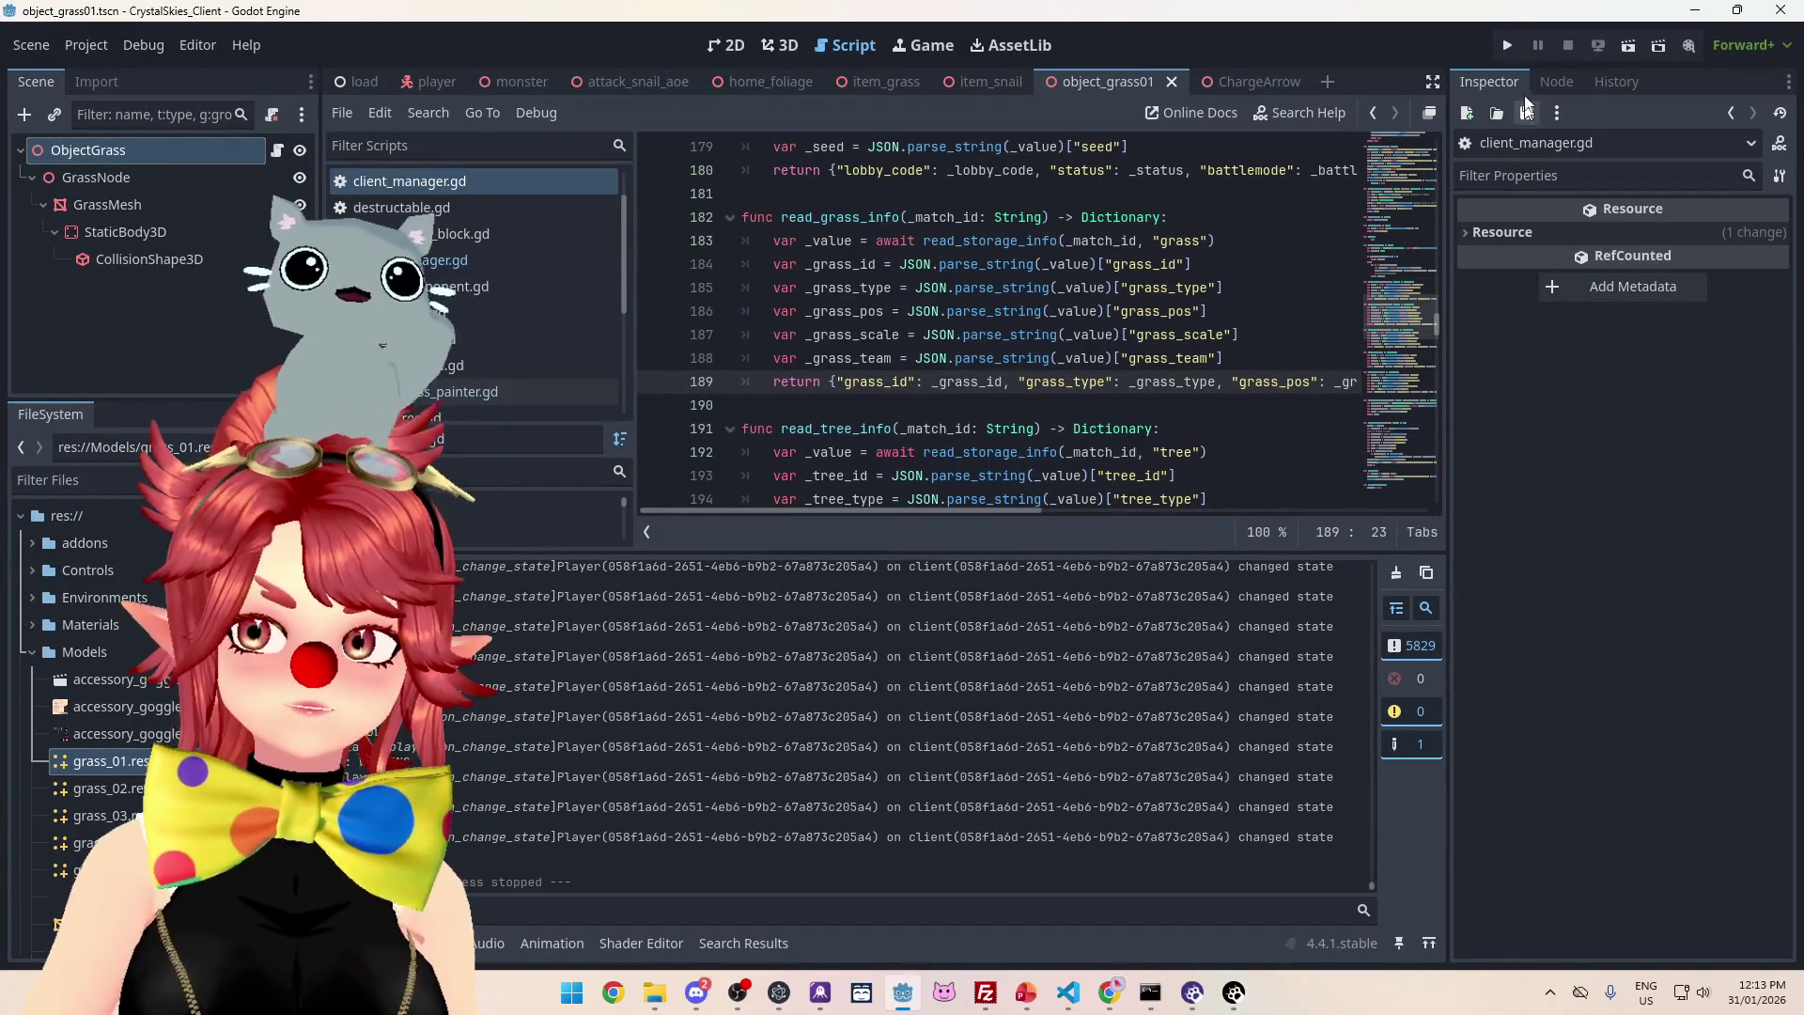
key("F5")
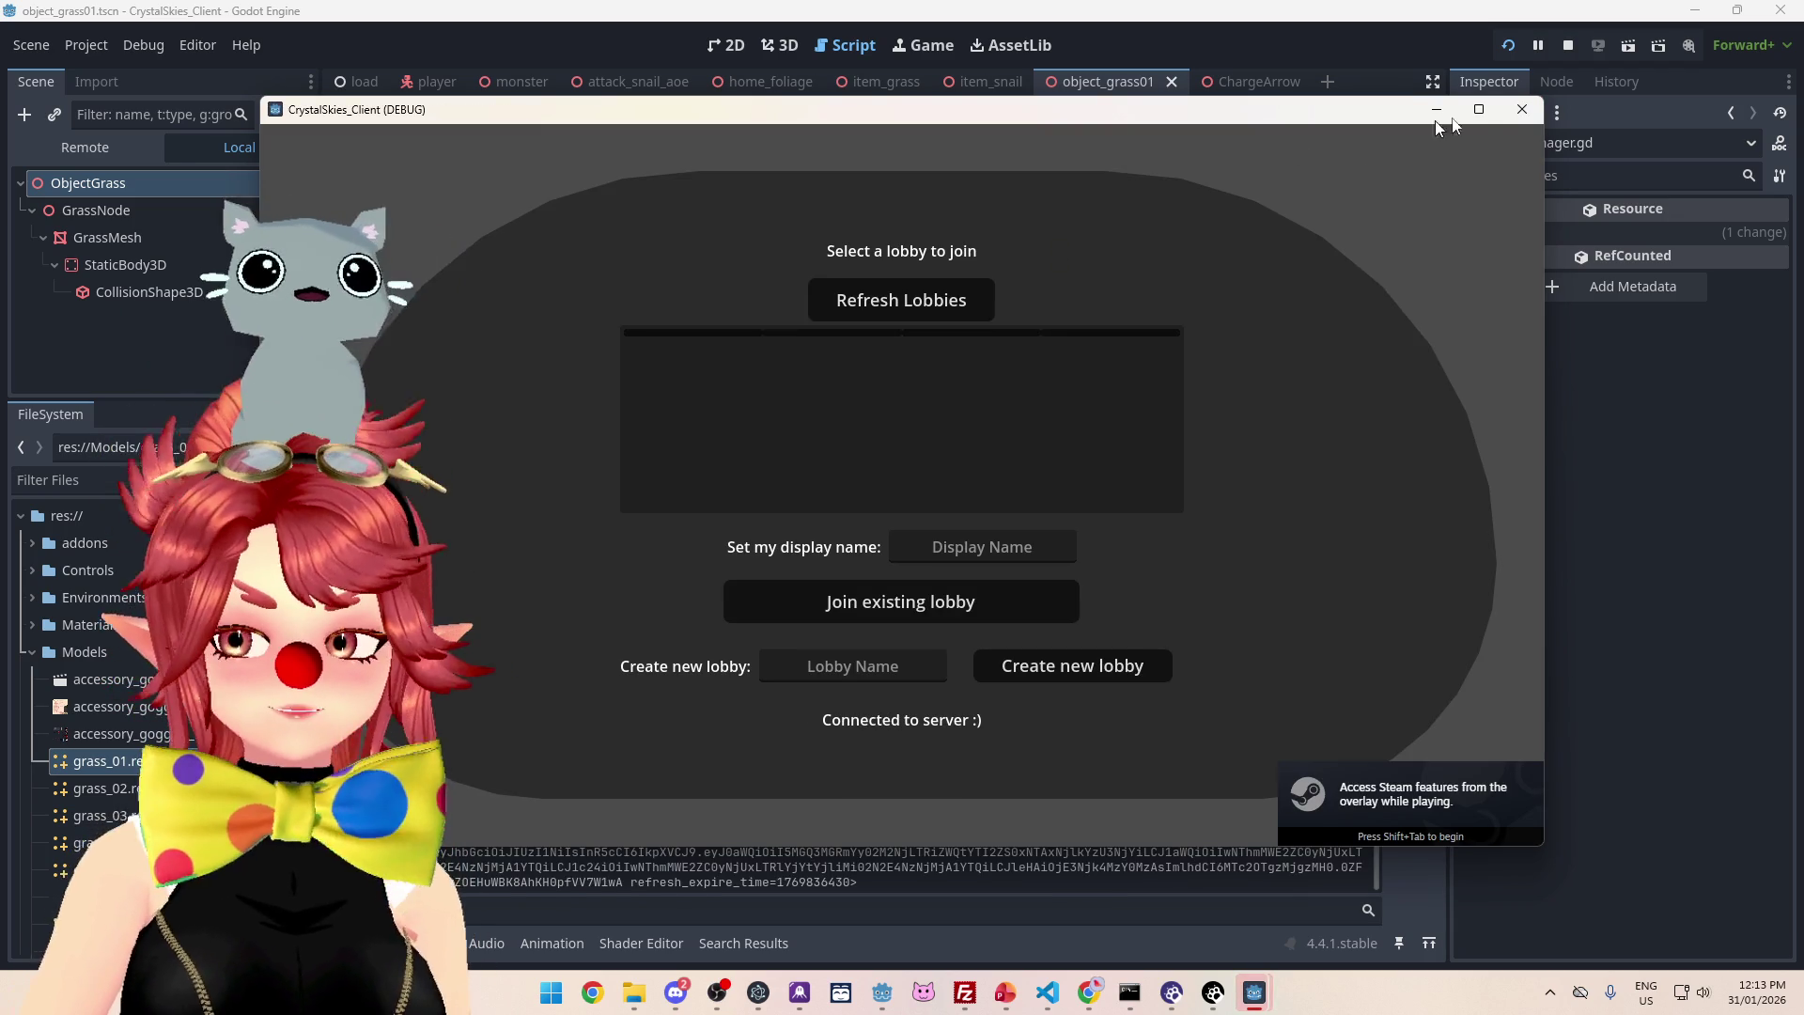
- Maximize the client, enter display name Phwee, and create a lobby named Phwee
left_click(1478, 109)
left_click(1003, 558)
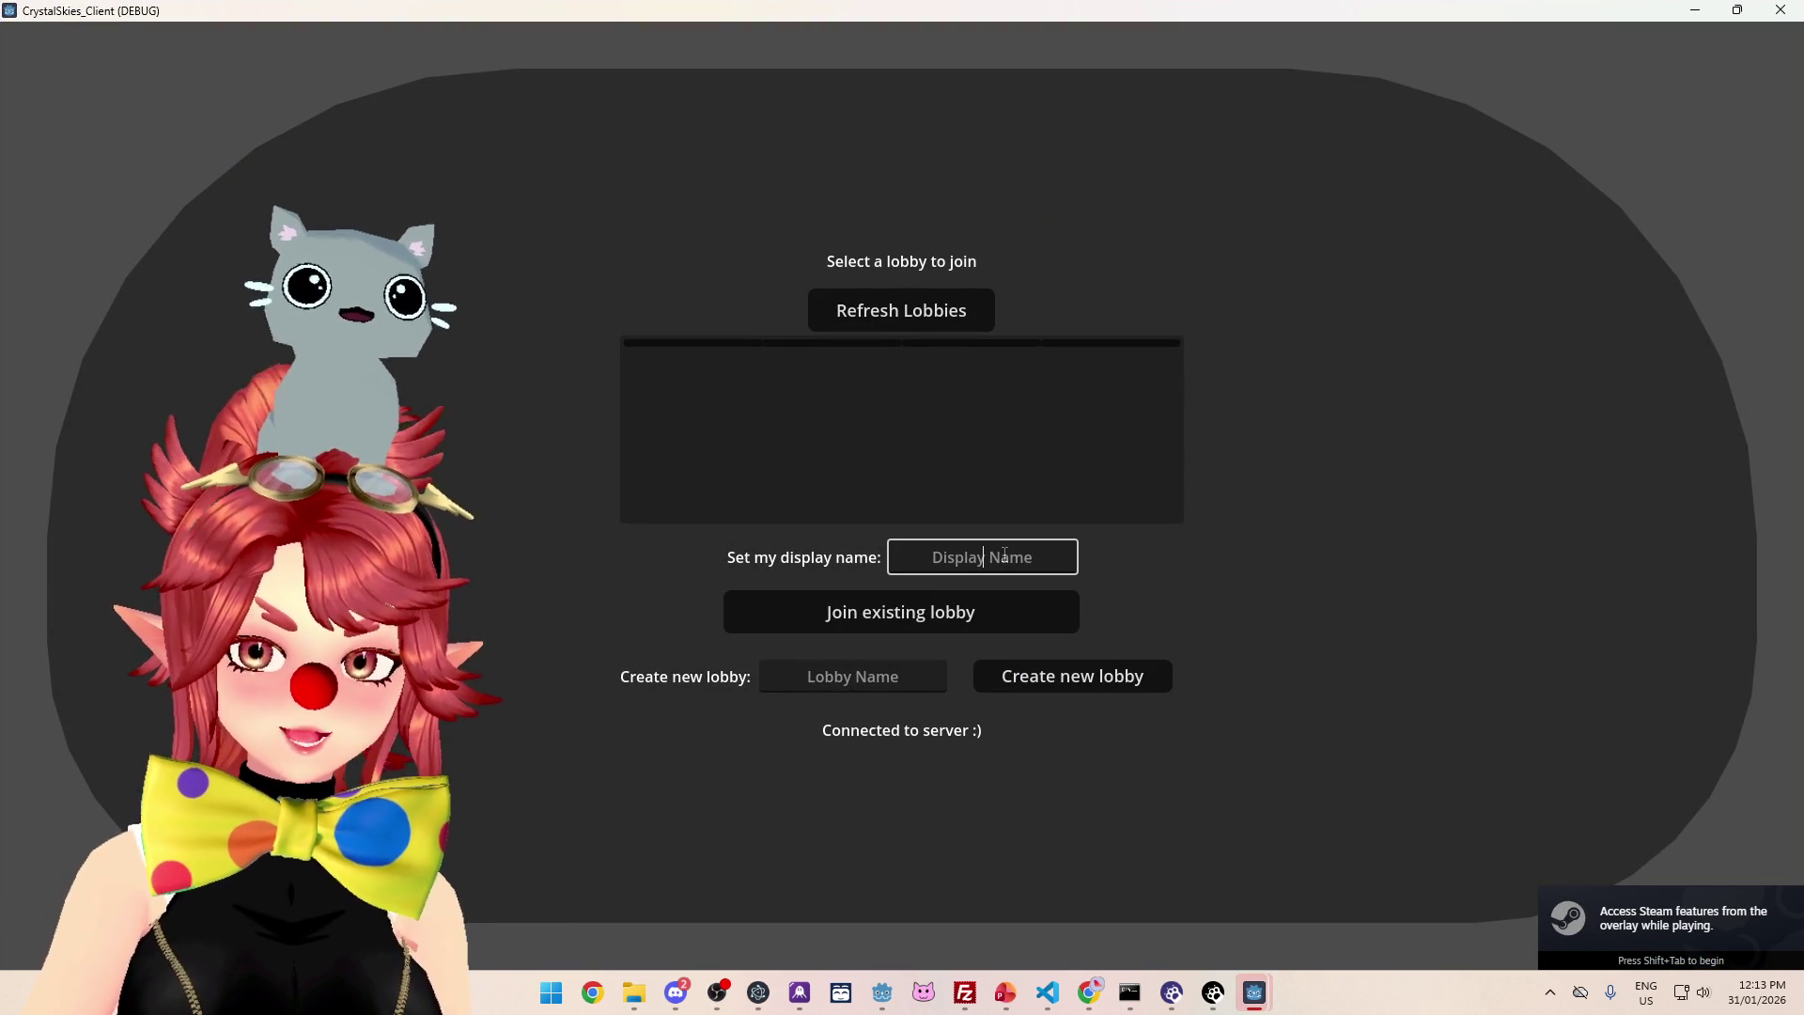
type("Phwee")
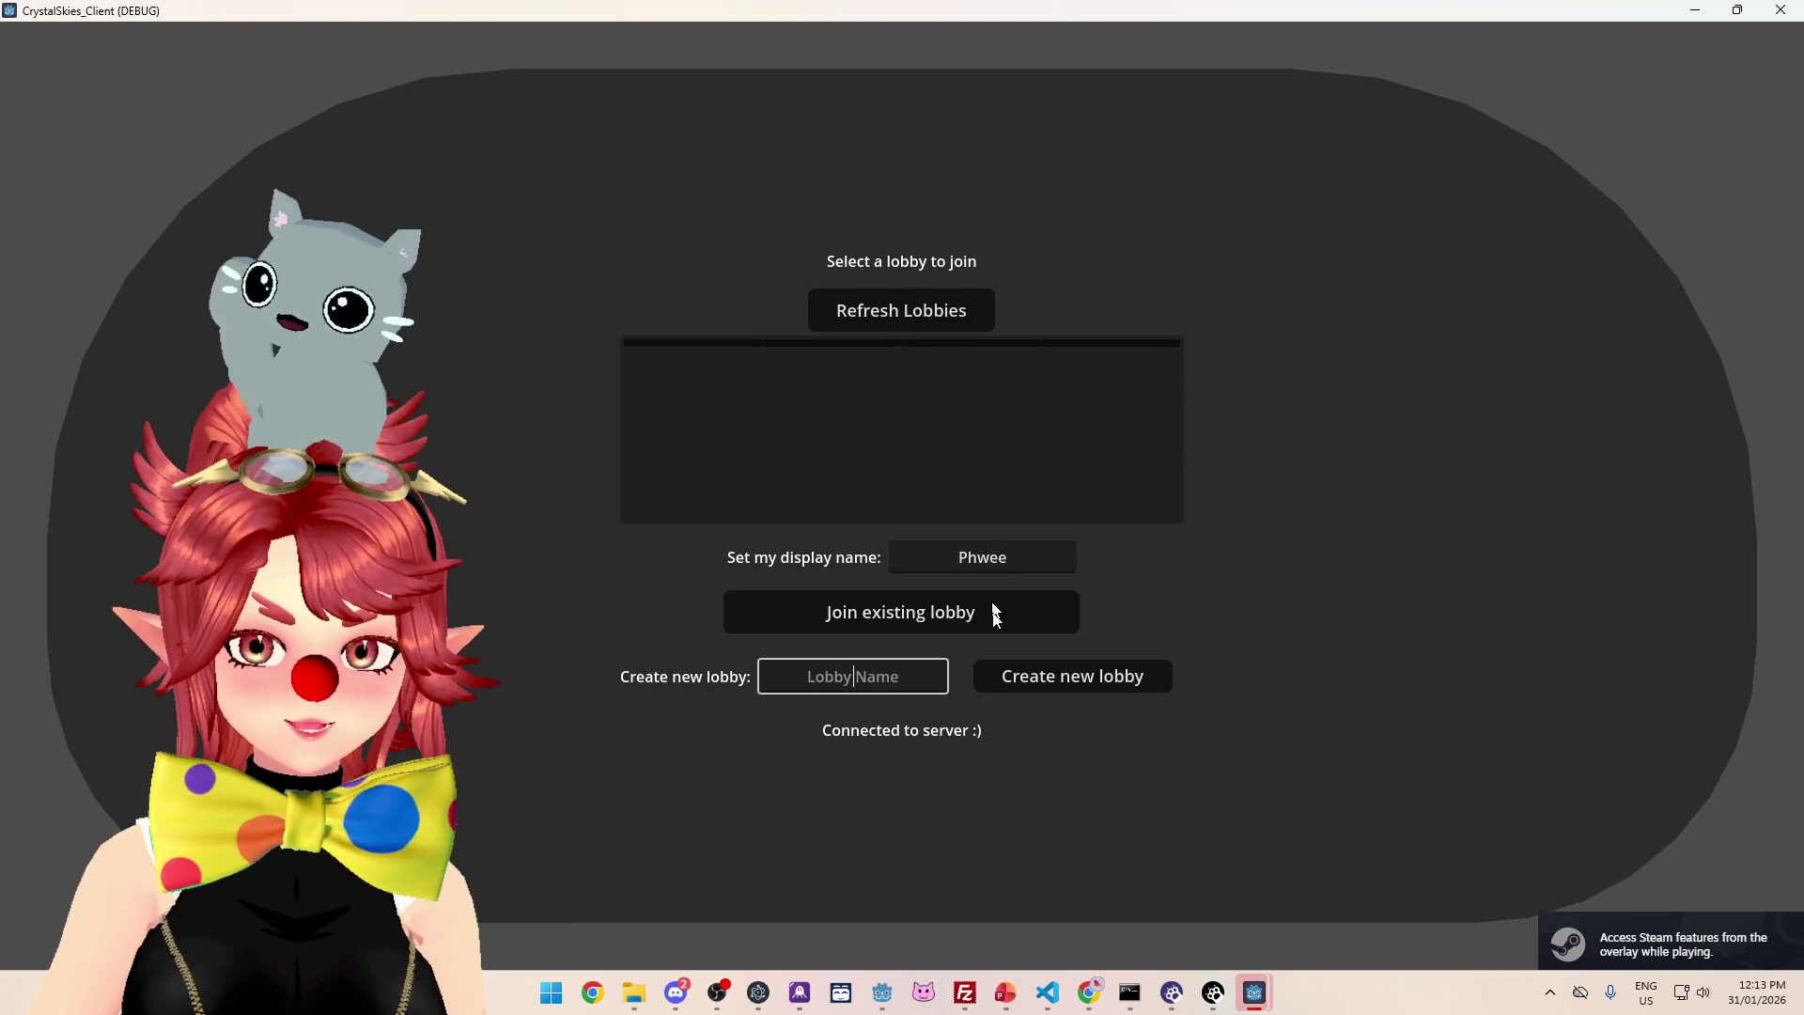
key("Tab")
key("Tab")
type("aqsddd")
left_click(1050, 682)
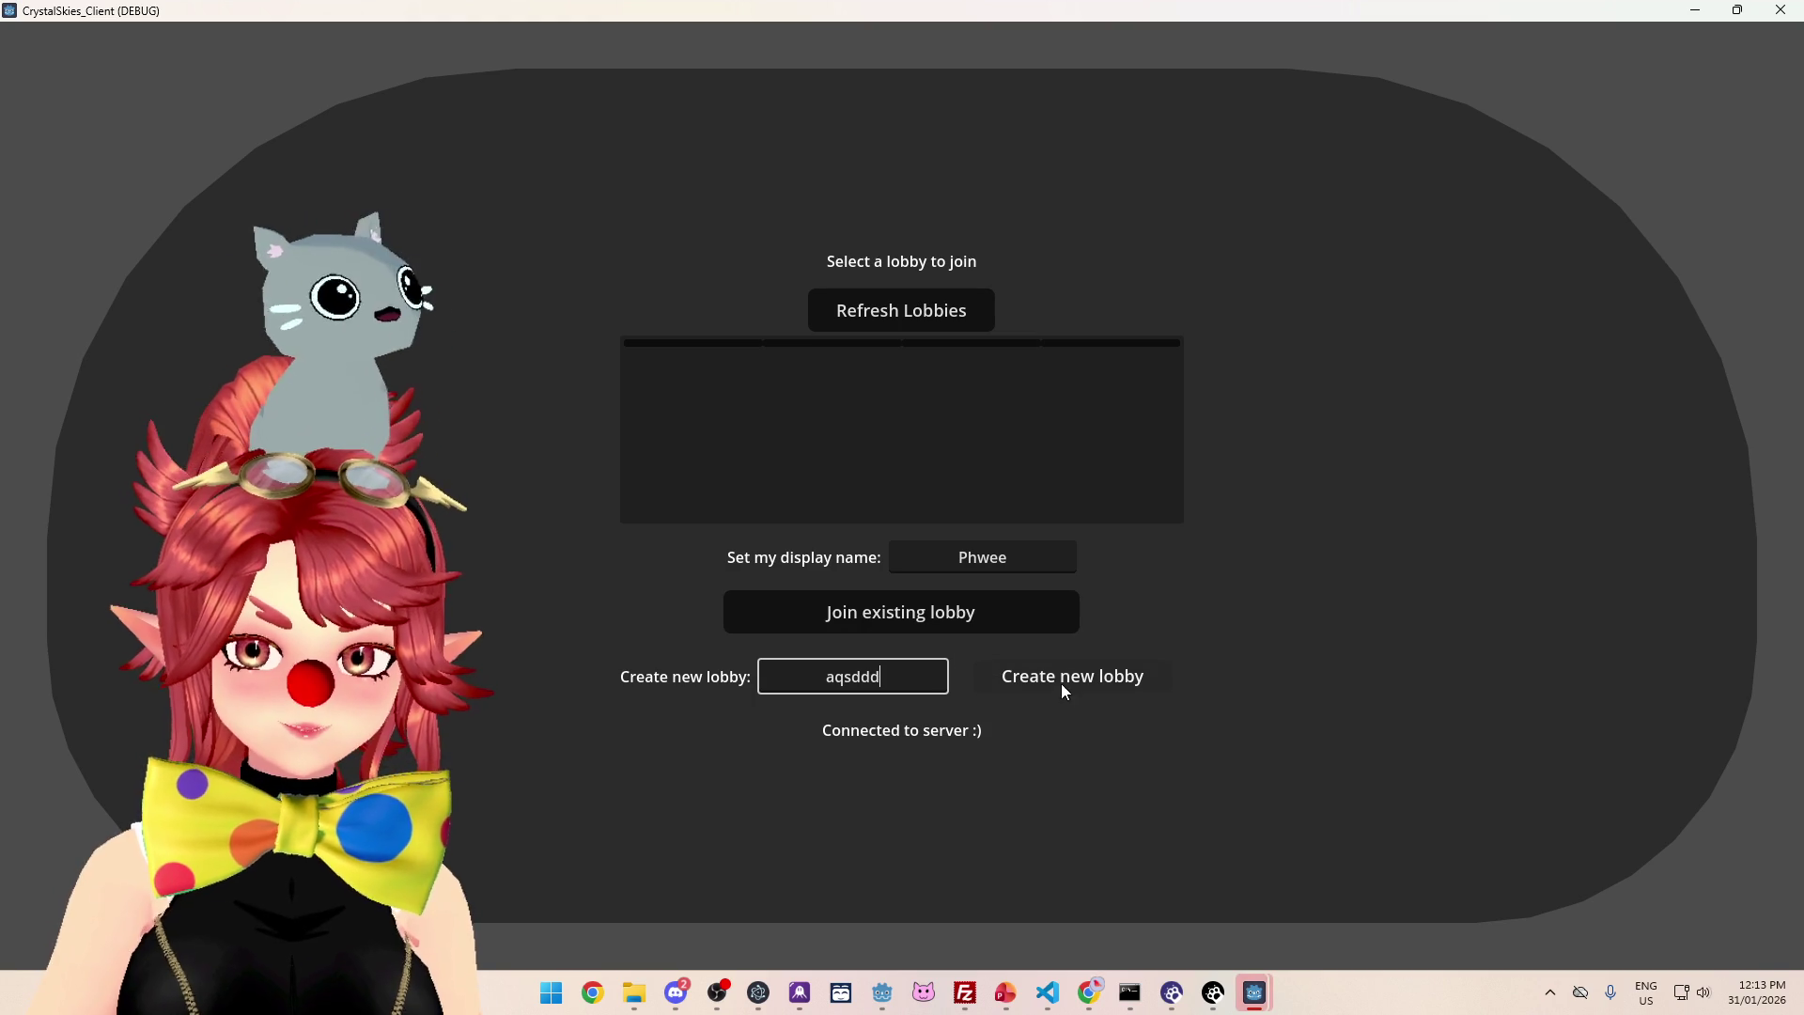
type("Phwee")
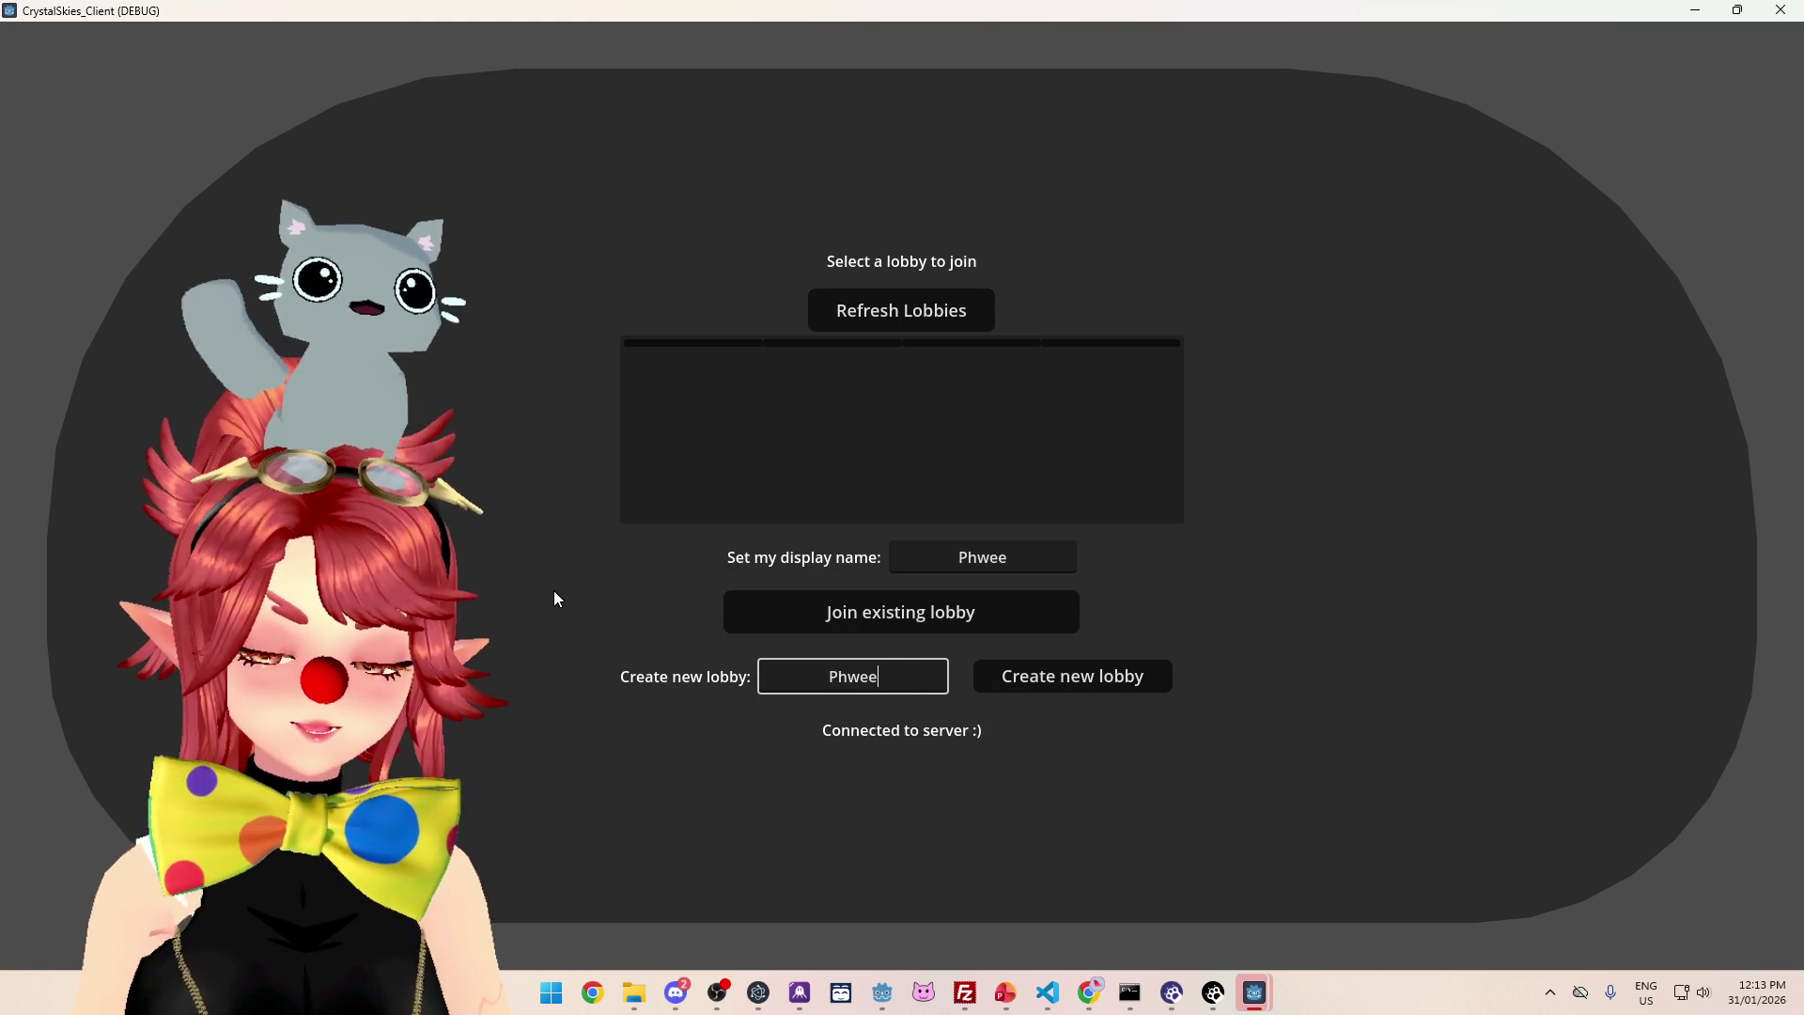
left_click(1091, 673)
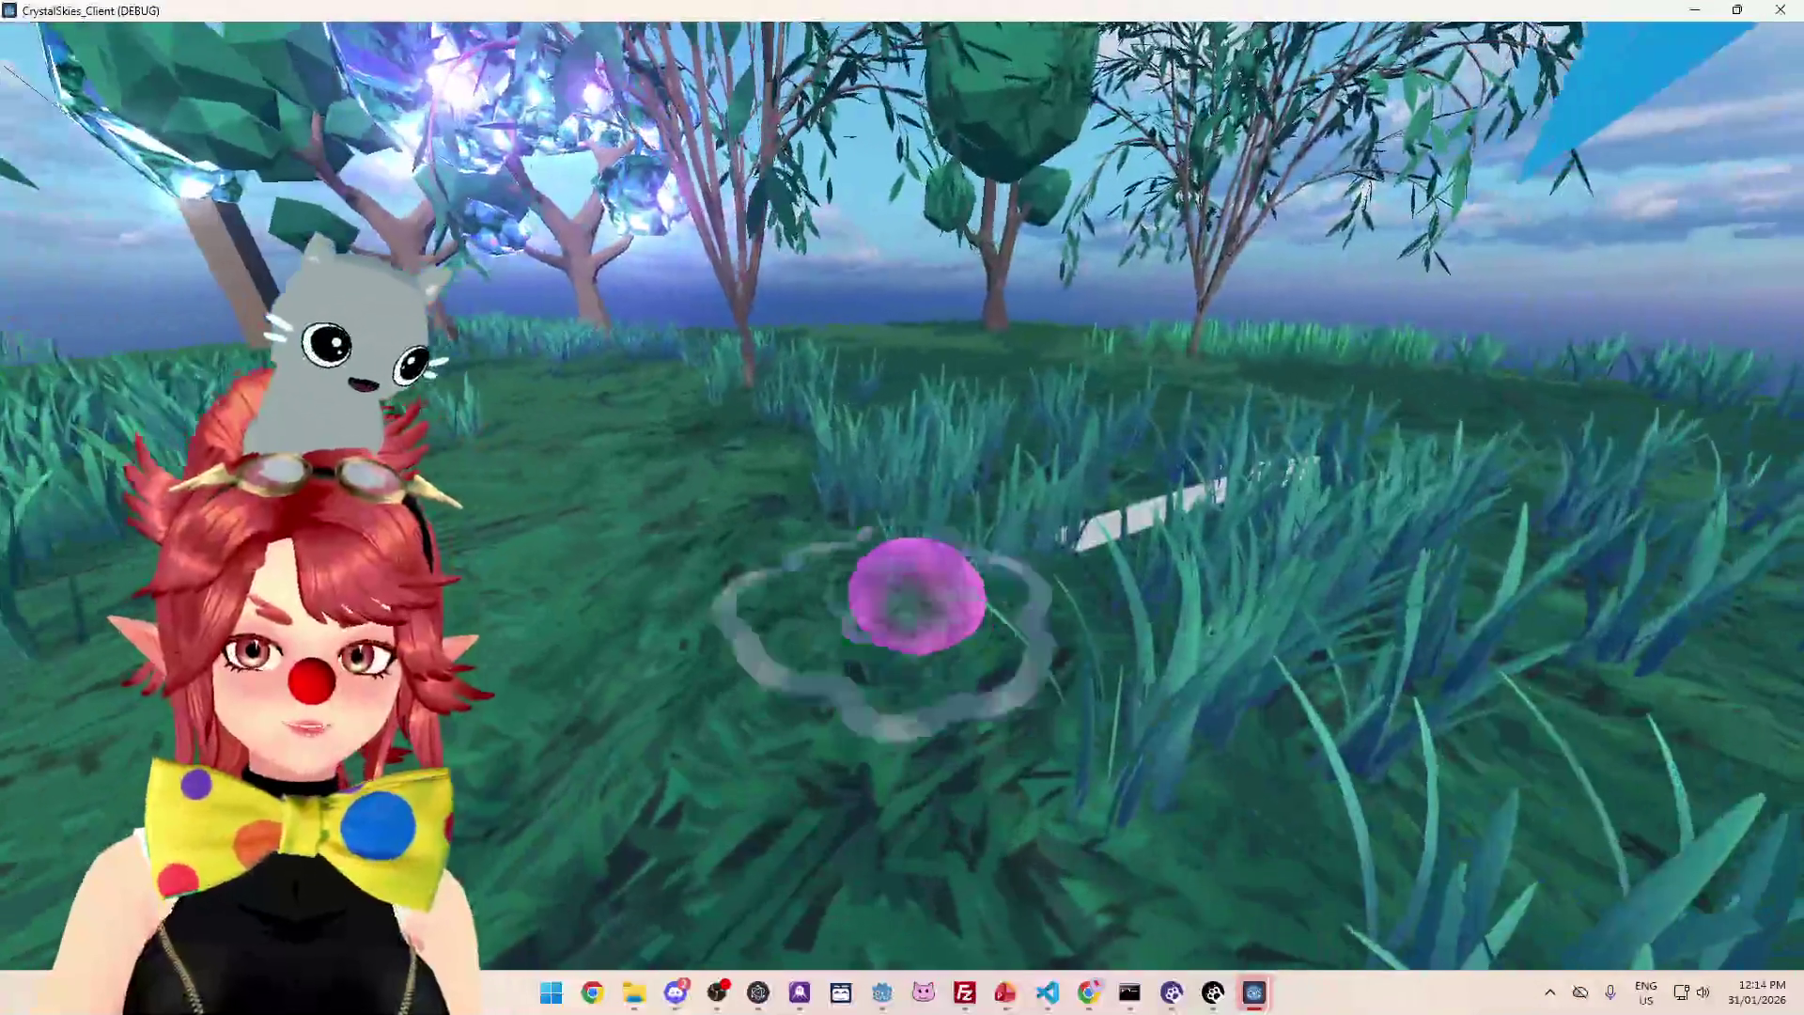
- Walk the blob past the crystal tree and another player to the island edge, then open settings
key("w")
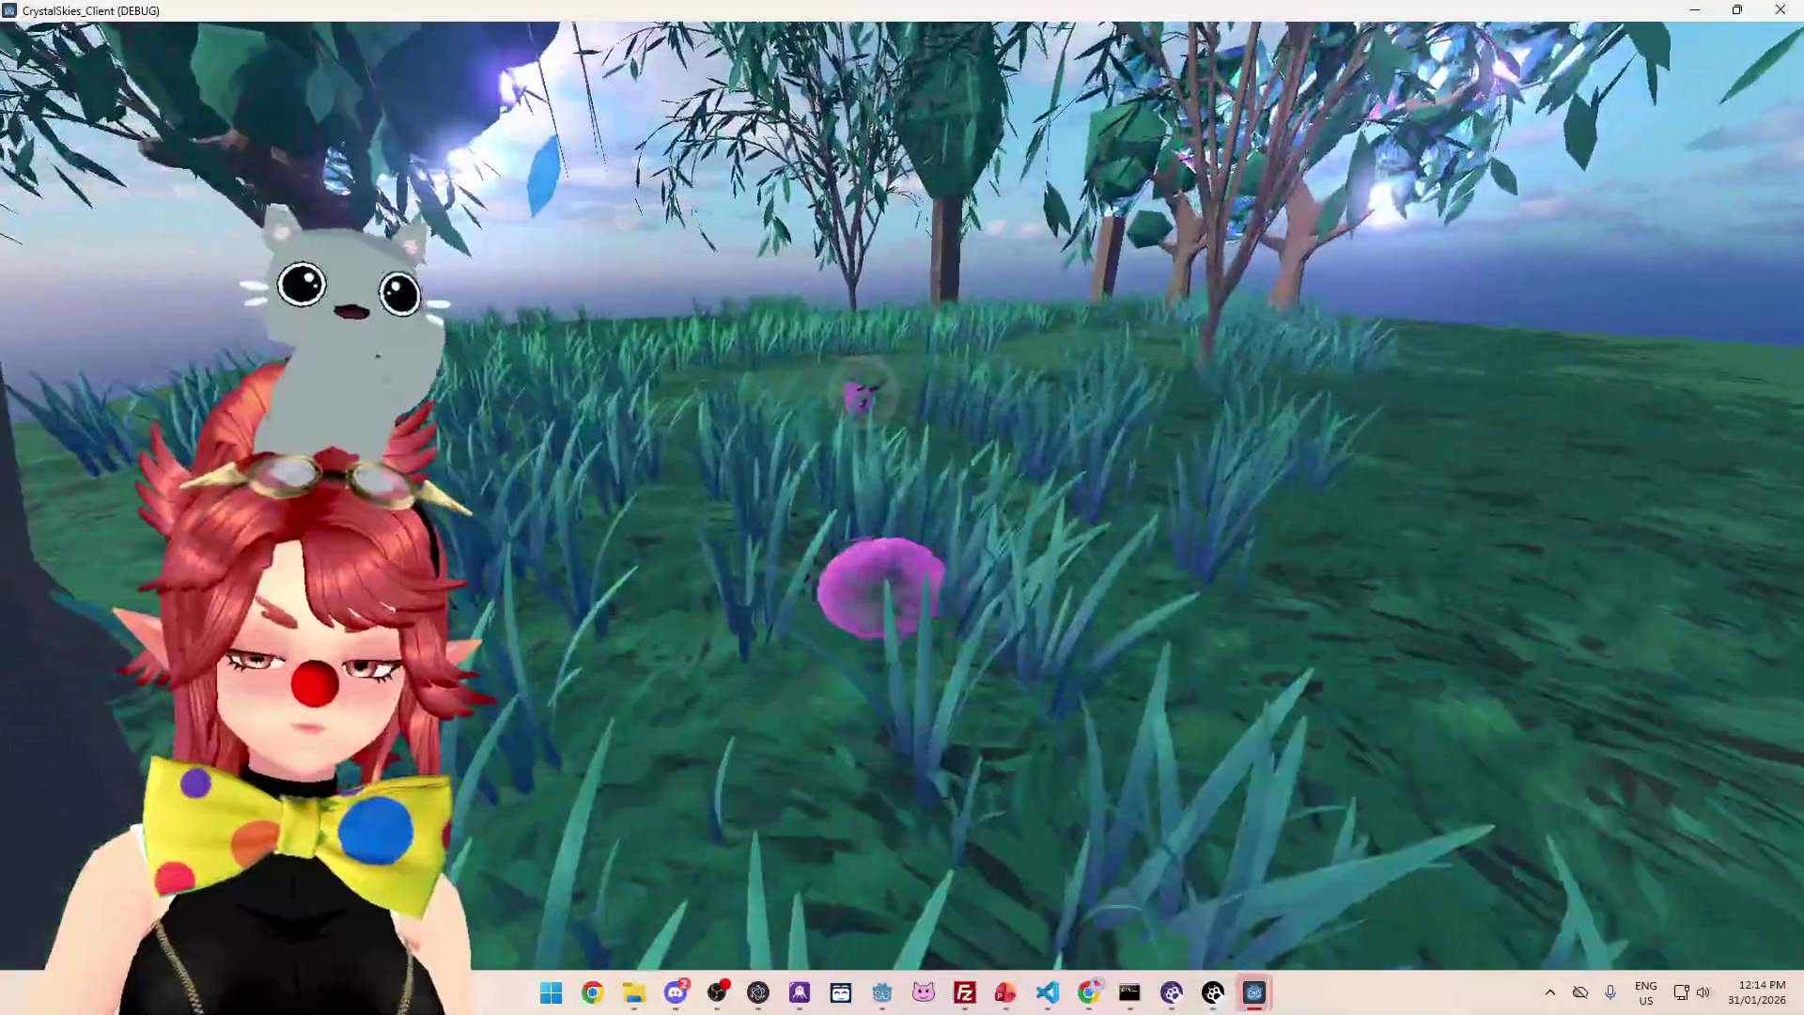
key("w")
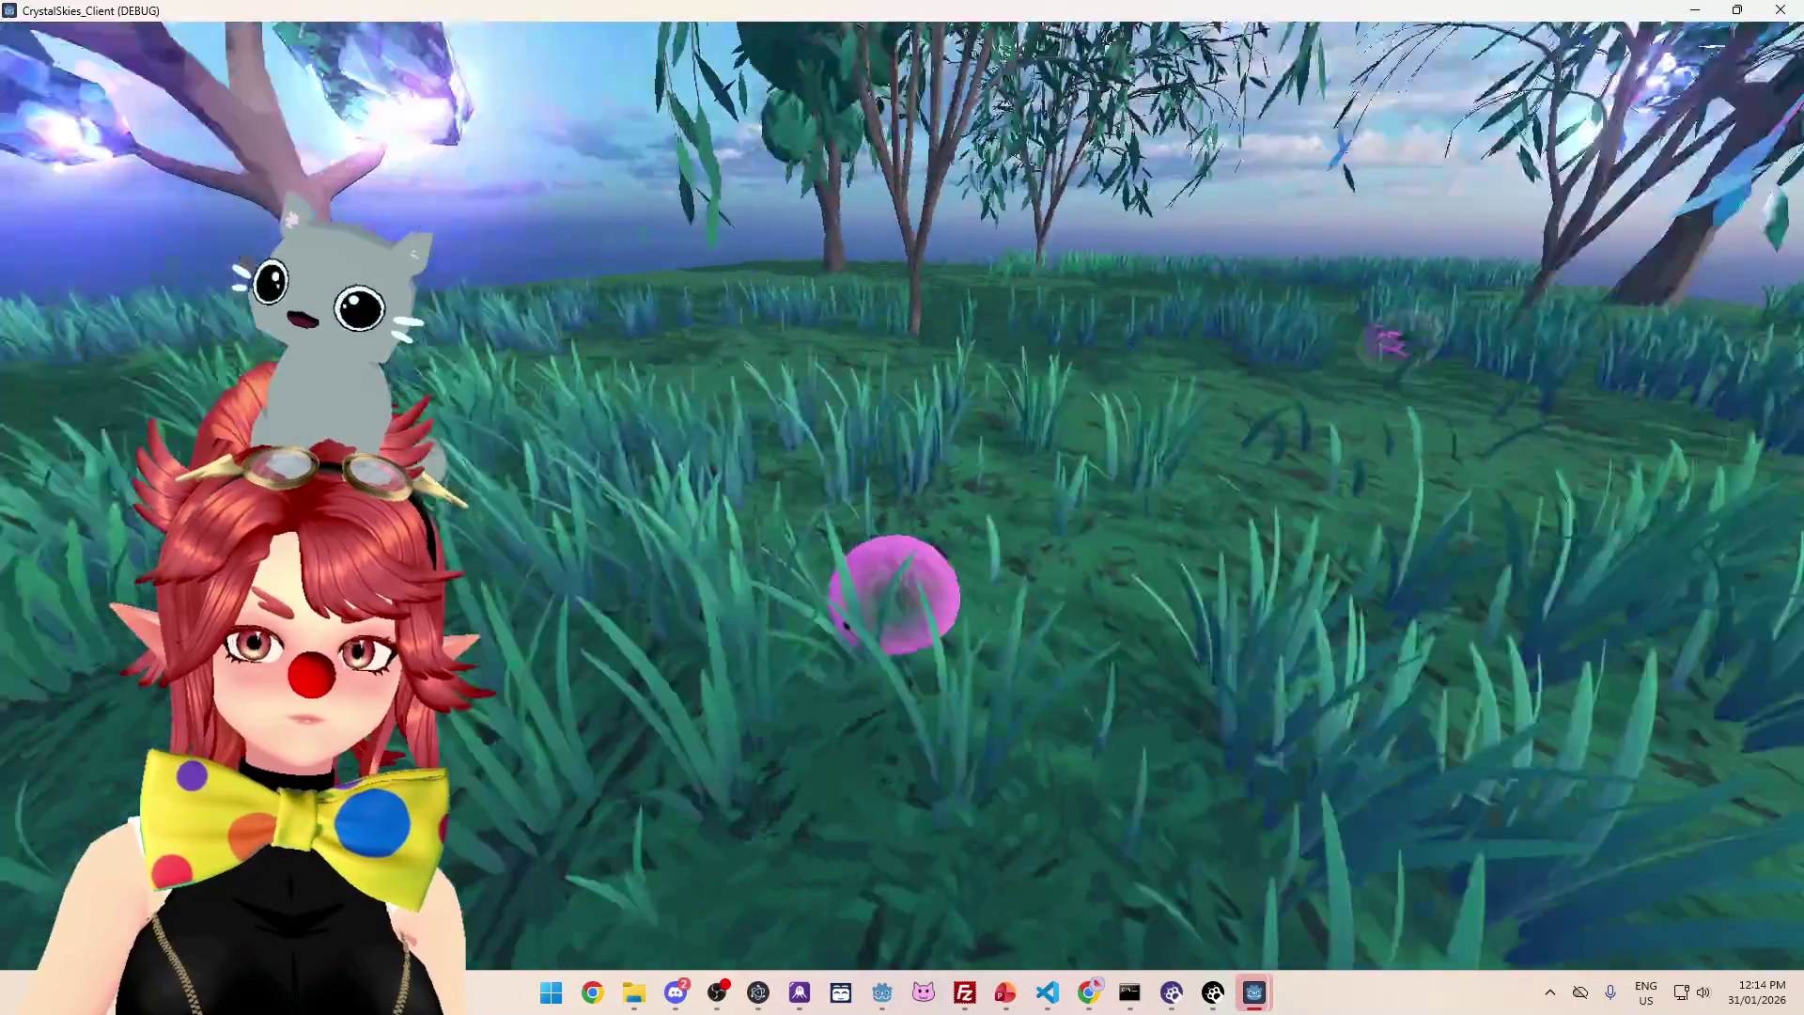
key("w")
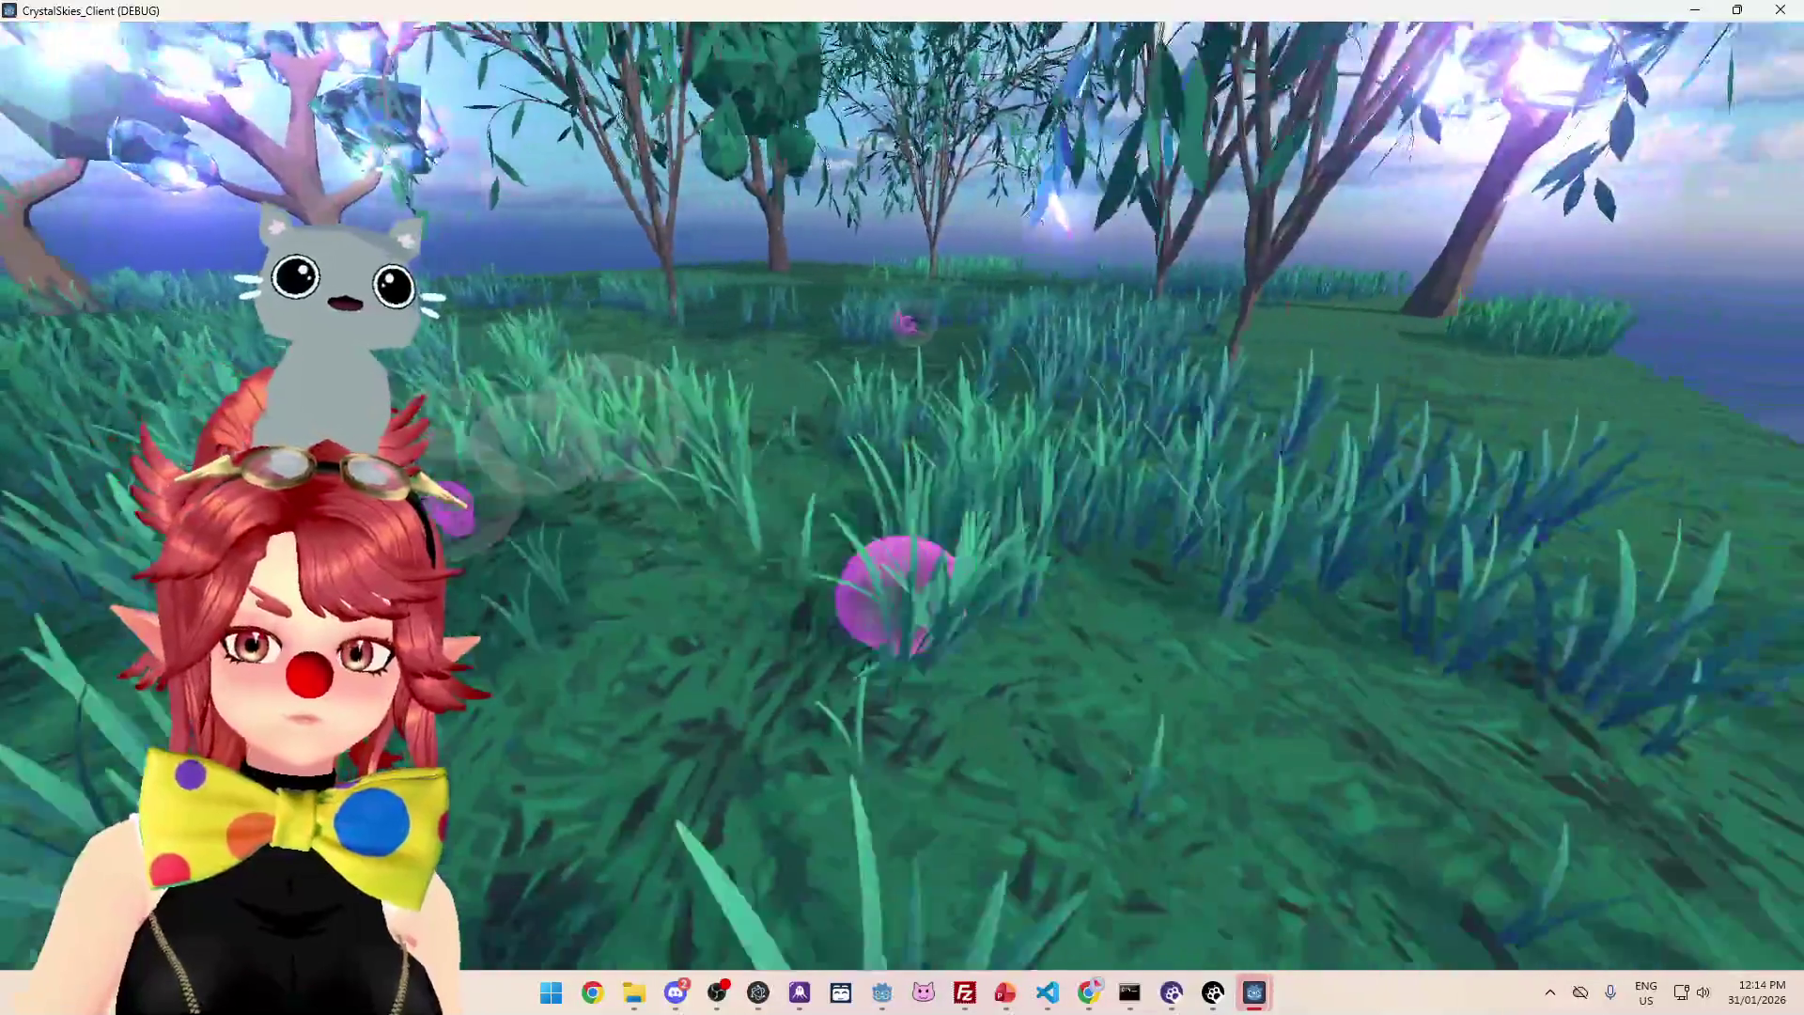
key("w")
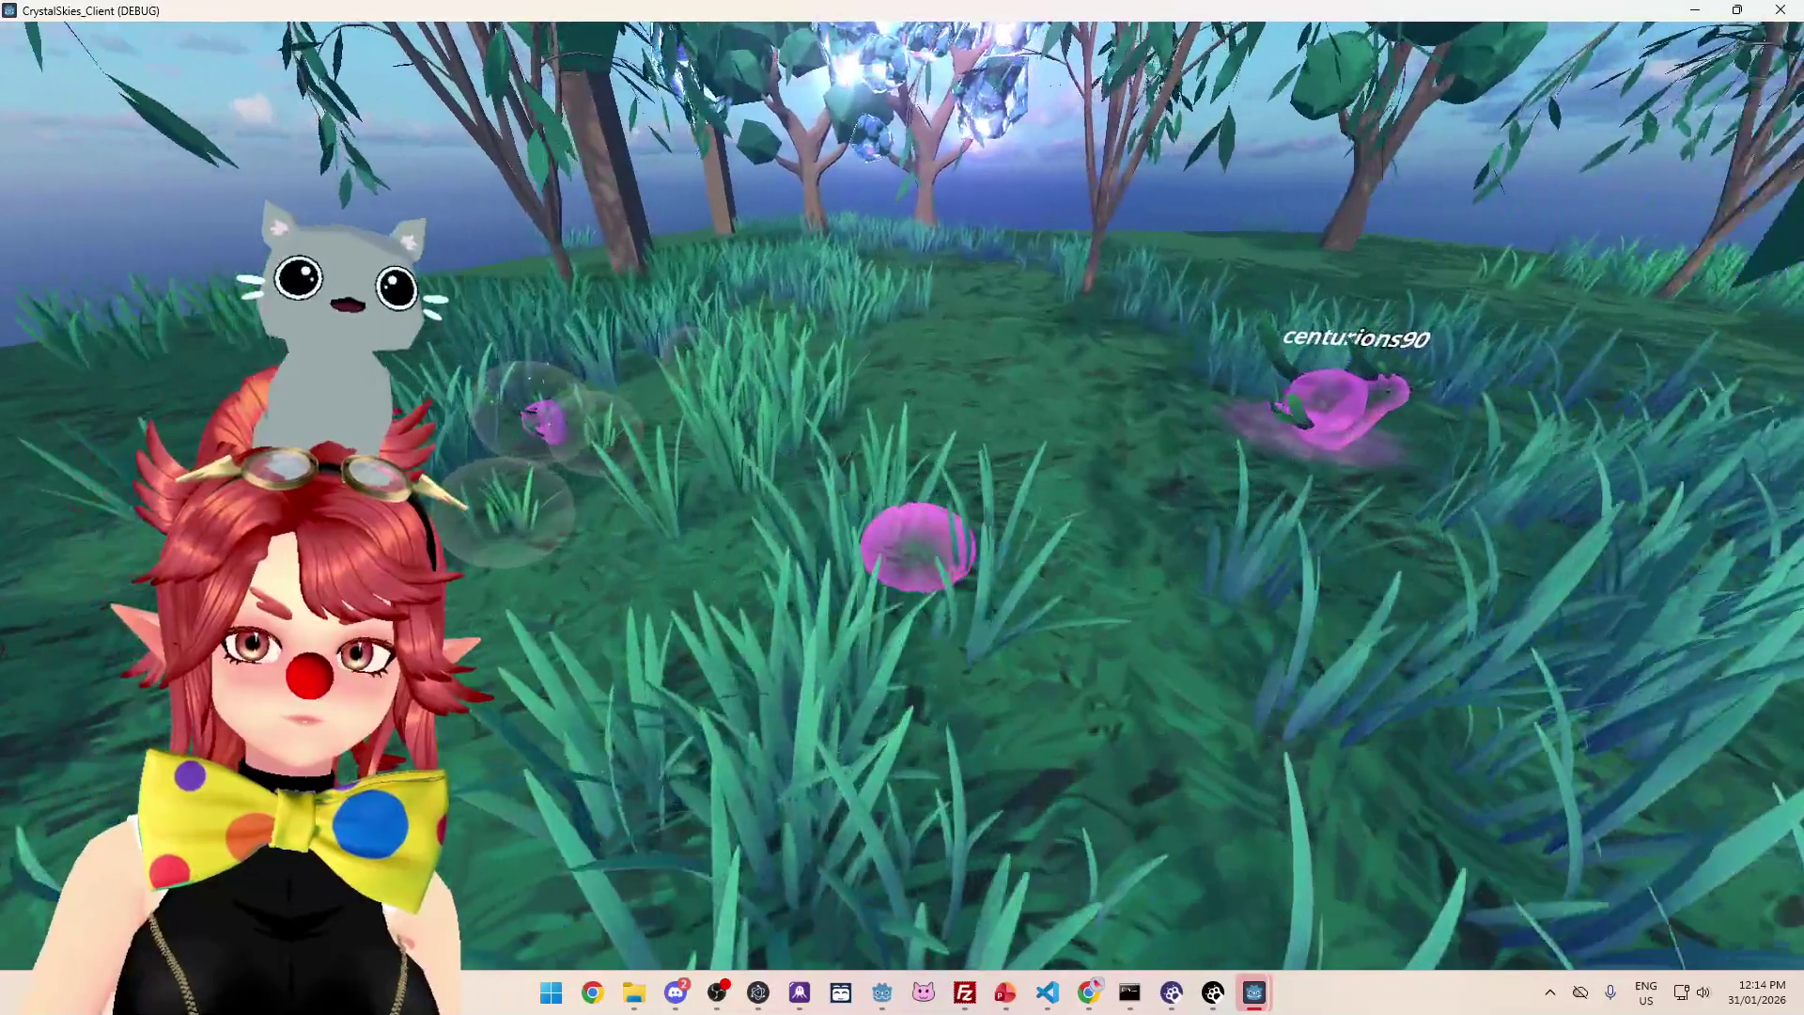
key("w")
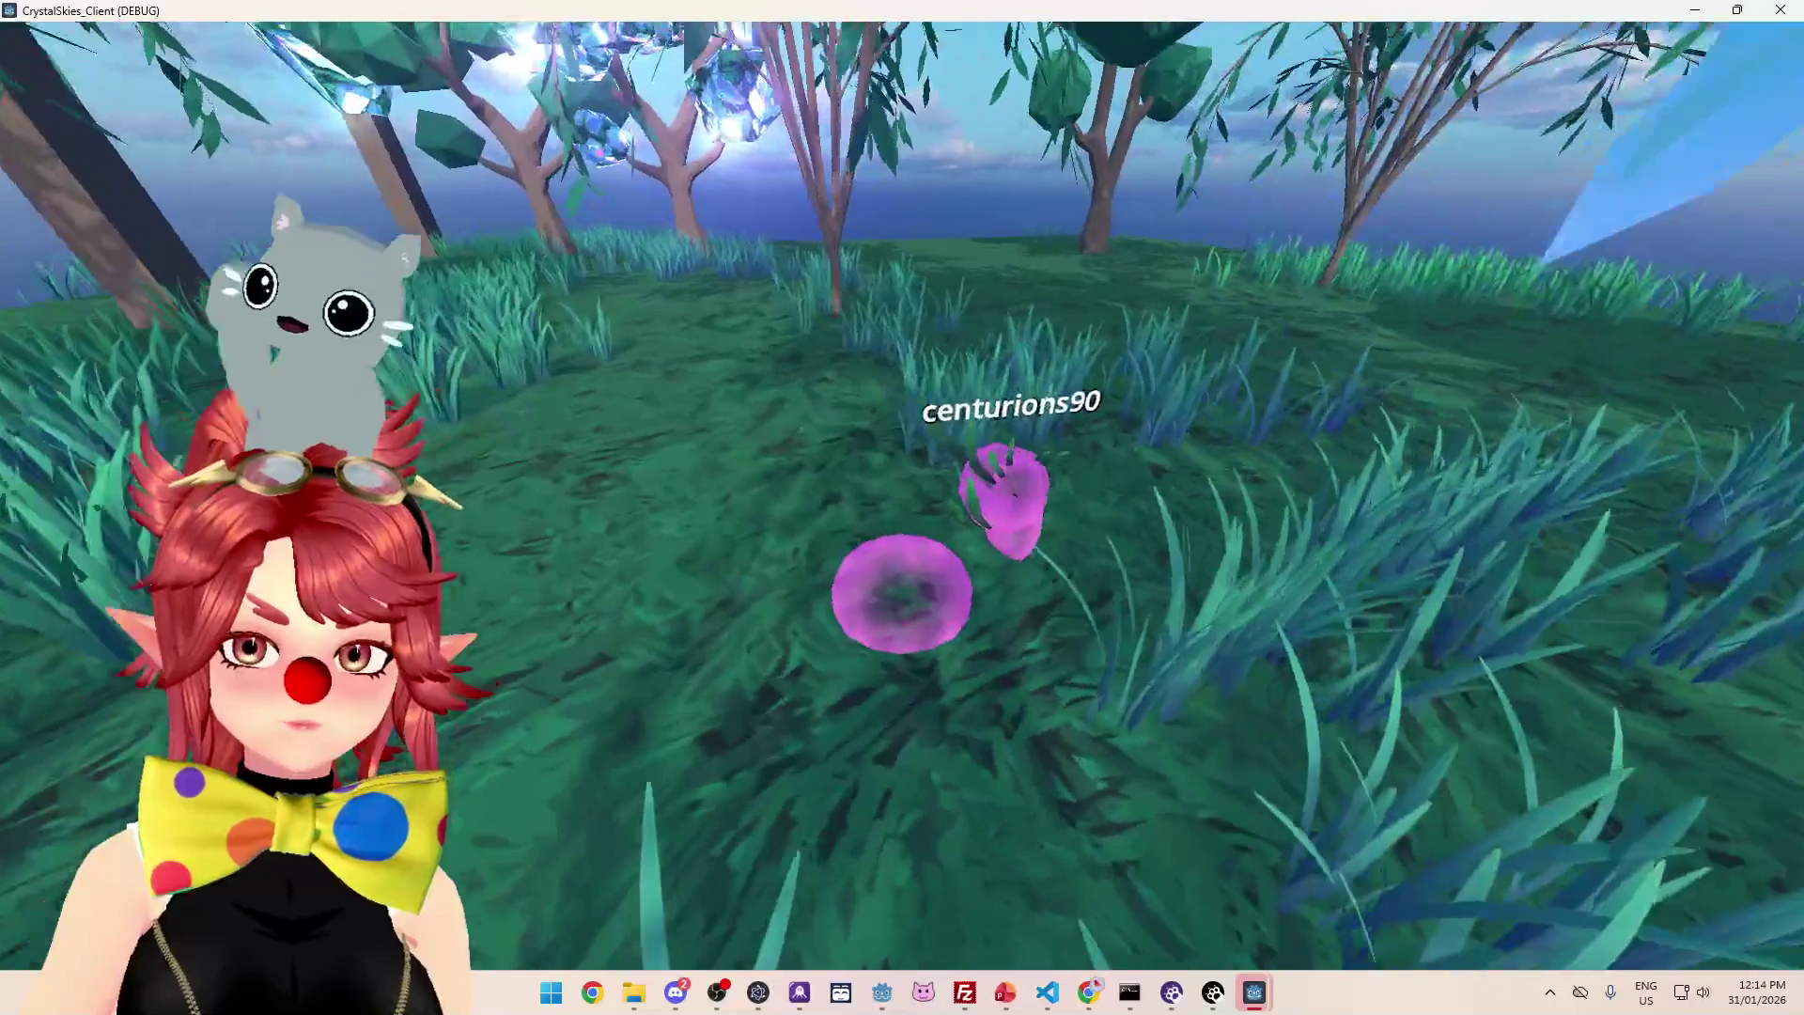
key("w")
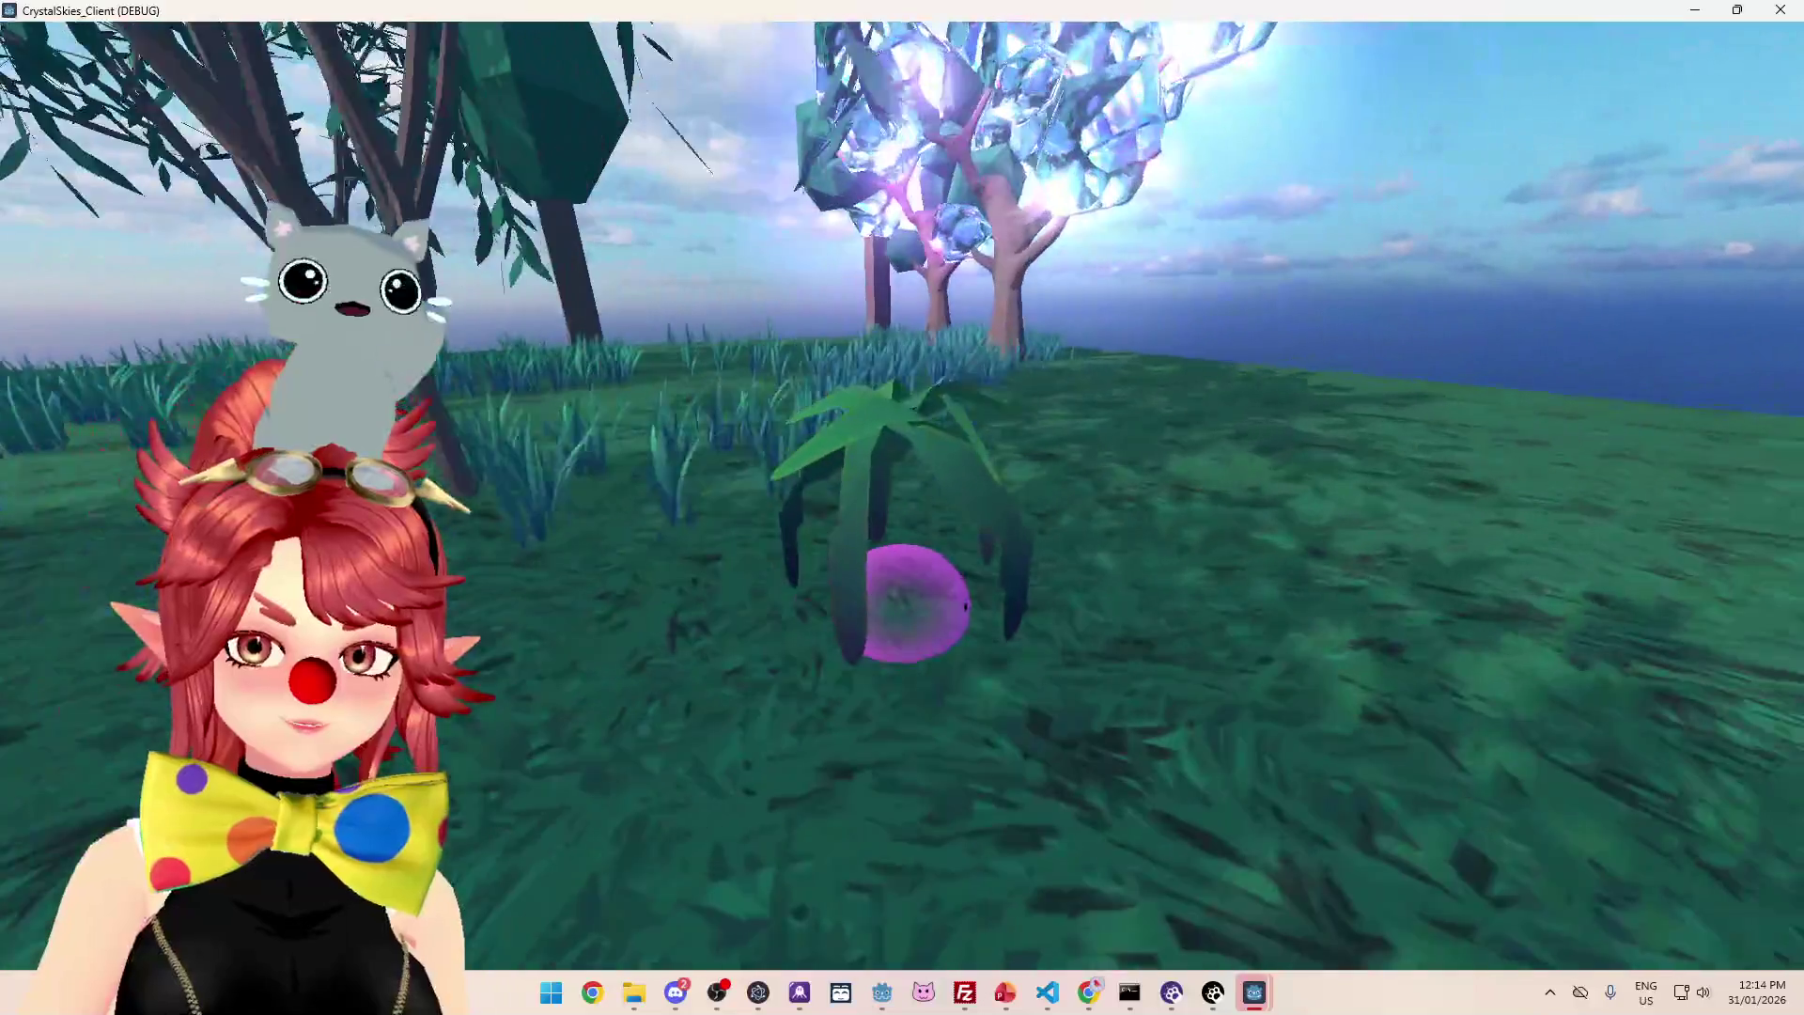
key("w")
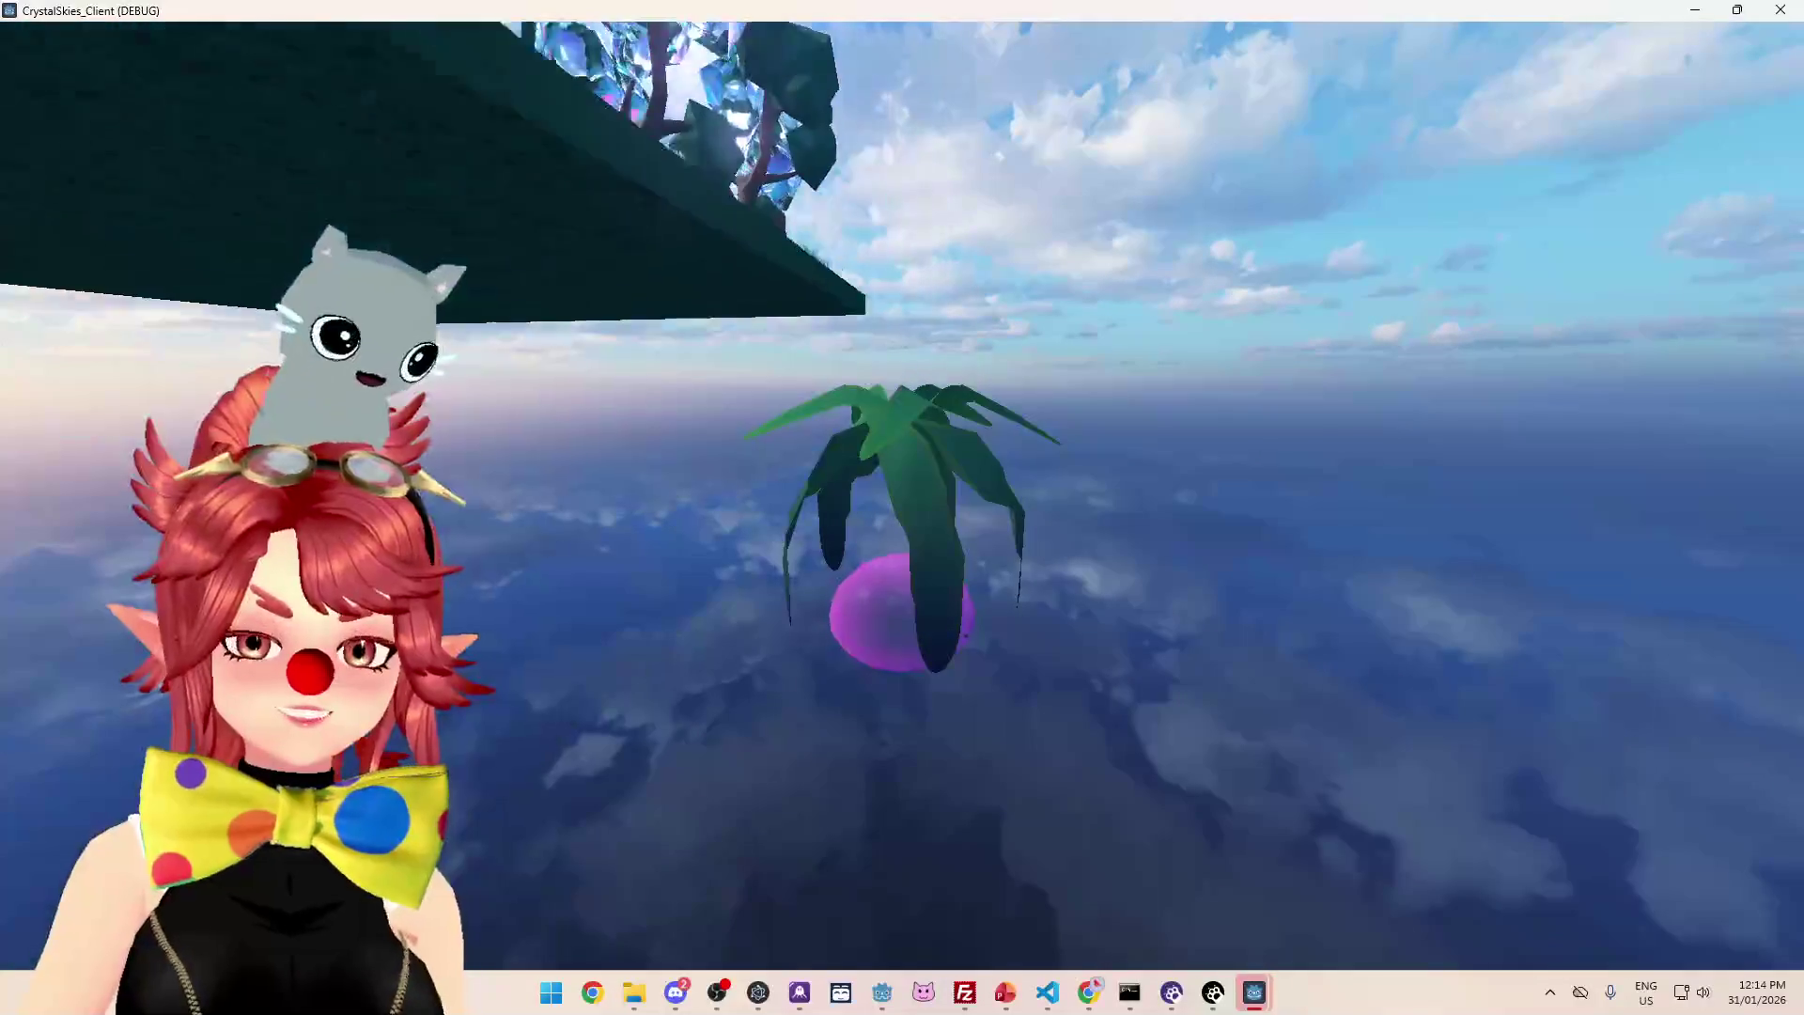
key("Escape")
left_click(1016, 987)
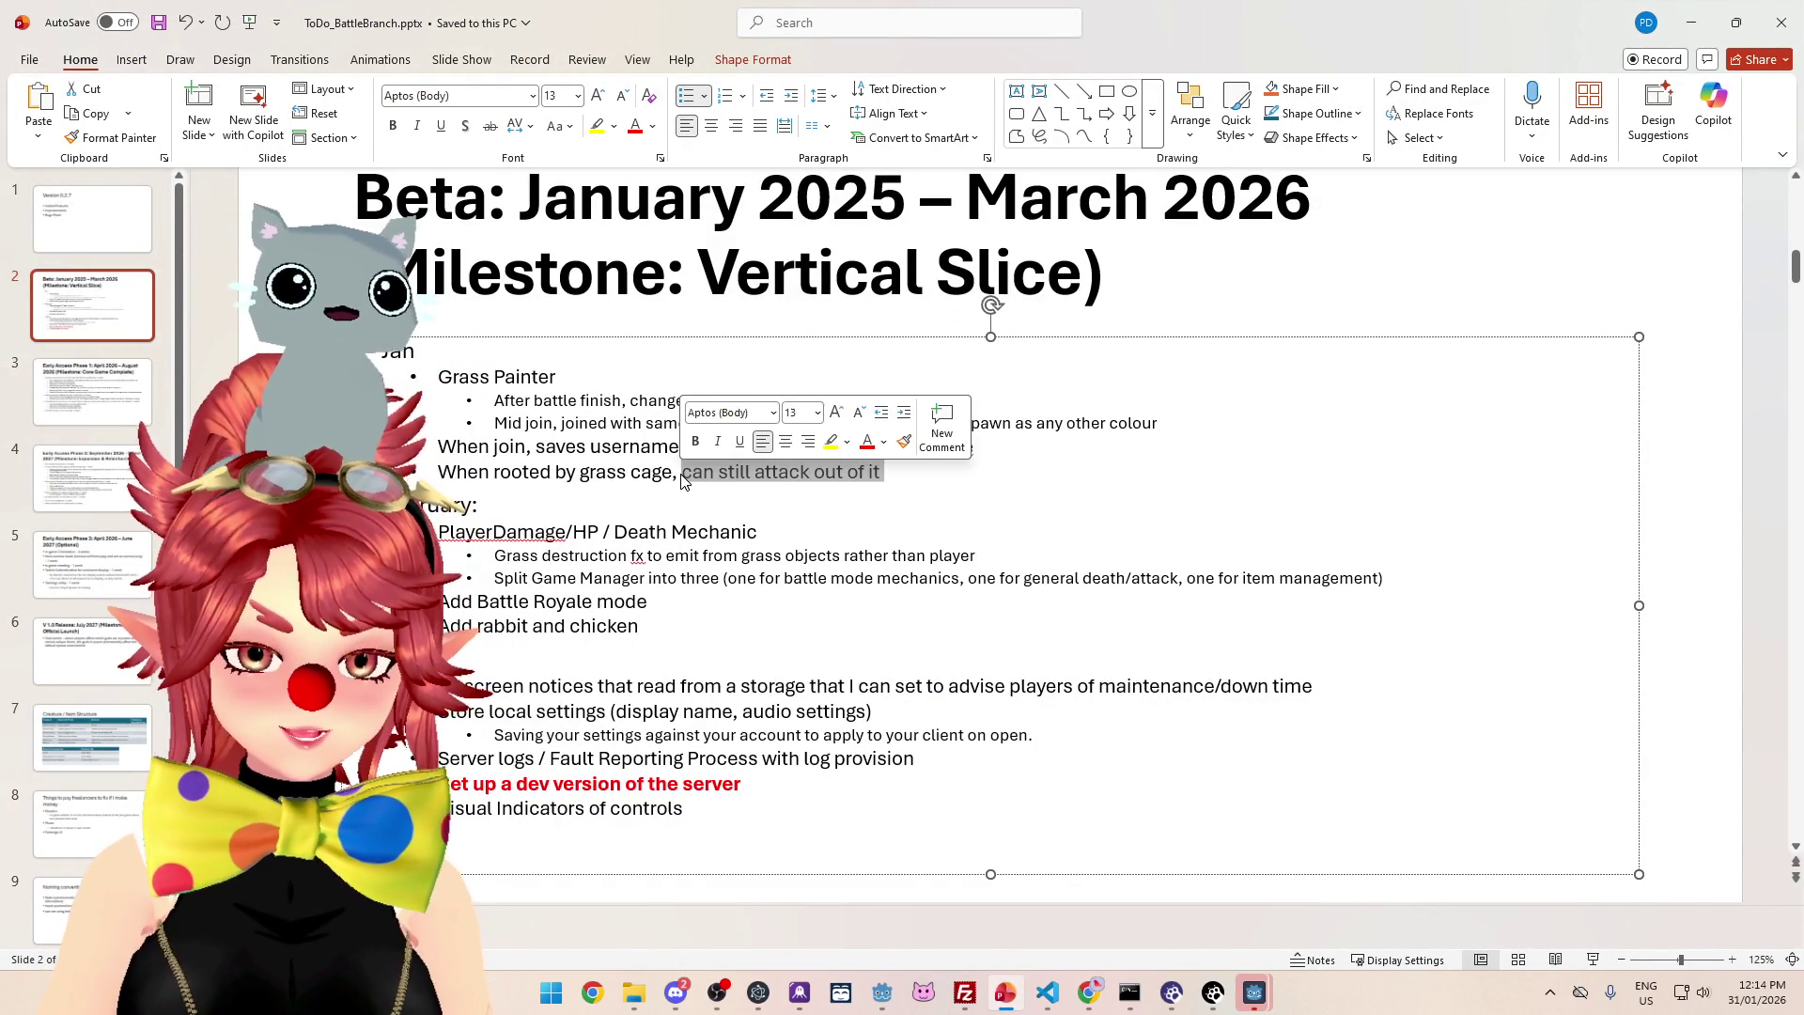
- Reword the grass-cage note: attacking adds velocity and you fly off with the cage
type("attack,")
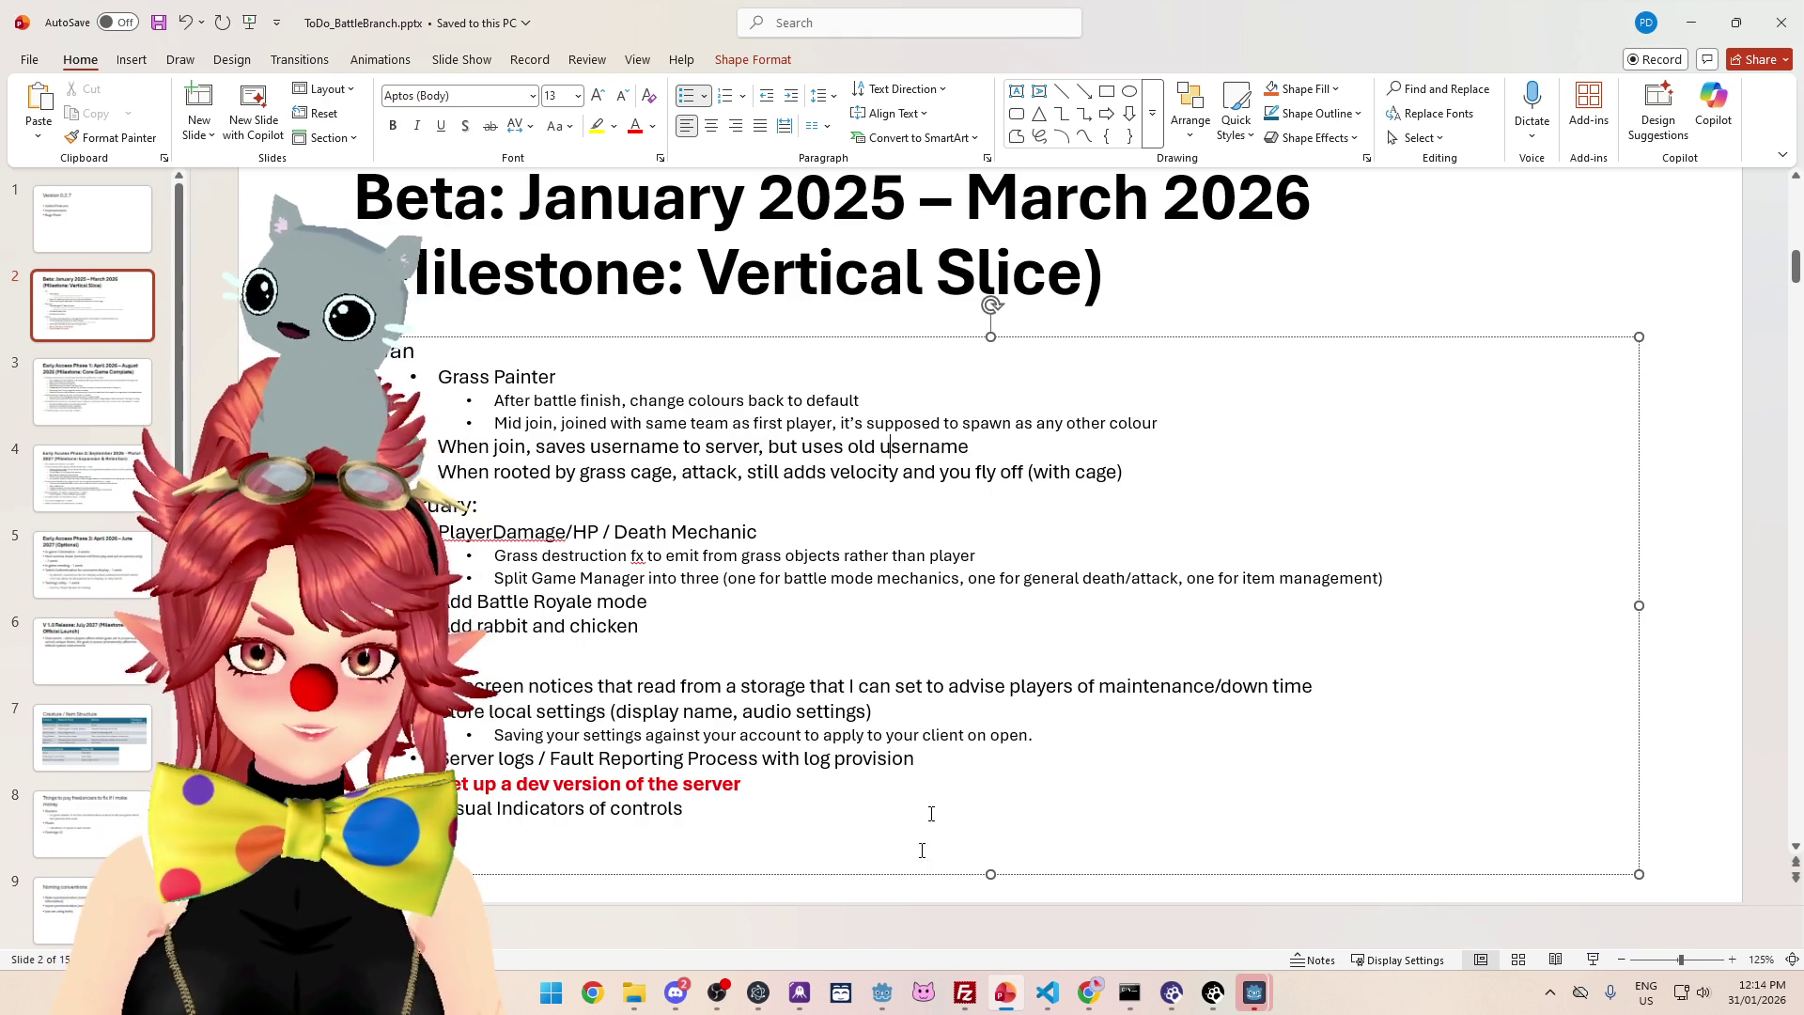
left_click(882, 996)
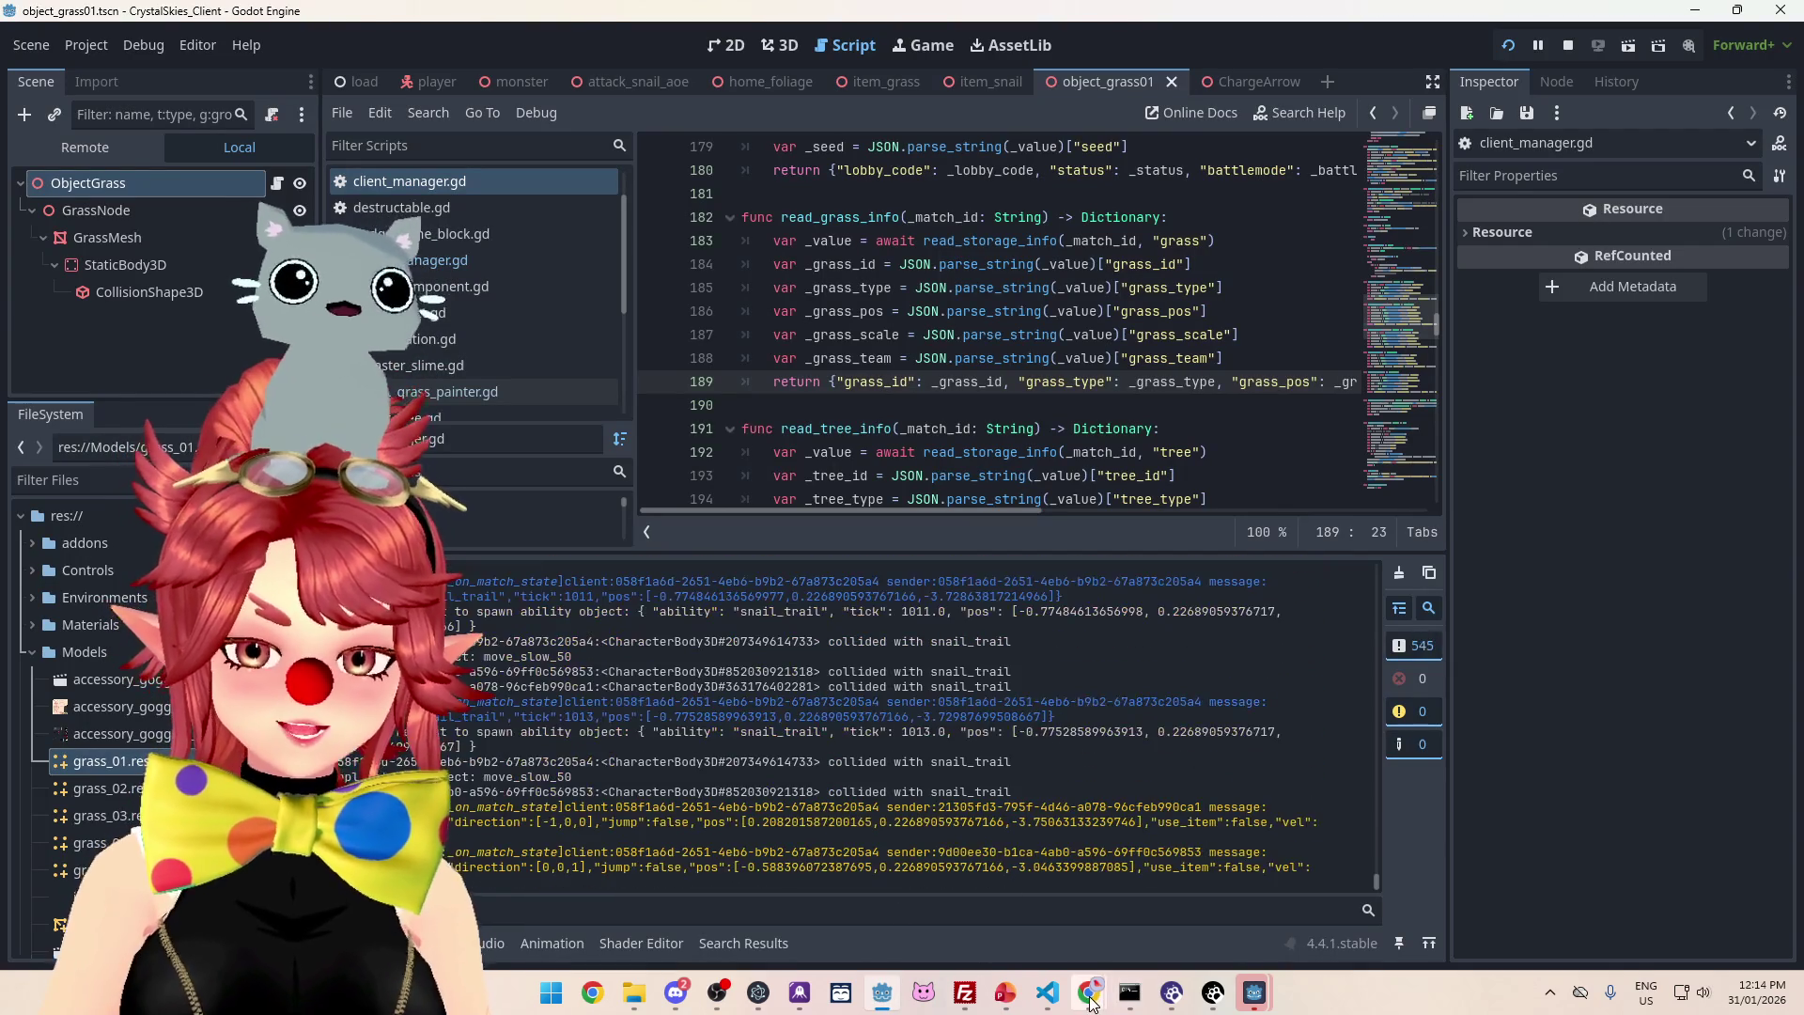
mouse_move(1089, 1001)
mouse_move(1254, 993)
left_click(1330, 883)
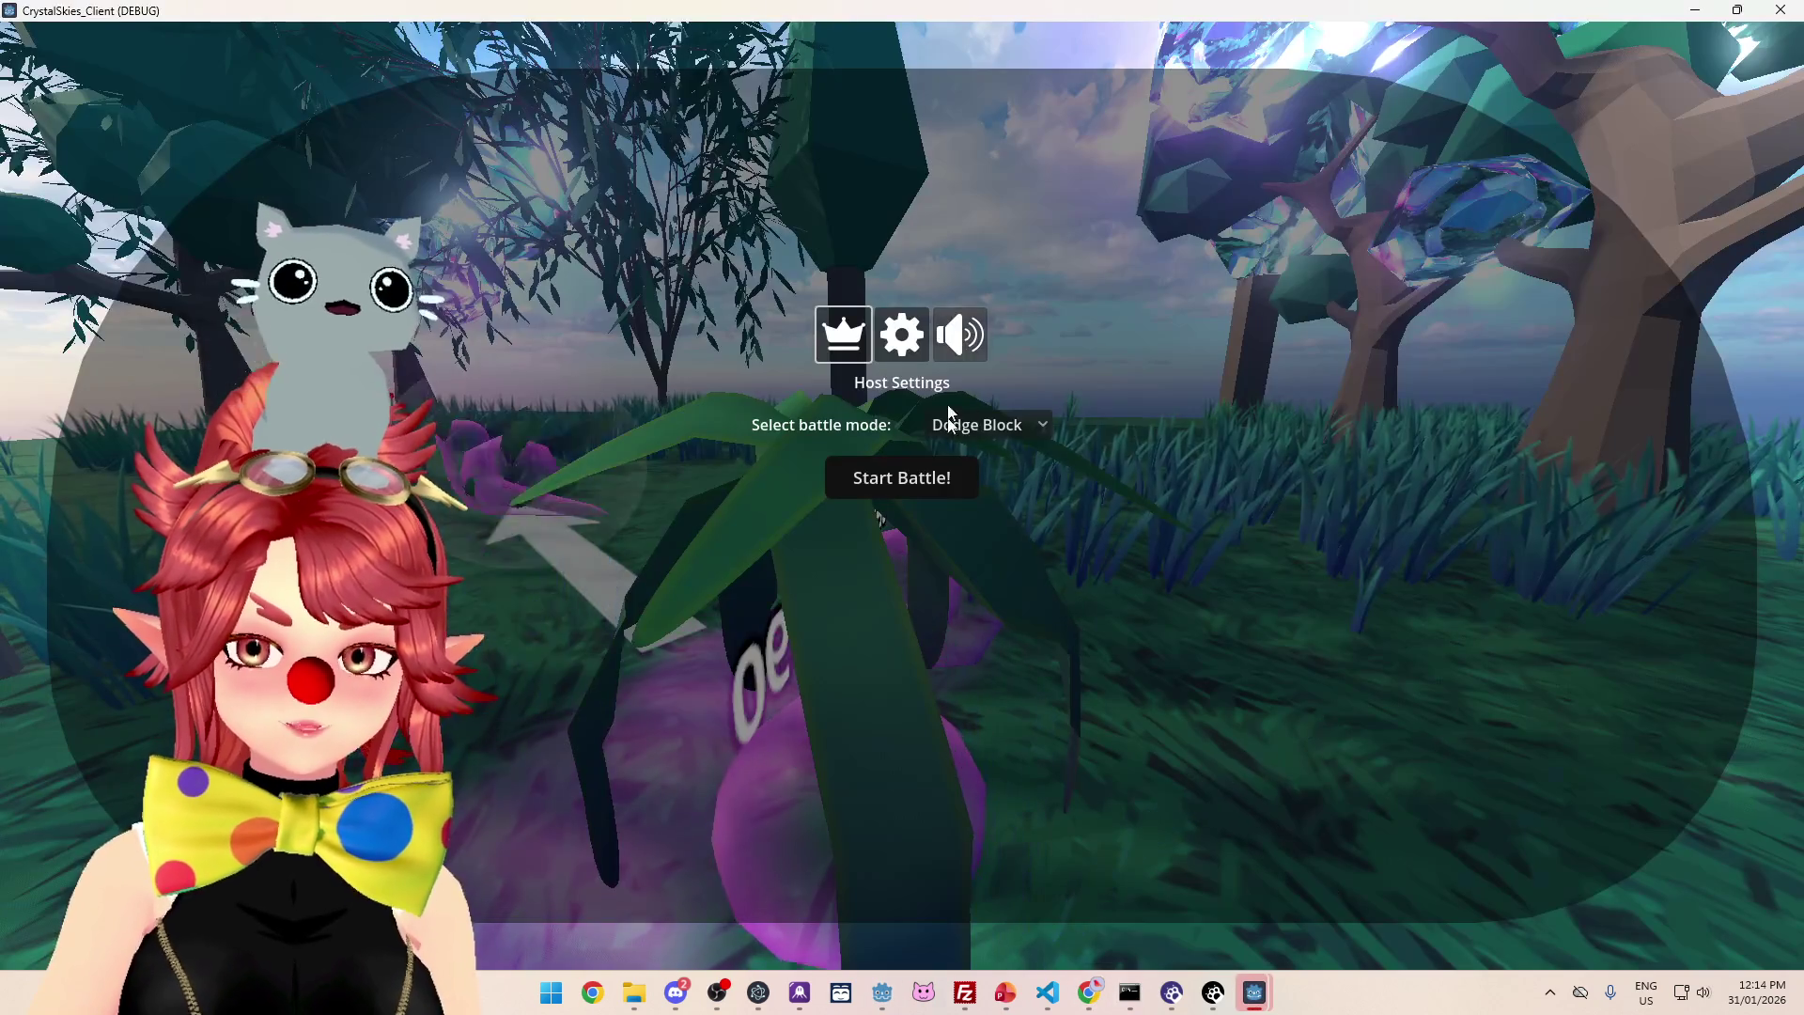
- Start a battle in Grass Painter mode
left_click(1033, 426)
left_click(999, 479)
left_click(878, 477)
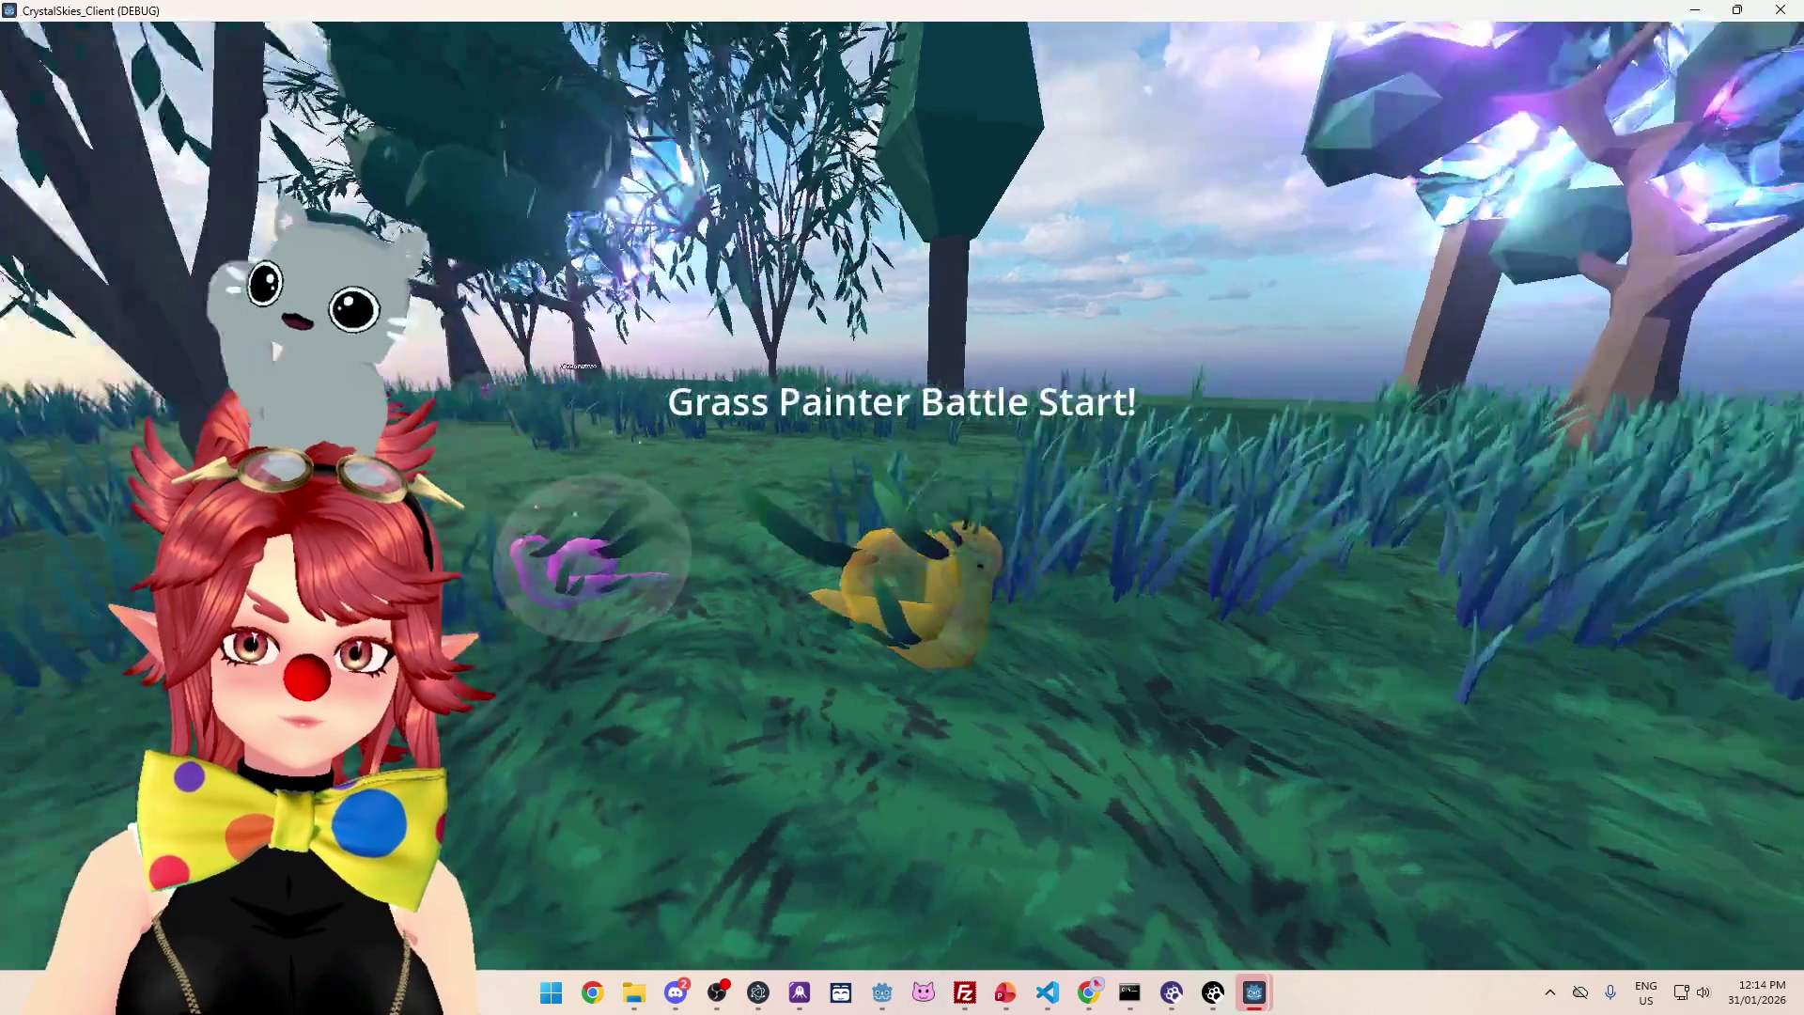
- Paint purple trails across the arena until the debugger breaks at monster_slime.gd line 144
key("w")
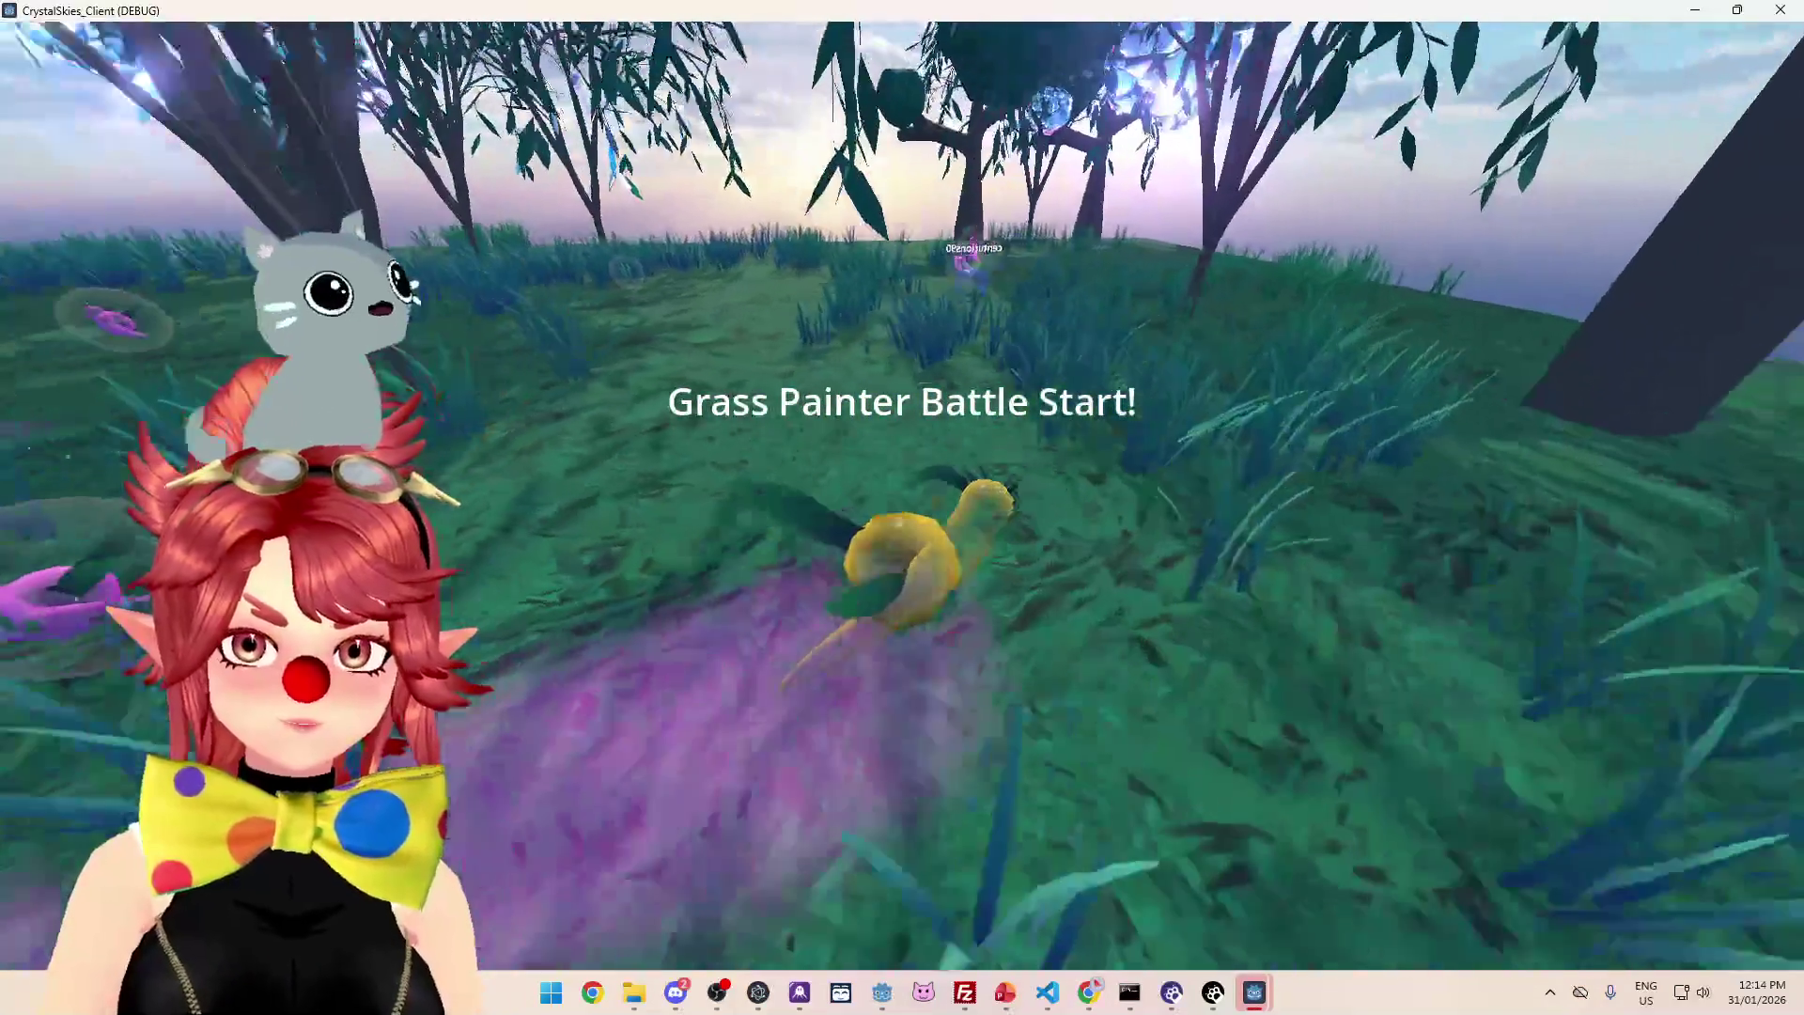
key("w")
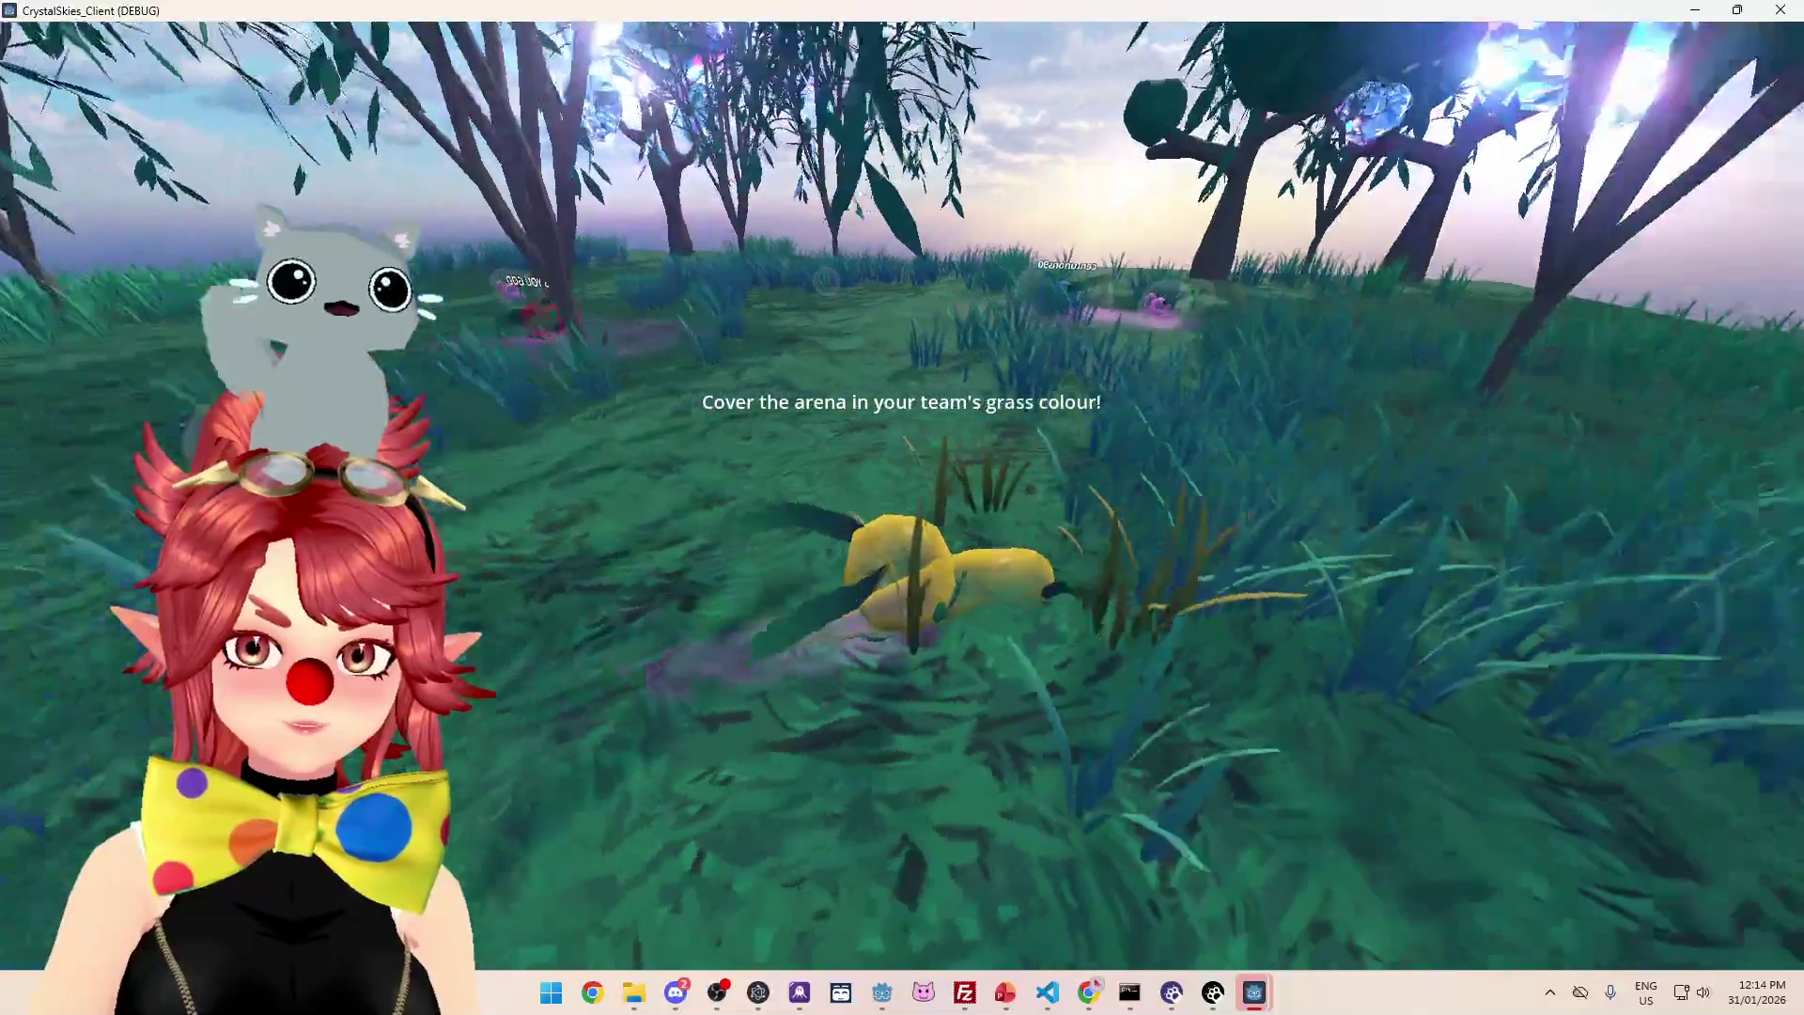
key("w")
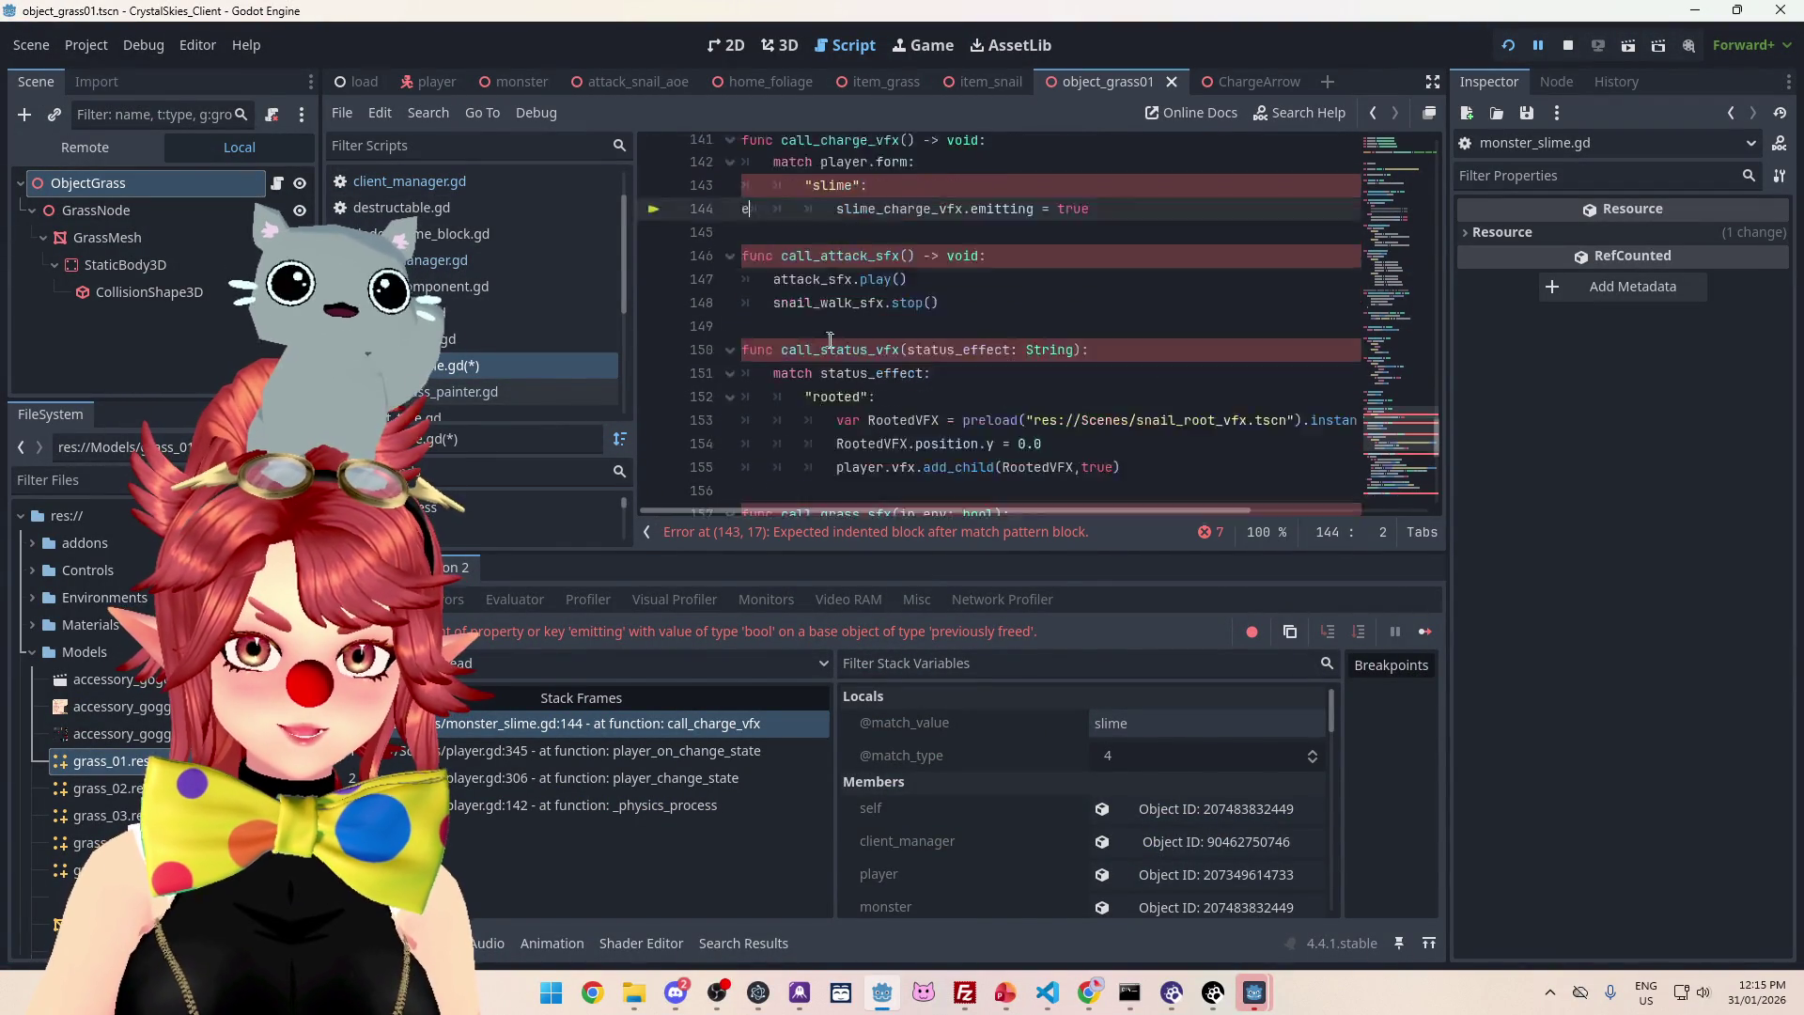
- Try and undo an indent on line 144, then read the slime_charge_vfx and emitting tooltips
scroll(859, 406, "up", 2)
key("Tab")
key("Tab")
key("Tab")
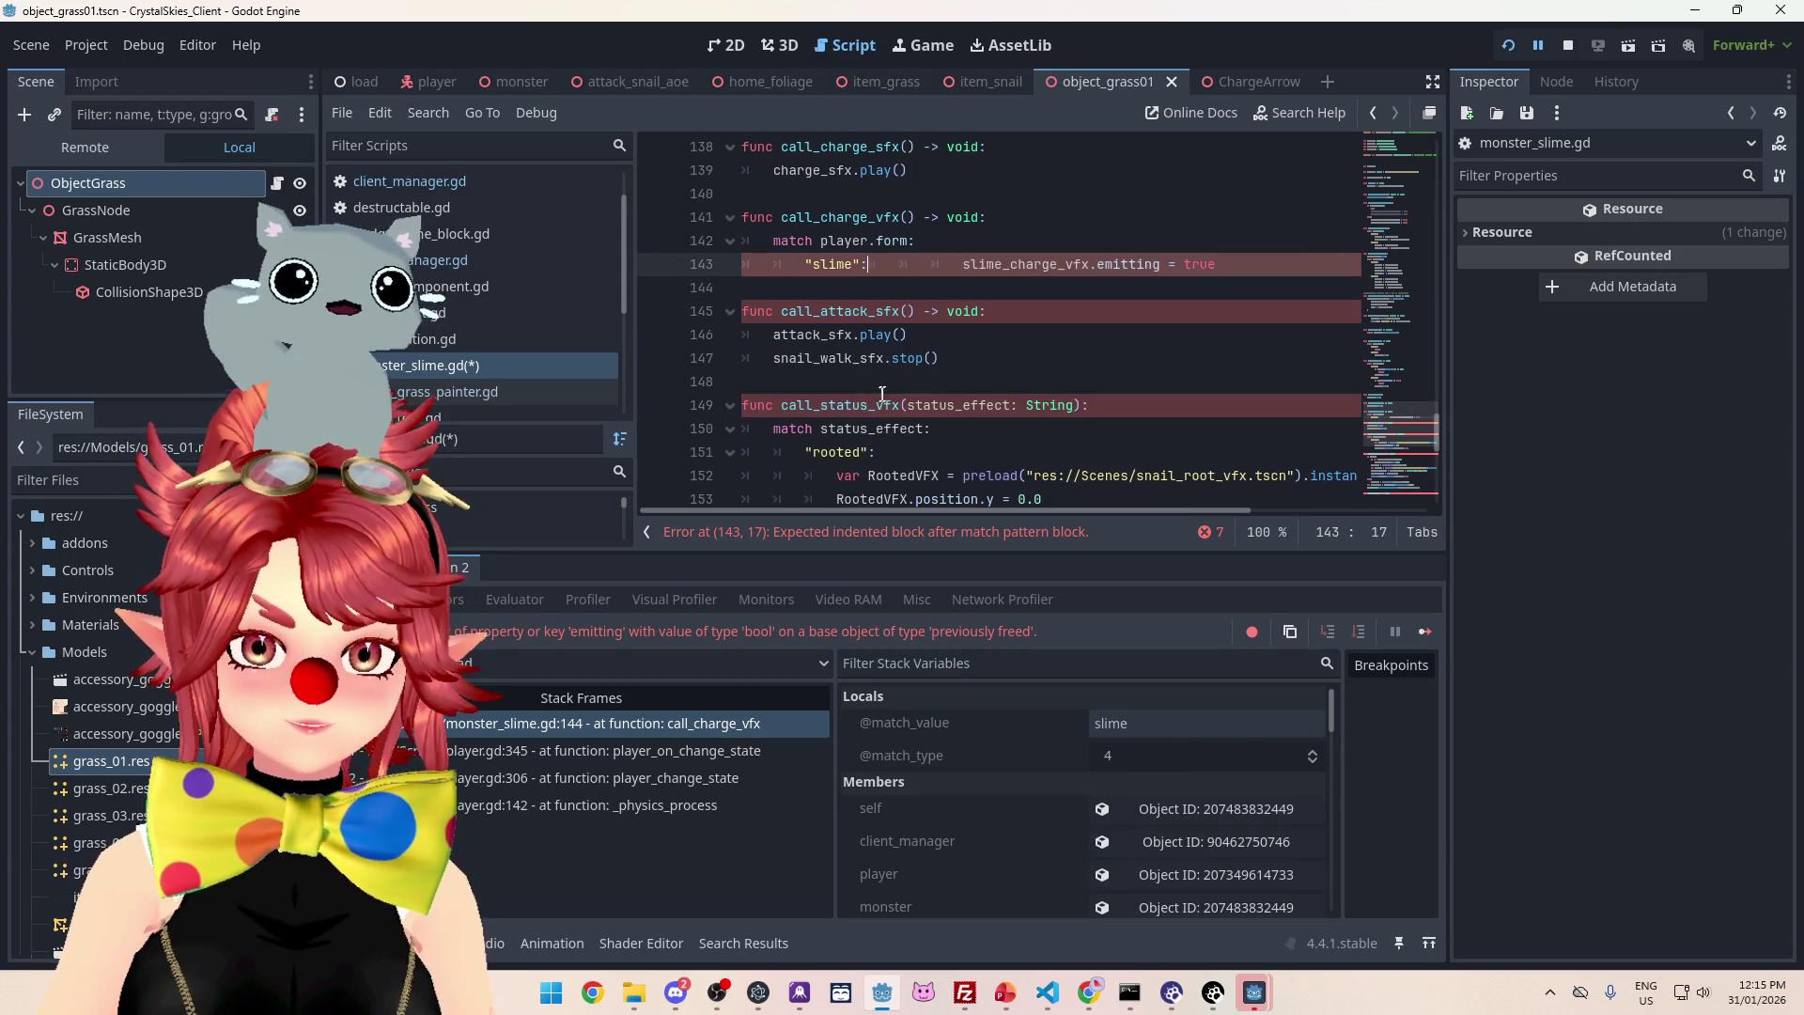
key("ctrl+z")
key("ctrl+z")
key("ctrl+z")
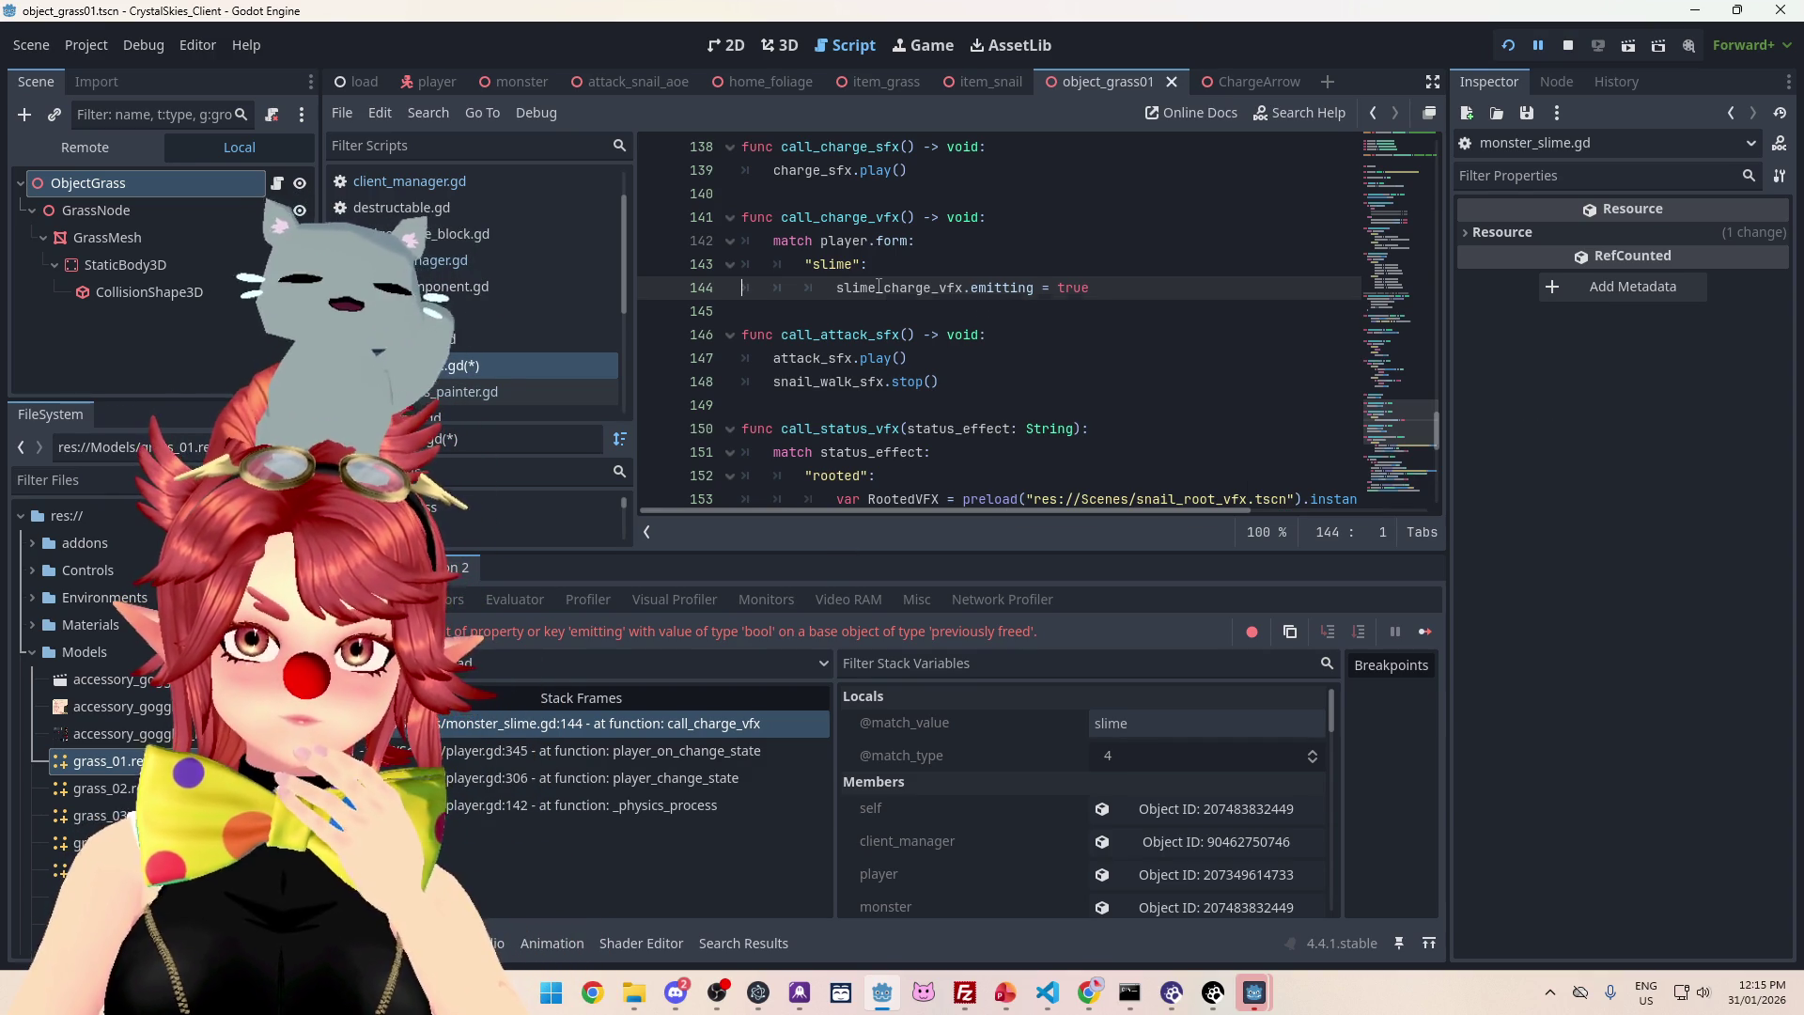
mouse_move(879, 287)
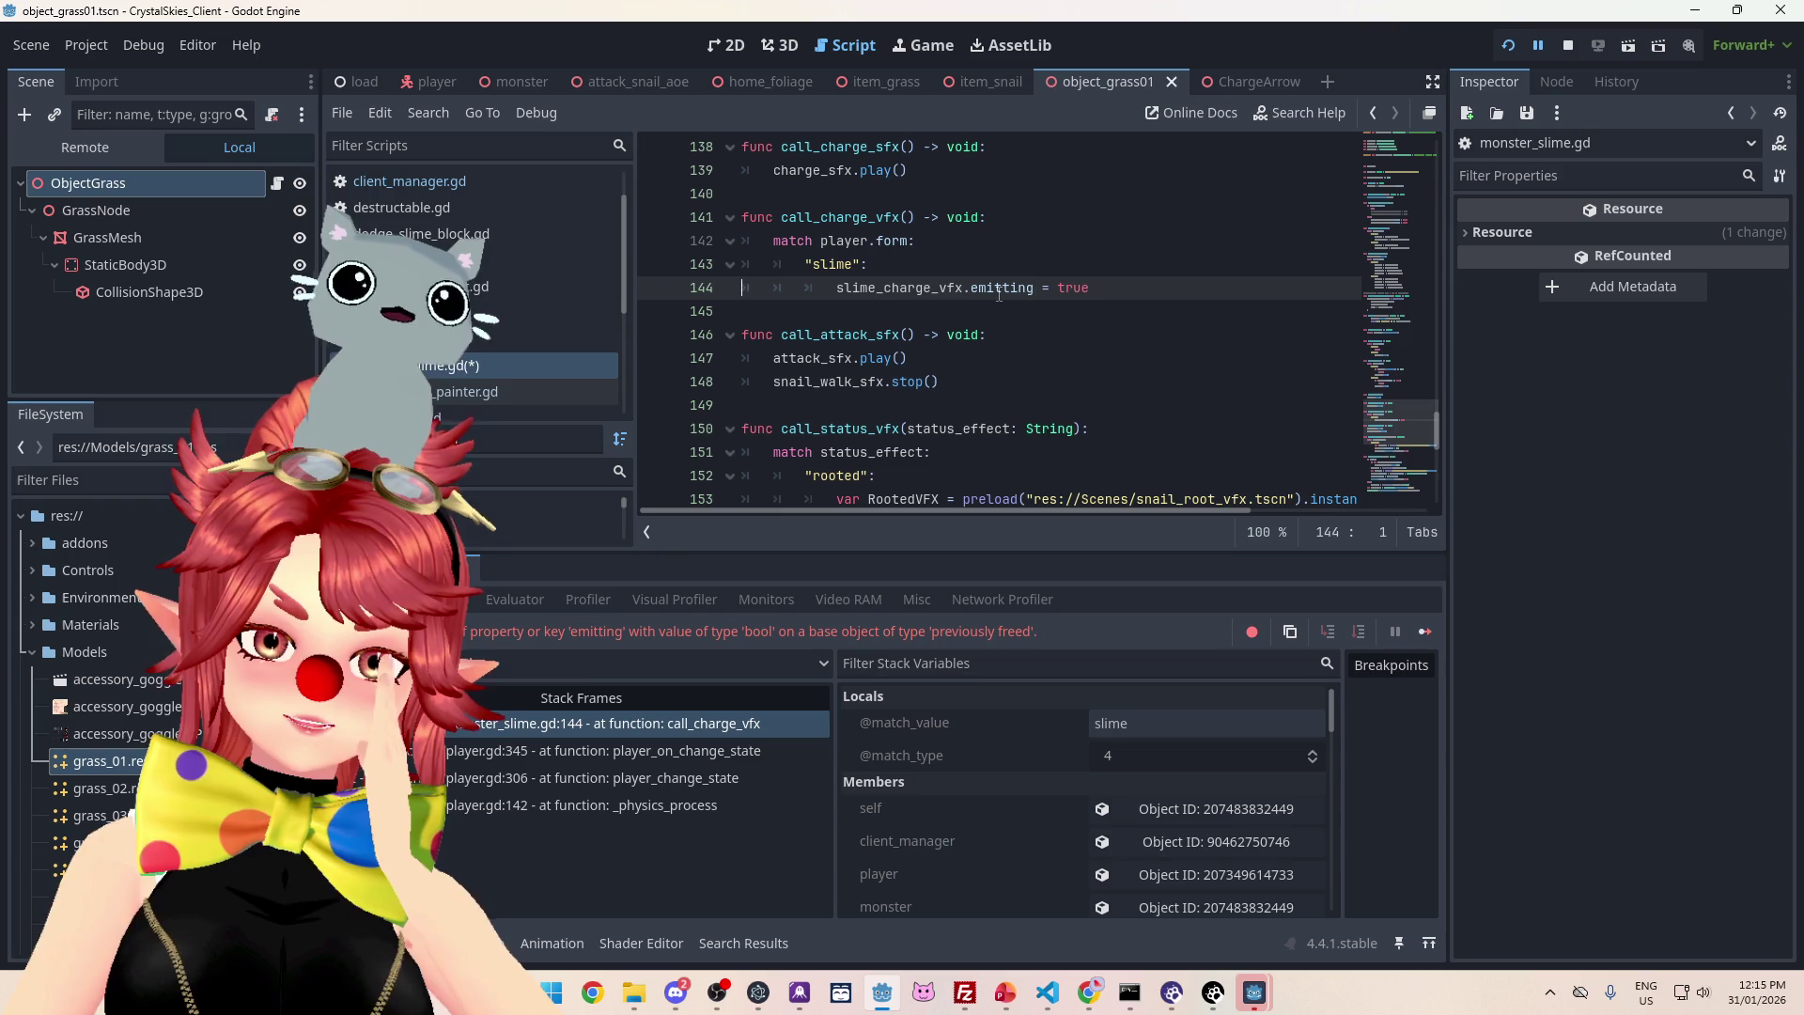
mouse_move(999, 295)
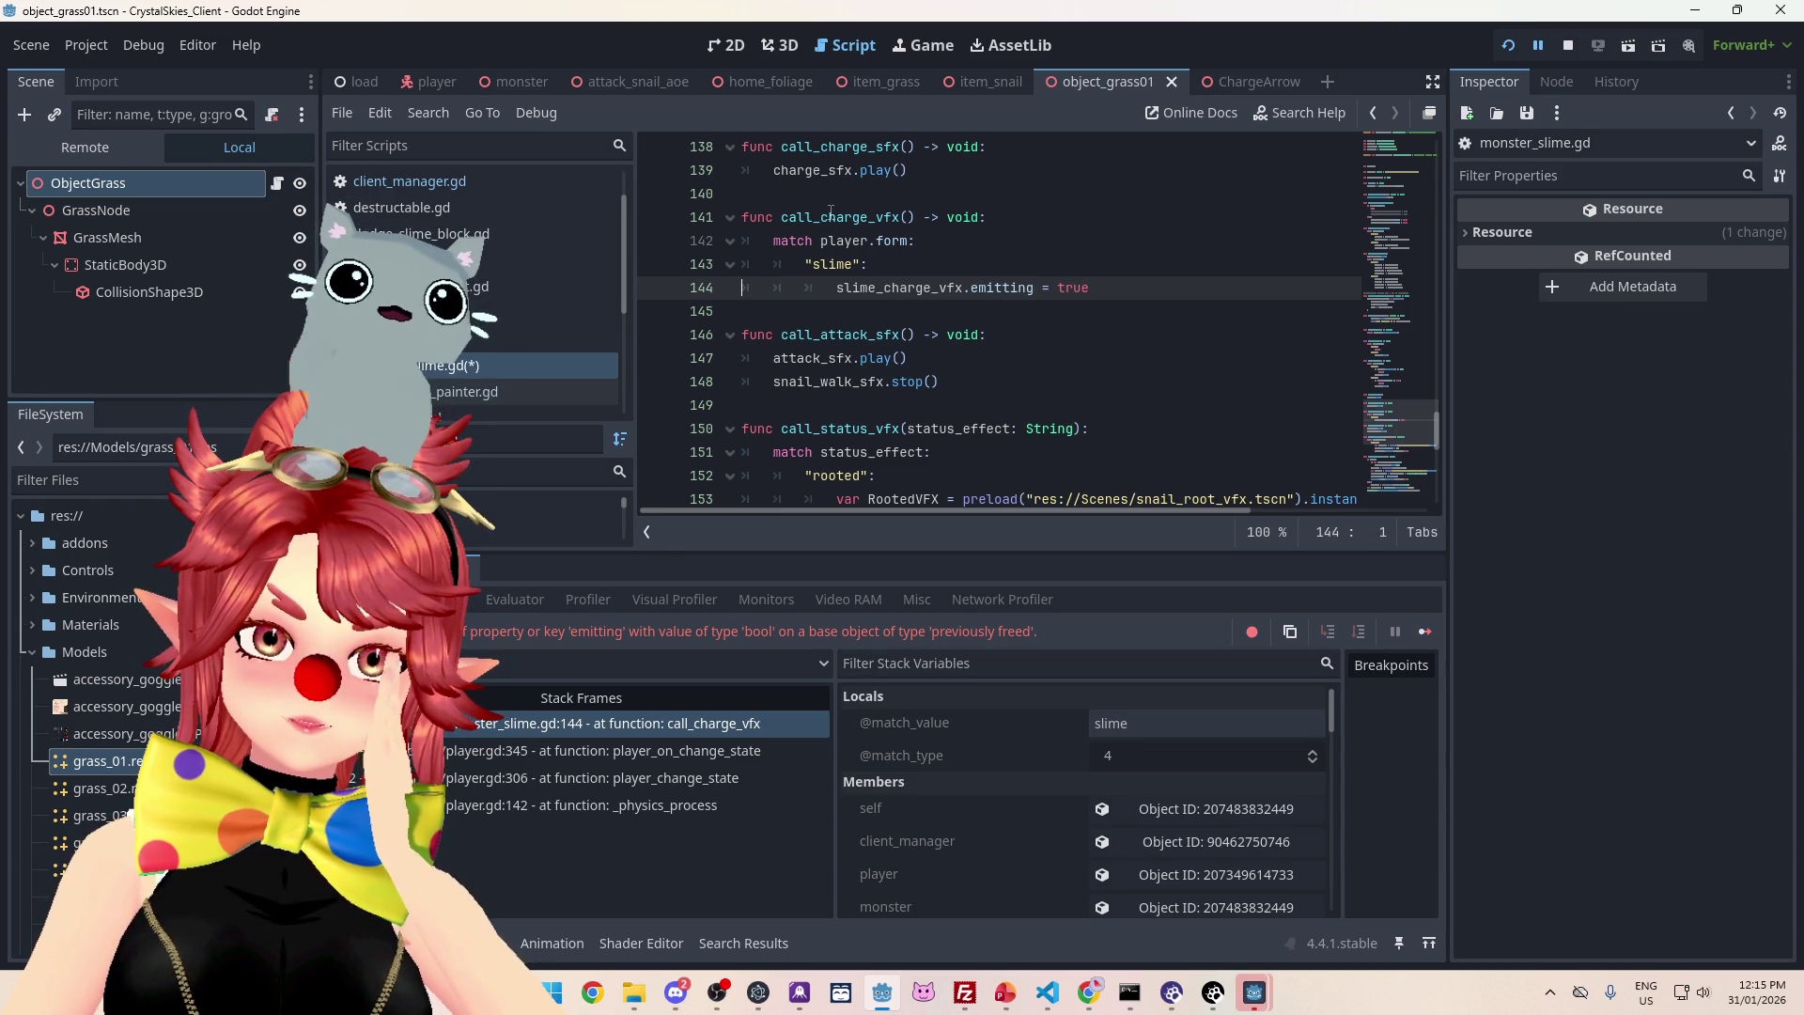
mouse_move(905, 298)
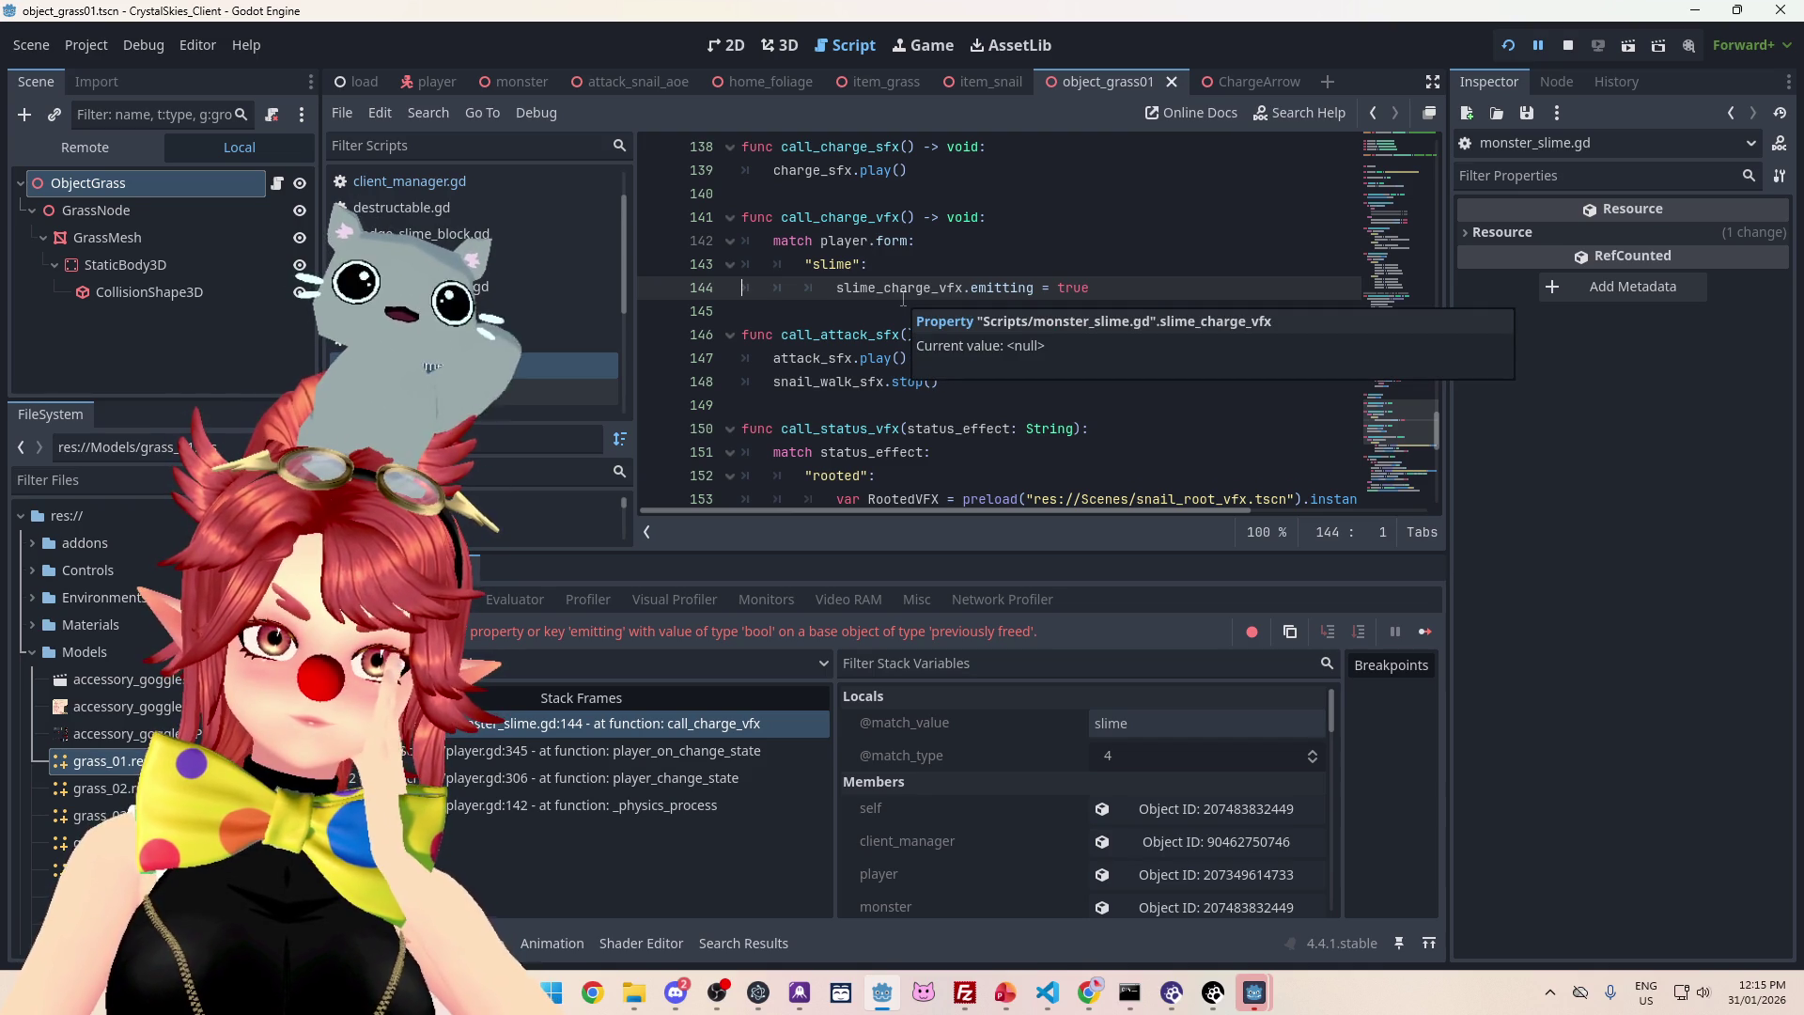
- Search all project files for call_charge_vfx, finding one match in monster_slime.gd
left_click(780, 217)
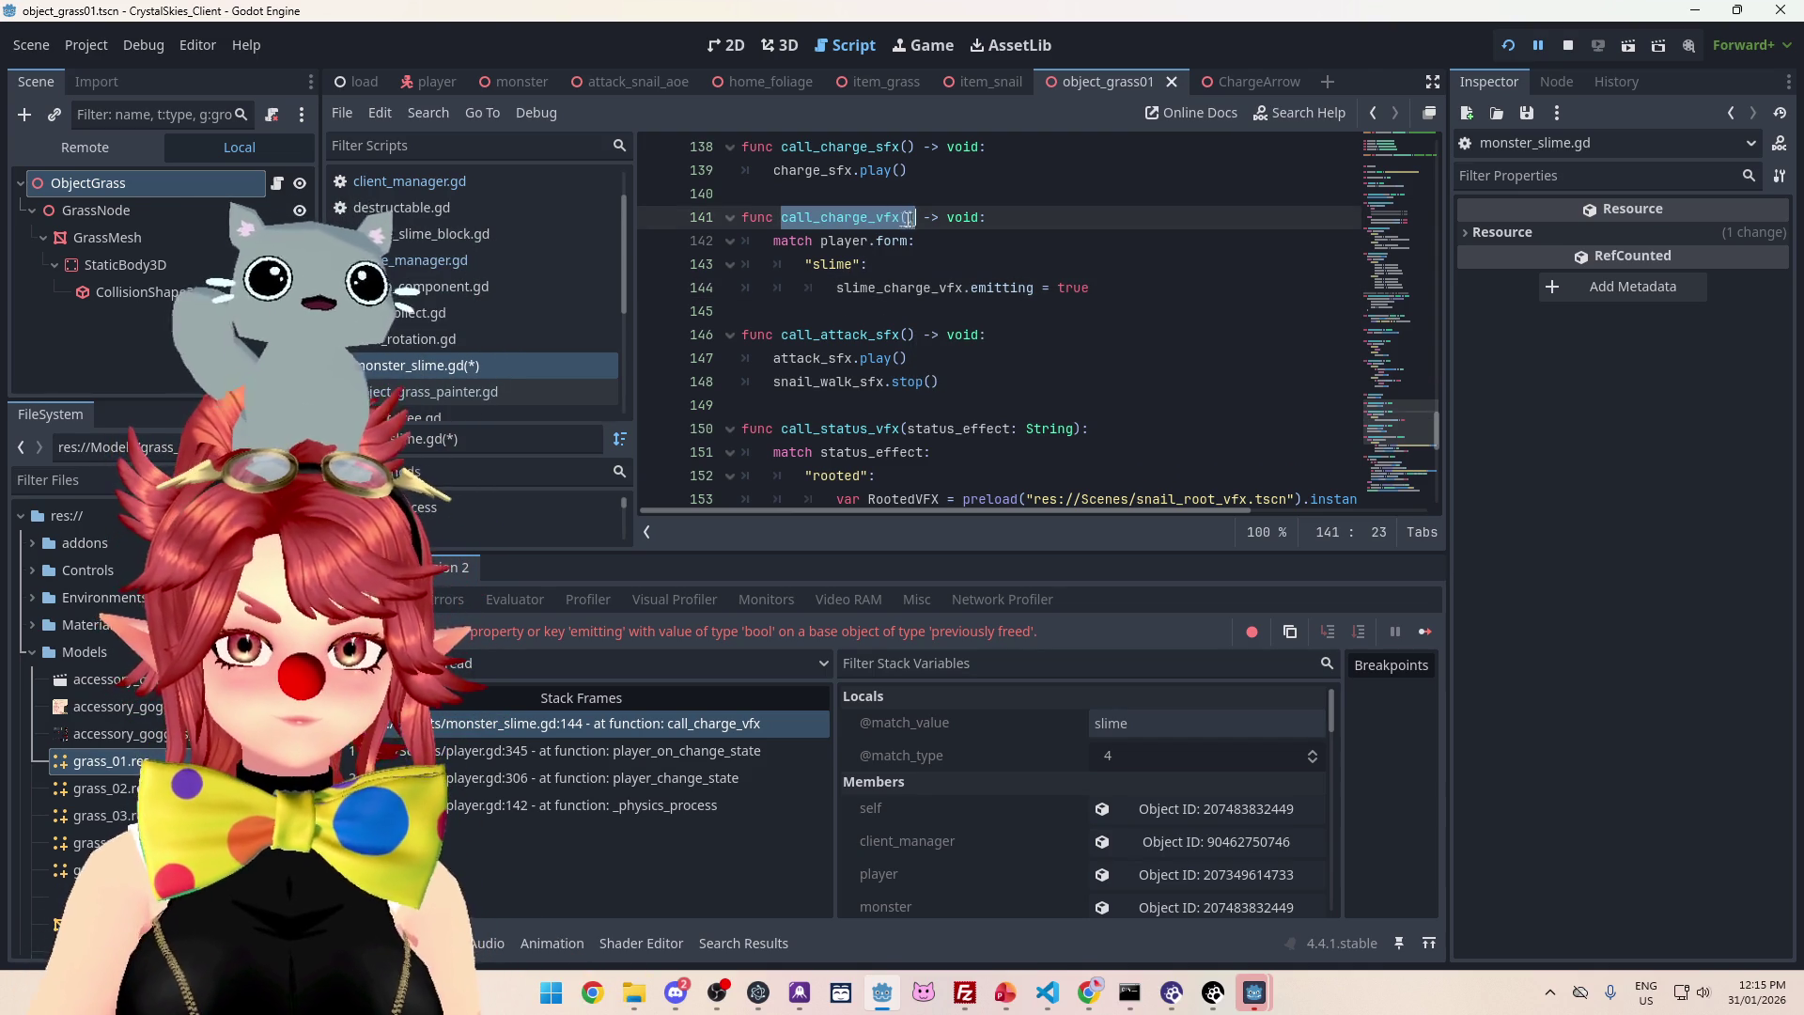
key("ctrl+shift+f")
left_click(930, 574)
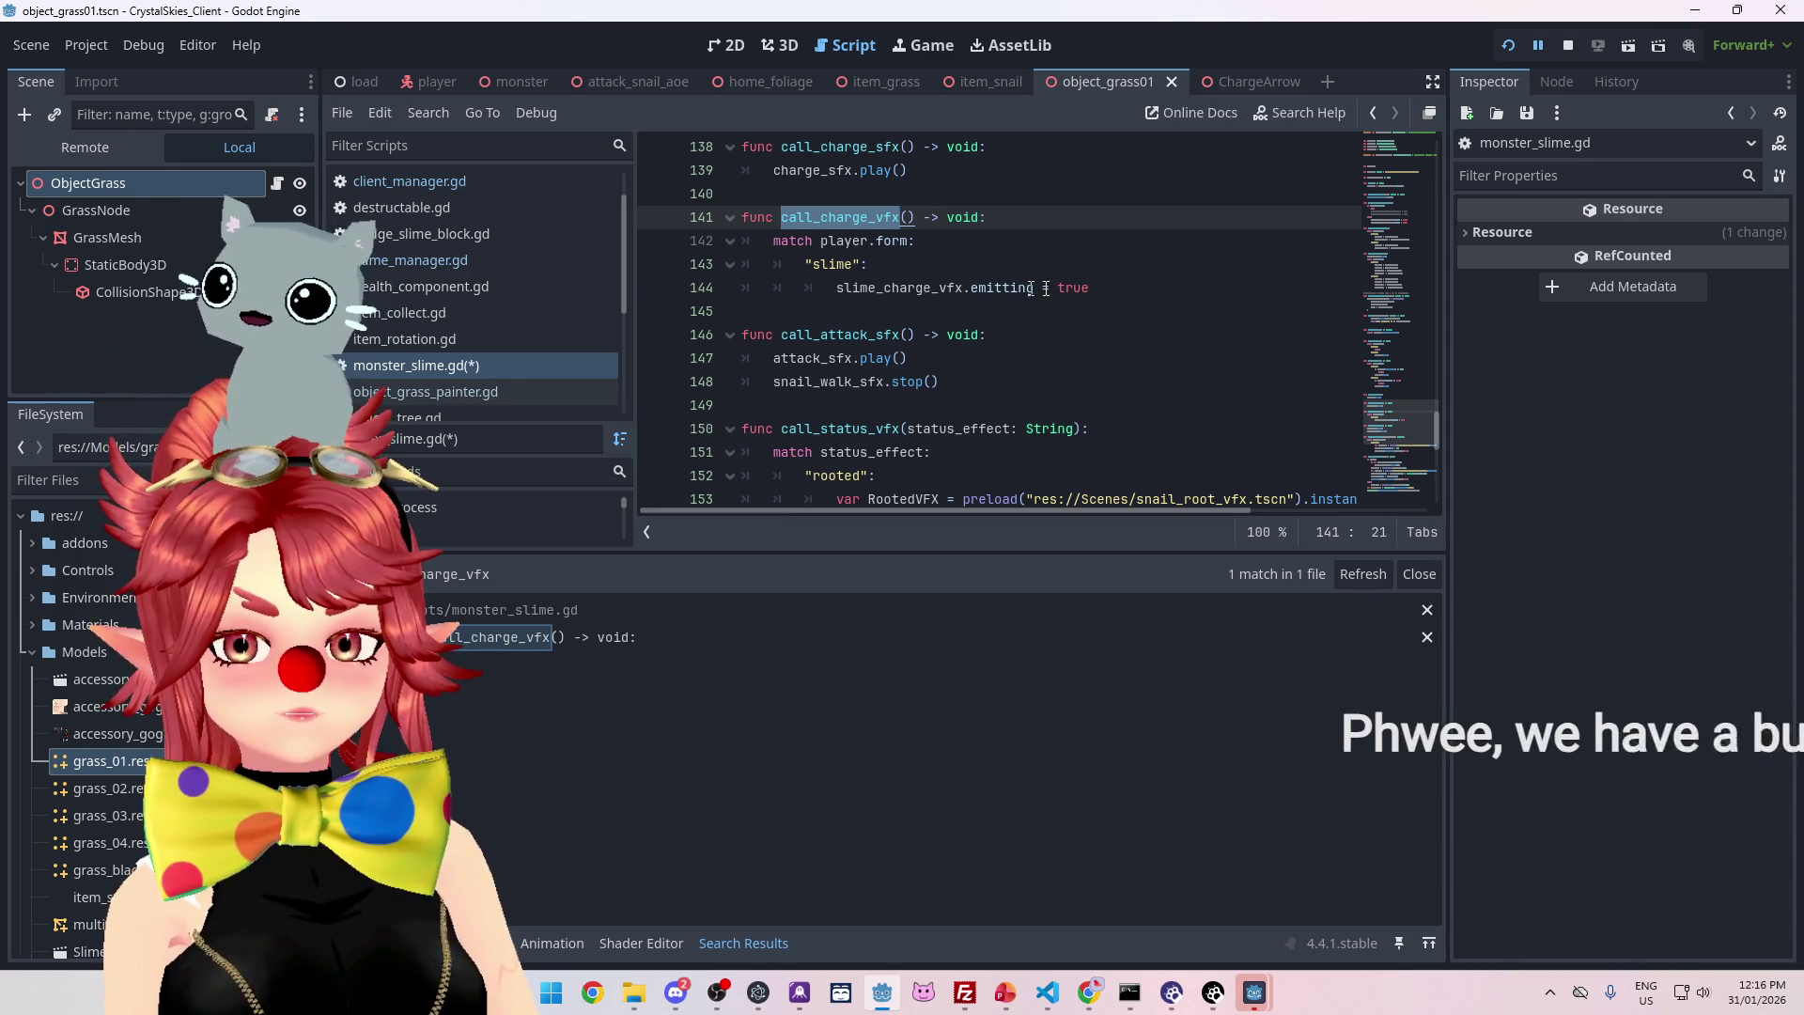
- Return to the slime_charge_vfx line, then bring the disconnected game window forward
left_click(878, 288)
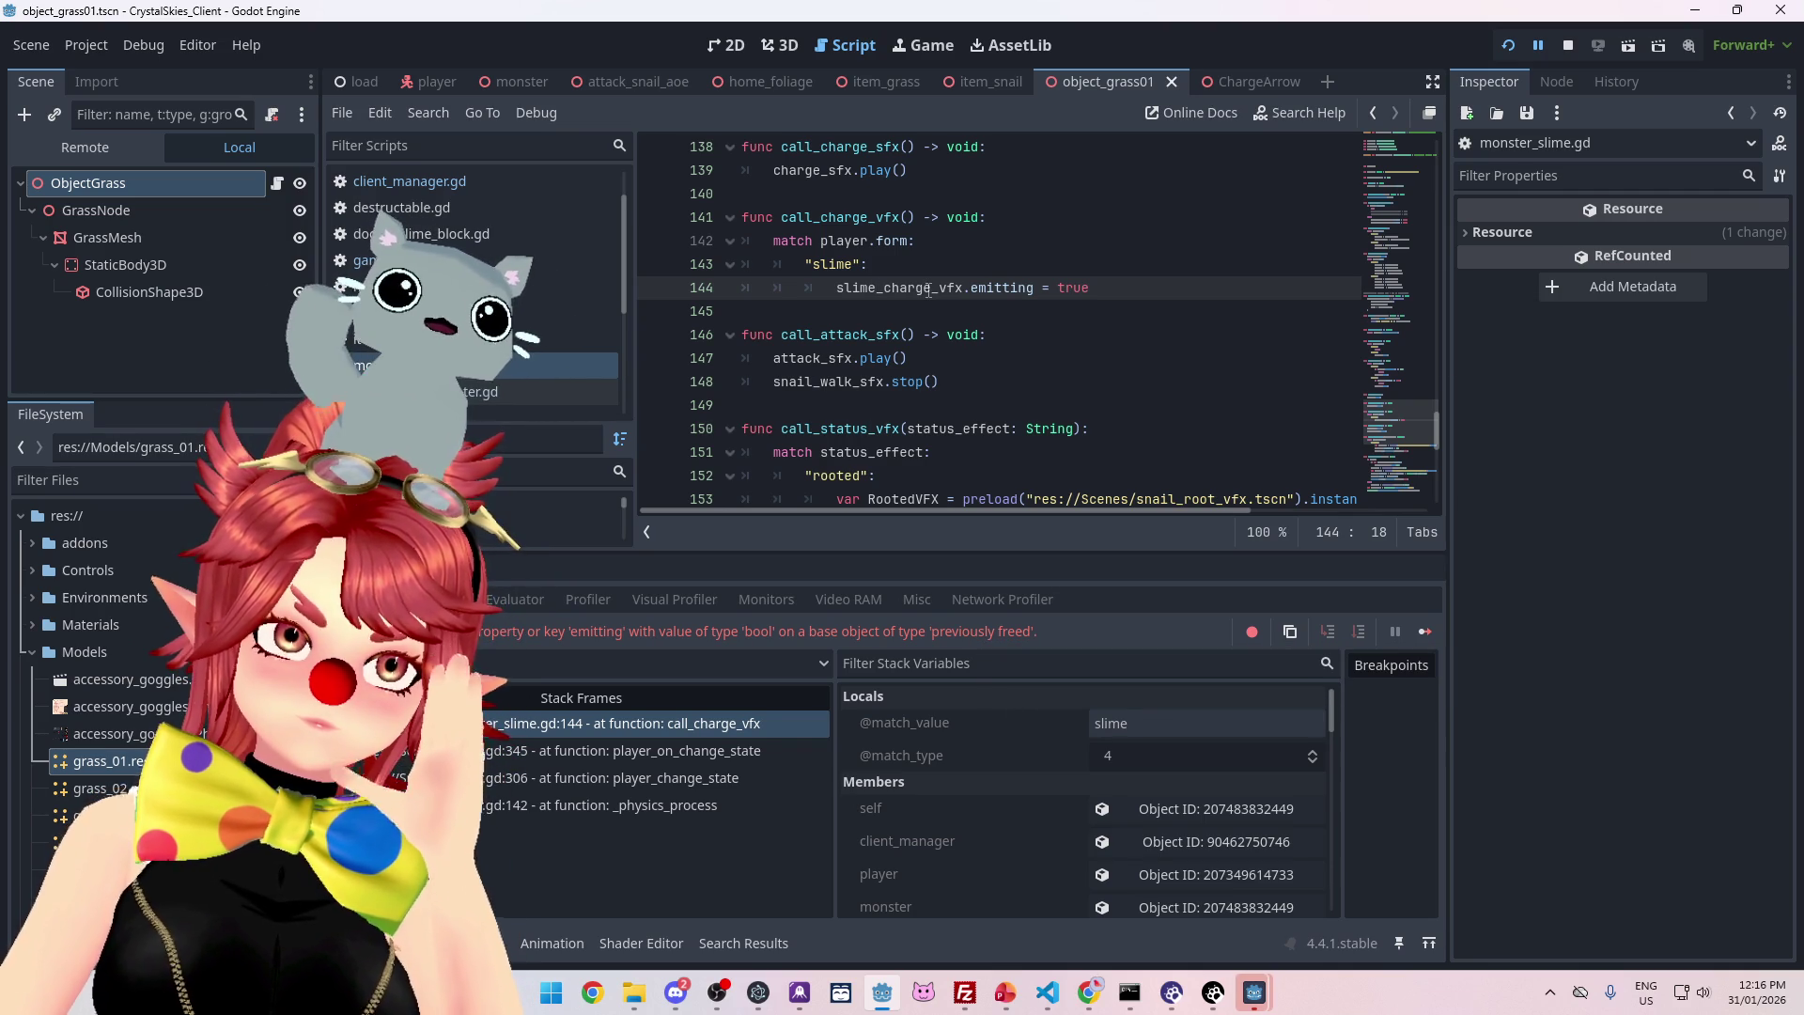
mouse_move(929, 289)
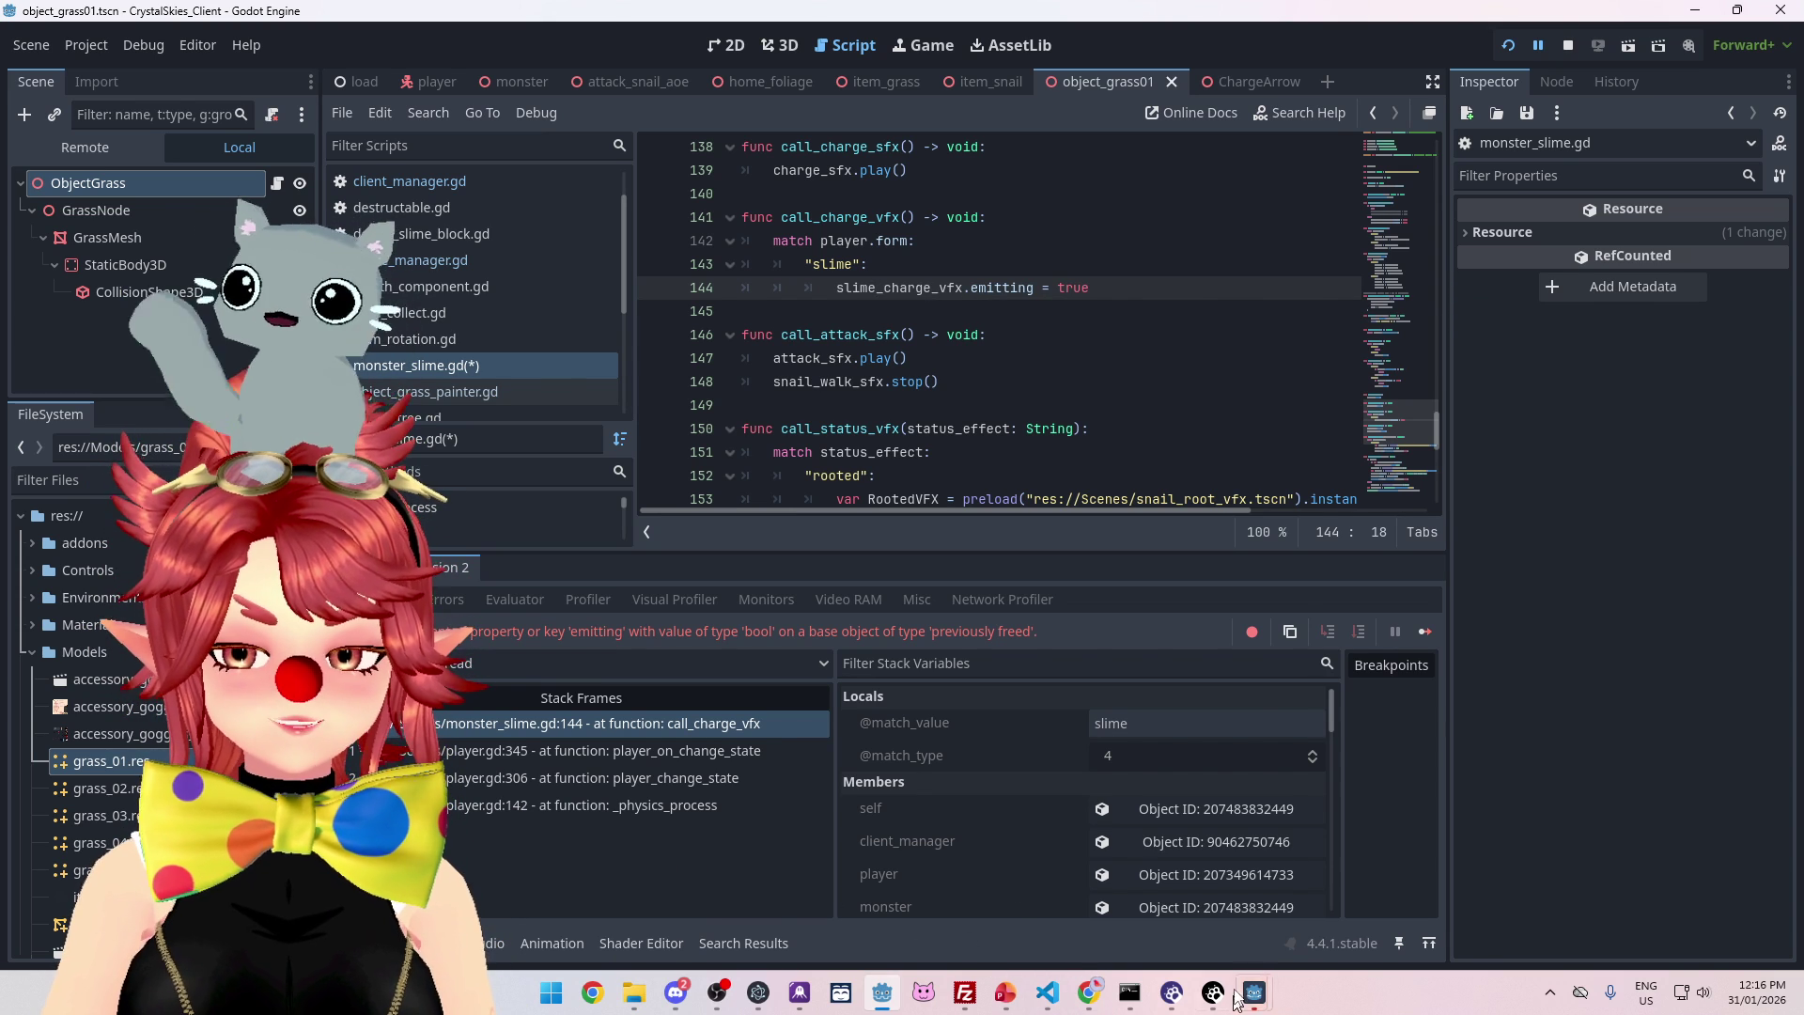
mouse_move(1262, 993)
left_click(1350, 897)
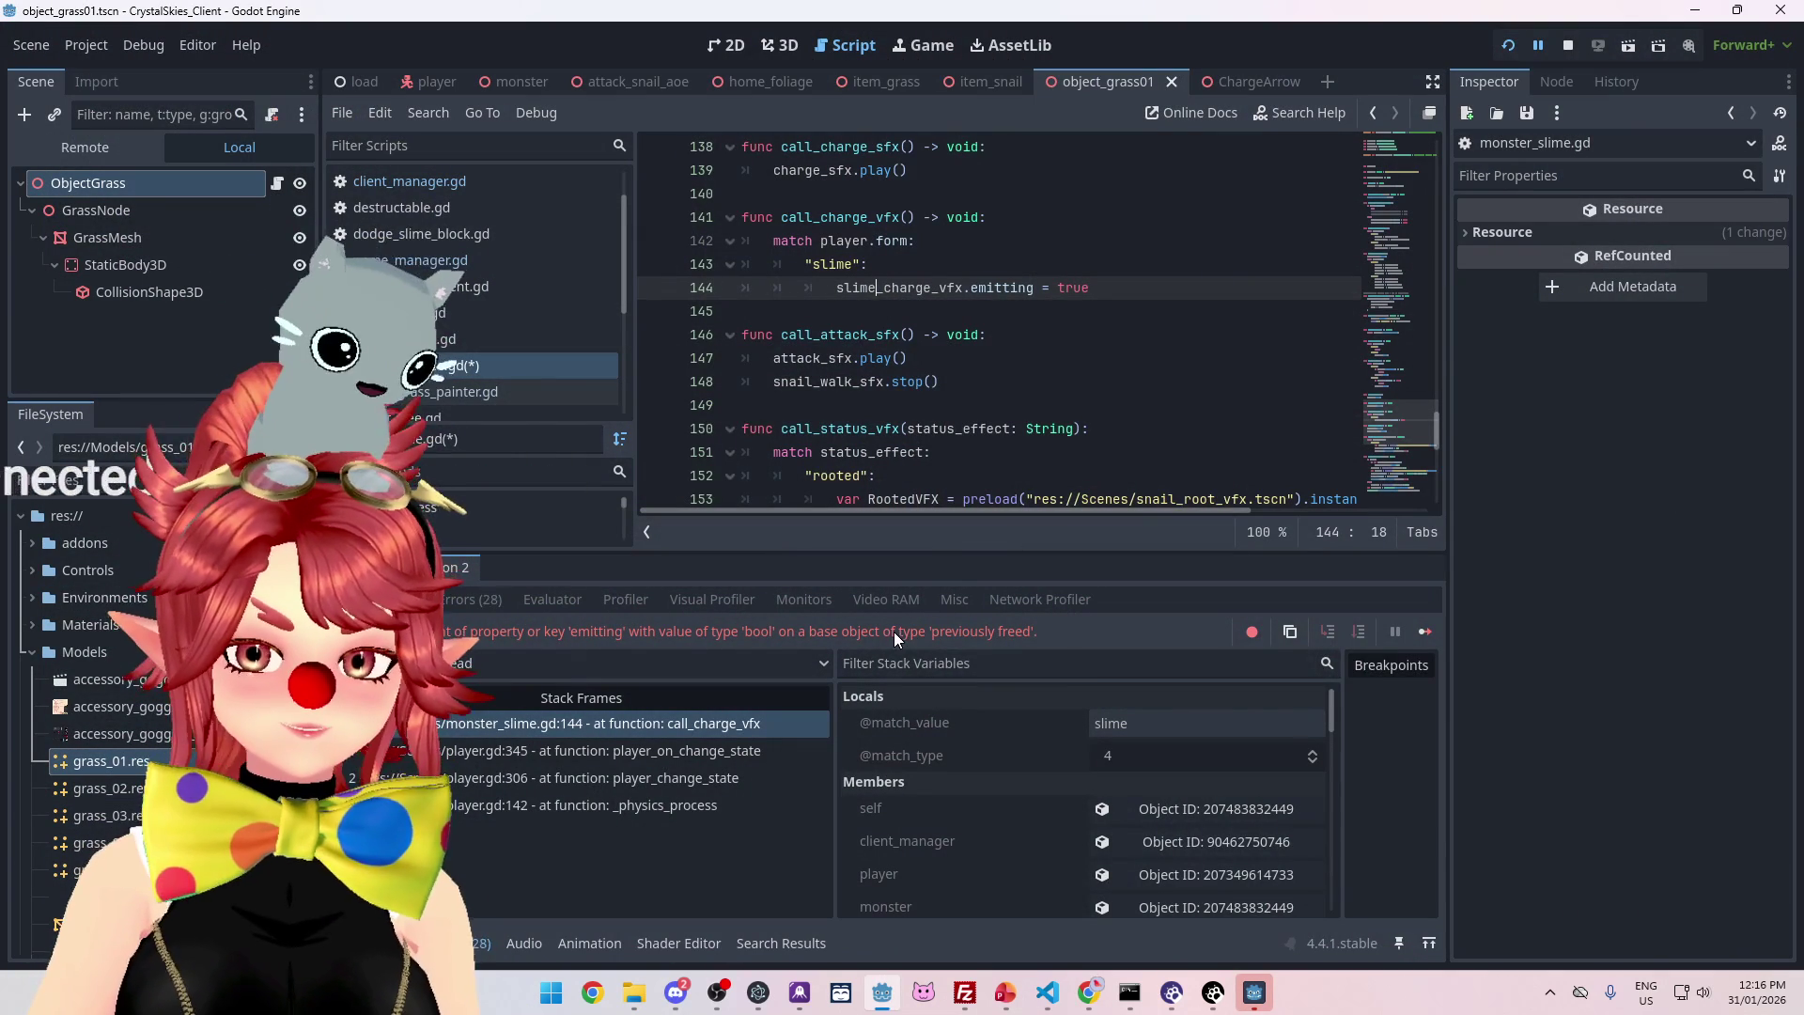
- Stop the game and jump from the Debugger Errors list to the failing code line
left_click(1569, 47)
left_click(467, 599)
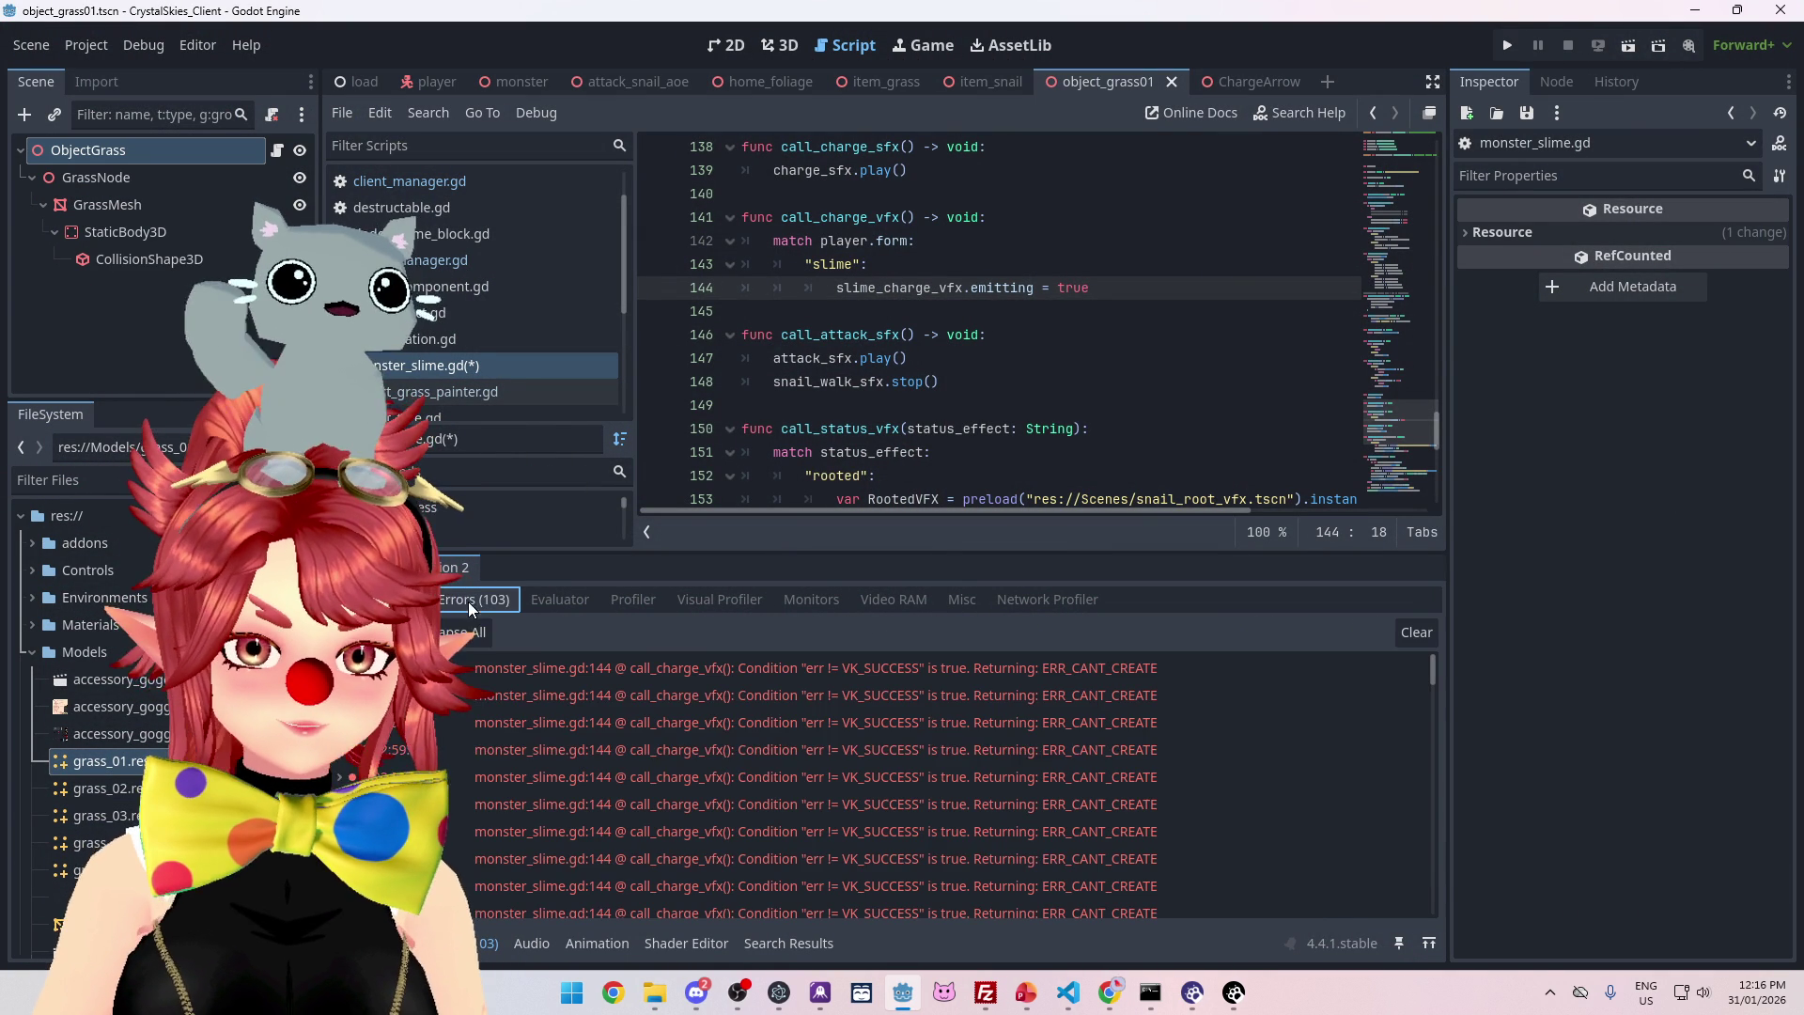
double_click(678, 665)
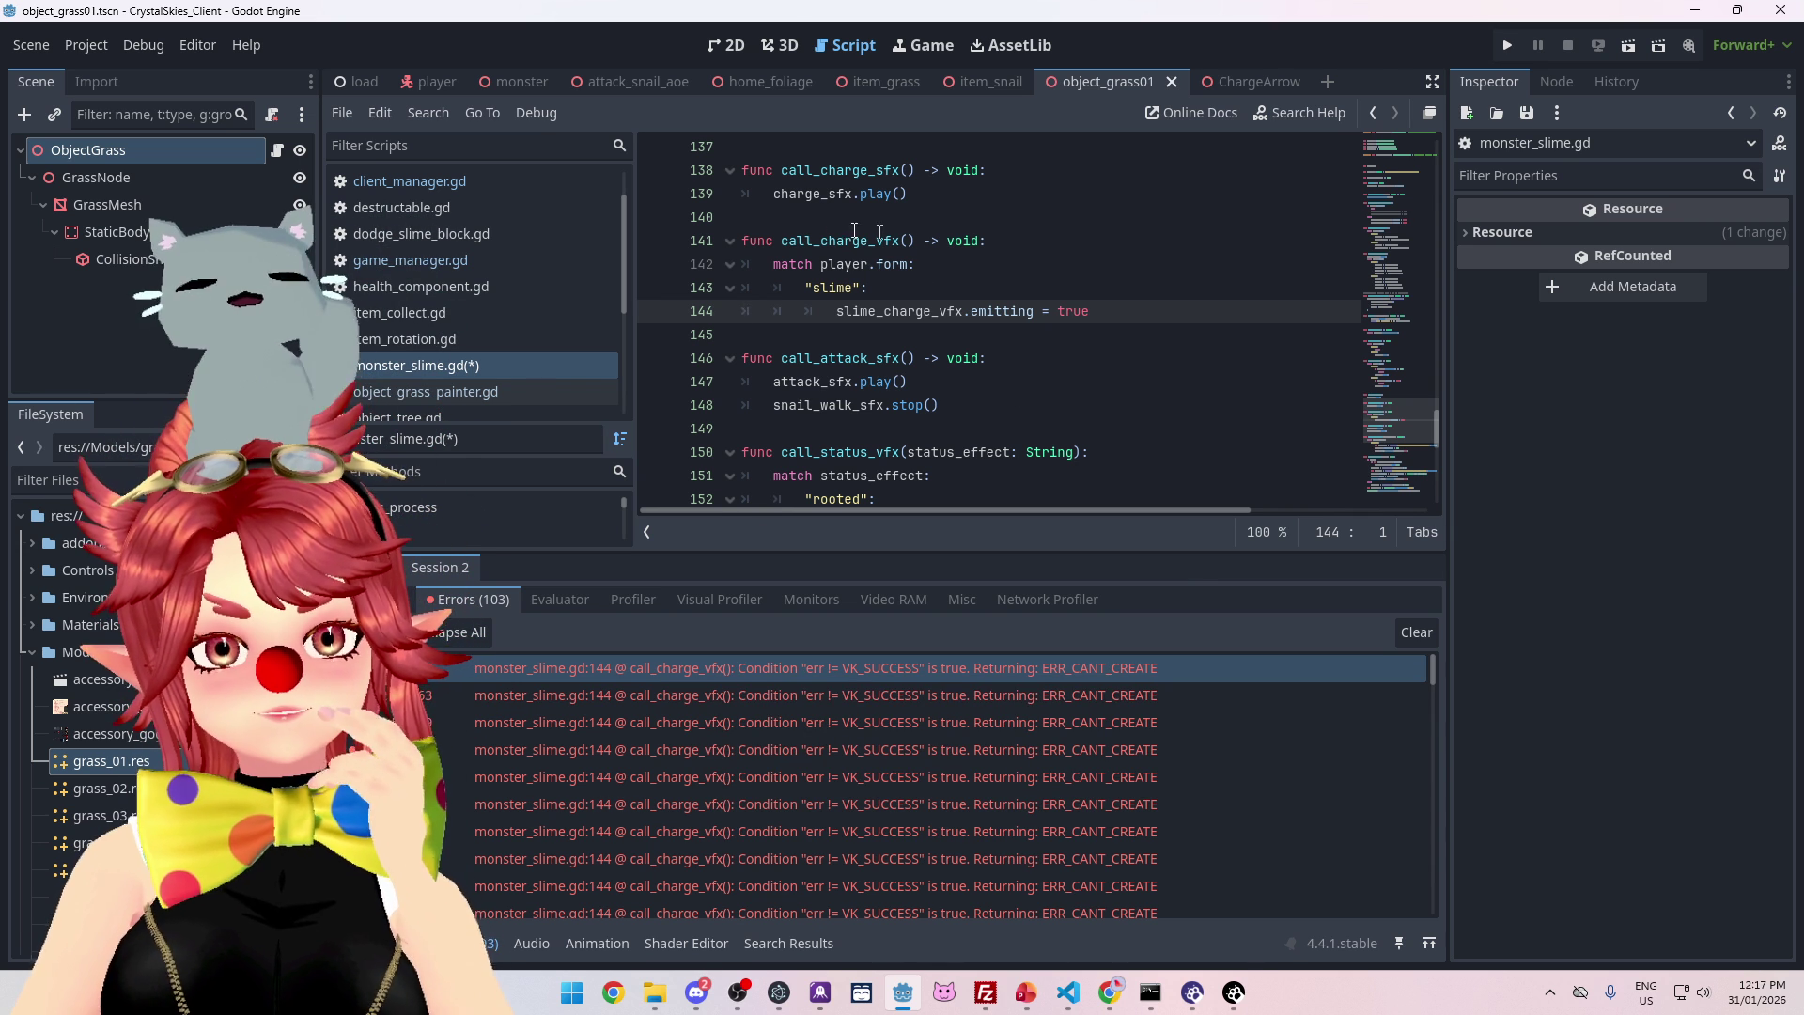
- Search the project for call_charge_vfx again, then open the player scene showing Slime_Charge_VFX
double_click(781, 238)
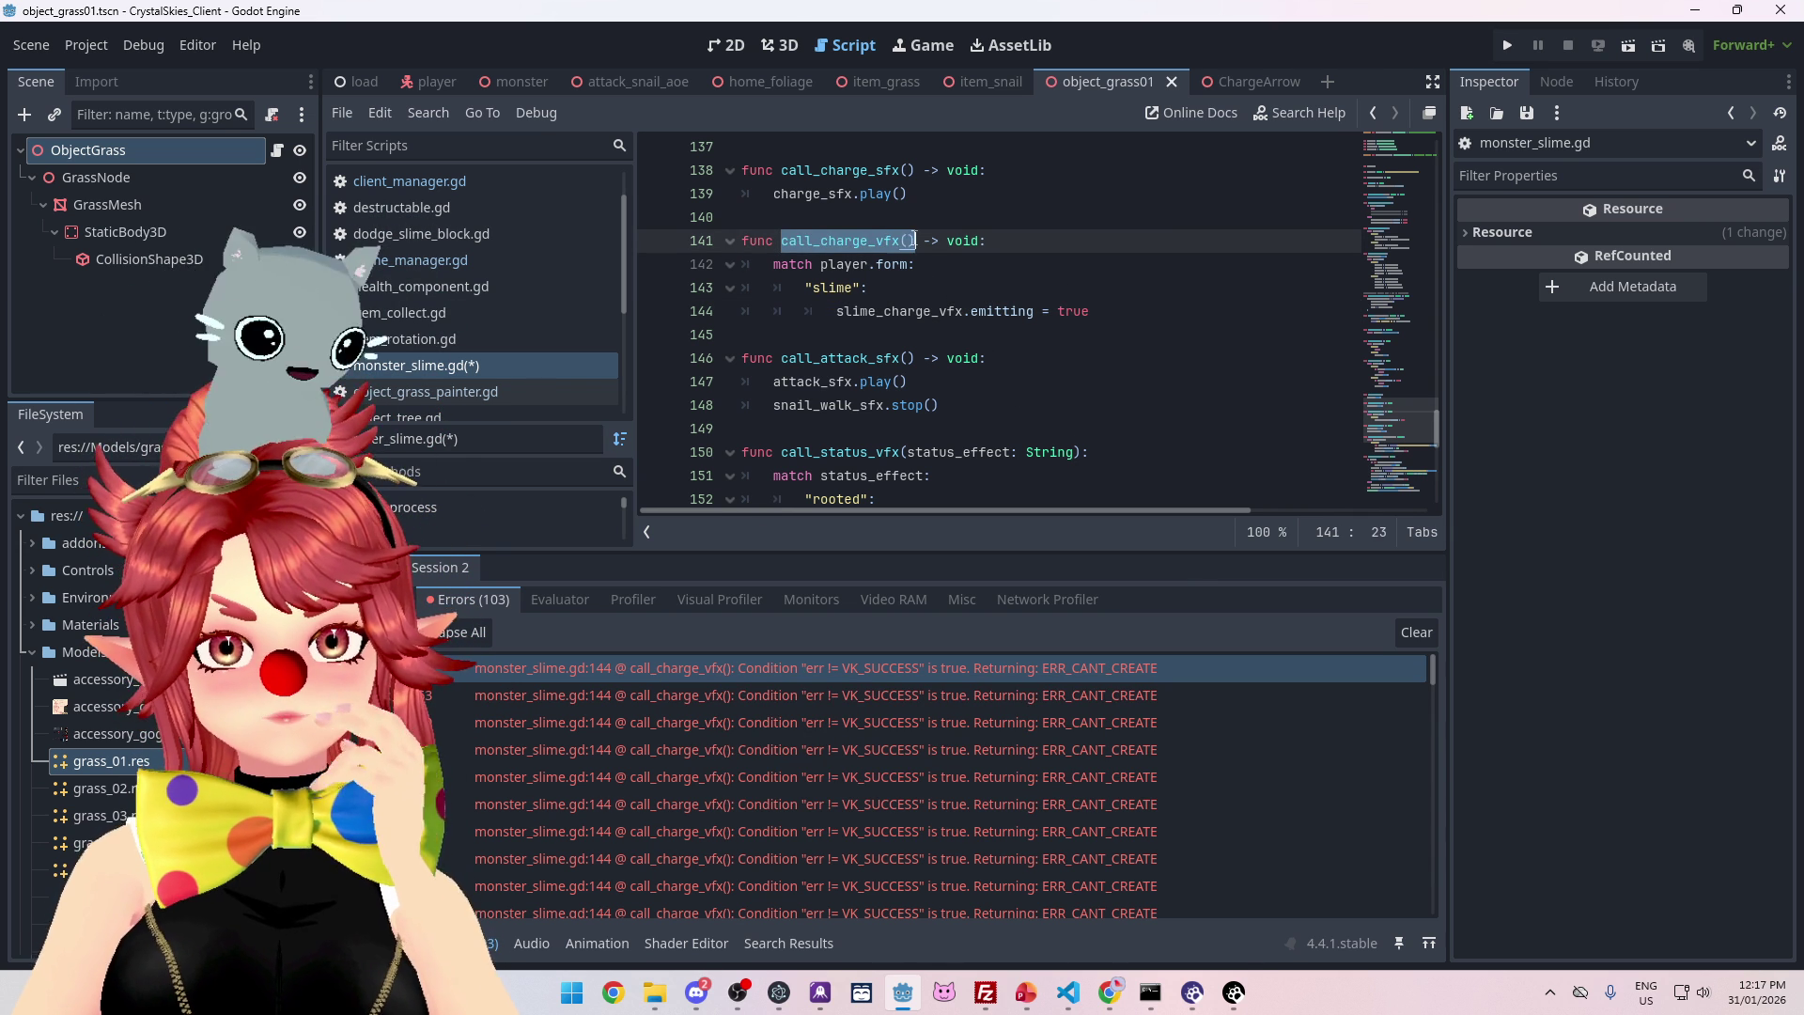
key("ctrl+shift+f")
left_click(938, 577)
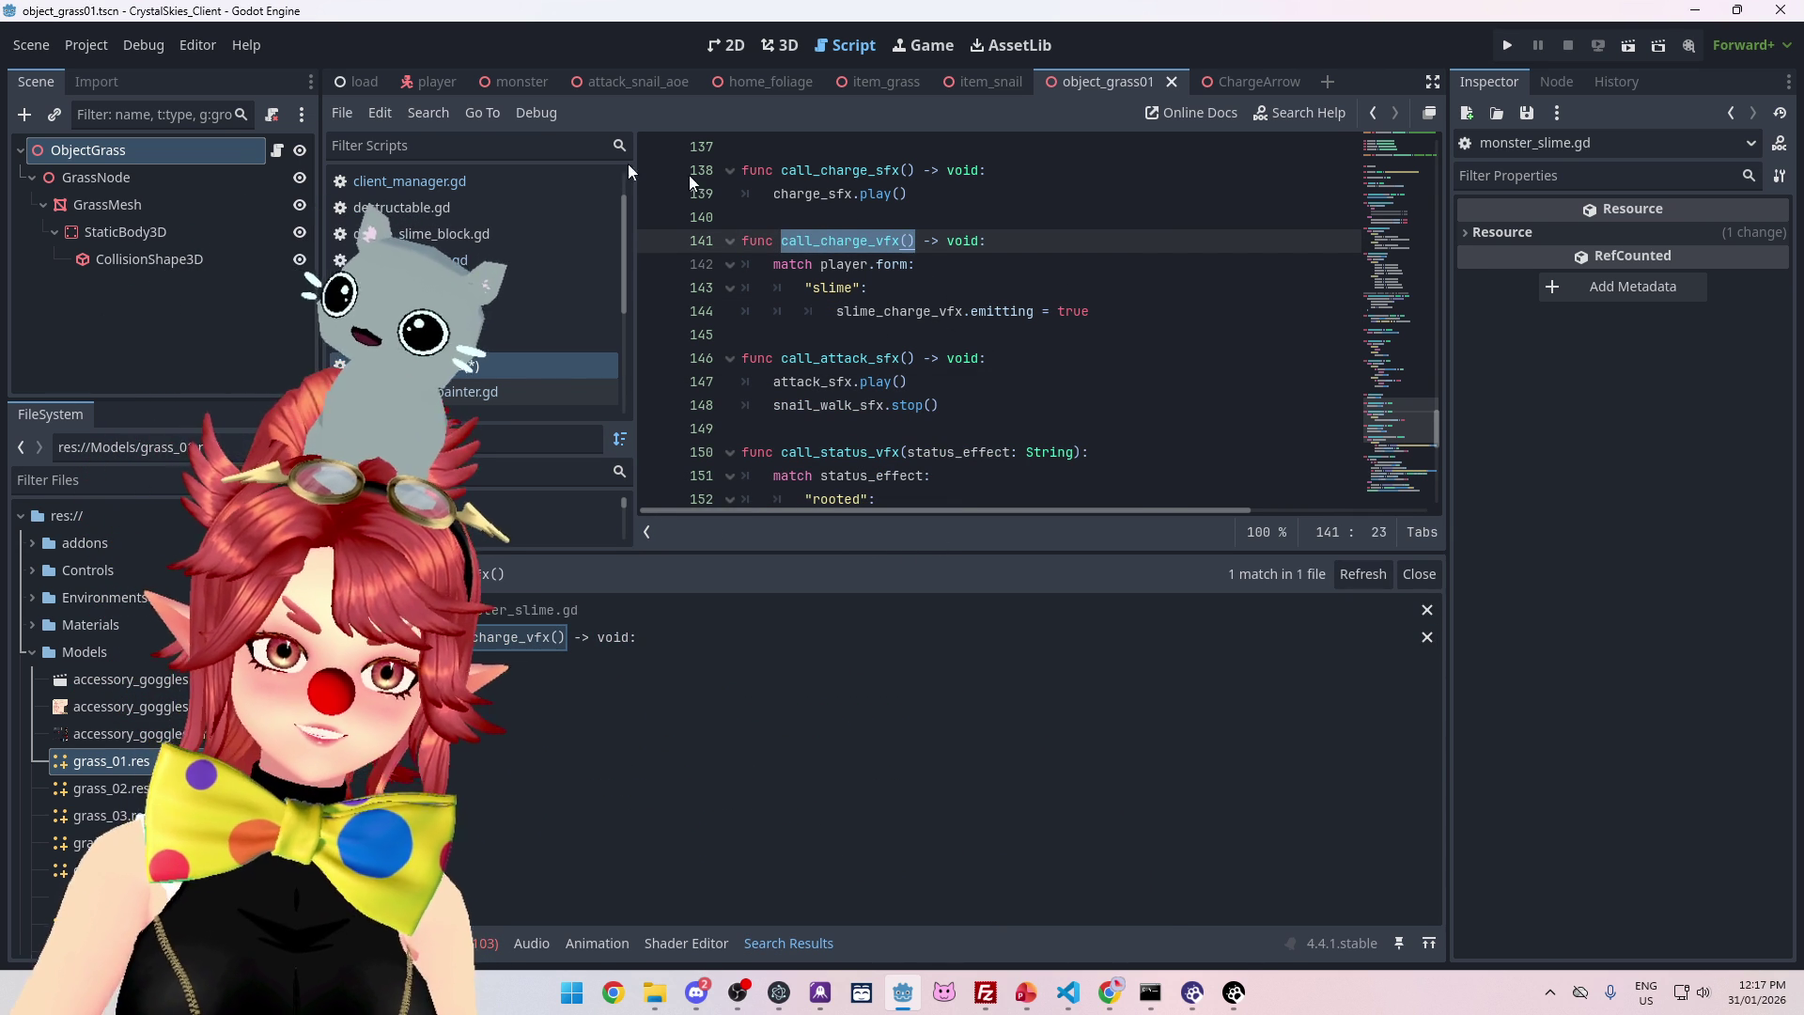
left_click(436, 82)
scroll(172, 294, "down", 5)
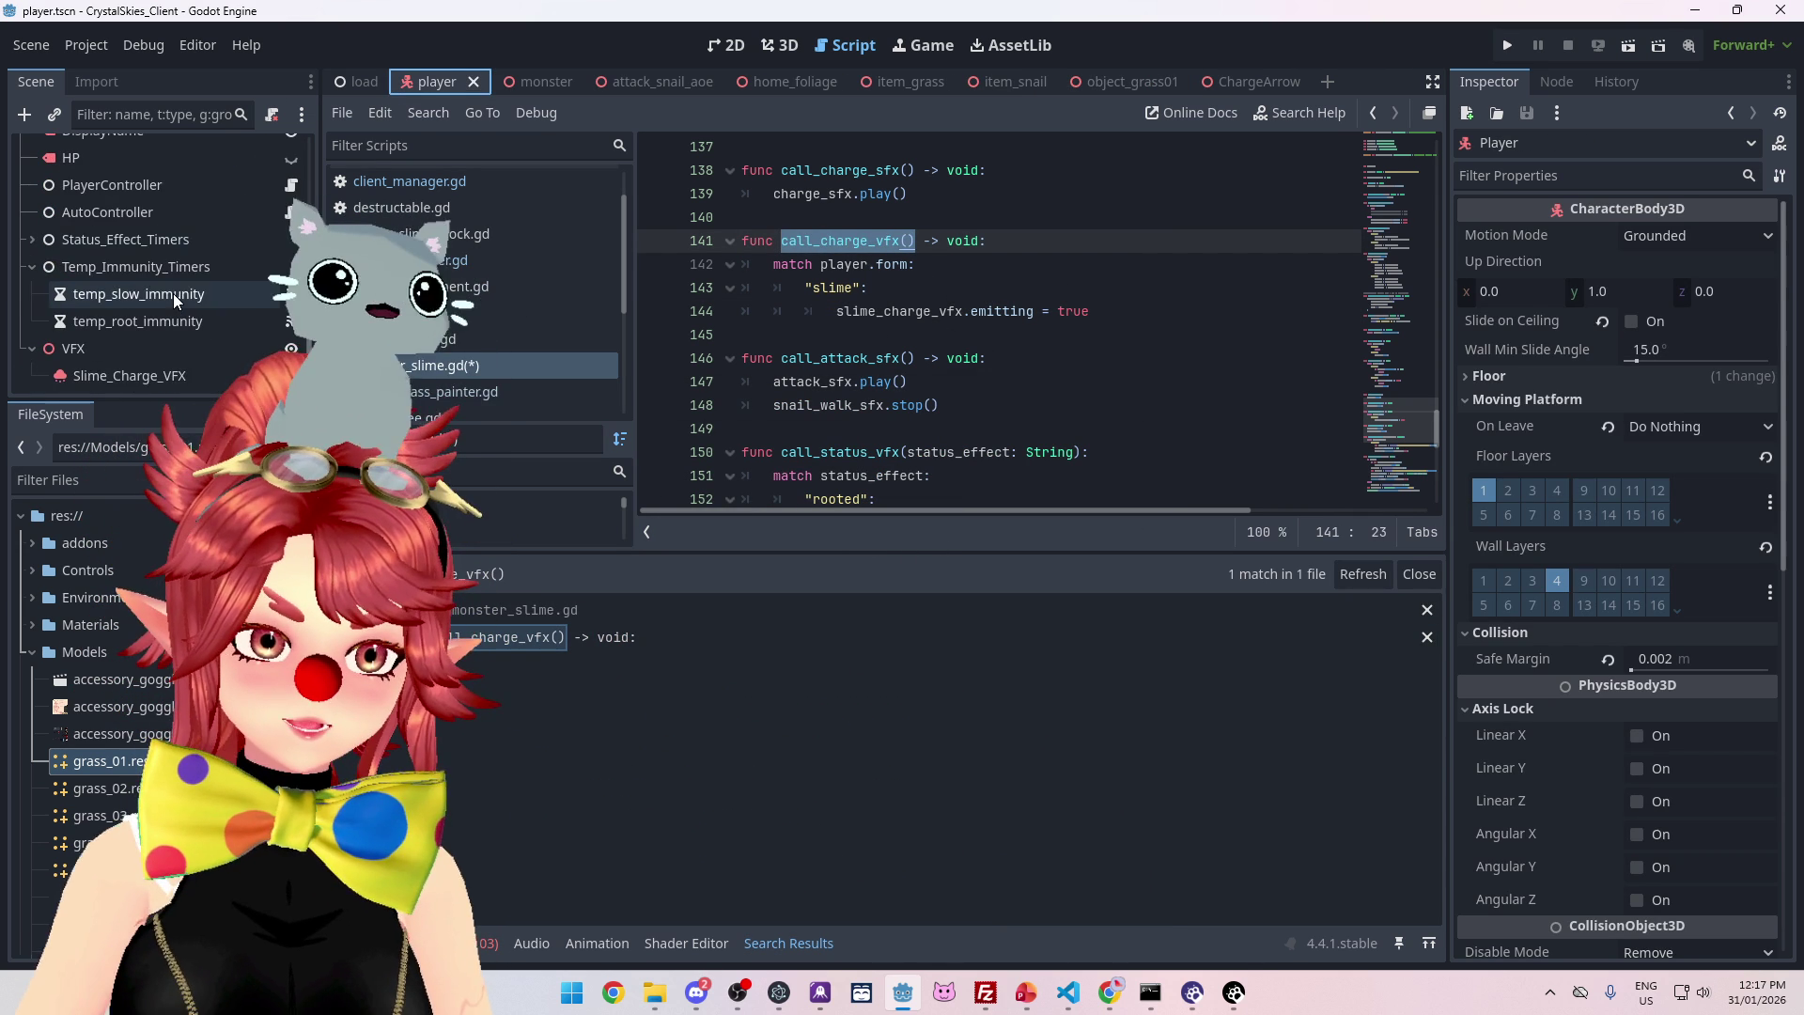
- In player.gd, search for 'signal' and select the Charge_FX signal on line 105
scroll(426, 359, "down", 3)
left_click(425, 355)
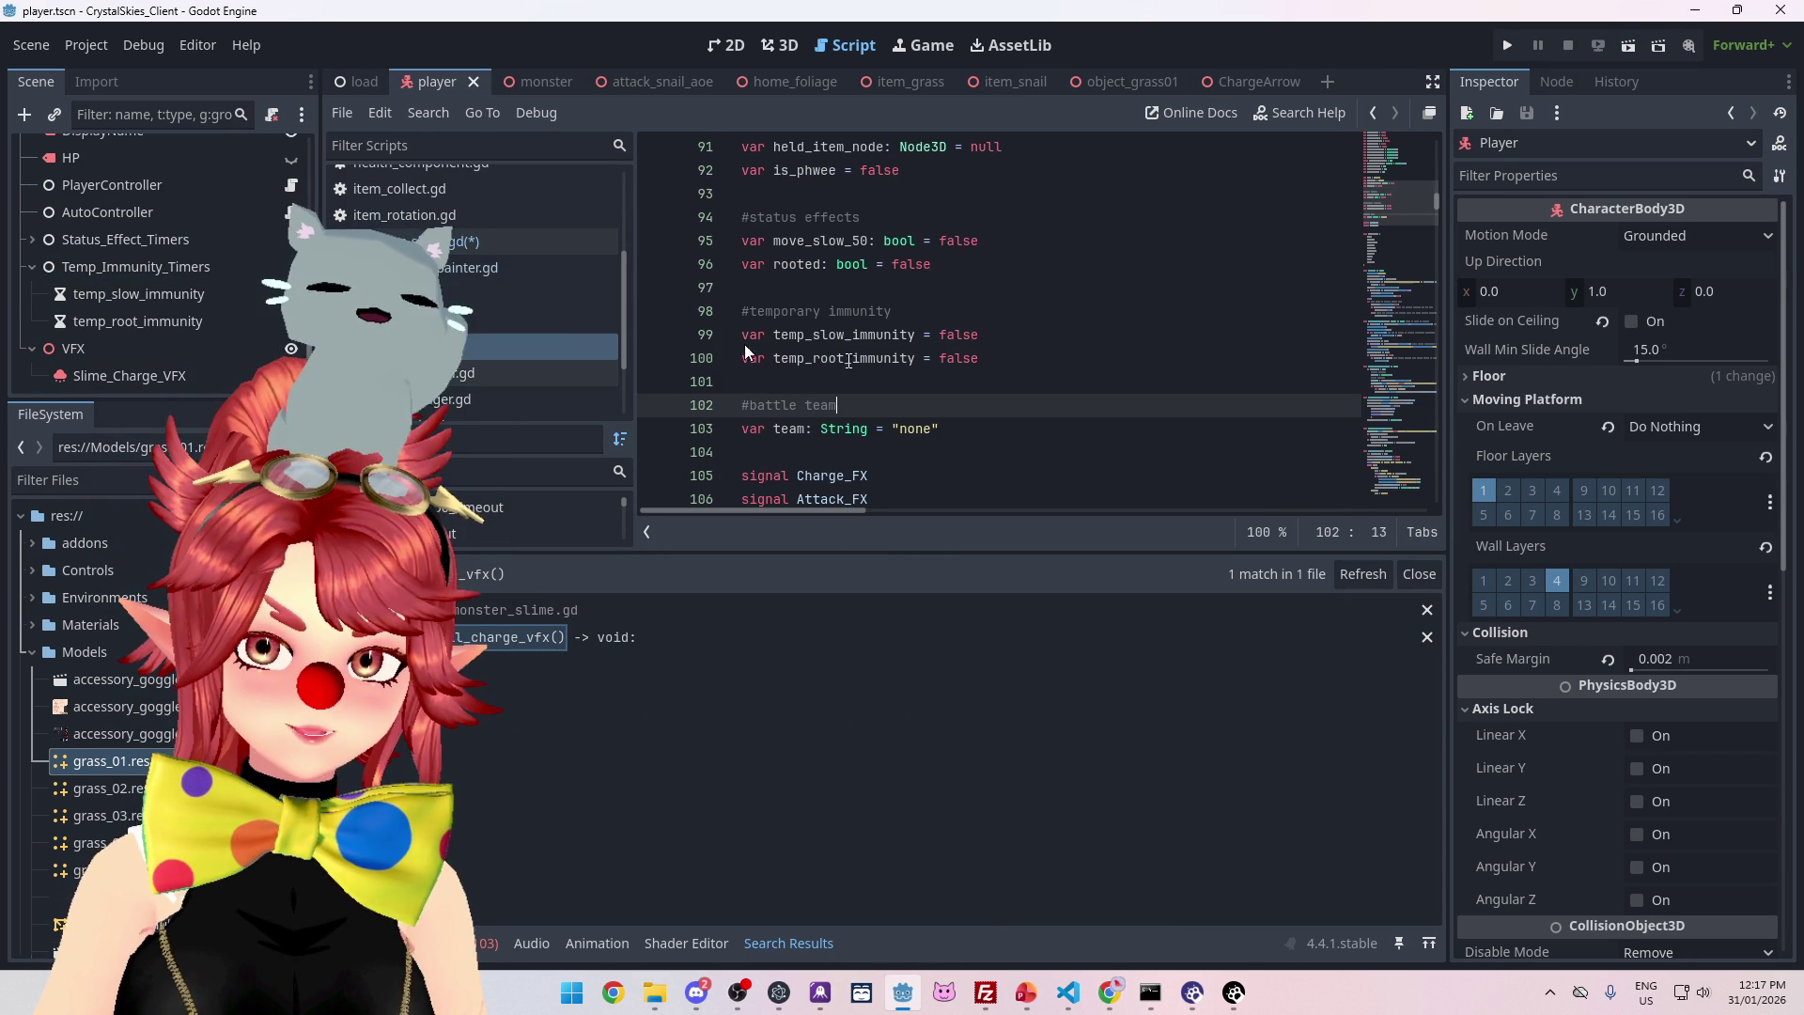
left_click(1005, 334)
key("ctrl+f")
type("signal")
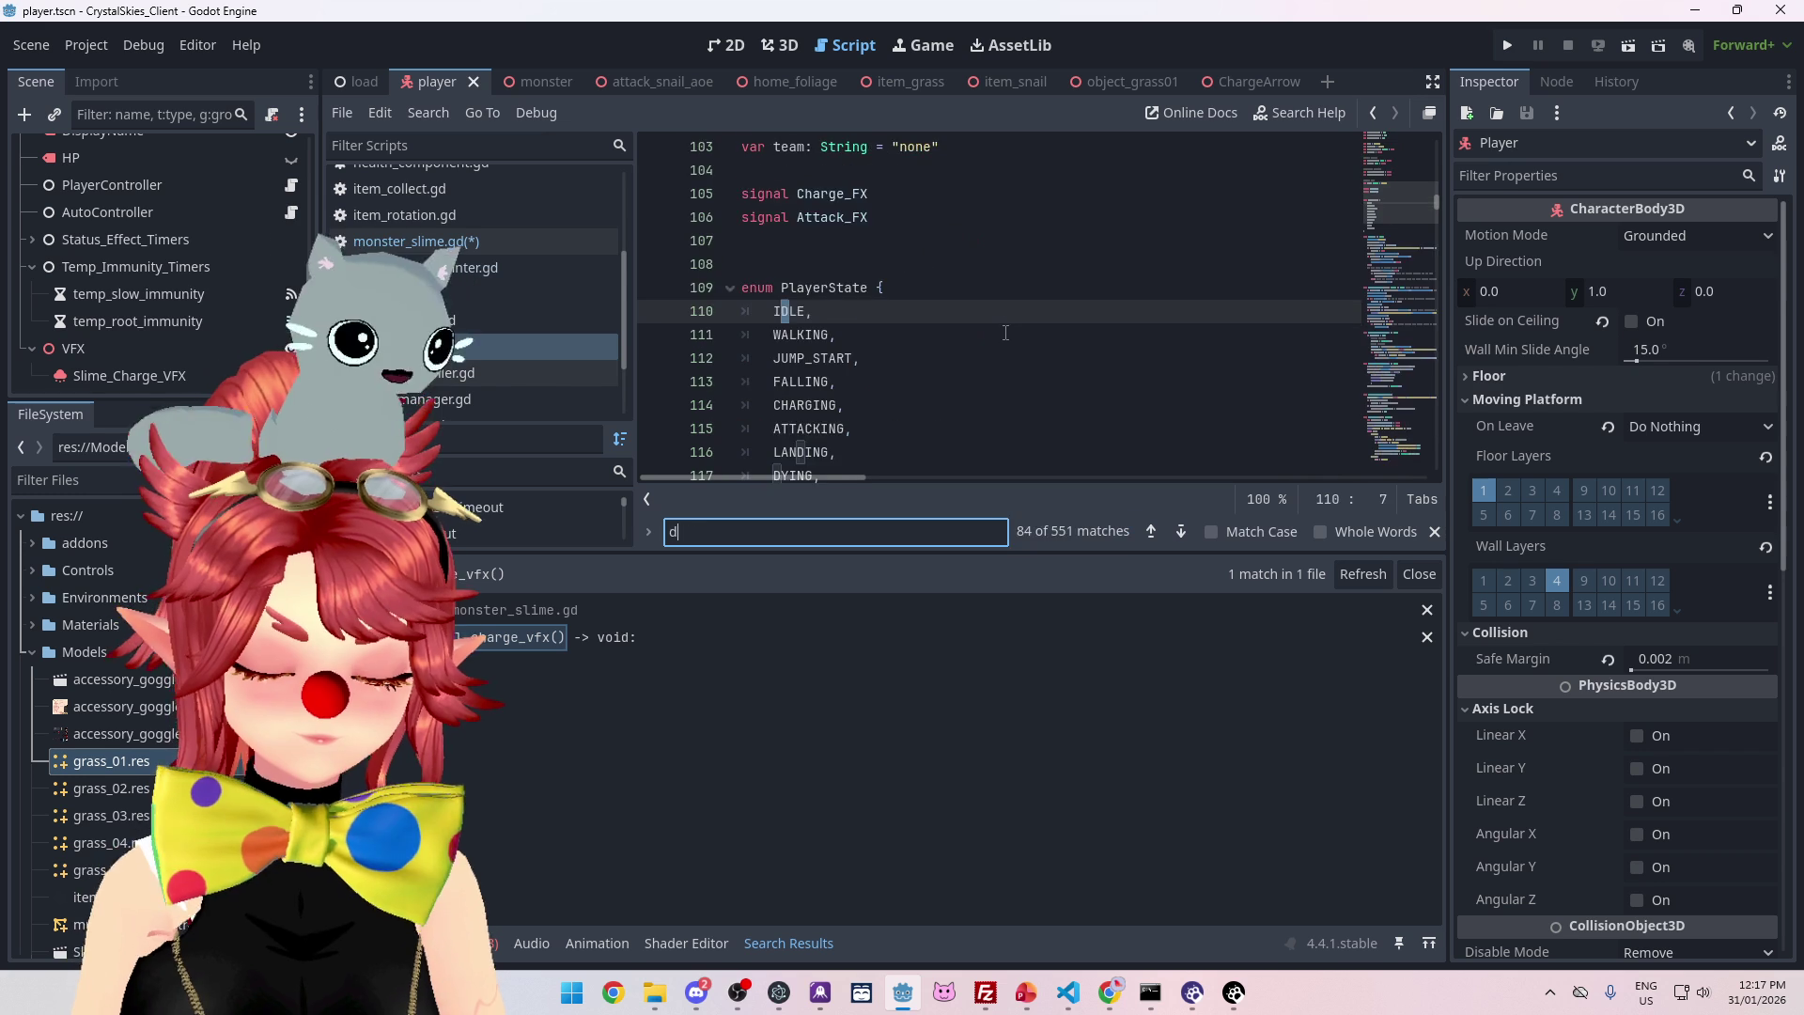
double_click(819, 311)
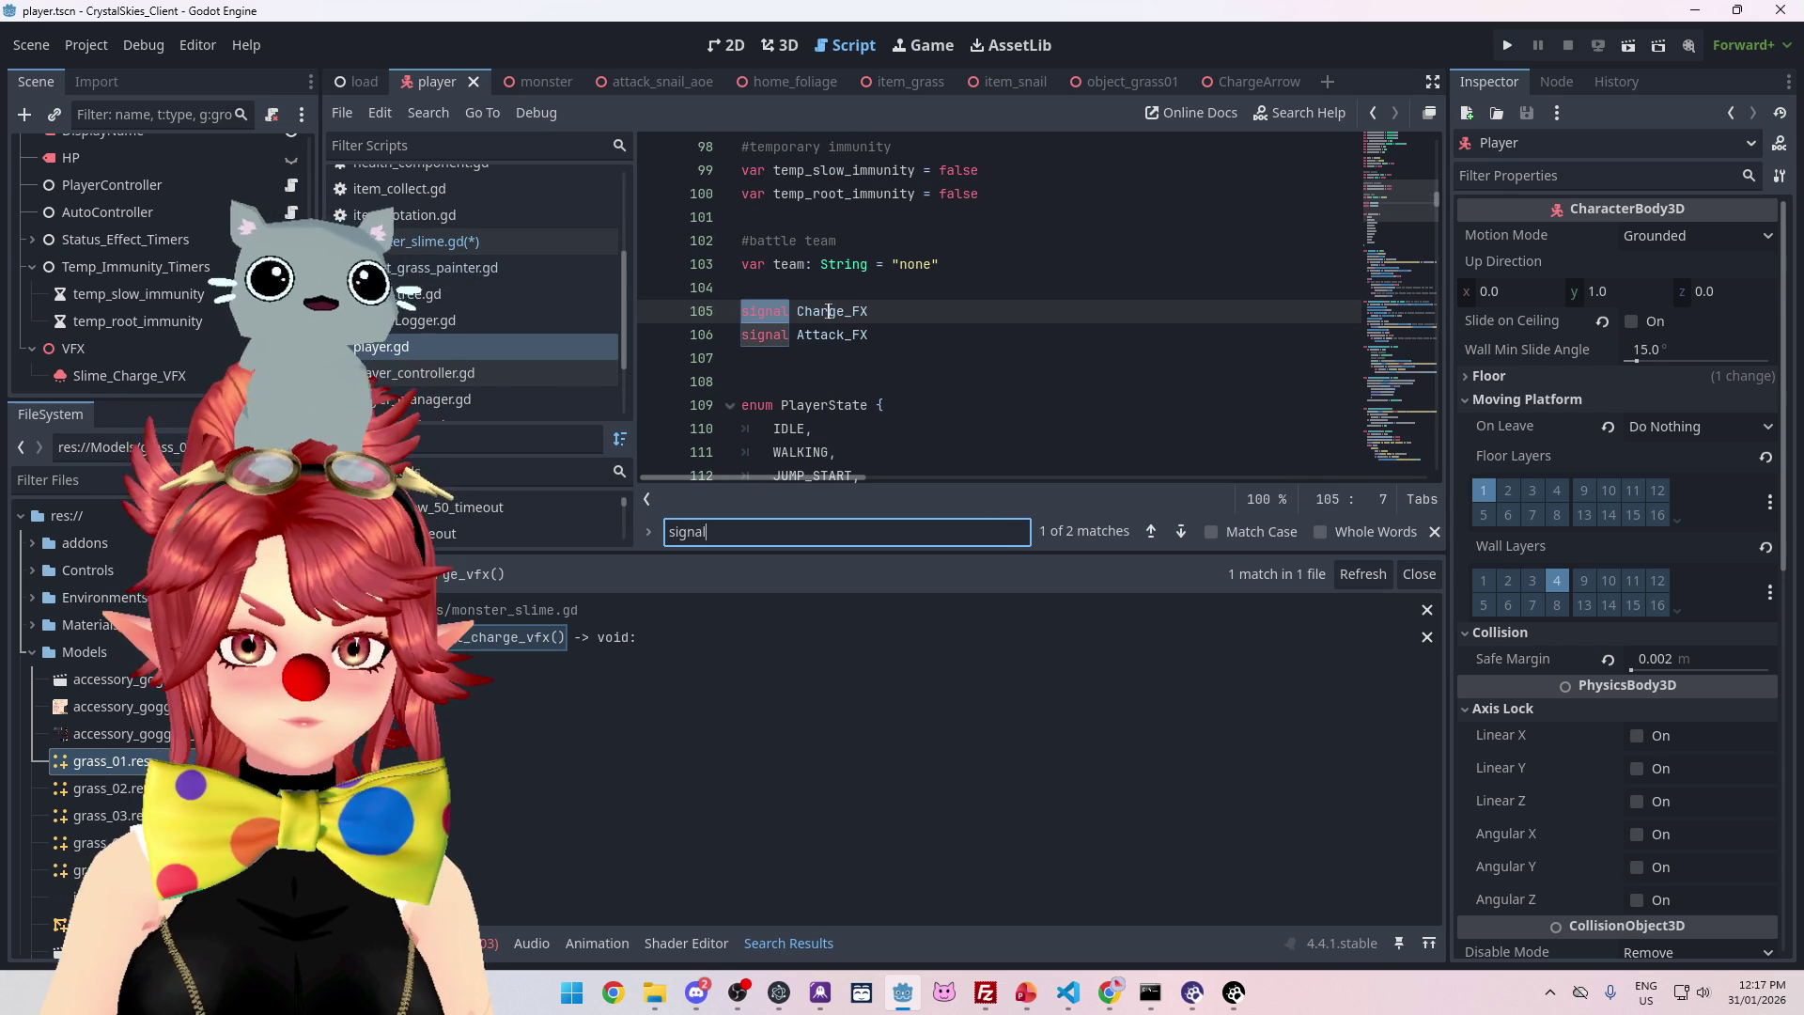
key("shift+End")
- Find Charge_FX in all files and jump to where it is emitted
key("ctrl+shift+f")
left_click(919, 582)
left_click(930, 664)
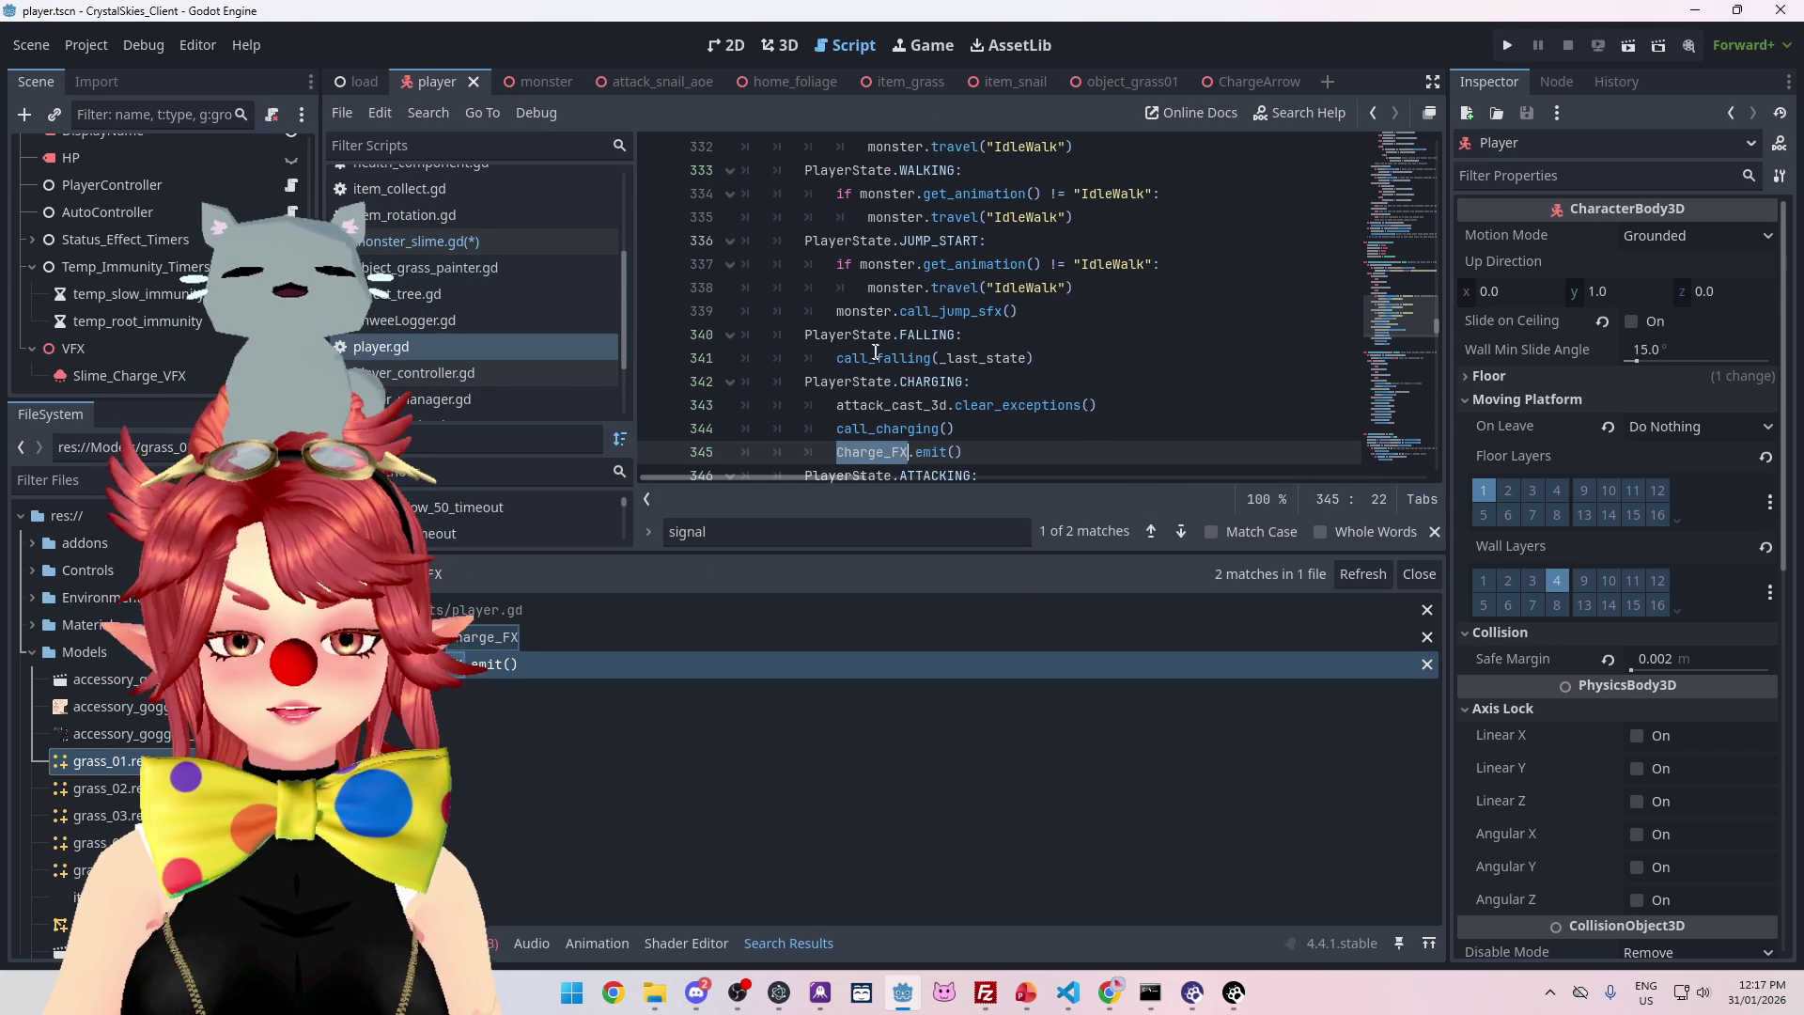
scroll(909, 449, "down", 2)
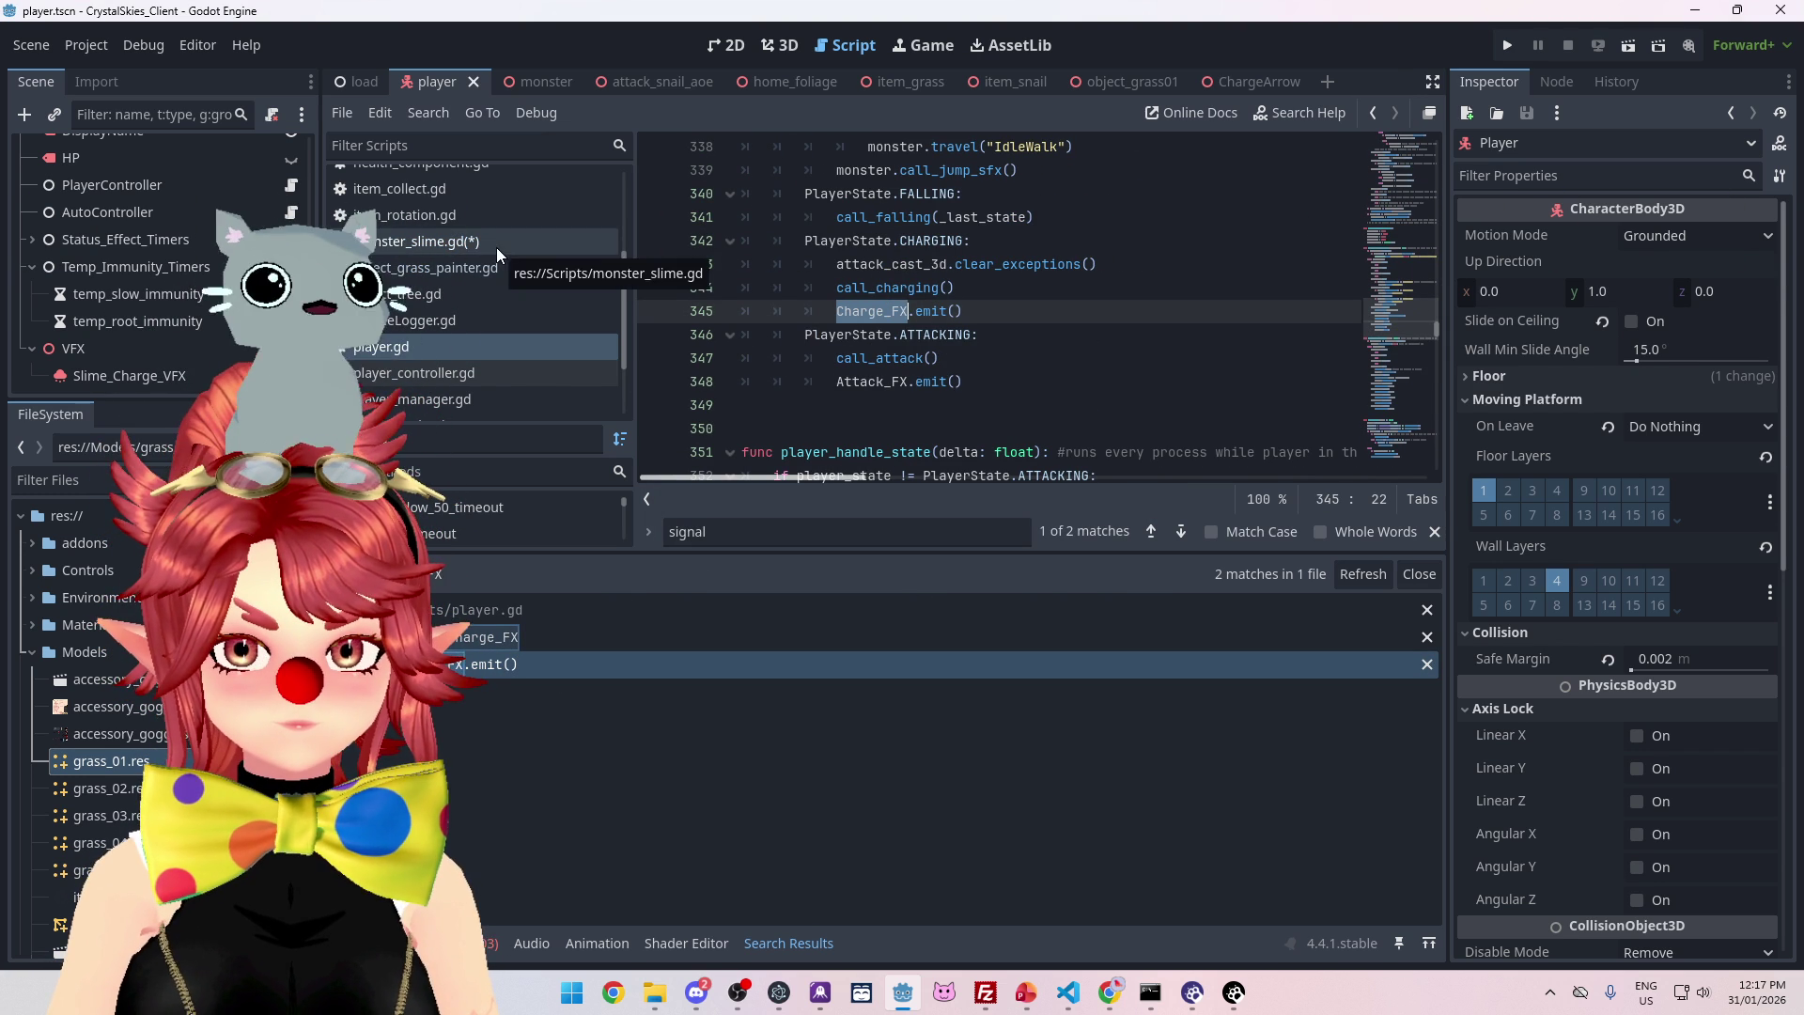
- In the Node Signals panel, open the Charge_FX connection's call_charge_vfx function in monster_slime.gd
left_click(1552, 85)
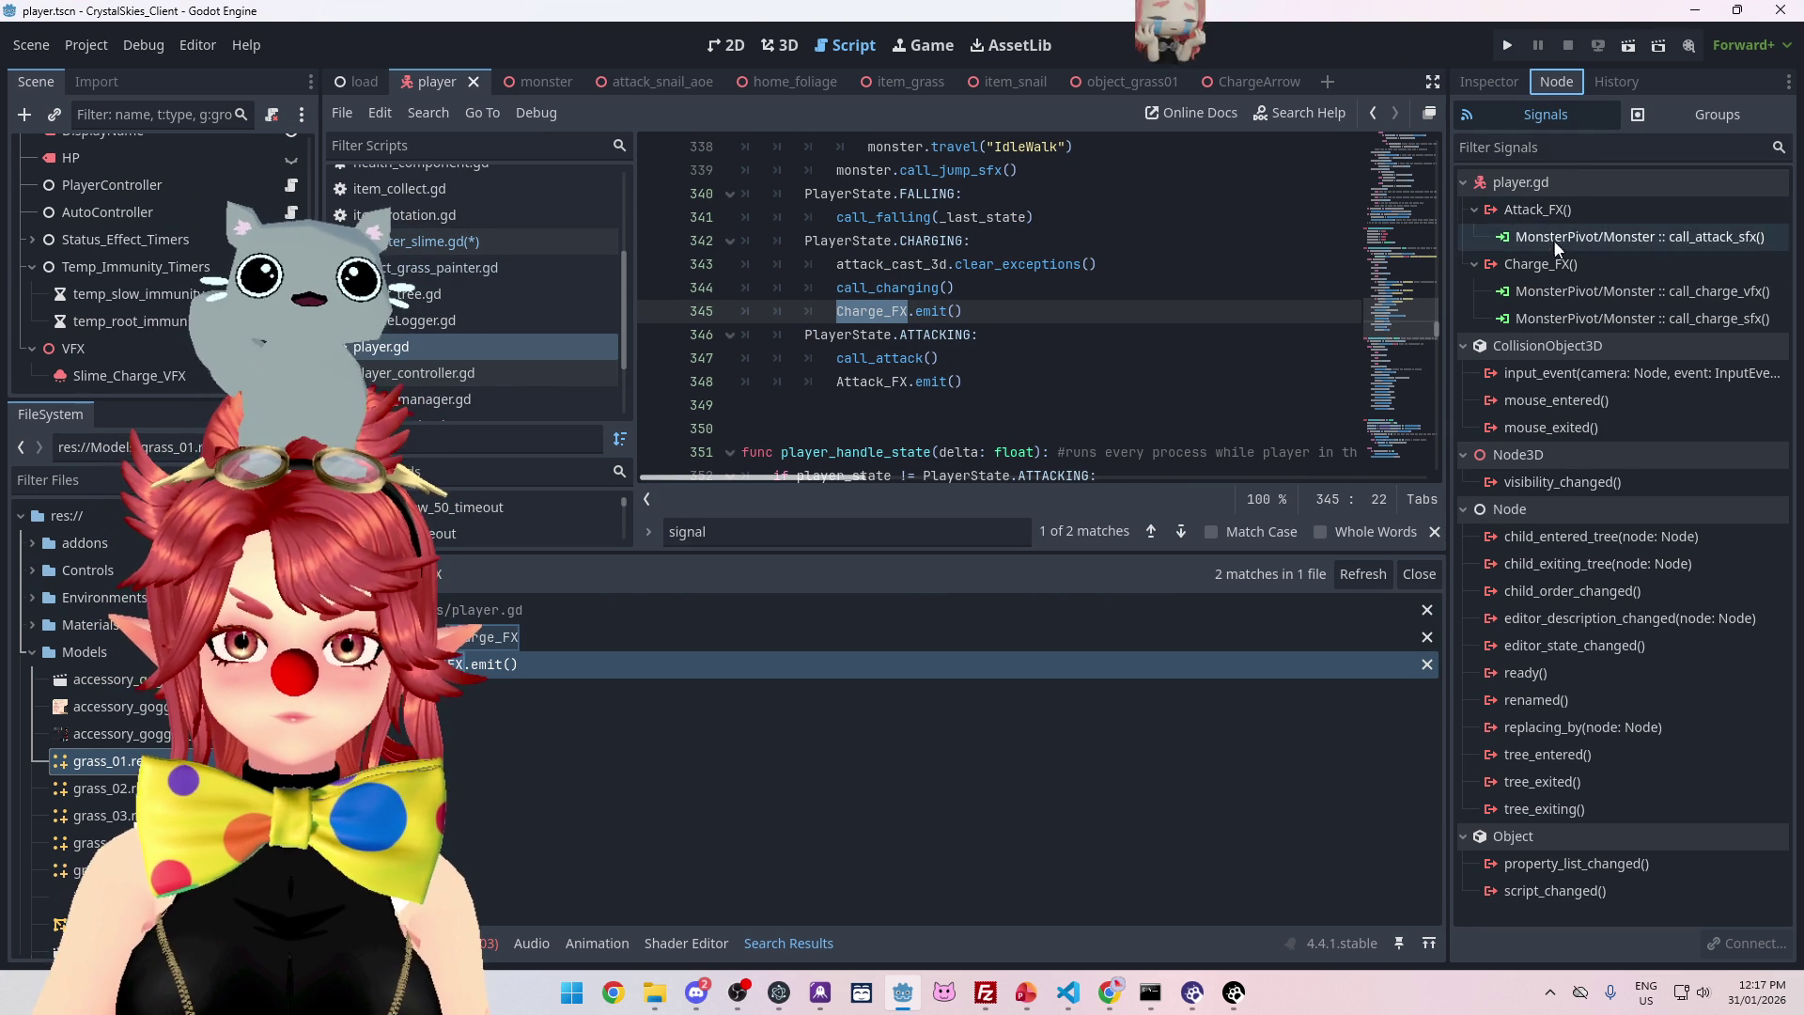
left_click(1557, 294)
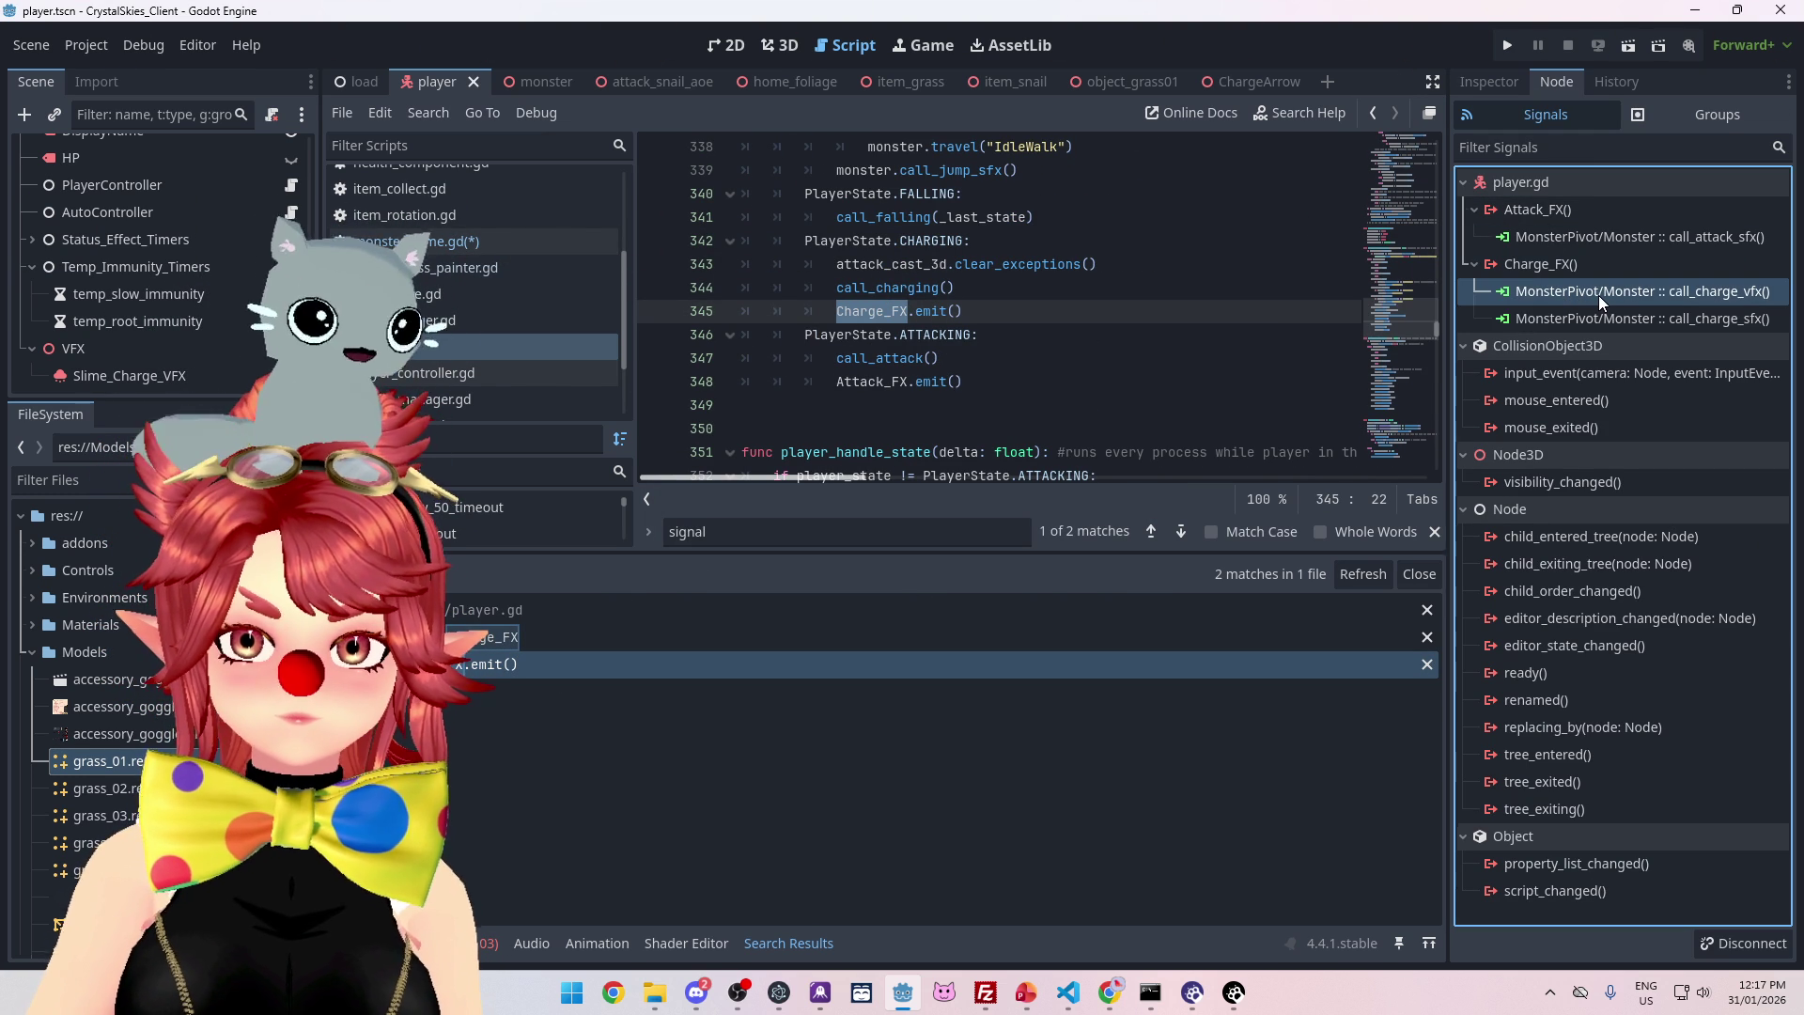
double_click(1598, 295)
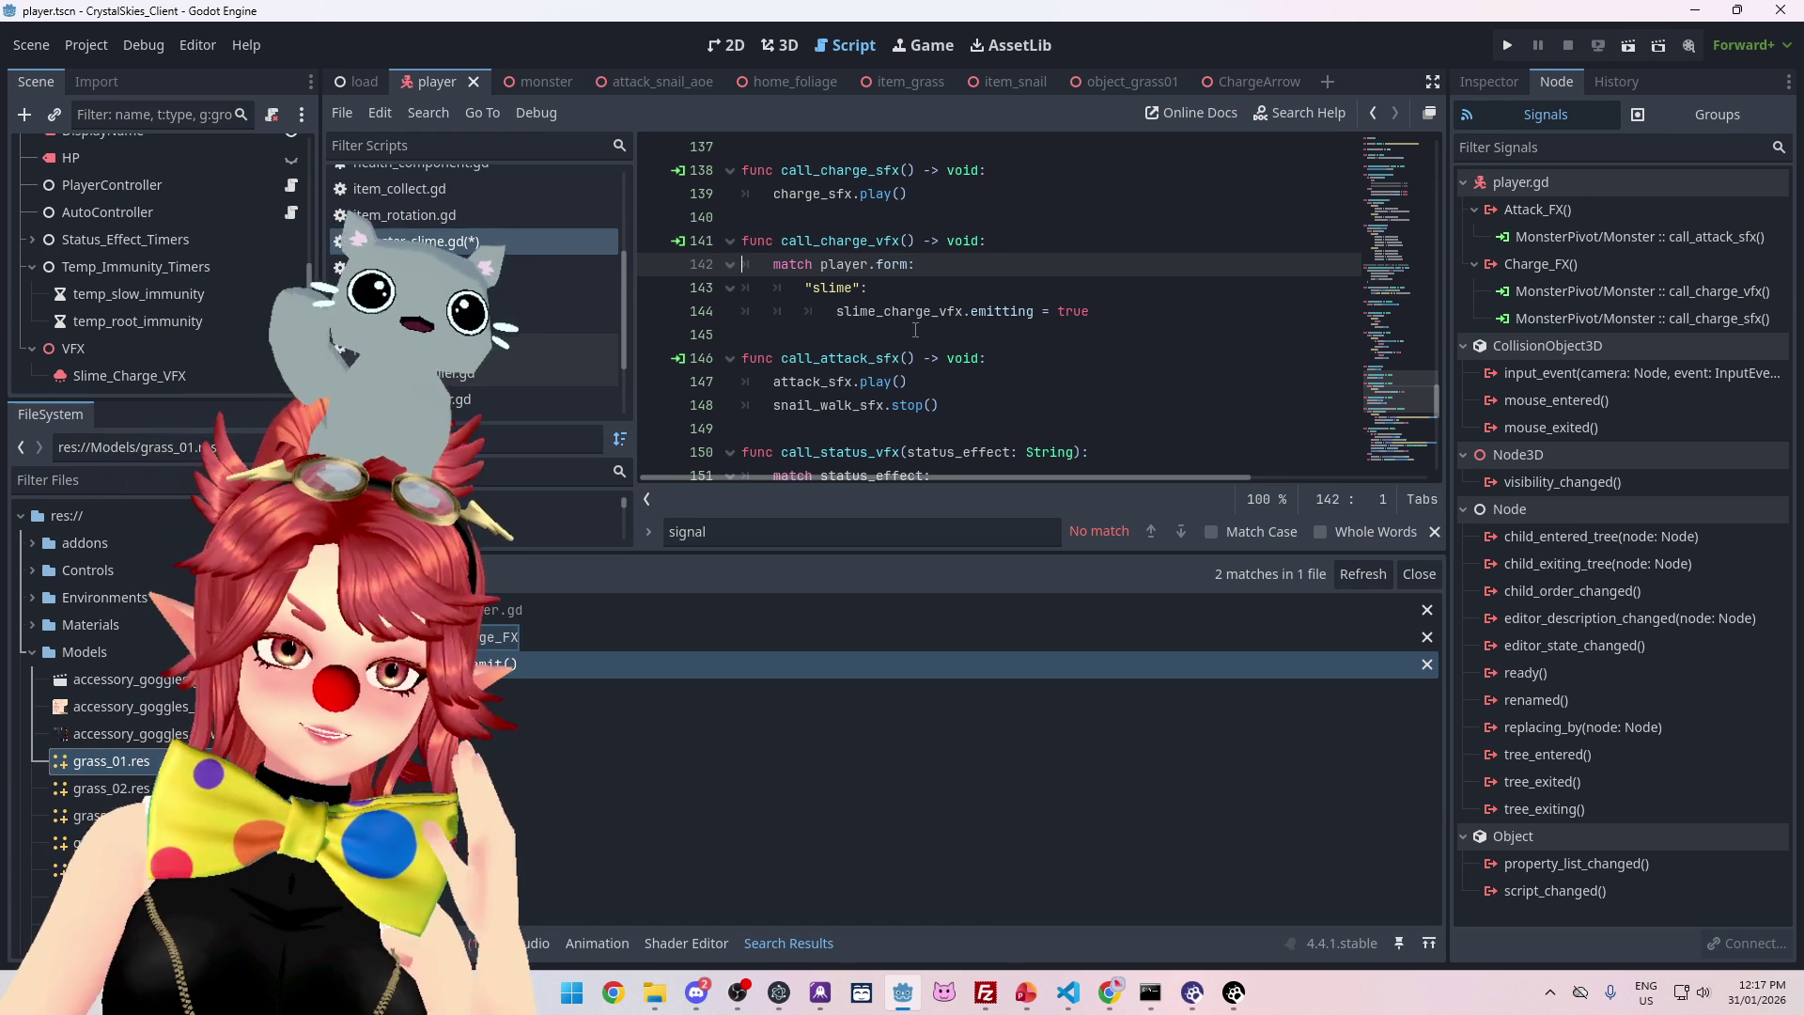
- Jump from the first Debugger error to line 144 of monster_slime.gd and insert a new line there
mouse_move(918, 312)
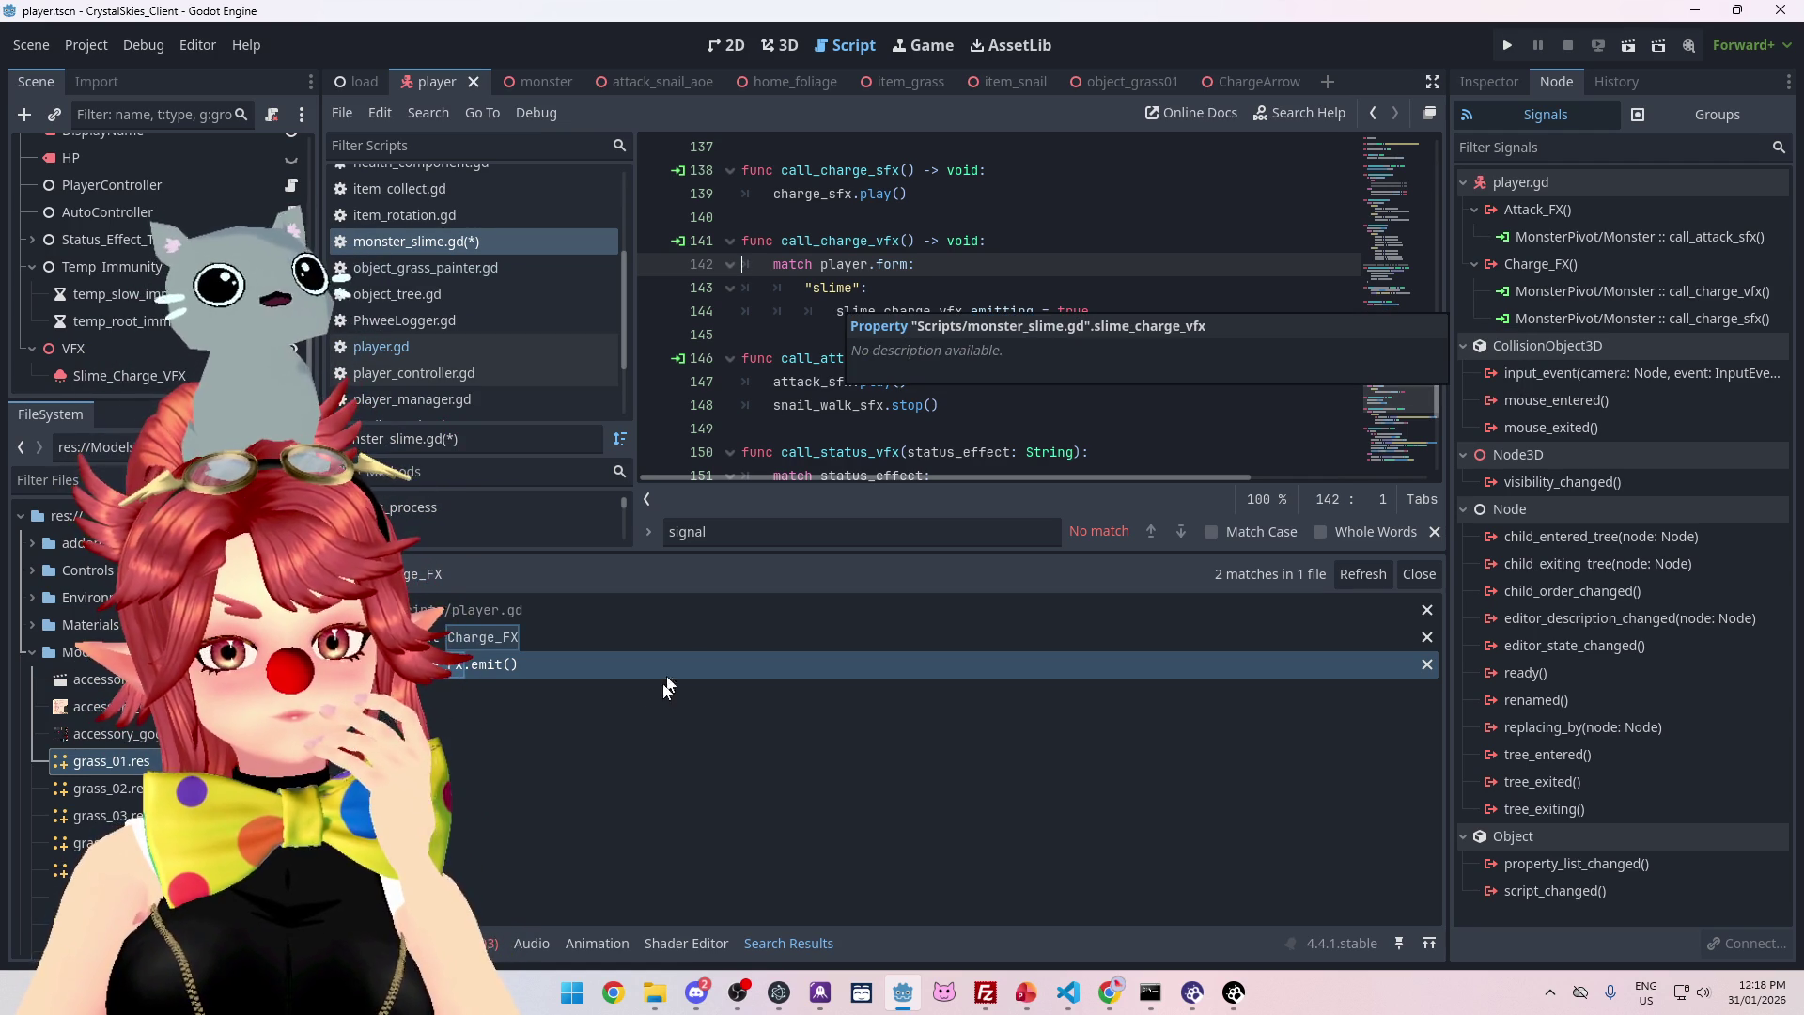
left_click(390, 943)
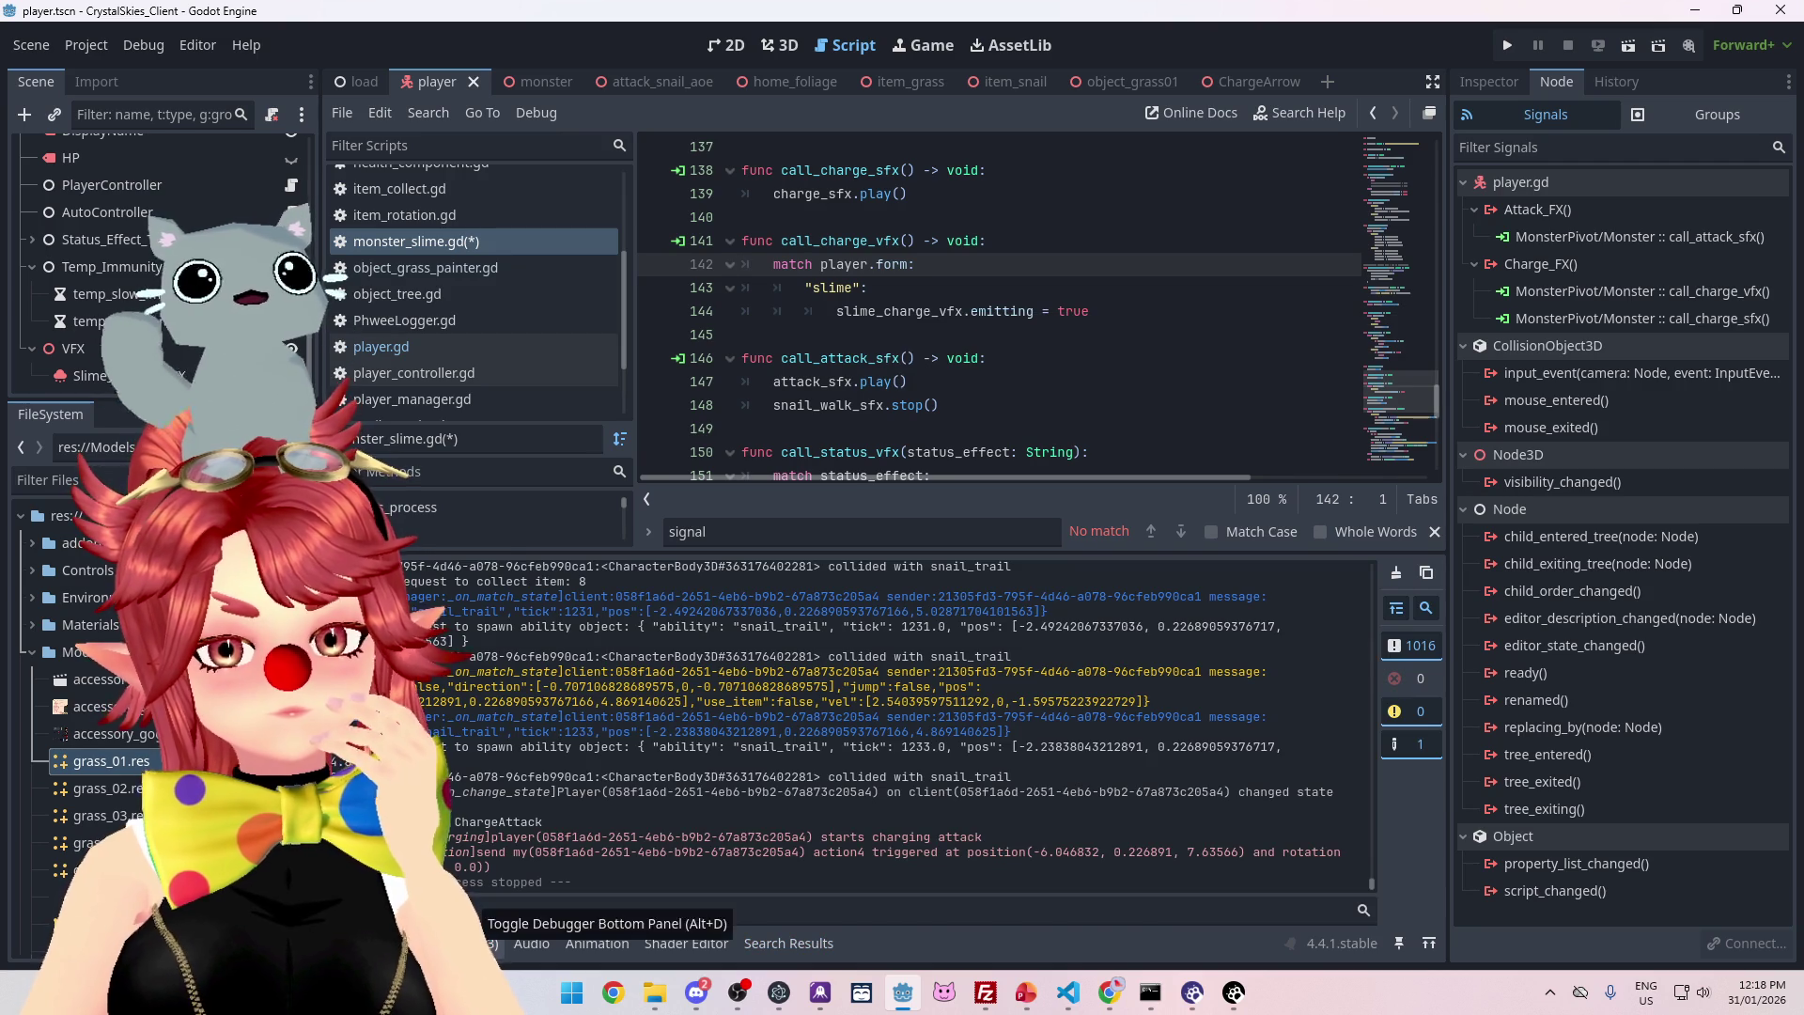
left_click(461, 942)
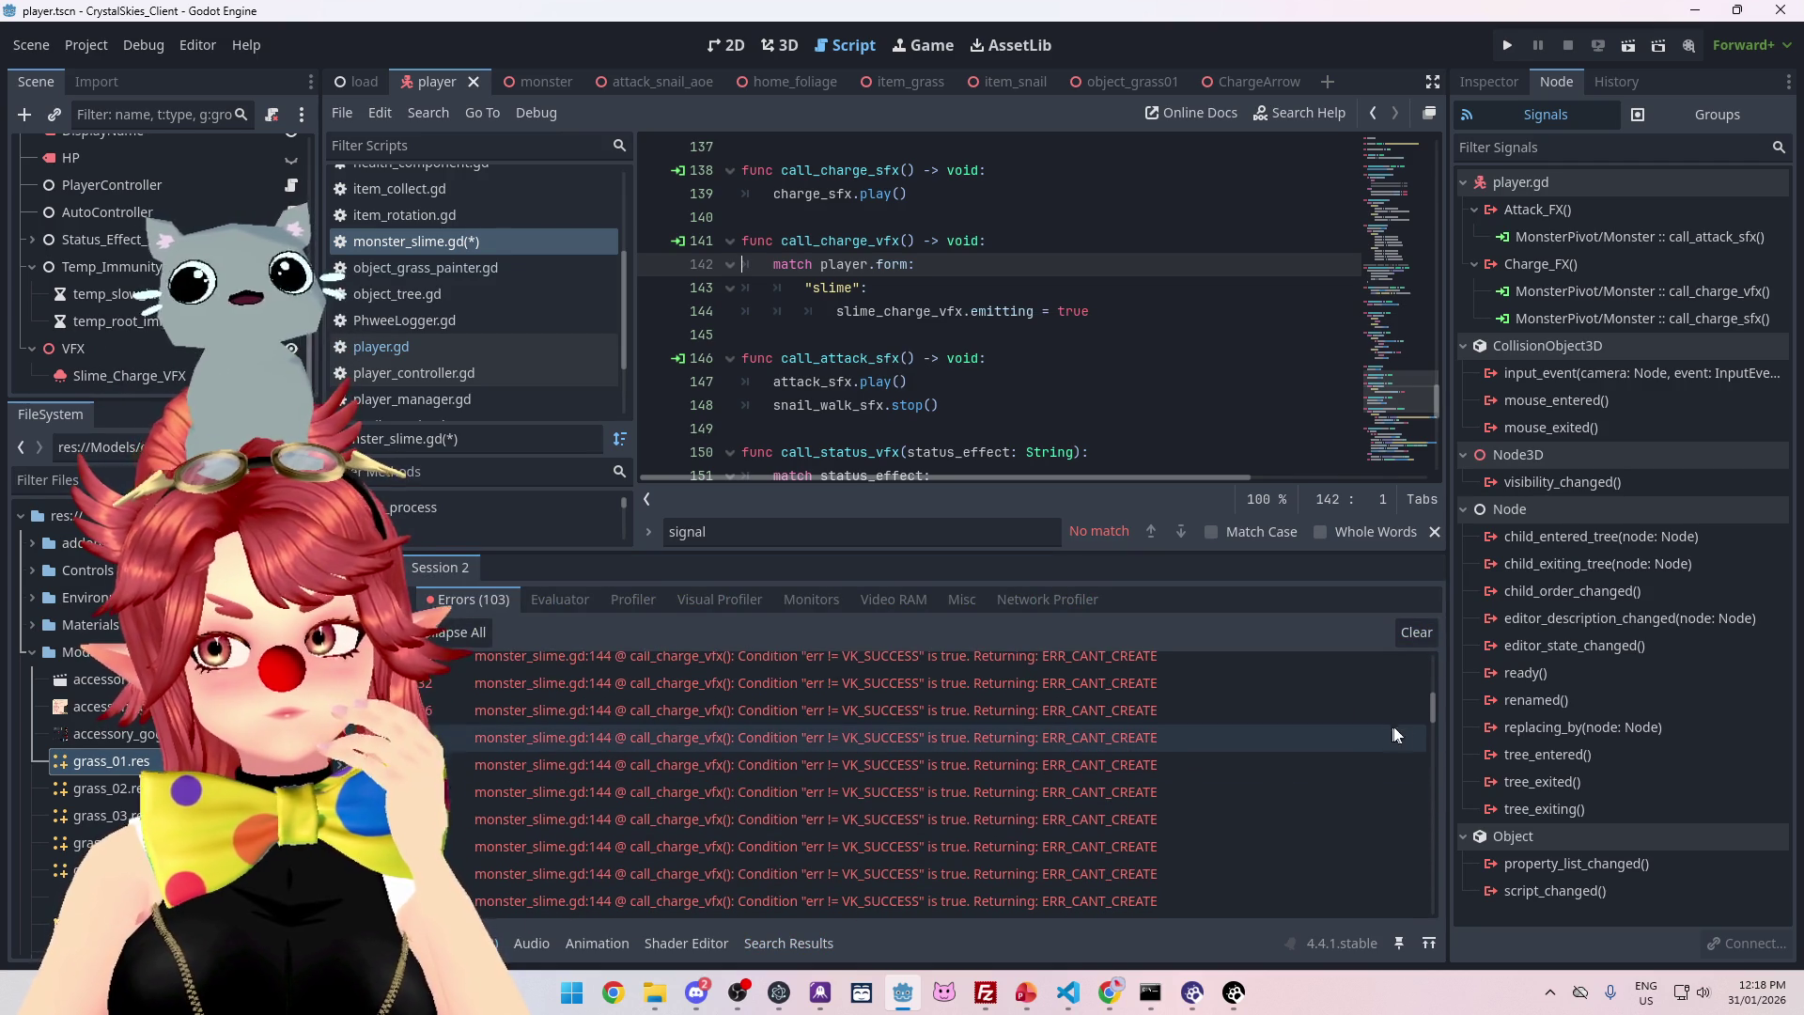
mouse_move(1431, 710)
left_mouse_down()
mouse_move(1415, 881)
mouse_move(1390, 651)
left_mouse_up()
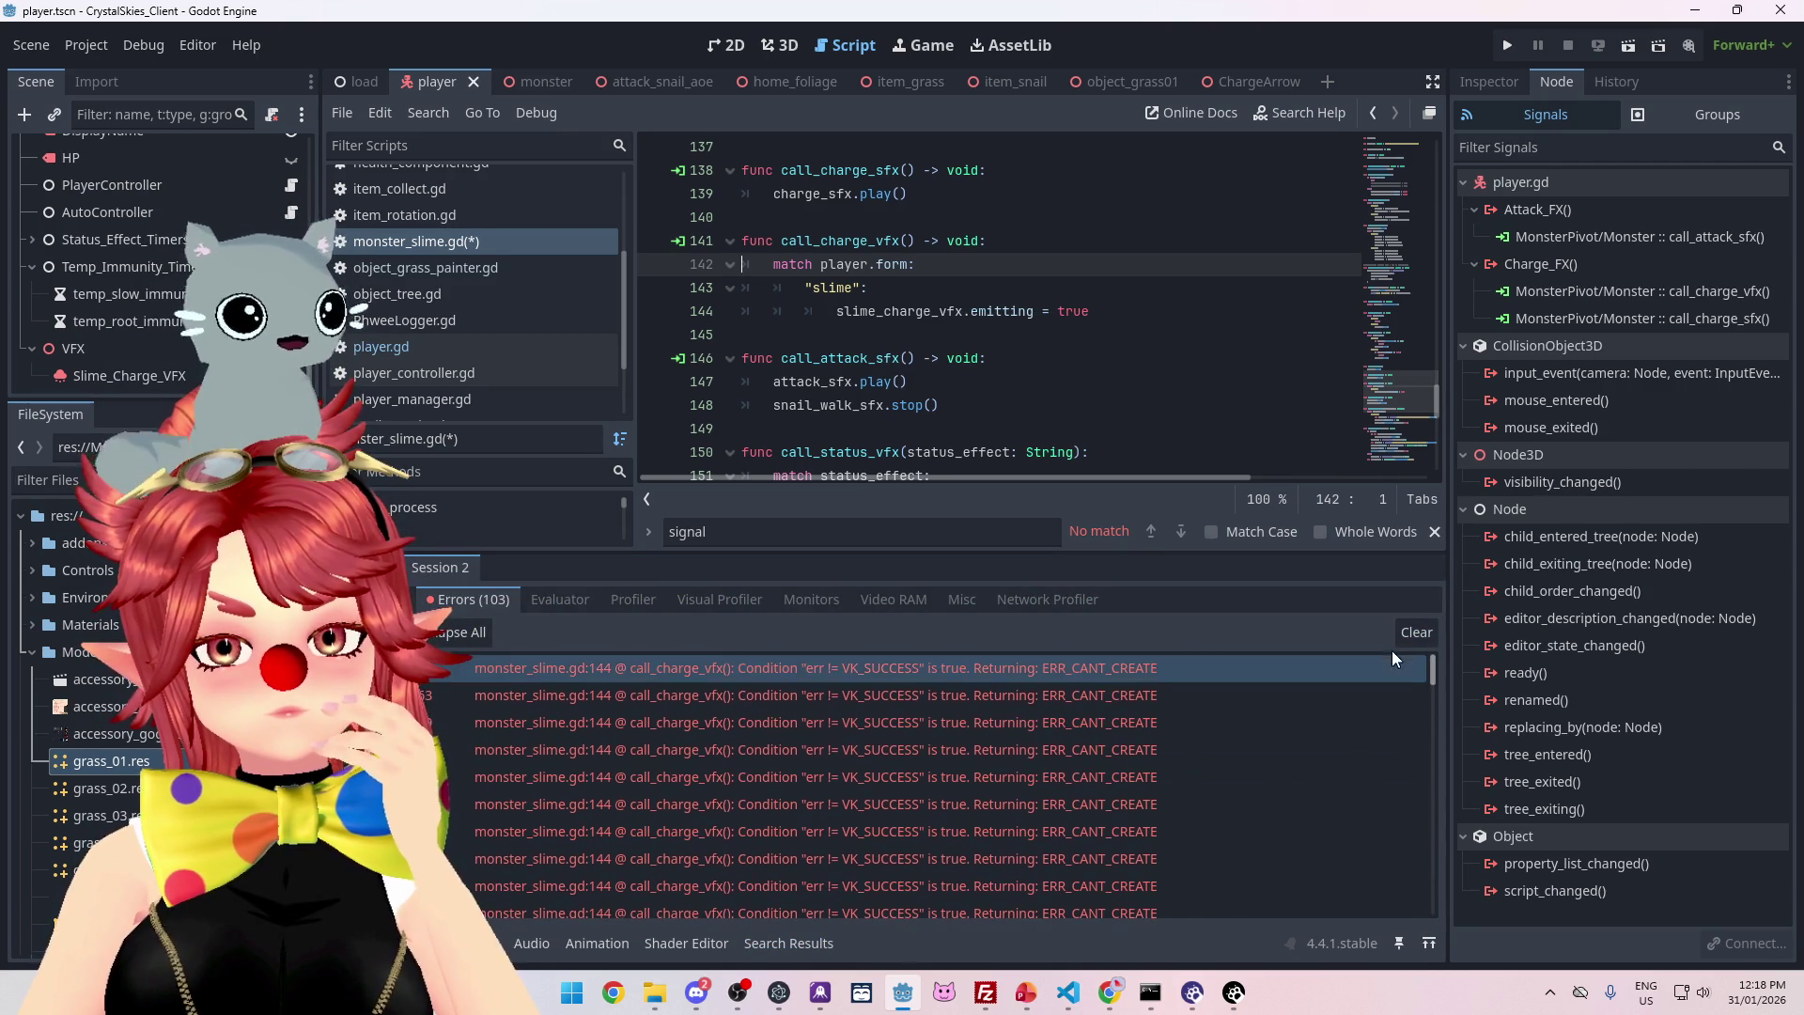
left_click(797, 665)
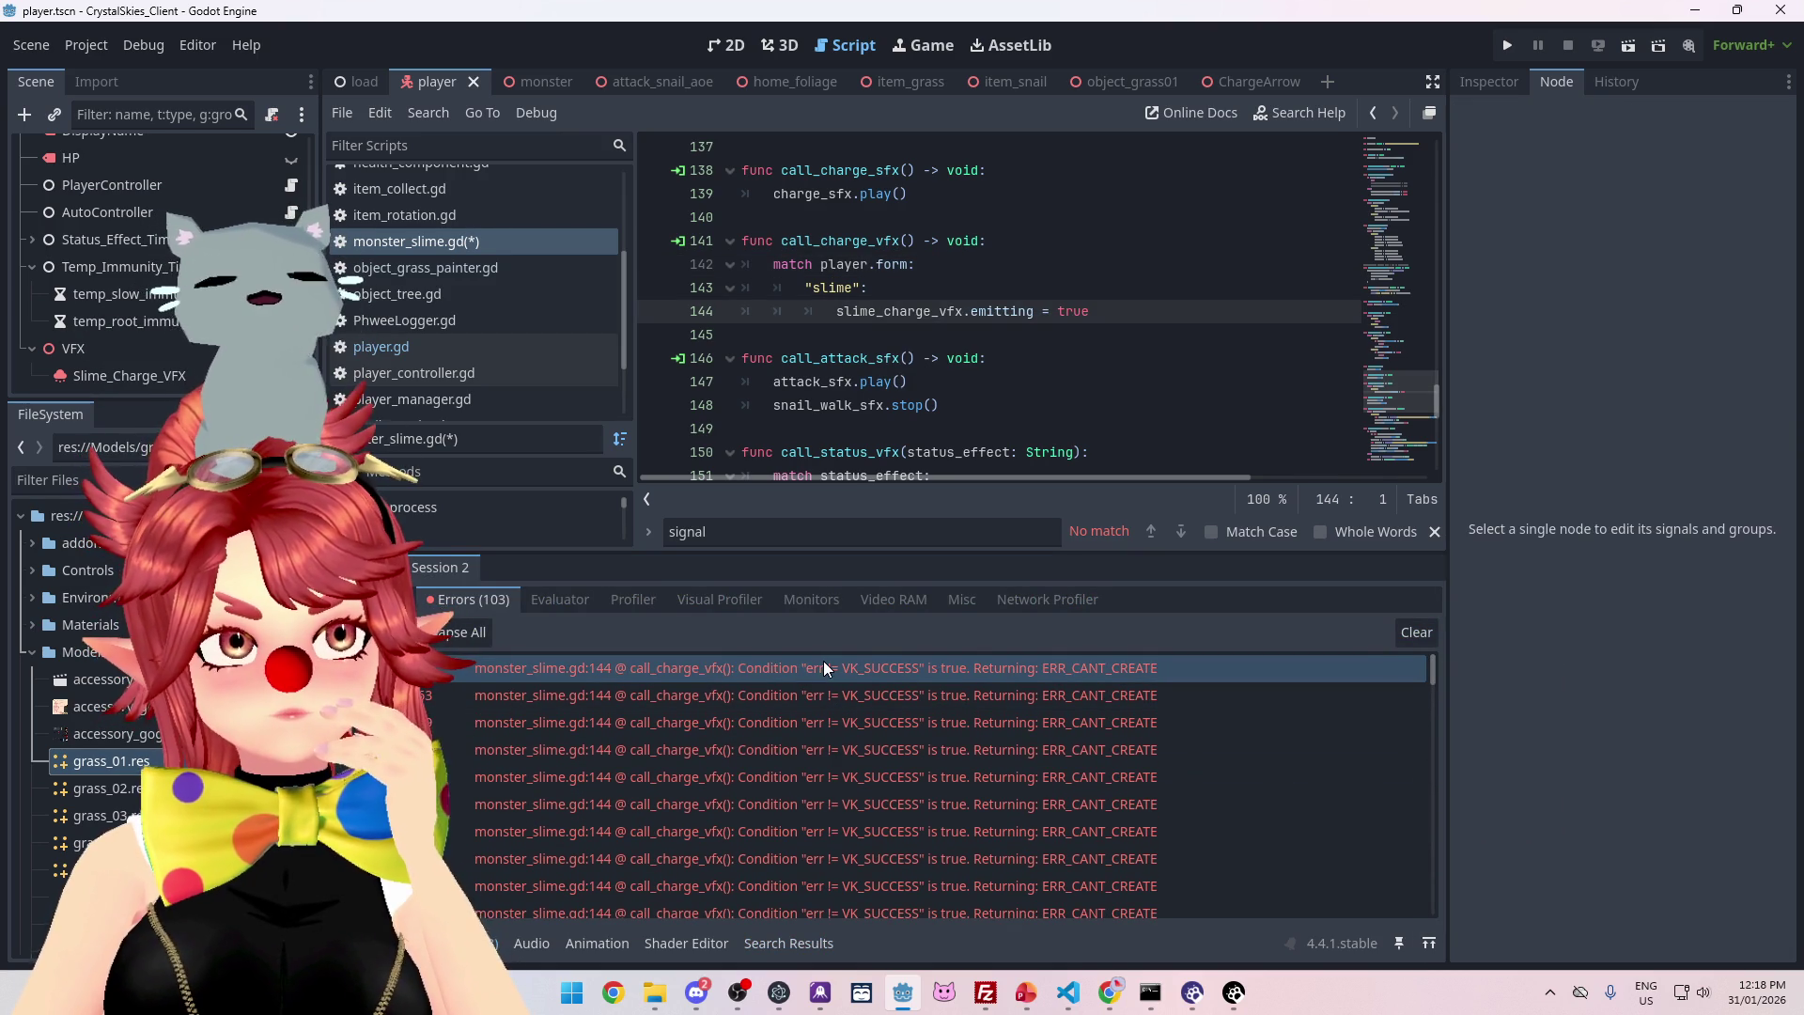
mouse_move(800, 696)
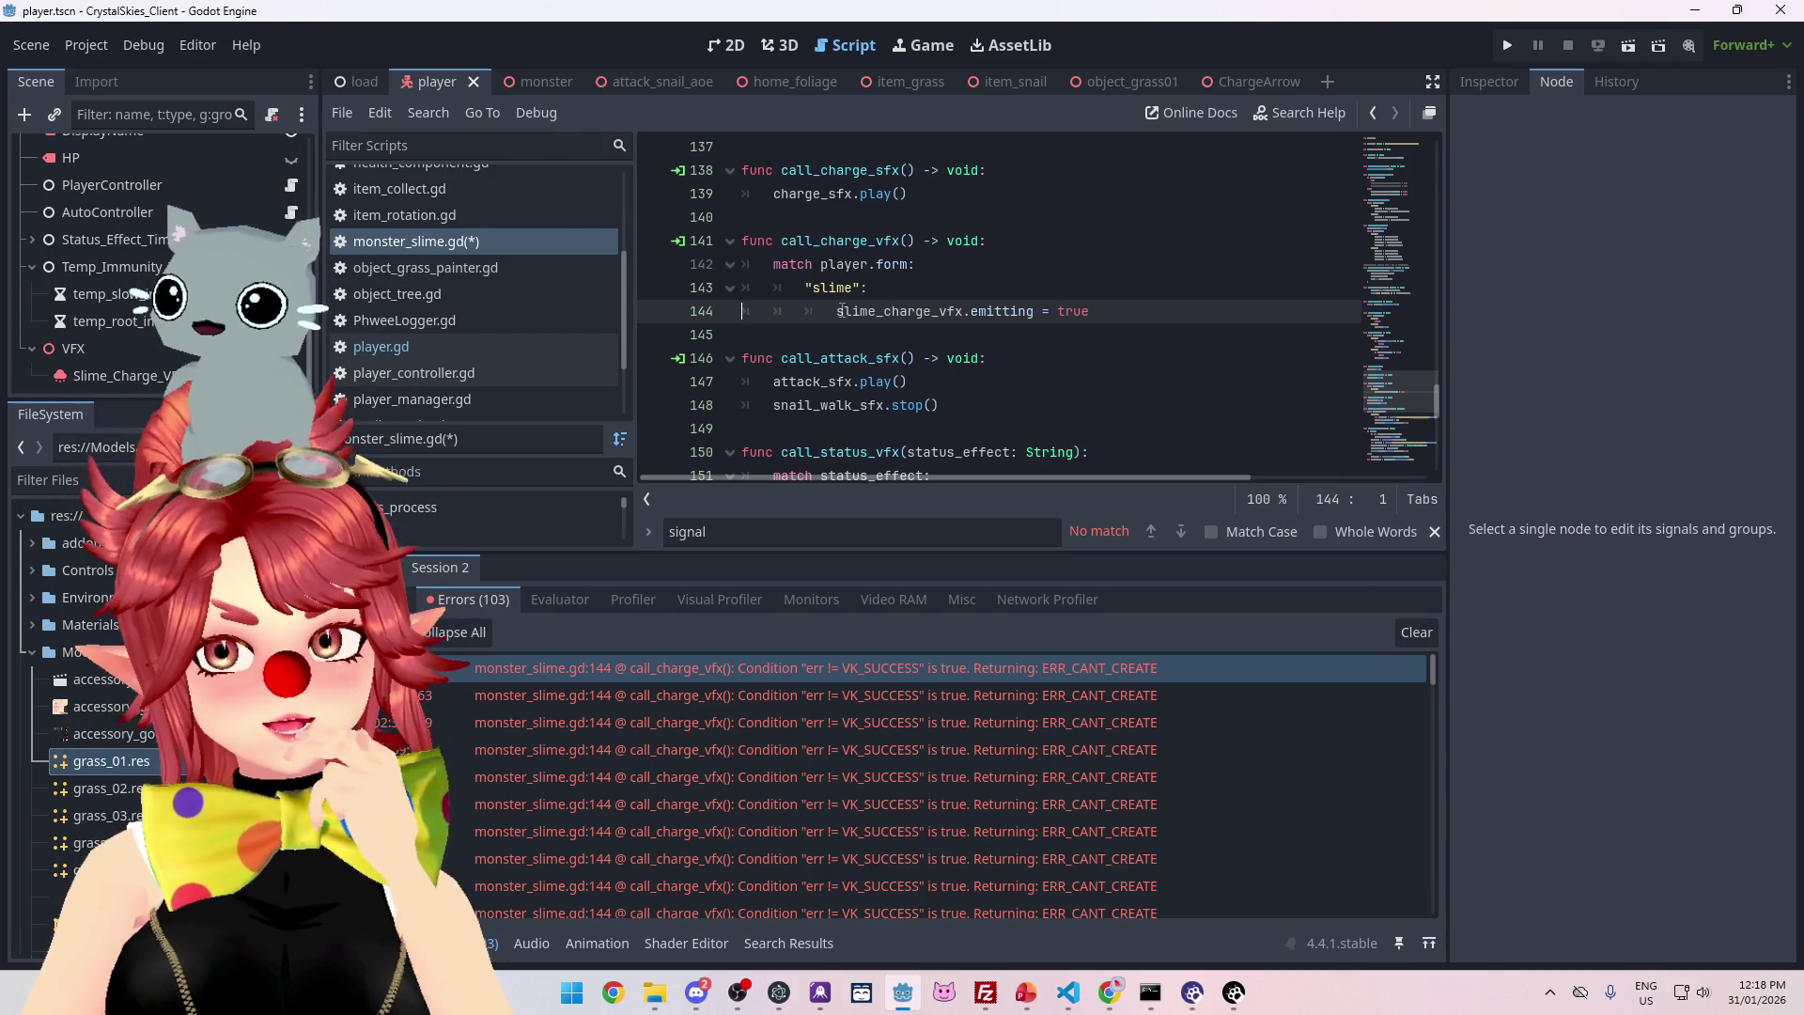
key("Return")
- Add 'if slime_charge_vfx.emitting != true:' at line 144 and indent the emitting line under it
key("Up")
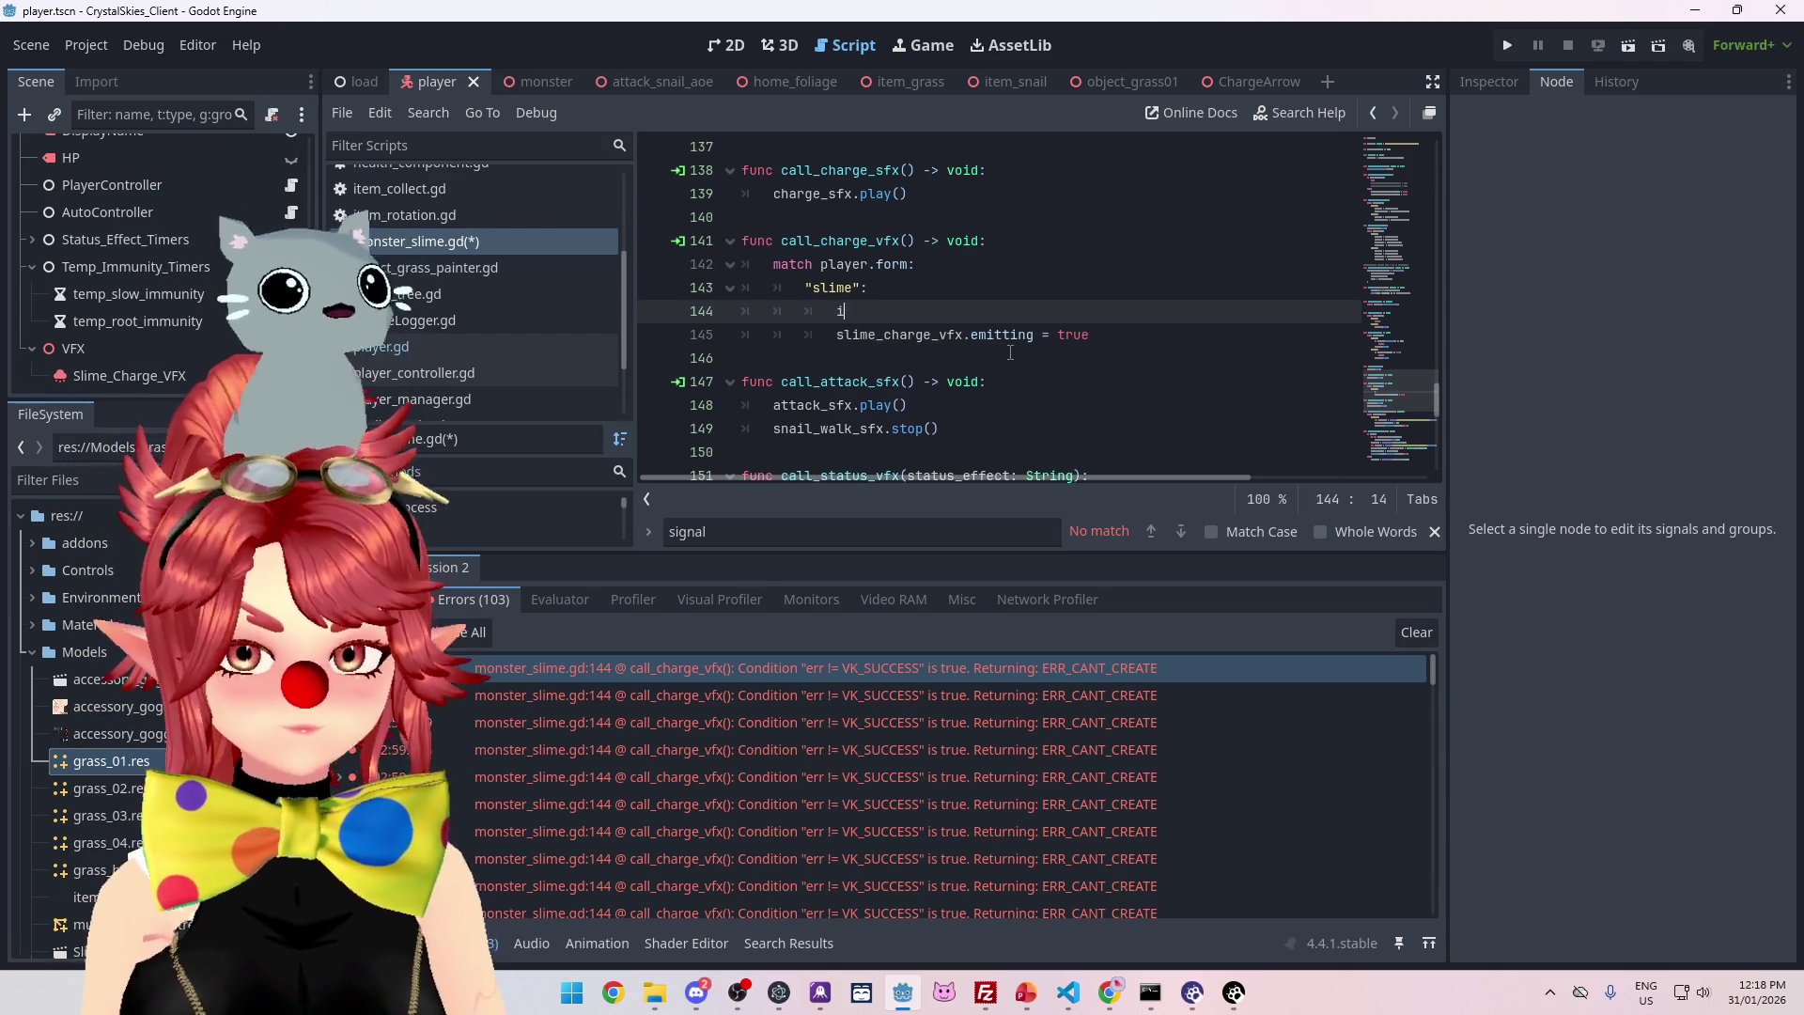
left_click_drag(837, 335, 1090, 336)
left_click(1016, 308)
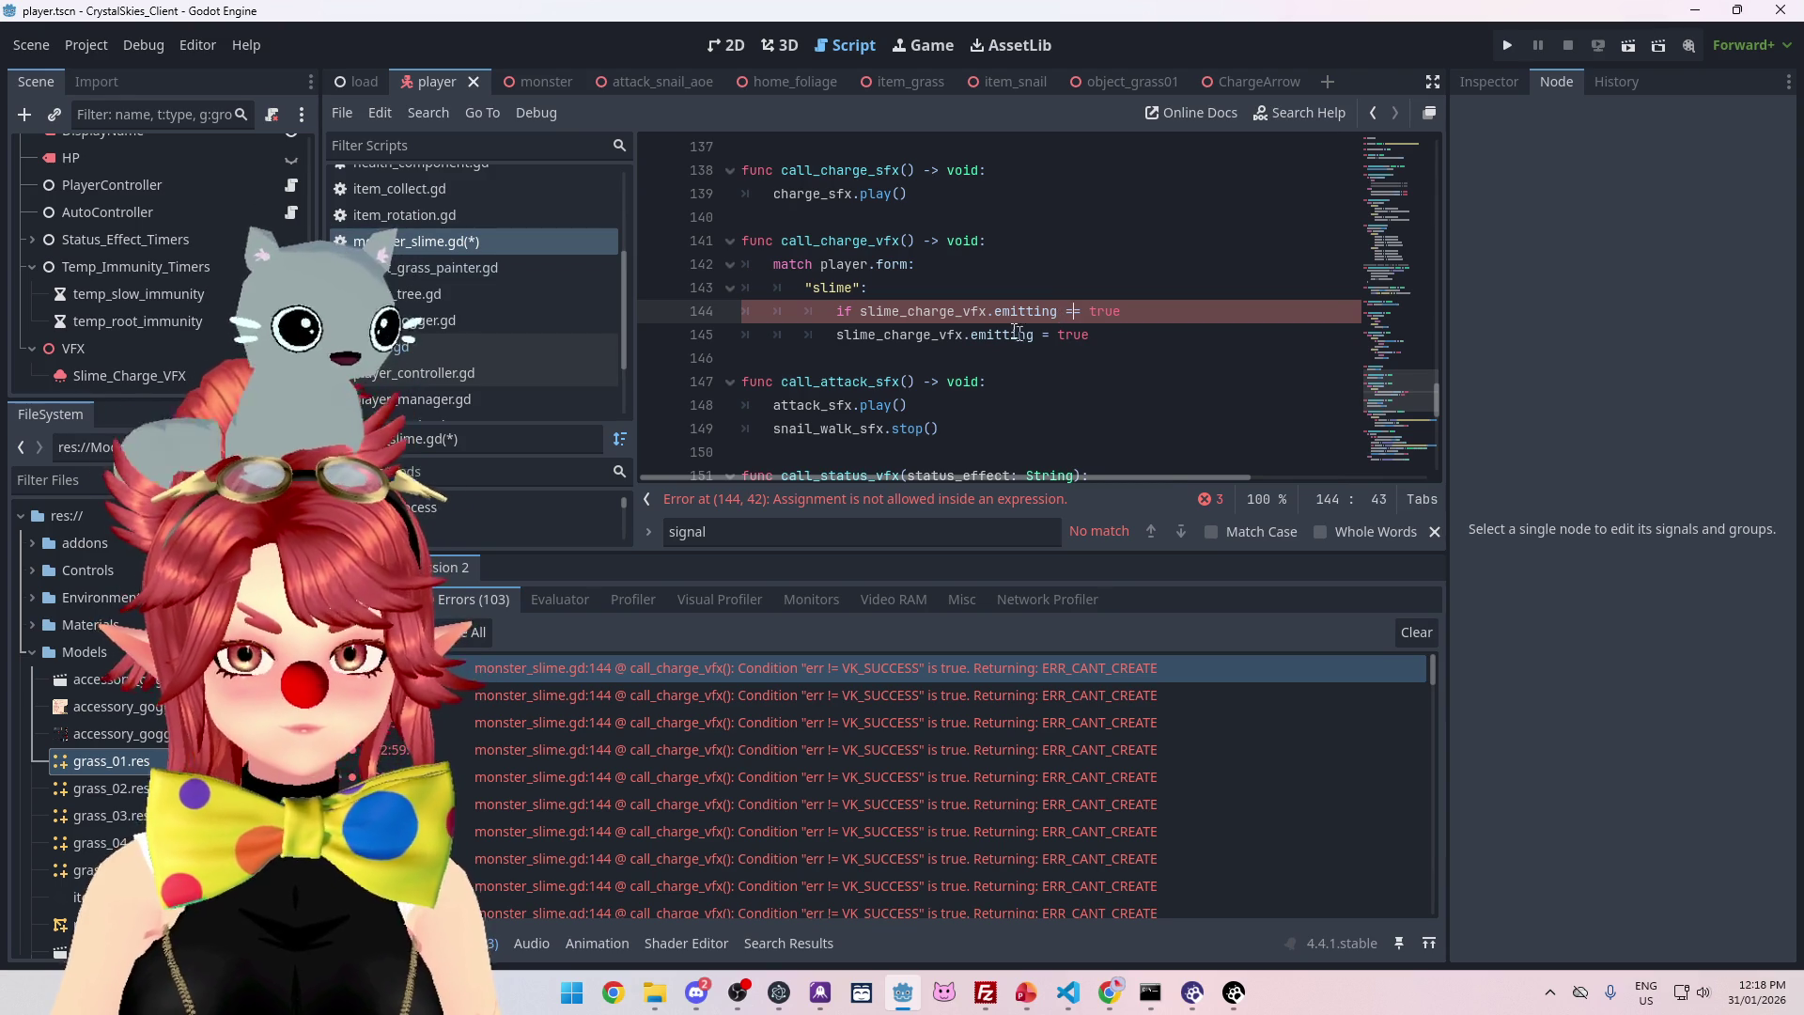
type("=")
left_click(1166, 314)
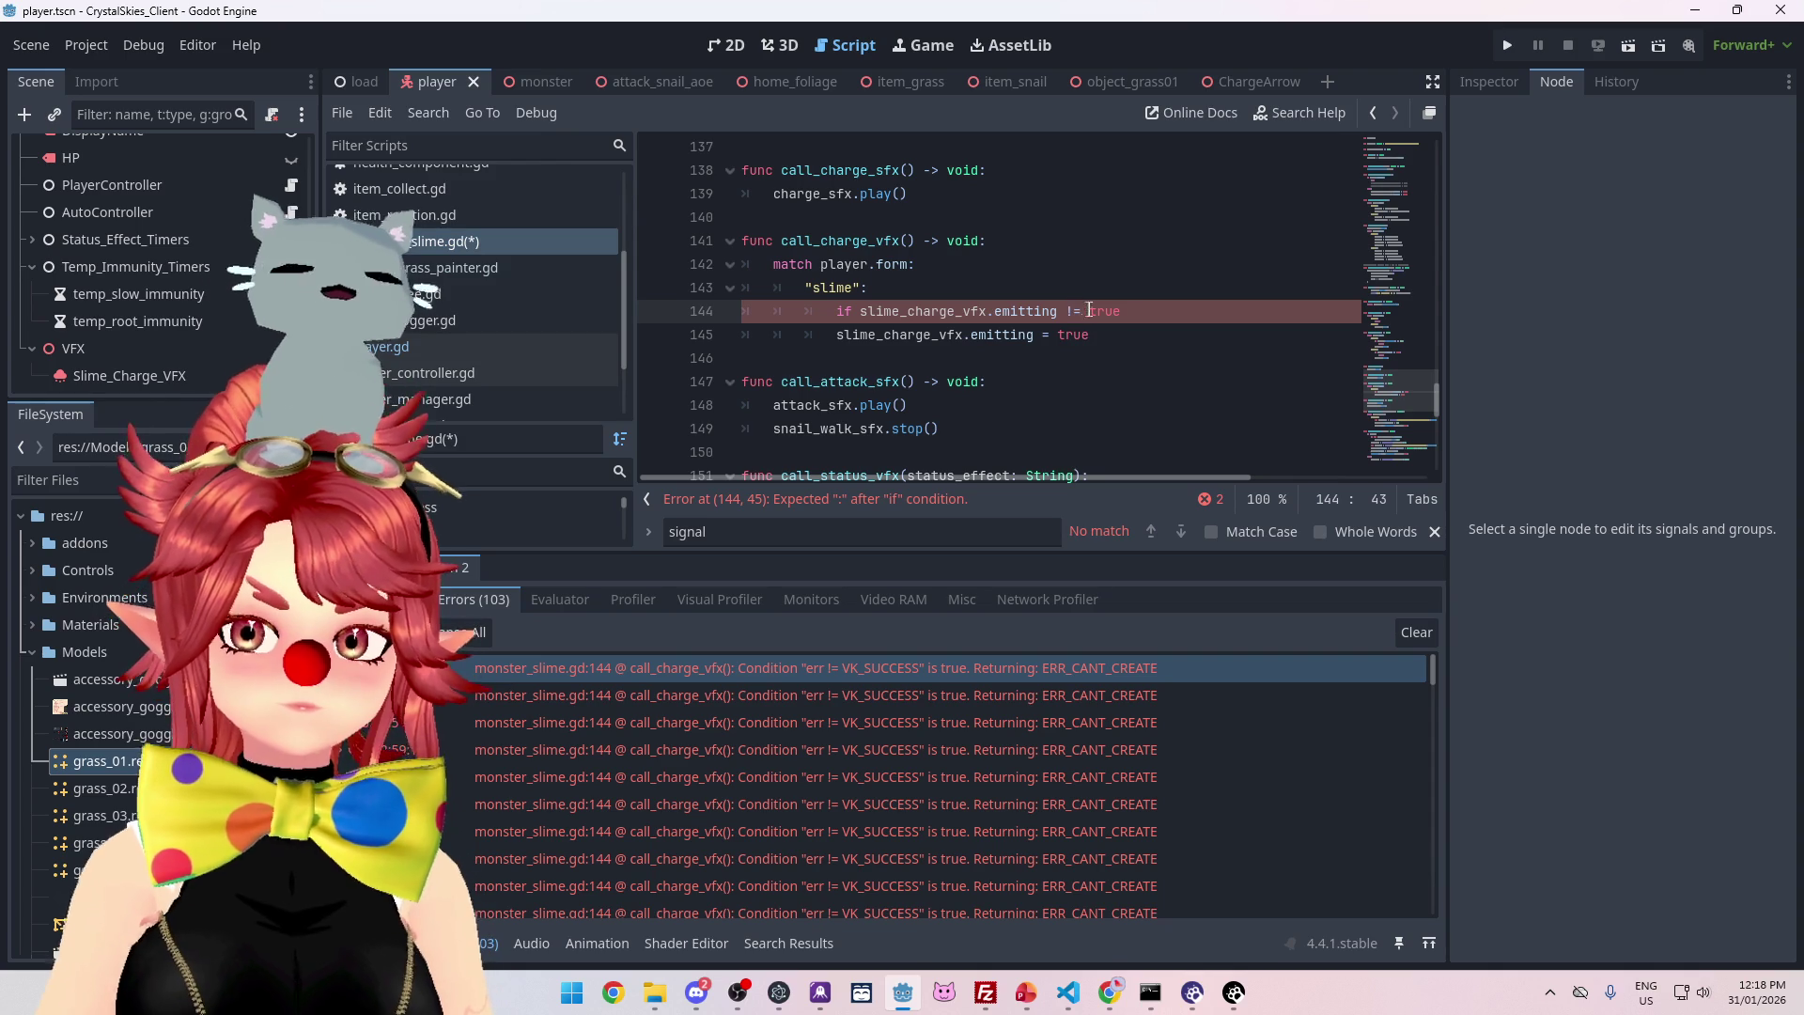
left_click(837, 337)
key("Tab")
- Save monster_slime.gd and select the new if check on line 144
key("ctrl+s")
mouse_move(1048, 335)
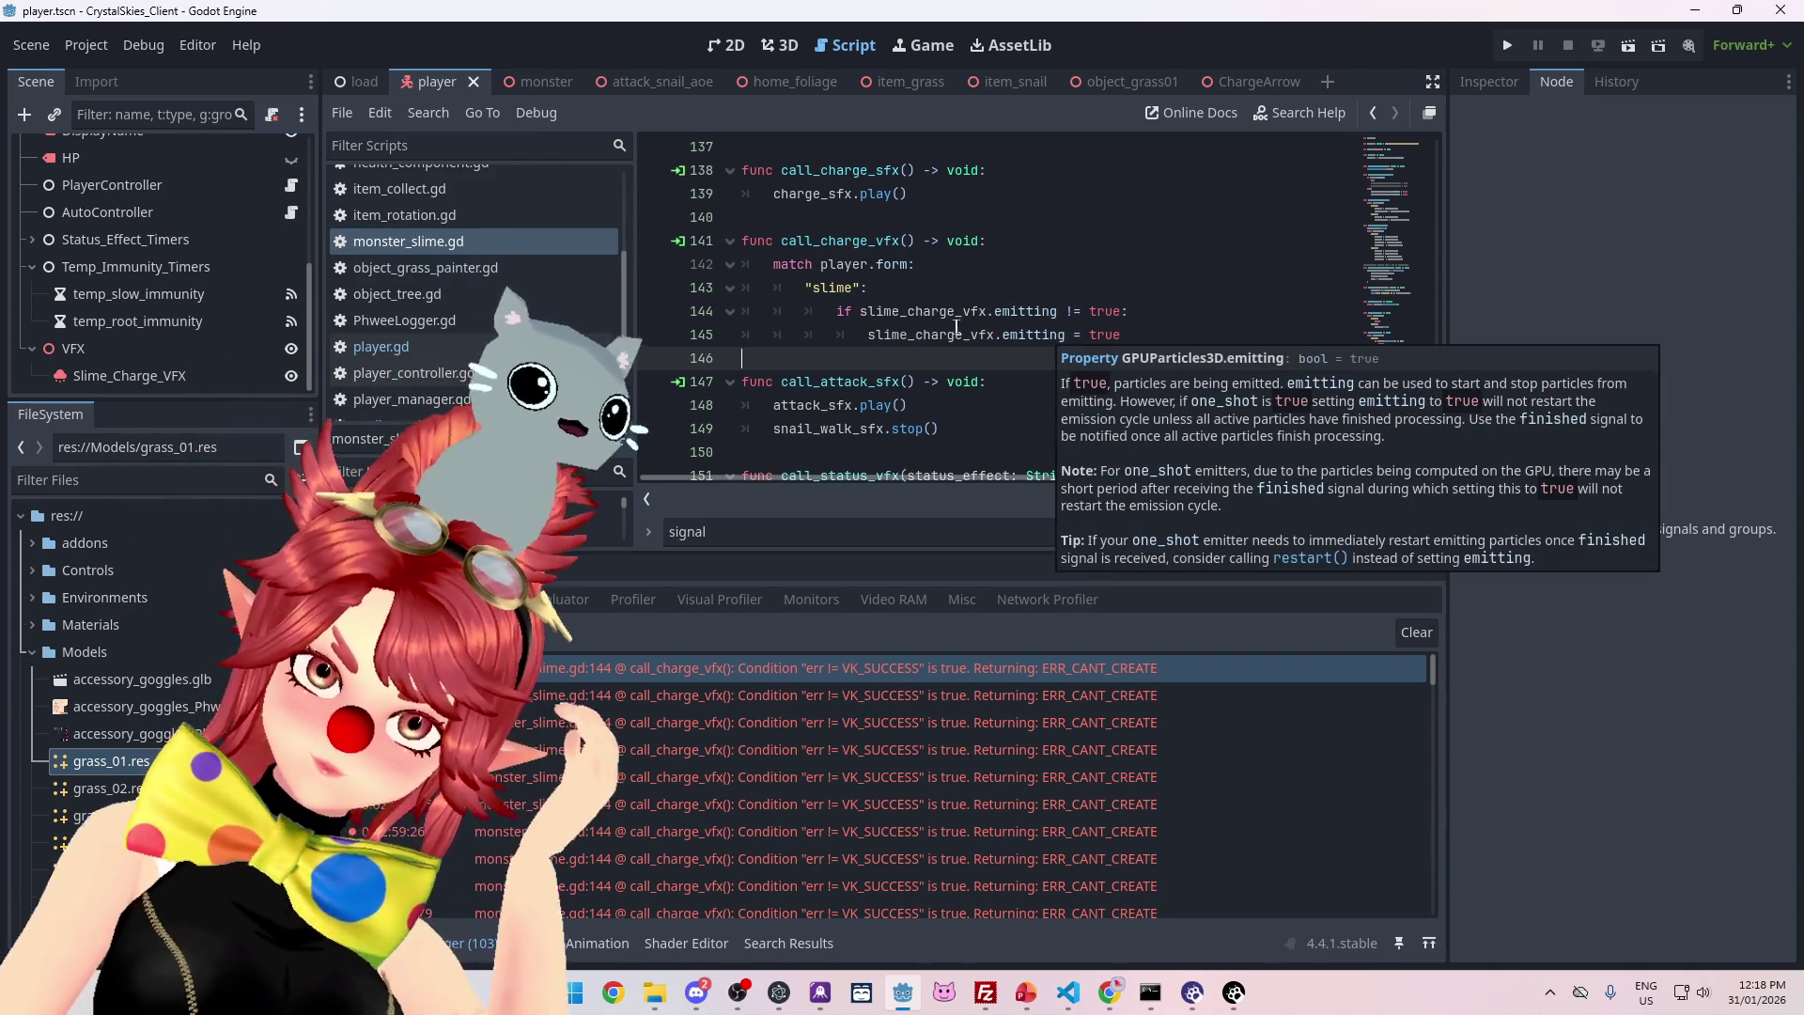
mouse_move(928, 312)
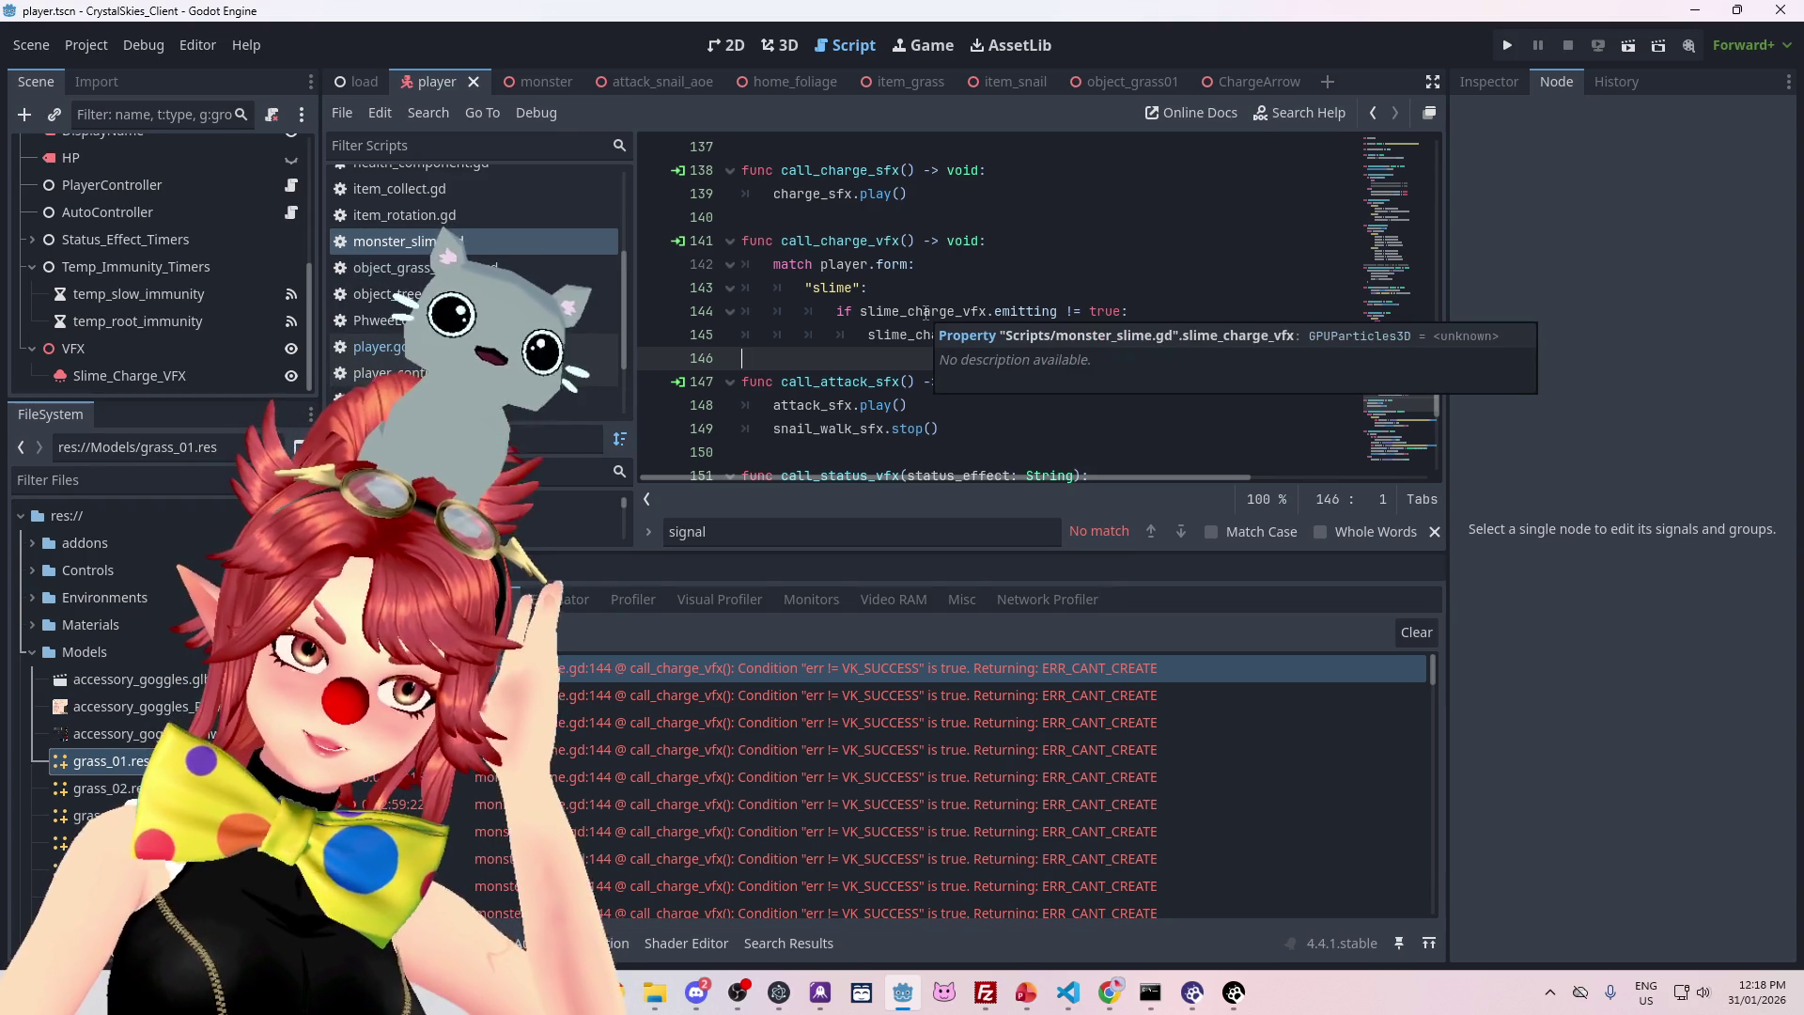
scroll(175, 342, "up", 5)
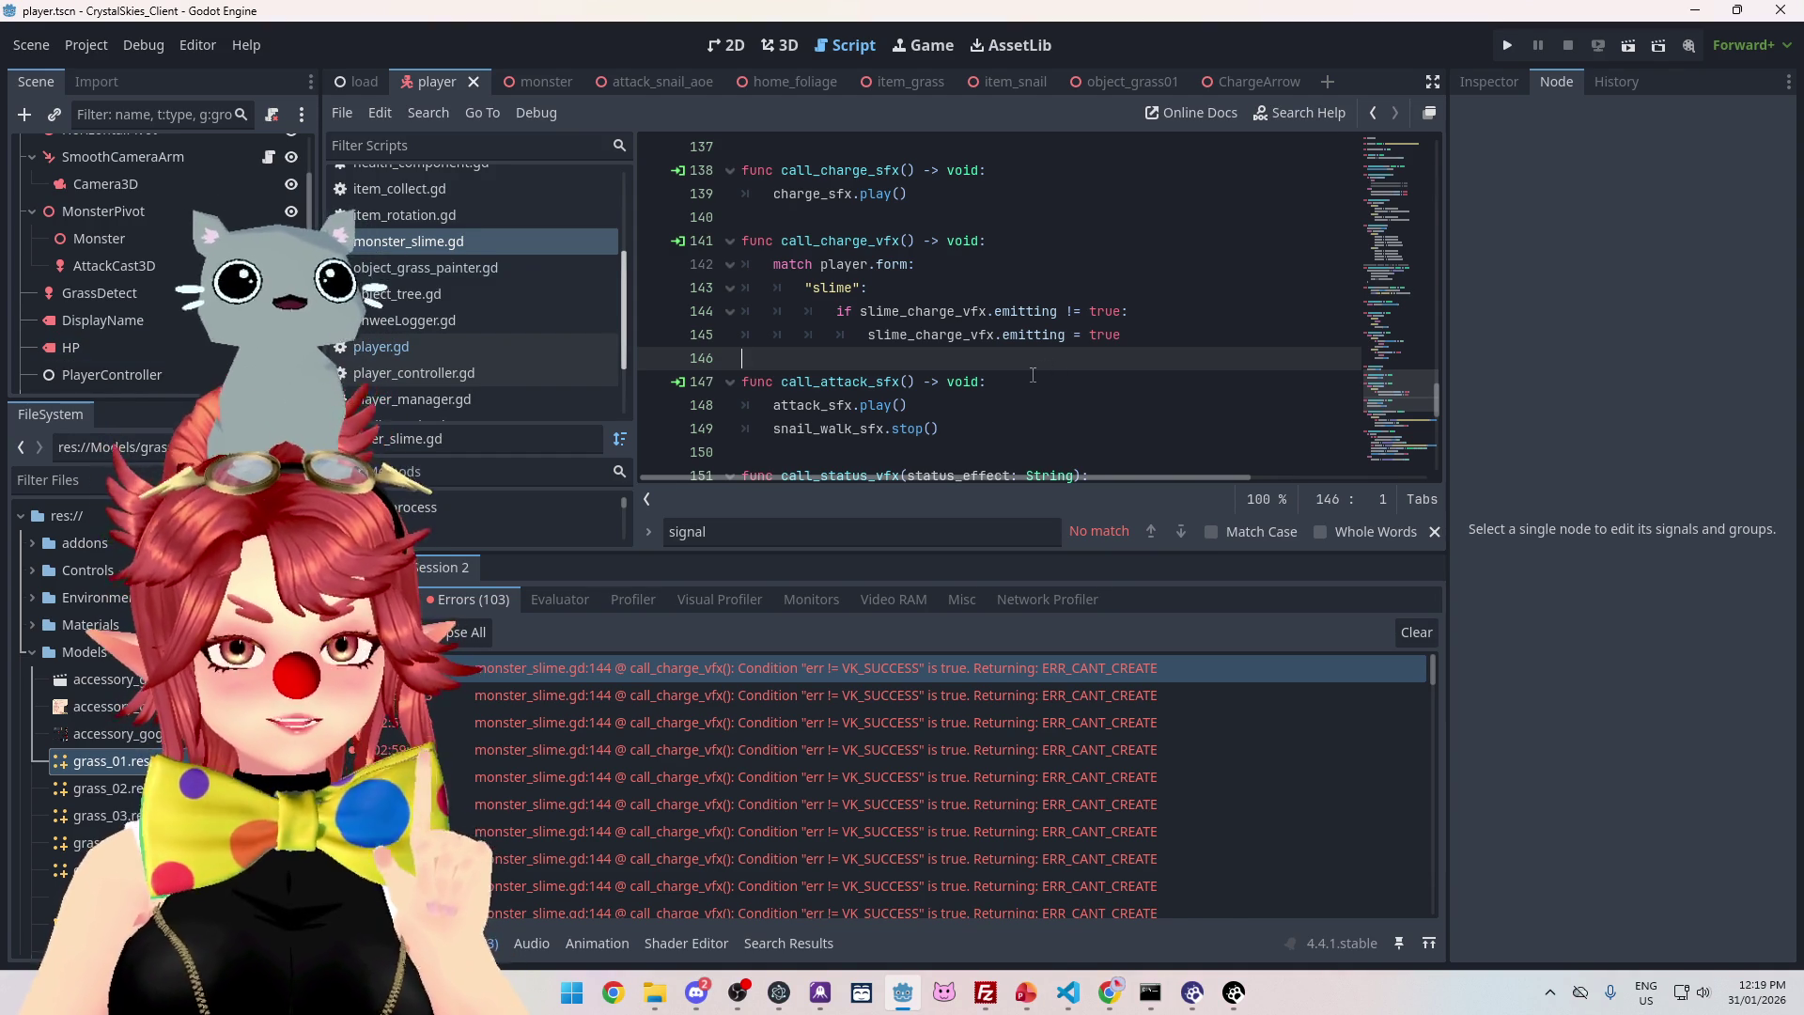
left_click_drag(1142, 310, 677, 310)
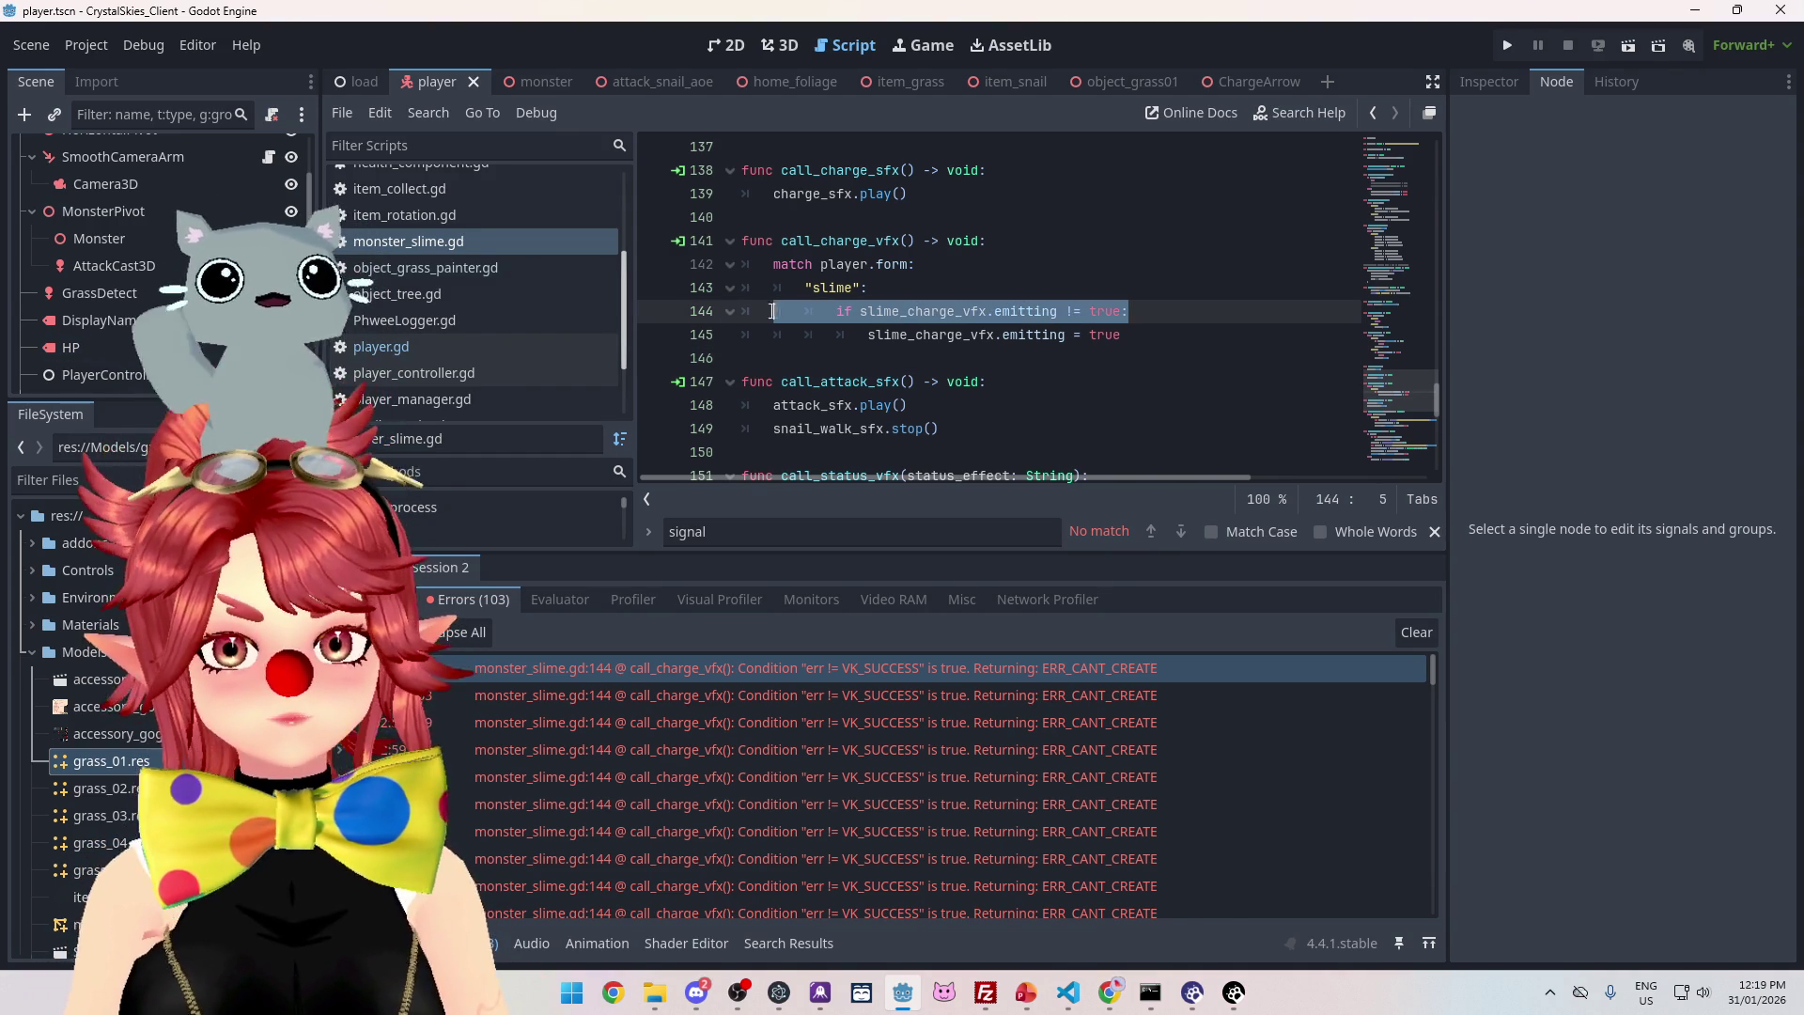
- Delete the if guard and unindent the slime_charge_vfx.emitting = true line
key("BackSpace")
key("BackSpace")
left_click(893, 321)
key("shift+Tab")
left_click(986, 285)
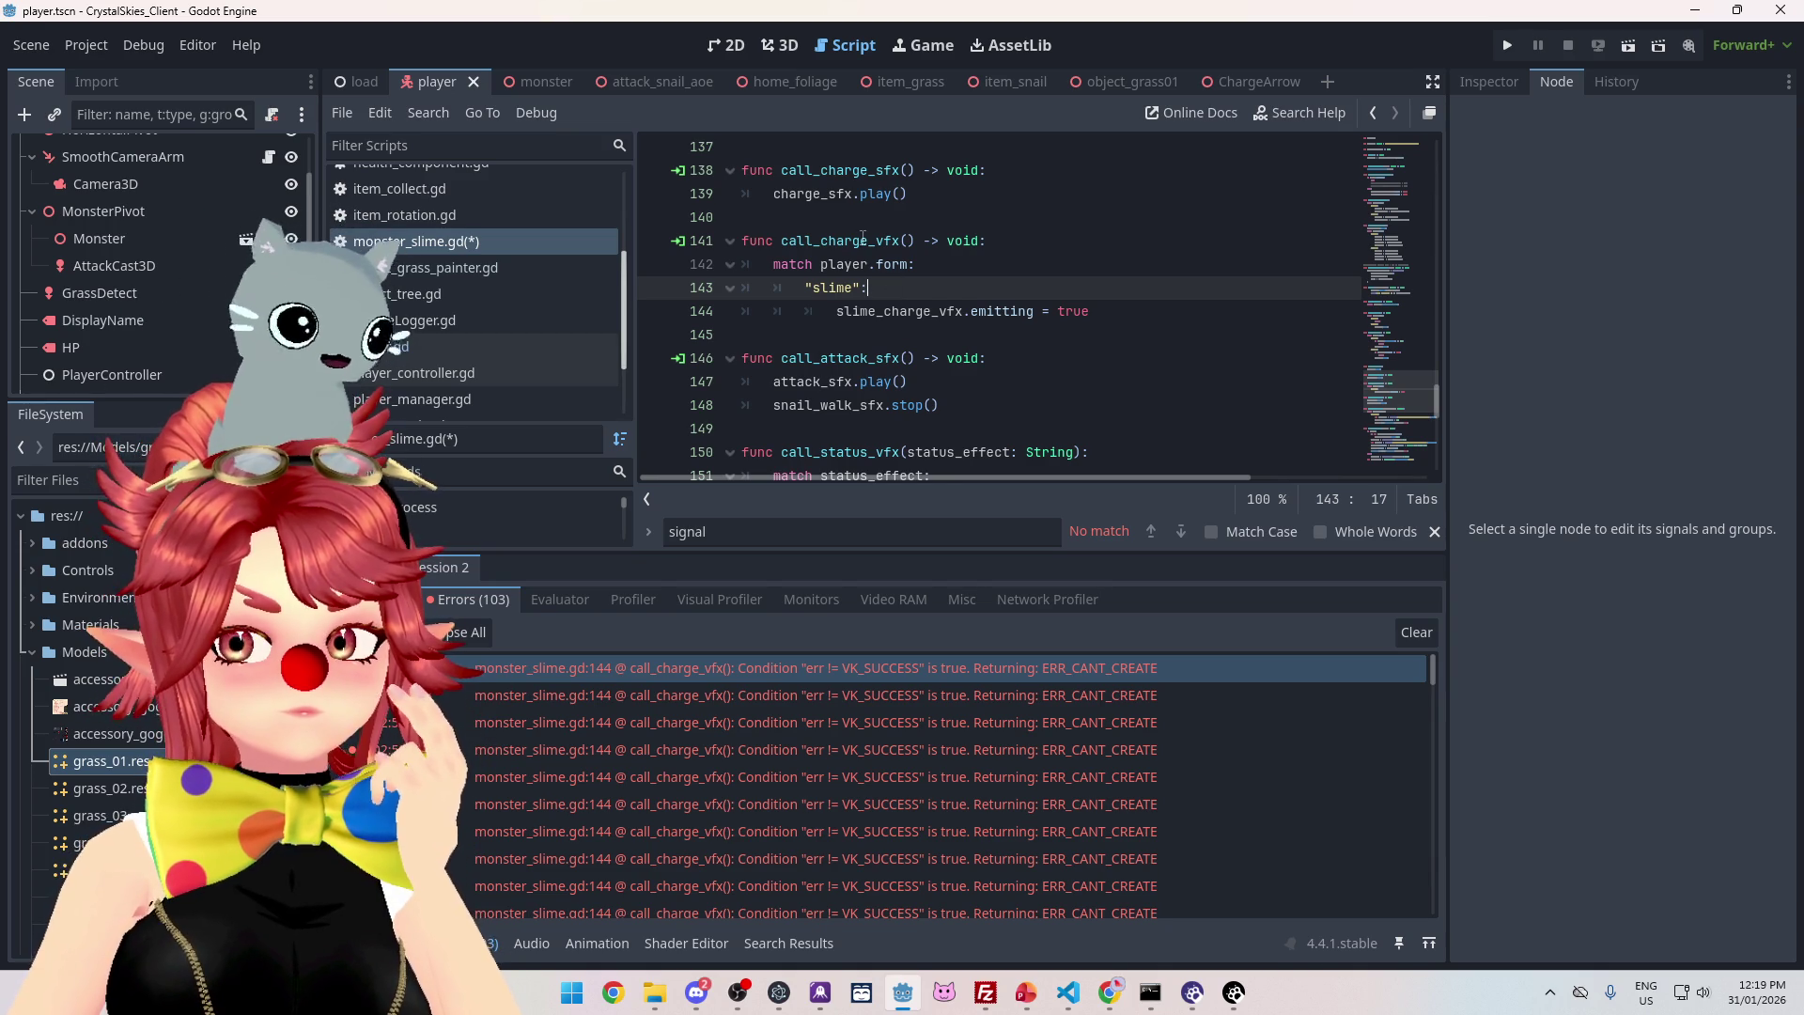
- Open player.gd at line 345, where Charge_FX.emit() is called in the CHARGING state
left_click(863, 241)
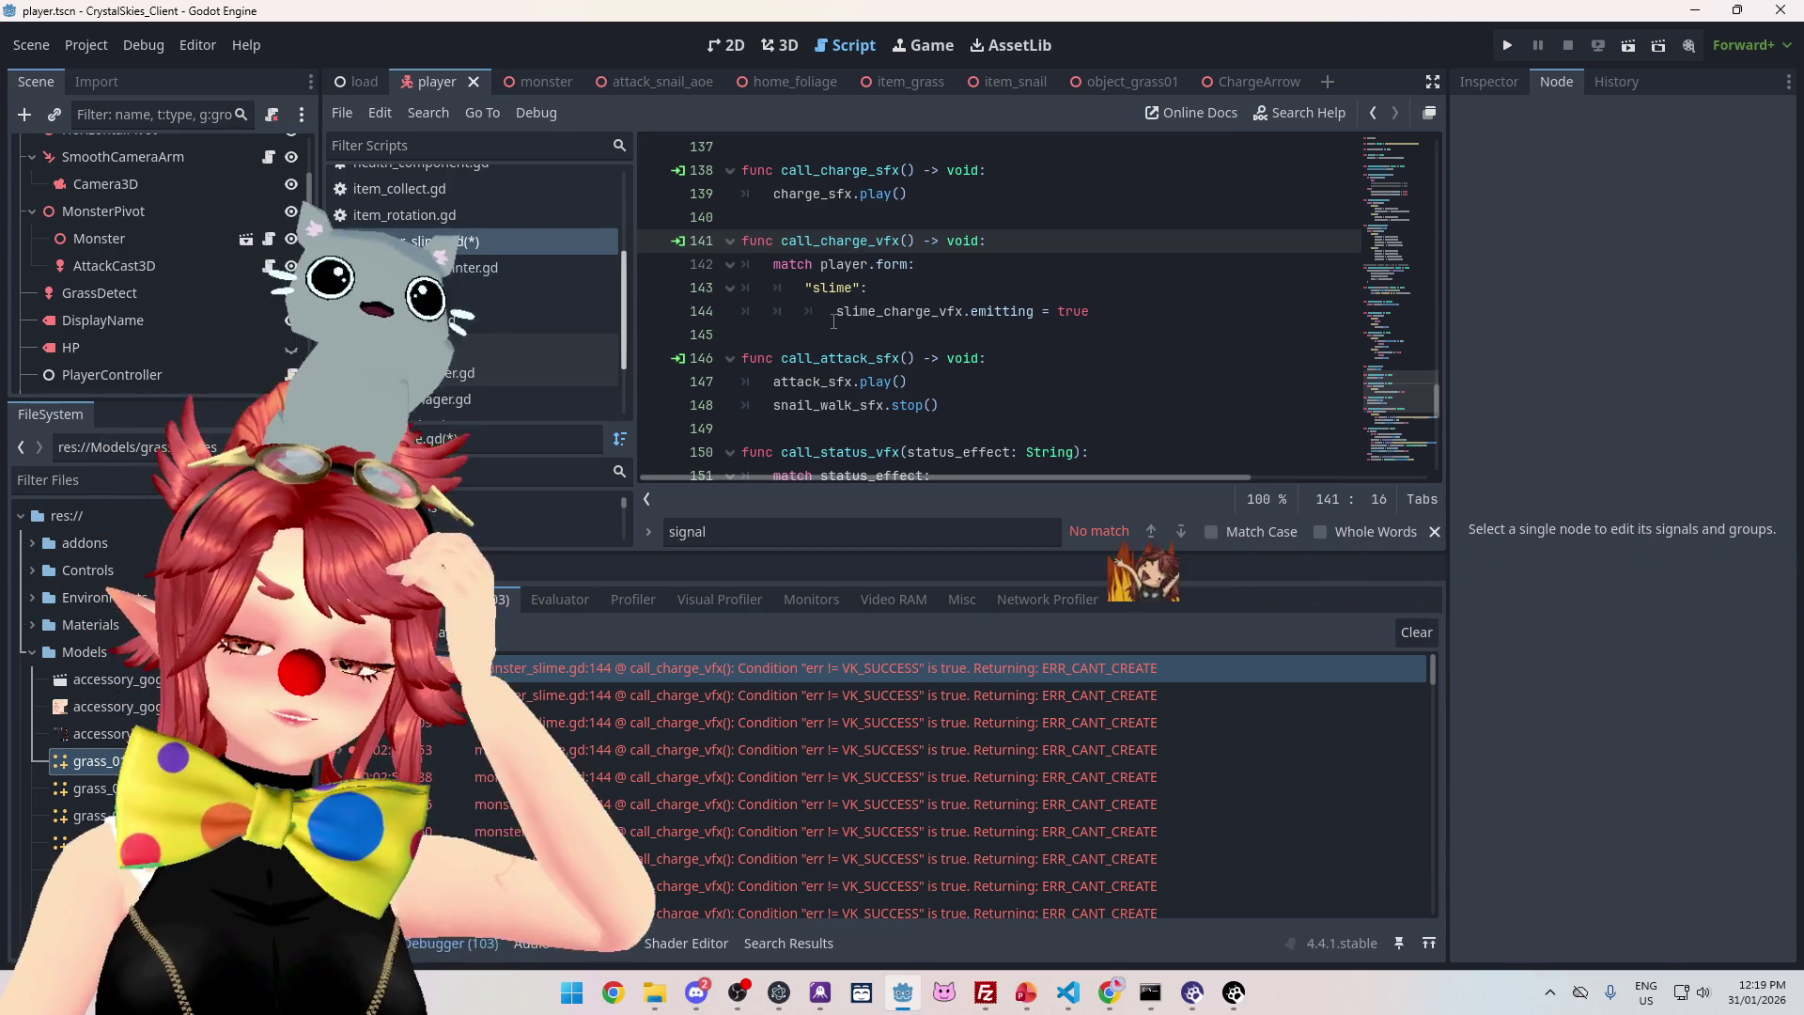
mouse_move(833, 322)
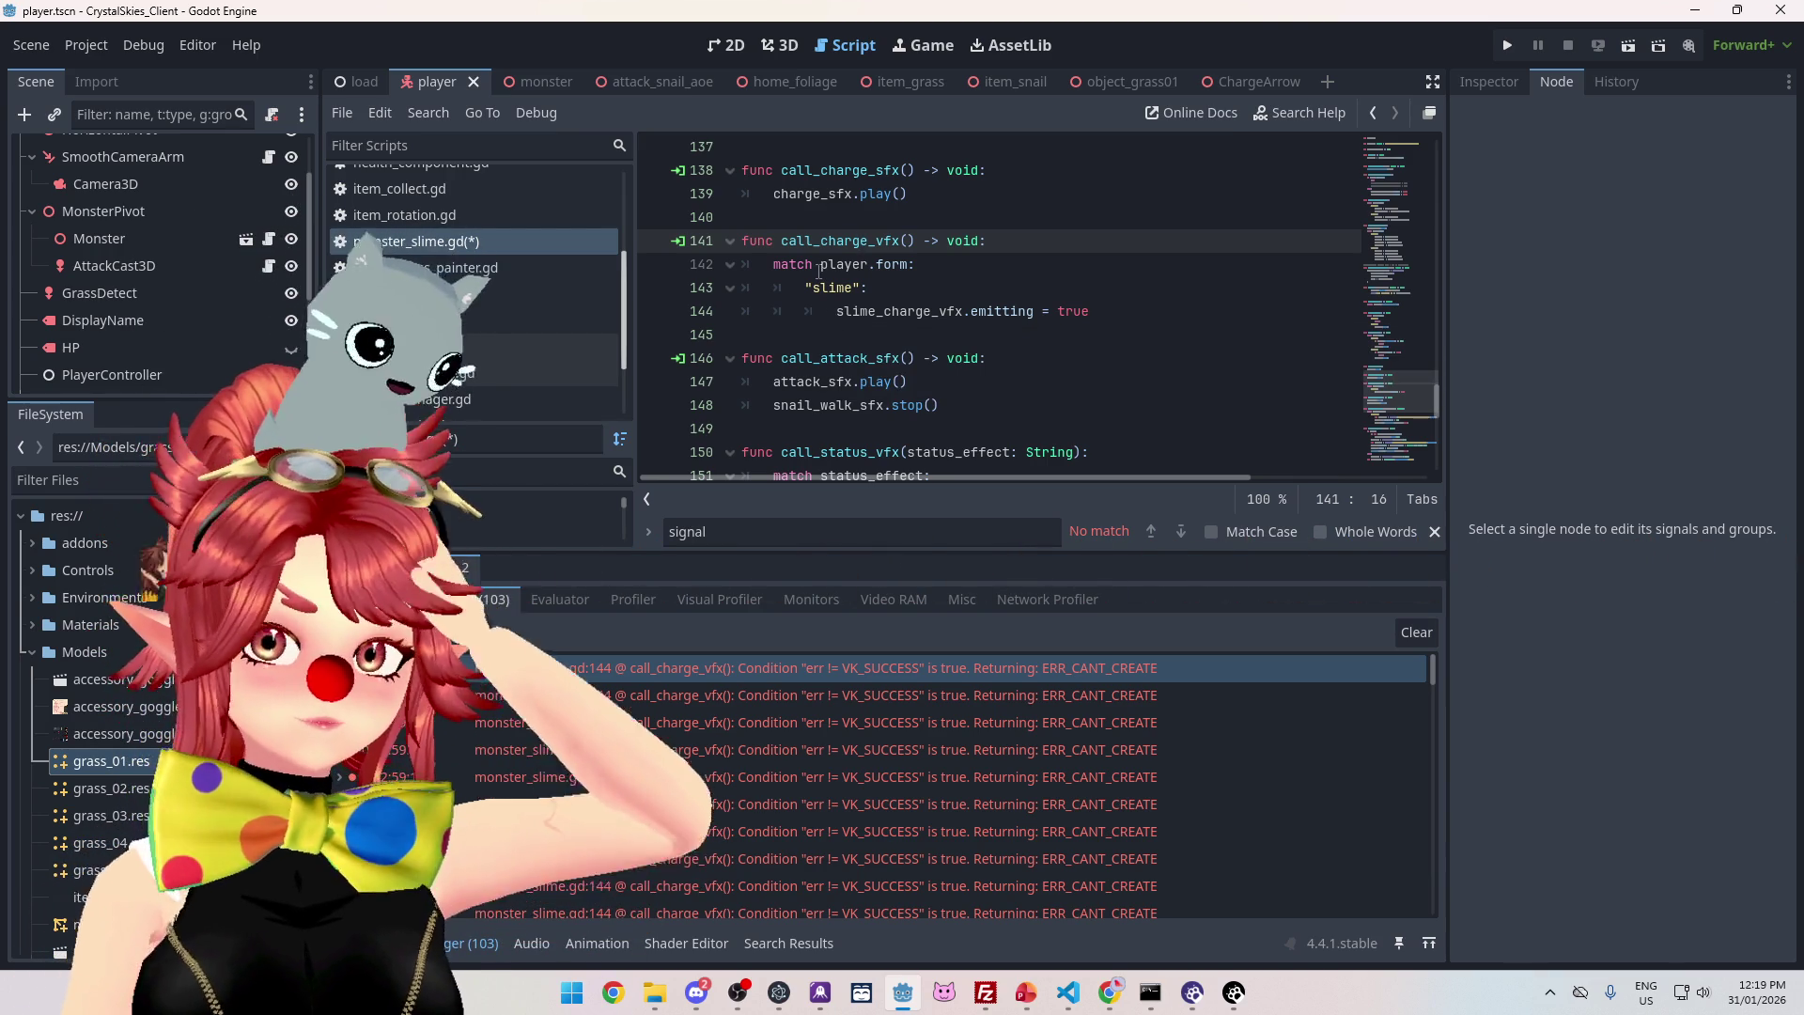
mouse_move(819, 271)
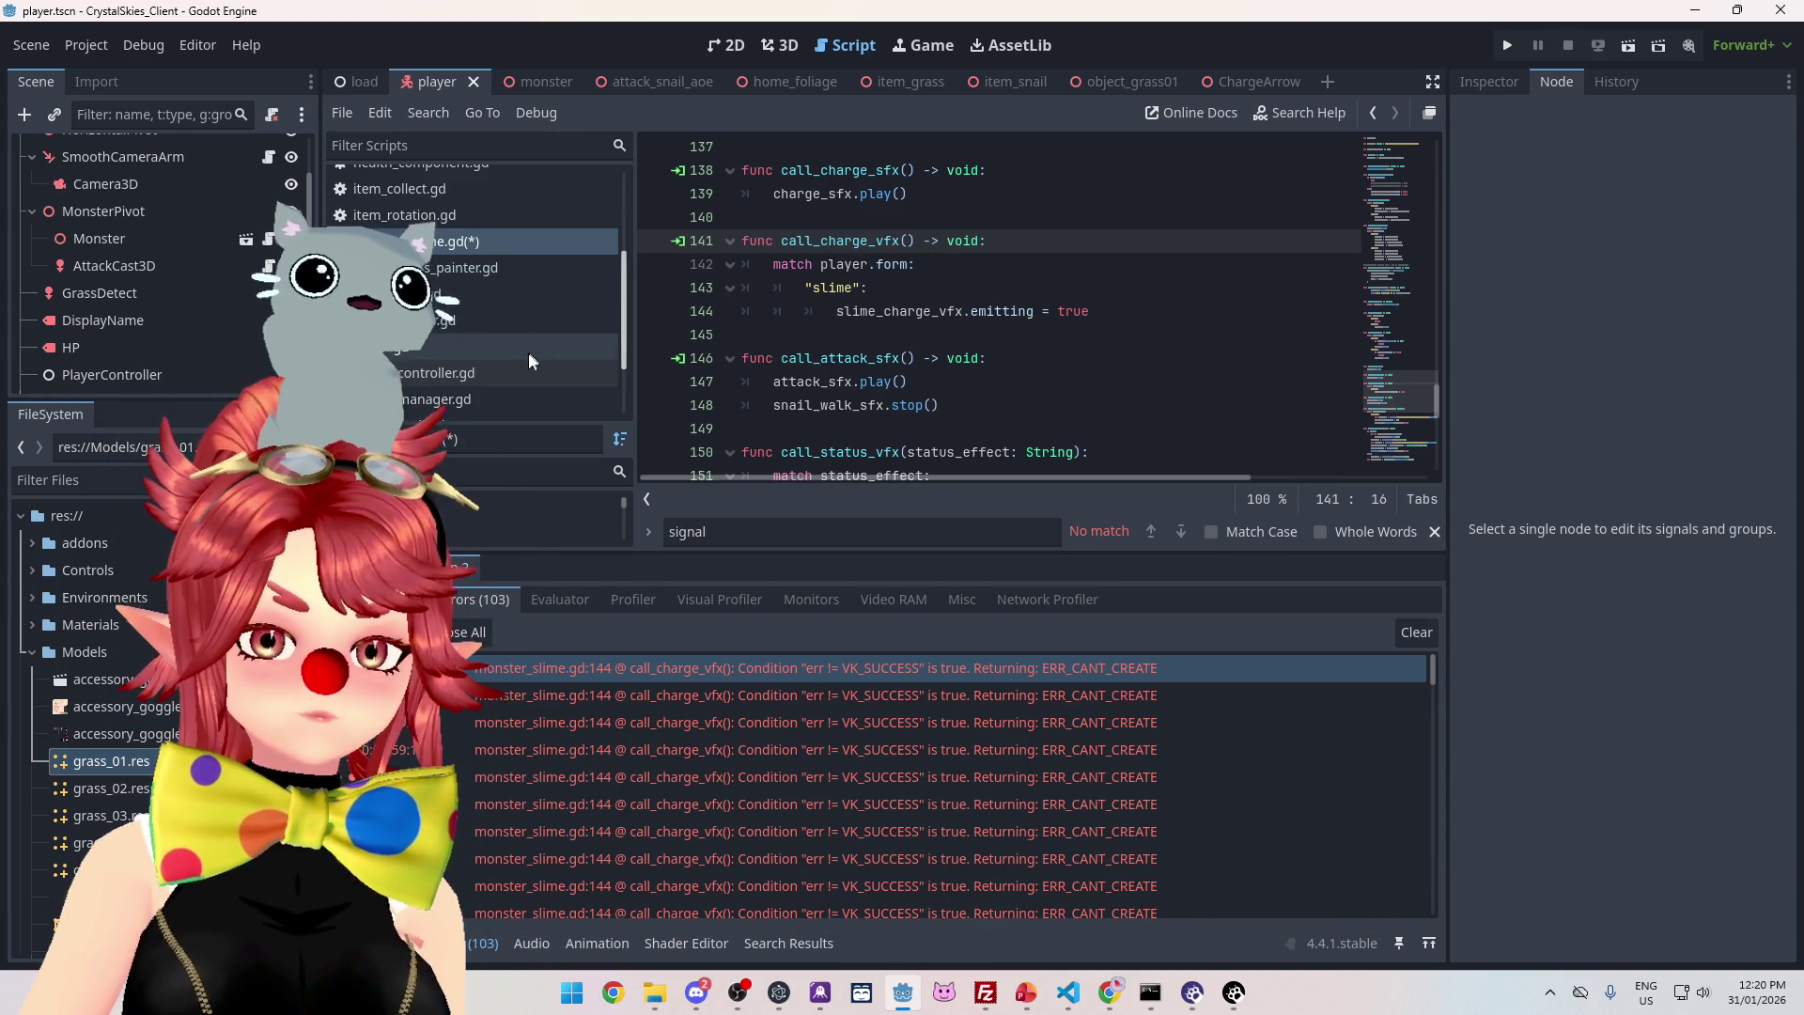
left_click(524, 357)
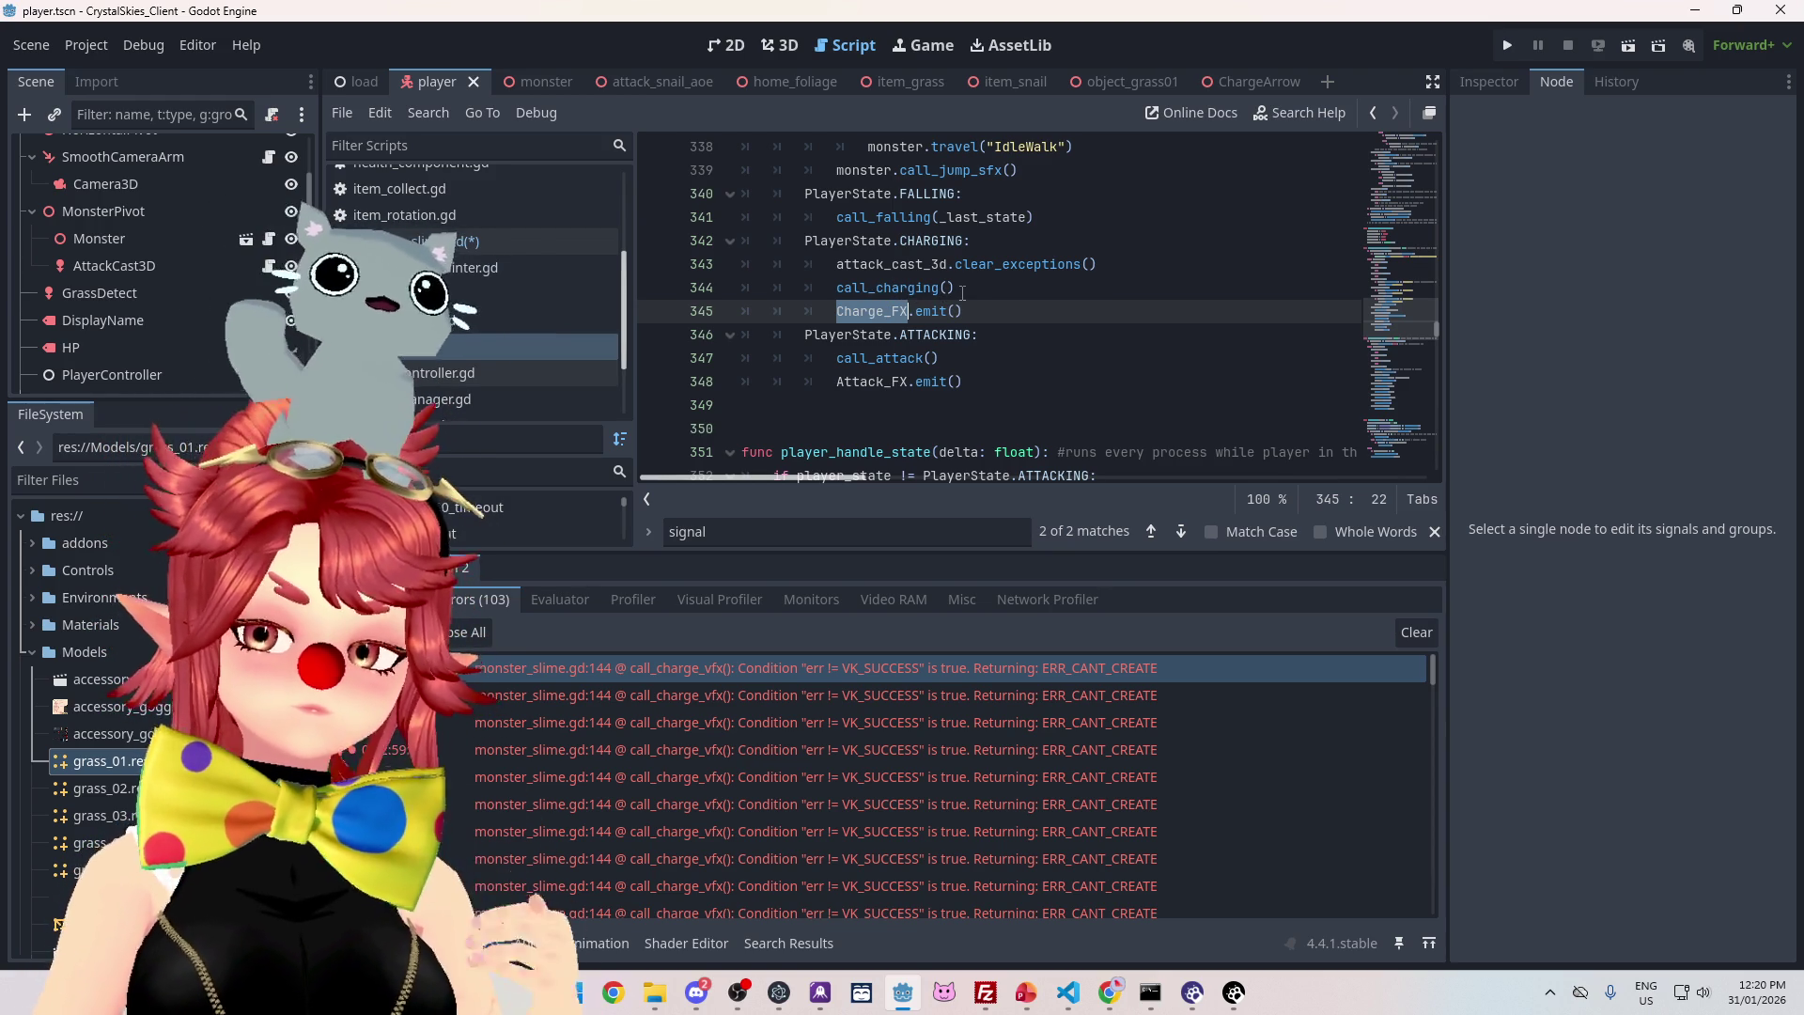
- Select Charge_FX.emit() on line 345 and jump to the call_charging() definition at line 429
left_click_drag(963, 311, 818, 307)
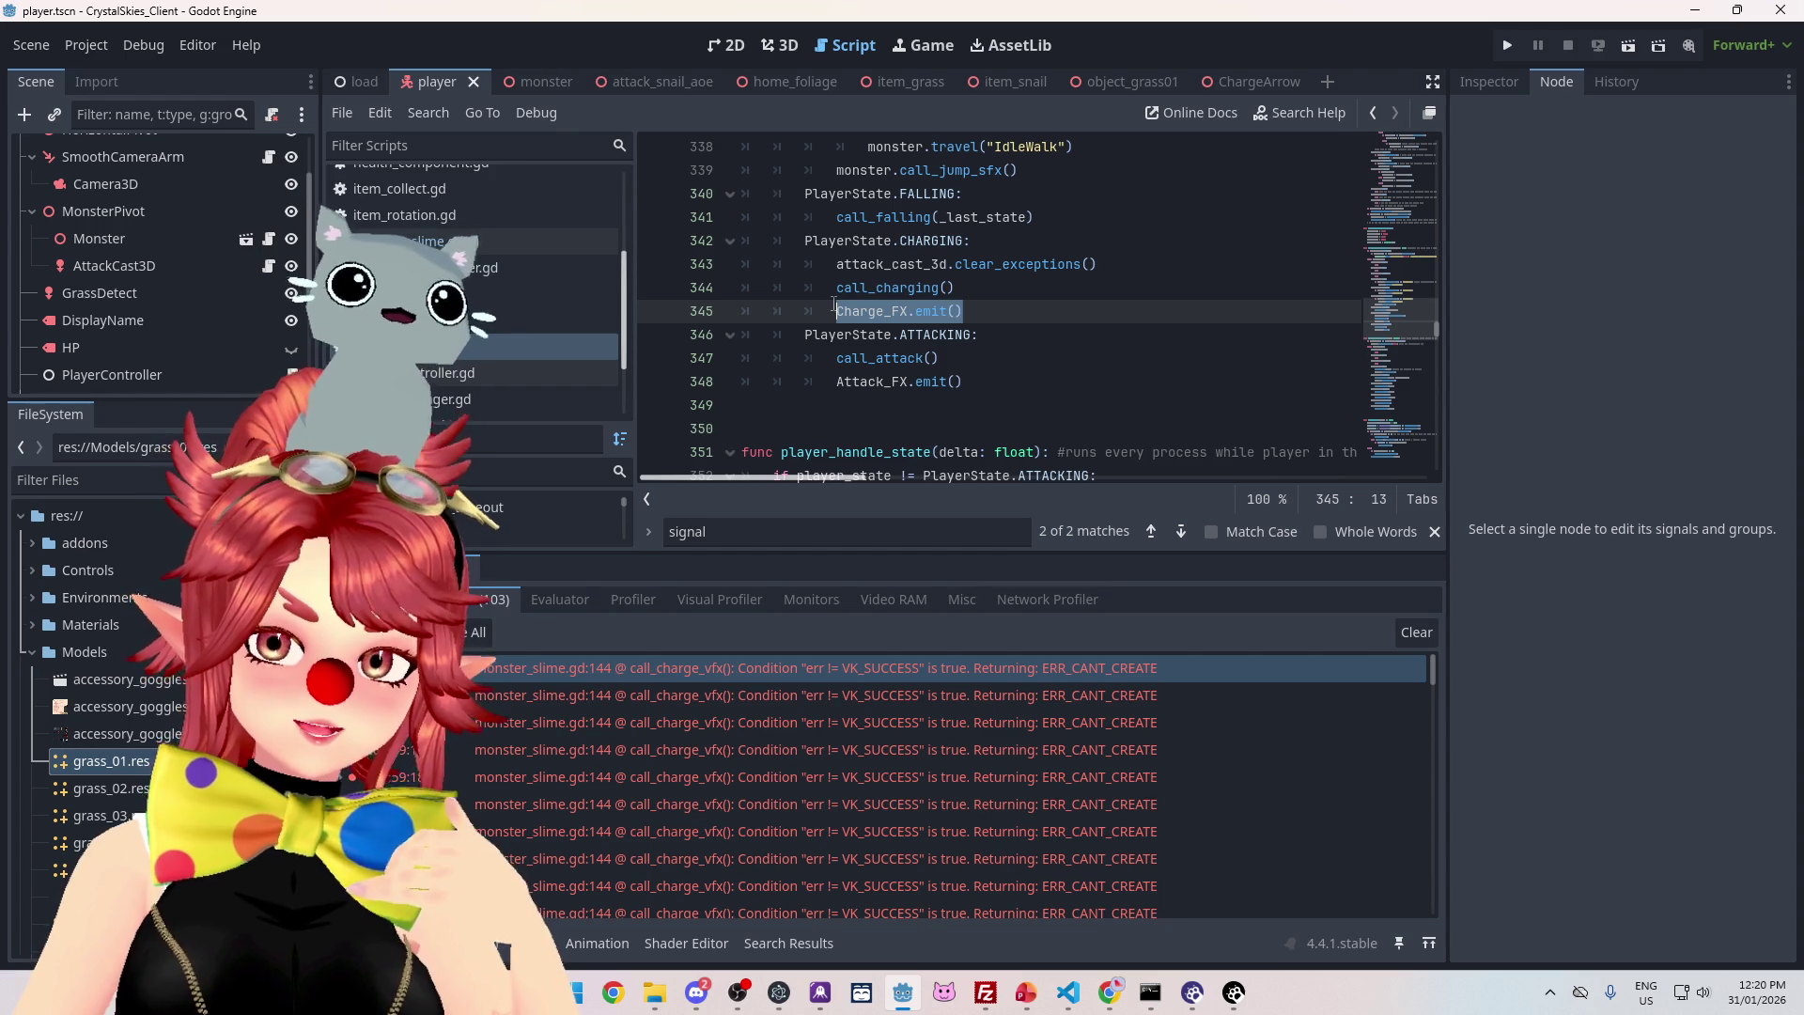
left_click(972, 292)
left_click_drag(837, 313, 989, 321)
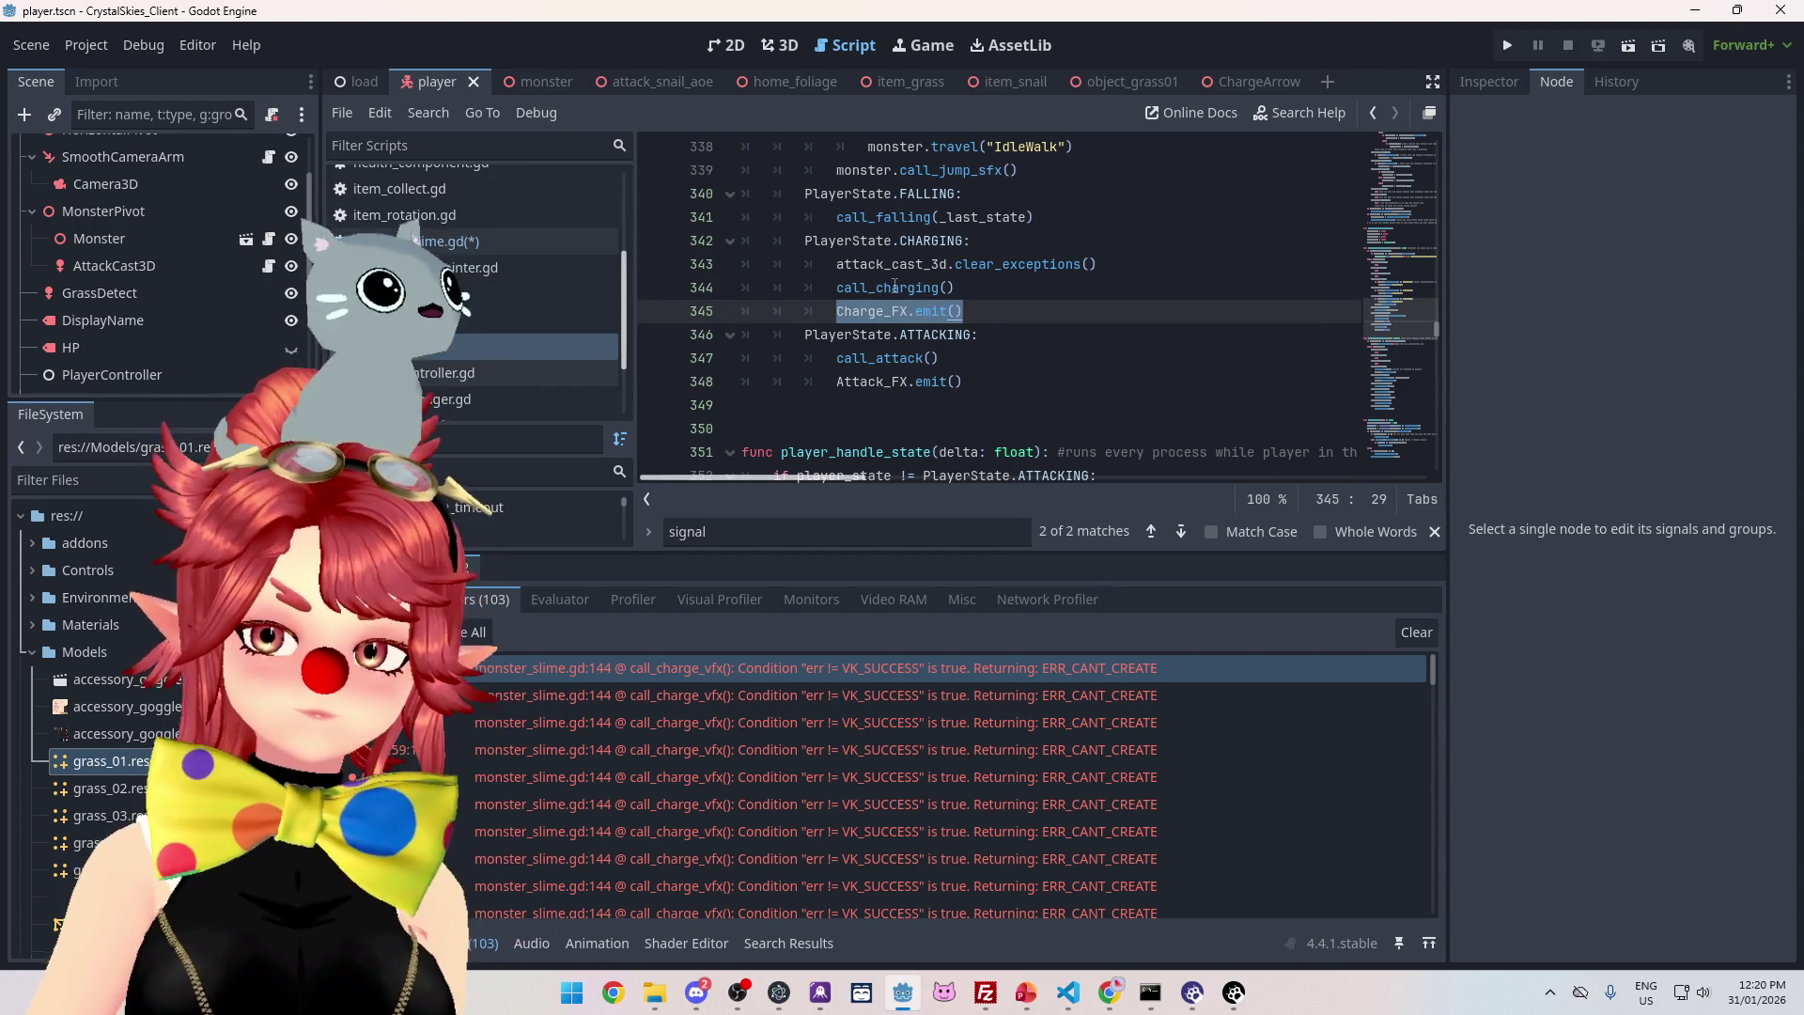
left_click(875, 292, "ctrl")
scroll(891, 343, "down", 2)
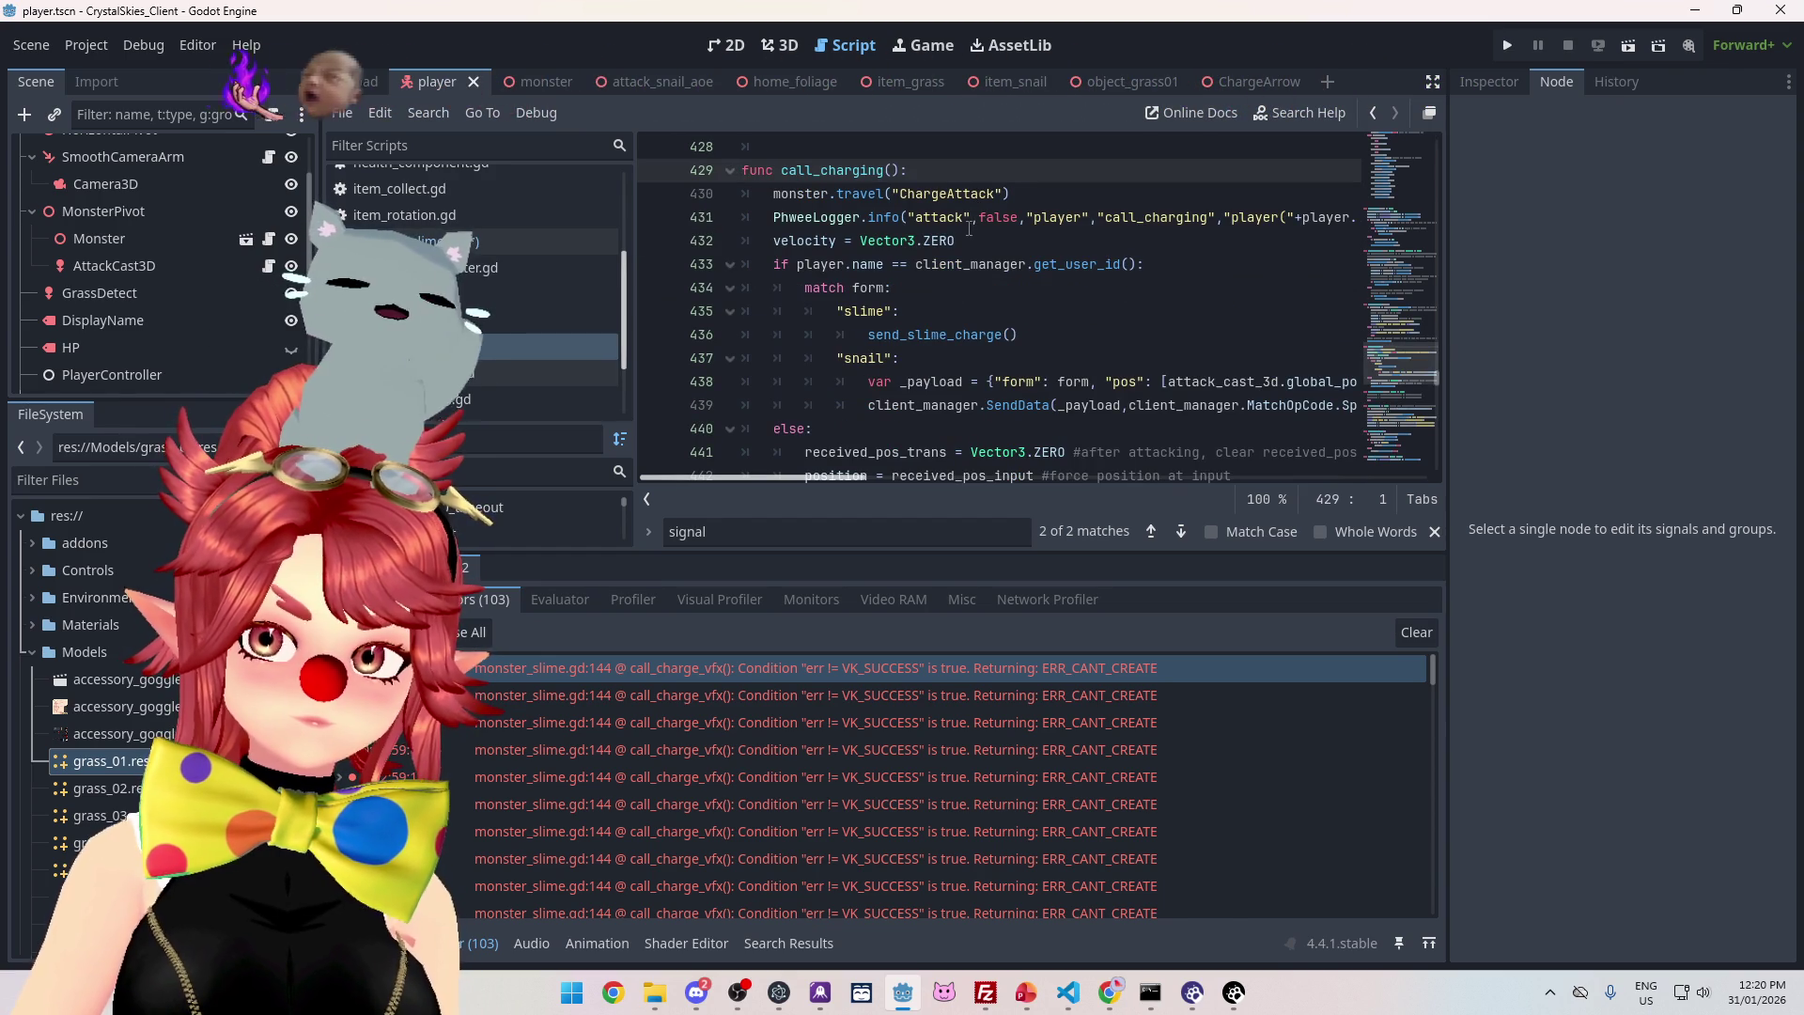
- Review the snail SendData call on line 439, then jump to send_slime_charge() at line 496
scroll(1033, 235, "down", 1)
scroll(1126, 259, "down", 1)
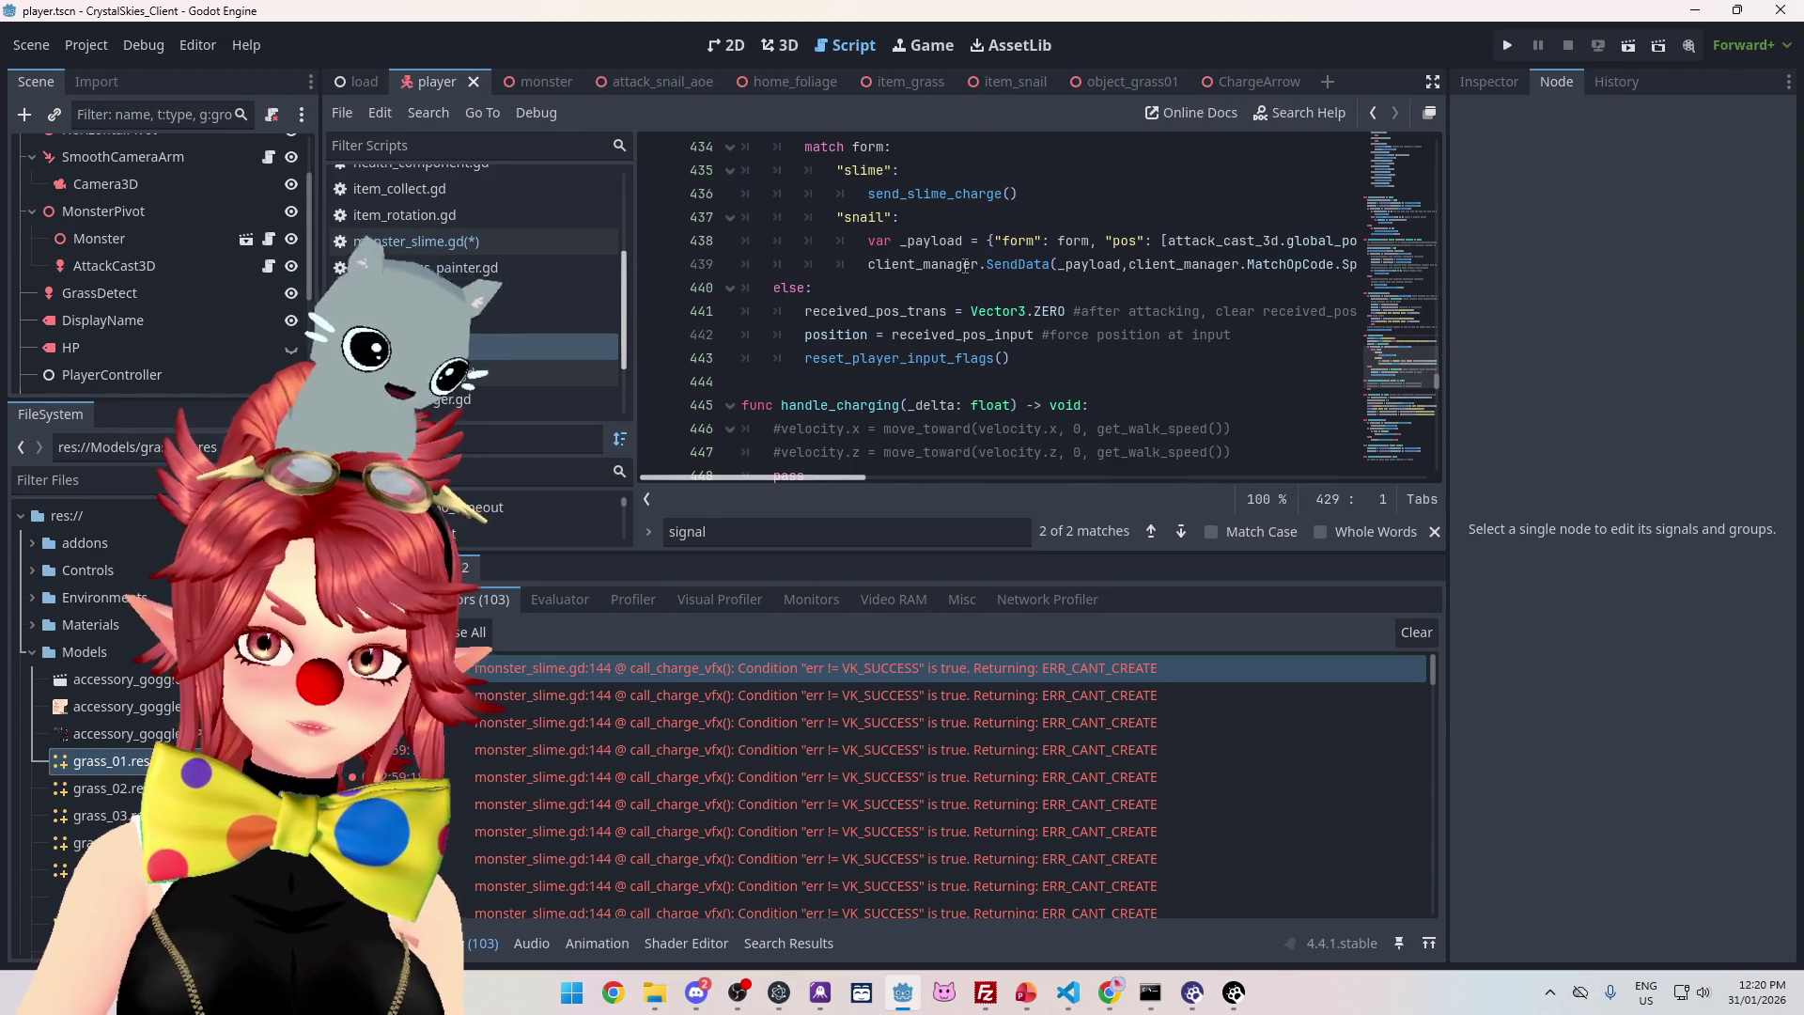
left_click_drag(959, 266, 1051, 267)
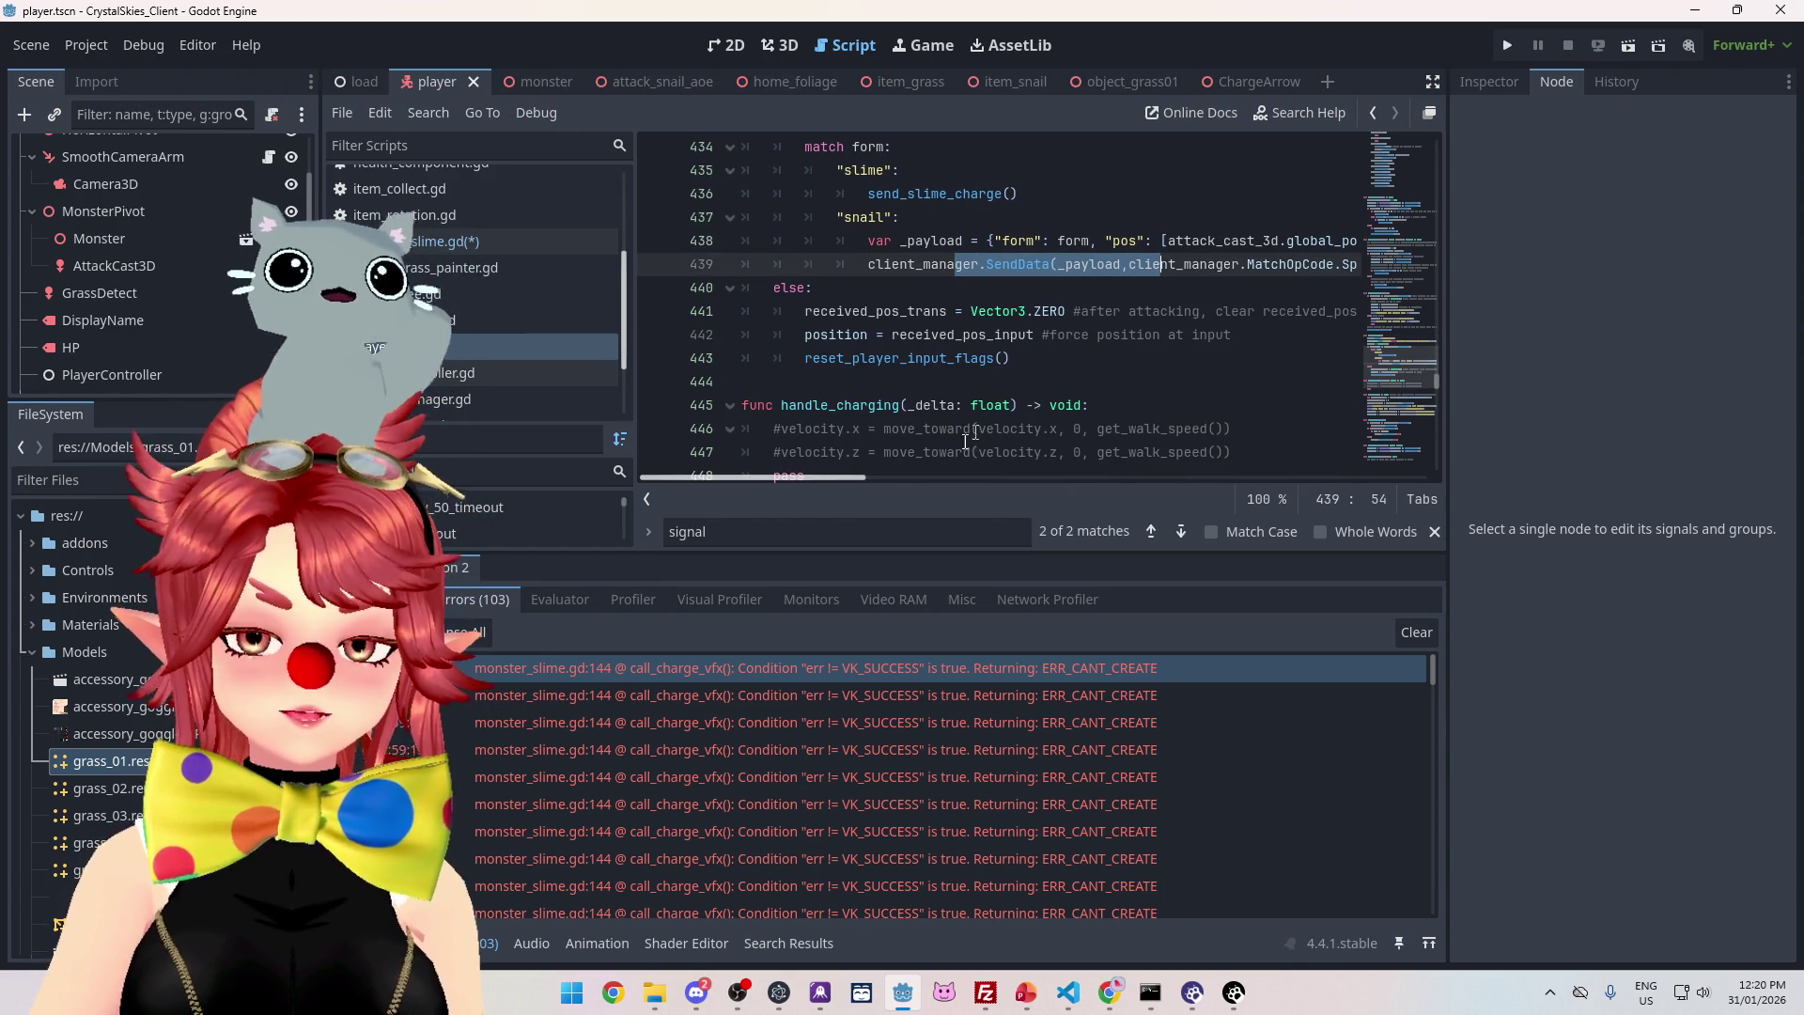
mouse_move(844, 479)
left_mouse_down()
mouse_move(916, 472)
mouse_move(866, 459)
left_mouse_up()
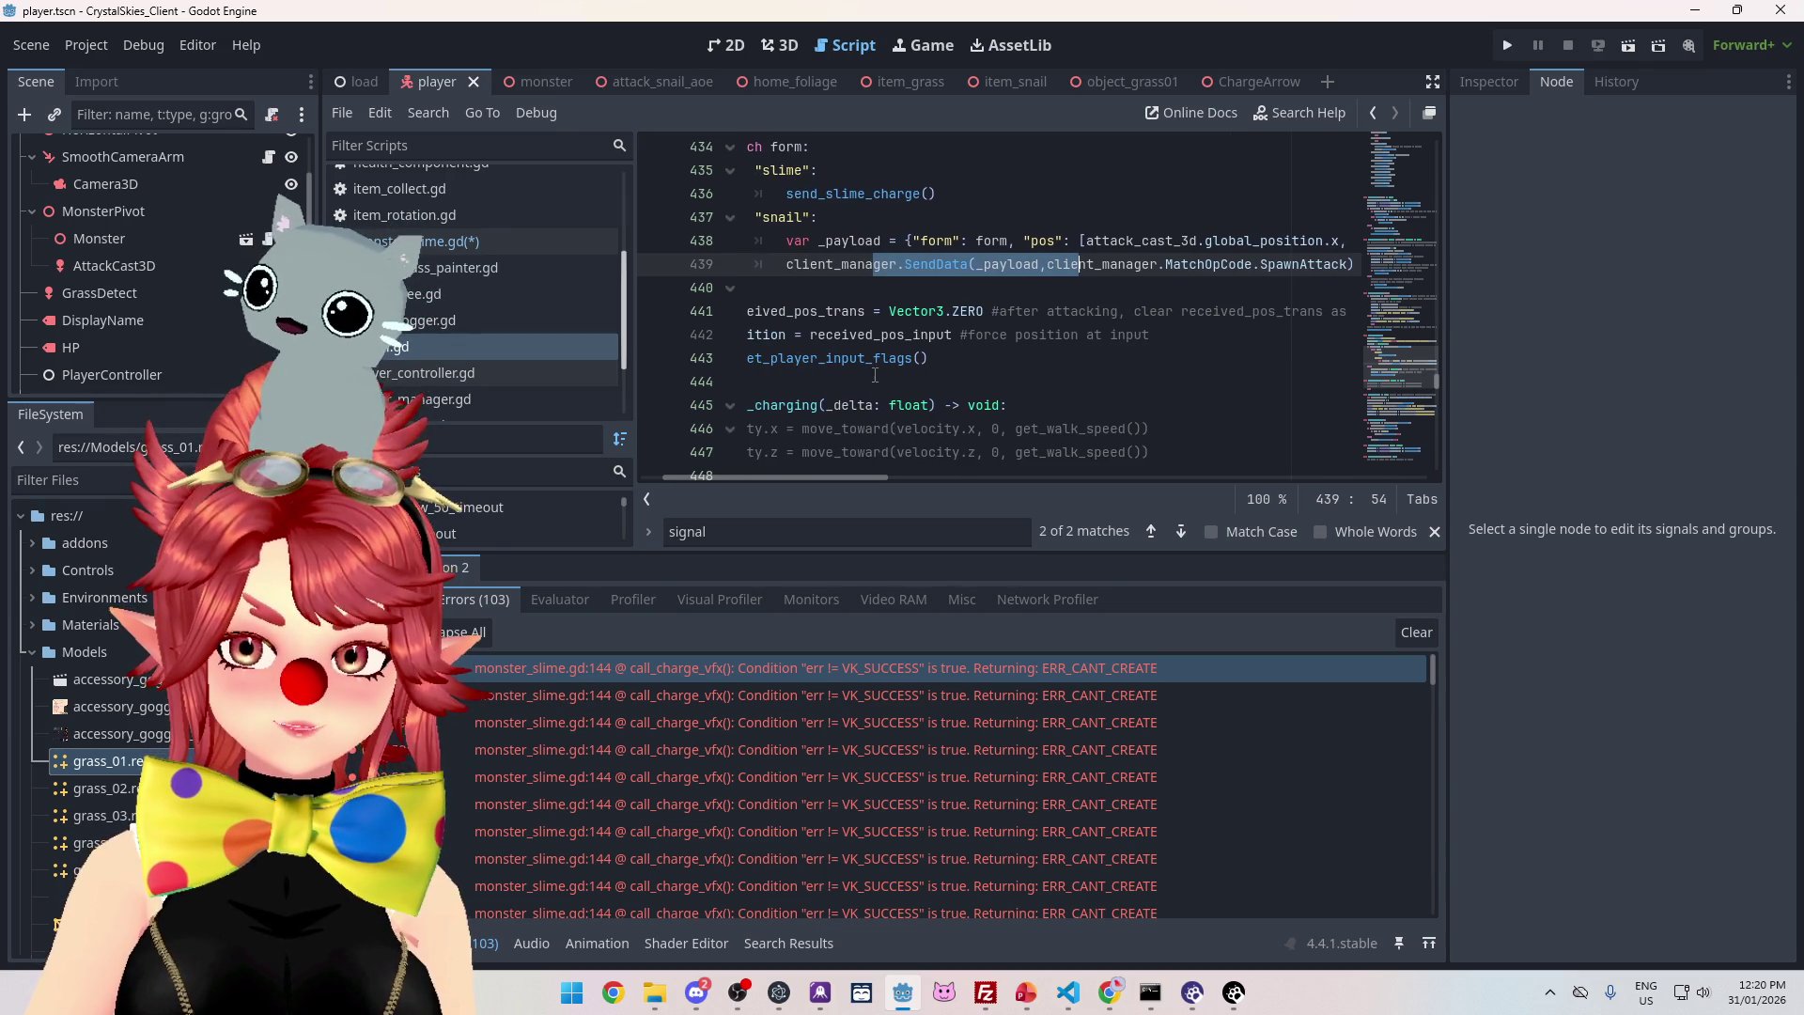
scroll(875, 372, "up", 1)
mouse_move(849, 477)
left_mouse_down()
mouse_move(808, 466)
mouse_move(874, 464)
mouse_move(798, 436)
left_mouse_up()
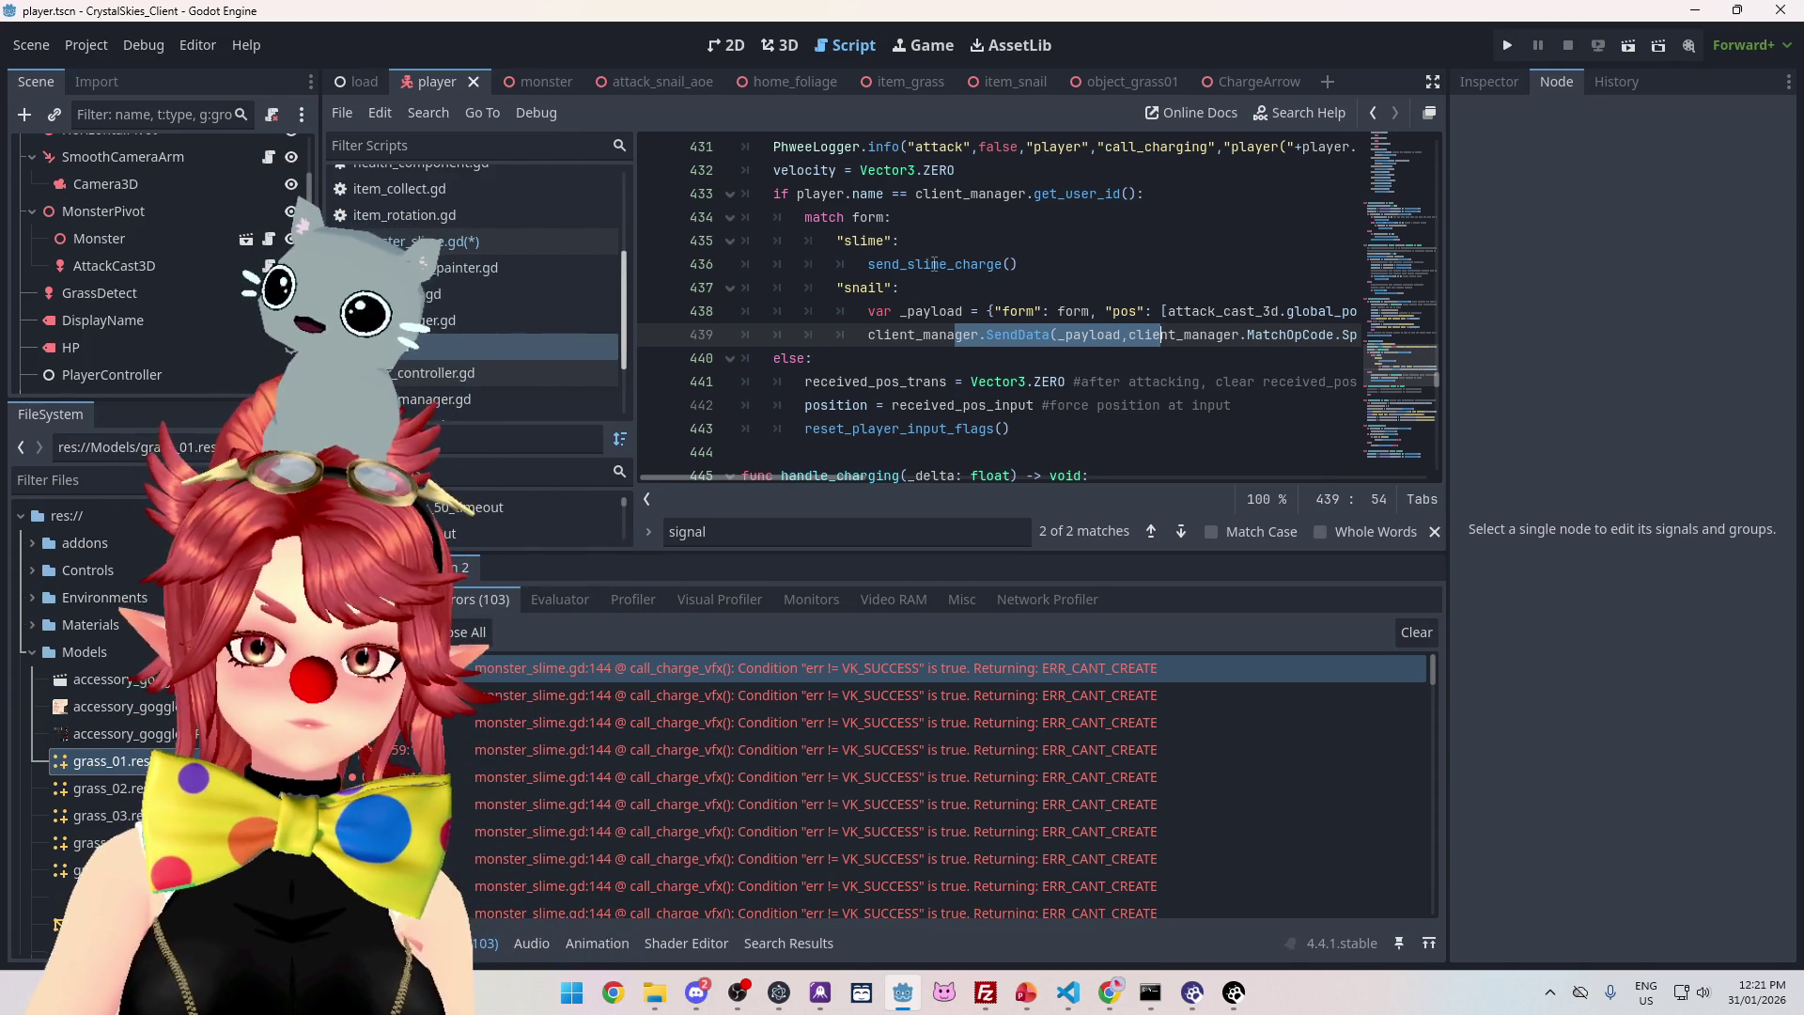
left_click(935, 264, "ctrl")
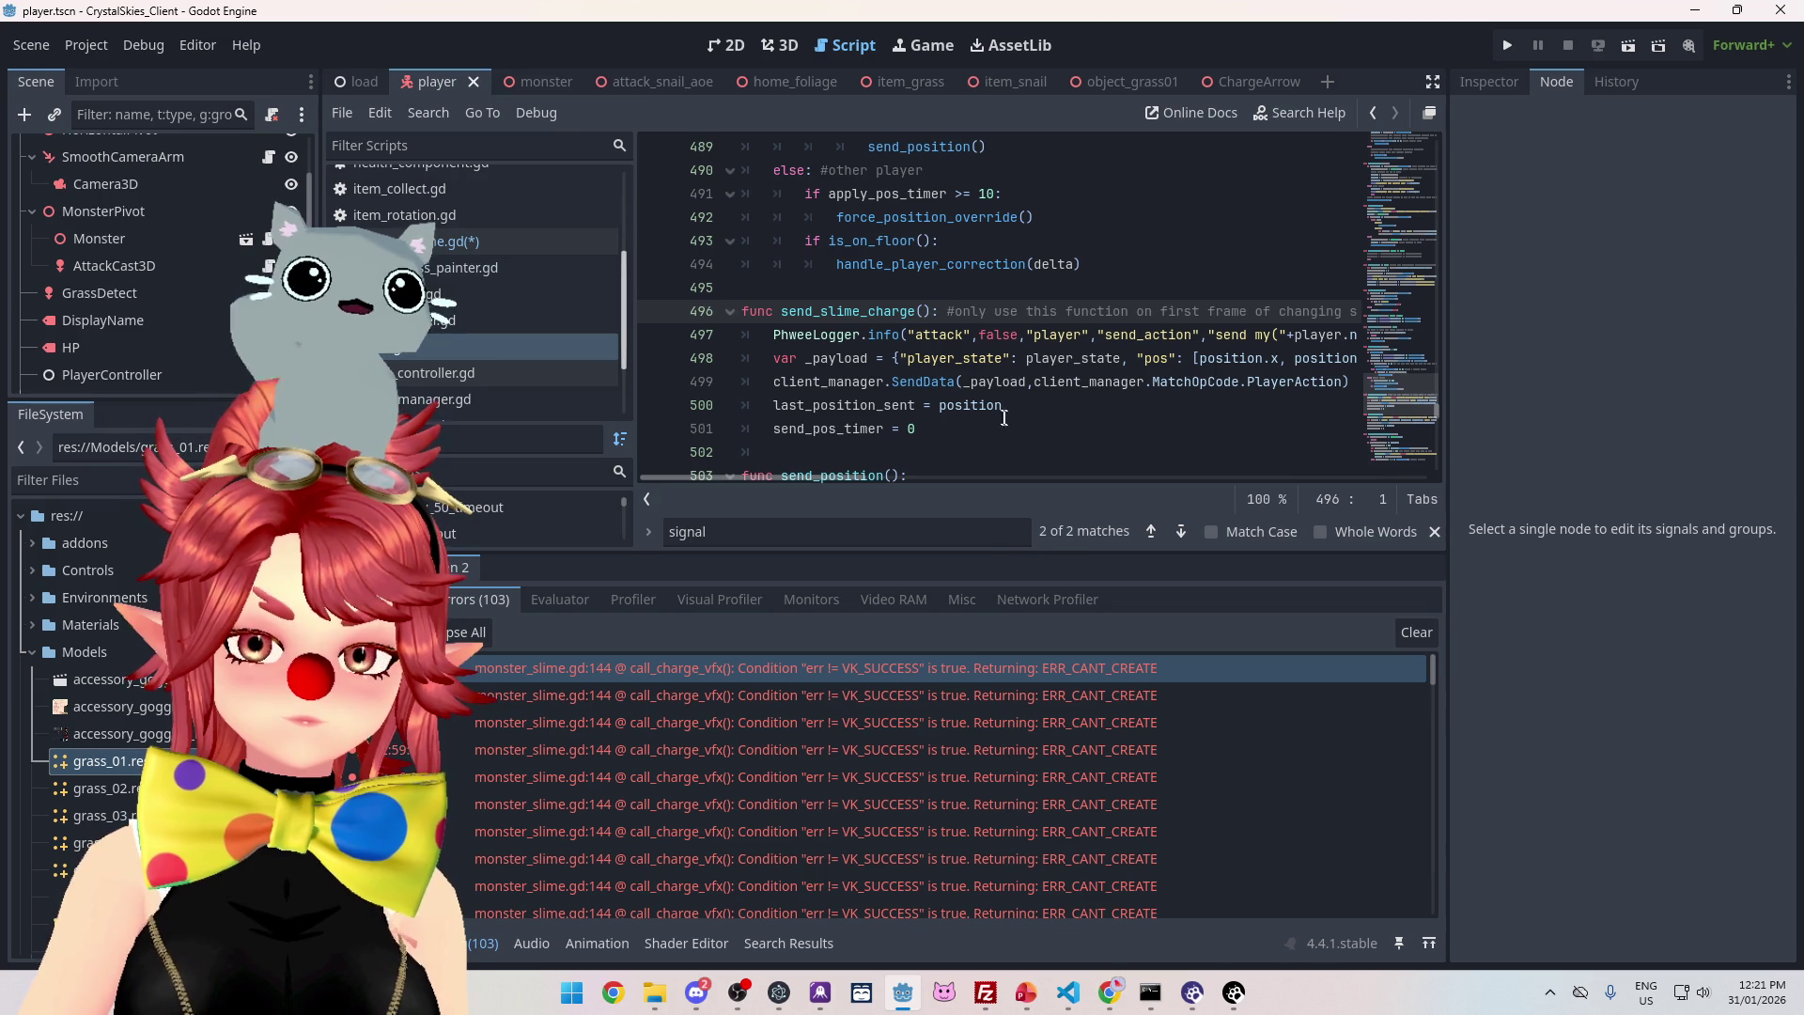
mouse_move(854, 475)
left_mouse_down()
mouse_move(1116, 491)
mouse_move(826, 454)
mouse_move(896, 460)
mouse_move(911, 501)
left_mouse_up()
- Search nk_lobbyhandler.ts in VS Code for 'playeraction', then return to the Godot editor
key("alt+Tab")
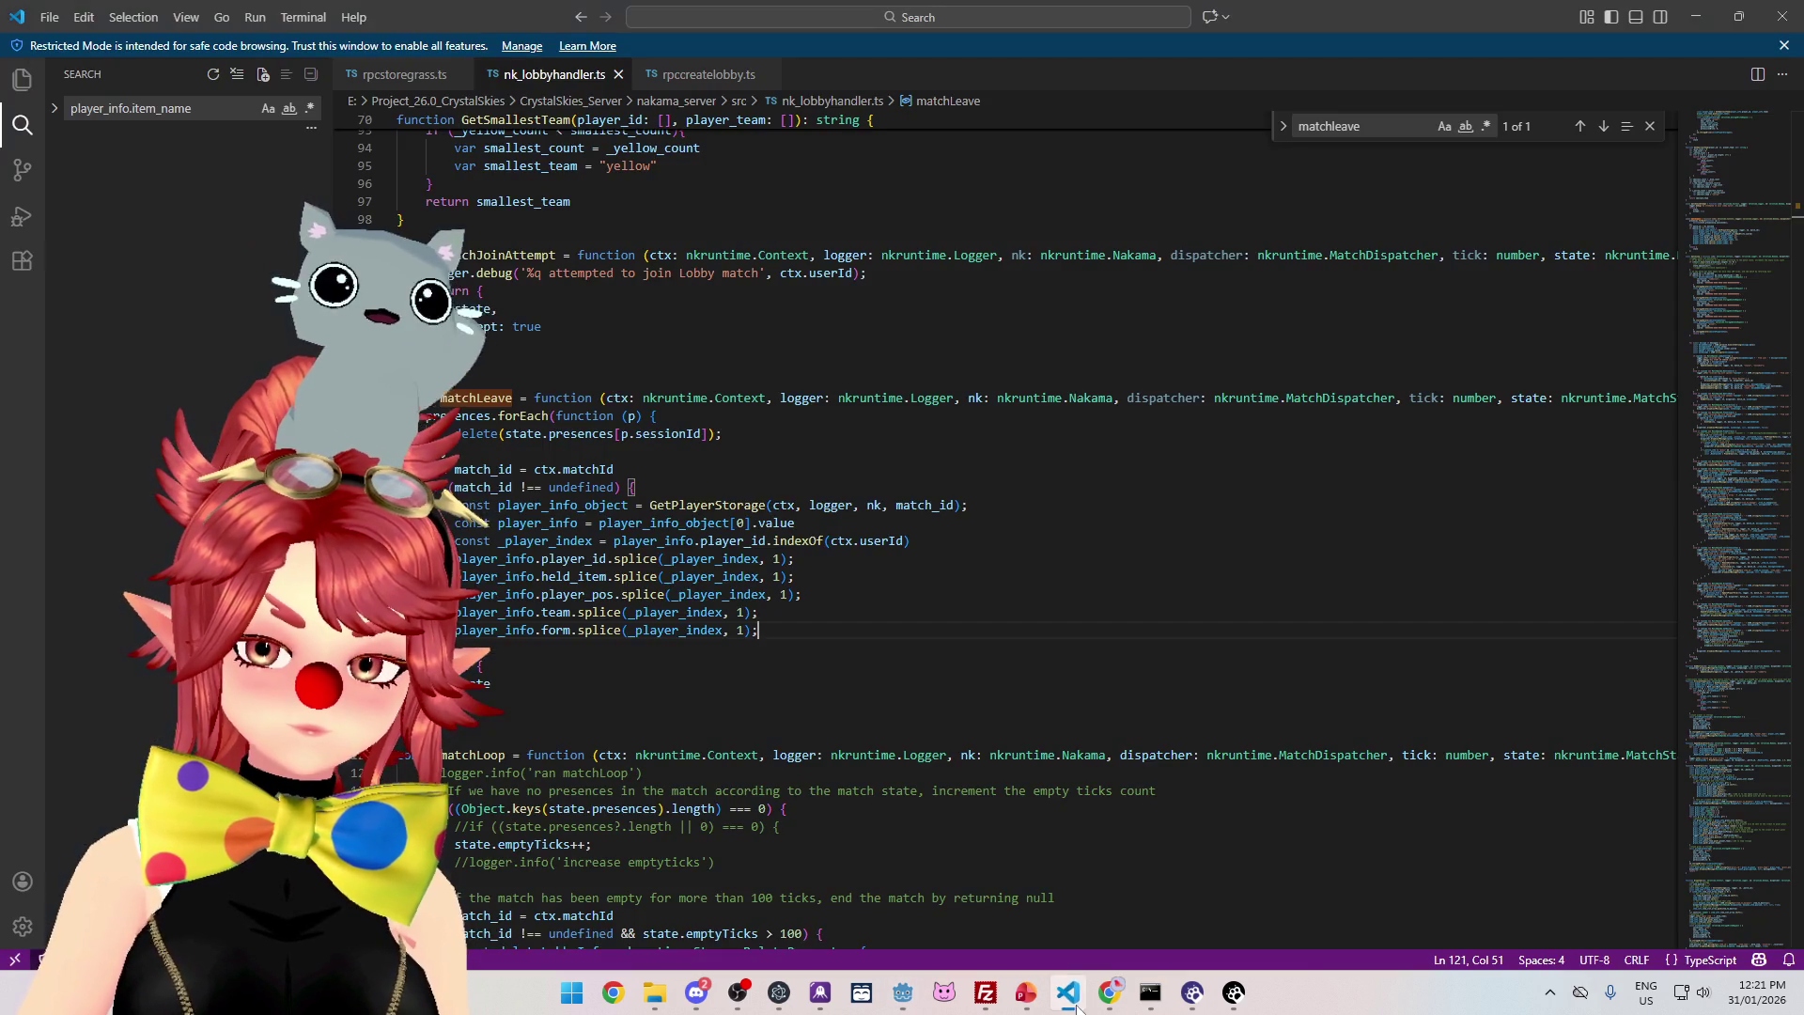
type("playeraction")
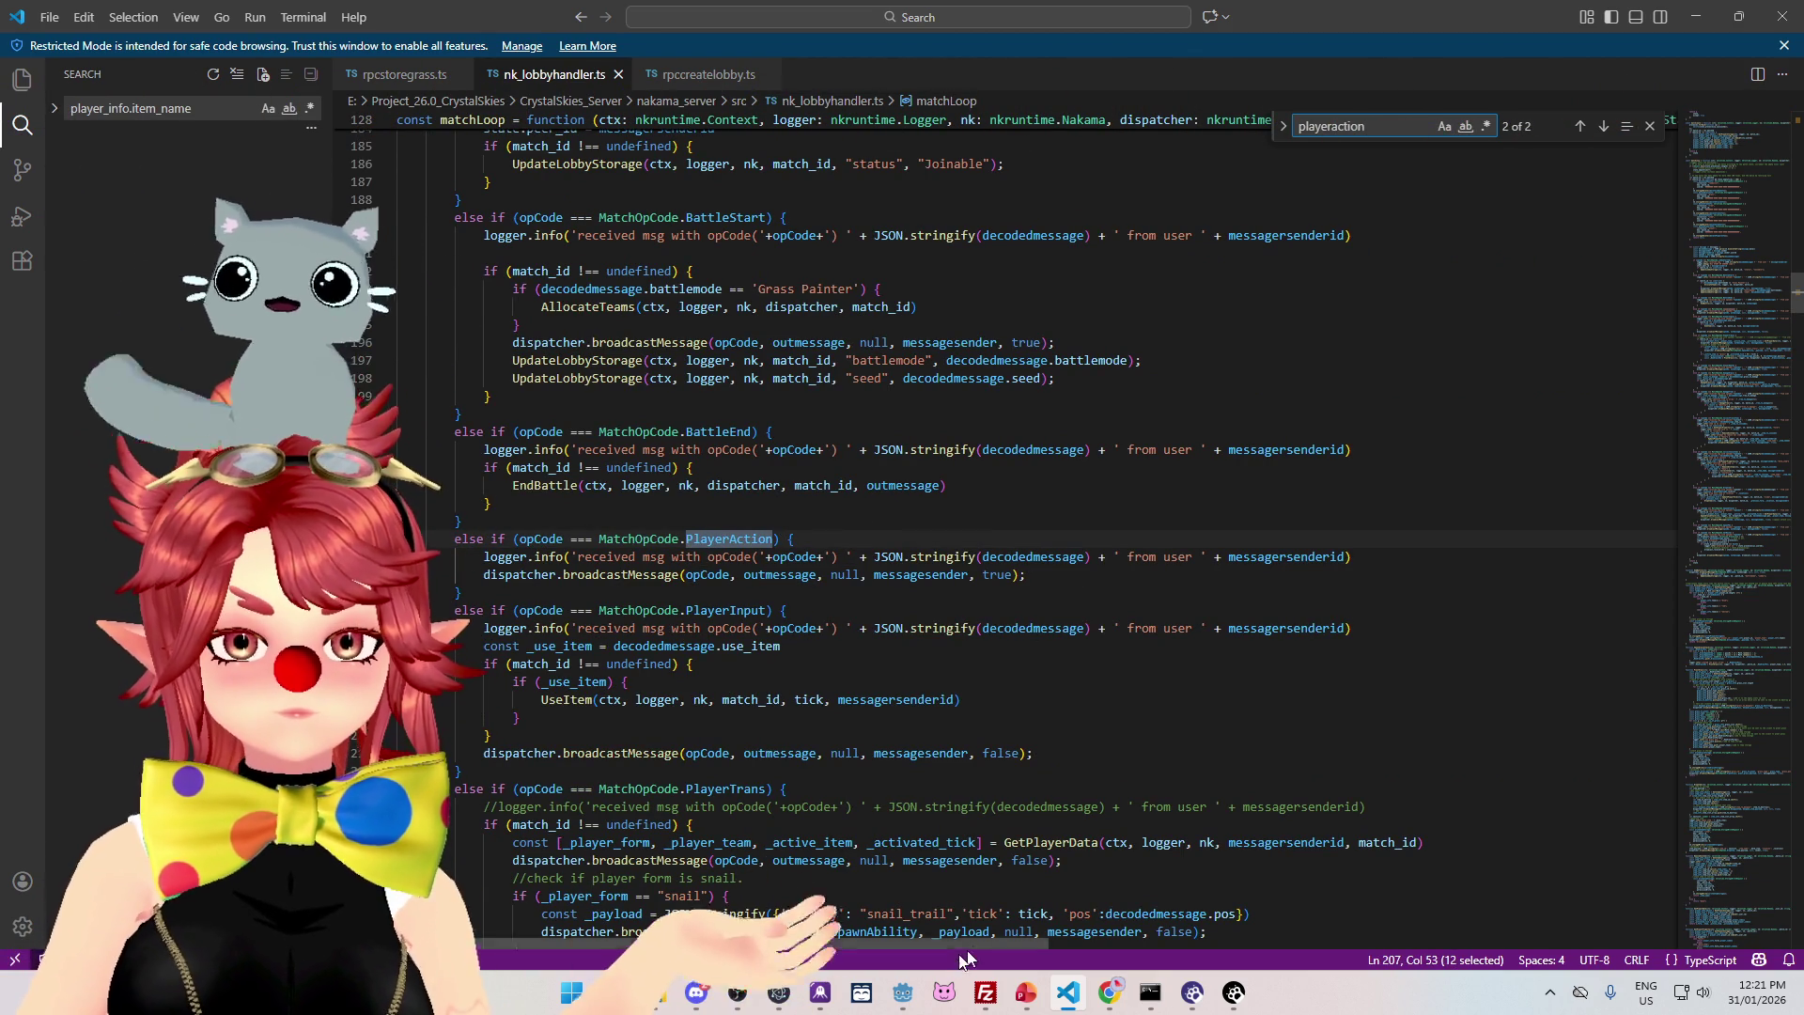
mouse_move(912, 1004)
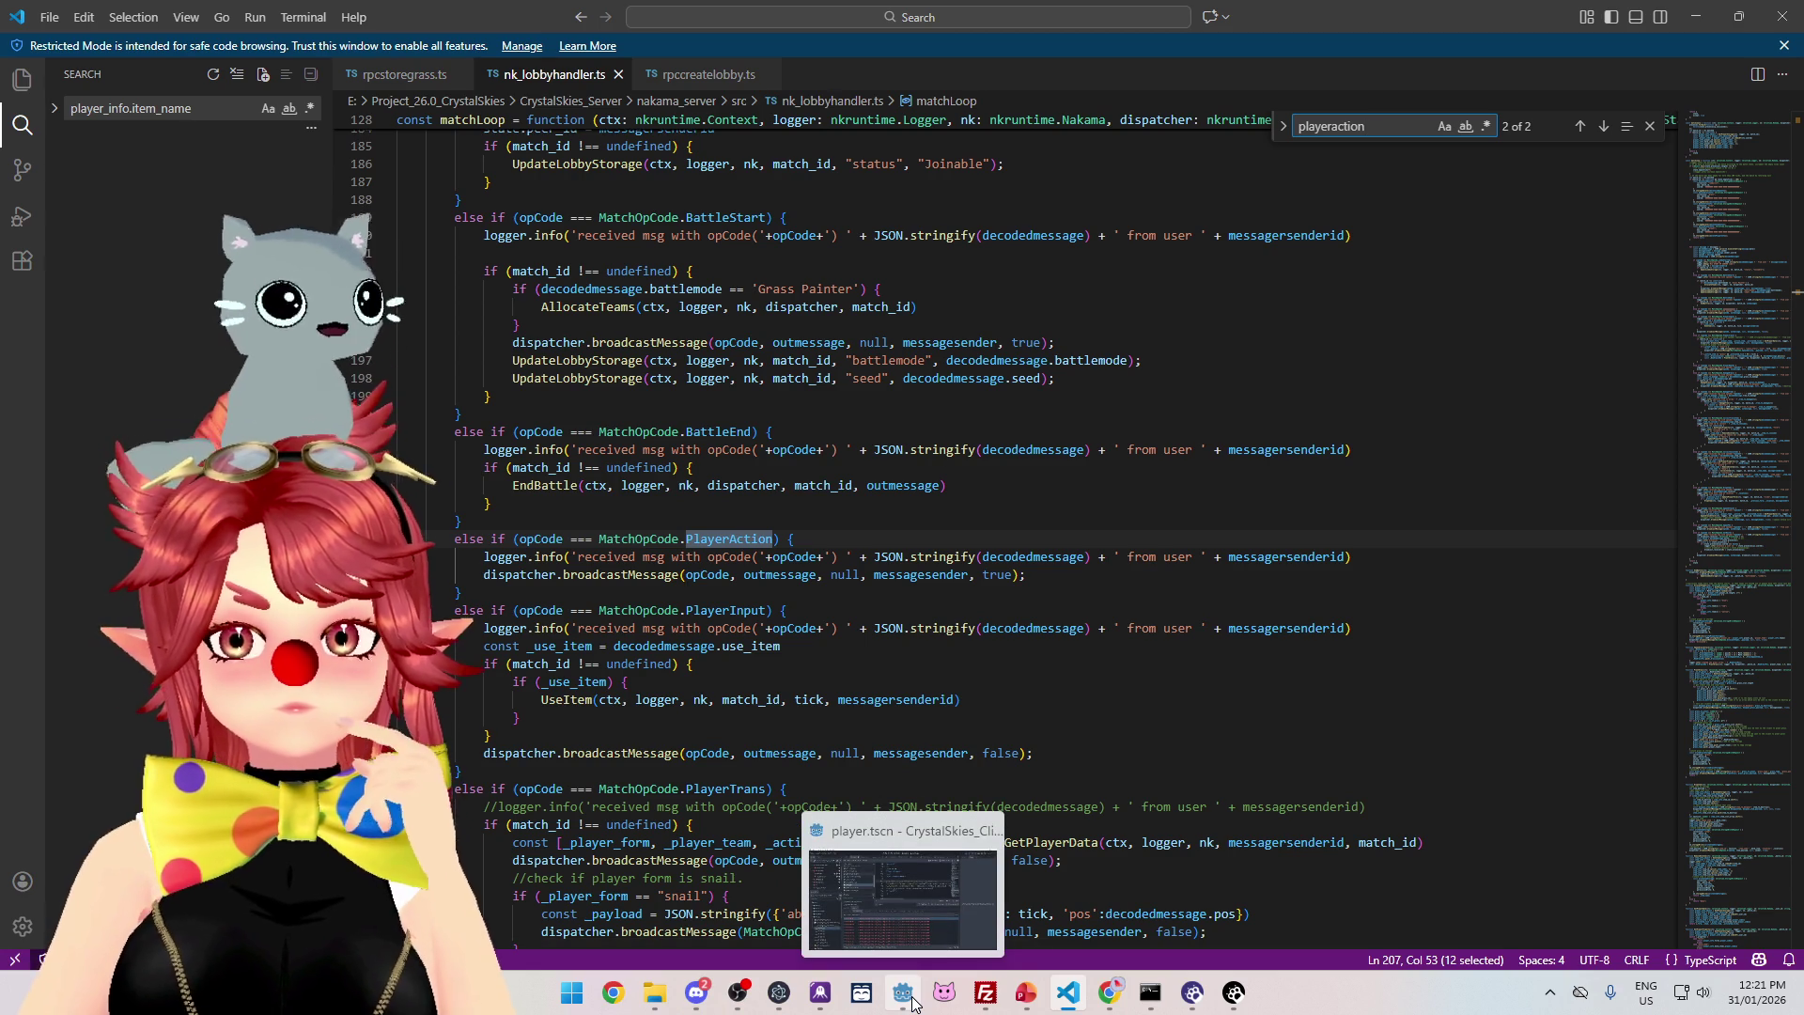
left_click(906, 939)
left_click_drag(819, 472, 758, 487)
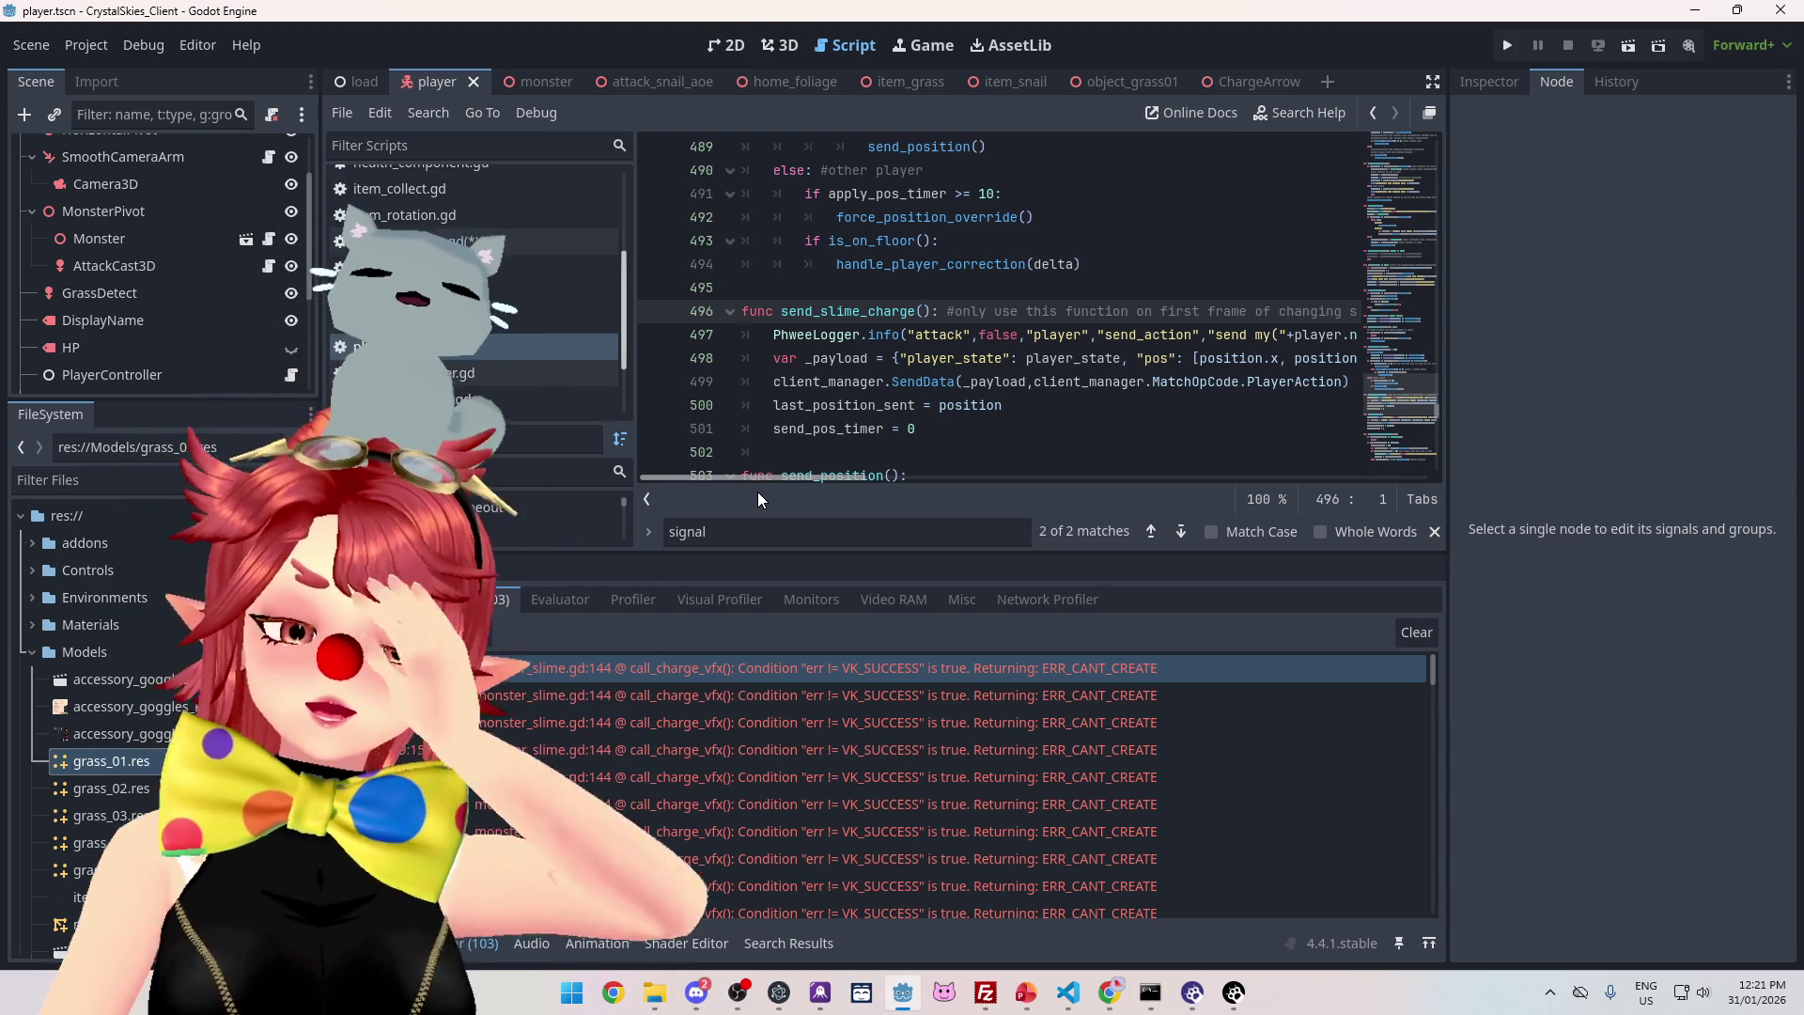
left_click_drag(757, 492, 870, 477)
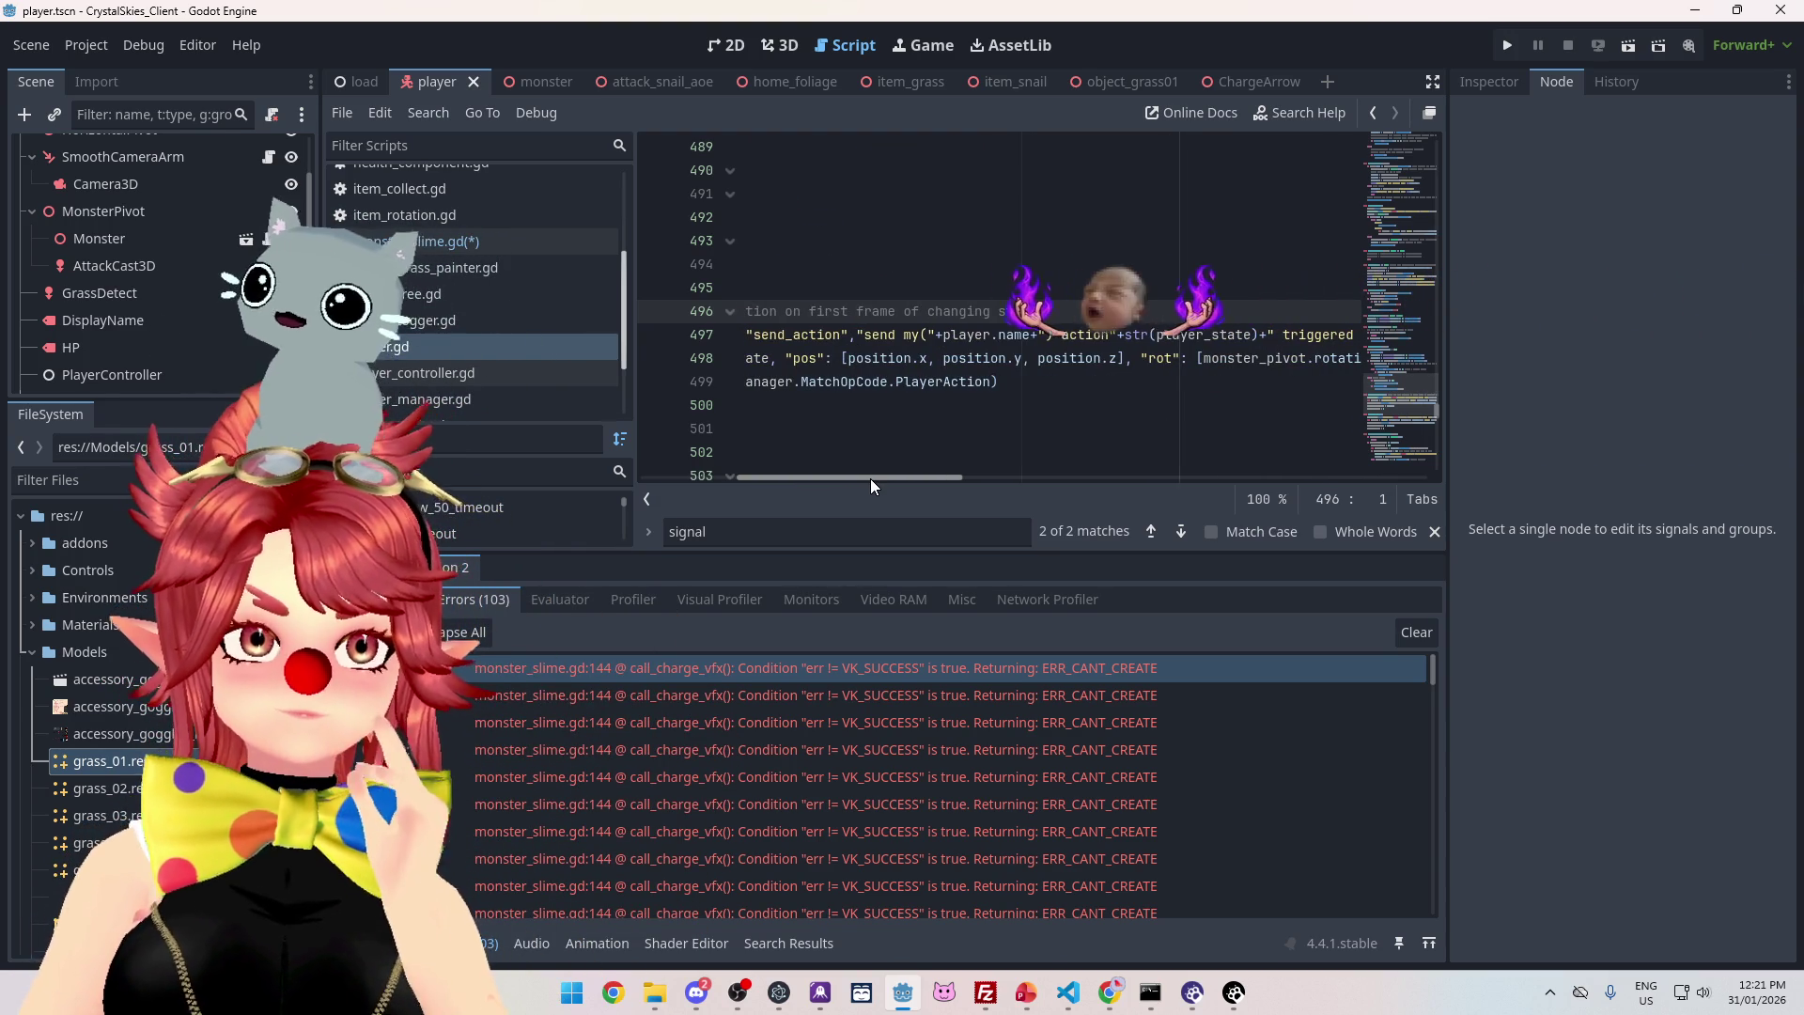
left_click_drag(870, 478, 760, 455)
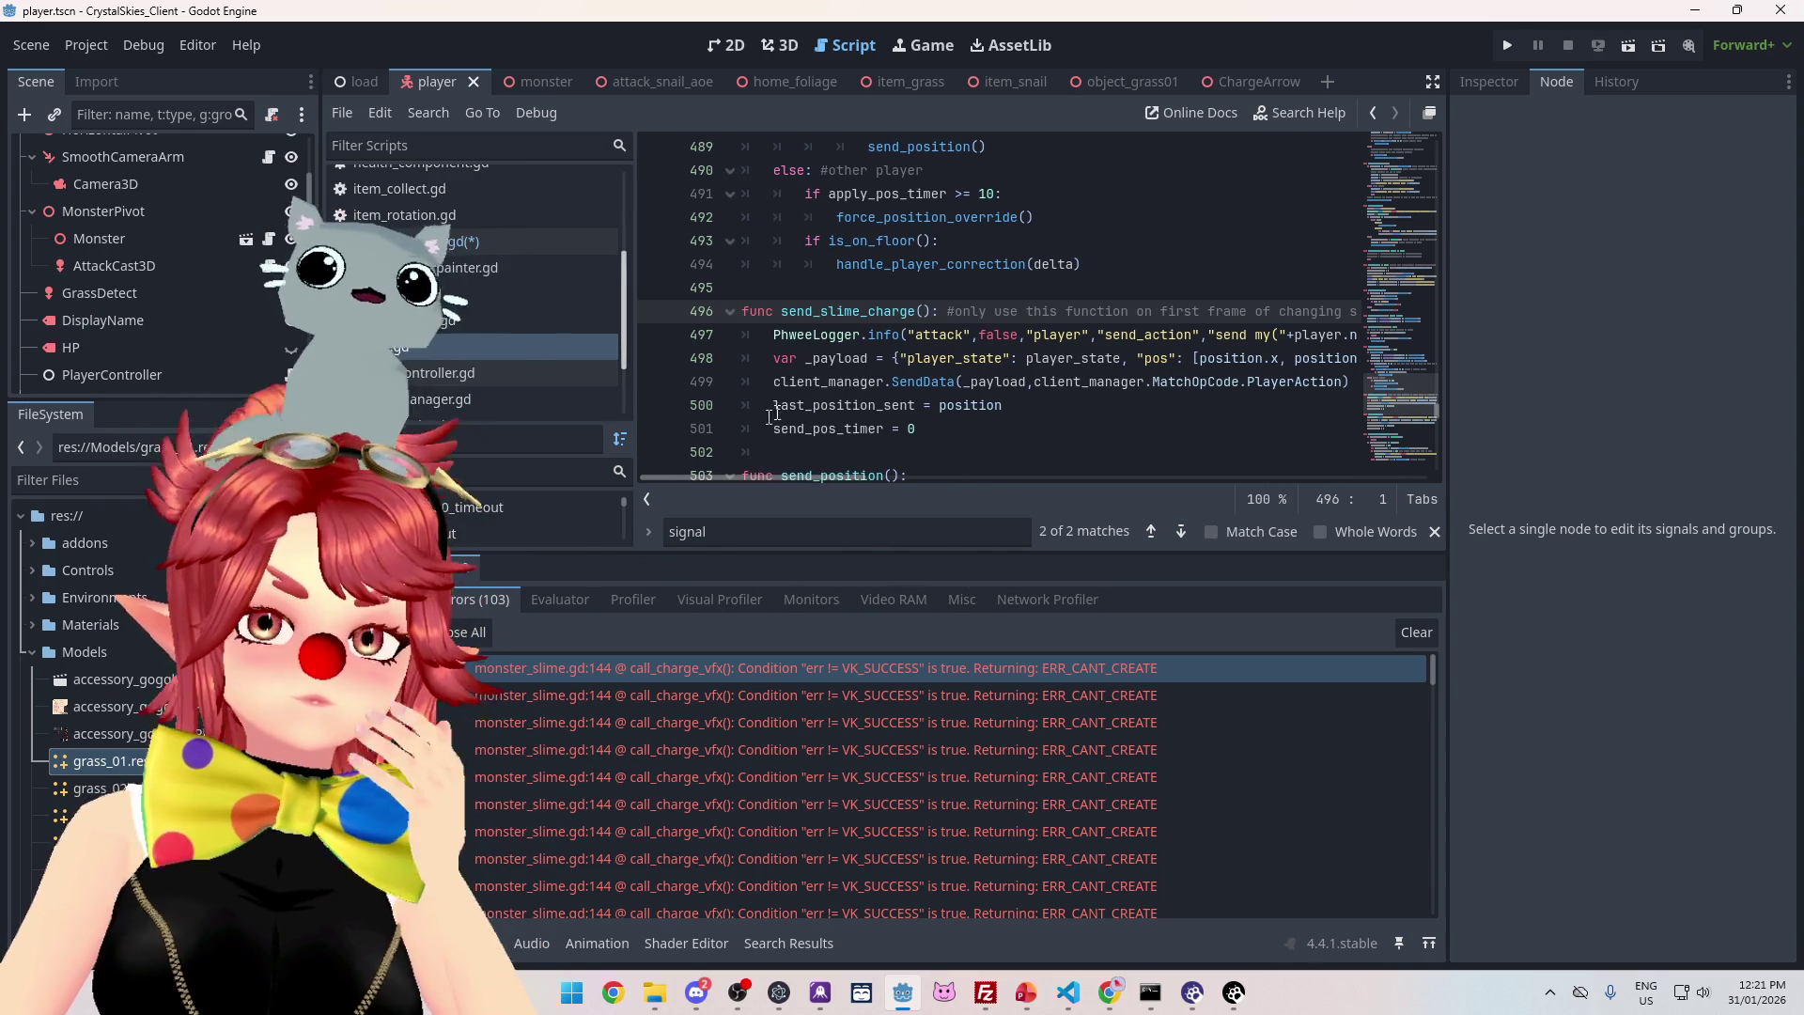
scroll(863, 425, "up", 3)
scroll(898, 384, "down", 3)
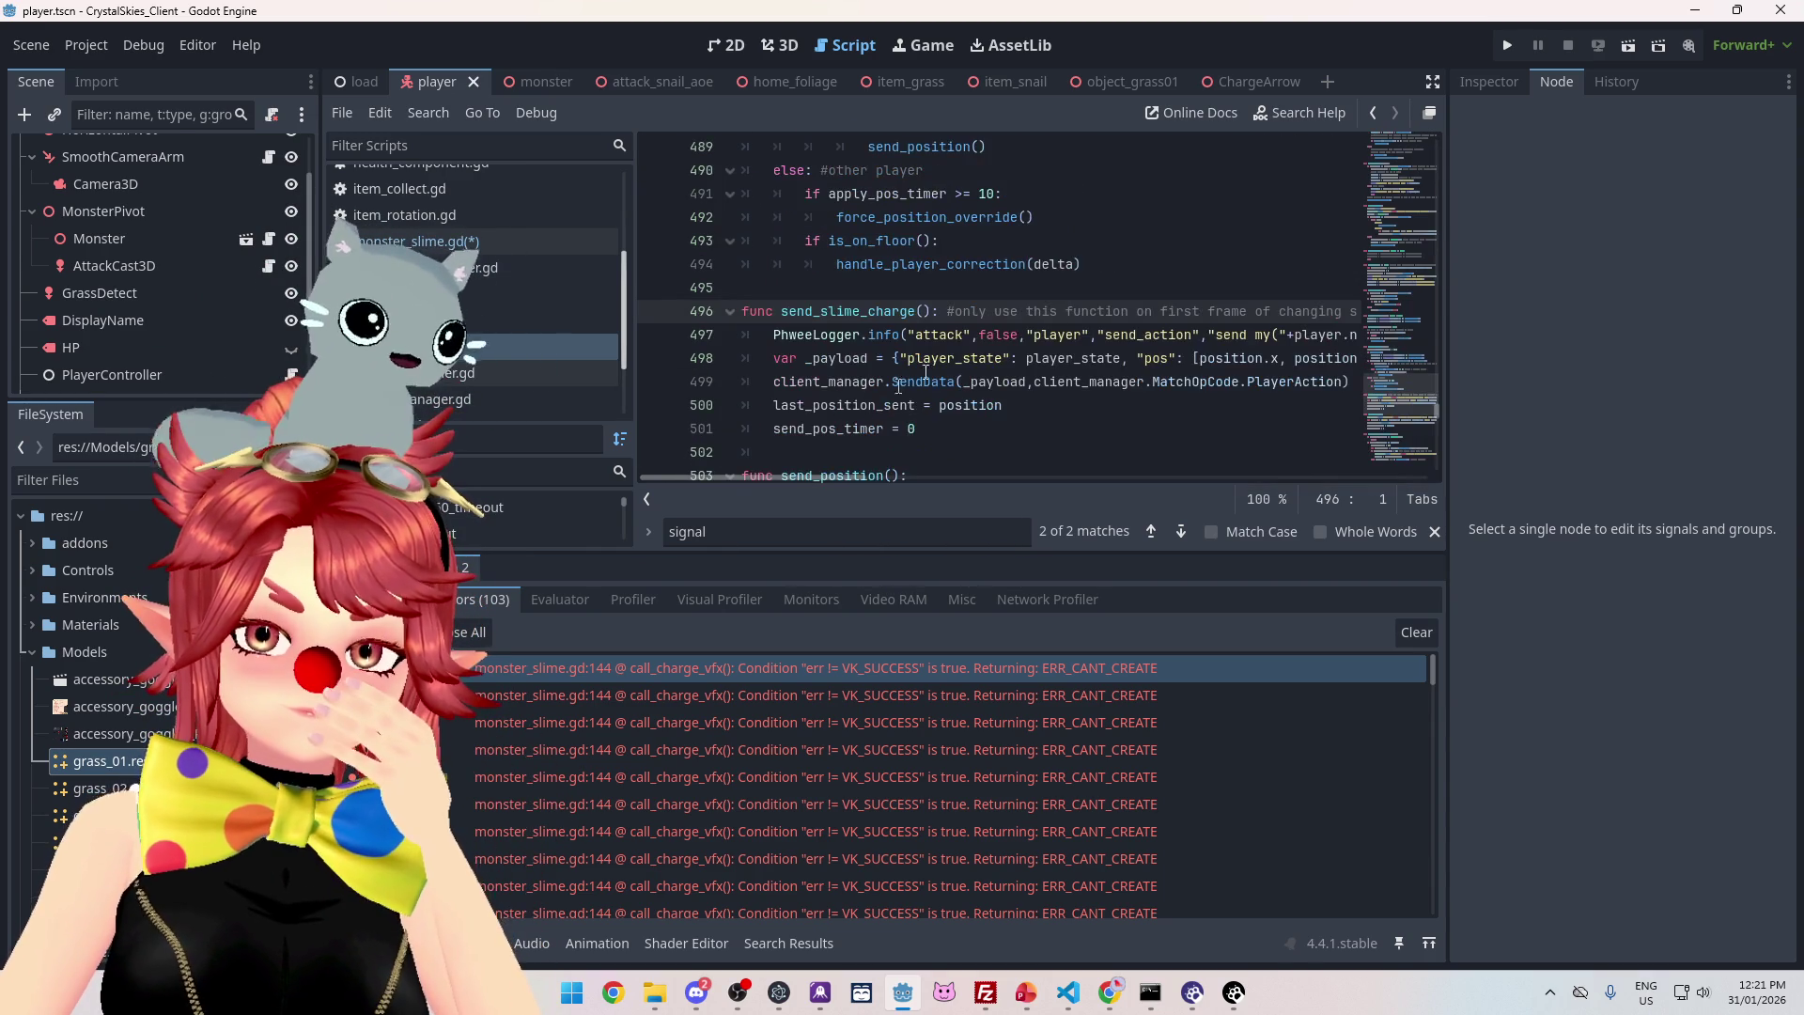
scroll(1121, 327, "up", 14)
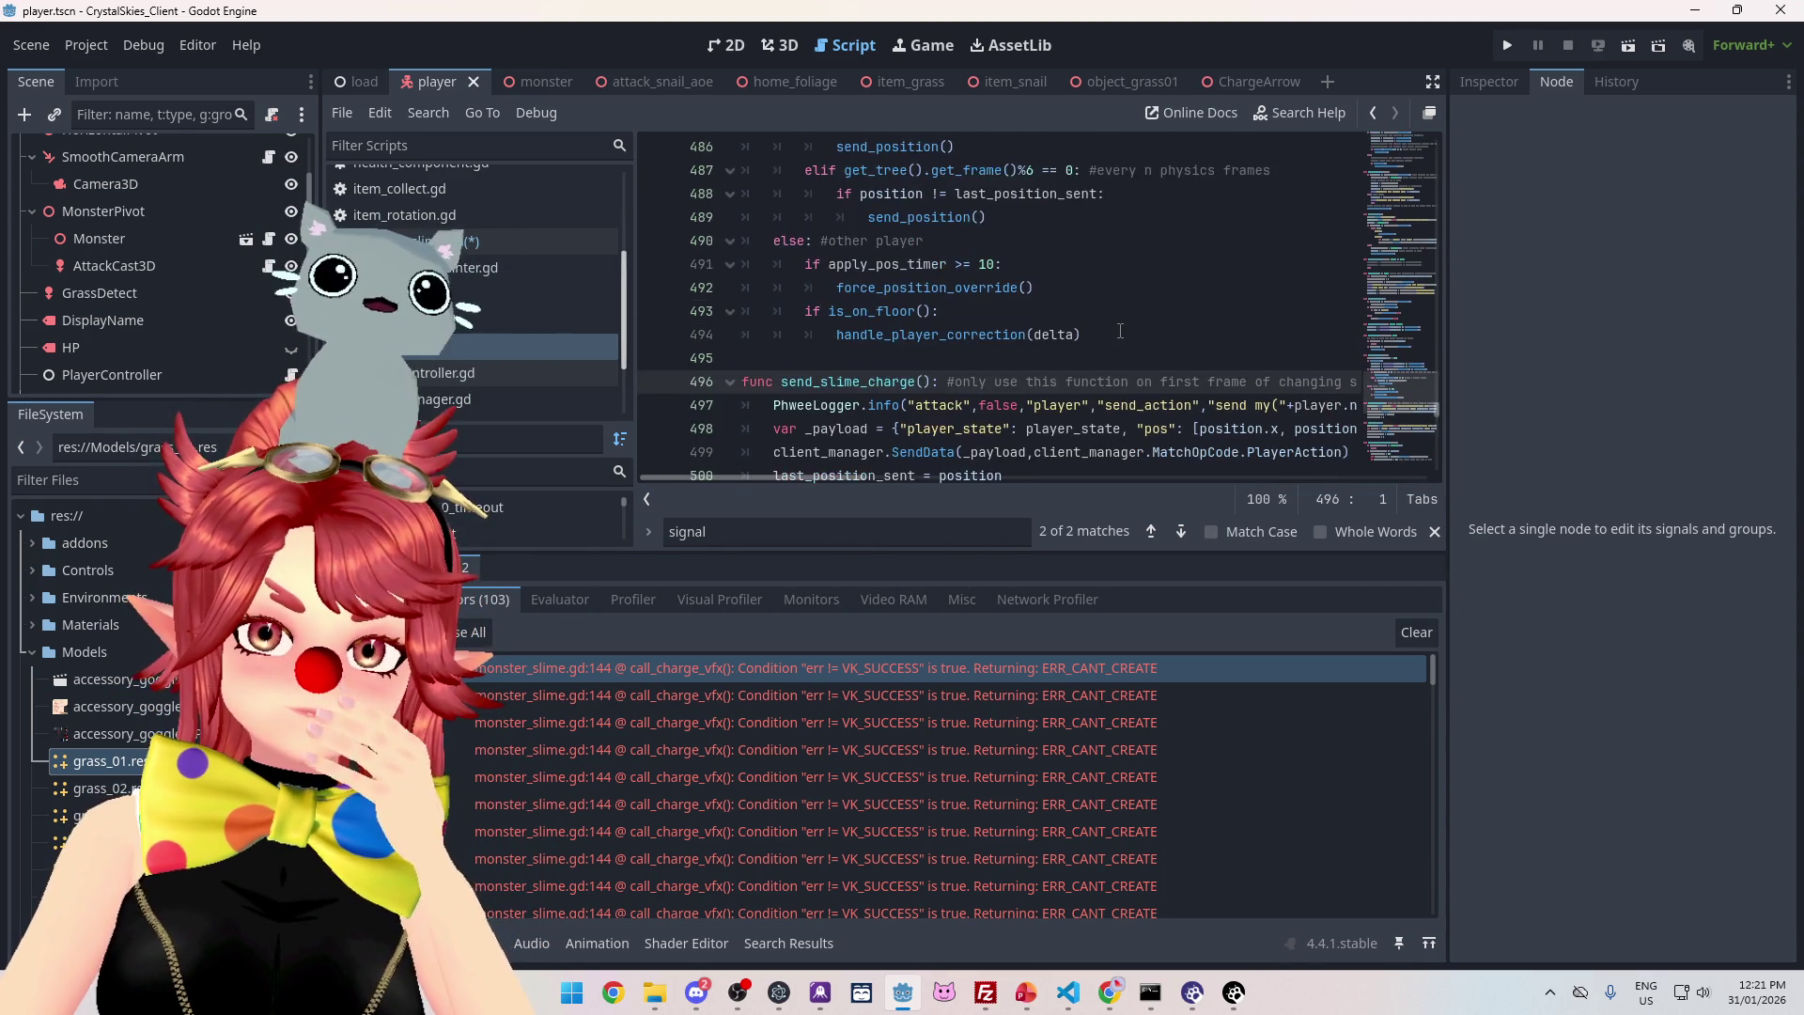
scroll(1118, 335, "up", 8)
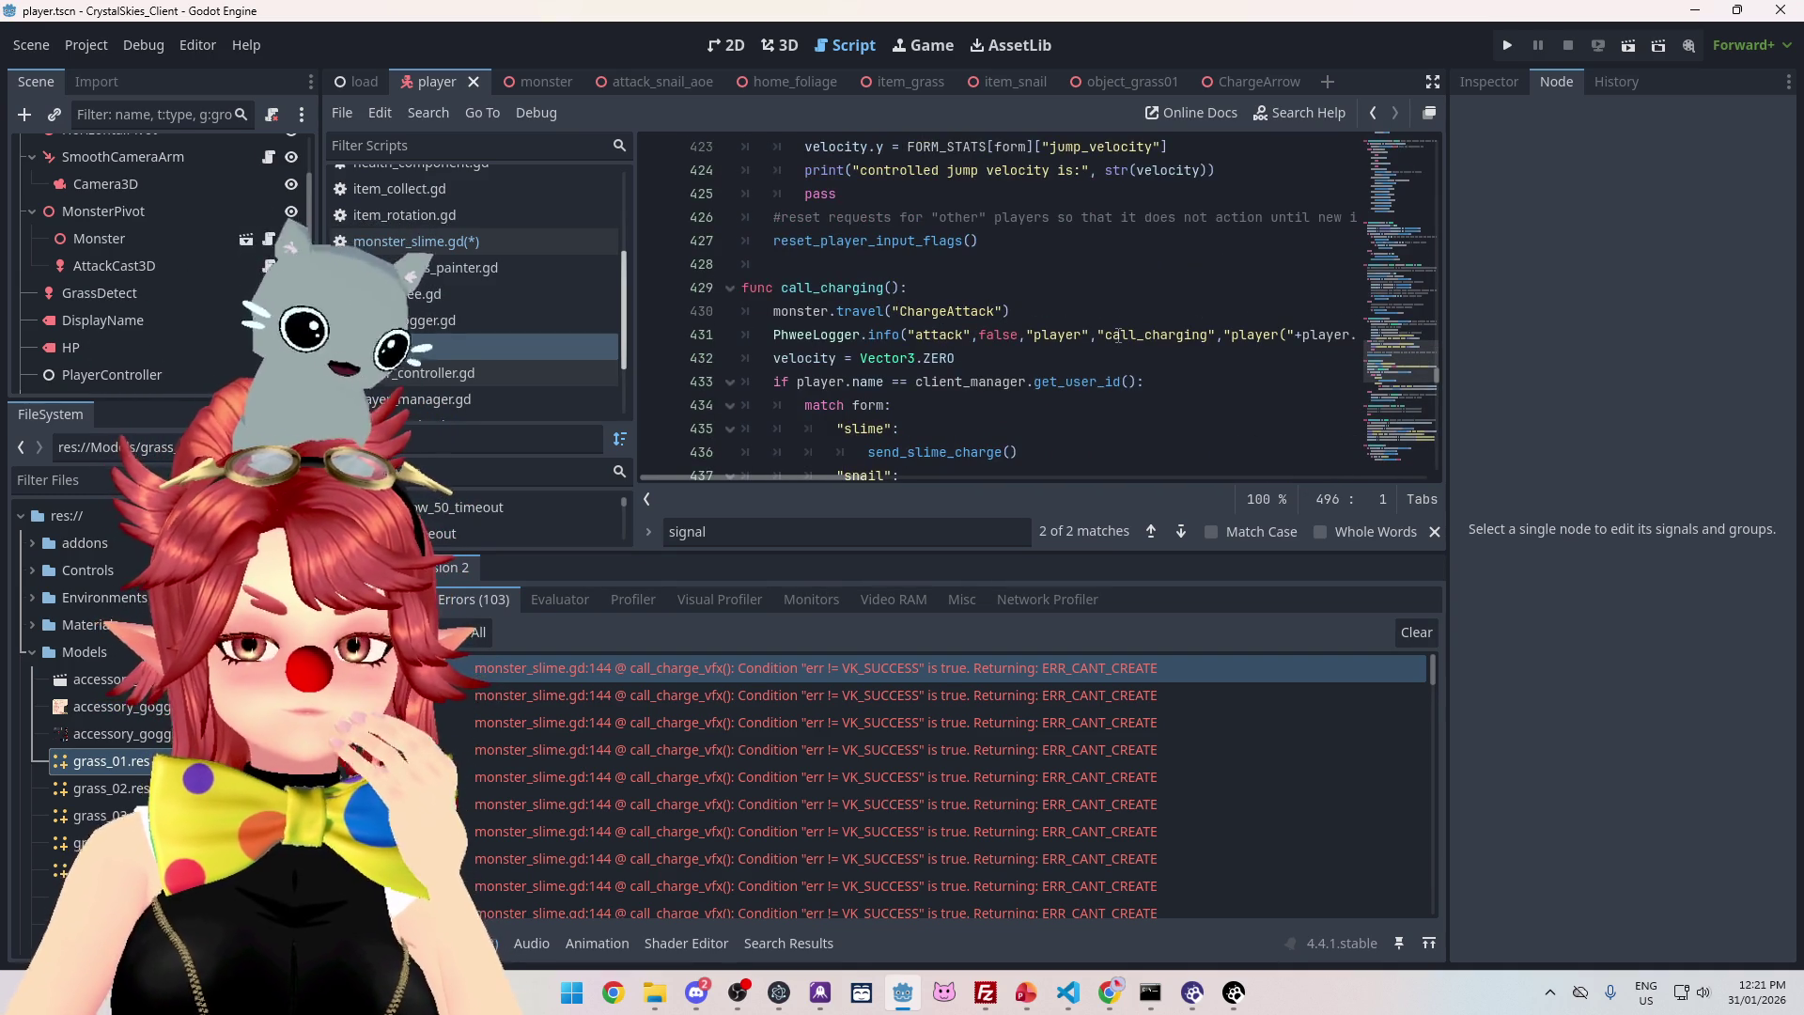
scroll(1118, 334, "up", 9)
scroll(1118, 335, "down", 3)
scroll(1118, 335, "up", 4)
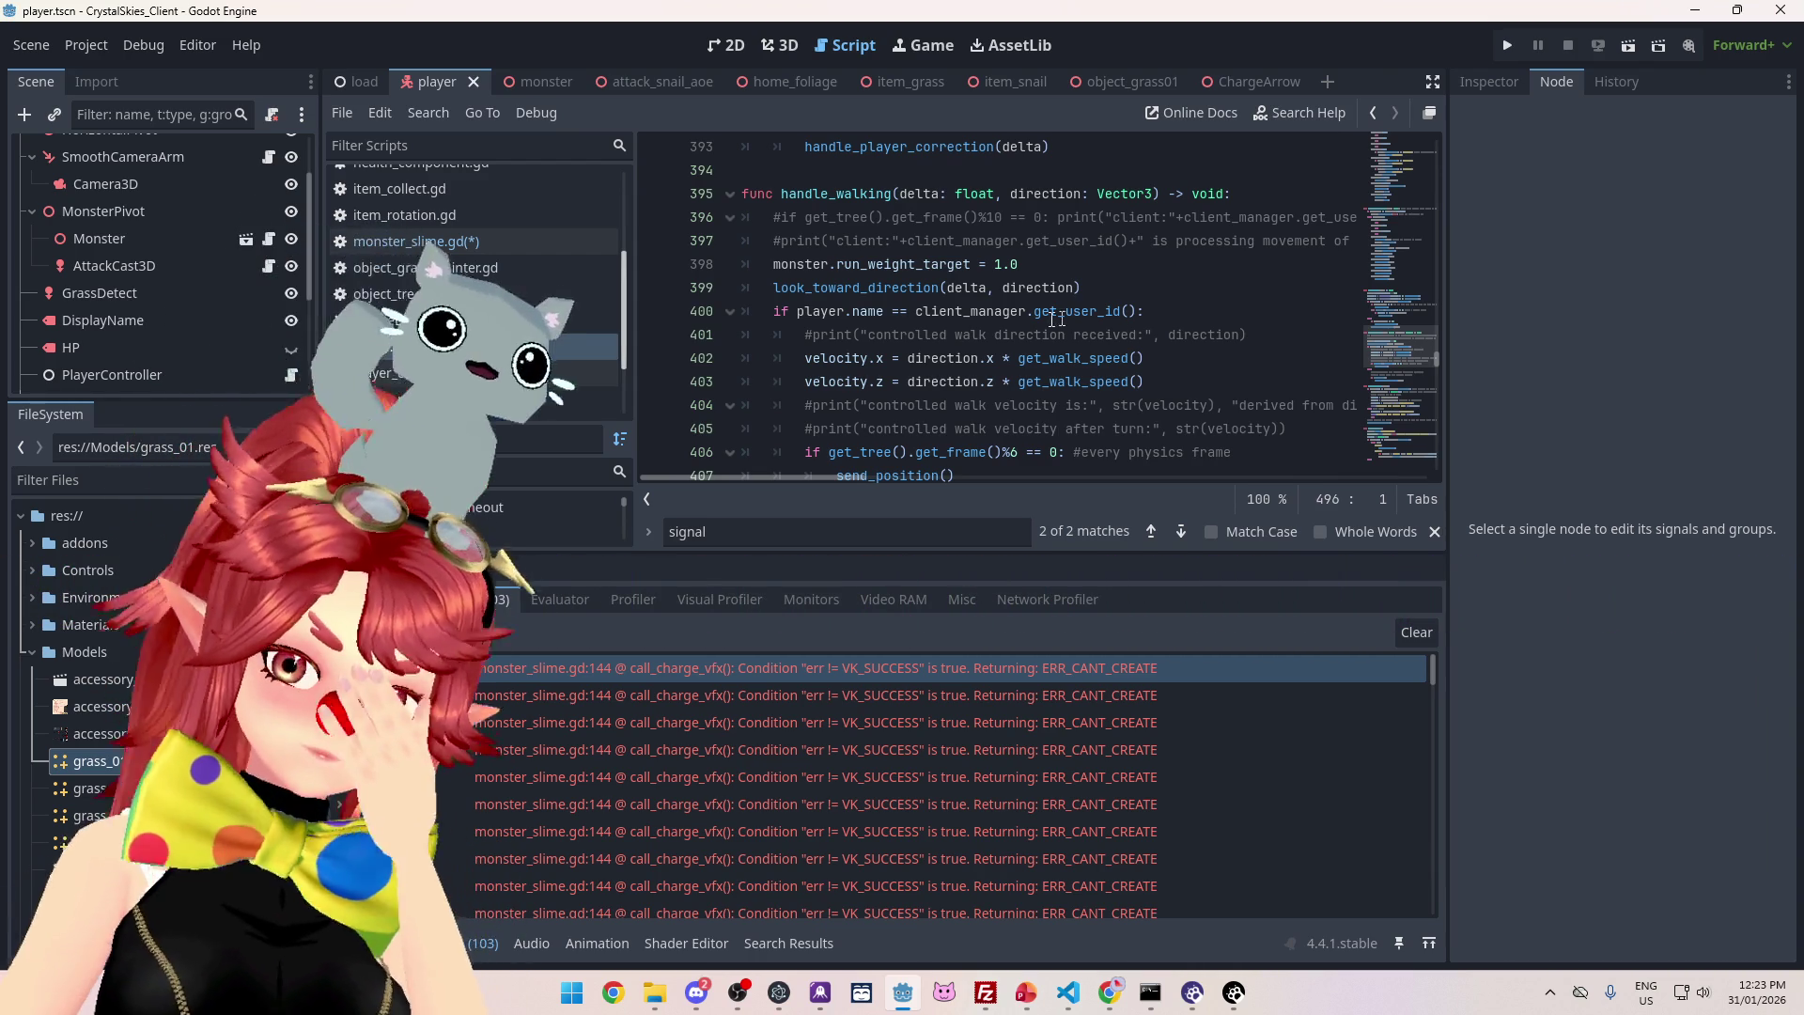
- Open monster_slime.gd at call_charge_vfx() and put the caret on the match player.form line 142
left_click(462, 242)
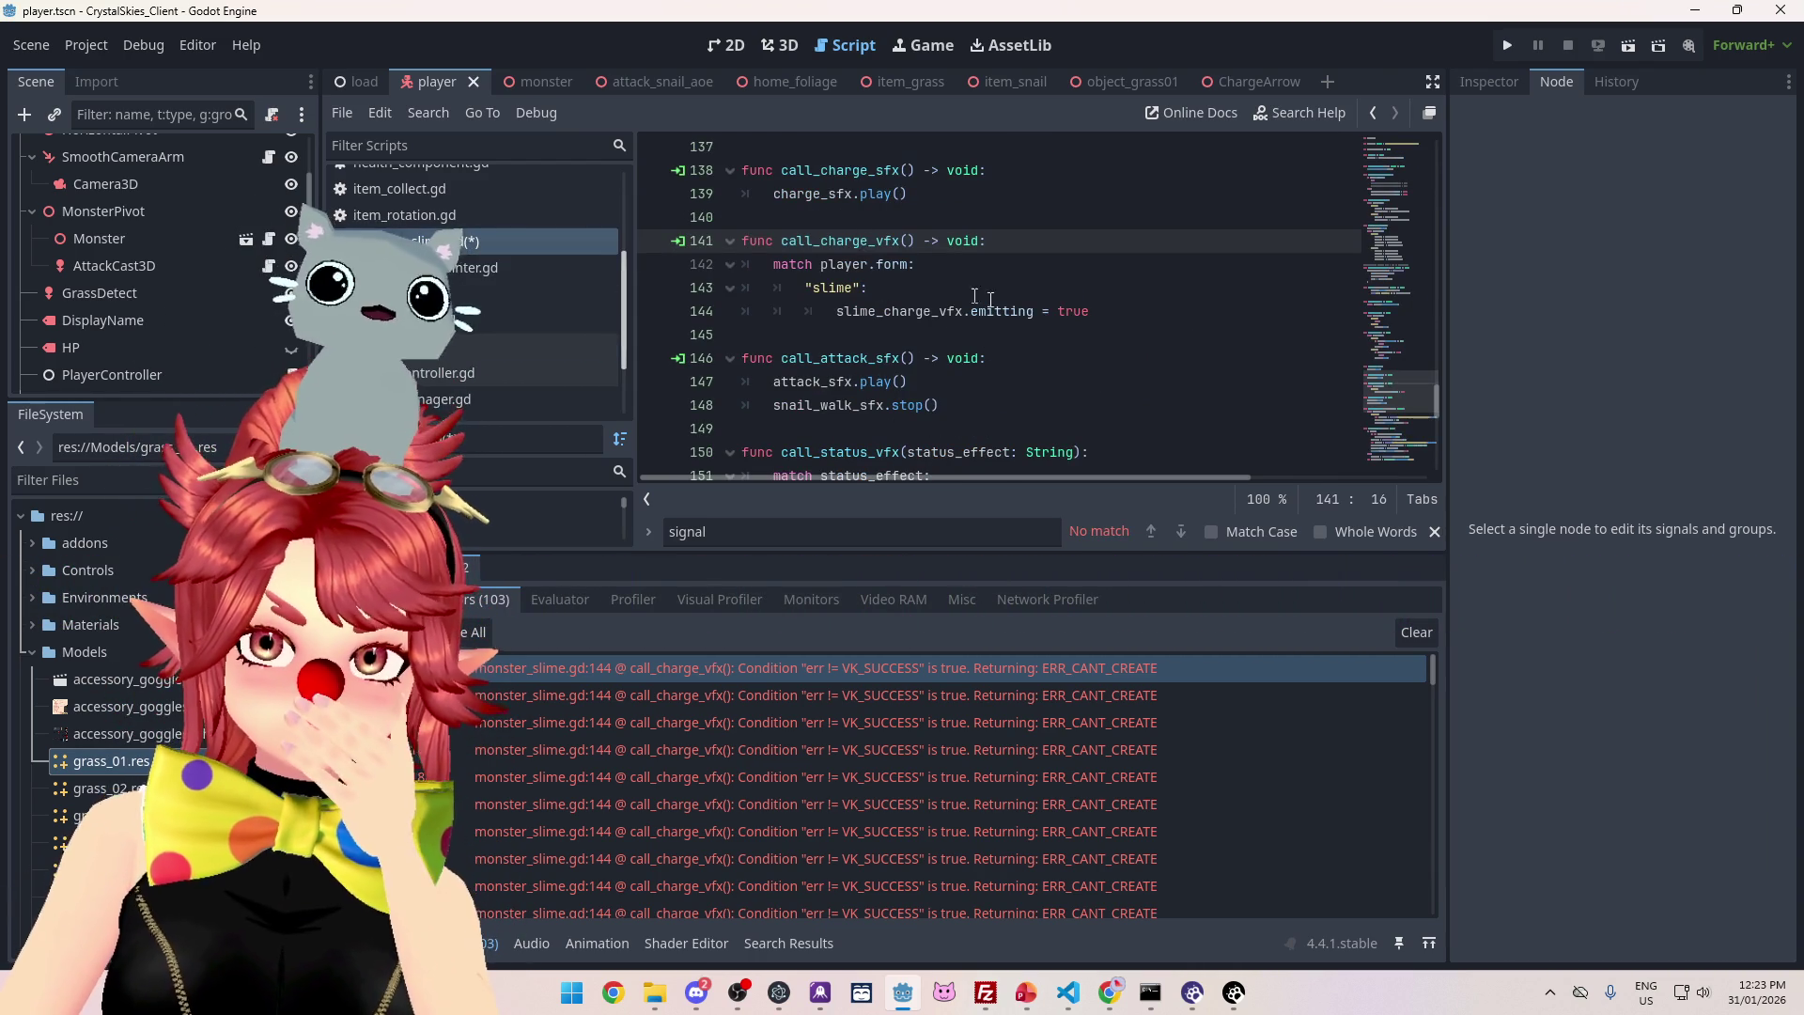
left_click(990, 296)
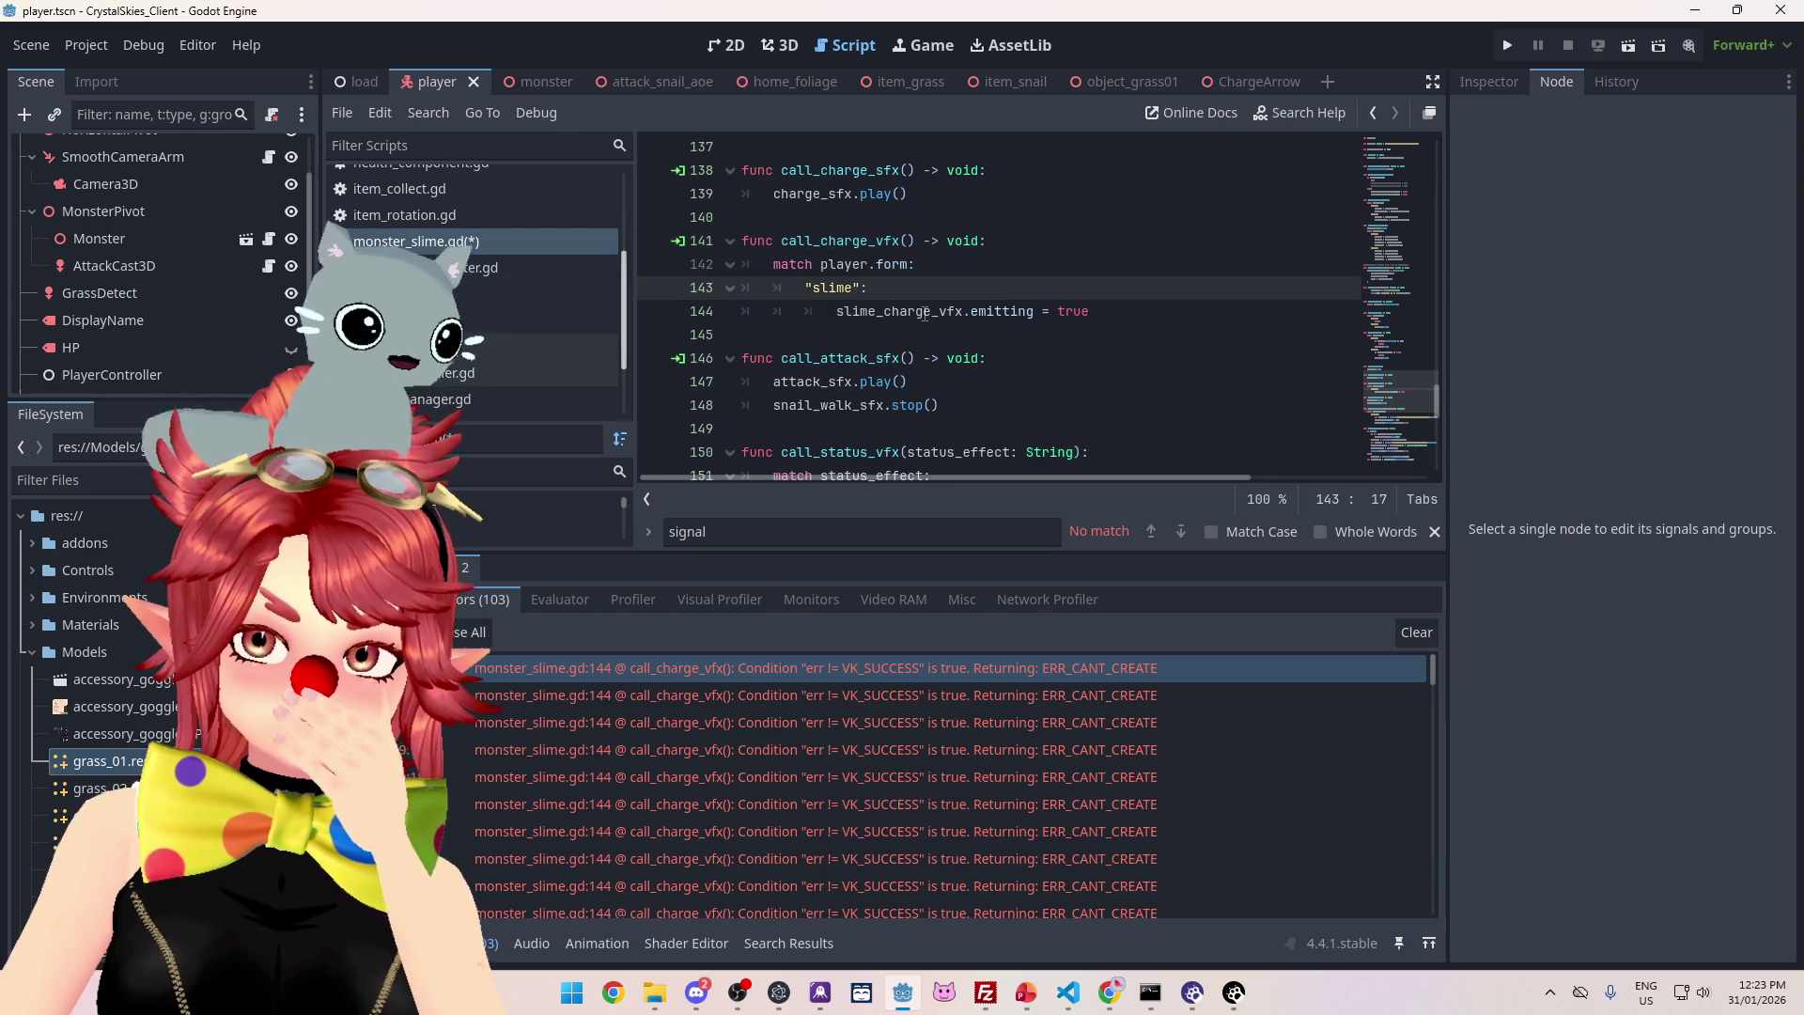
mouse_move(924, 313)
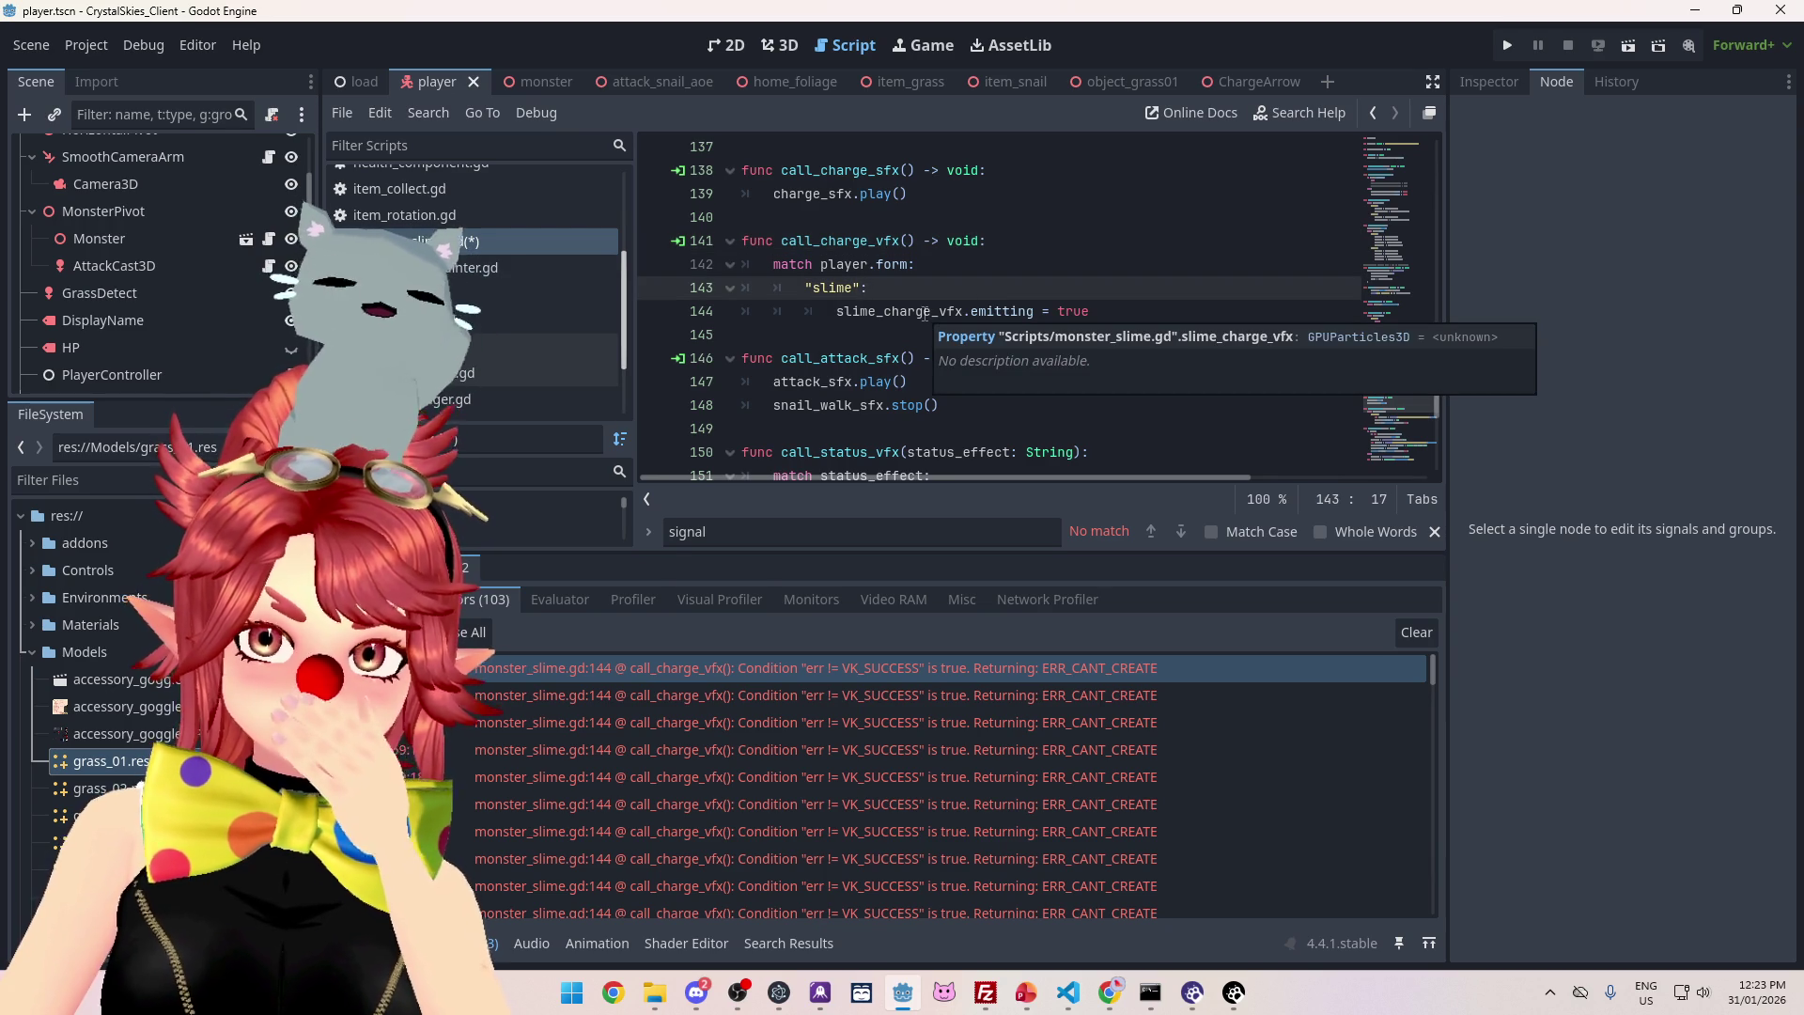
left_click(835, 312)
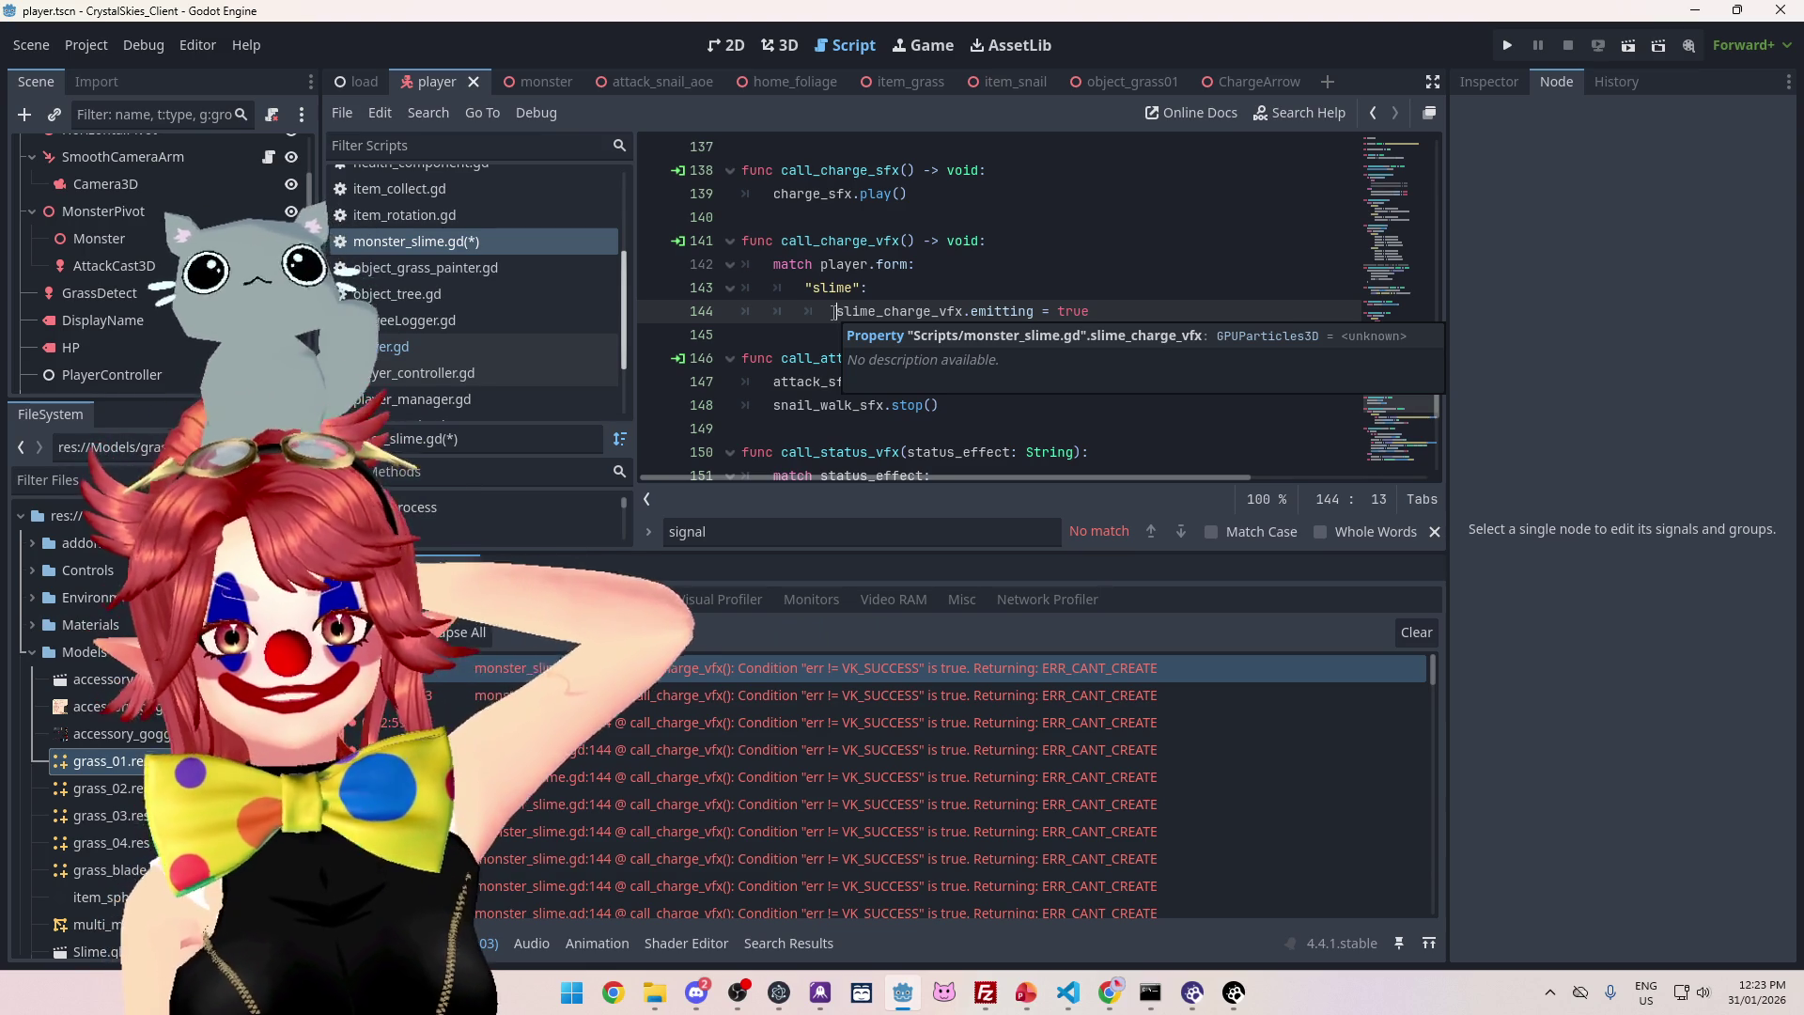
left_click(821, 264)
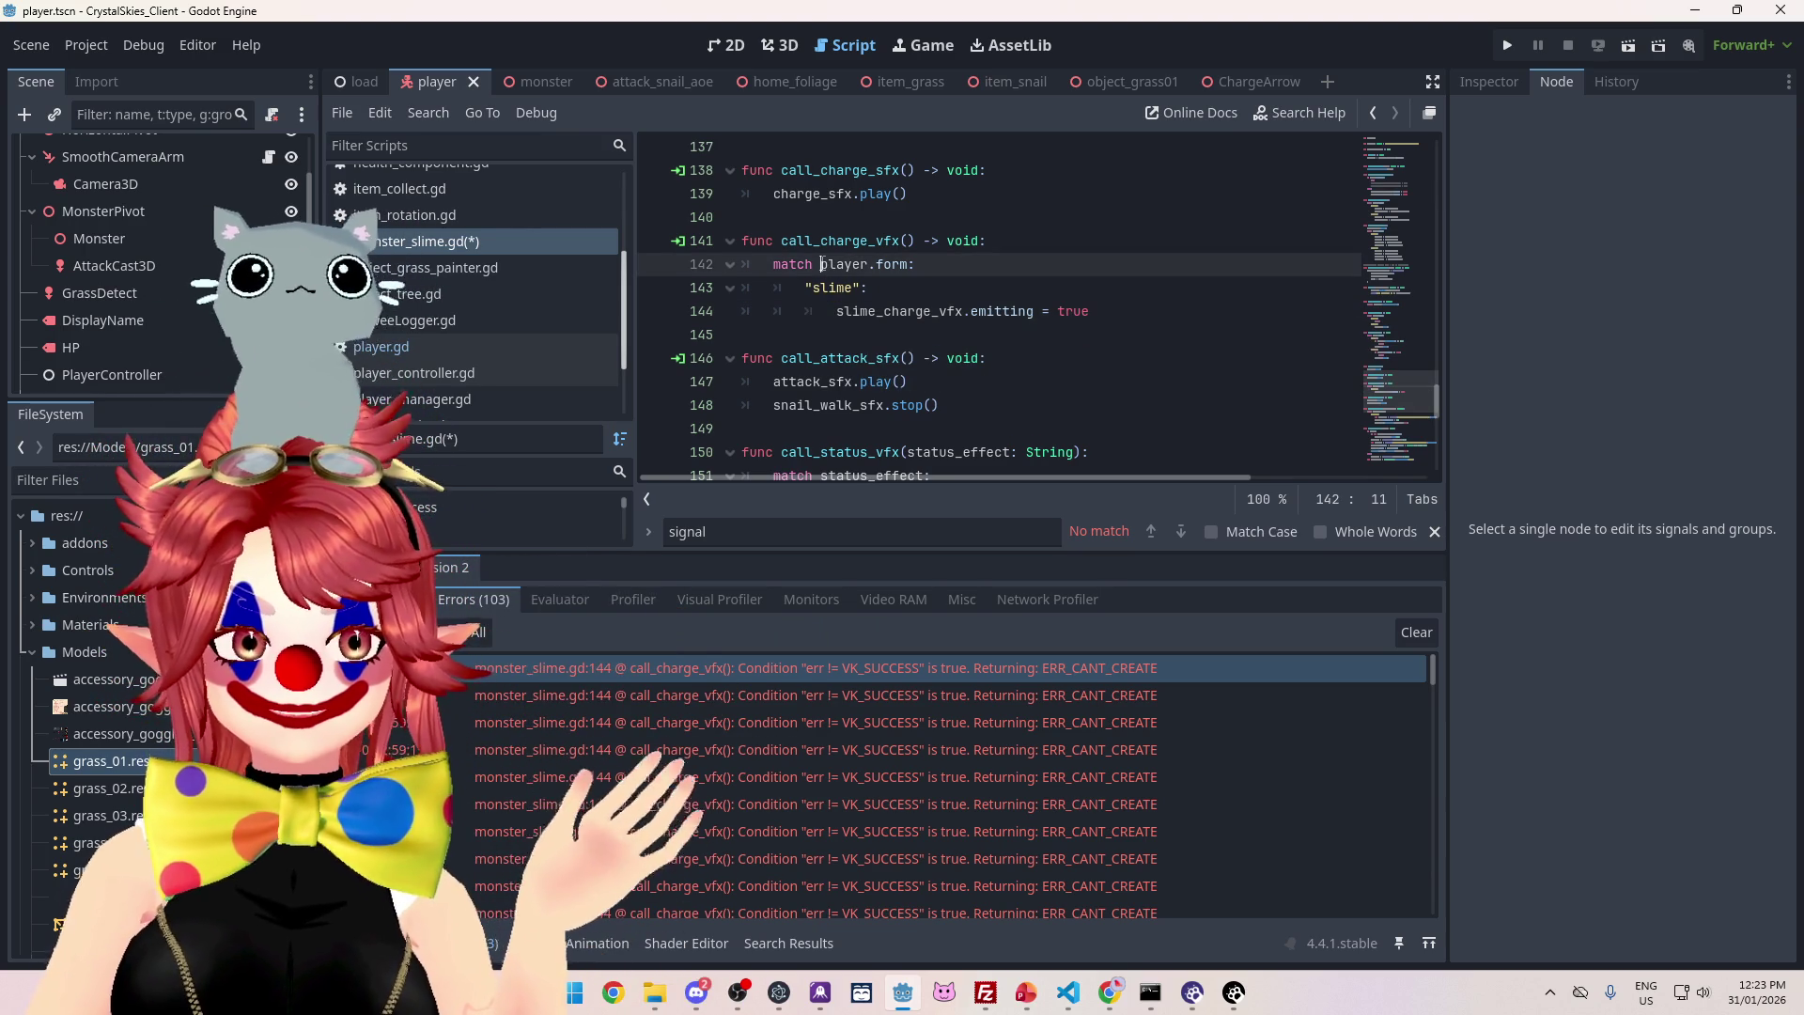
mouse_move(861, 262)
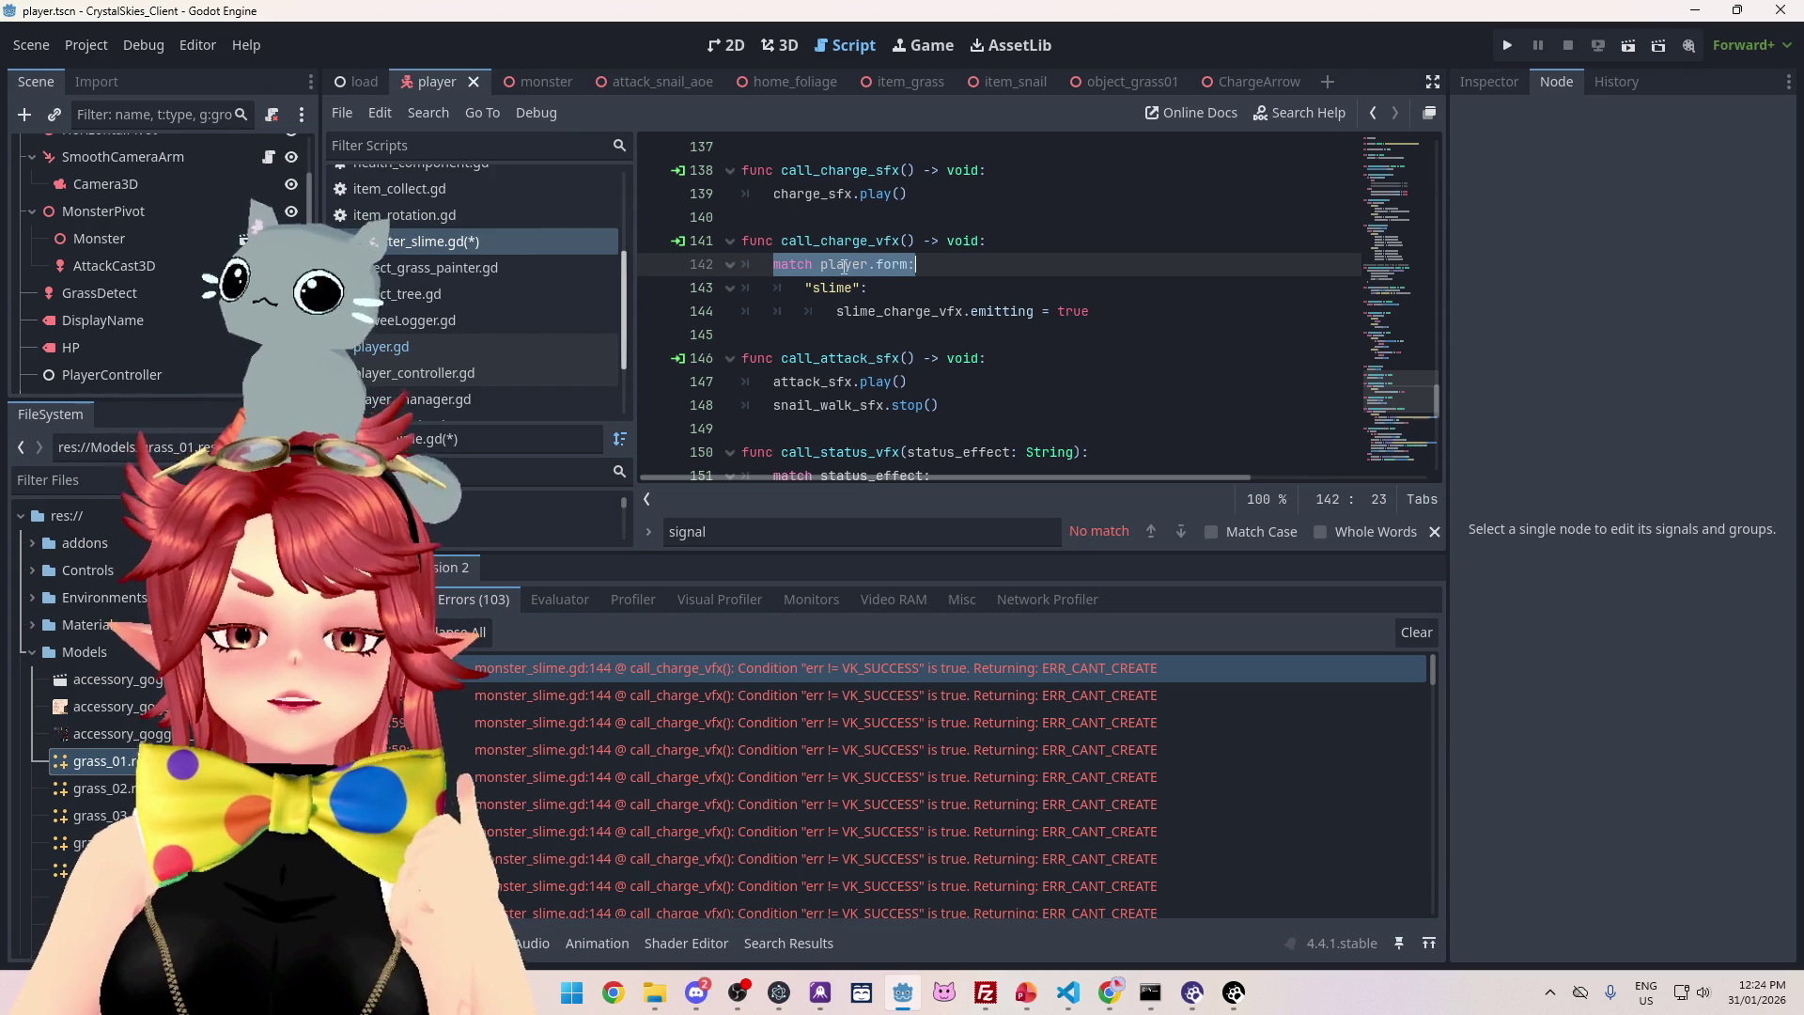
- Insert 'if player:' at line 142 and indent the player.form match block beneath it
left_click(775, 266)
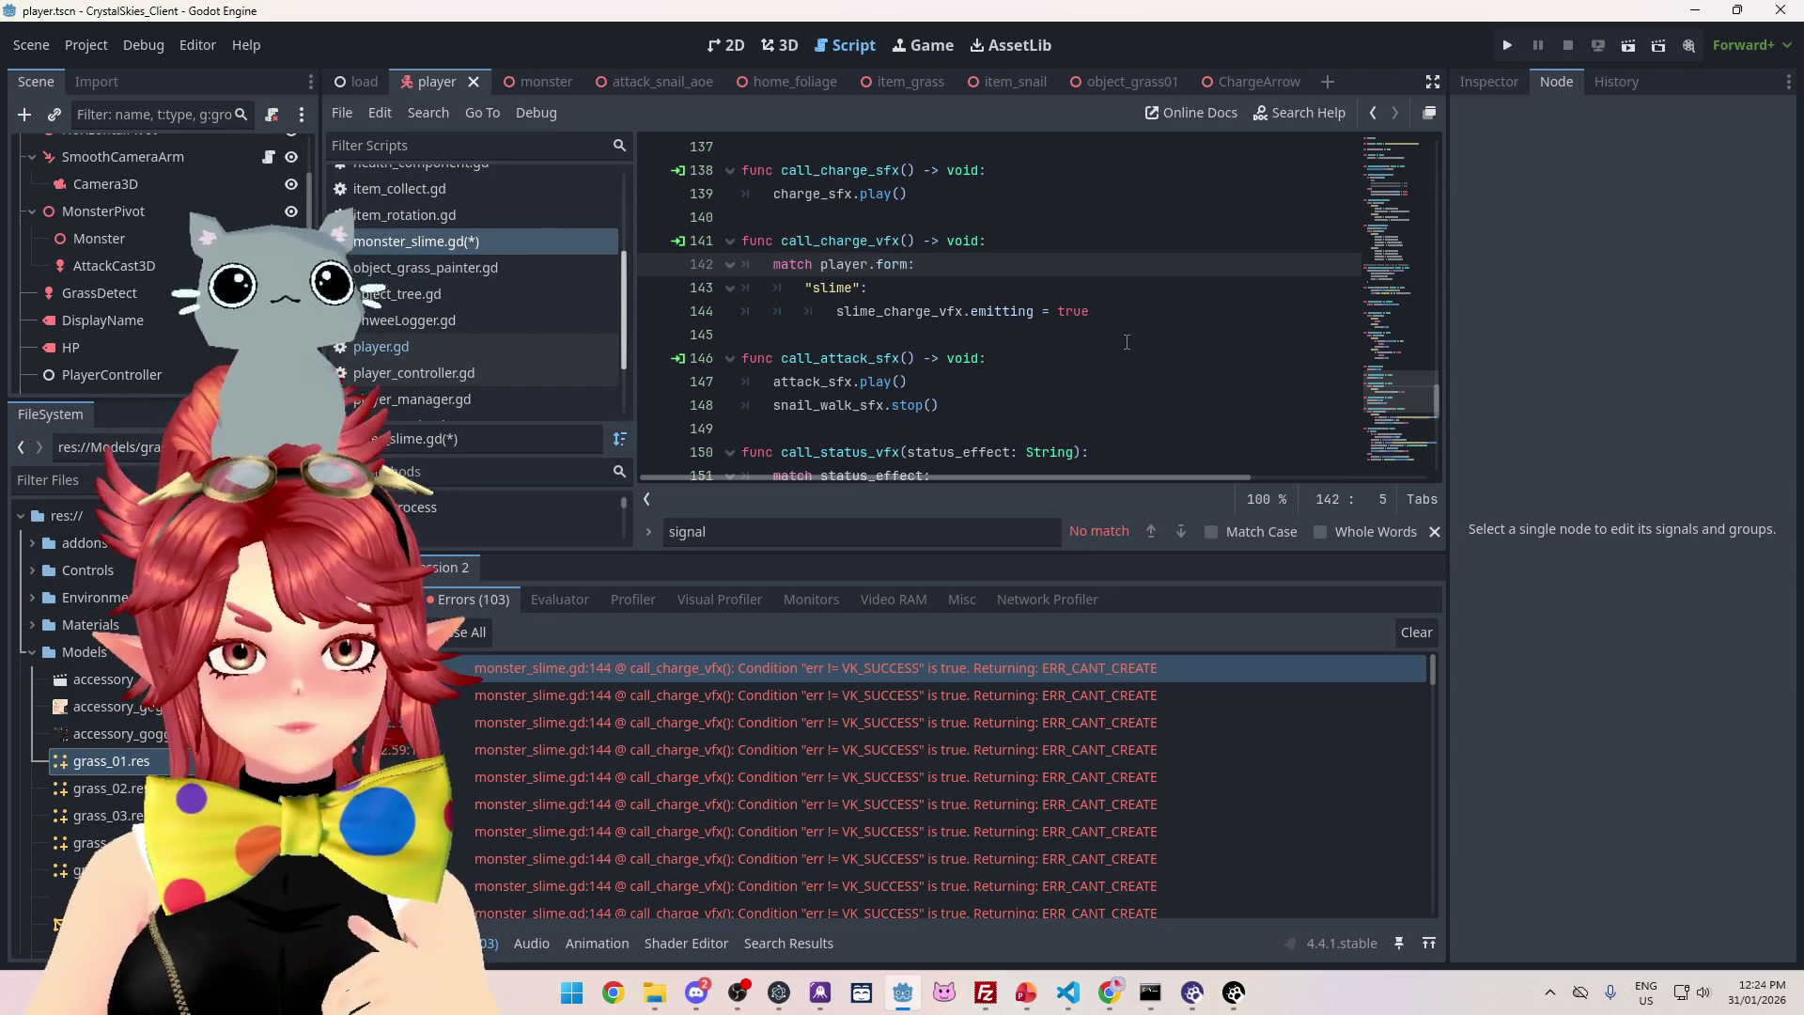
key("Return")
key("Up")
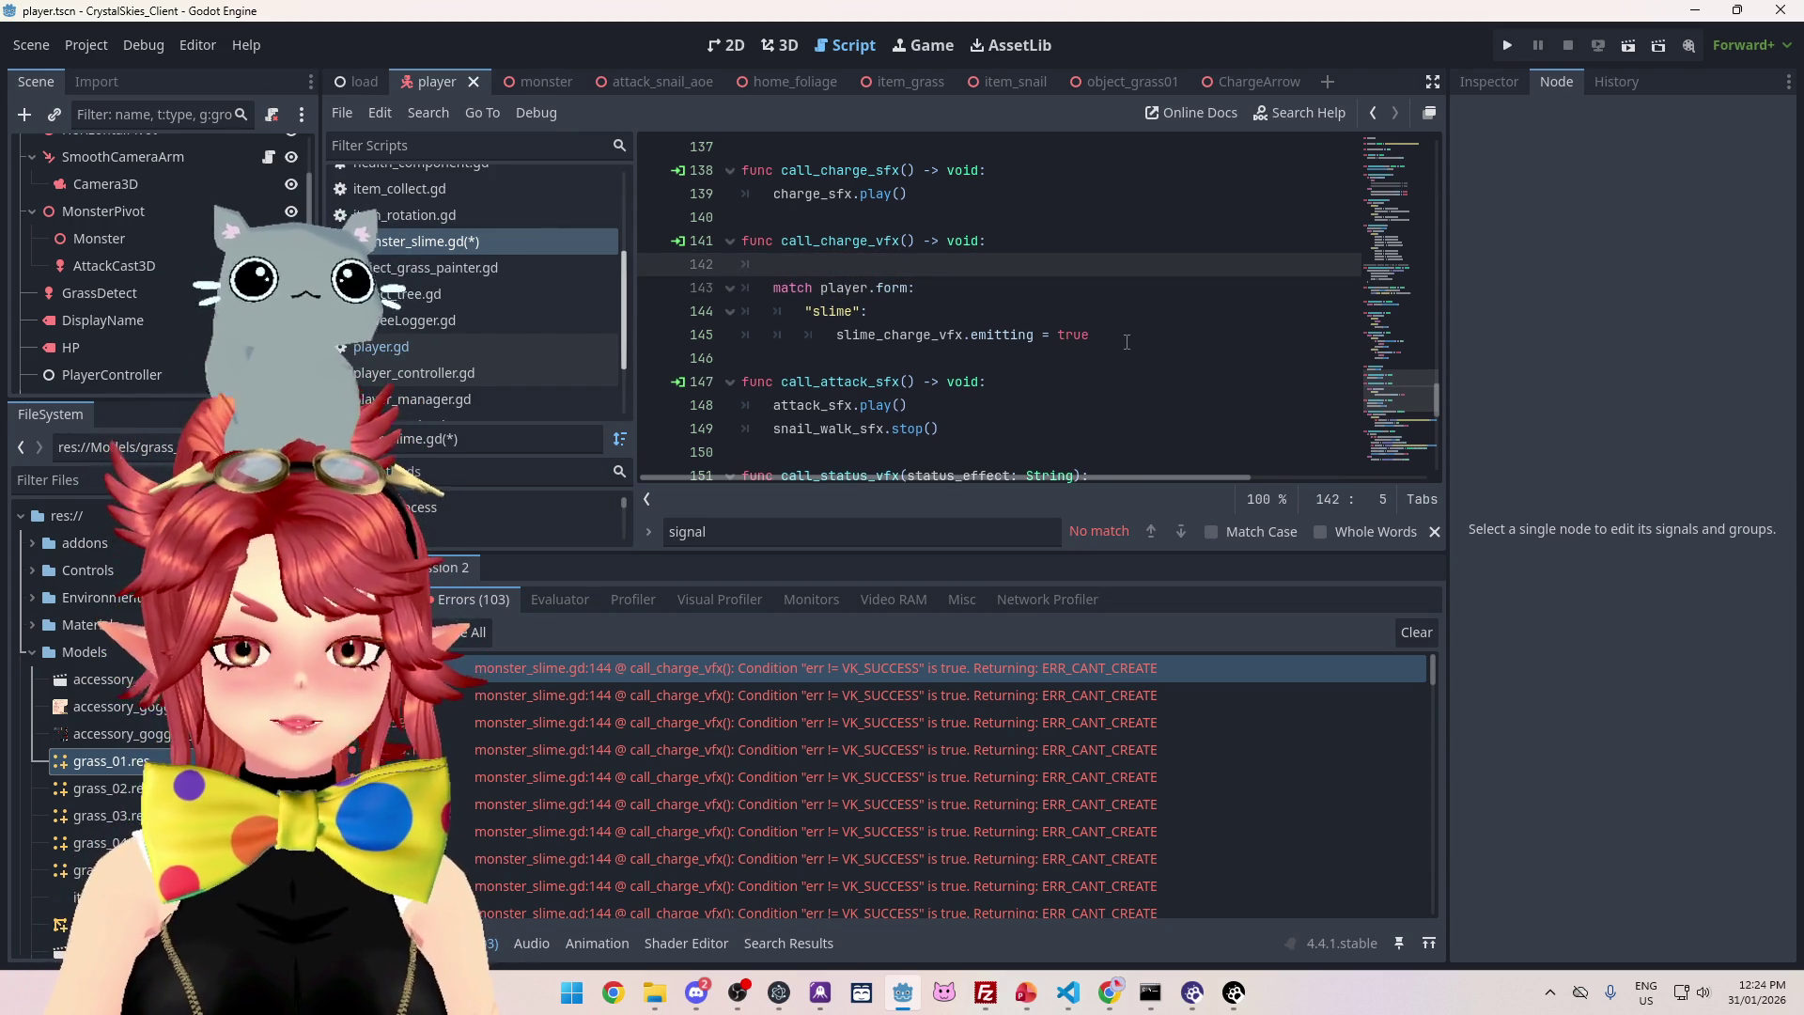
key("BackSpace")
key("BackSpace")
key("BackSpace")
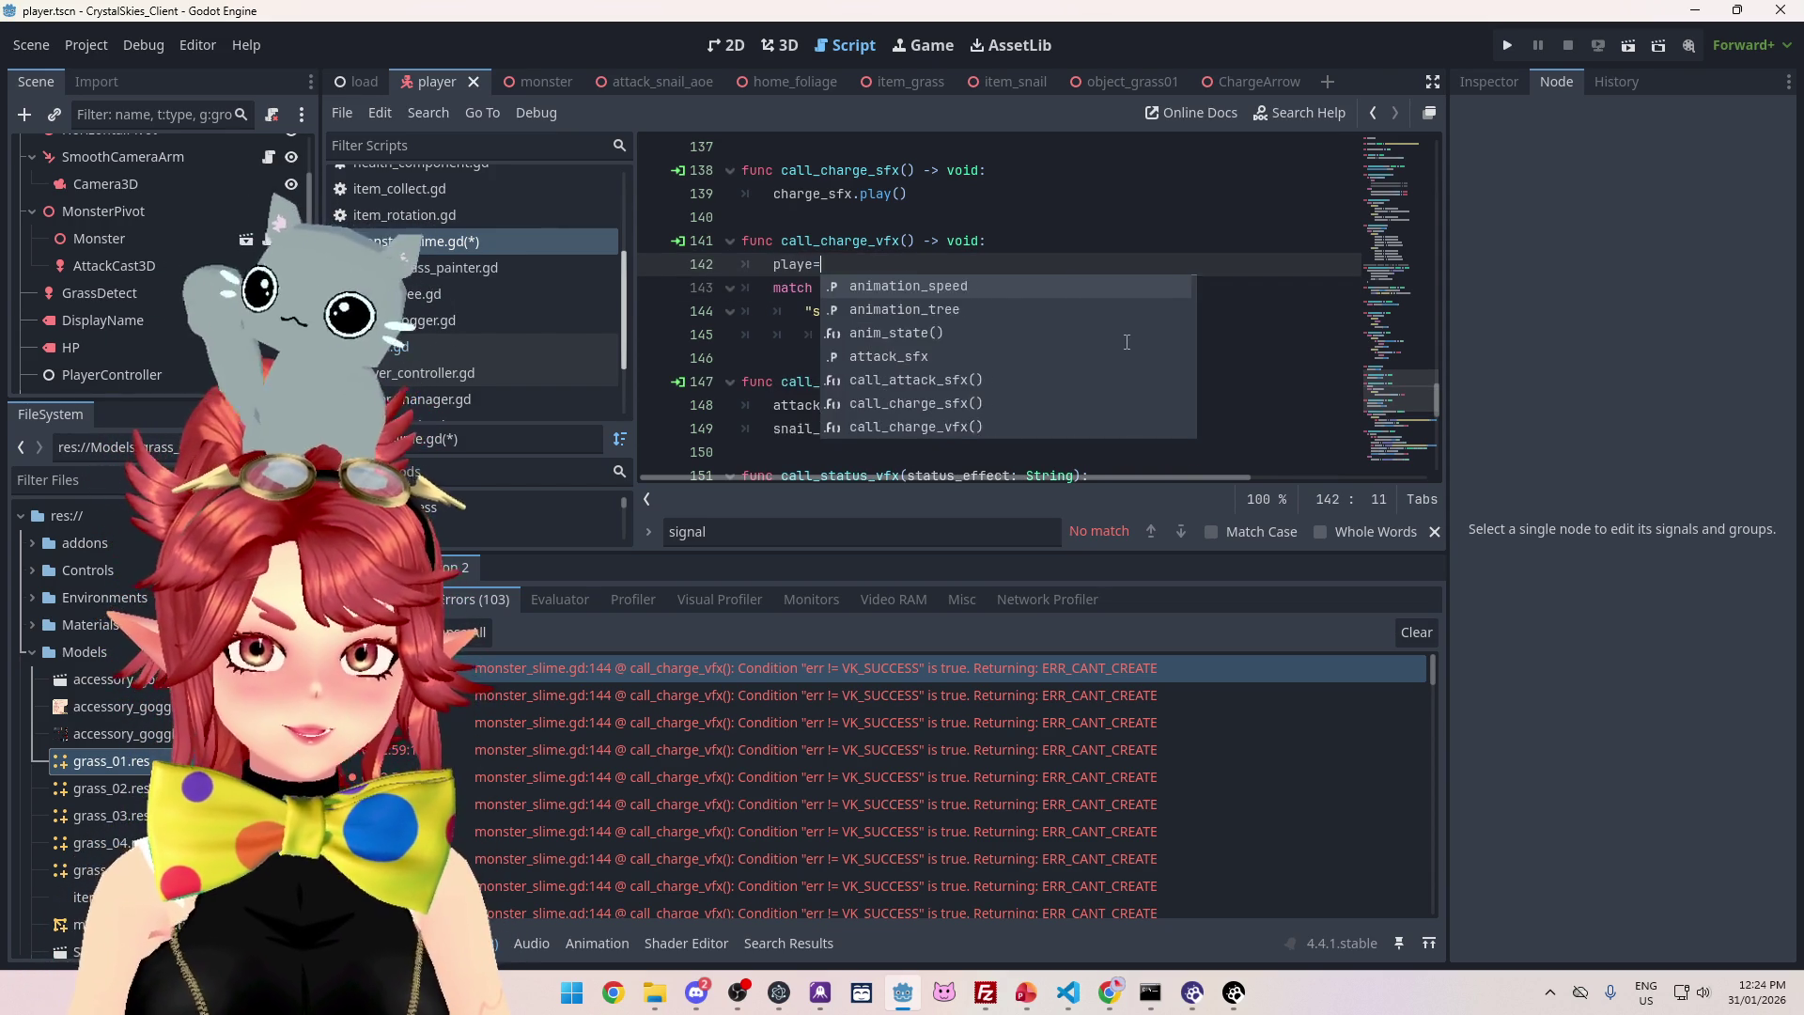
key("BackSpace")
key("BackSpace")
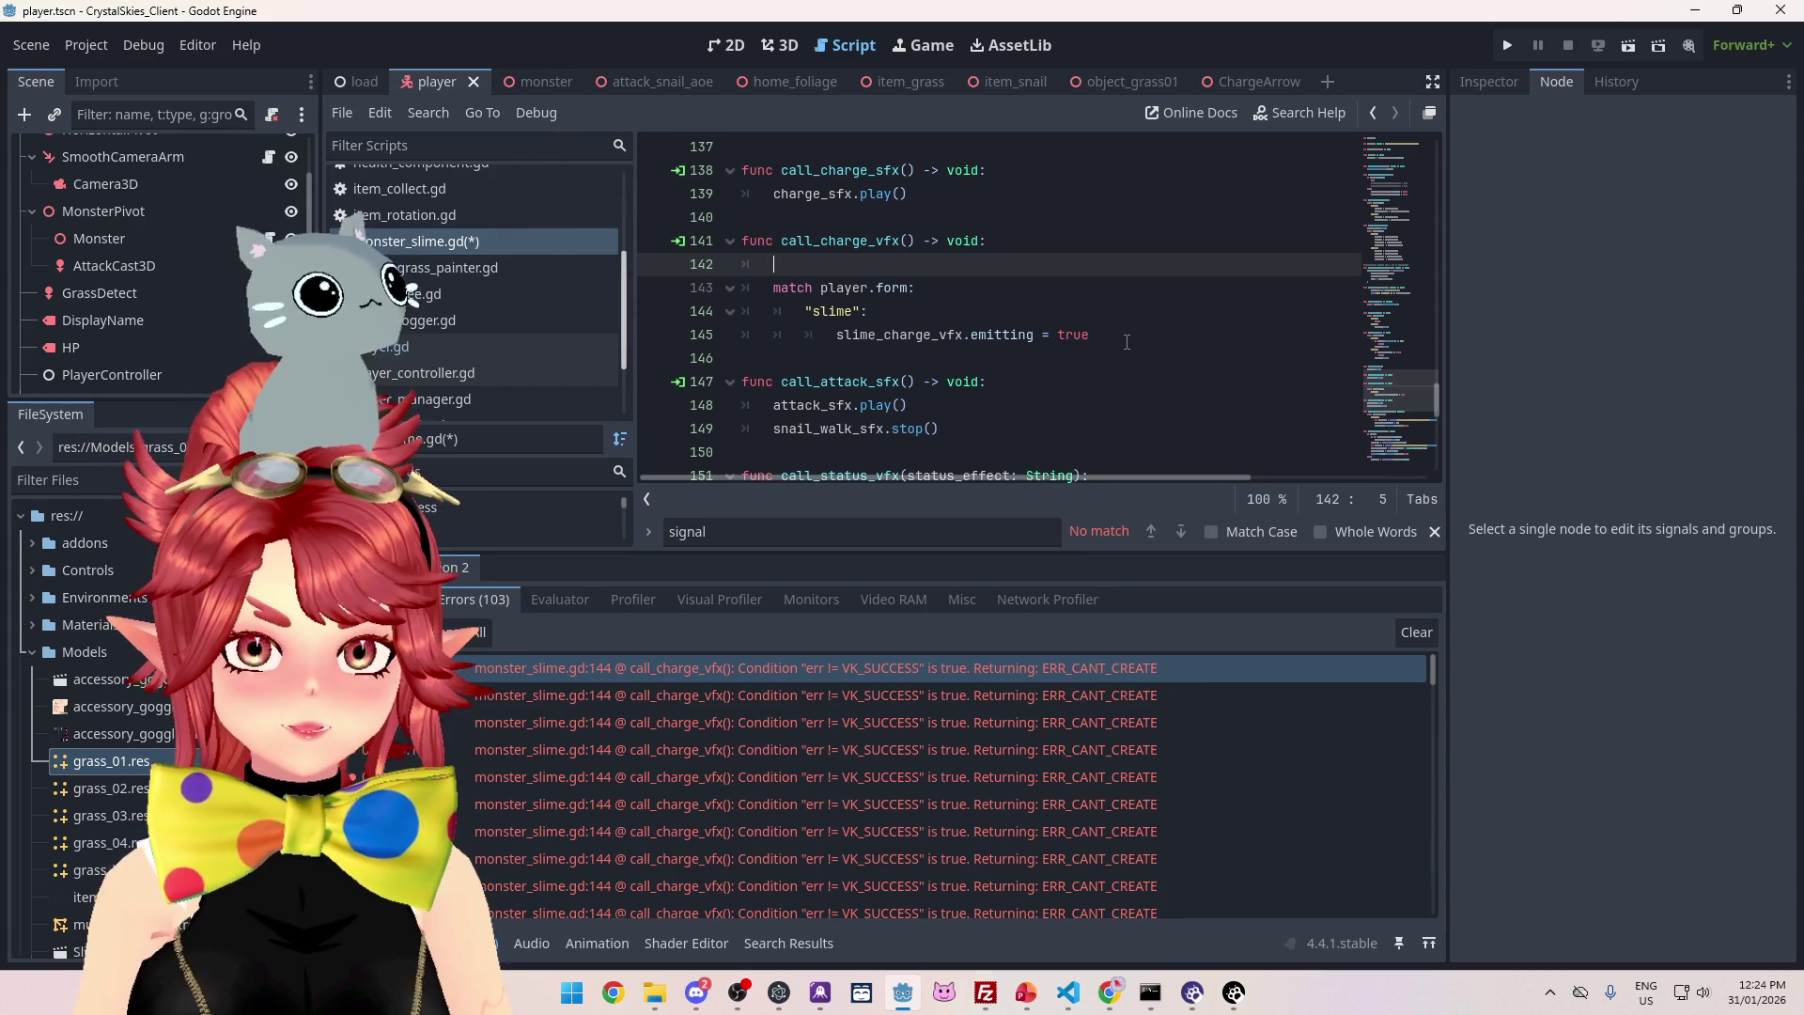
type("if player")
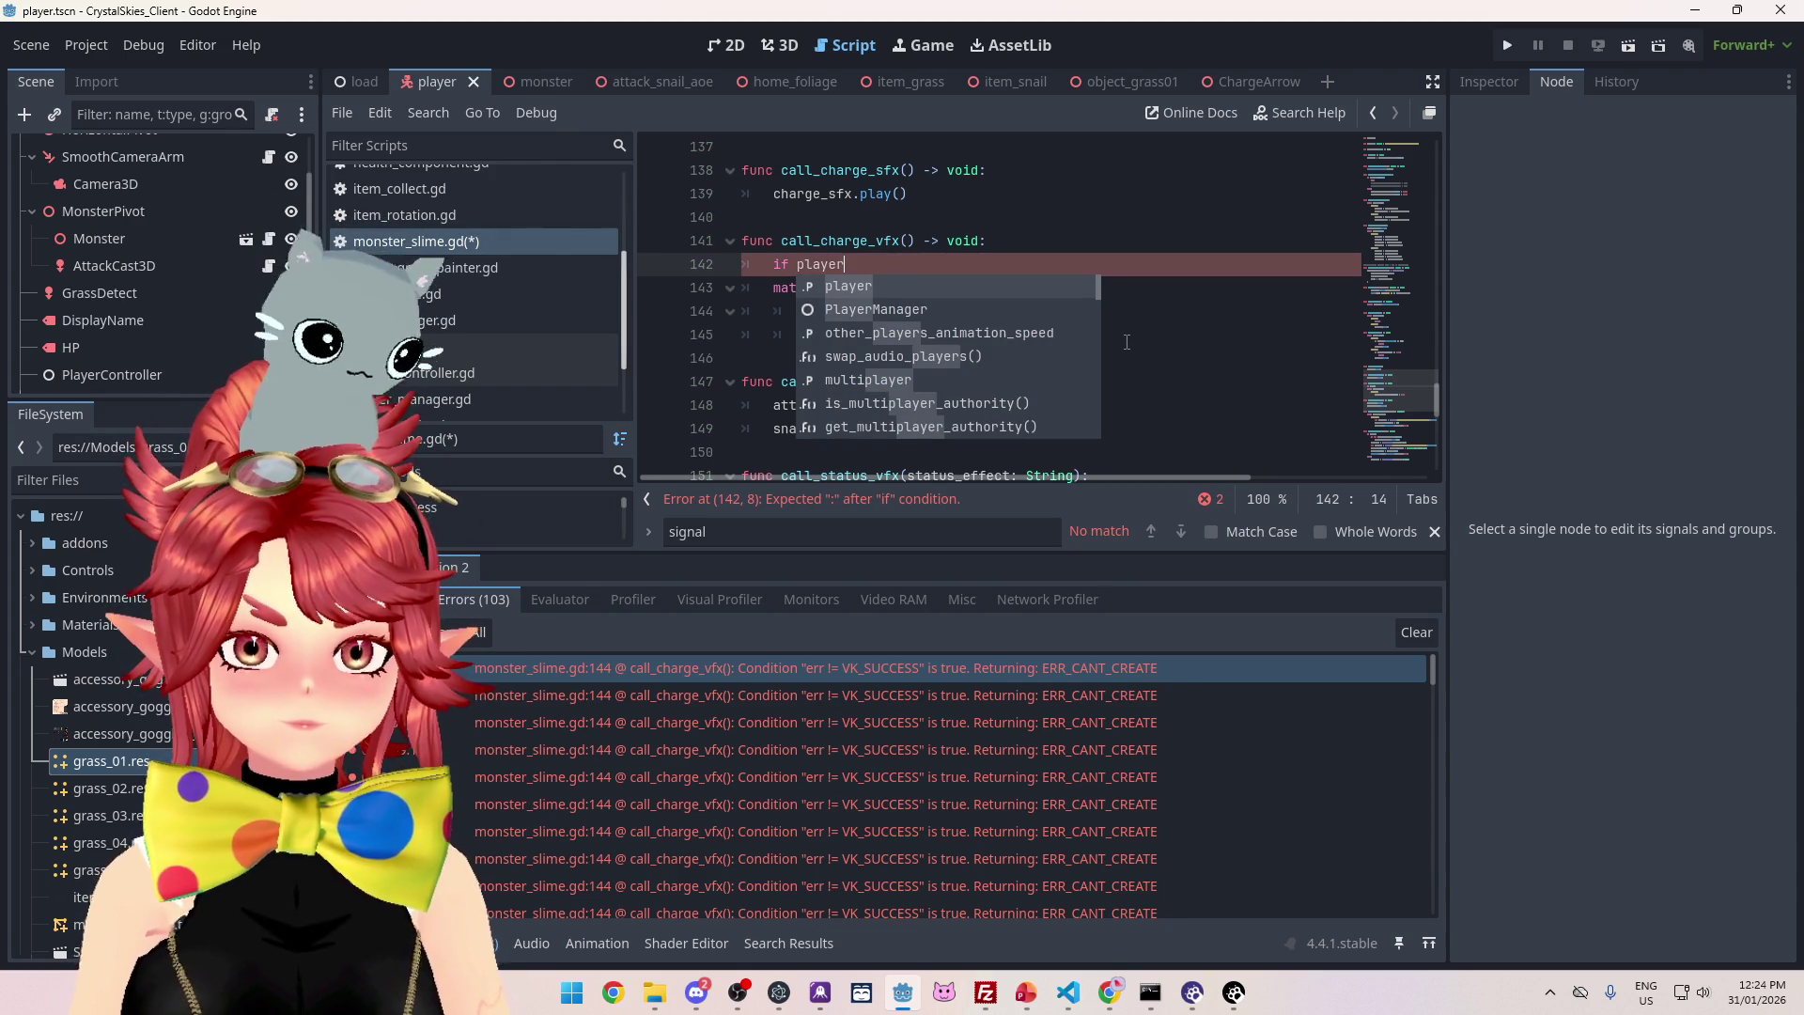
type(":")
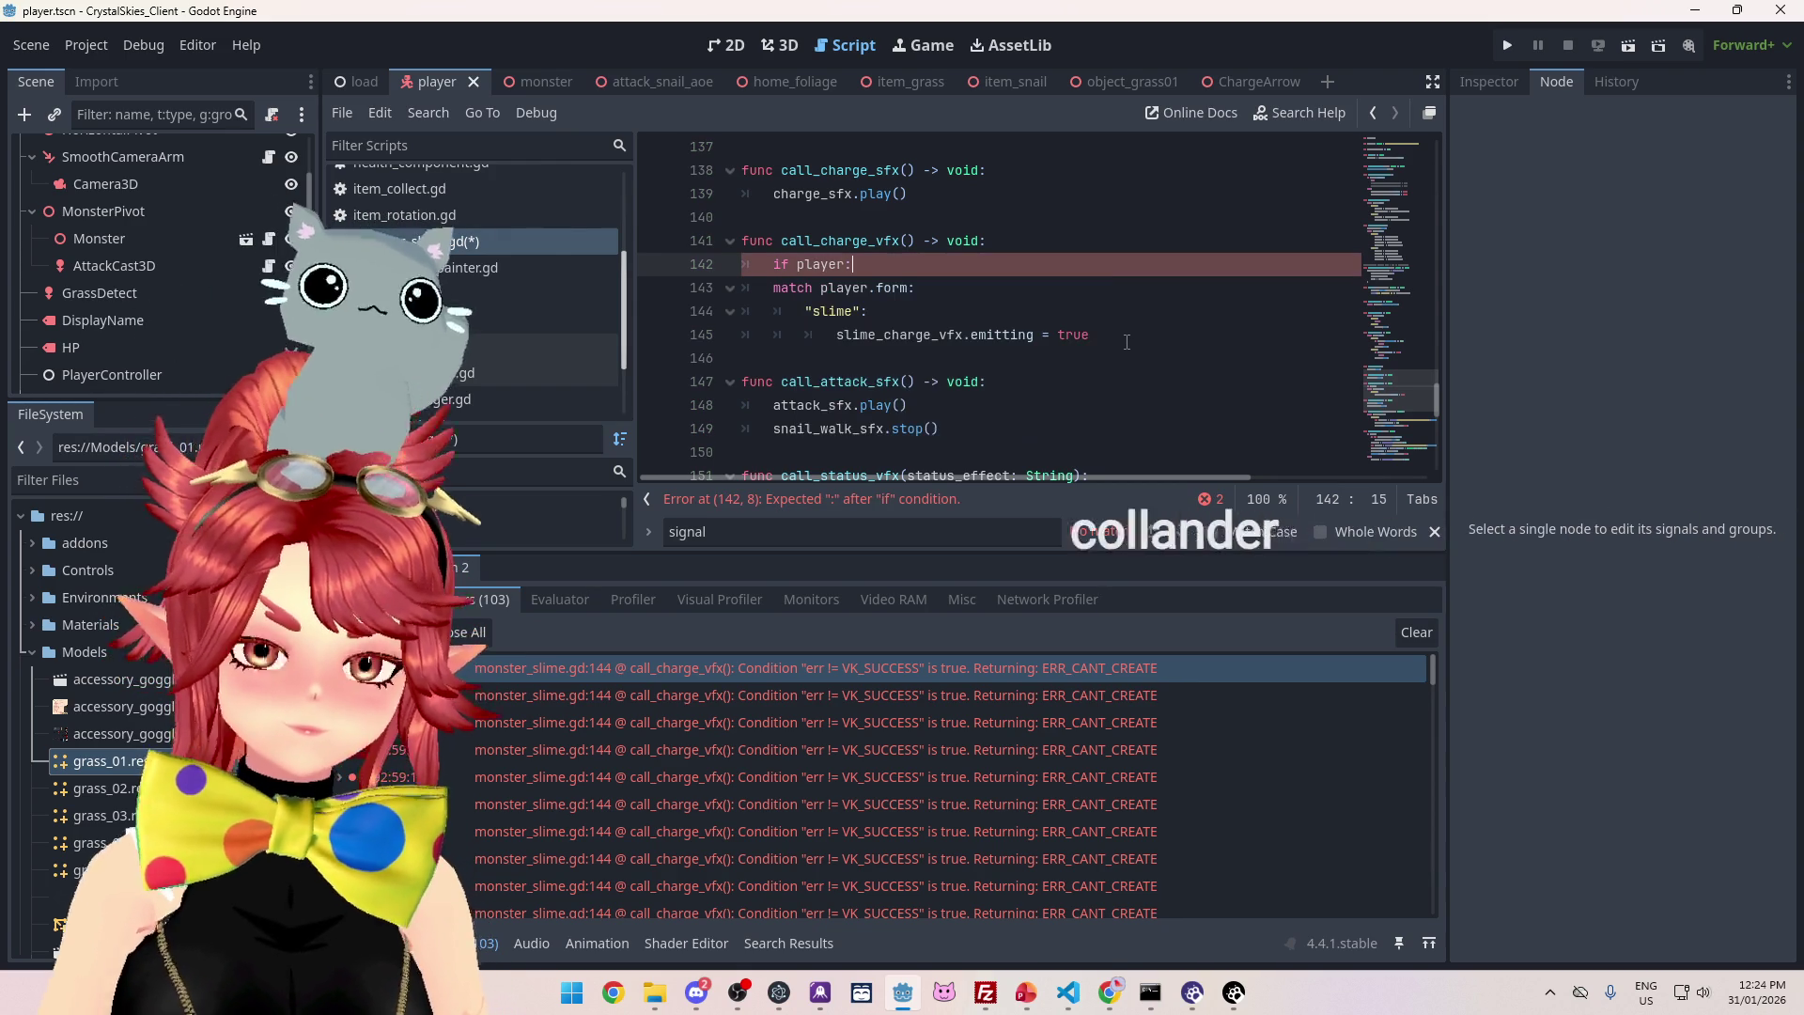
left_click_drag(1090, 351, 964, 254)
key("Tab")
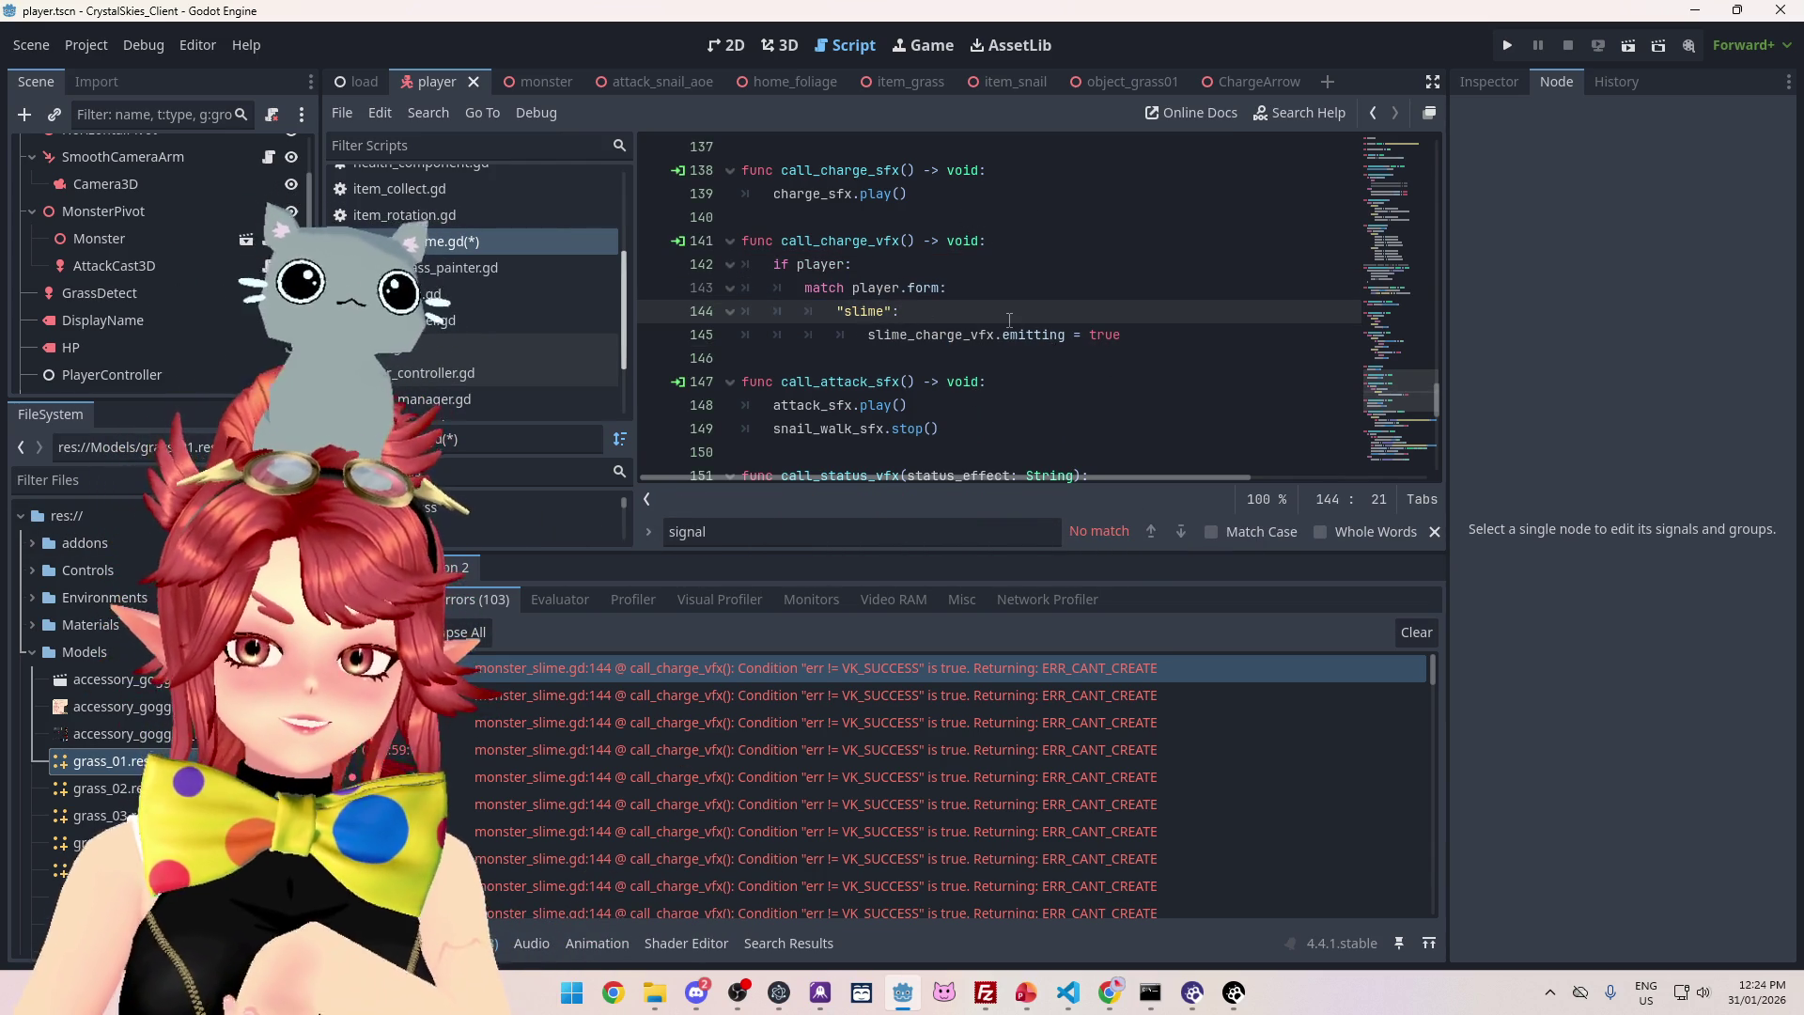
scroll(510, 346, "up", 1)
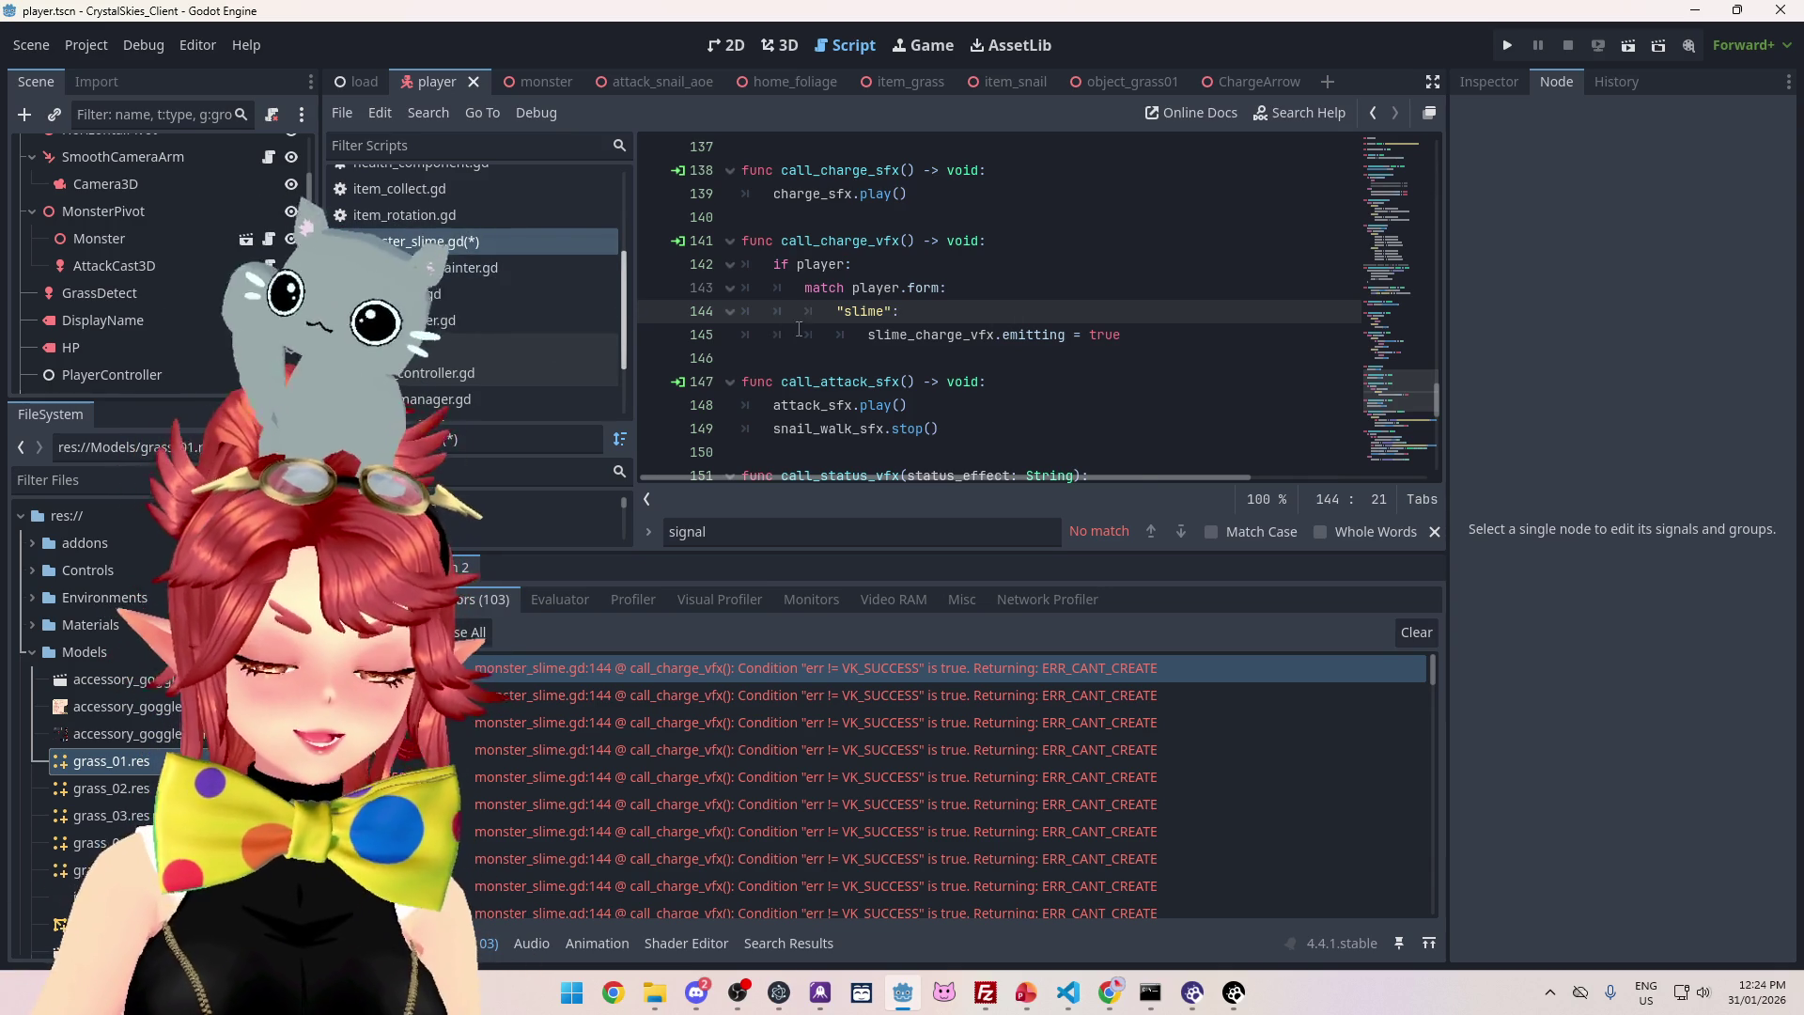
scroll(432, 252, "up", 5)
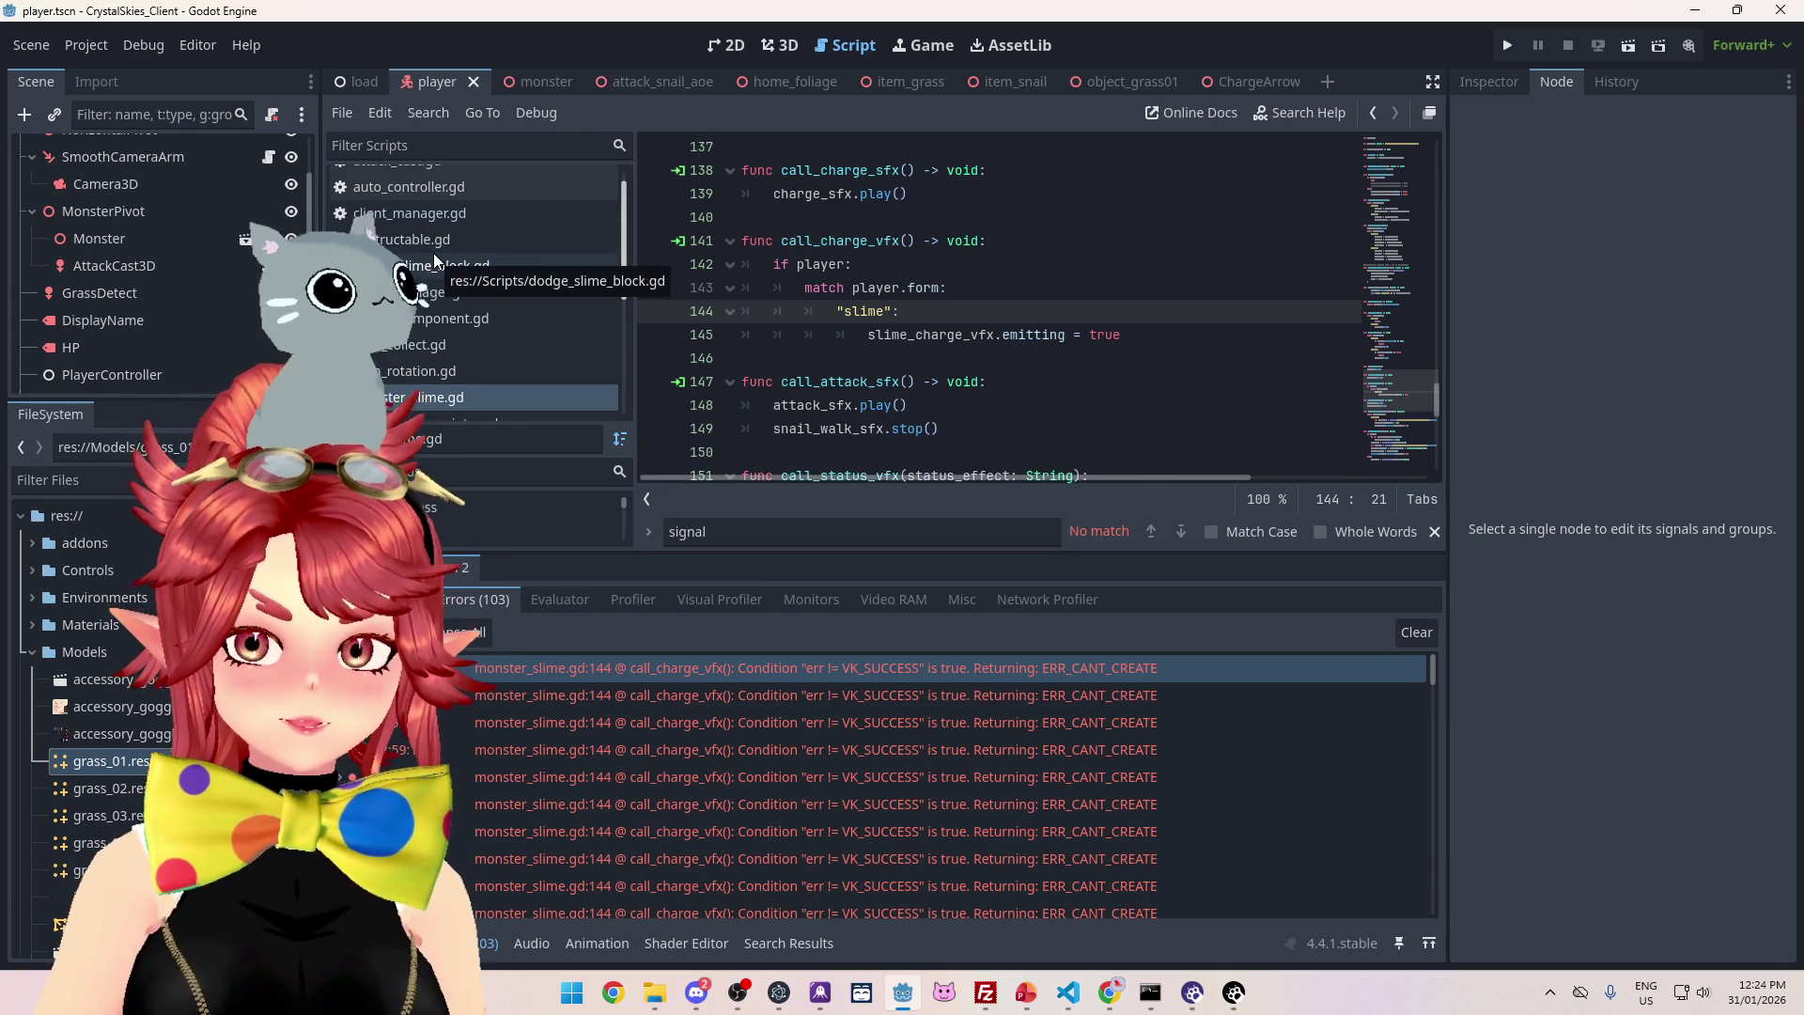
- Open client_manager.gd and jump from the remove_player call on line 288 to its definition
left_click(474, 233)
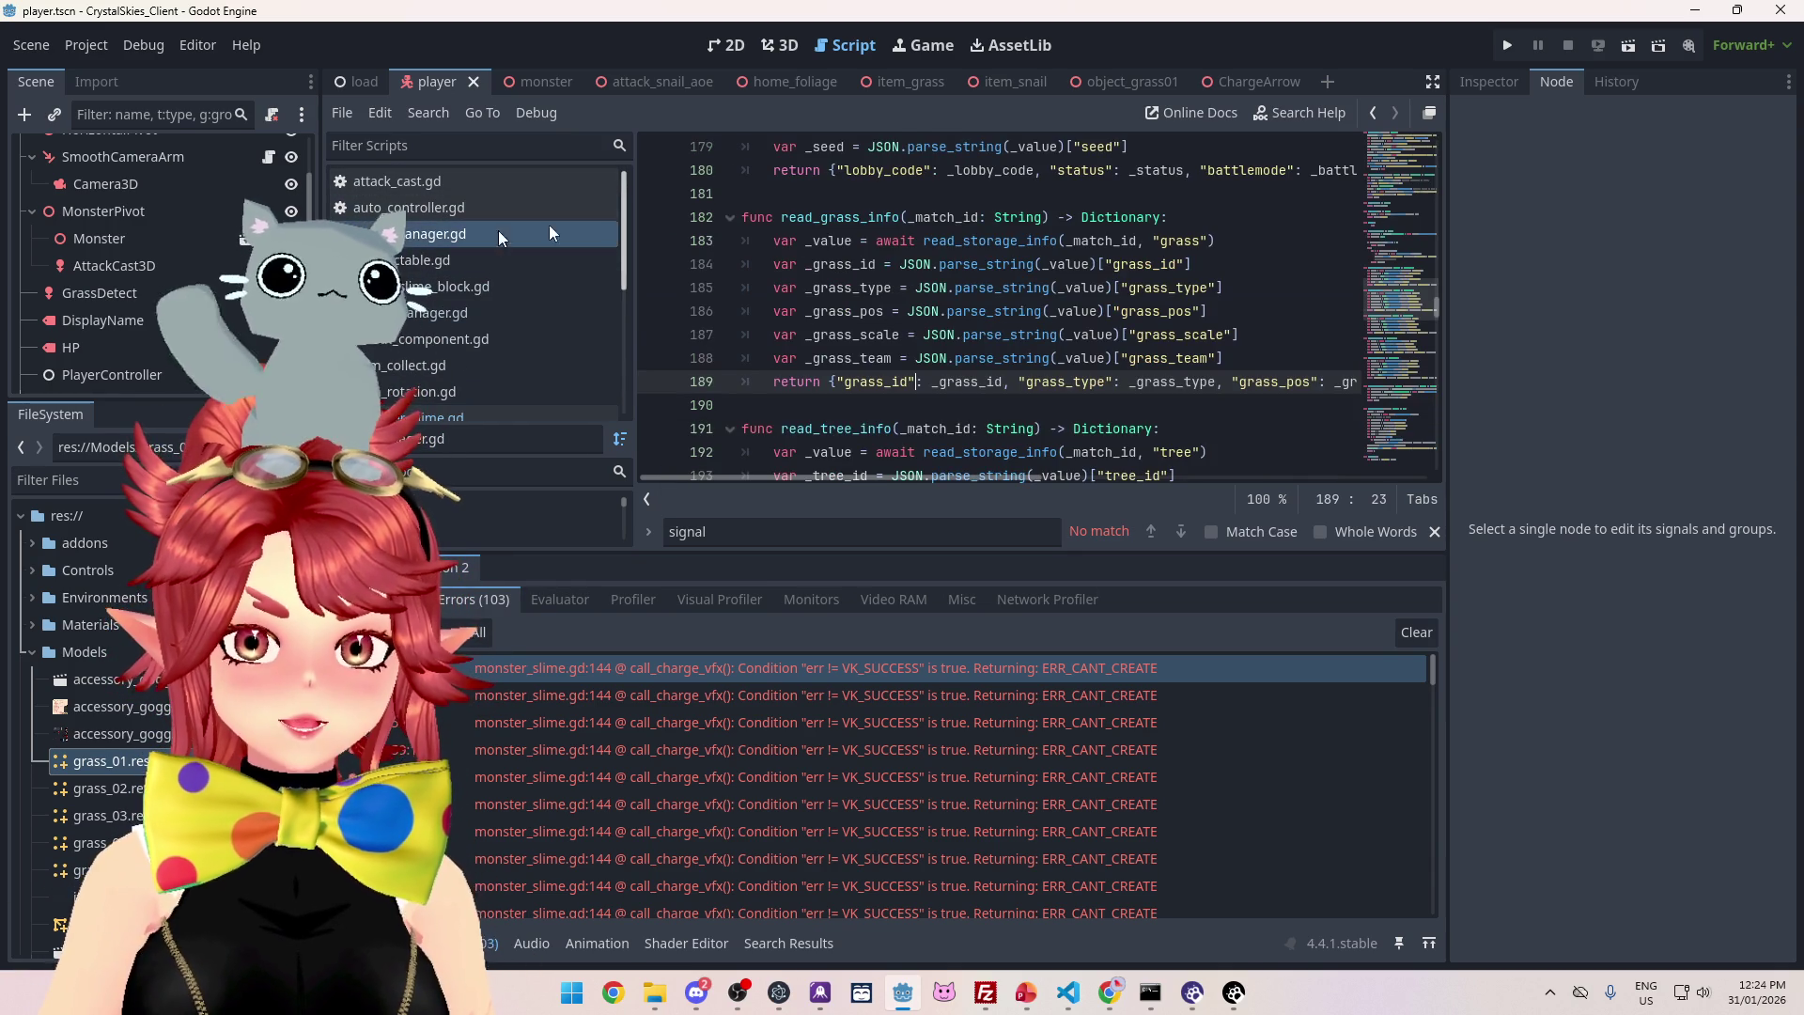
scroll(1058, 335, "down", 4)
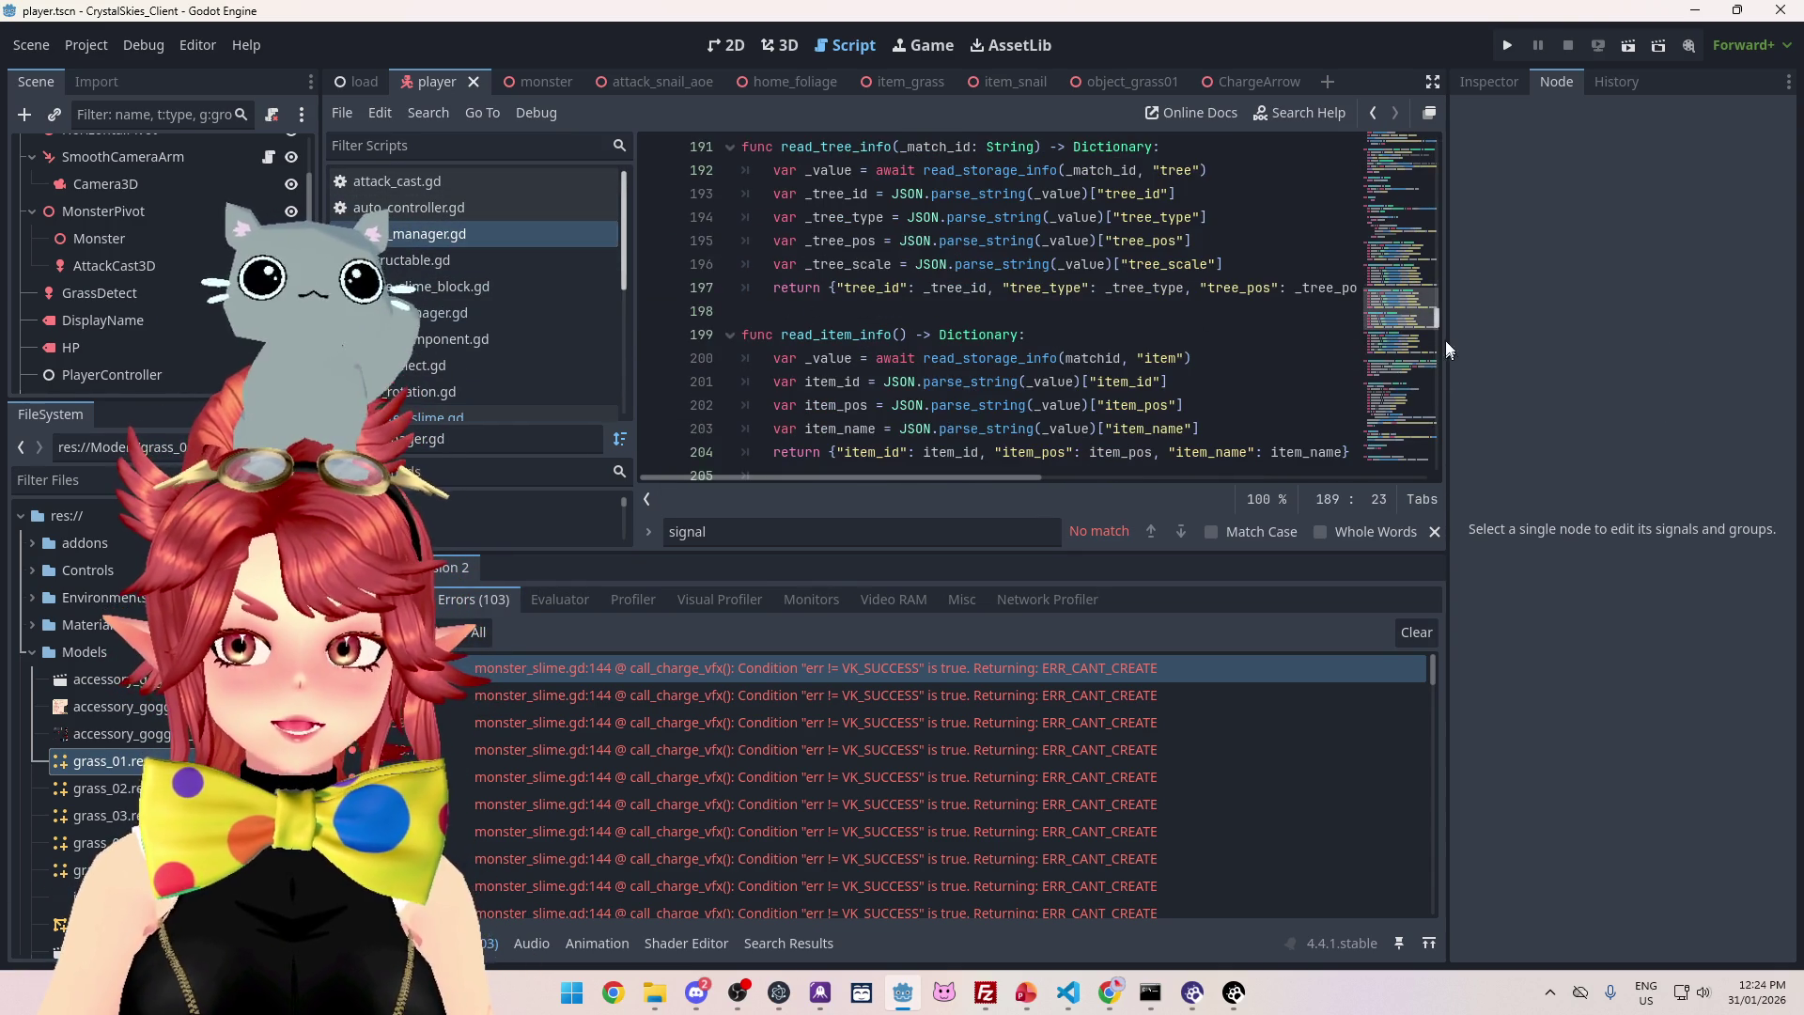
mouse_move(1440, 320)
left_mouse_down()
mouse_move(1434, 437)
mouse_move(1424, 398)
left_mouse_up()
scroll(983, 239, "up", 2)
scroll(984, 240, "down", 2)
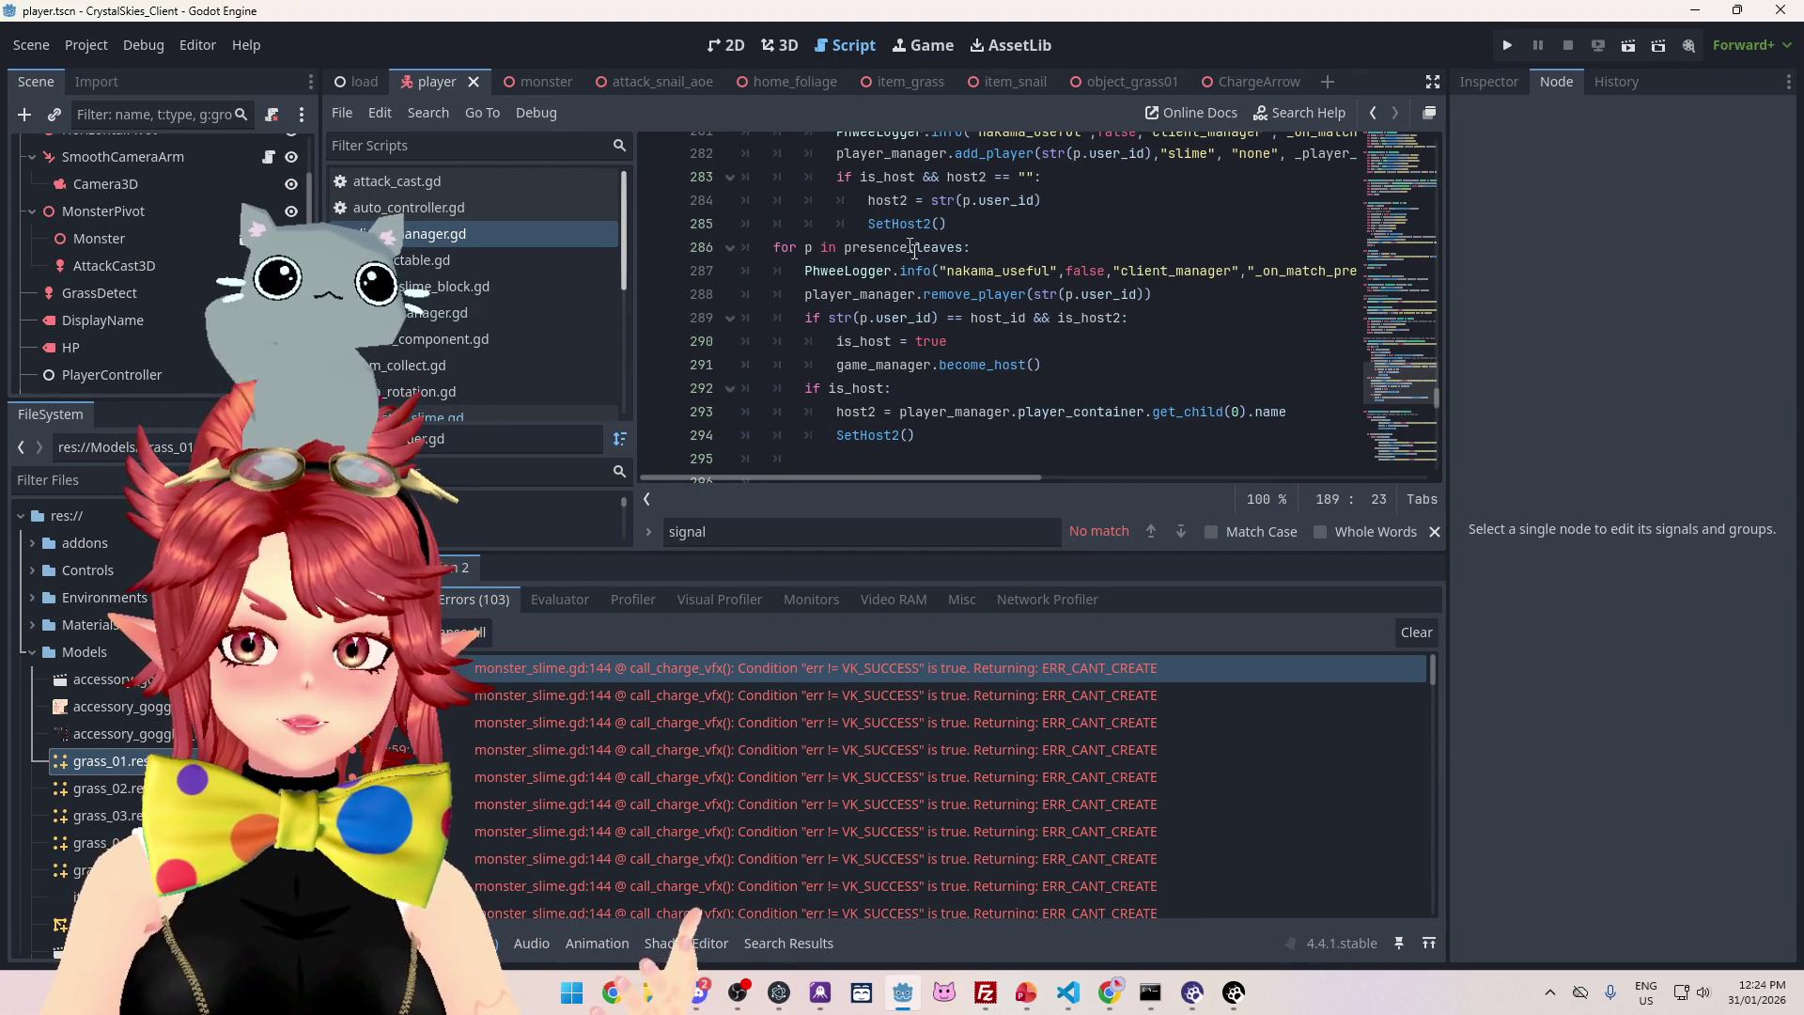
left_click_drag(852, 294, 1152, 294)
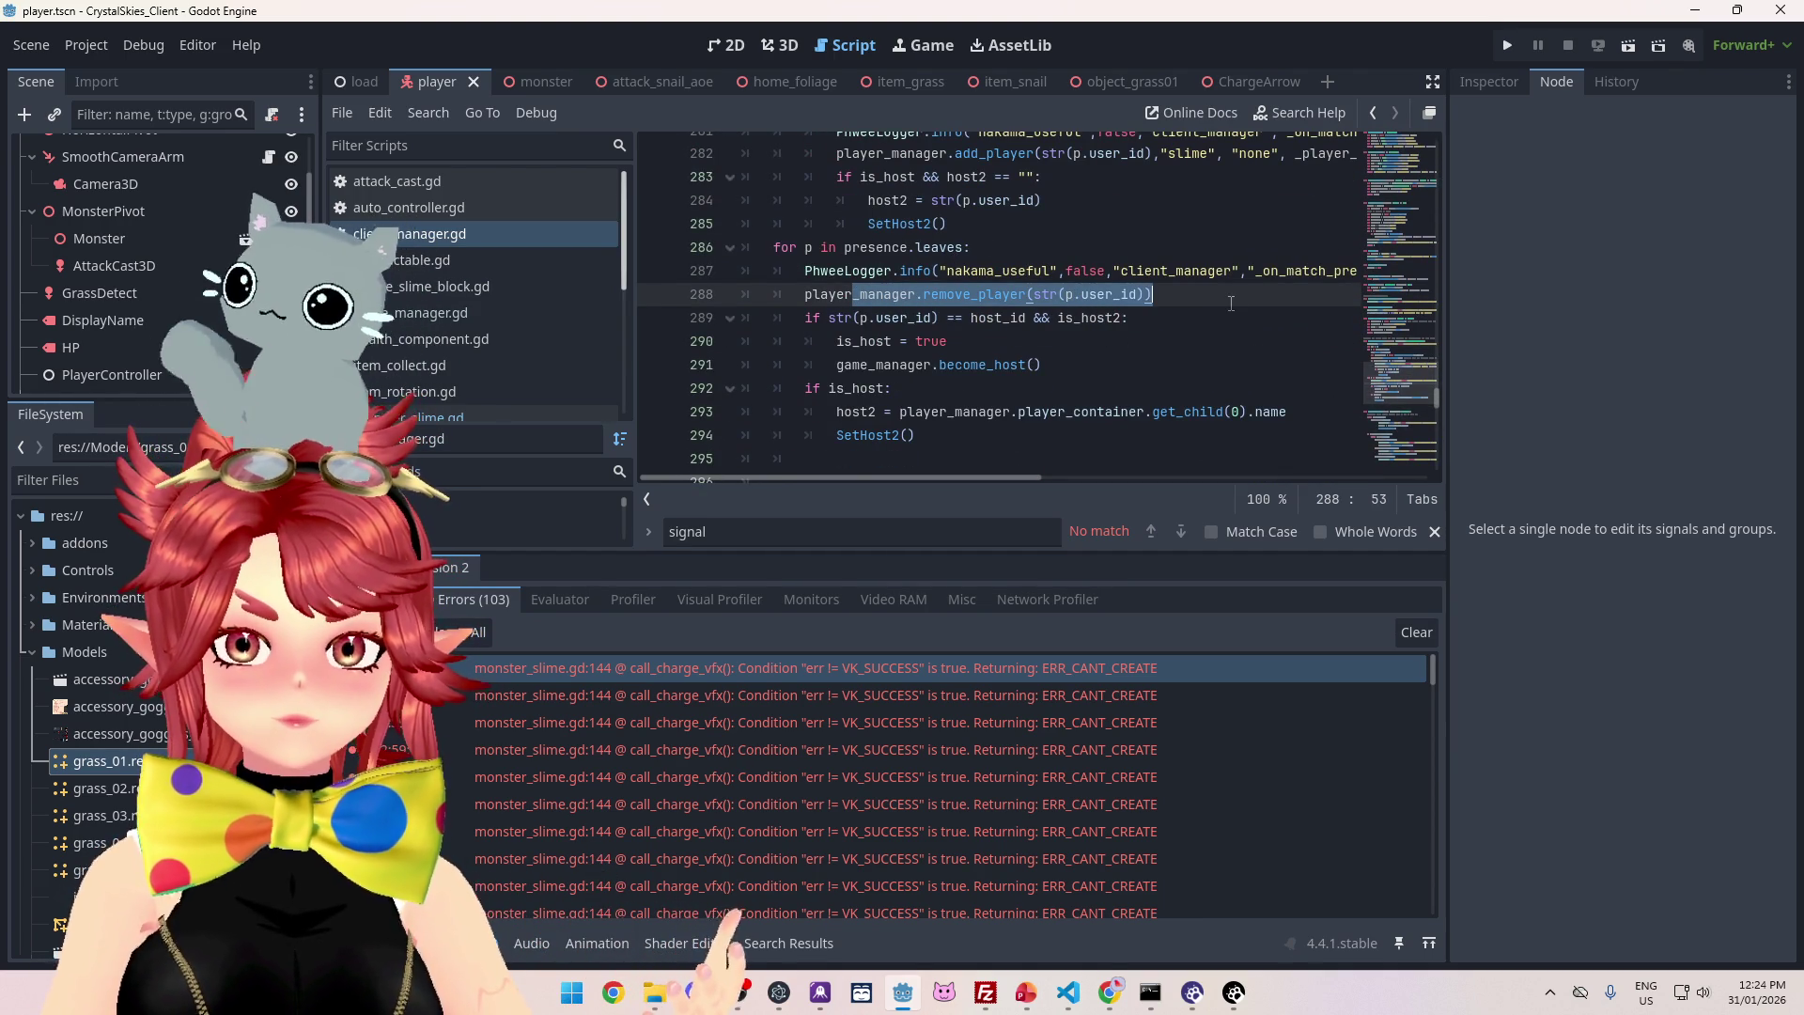
left_click(973, 294, "ctrl")
- Return to client_manager.gd, reach remove_player() at player_manager.gd line 82 again, and show the Output log
scroll(878, 202, "down", 3)
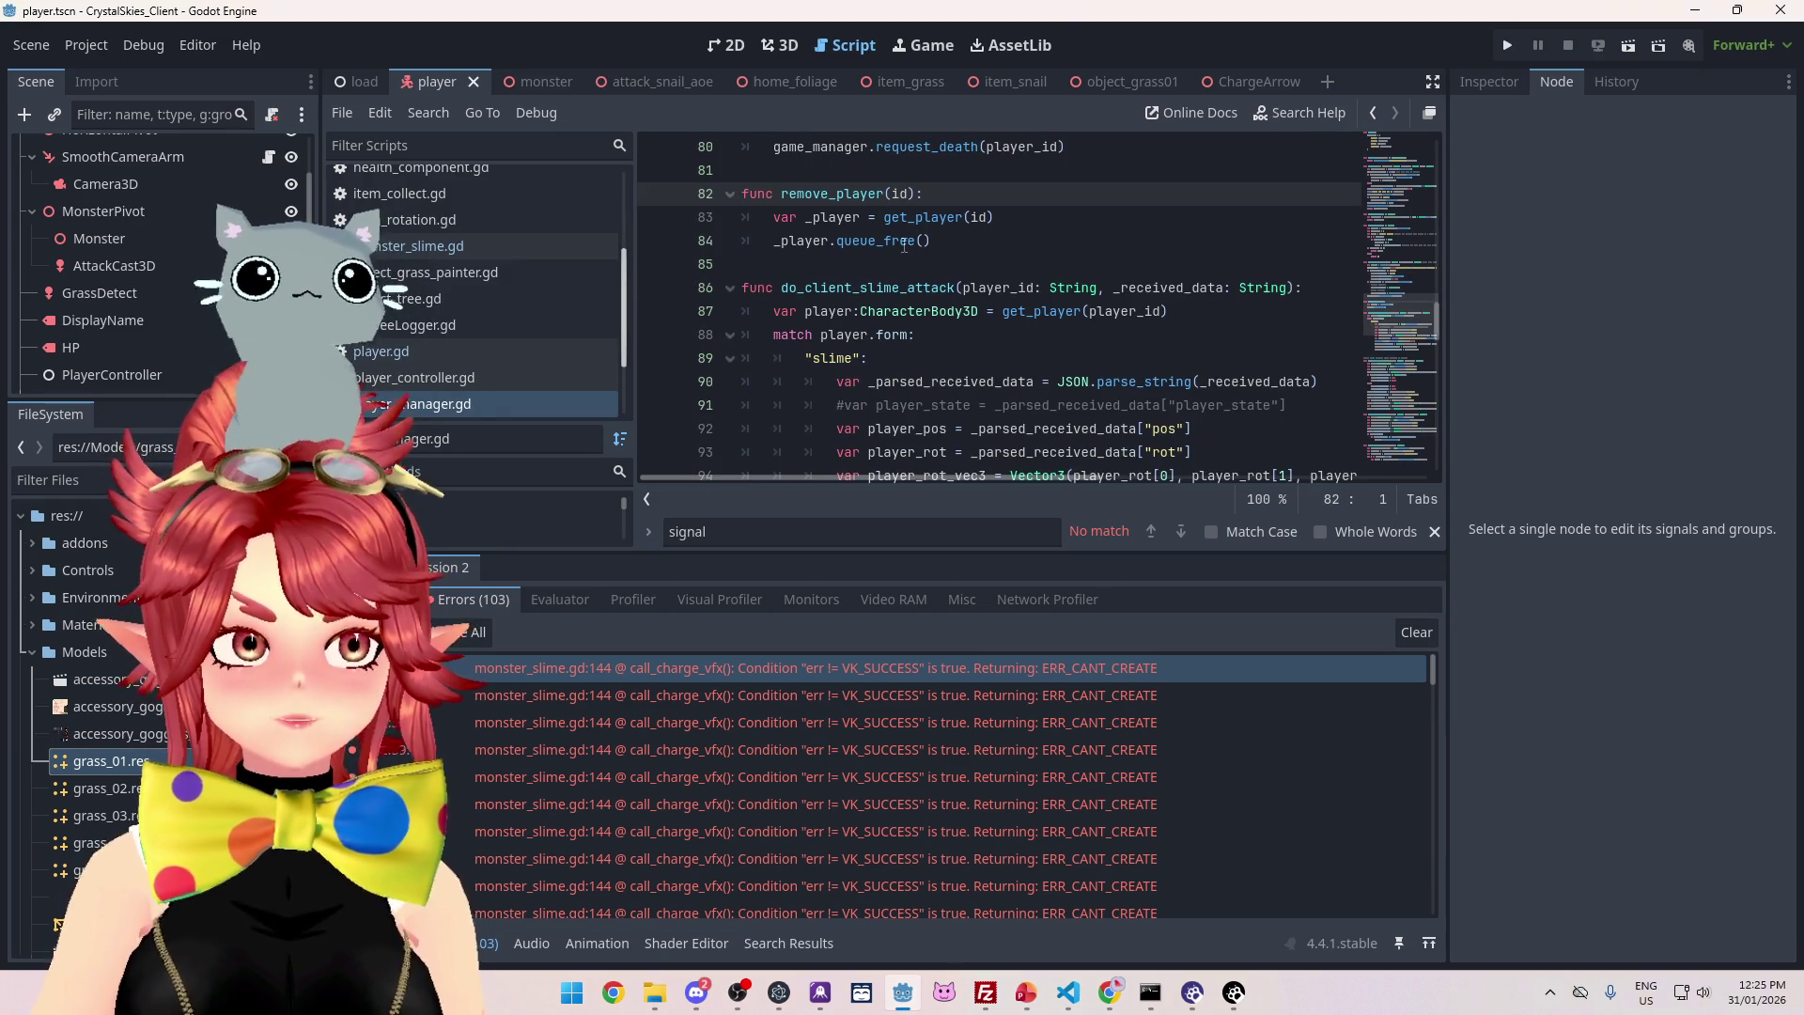
mouse_move(903, 245)
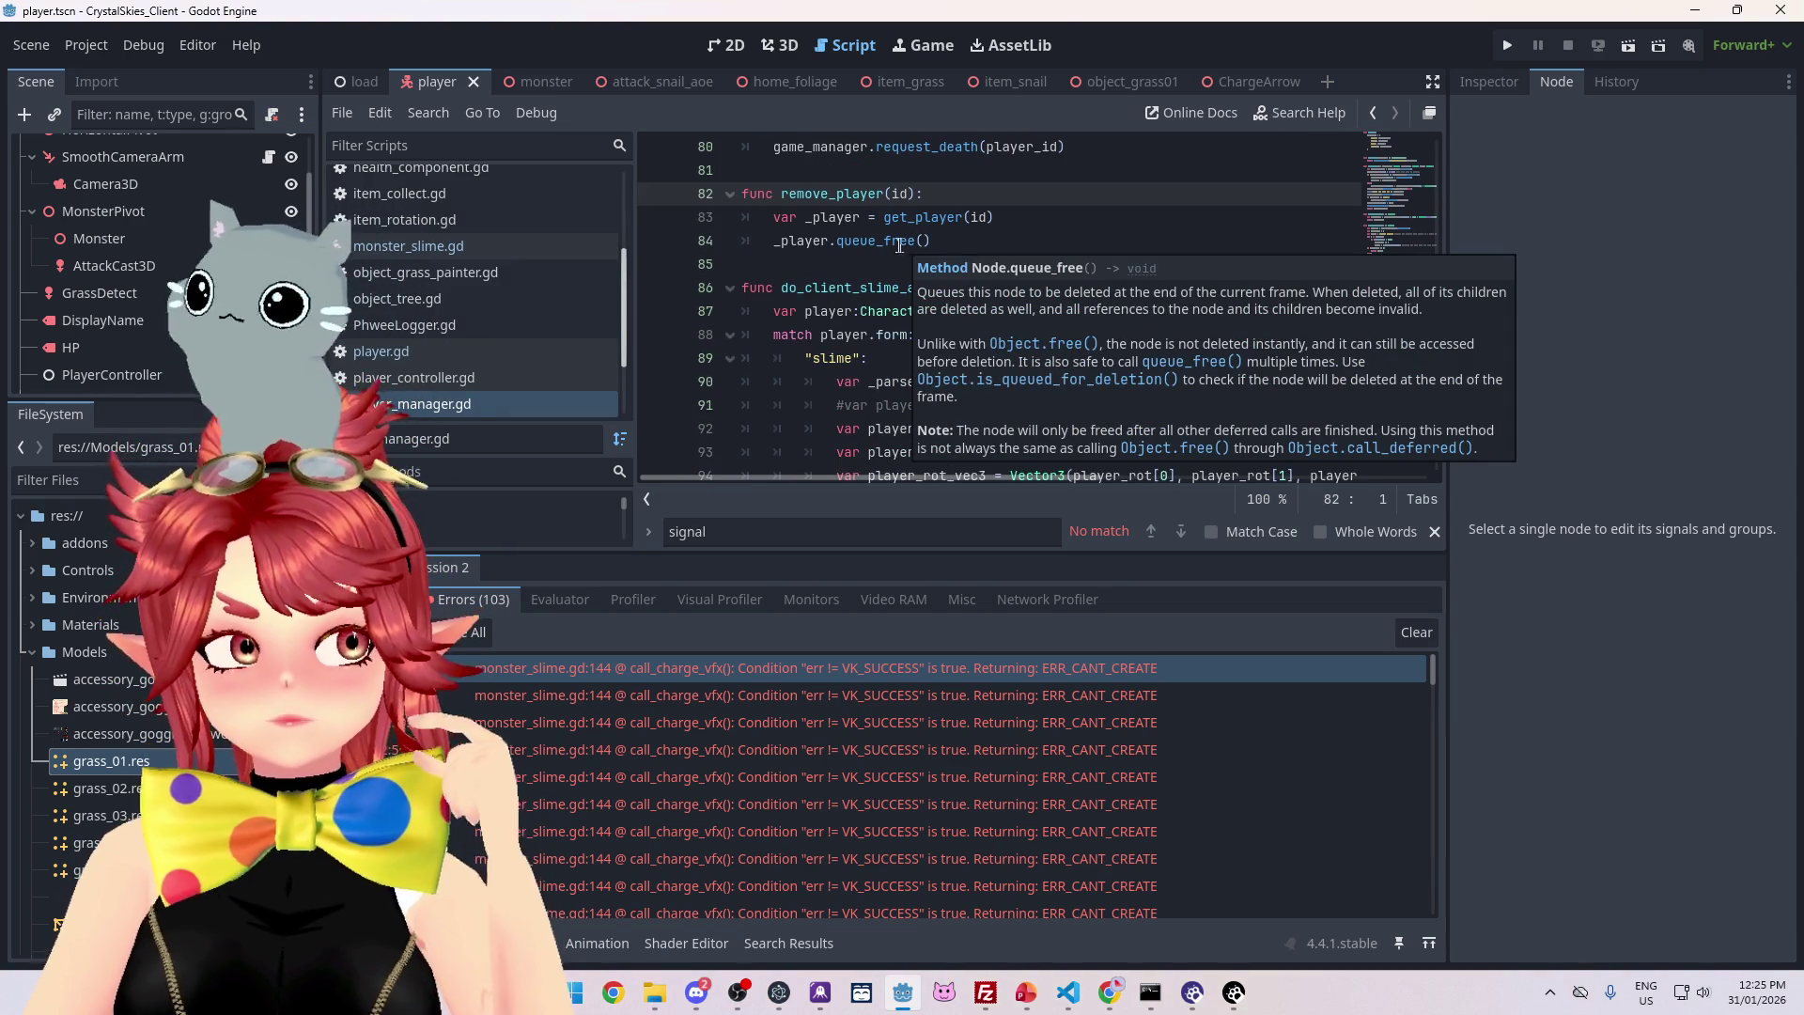
scroll(466, 251, "up", 2)
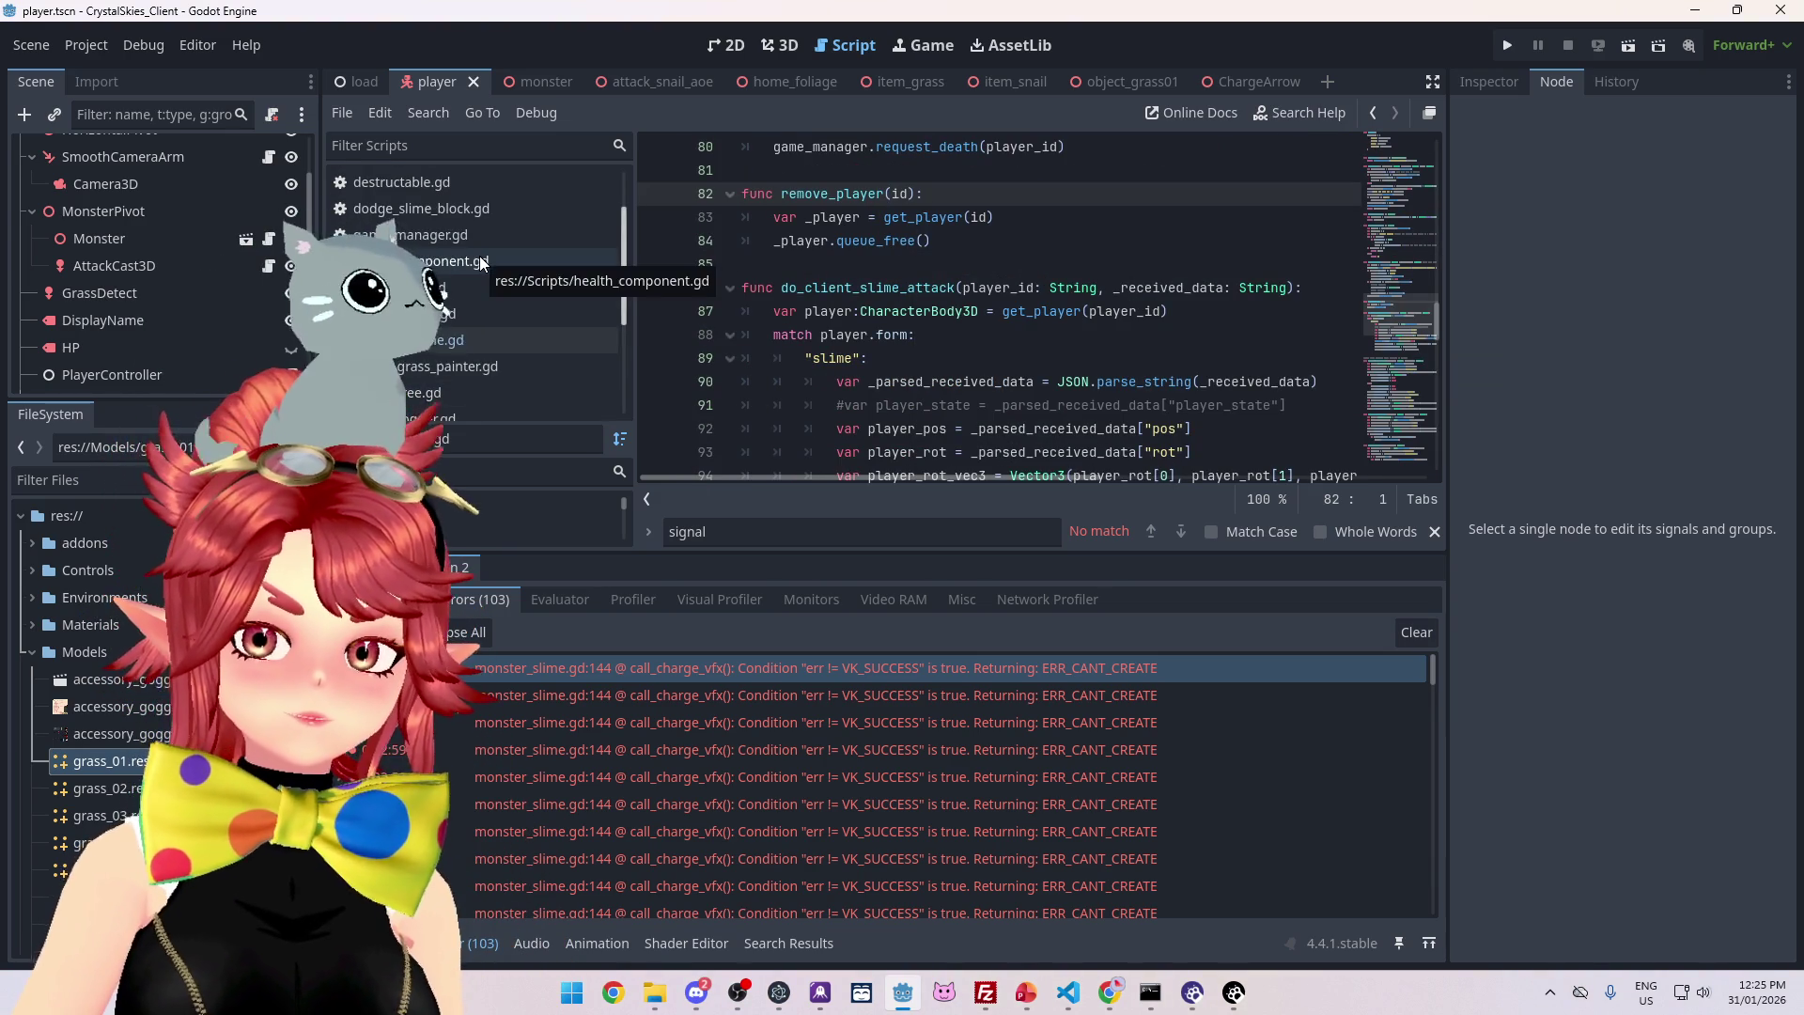
scroll(481, 250, "up", 2)
left_click(472, 224)
key("Home")
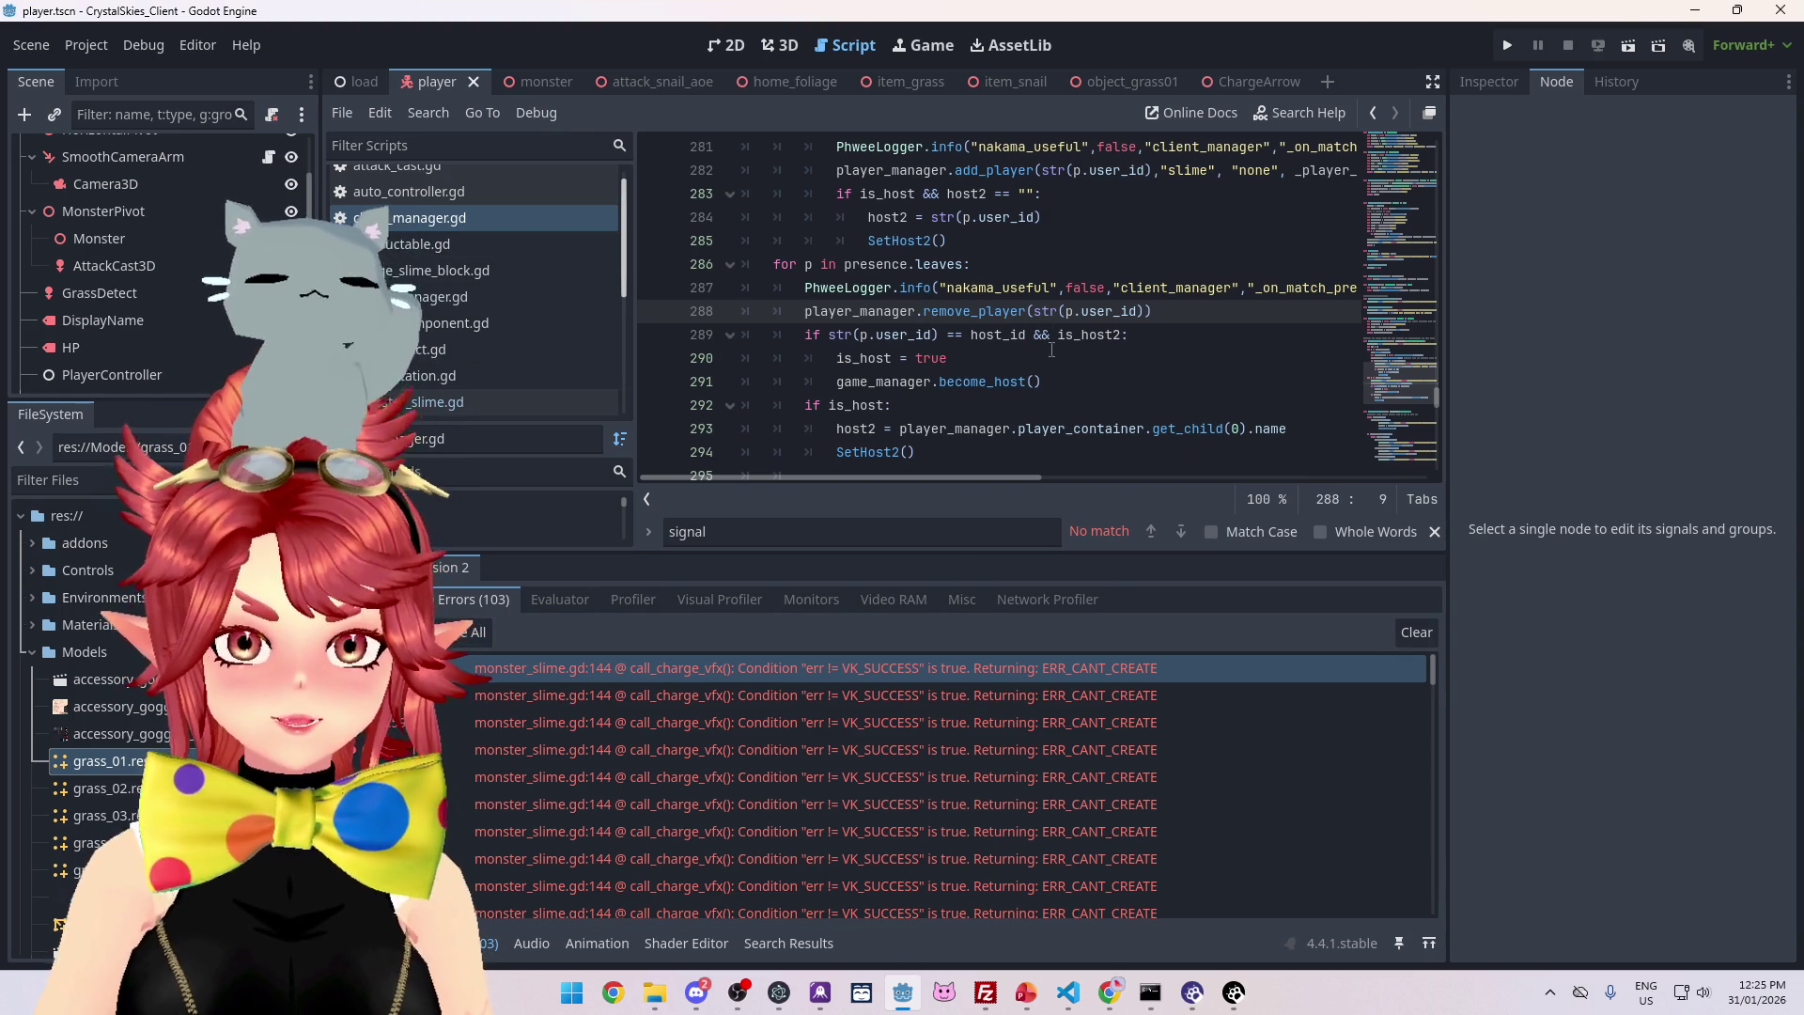
mouse_move(1068, 337)
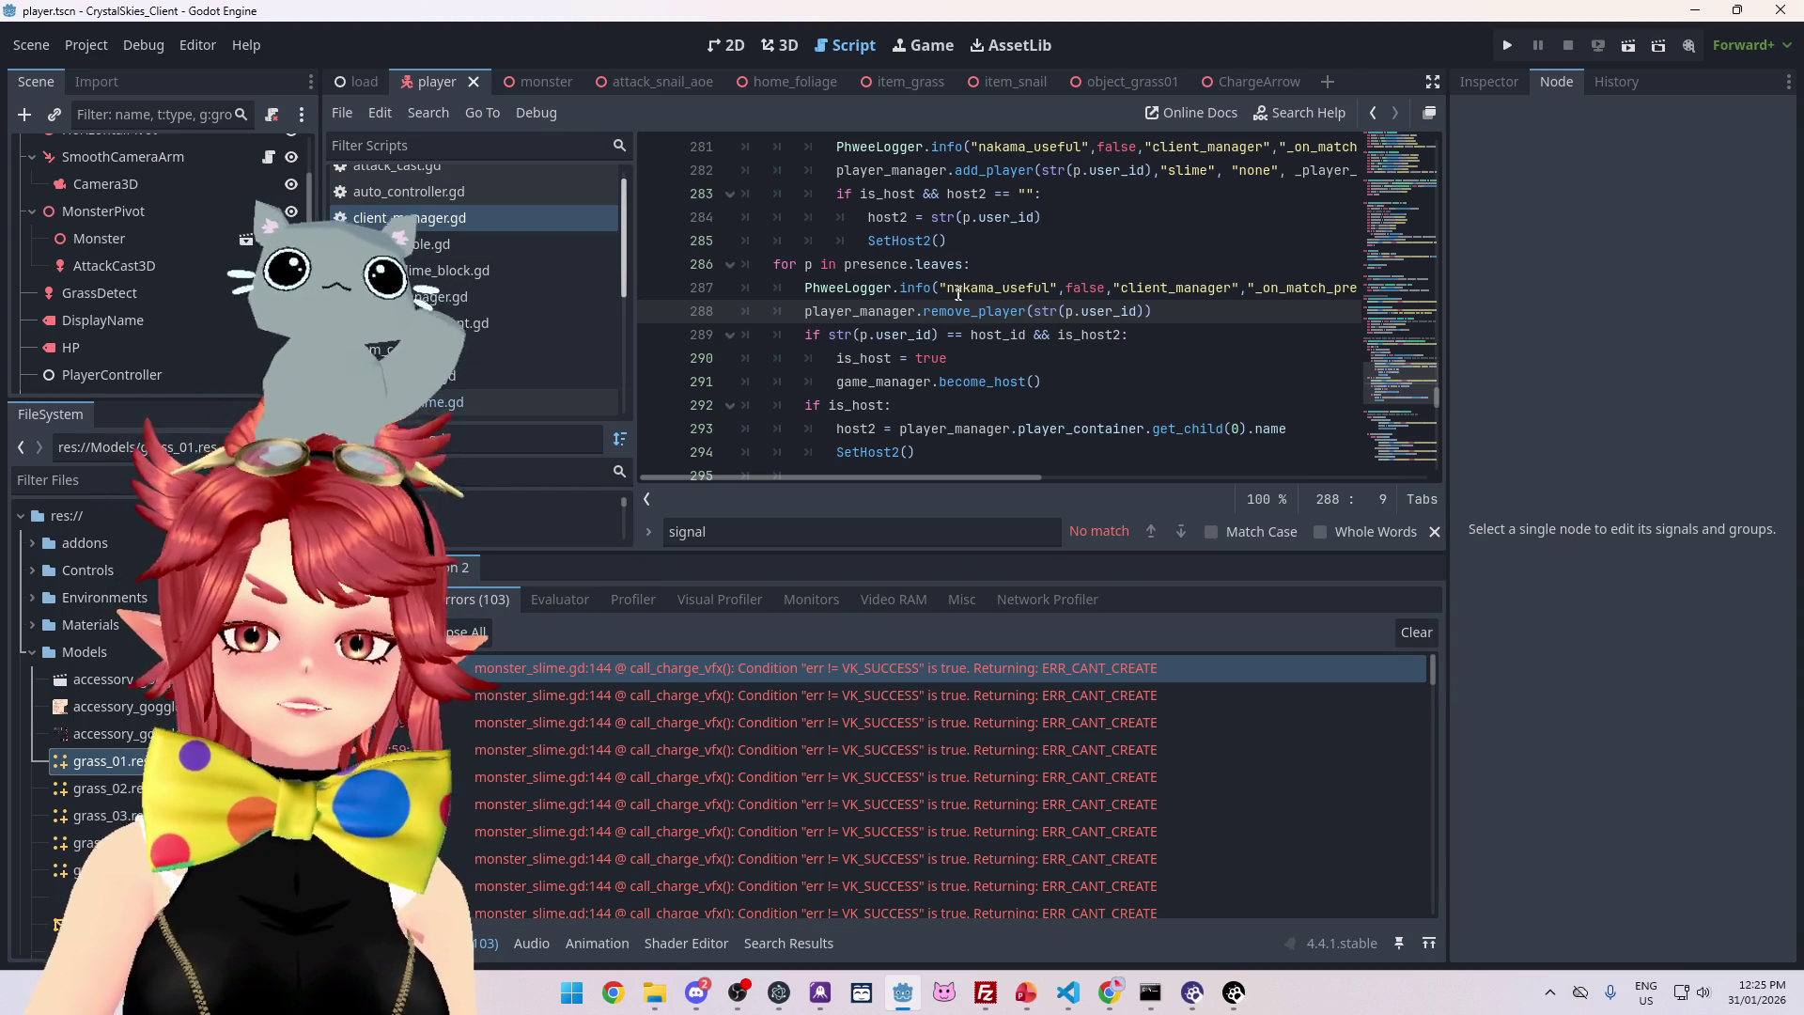
mouse_move(971, 317)
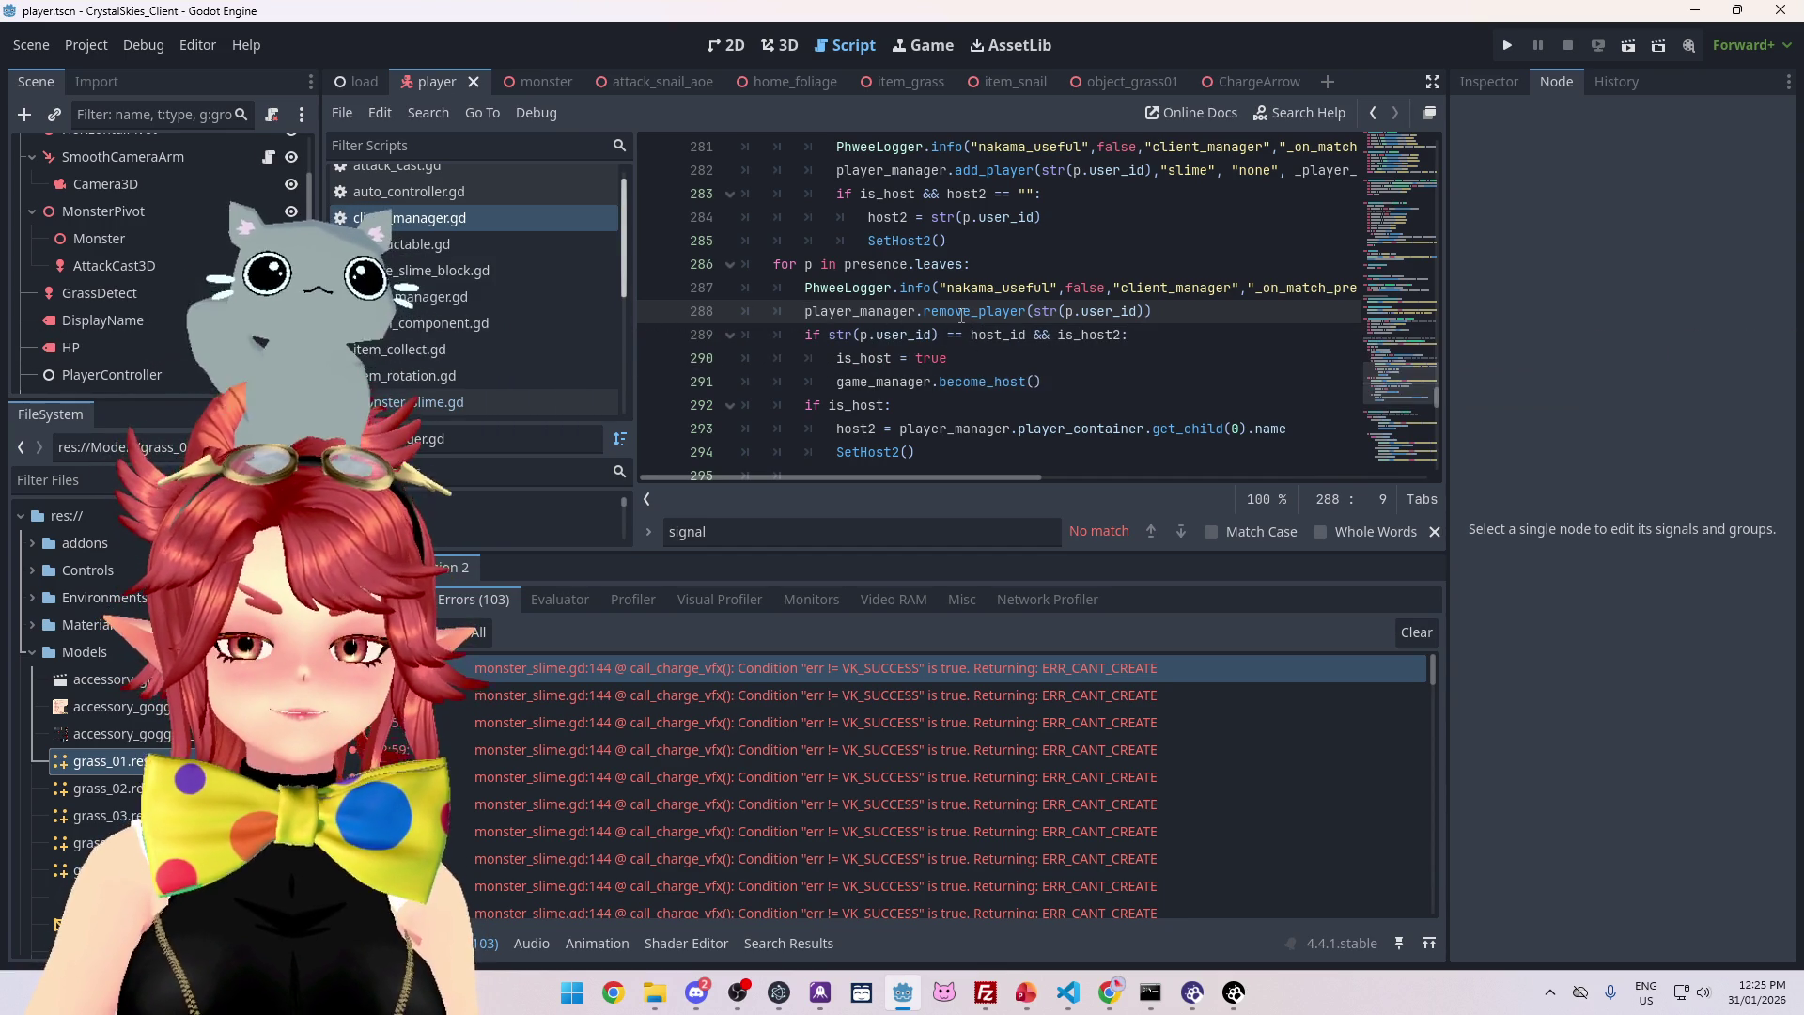
scroll(961, 315, "down", 1)
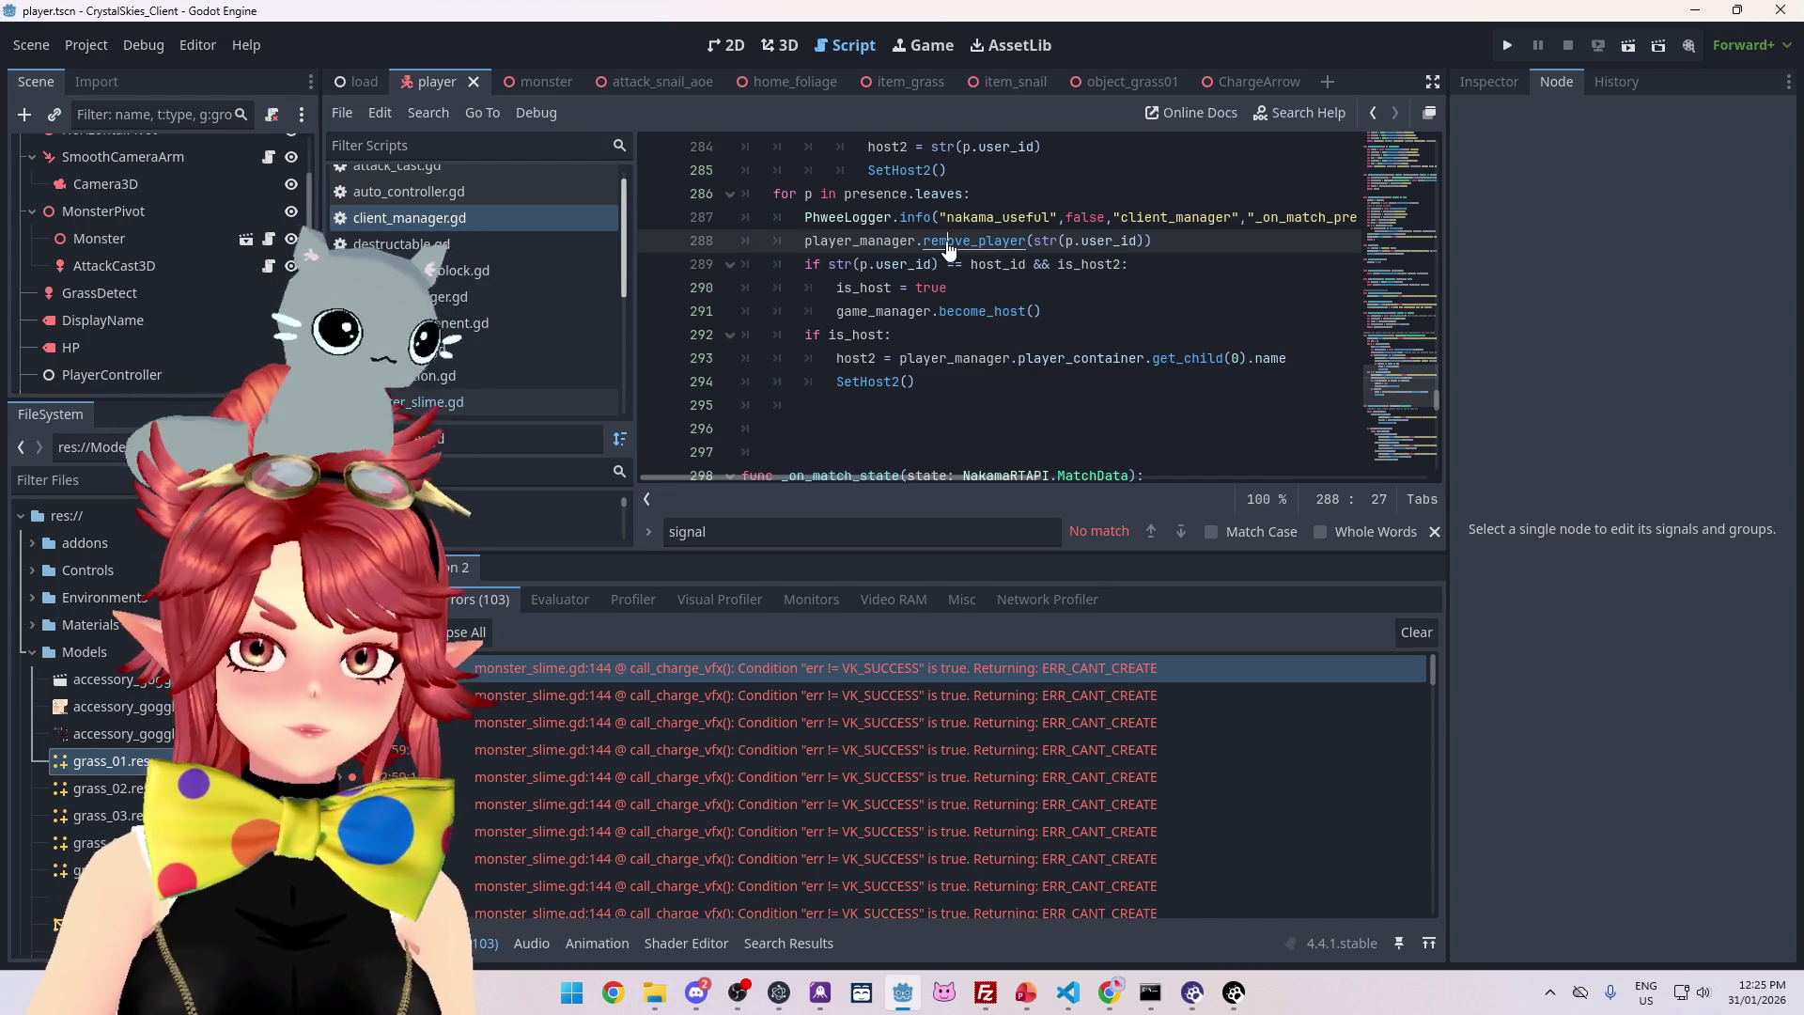
left_click(947, 243, "ctrl")
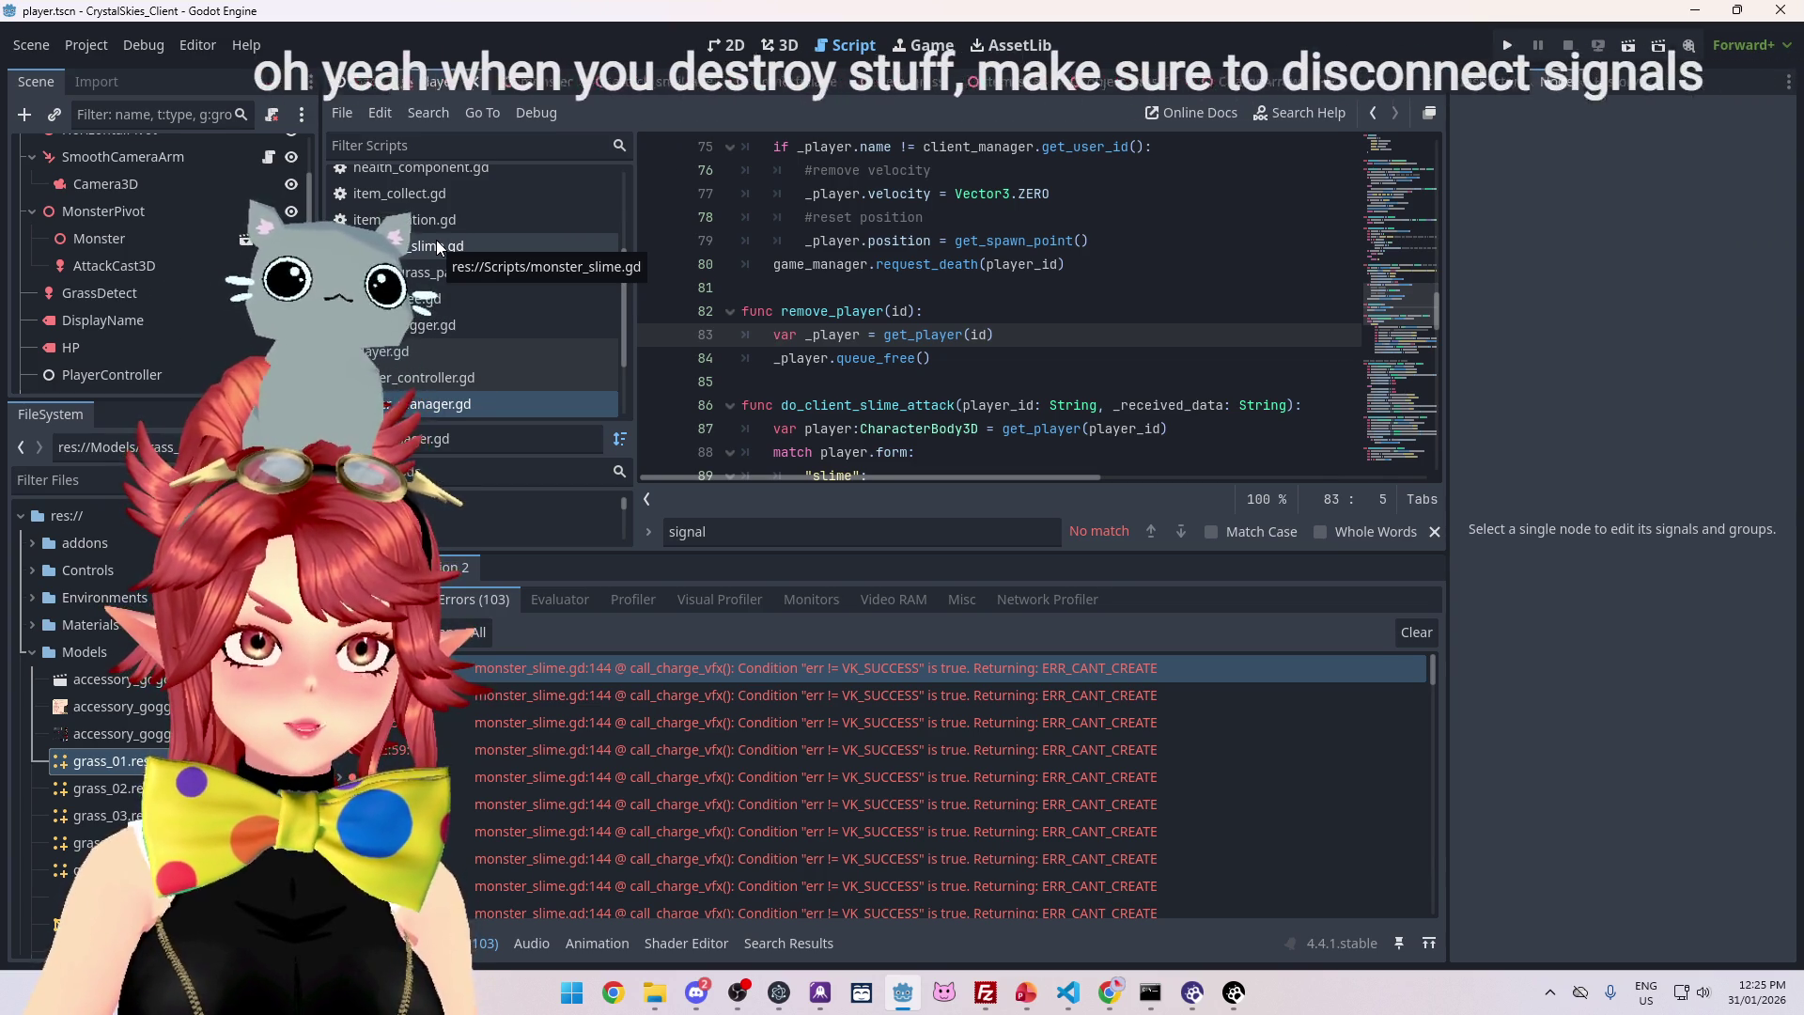
left_click(988, 355)
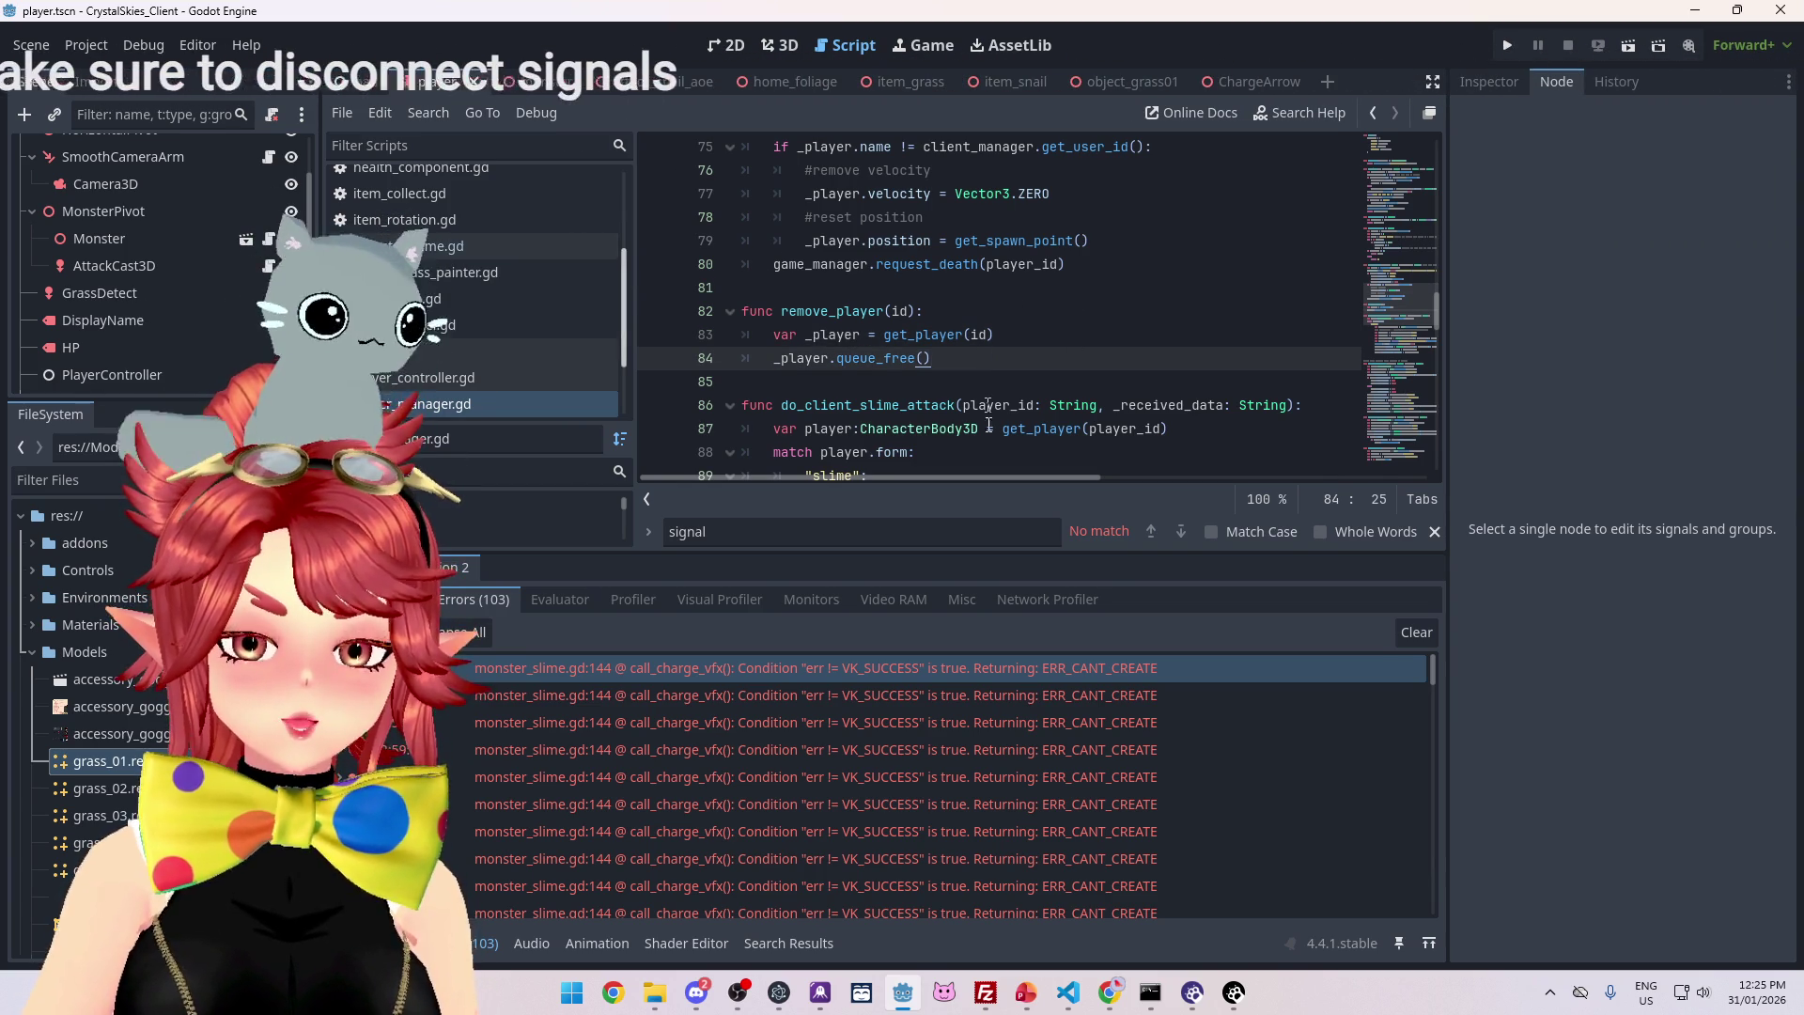
left_click(386, 942)
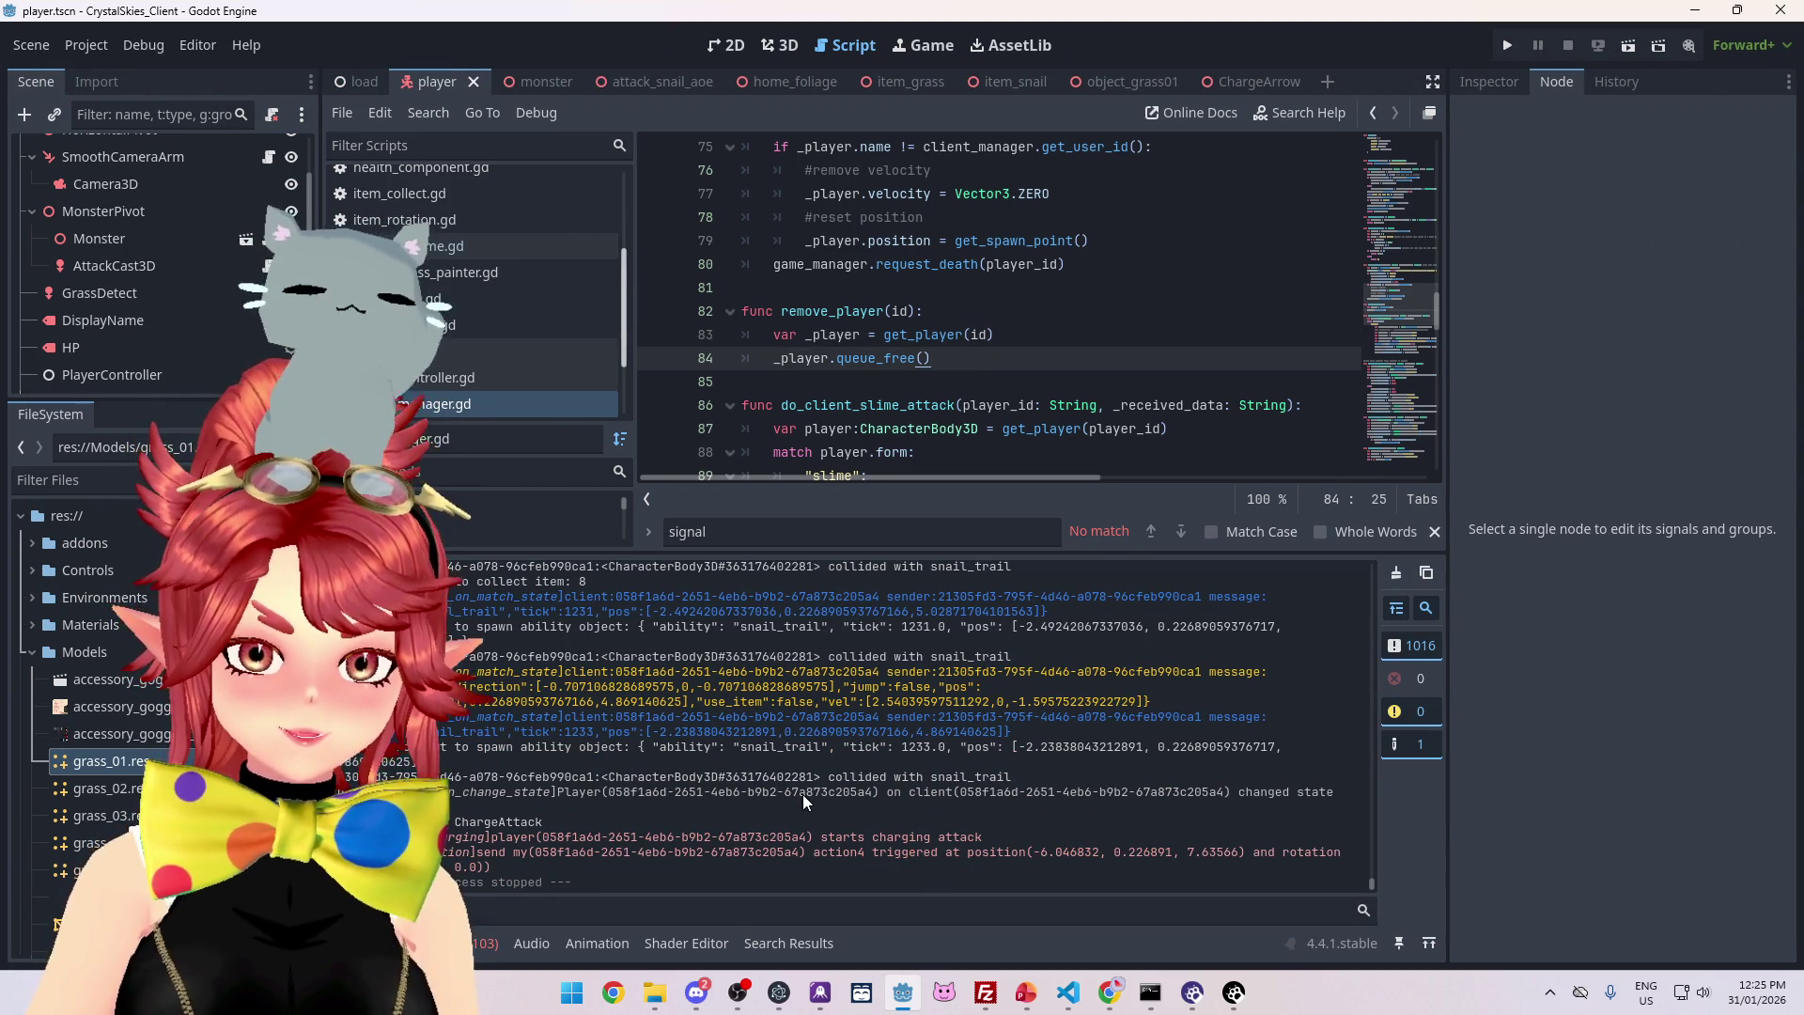
scroll(917, 721, "up", 10)
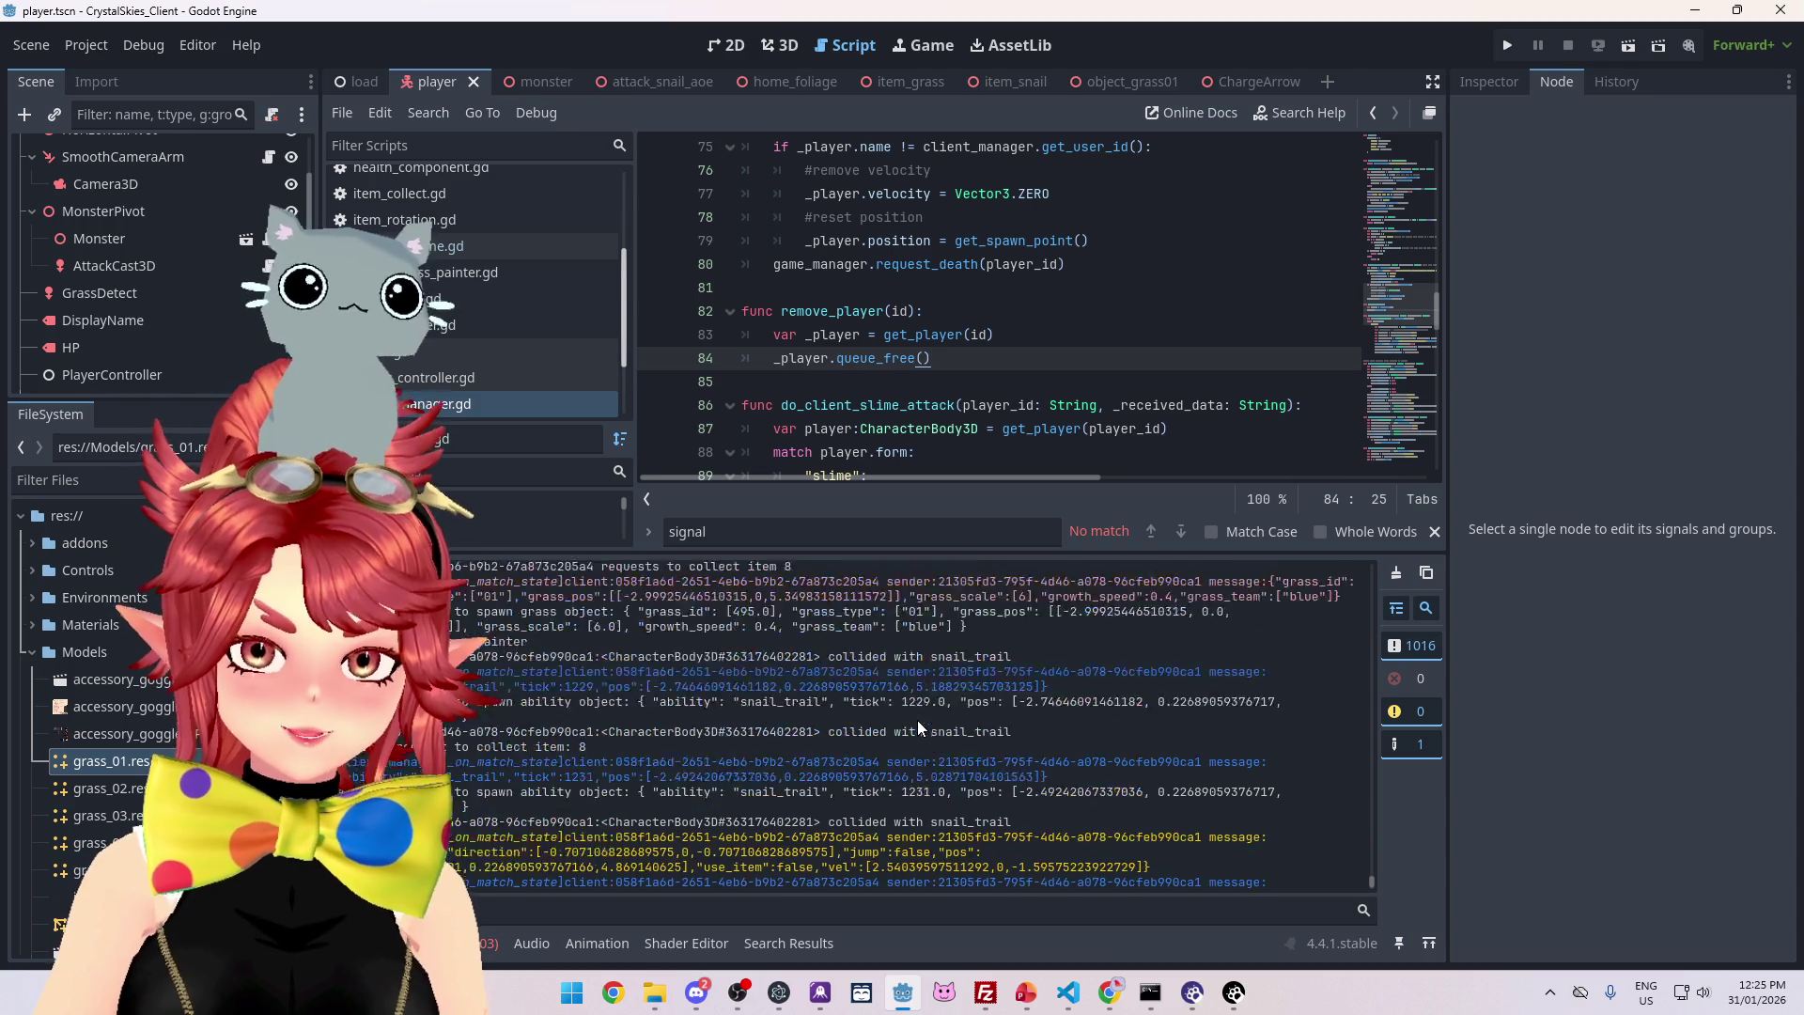
scroll(911, 725, "up", 5)
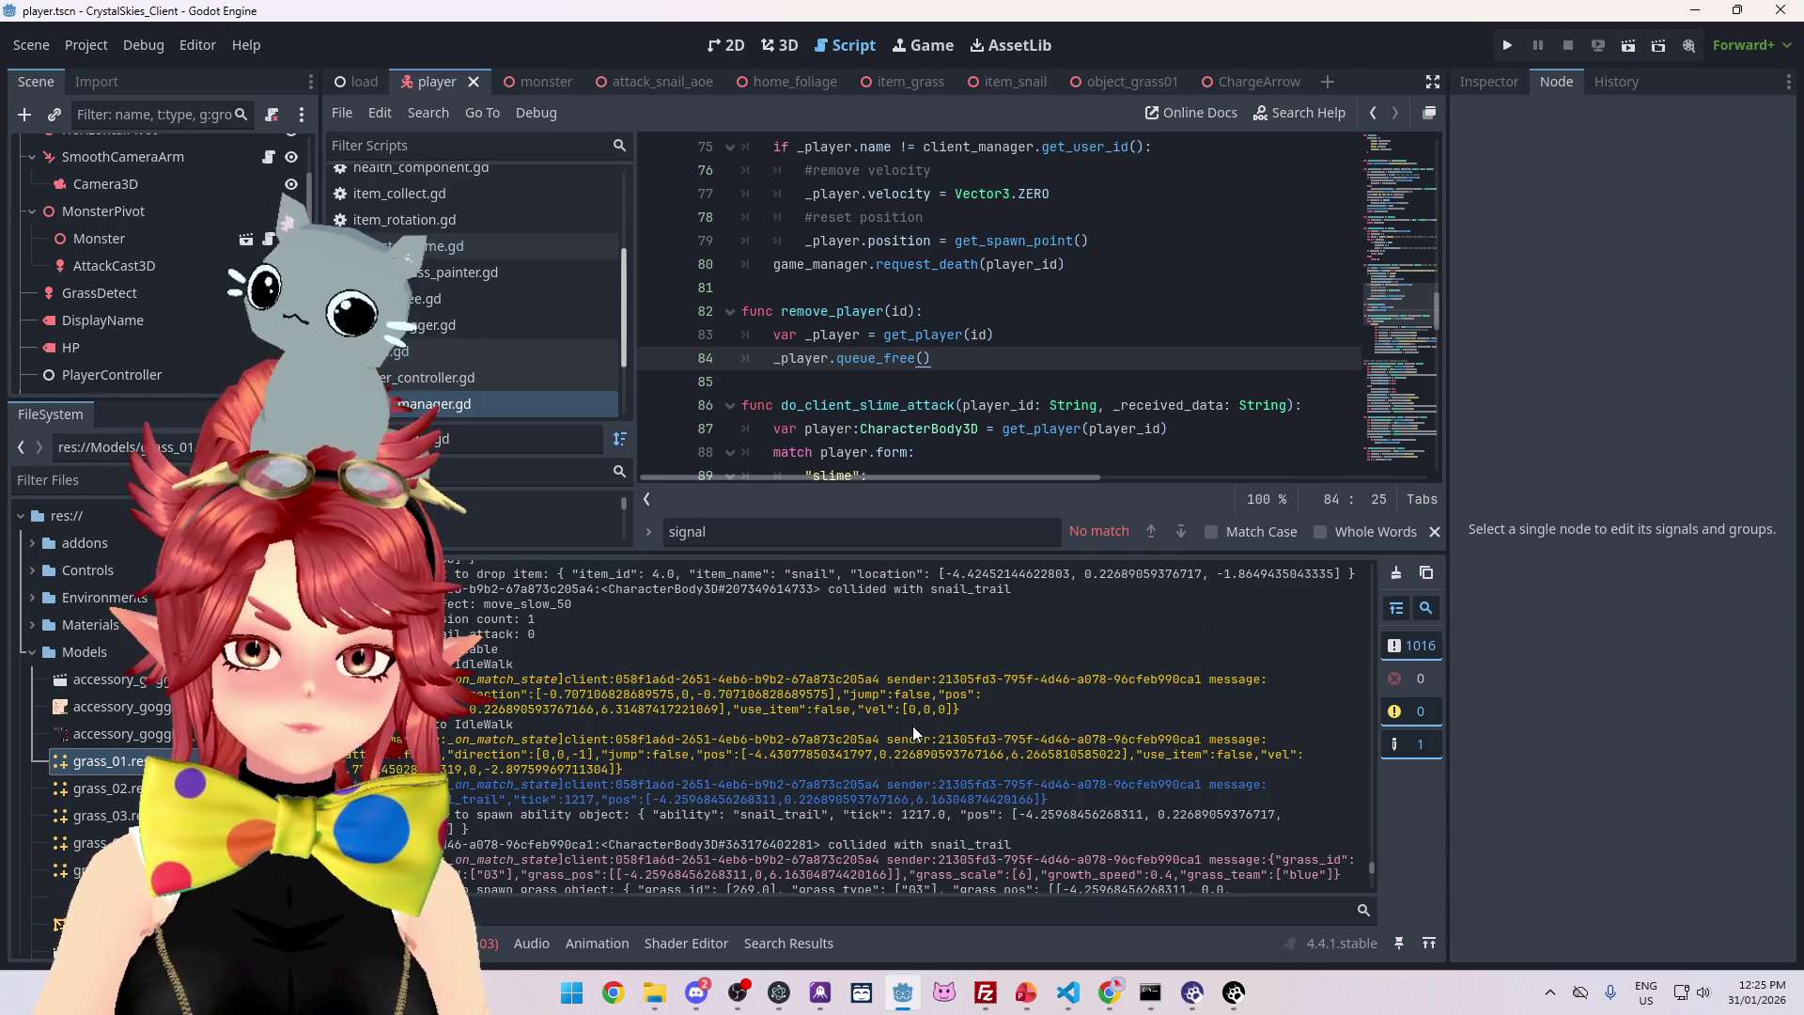
scroll(910, 730, "up", 5)
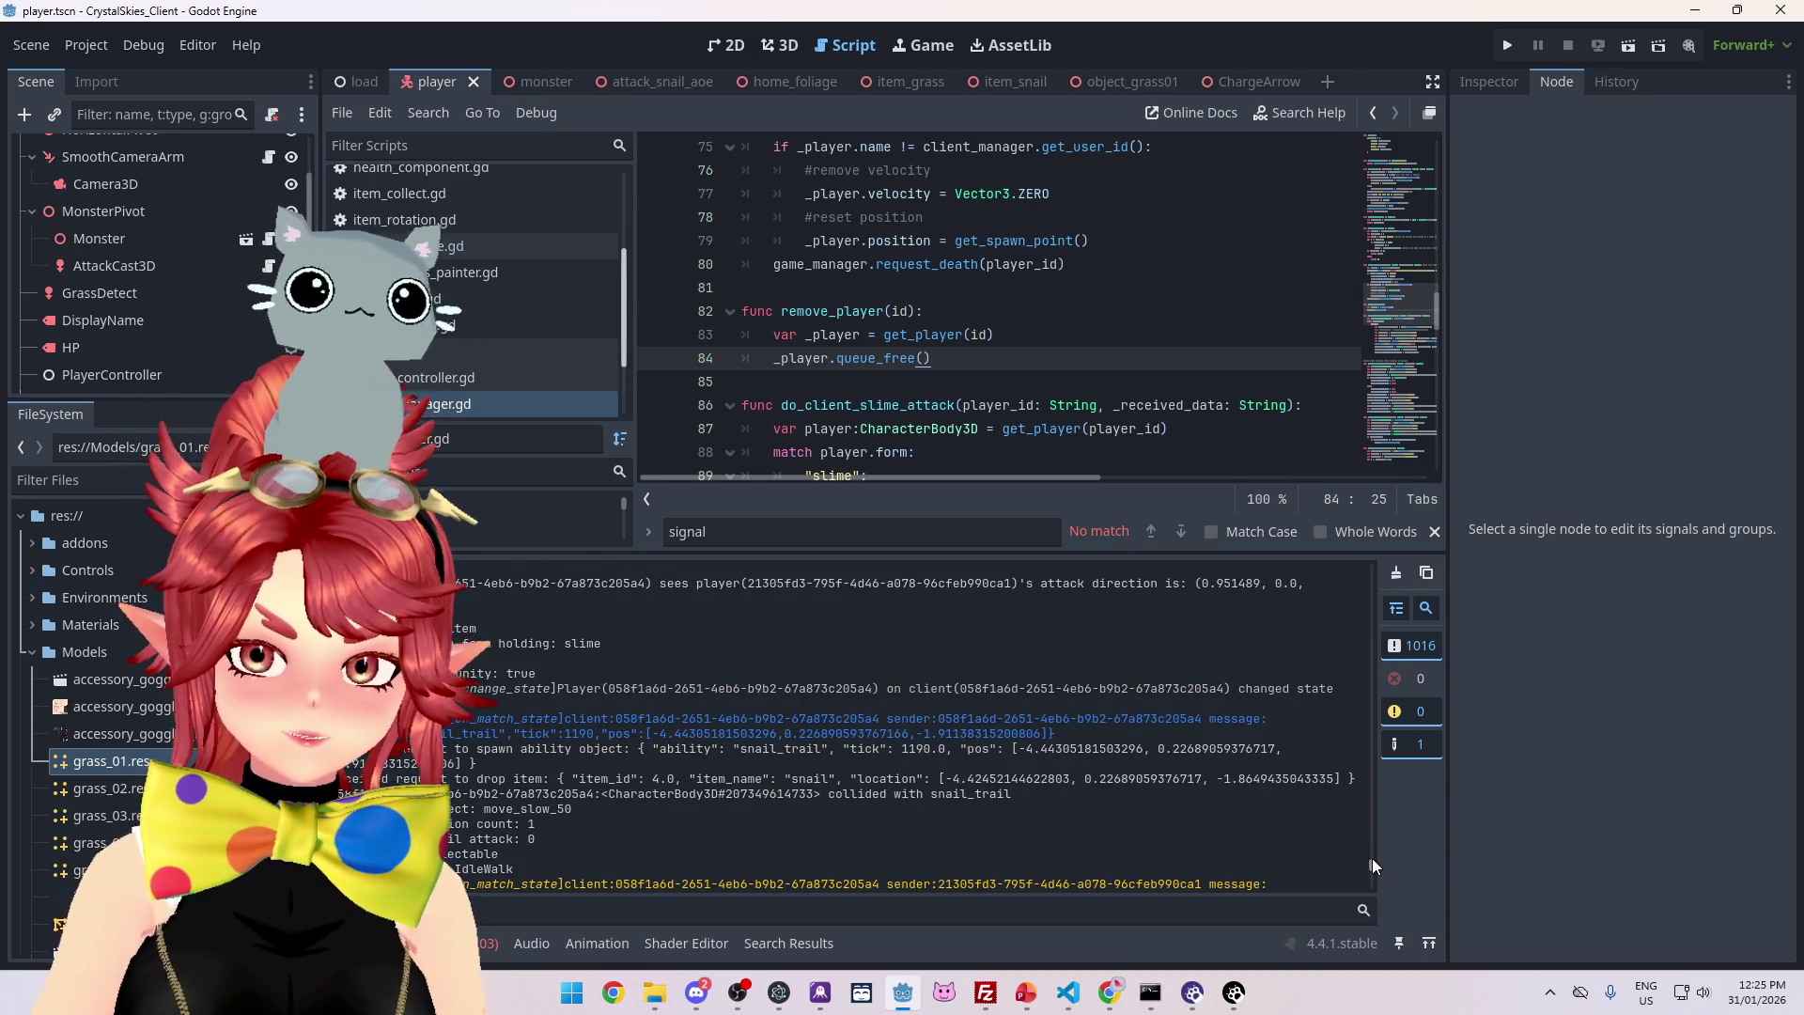
scroll(1372, 859, "down", 5)
left_click_drag(1374, 861, 1364, 832)
scroll(920, 728, "up", 3)
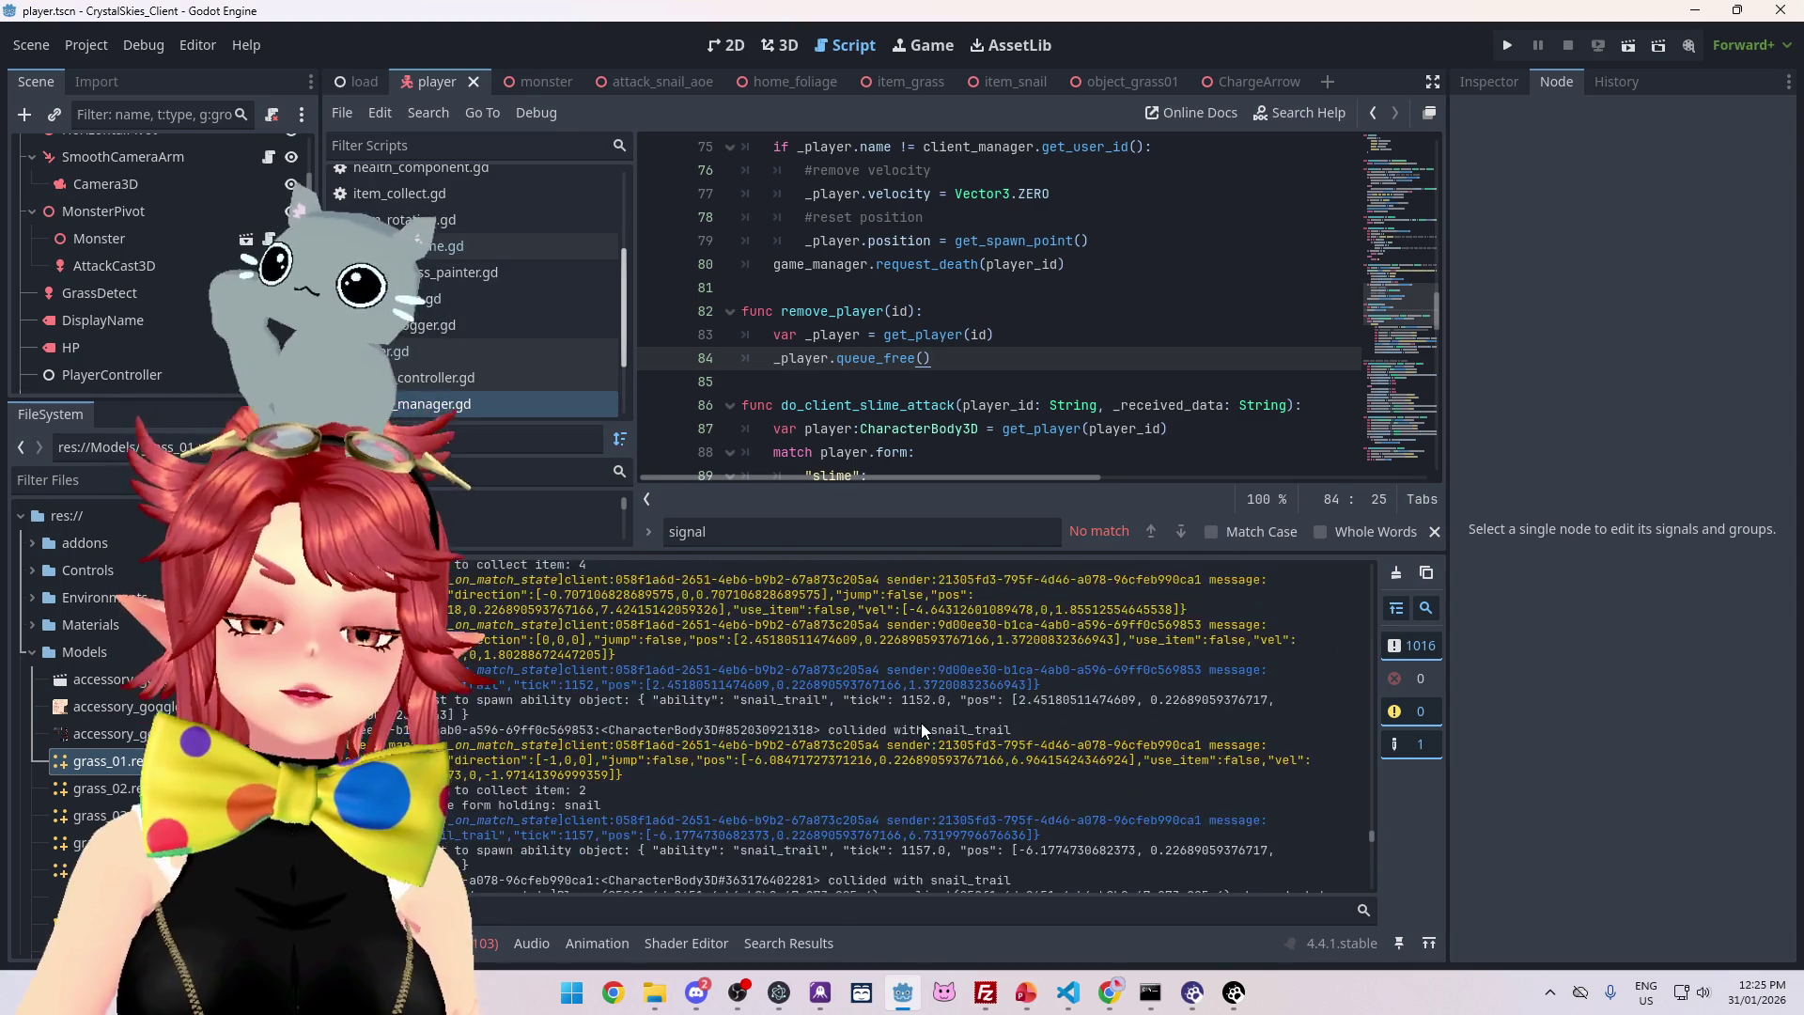
scroll(921, 728, "up", 3)
scroll(921, 725, "up", 5)
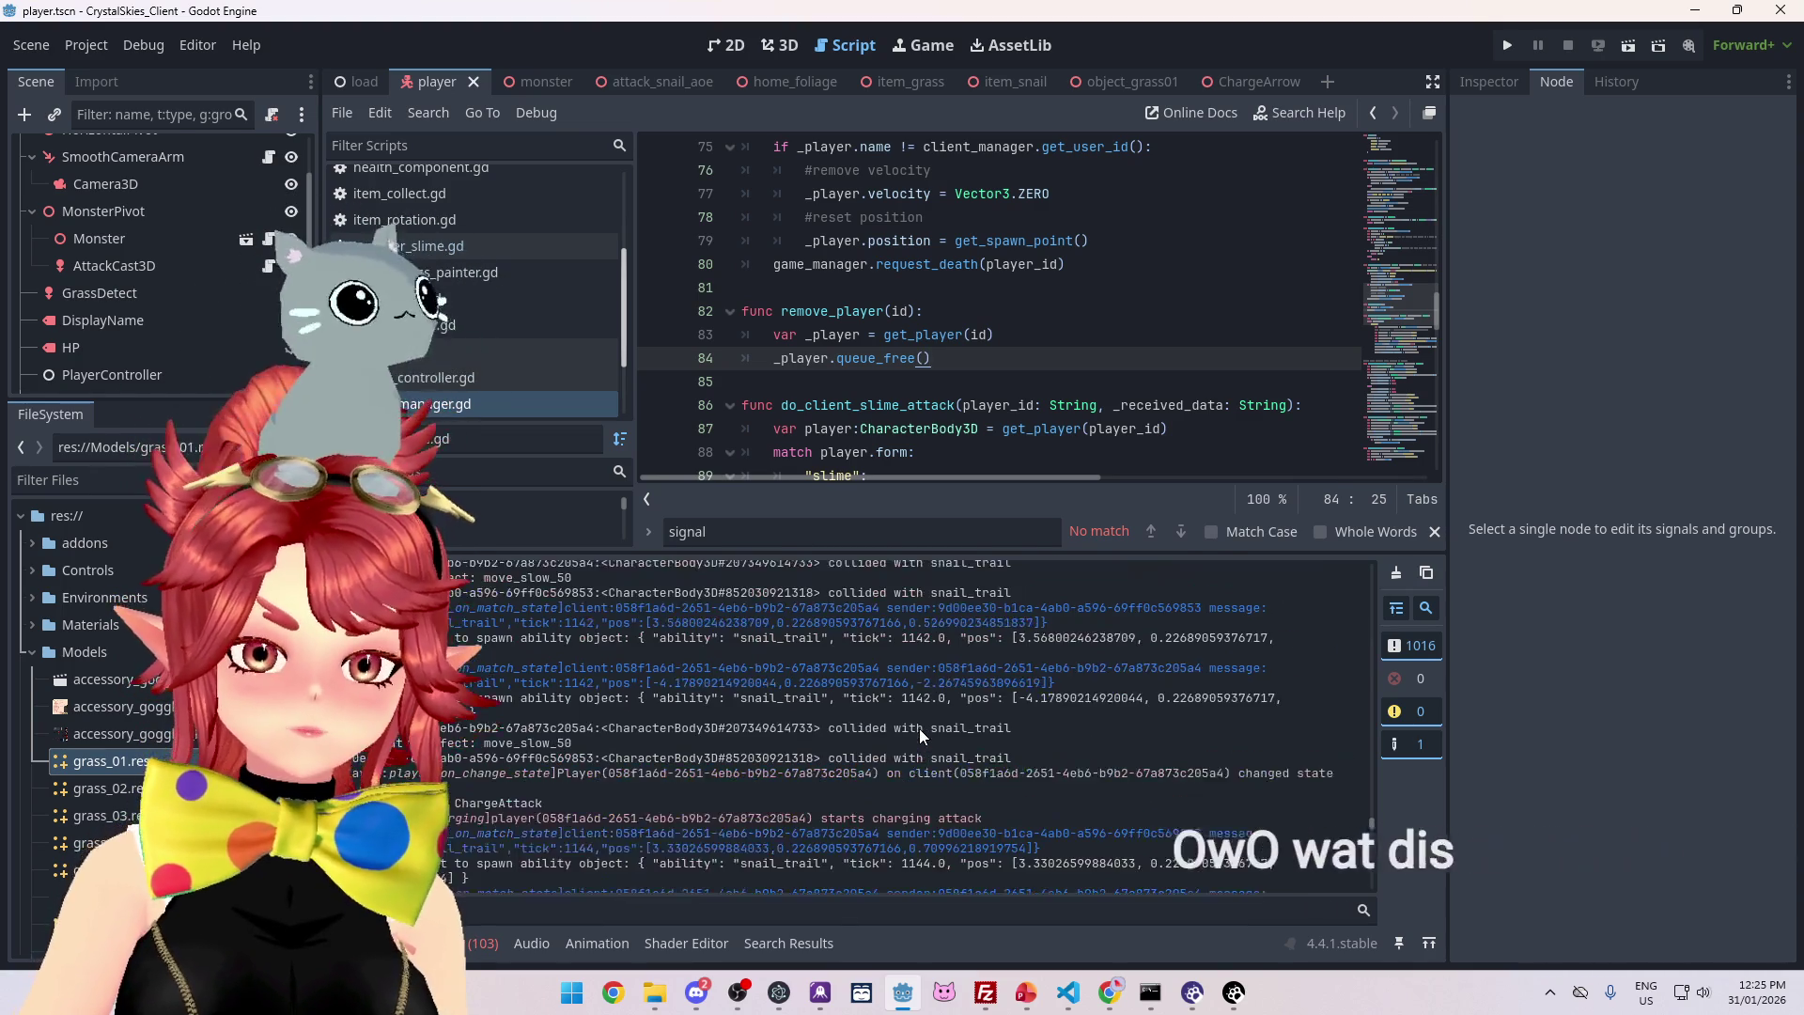
scroll(919, 731, "up", 6)
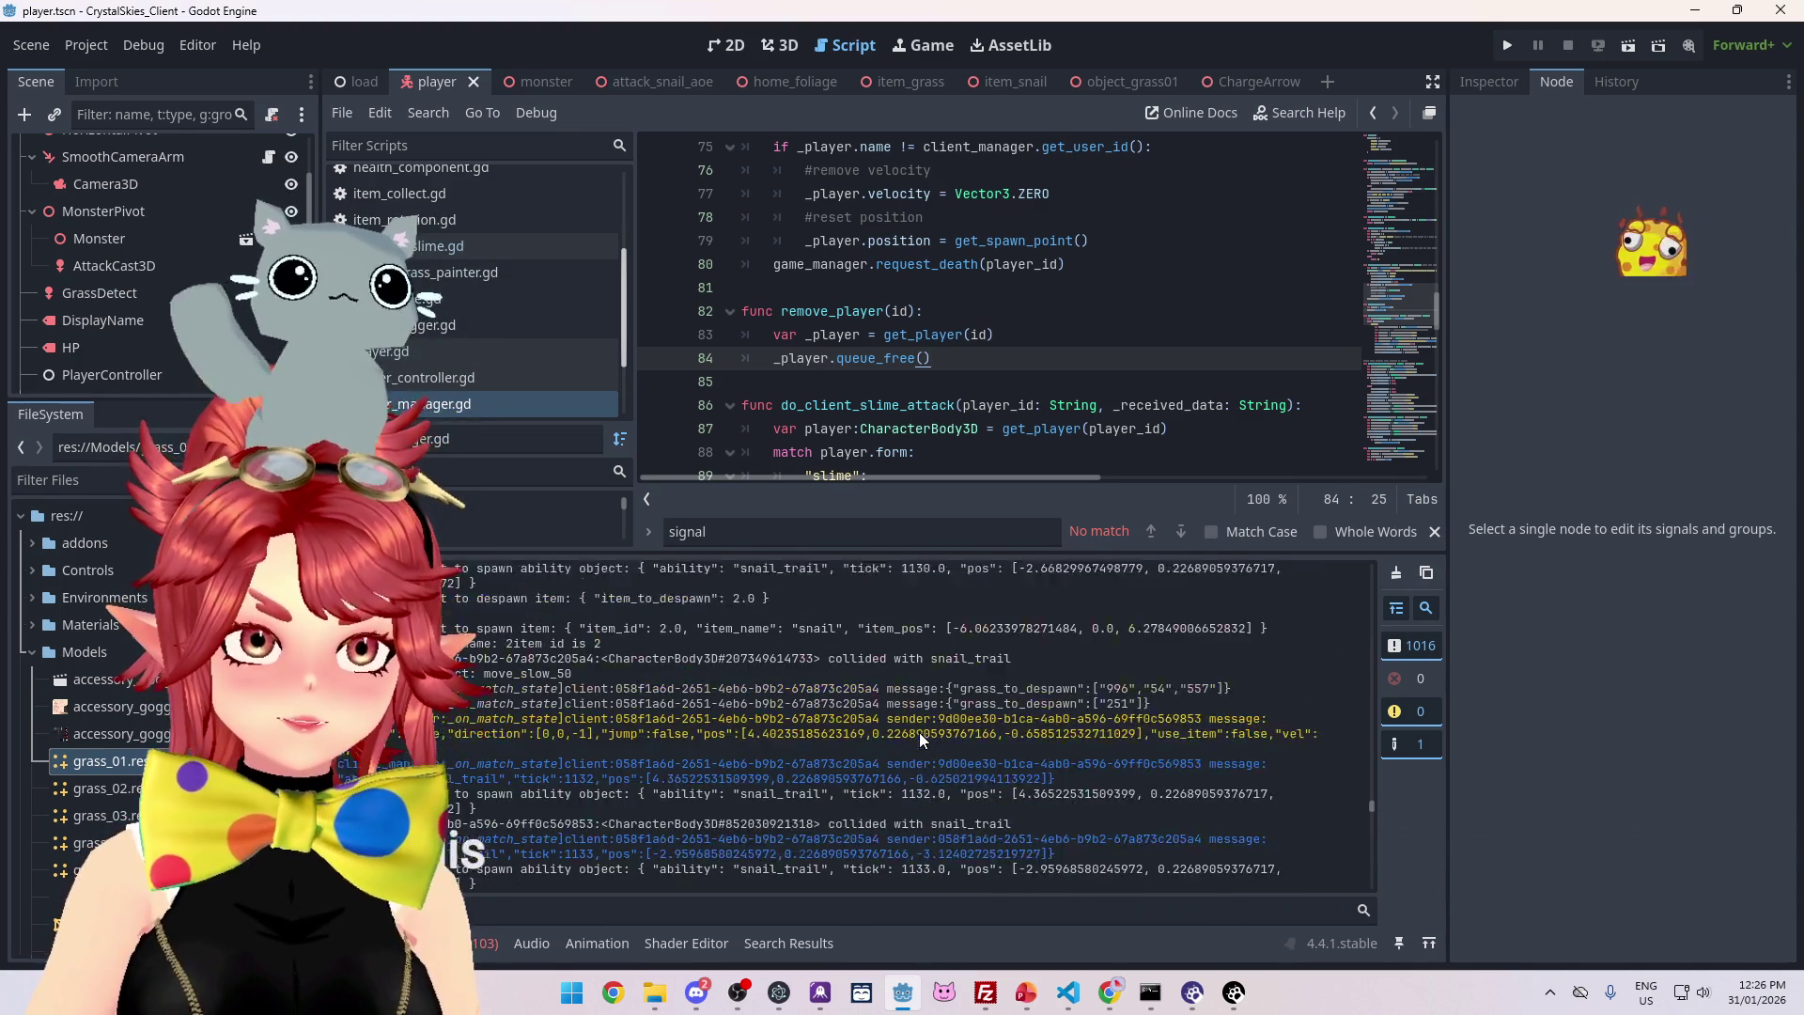
scroll(919, 731, "up", 9)
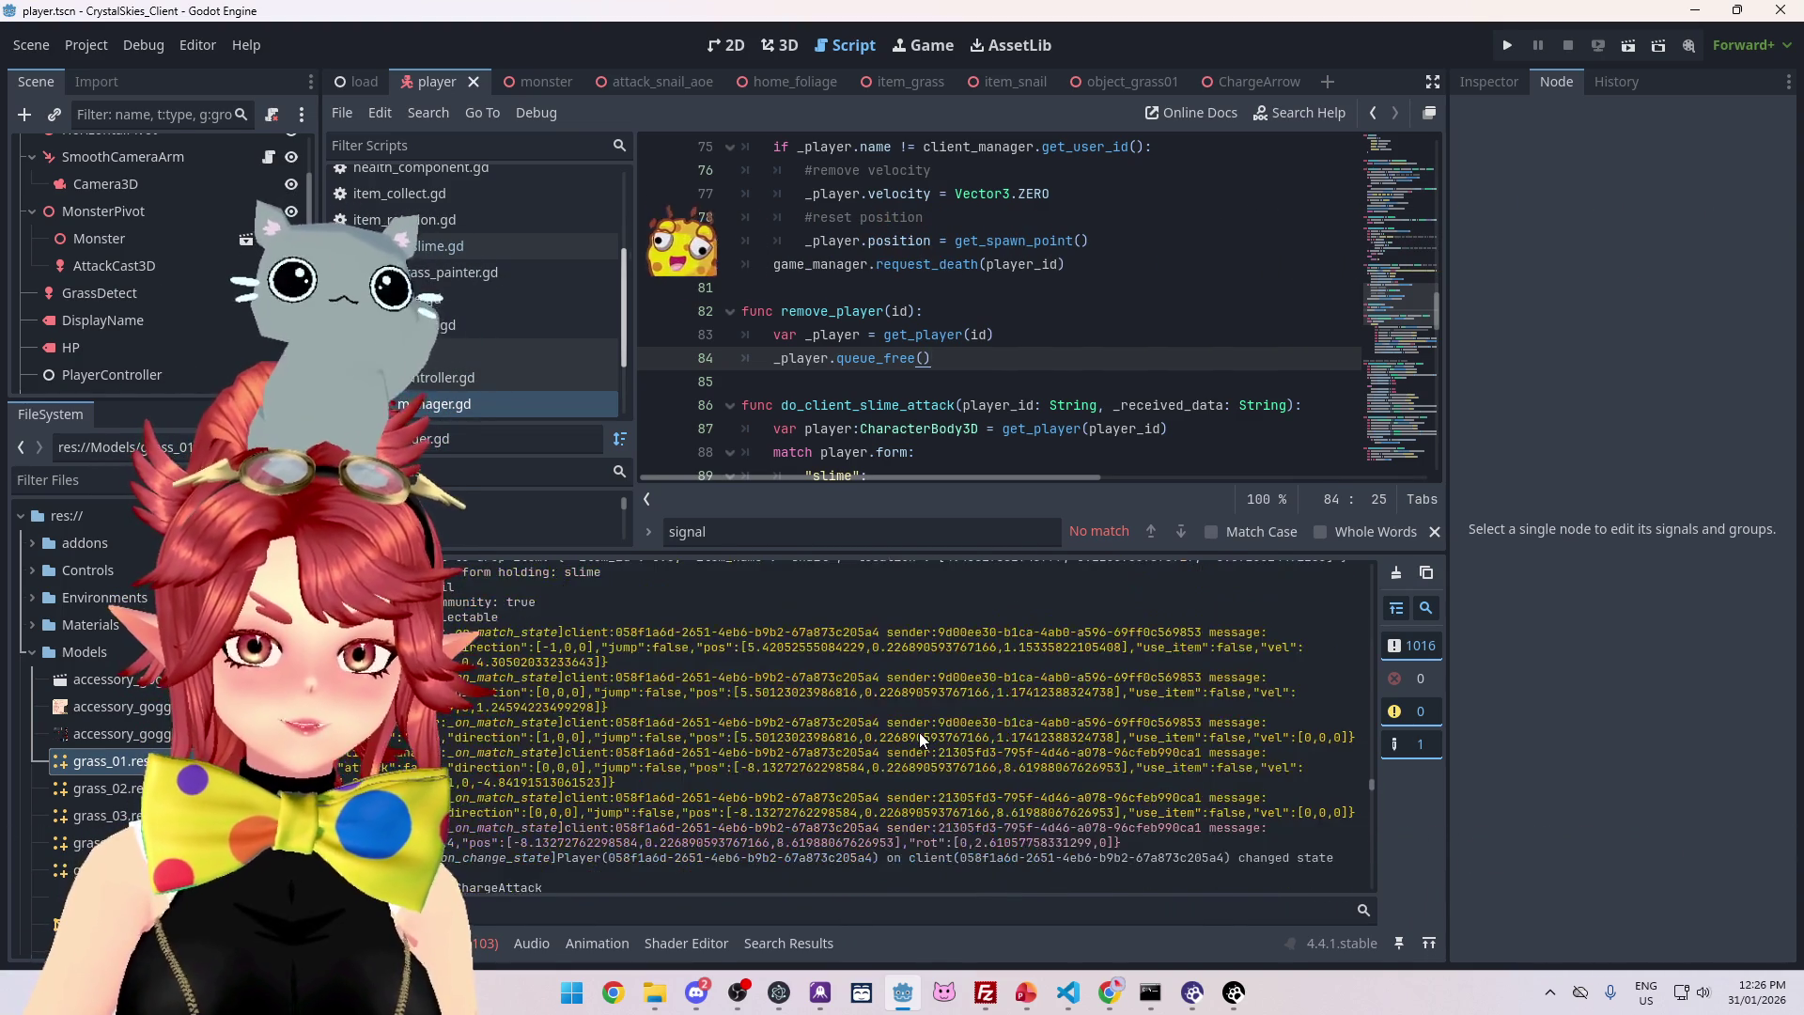
scroll(1226, 669, "up", 3)
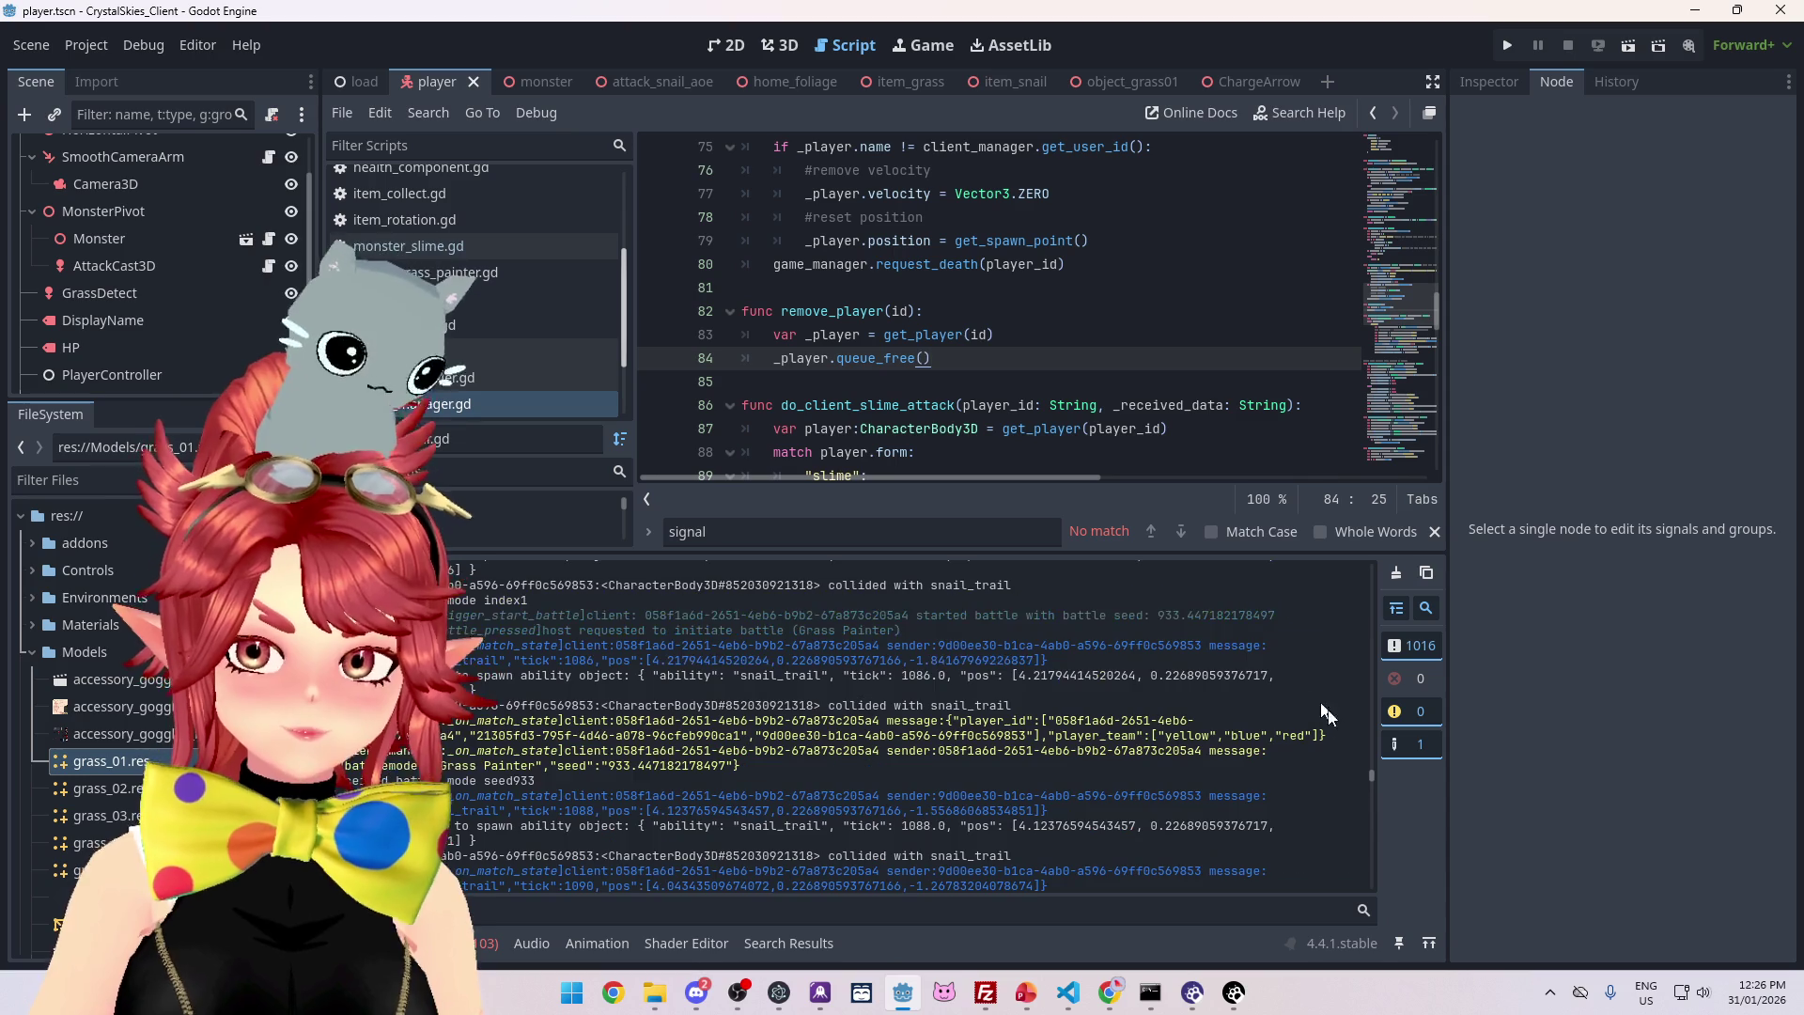
scroll(1372, 768, "up", 10)
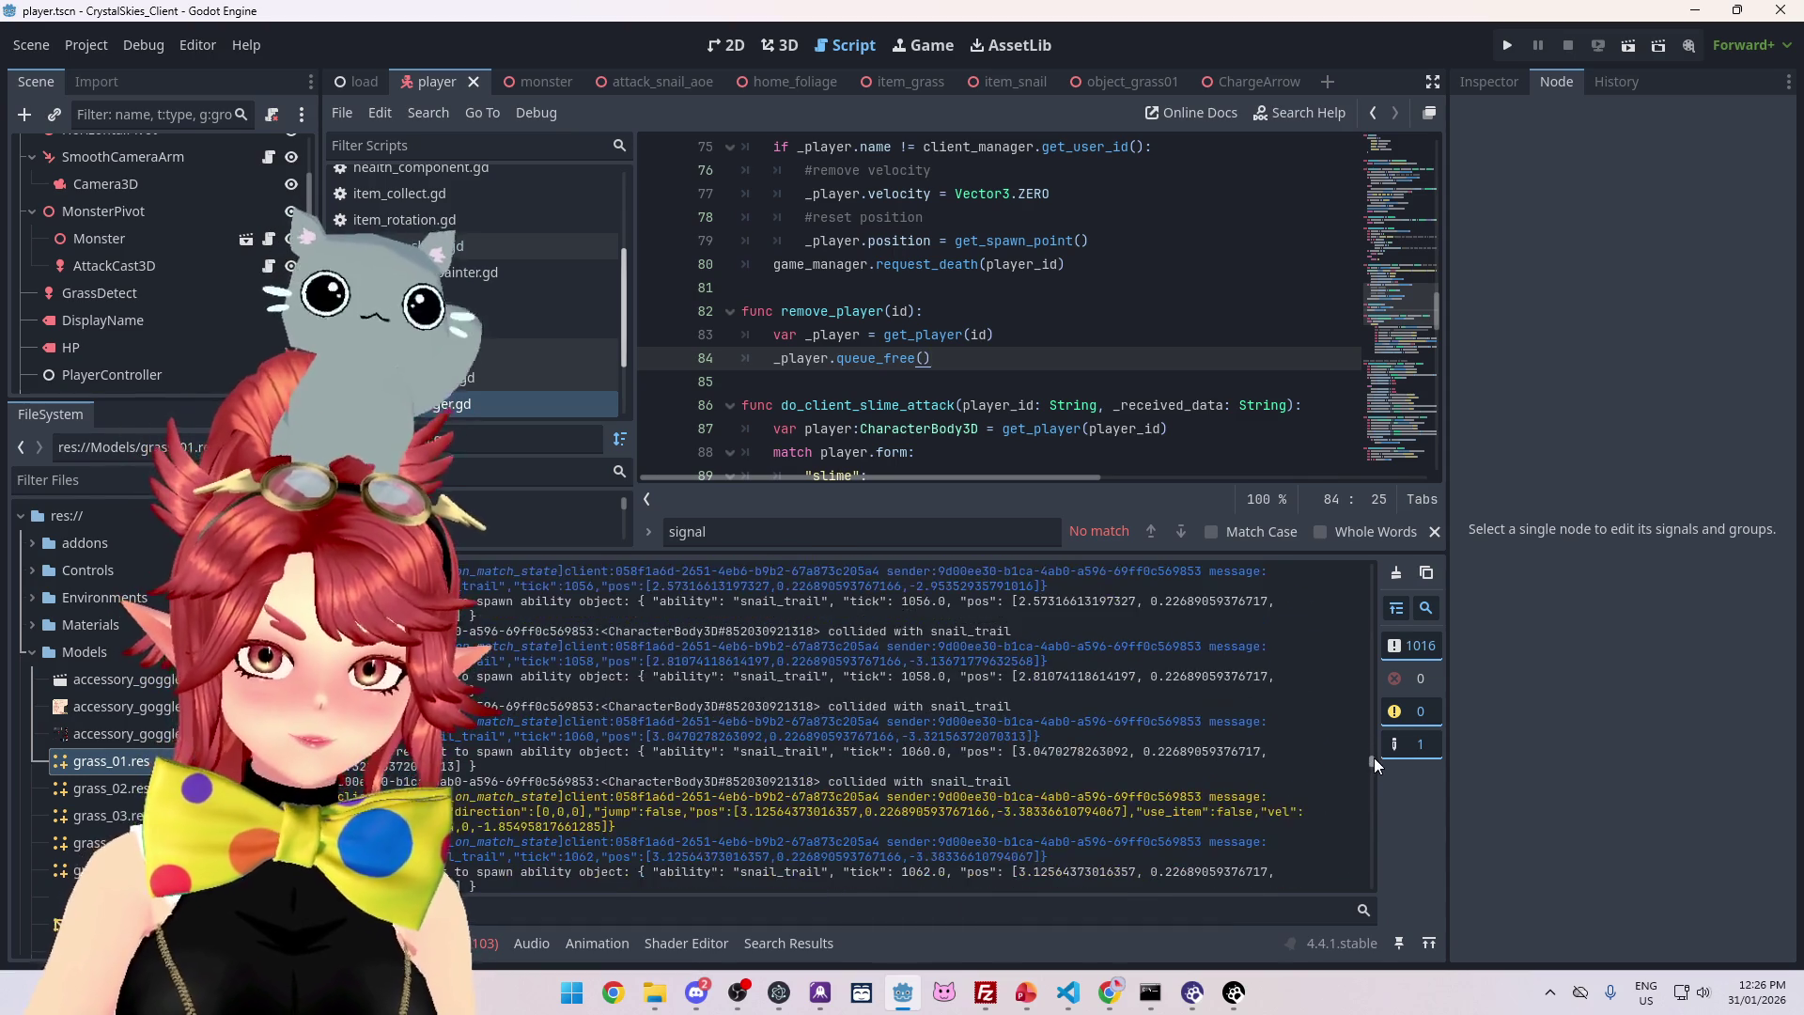
scroll(1373, 760, "up", 3)
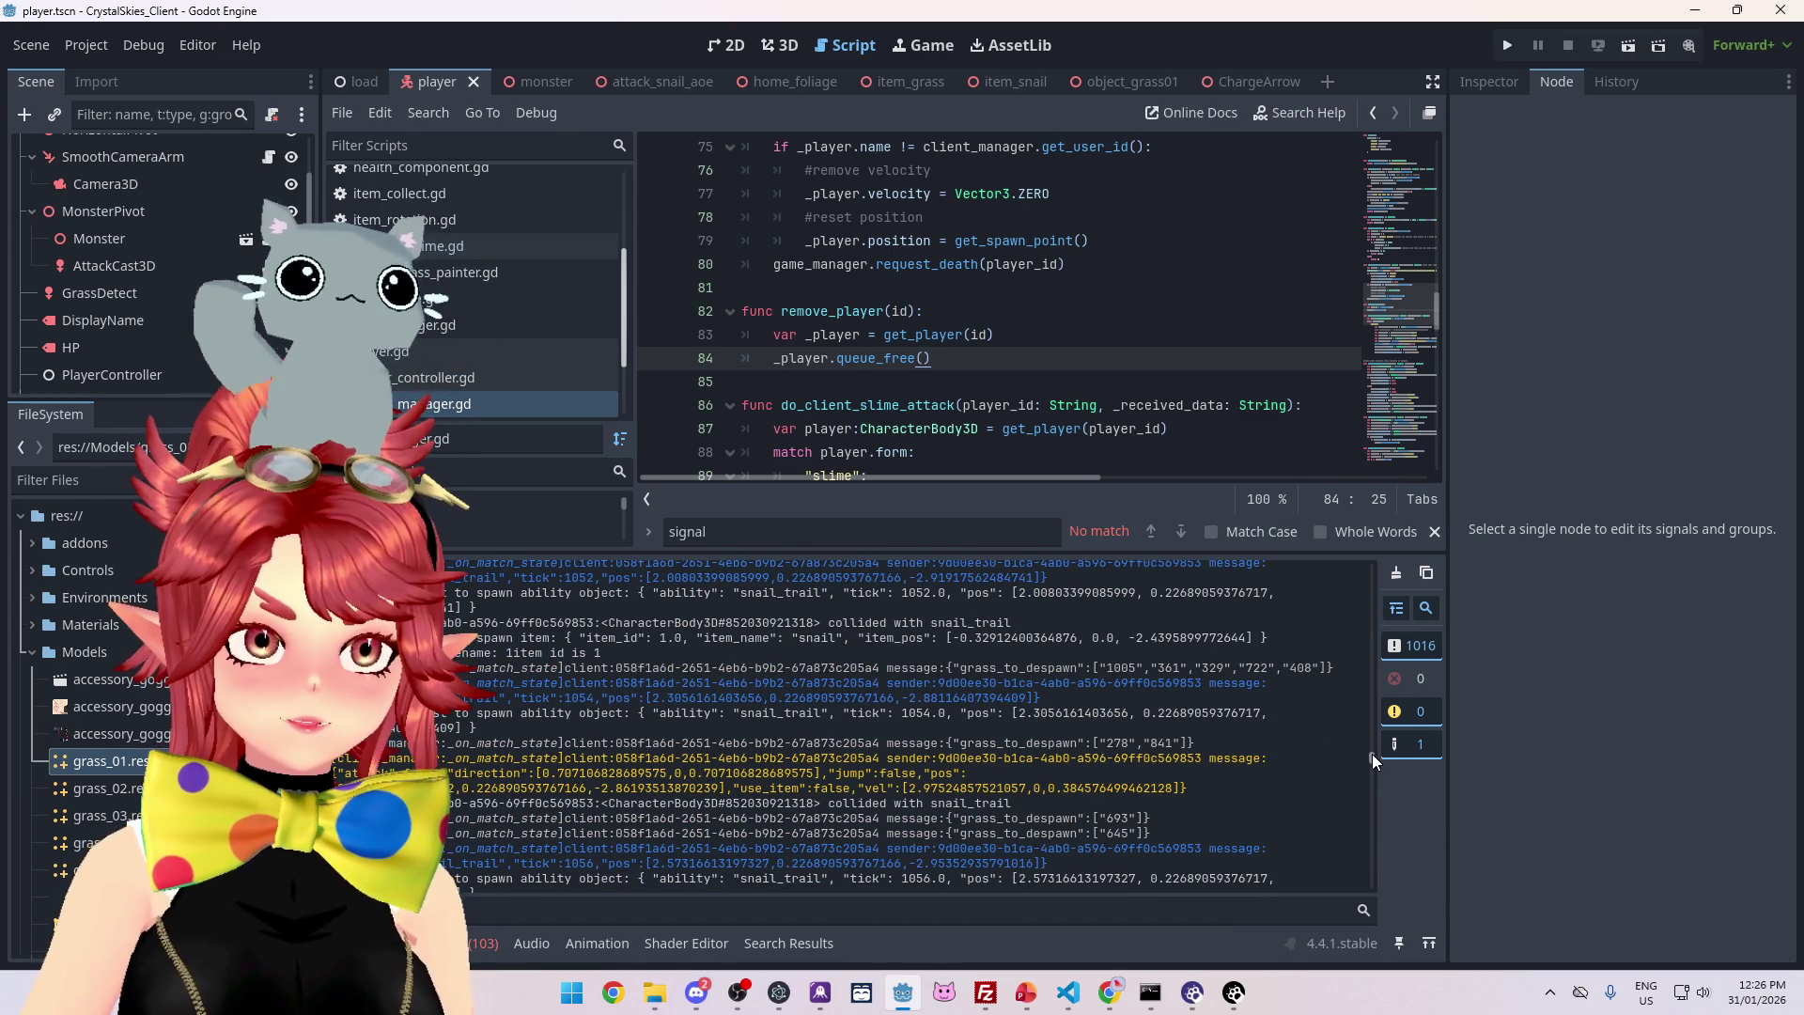
mouse_move(1372, 754)
left_mouse_down()
mouse_move(1357, 686)
mouse_move(1362, 703)
left_mouse_up()
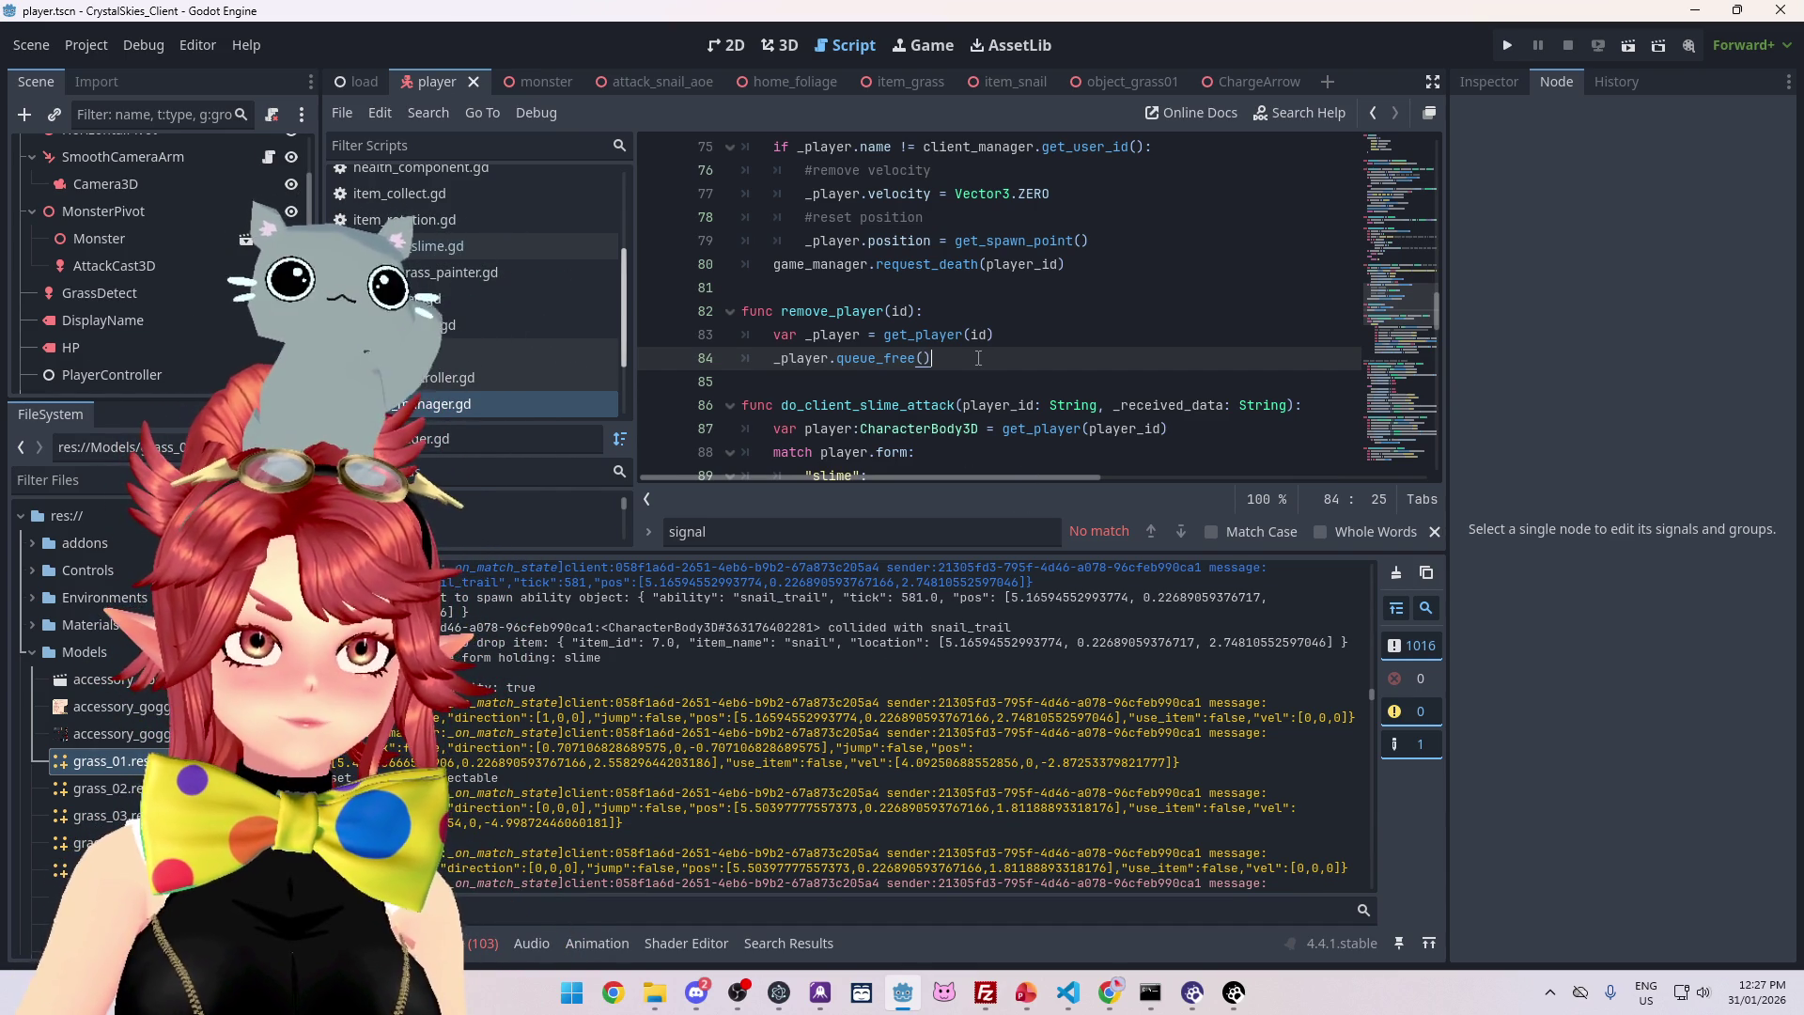
- Move _player.queue_free() into a new remove_player_node function, triggered by a 2-second timer in remove_player
key("Return")
key("Return")
type("func remove_player_node(")
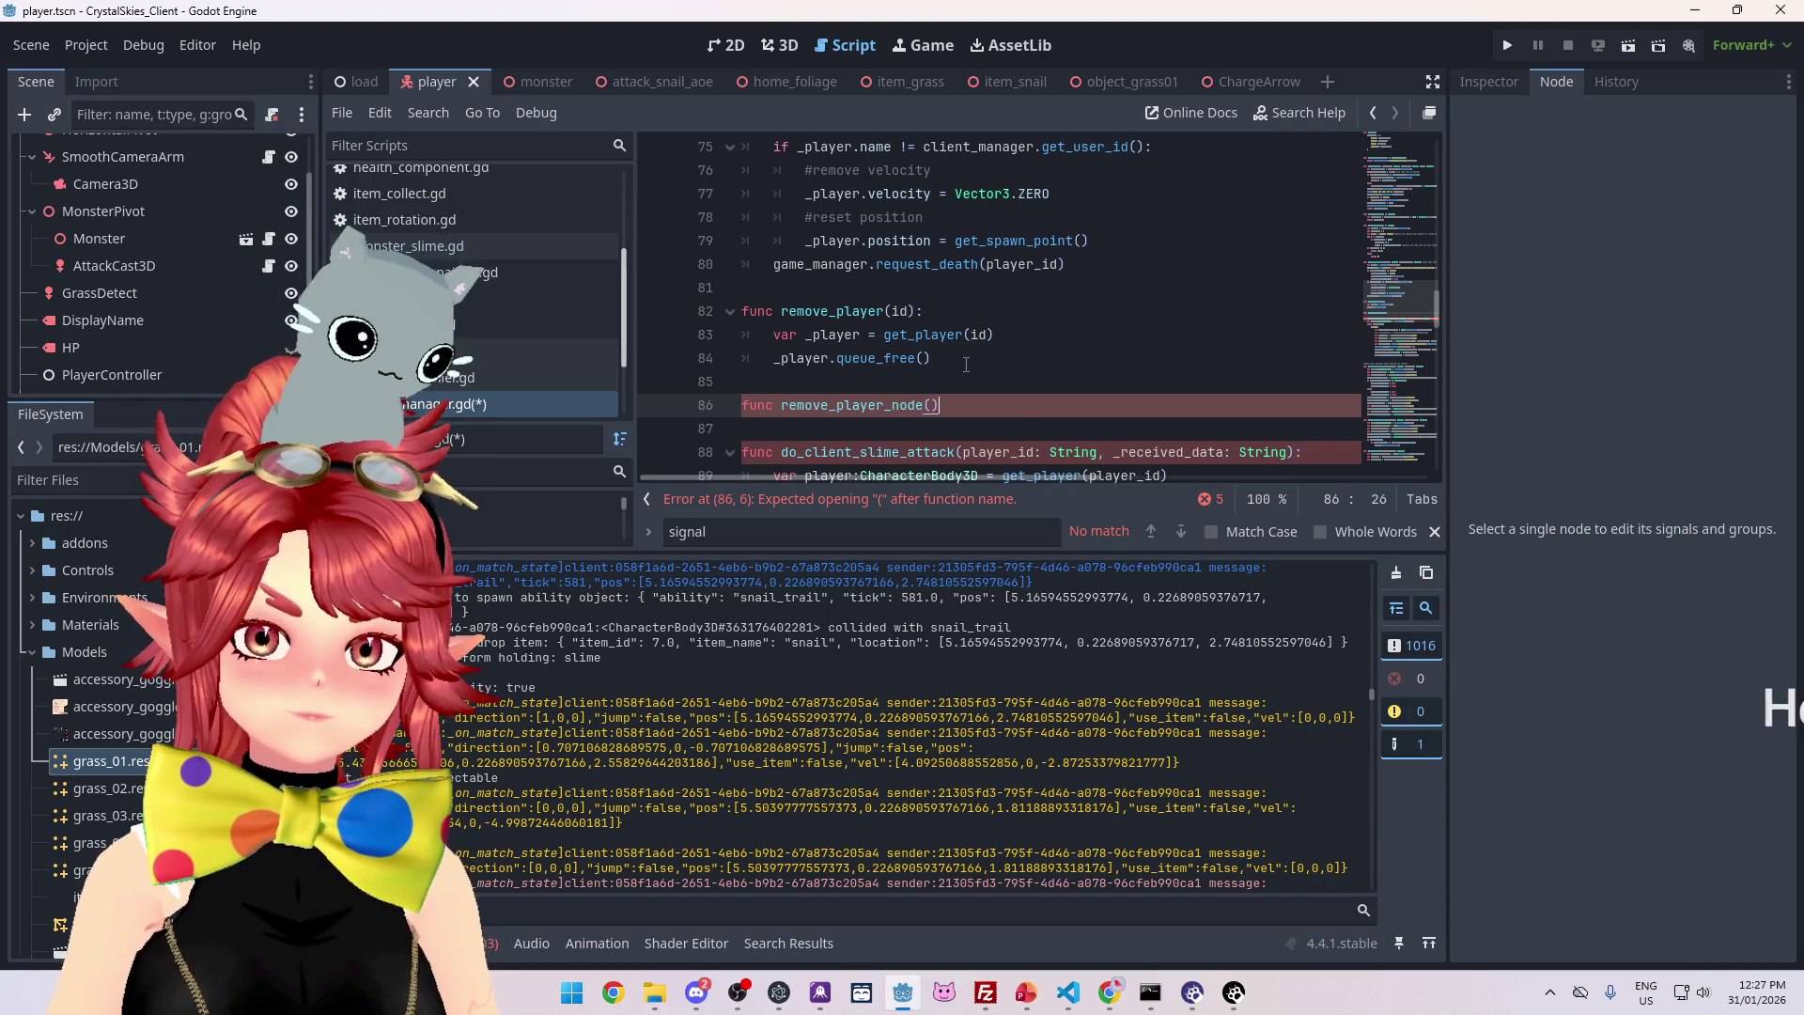
key("Return")
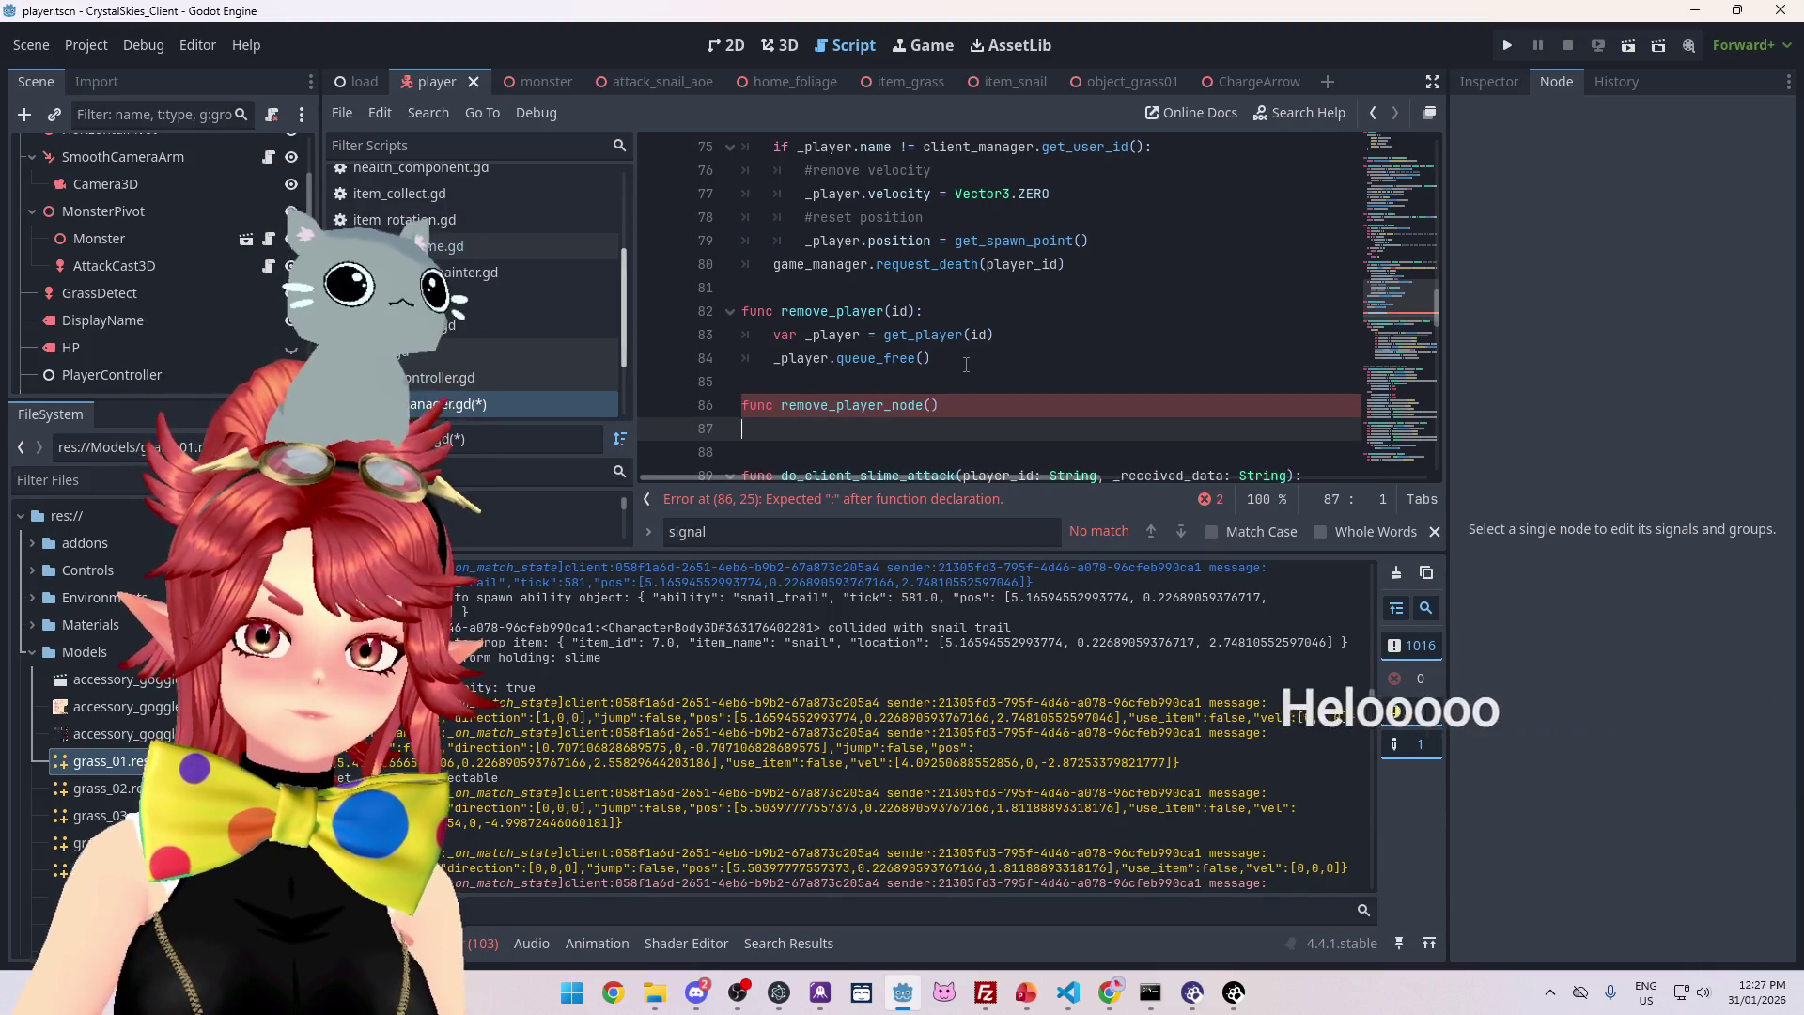
left_click_drag(932, 358, 775, 358)
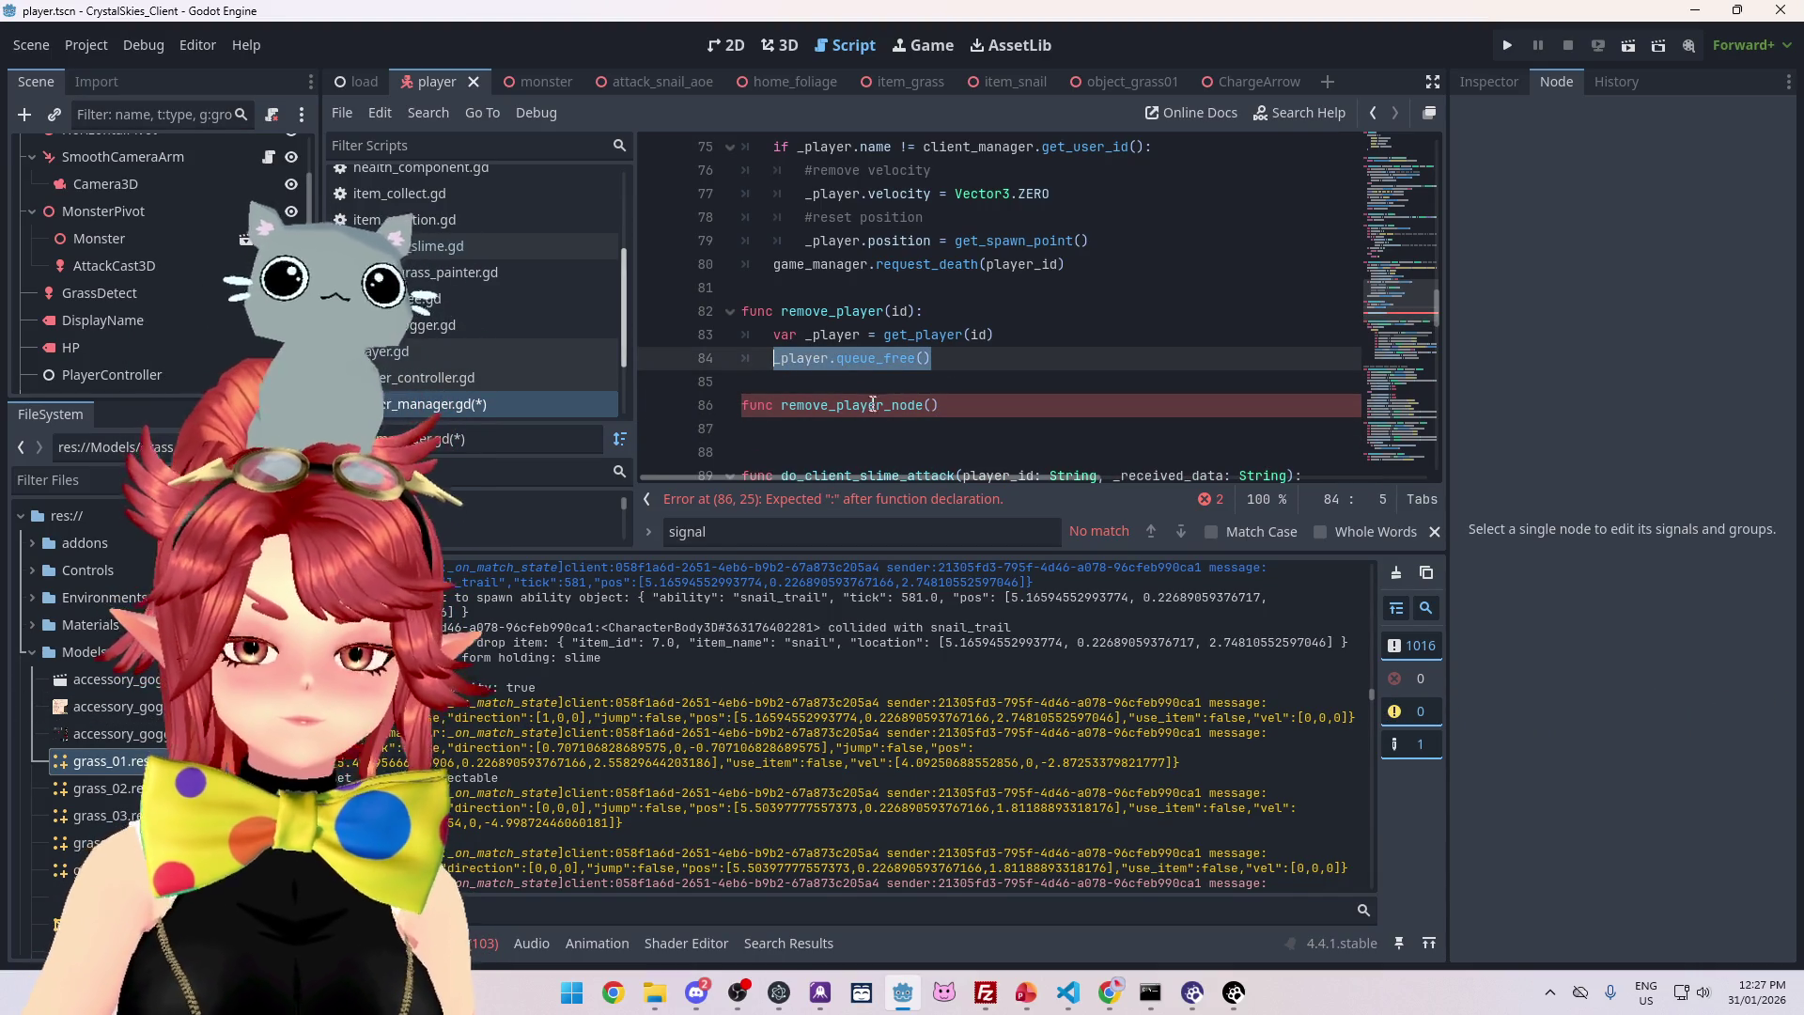
key("ctrl+x")
mouse_move(781, 430)
left_mouse_down()
mouse_move(925, 429)
mouse_move(953, 382)
mouse_move(1024, 382)
left_mouse_up()
key("ctrl+v")
left_click(1007, 439)
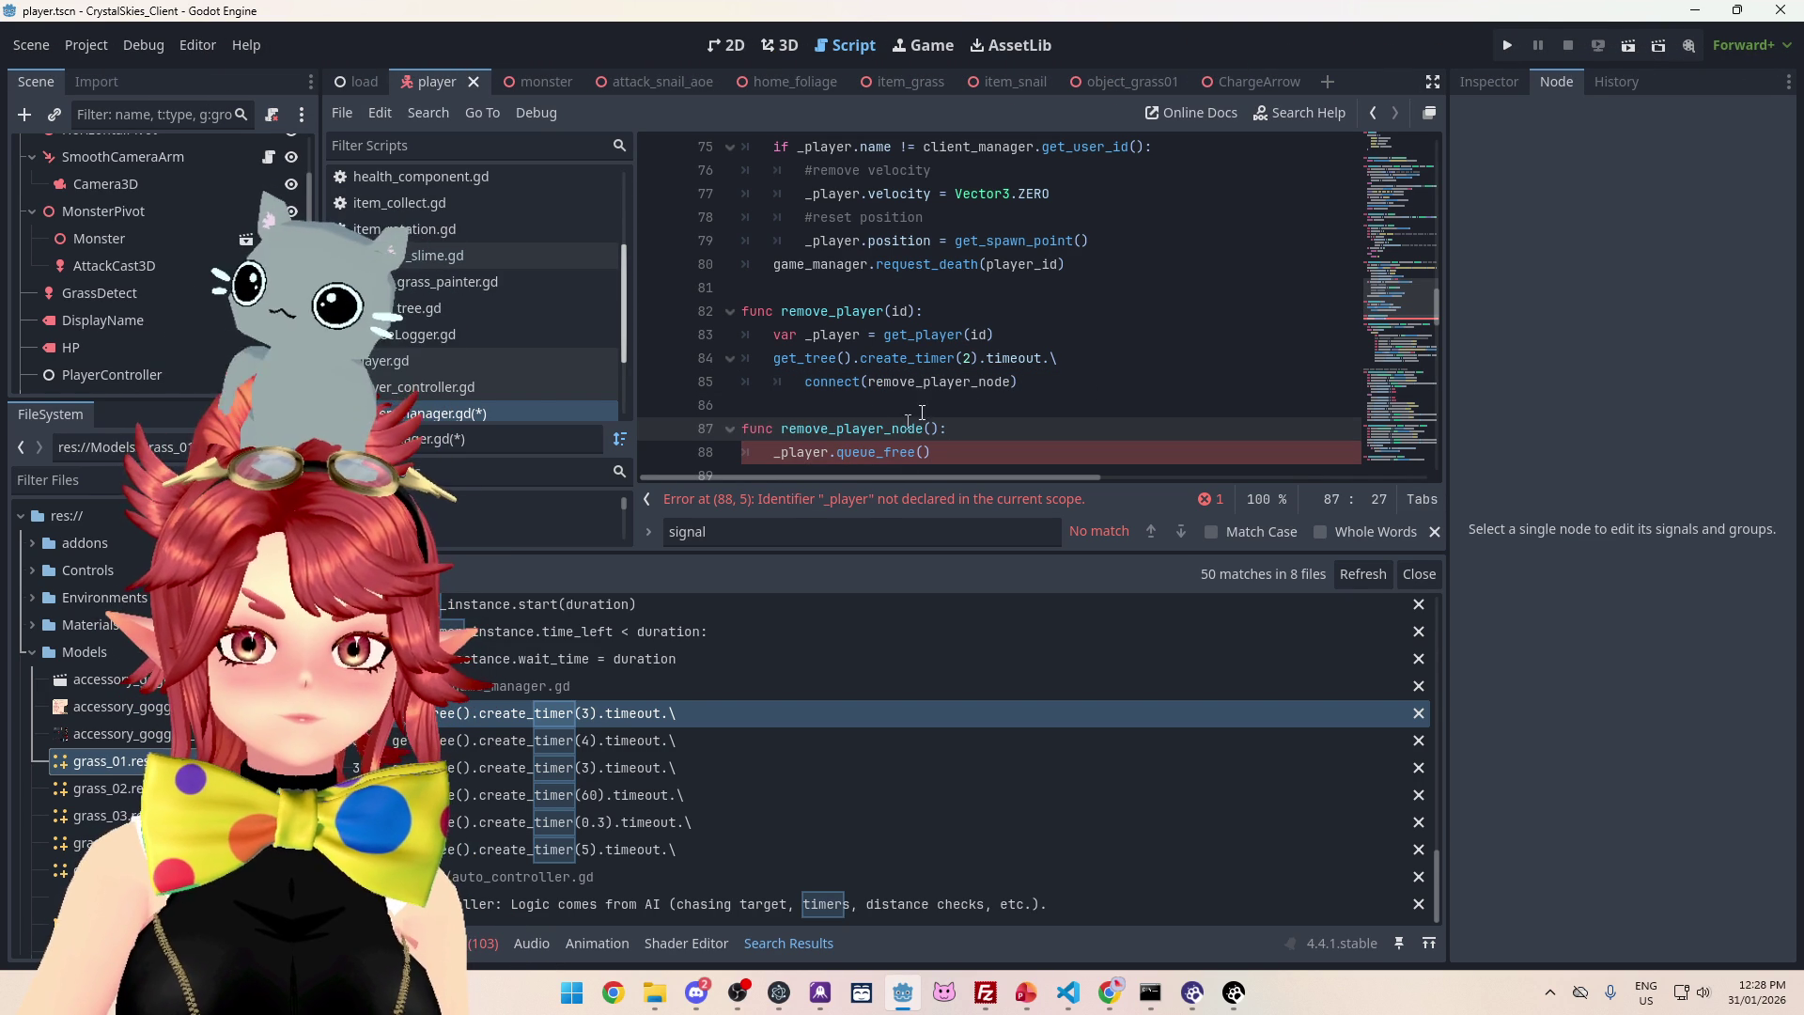
- Bind _player to the timeout connection and give remove_player_node a _player: CharacterBody3D parameter
left_click(1012, 382)
type(".bind()")
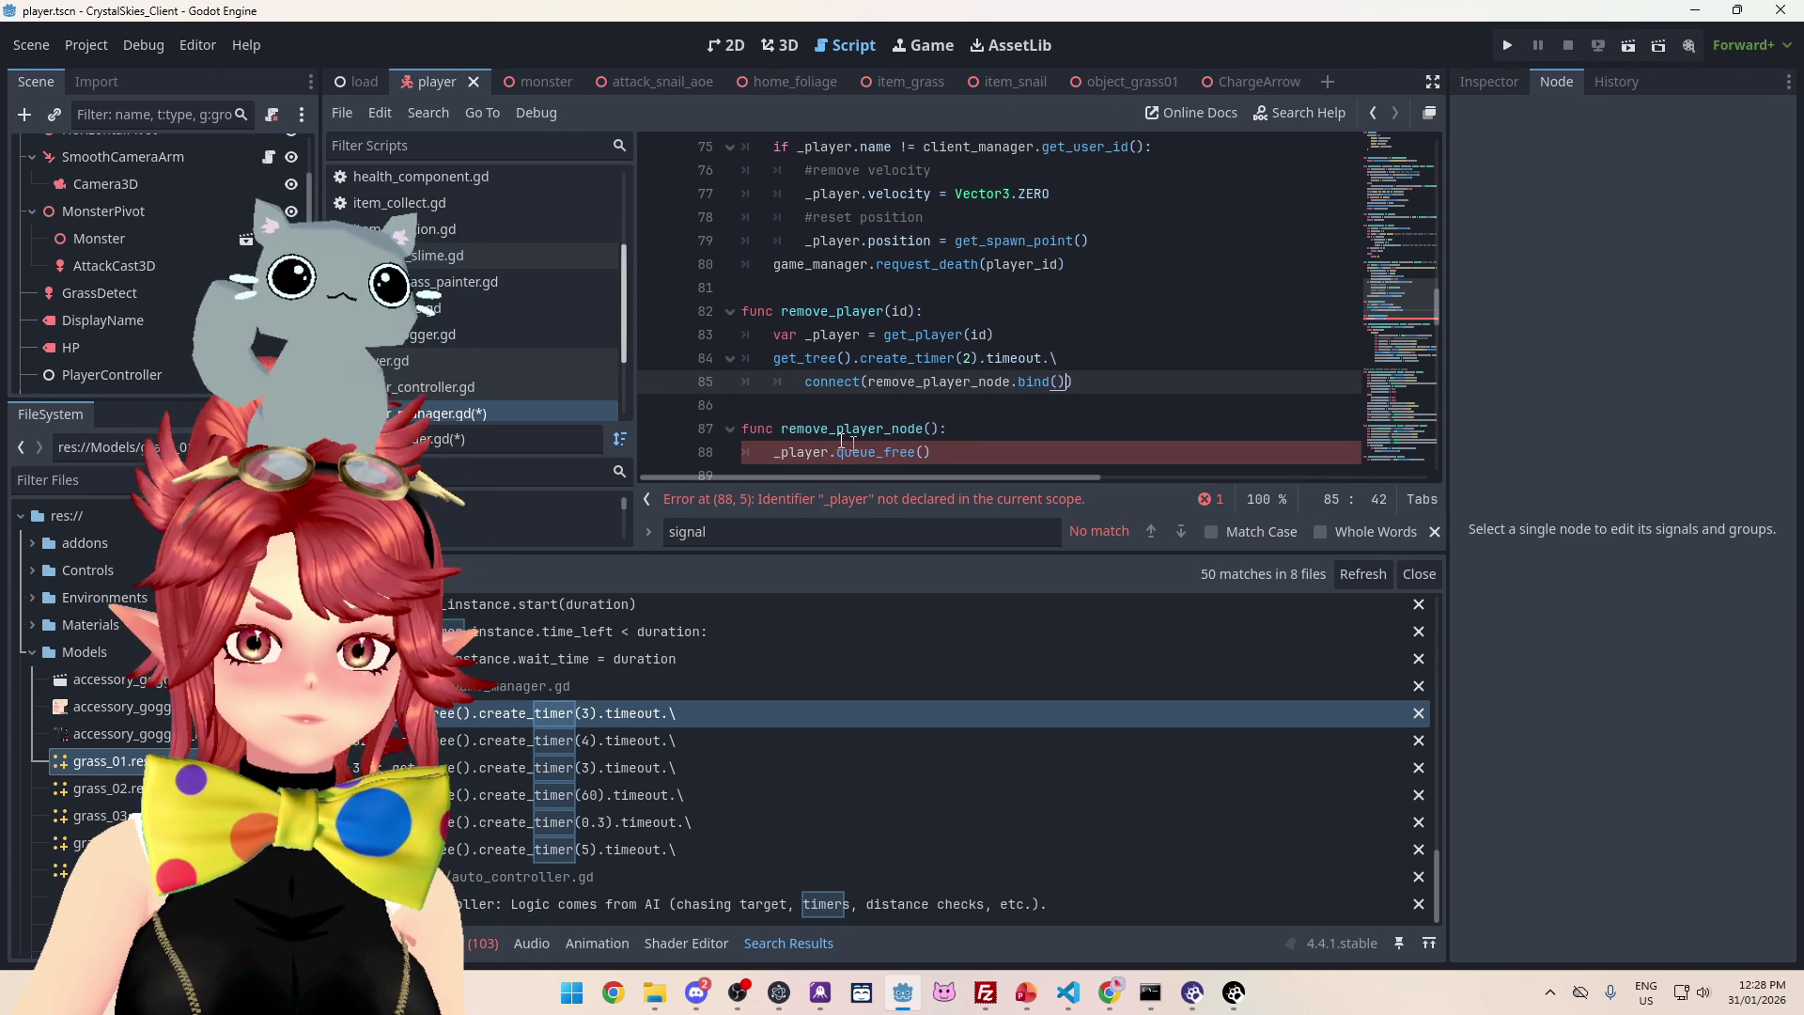
double_click(814, 335)
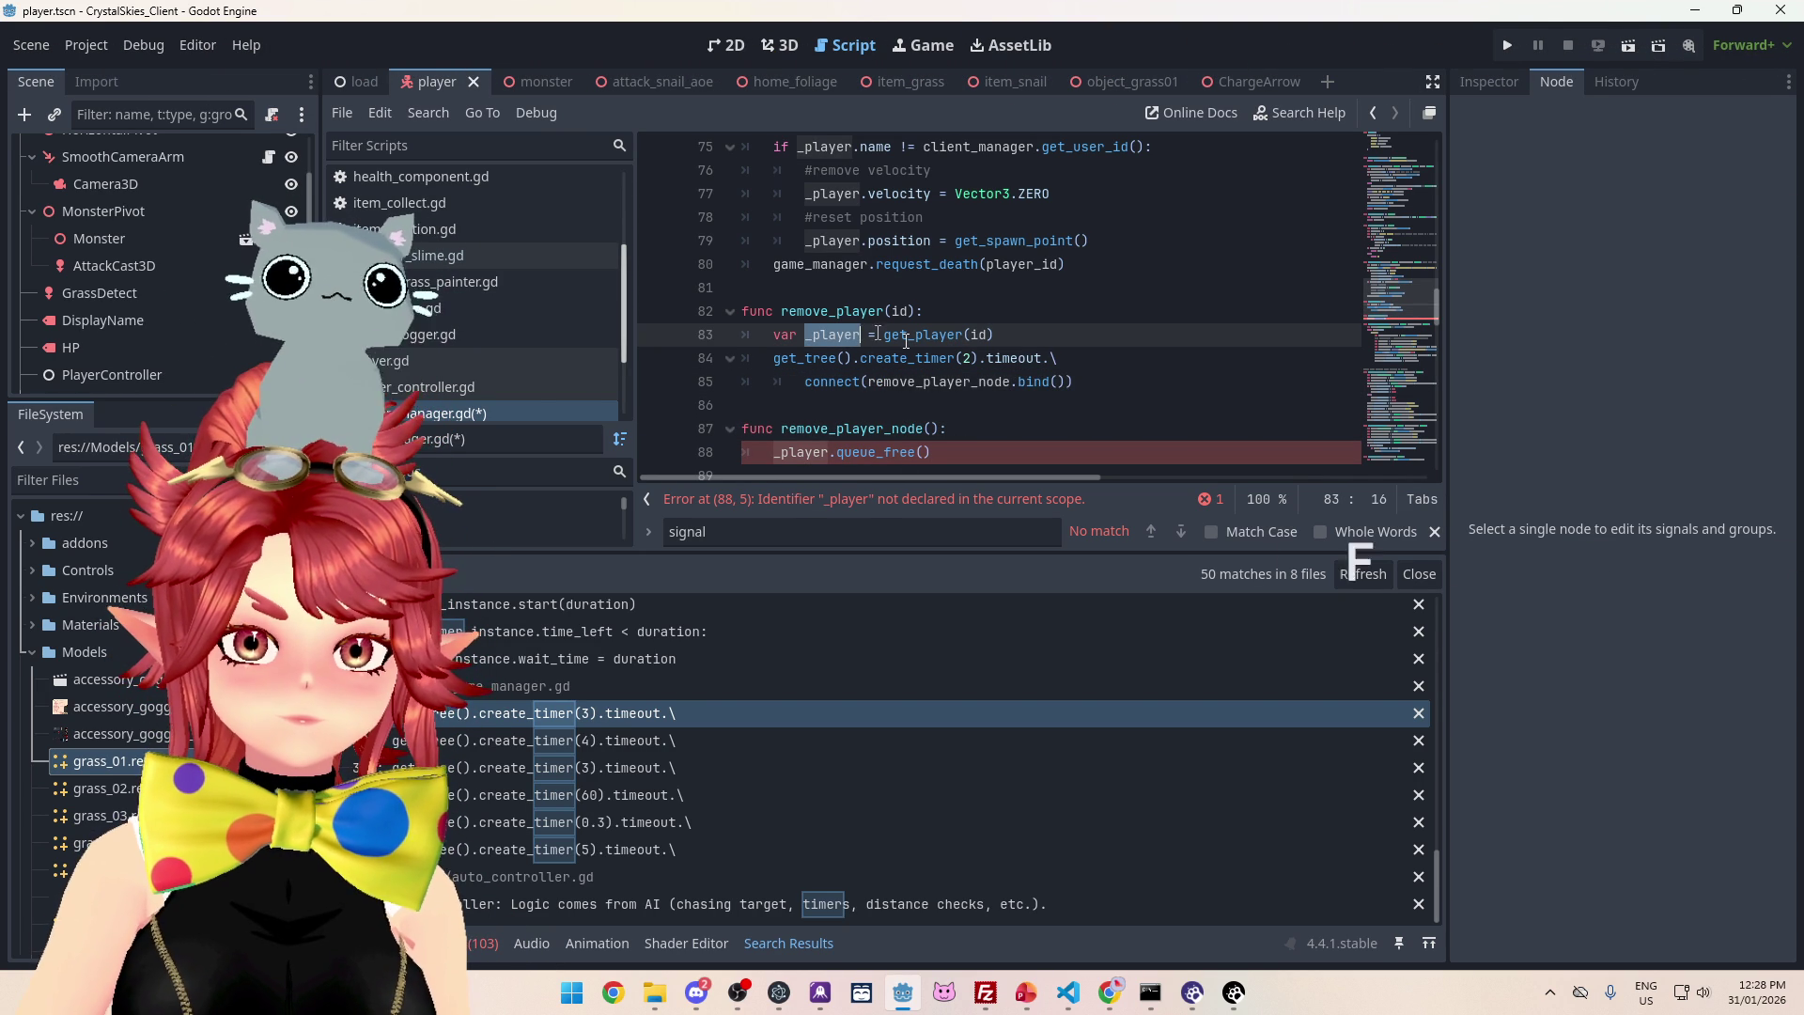
key("ctrl+c")
left_click(1059, 382)
key("ctrl+v")
key("Down")
key("Down")
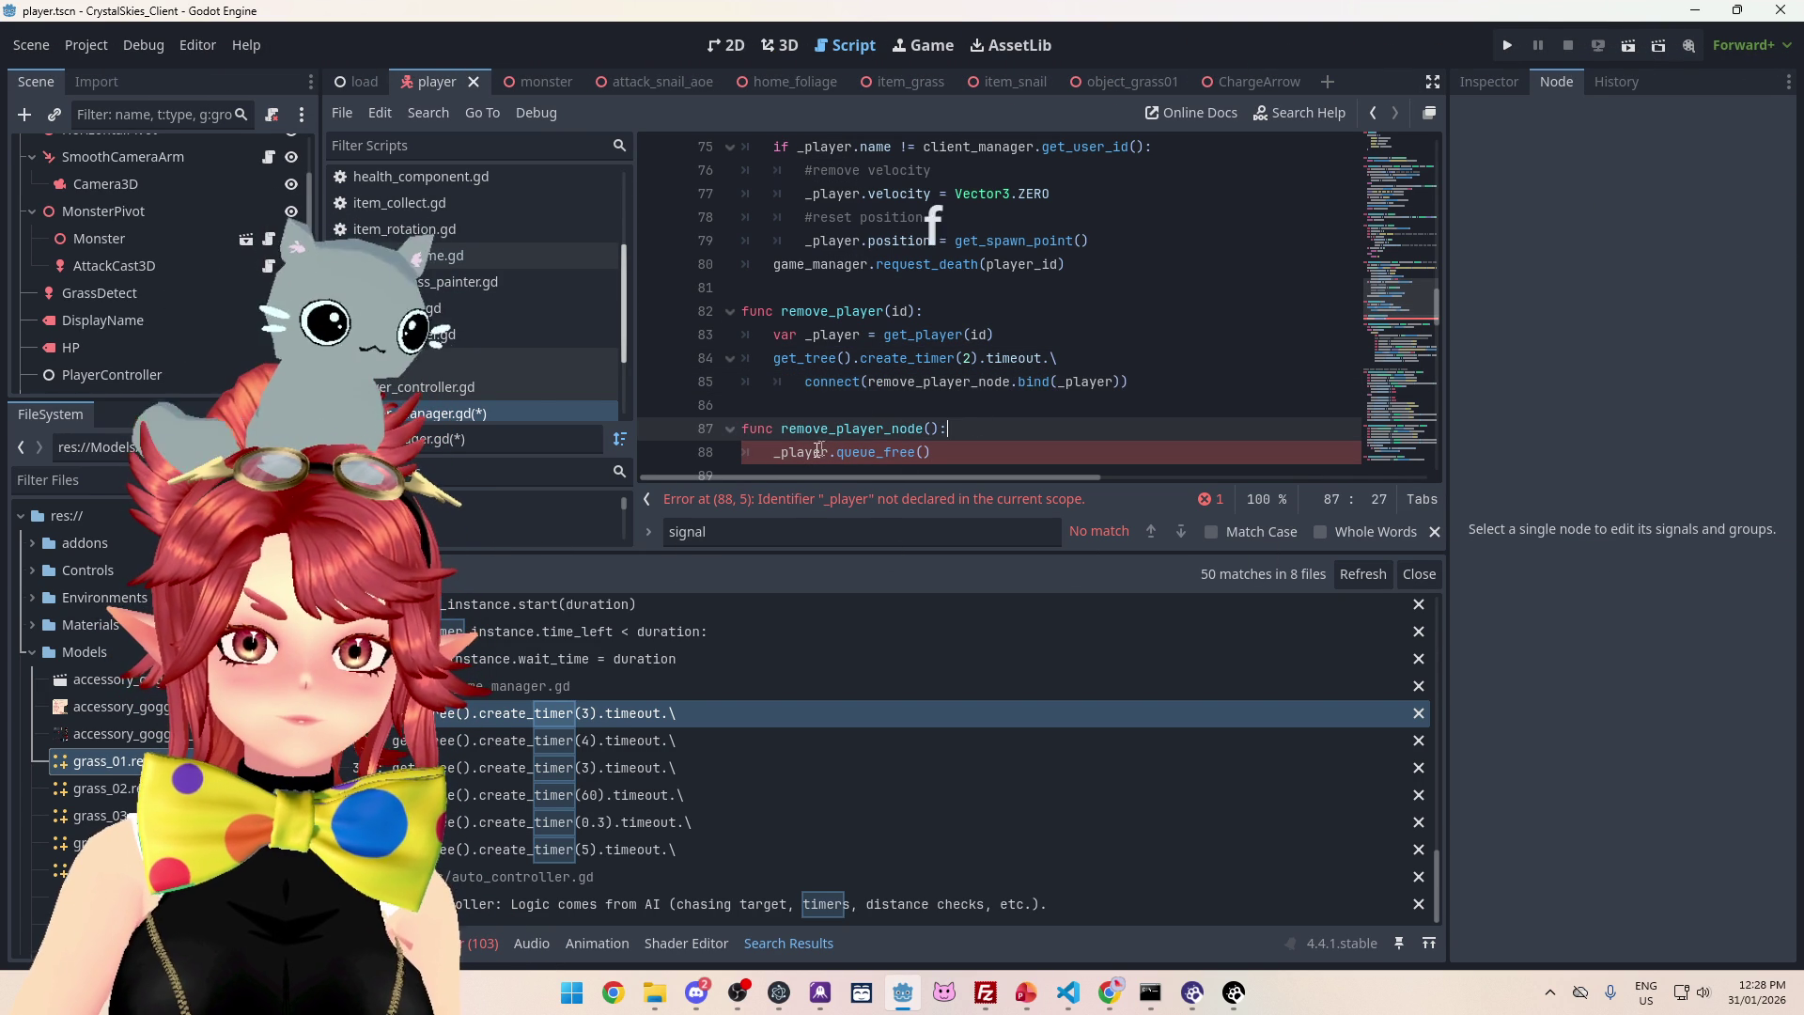
type(": ")
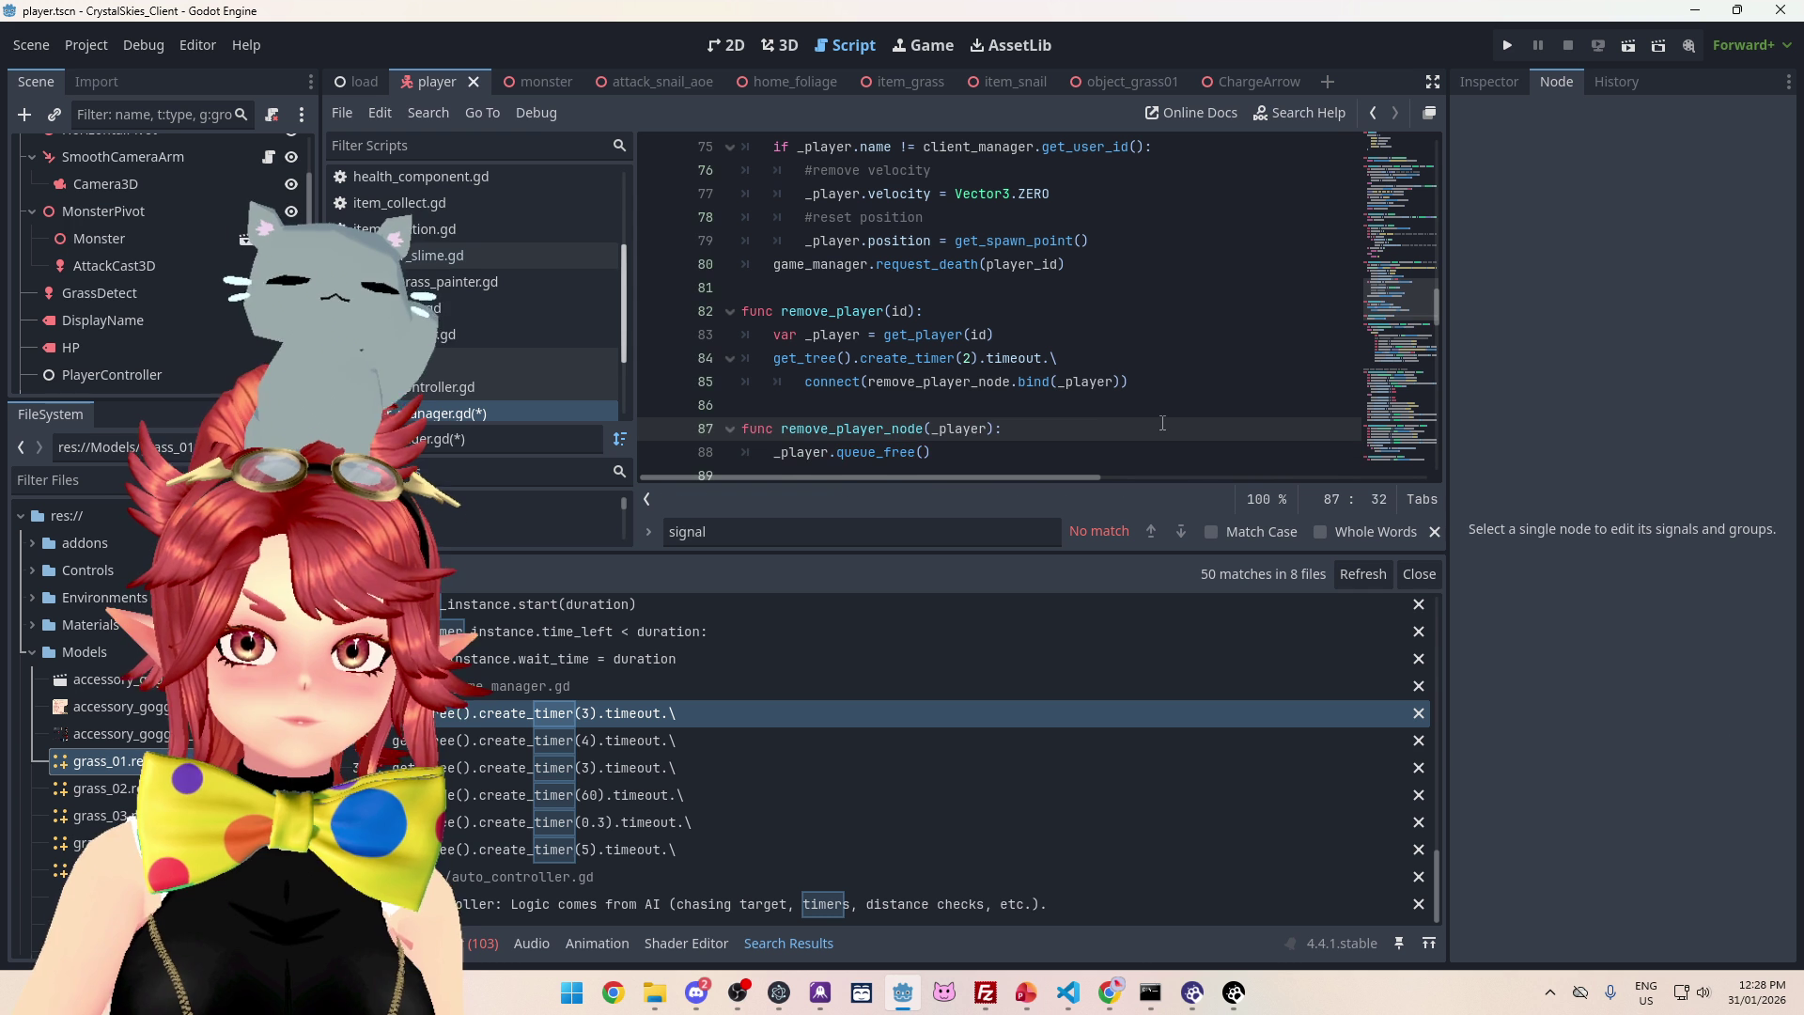
type("Char")
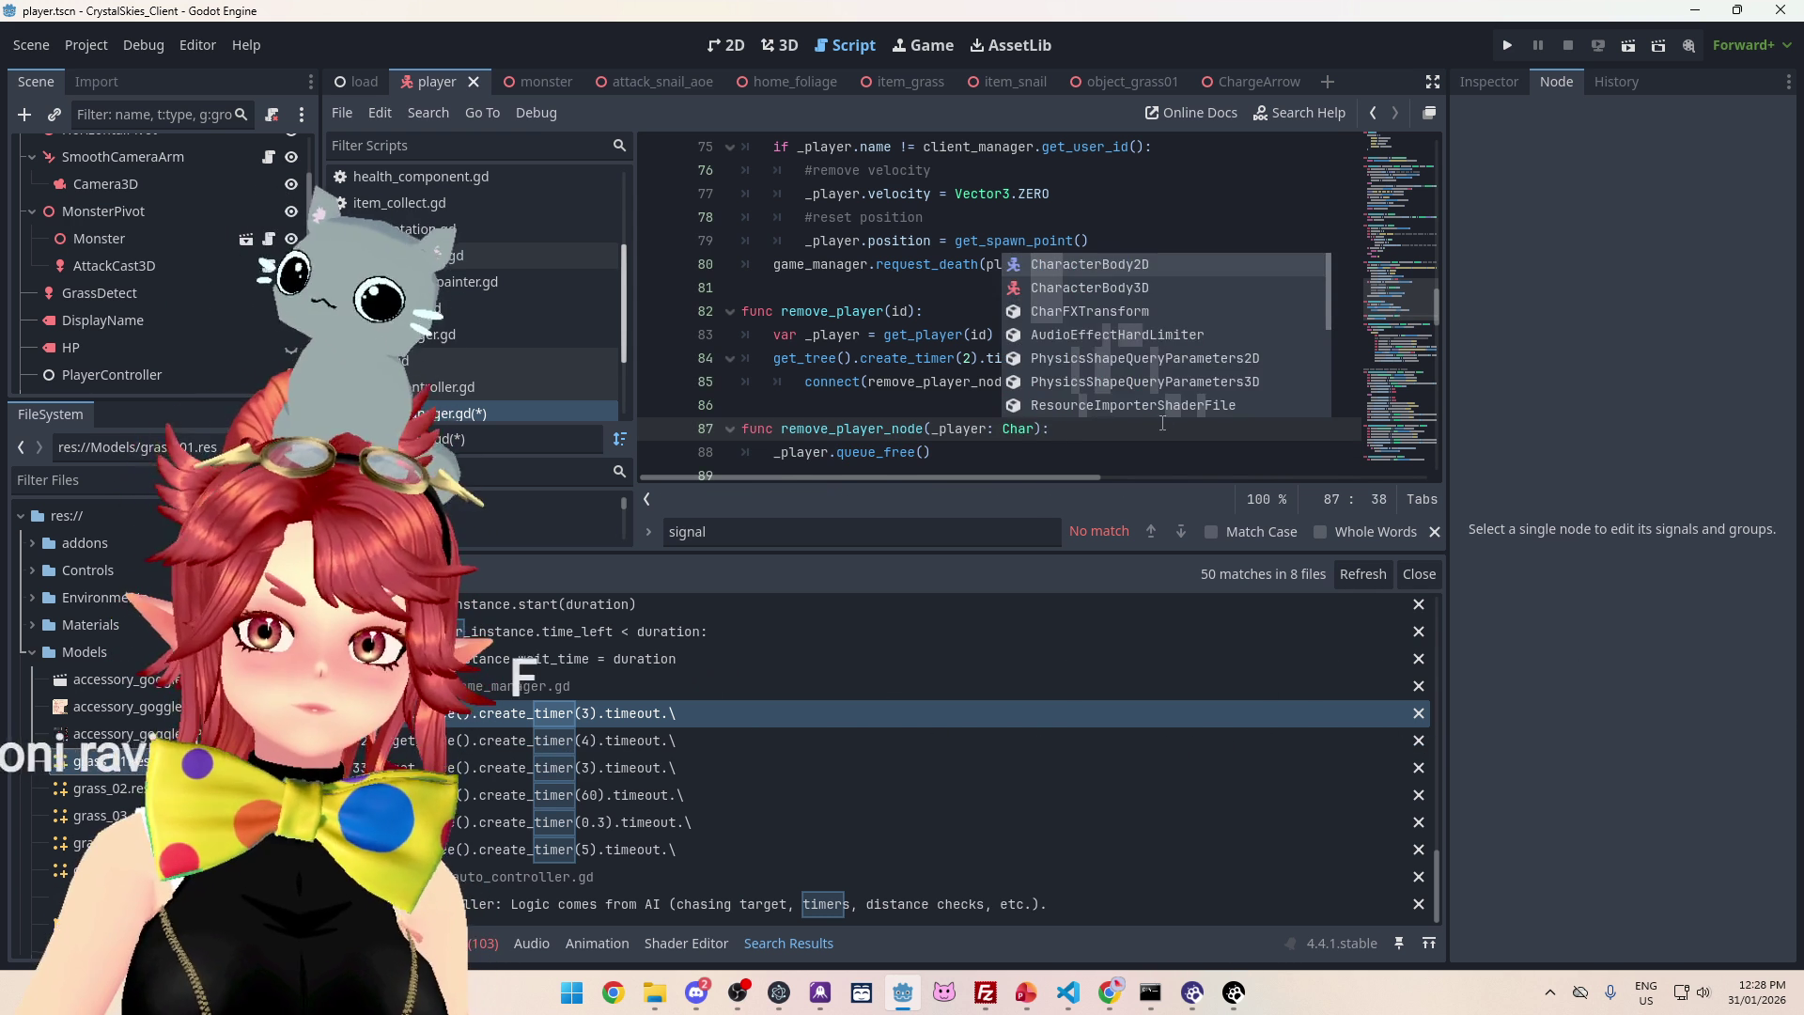
left_click(1127, 285)
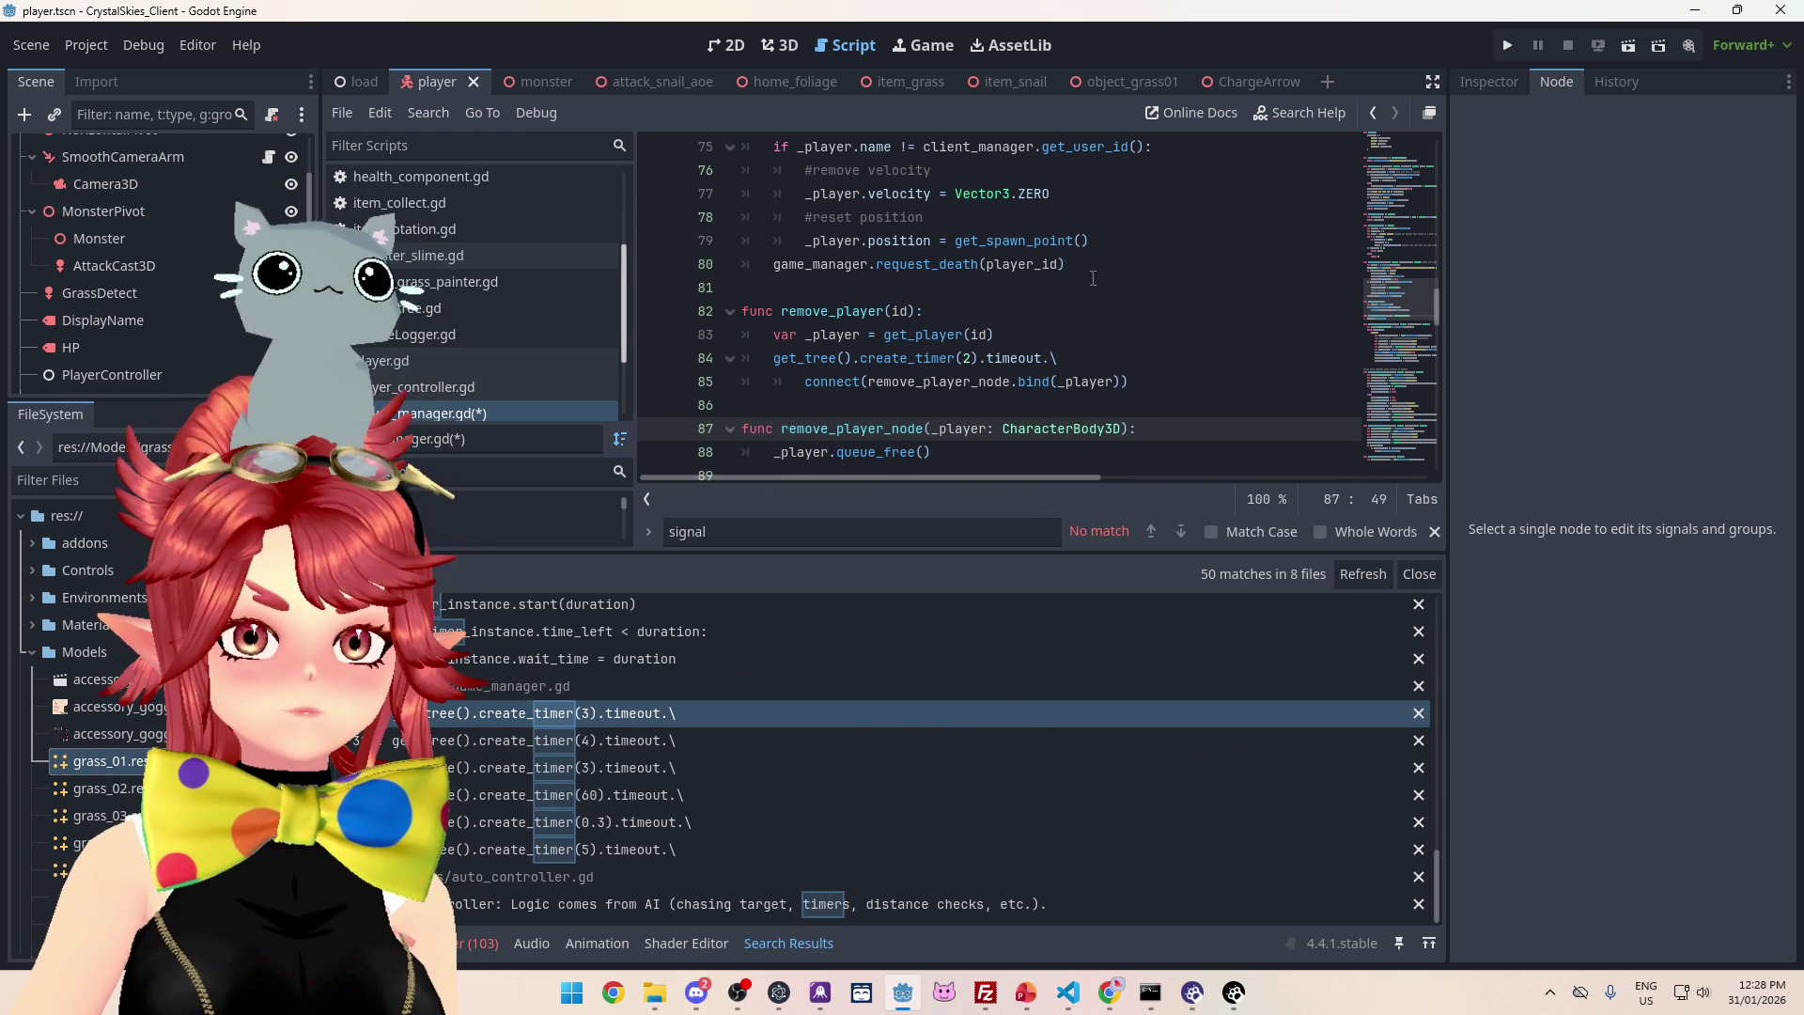
left_click(1161, 348)
- Save the scripts and run the game with F5
key("ctrl+s")
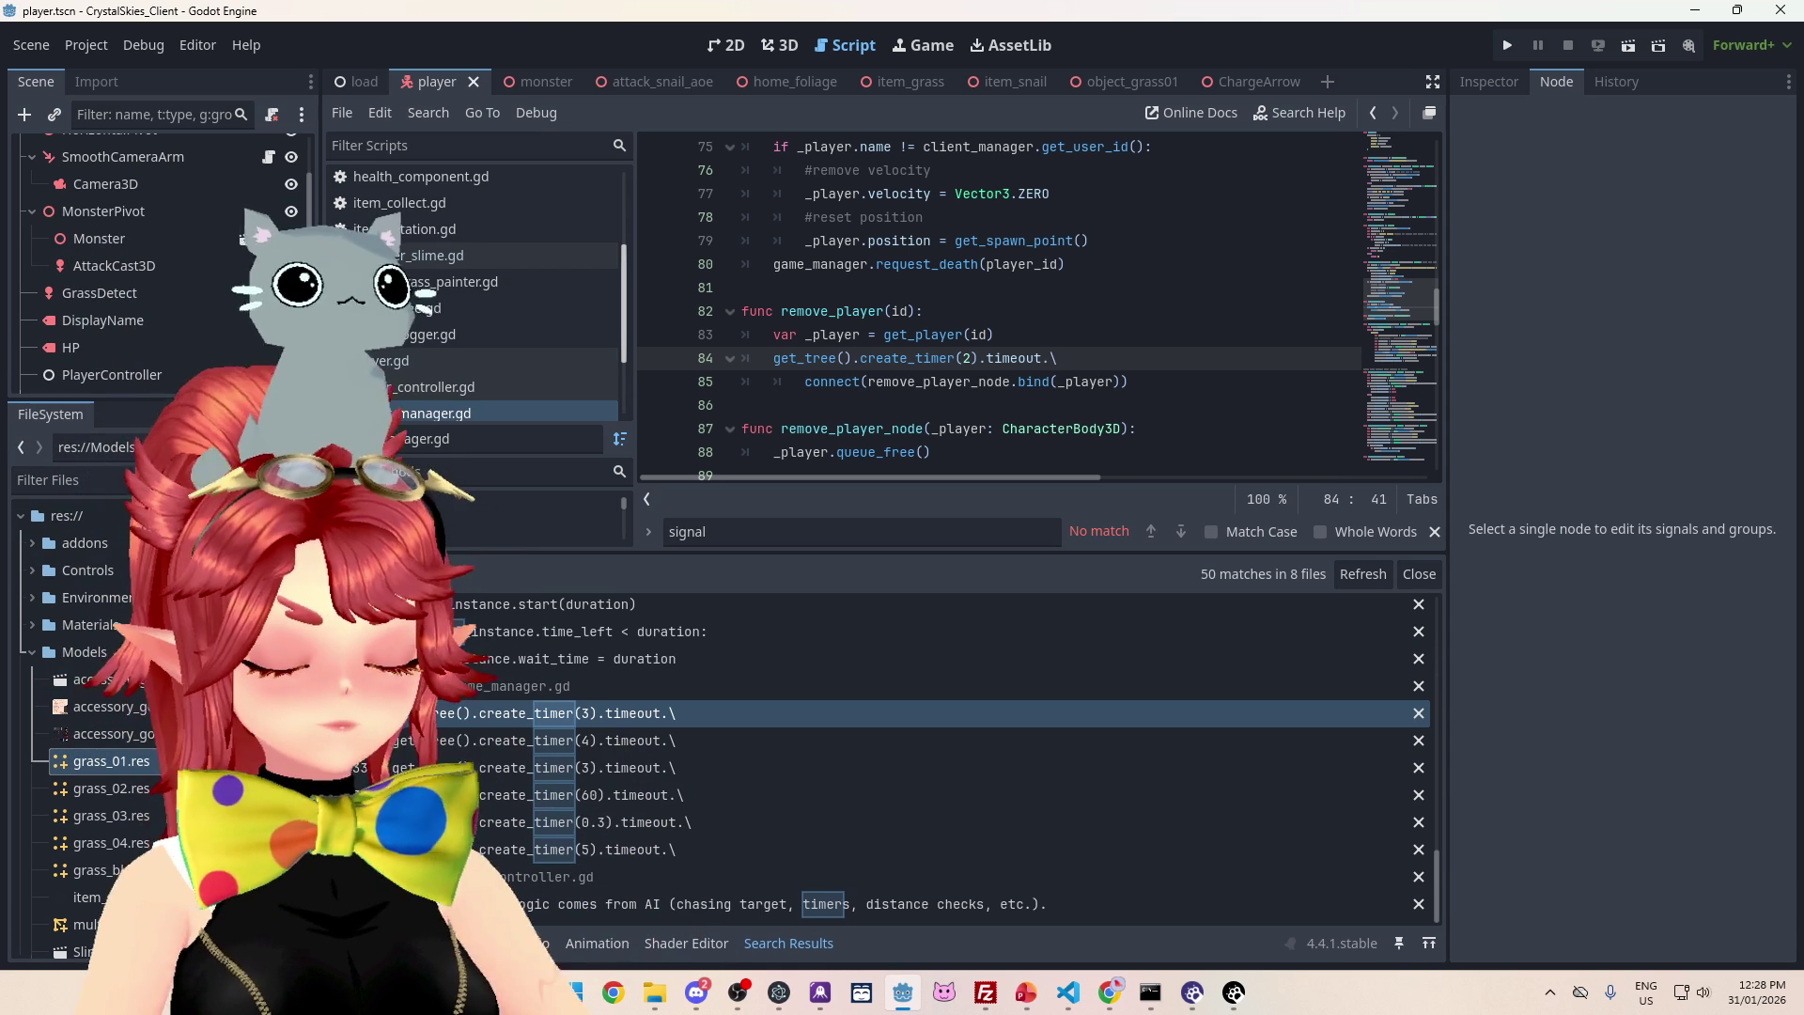
key("alt+Tab")
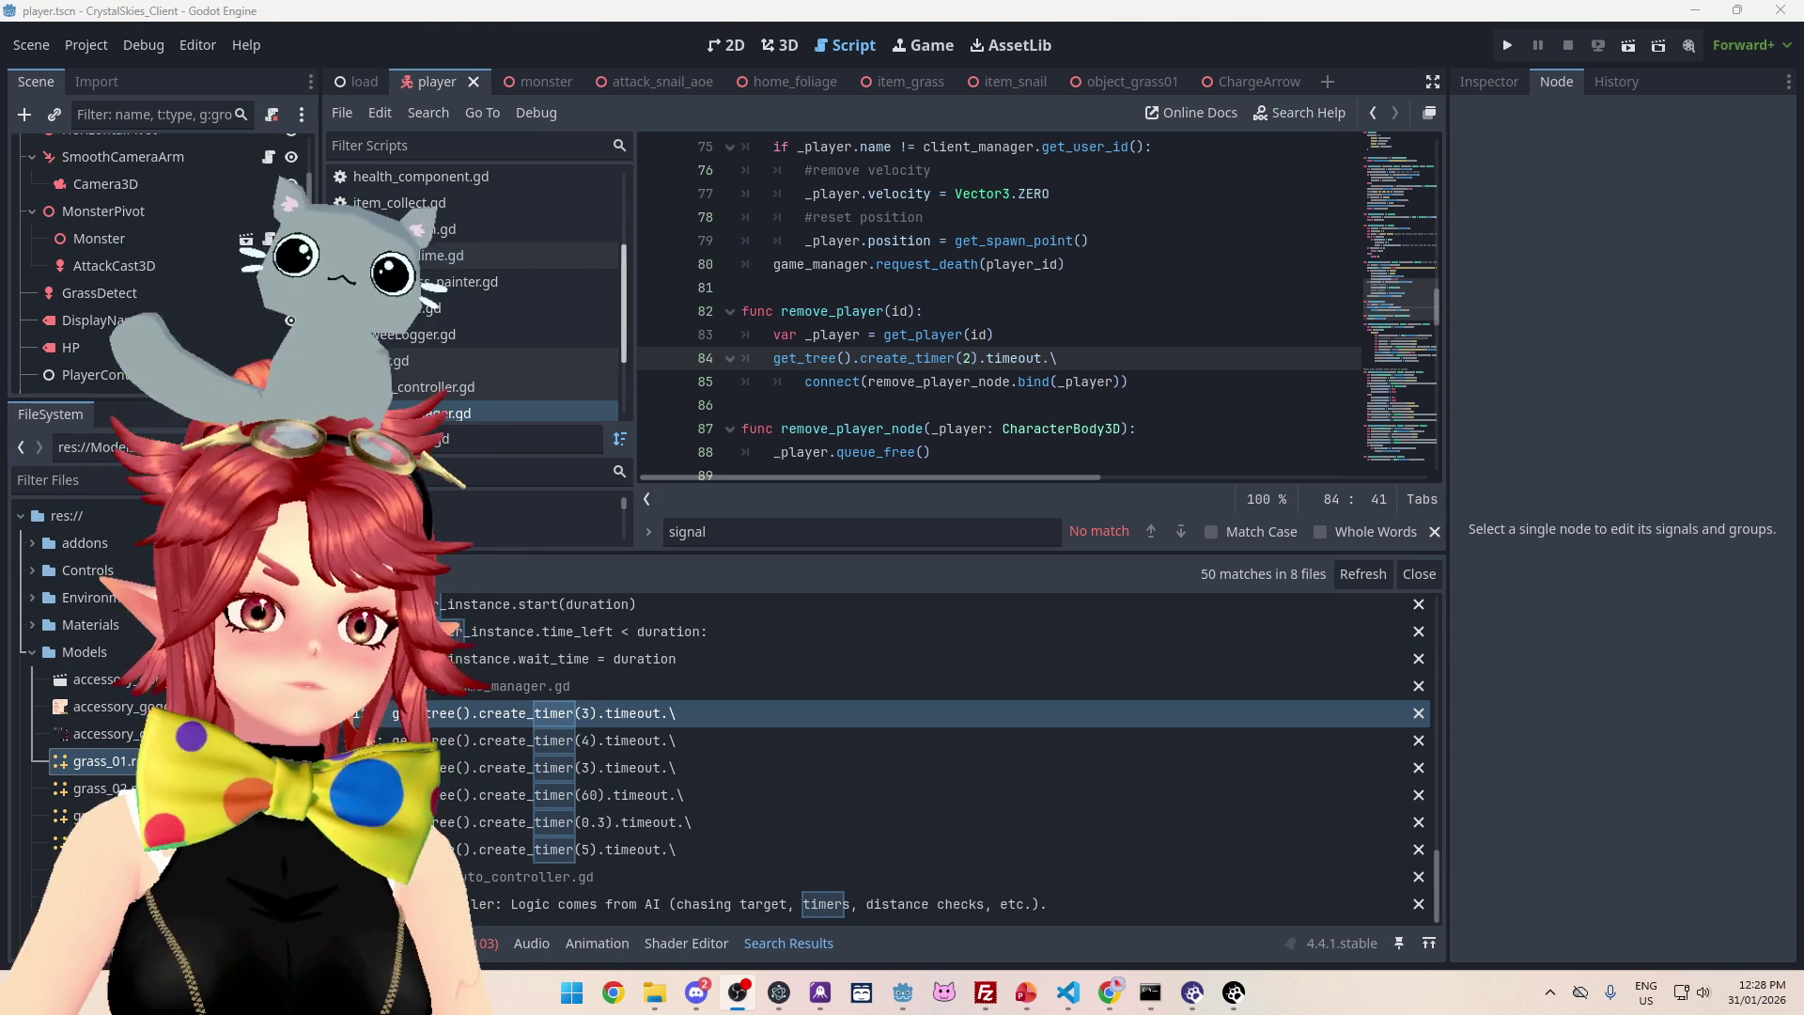
left_click(926, 287)
key("F5")
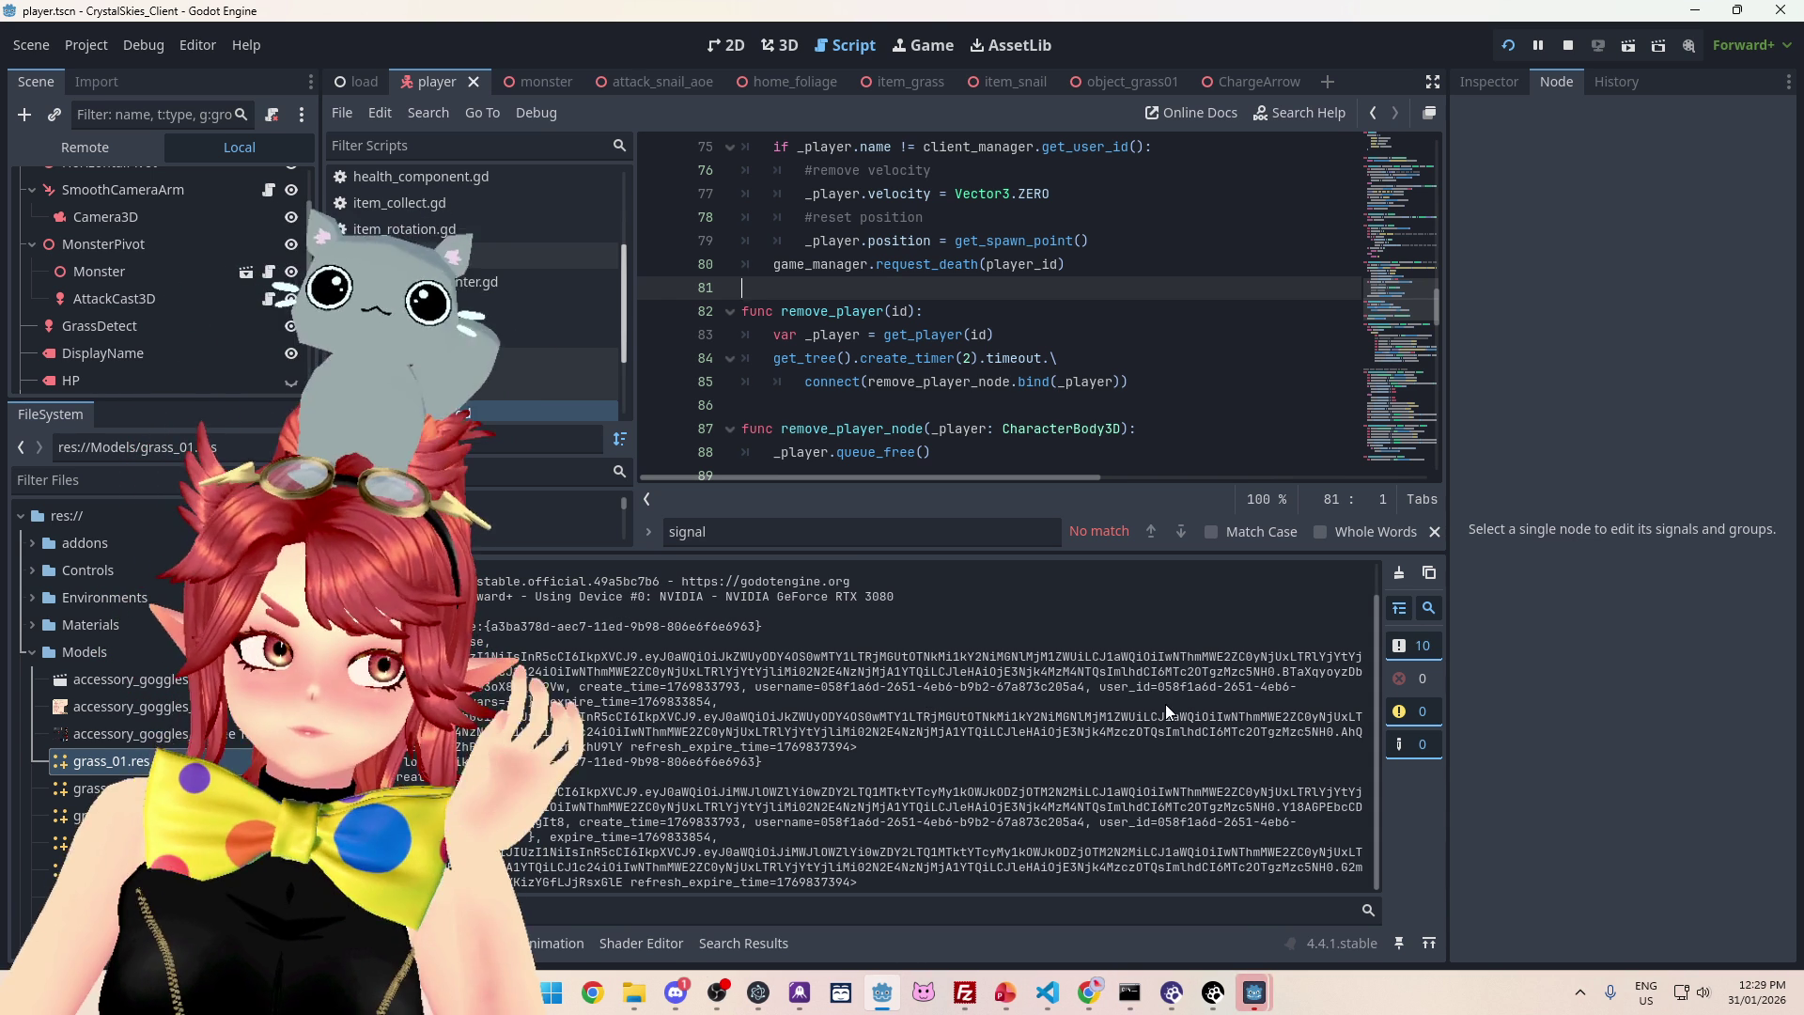
- Bring the game client forward, enter a display name, and create the lobby 'asdd'
left_click(1181, 335)
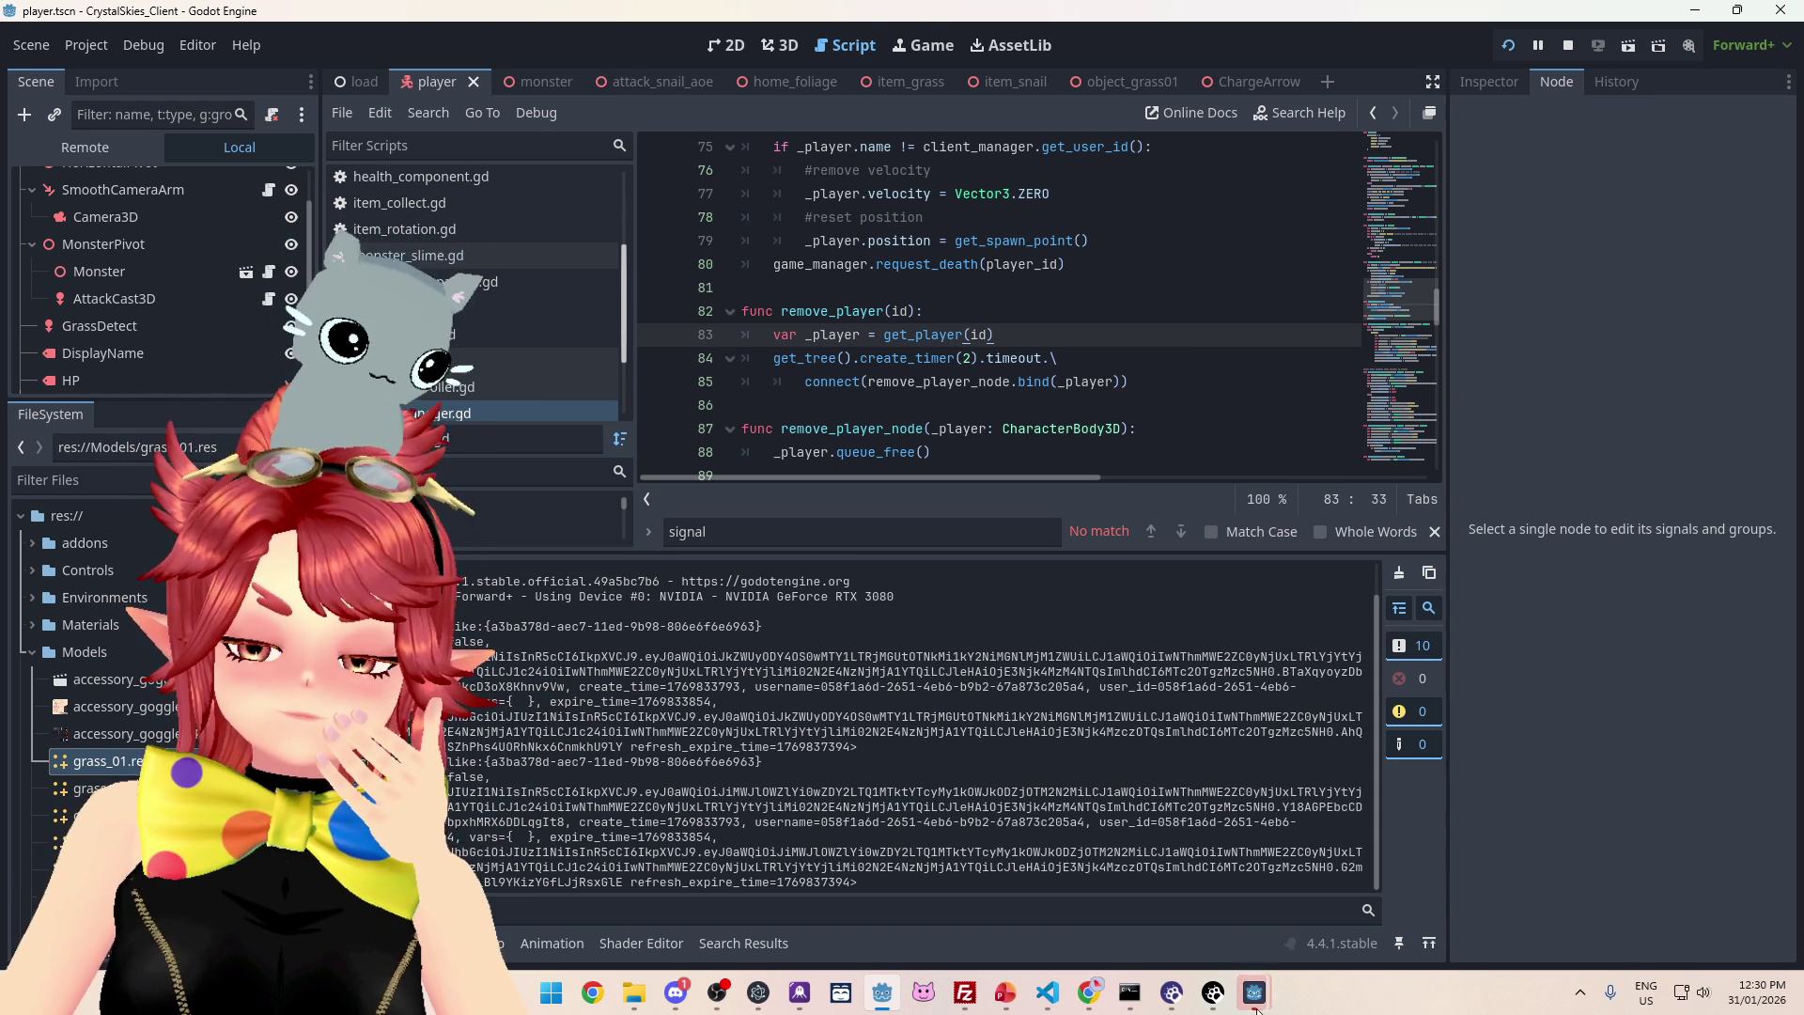
mouse_move(1257, 995)
mouse_move(1347, 893)
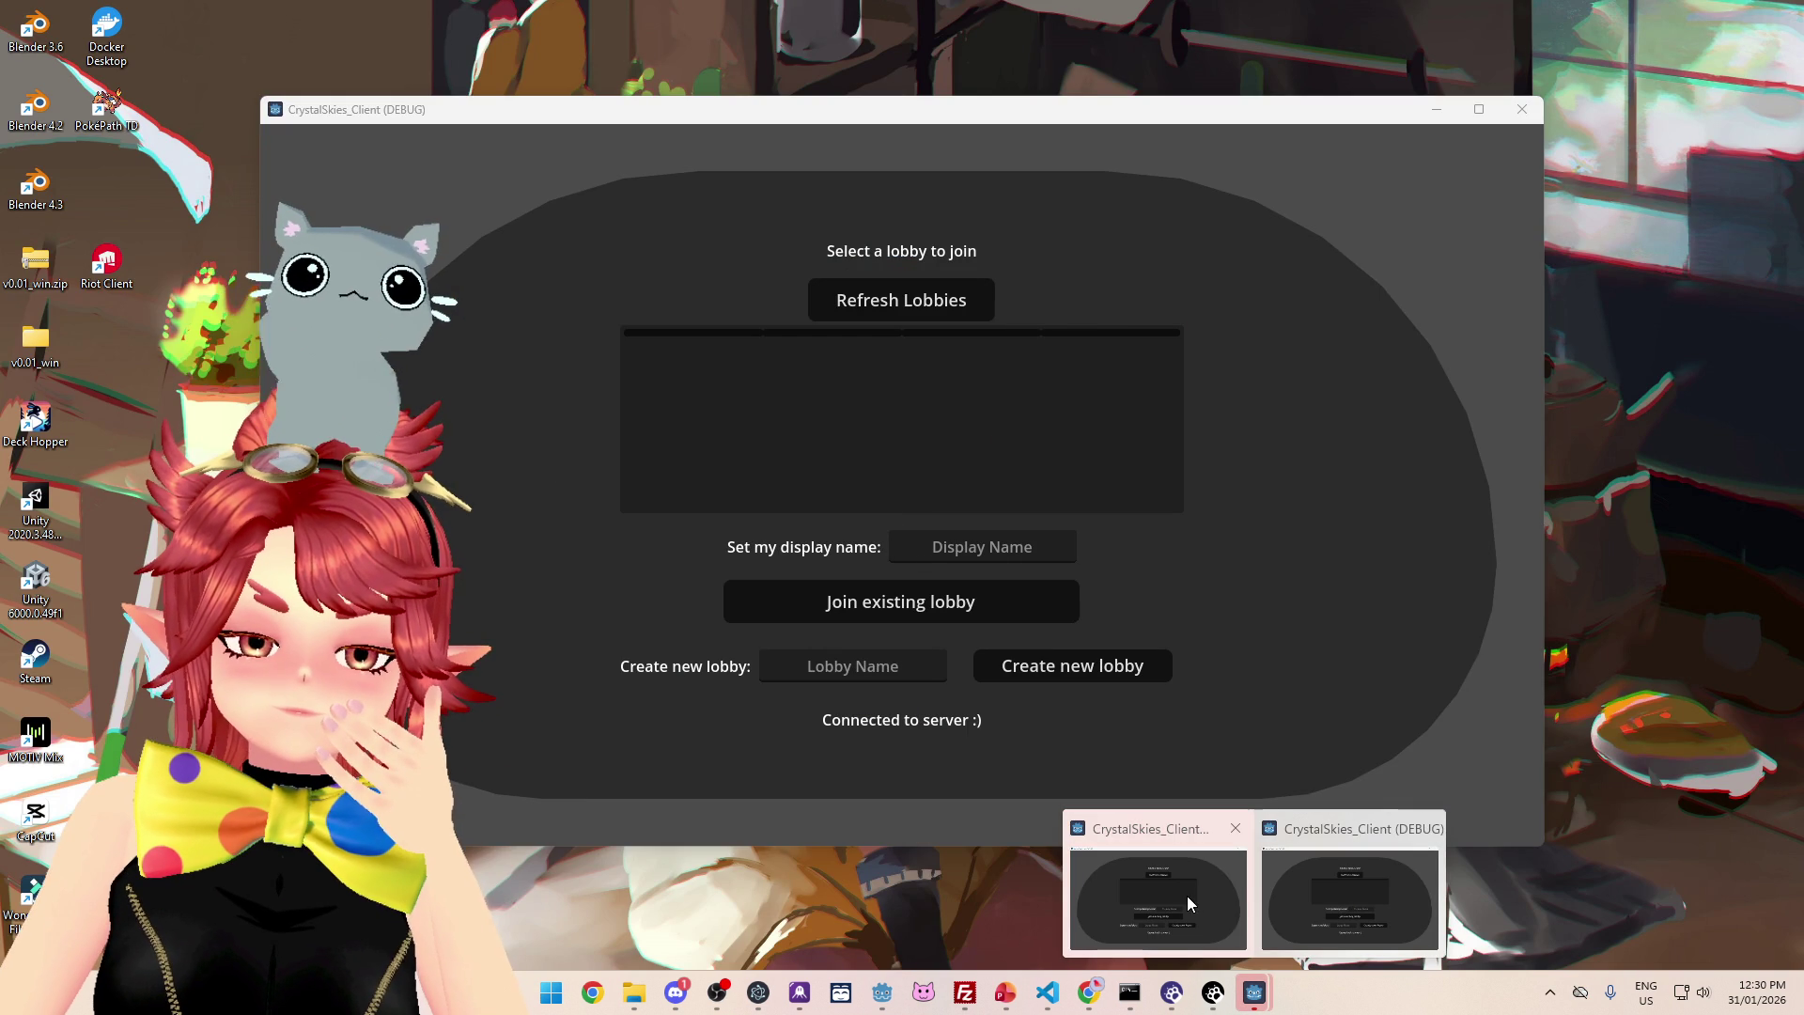
left_click(1369, 878)
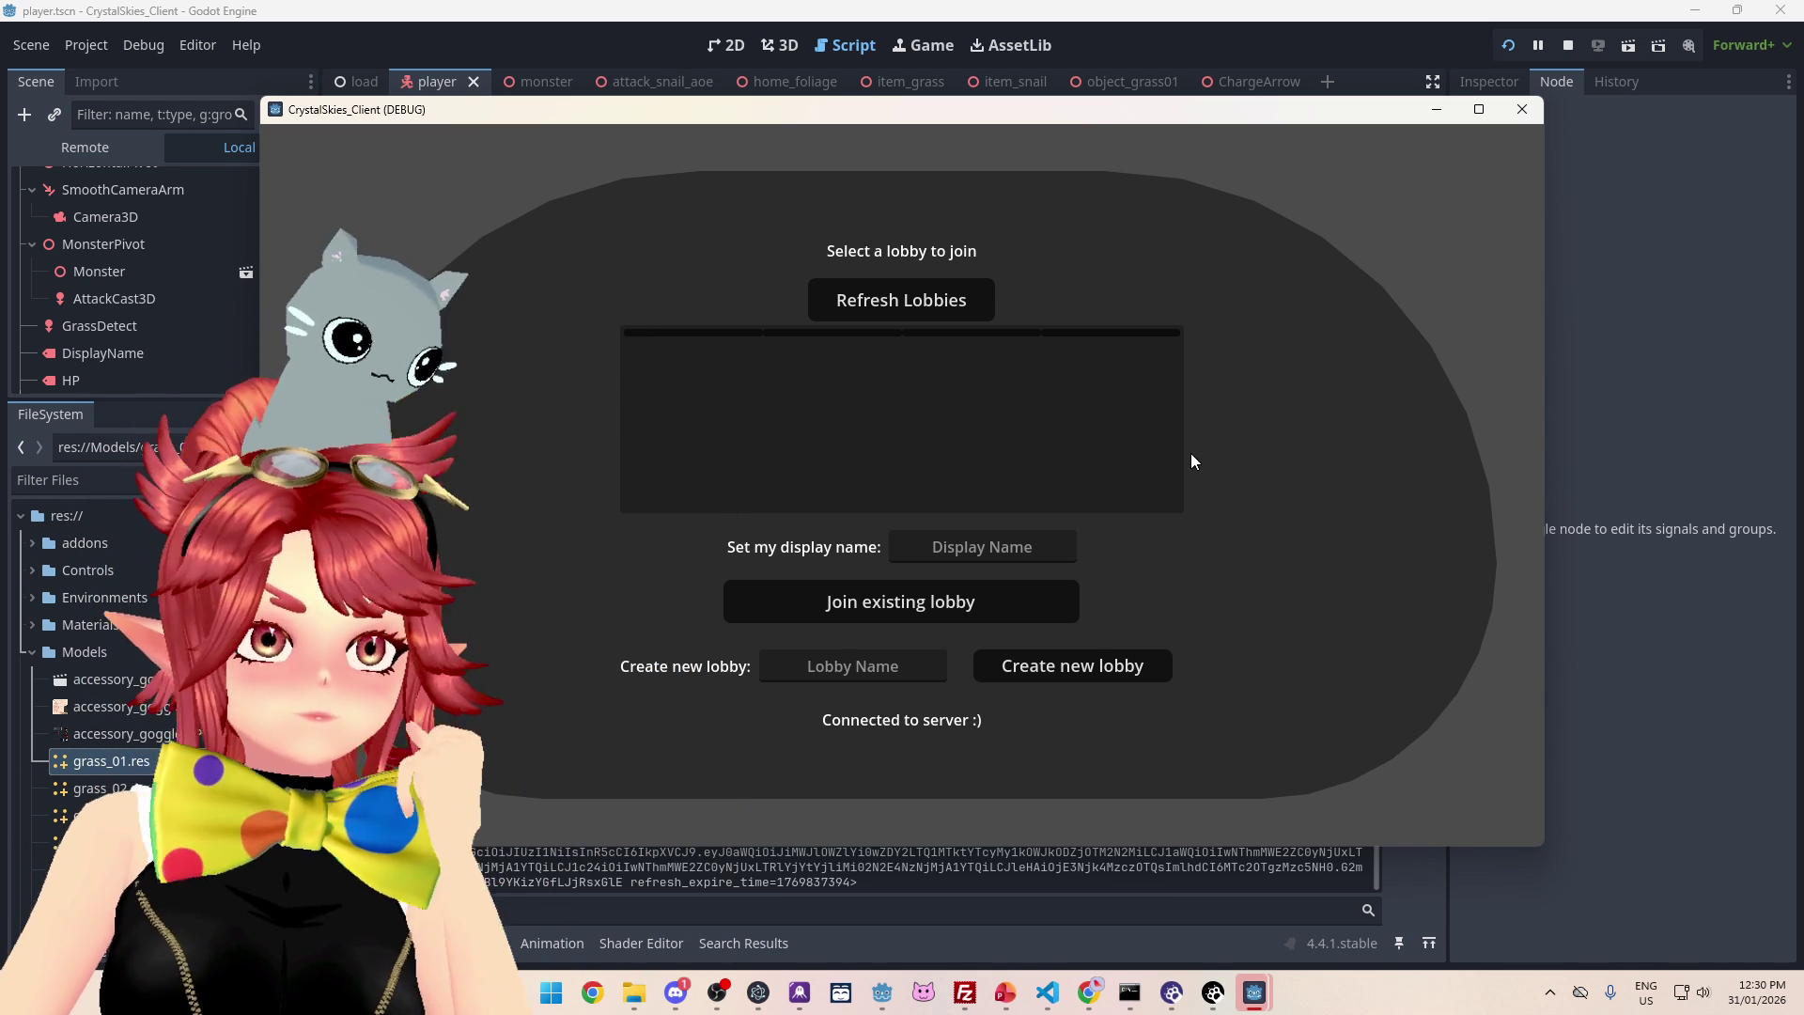
left_click_drag(1093, 115, 1123, 84)
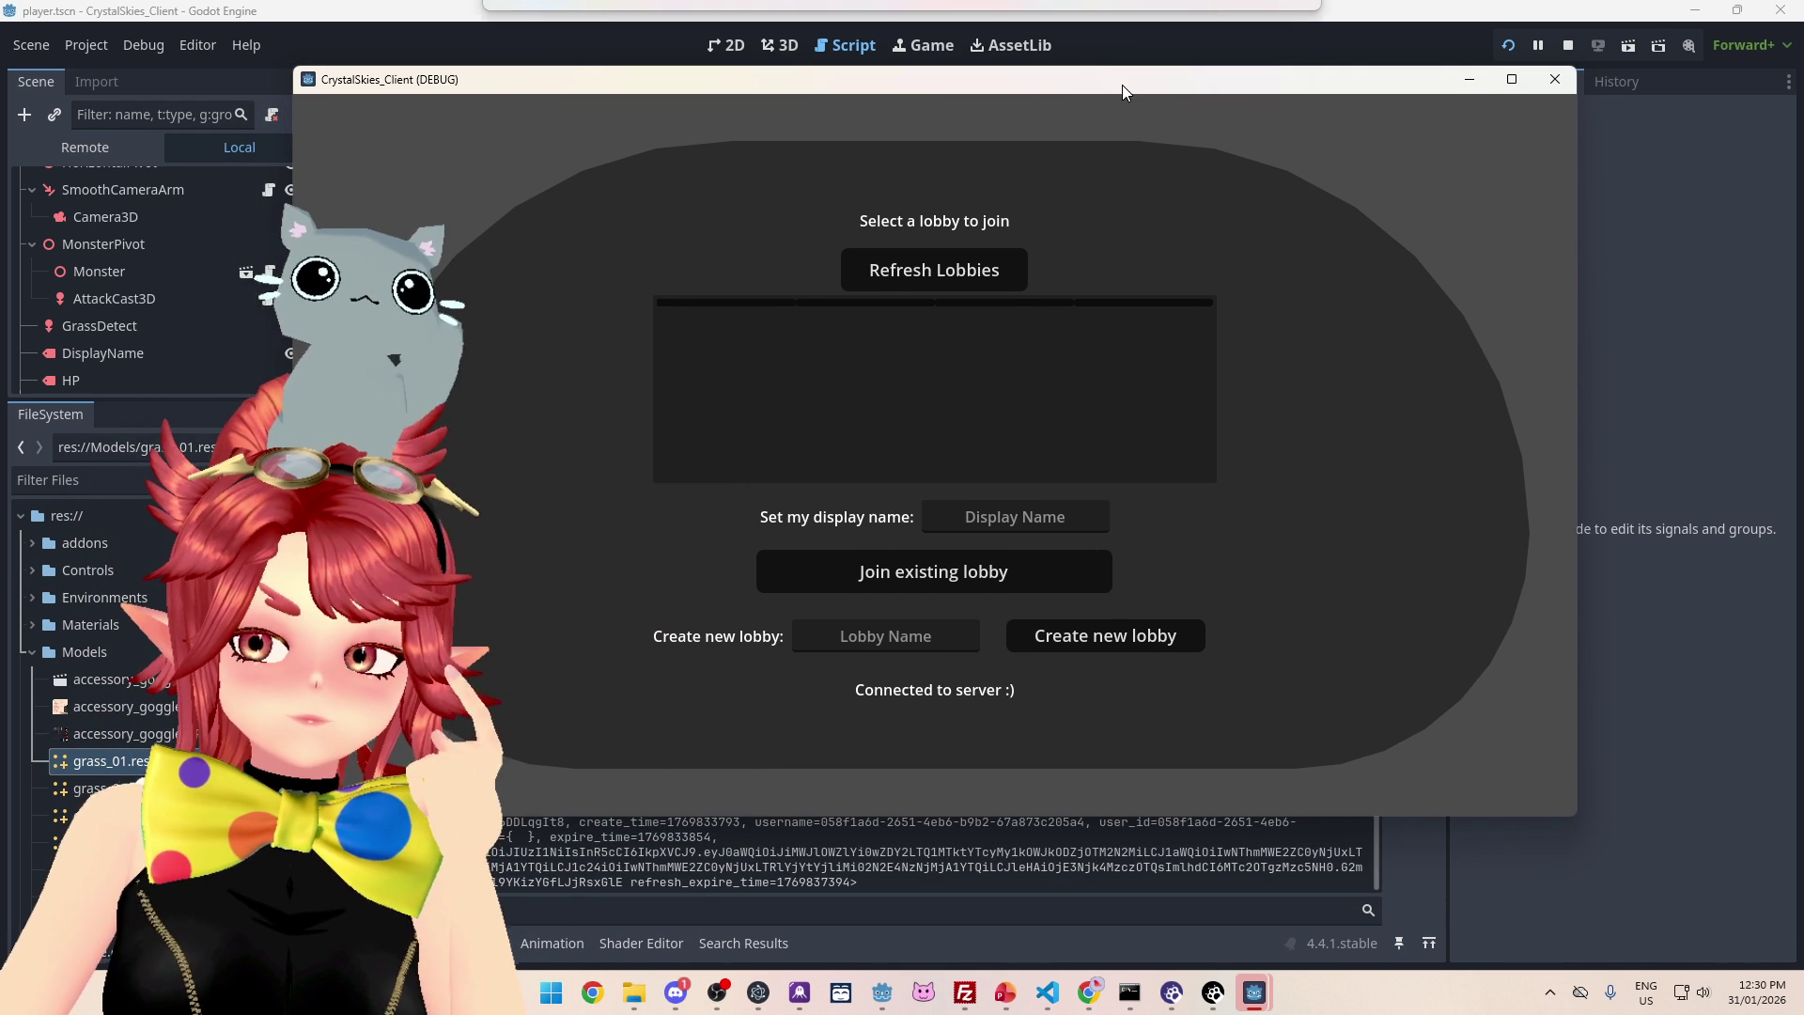
left_click(1036, 516)
type("Phwee")
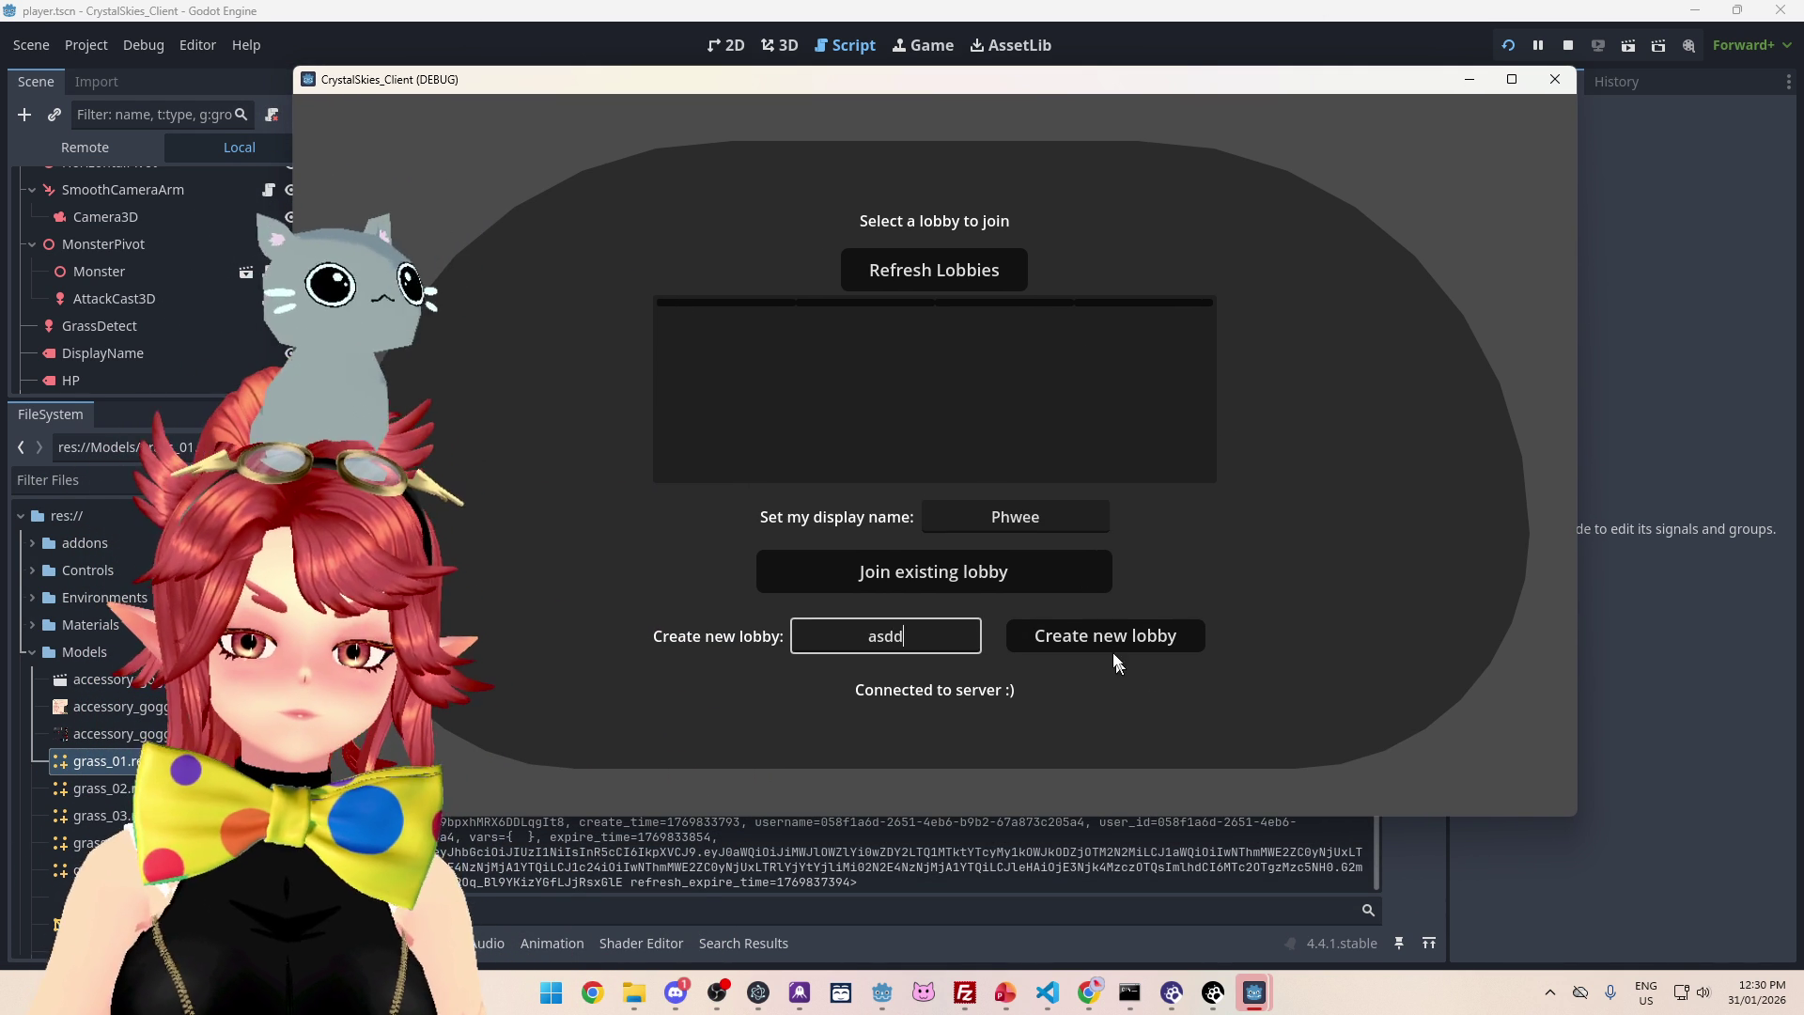
left_click(1111, 639)
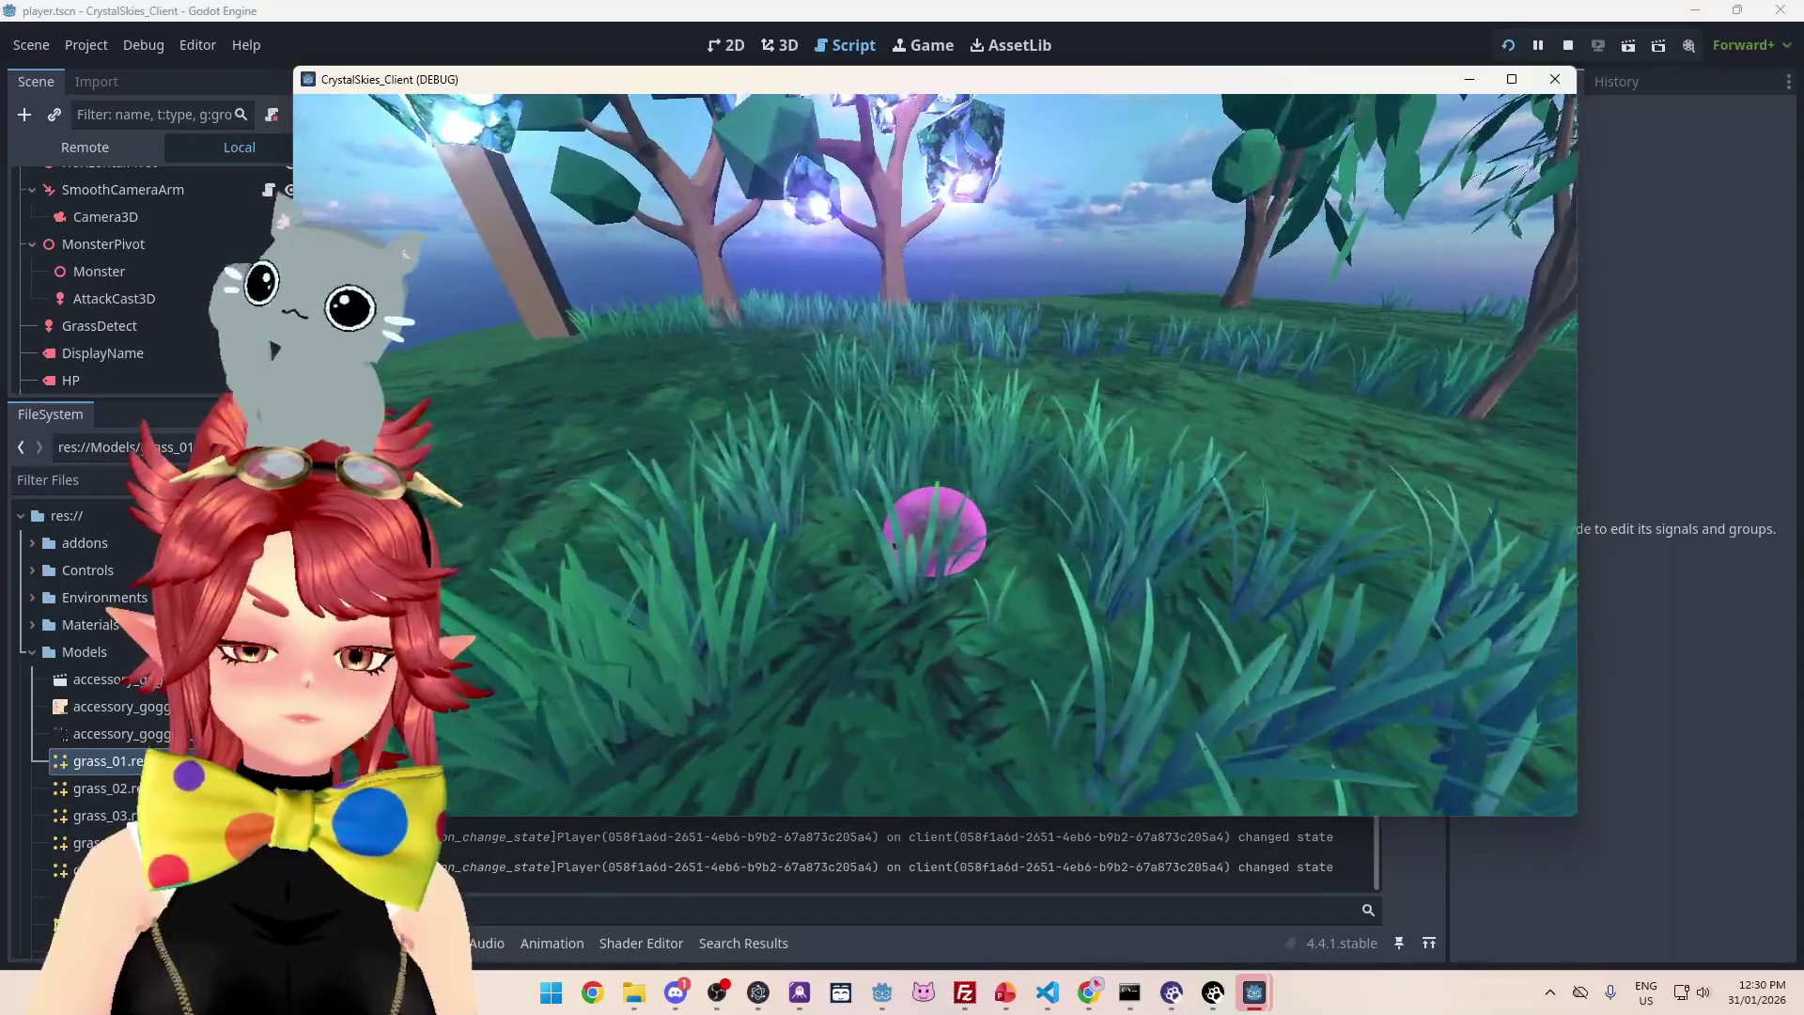
- From the Host Settings overlay, start a Grass Painter battle
key("Escape")
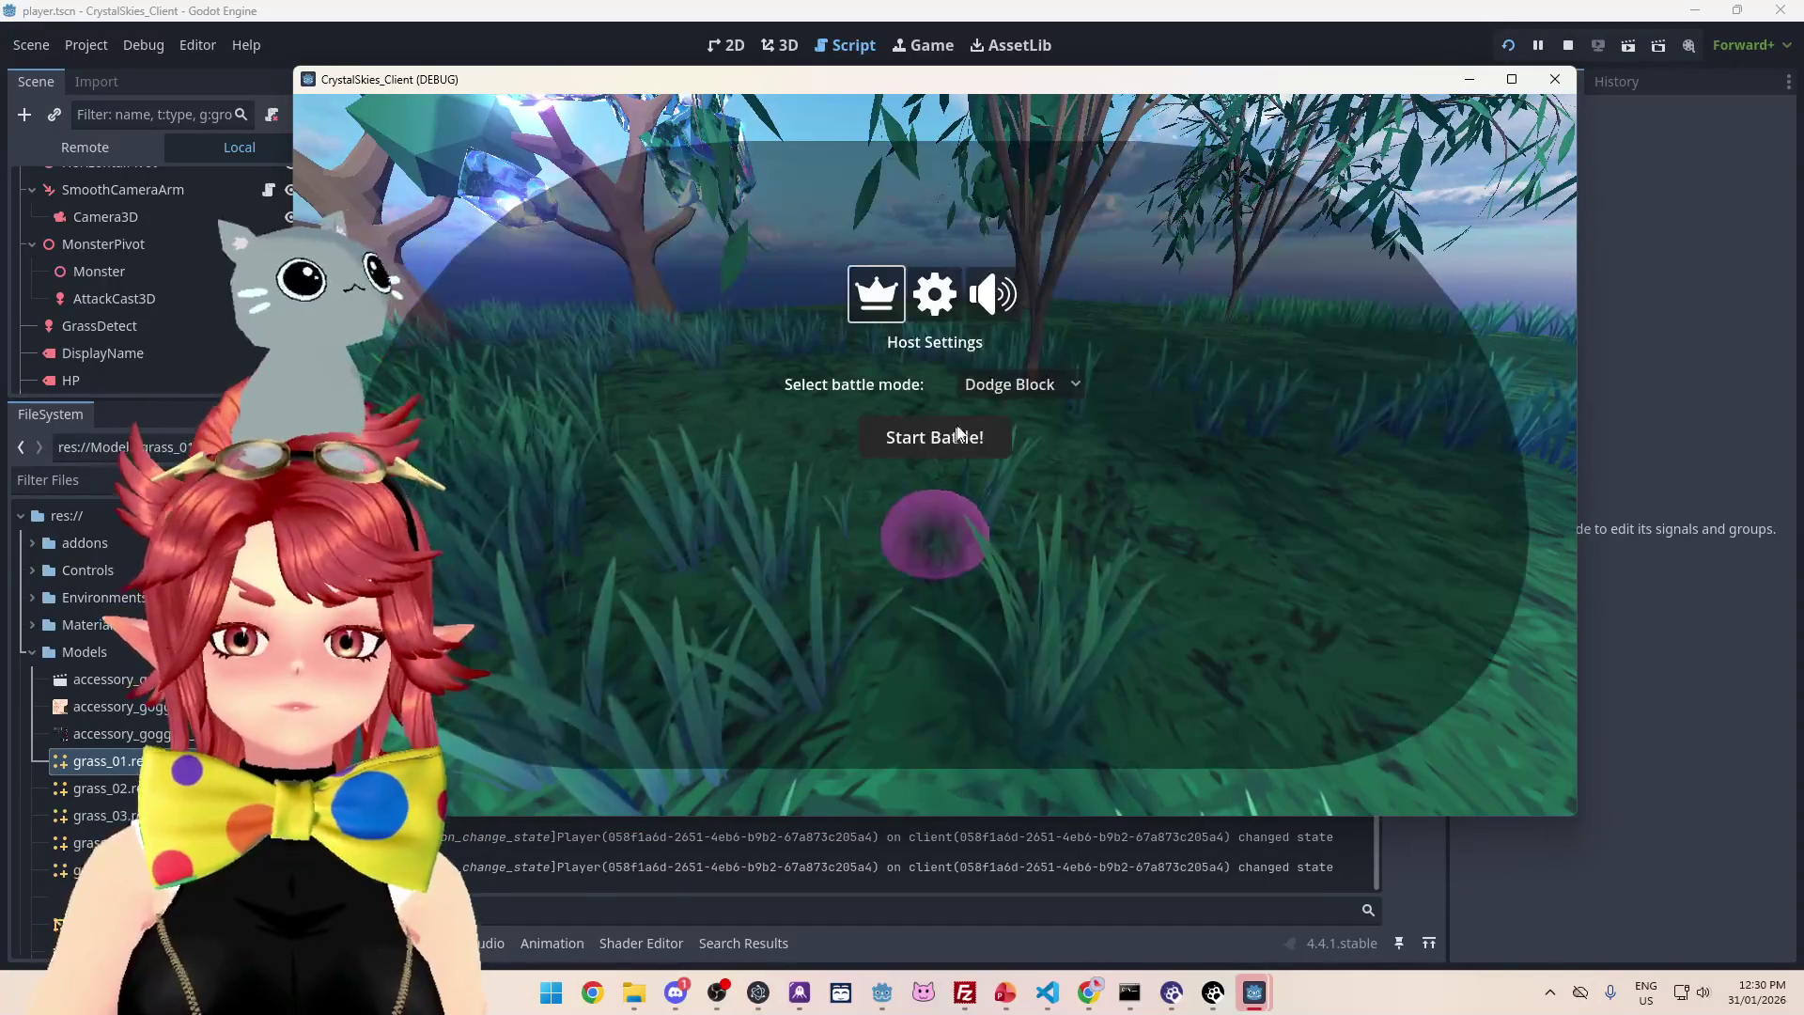
key("Escape")
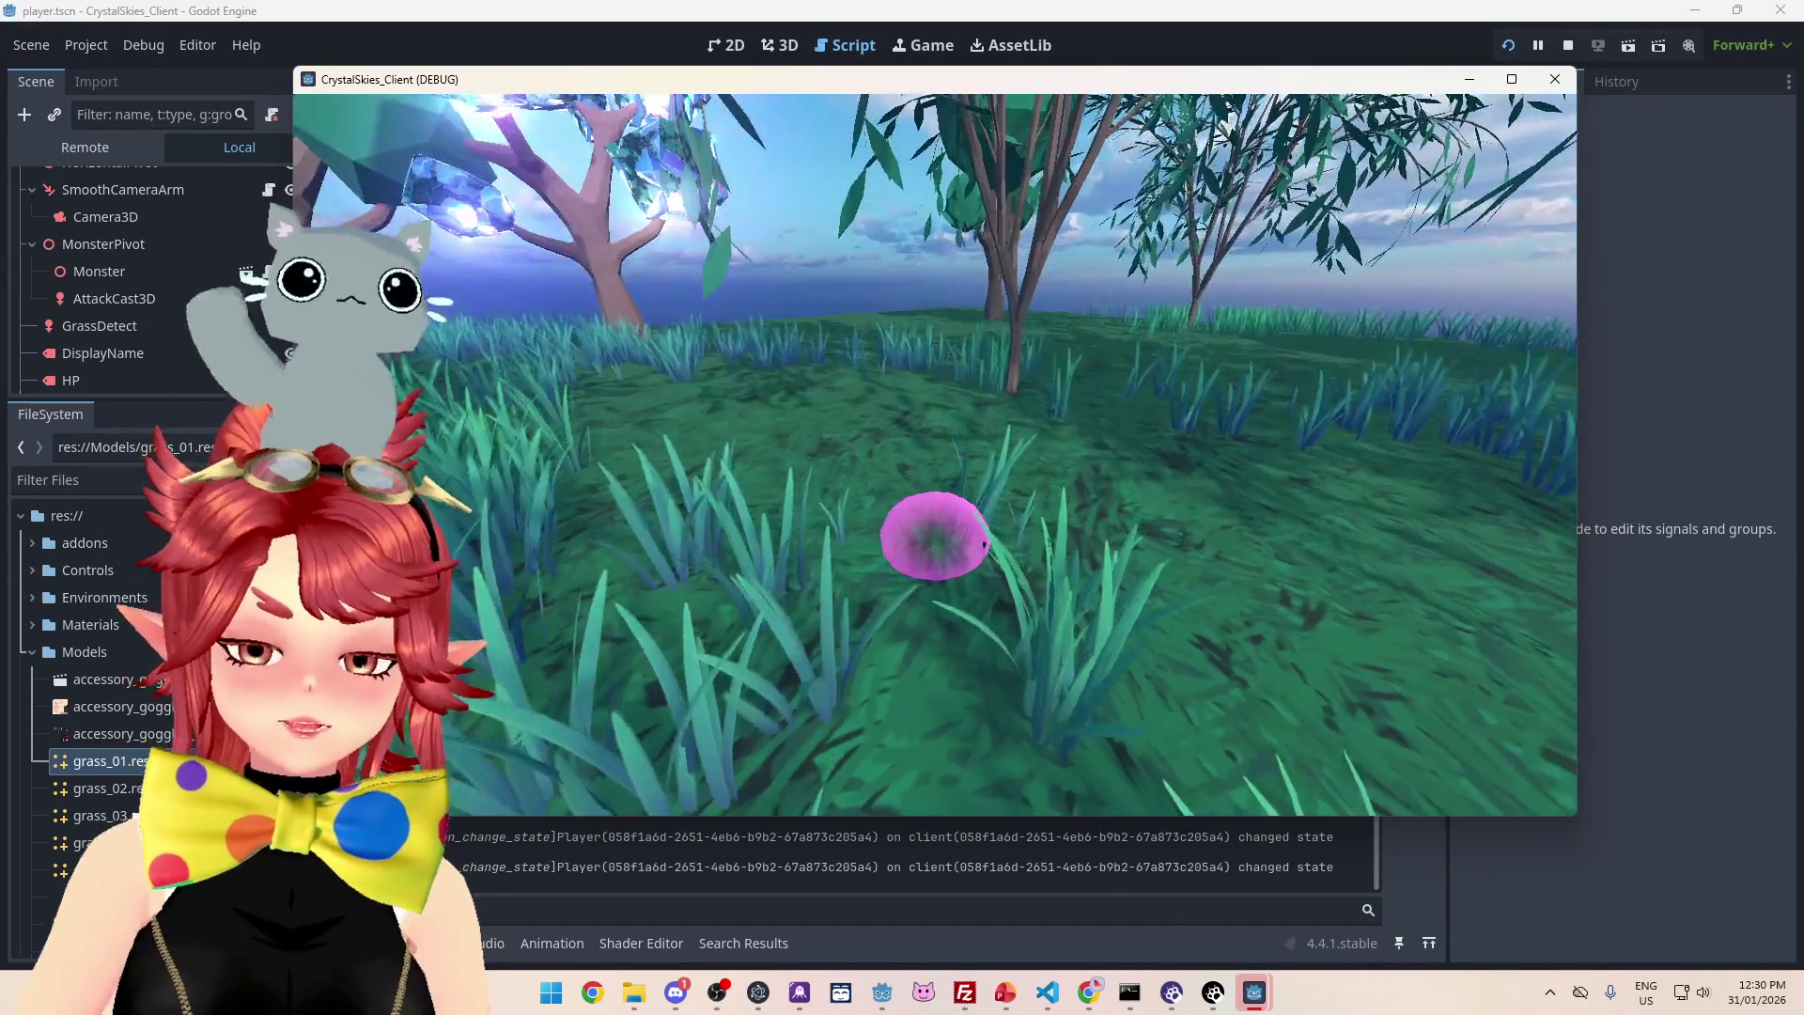
key("Escape")
mouse_move(1040, 86)
left_mouse_down()
mouse_move(1165, 162)
mouse_move(1095, 361)
mouse_move(1025, 128)
left_mouse_up()
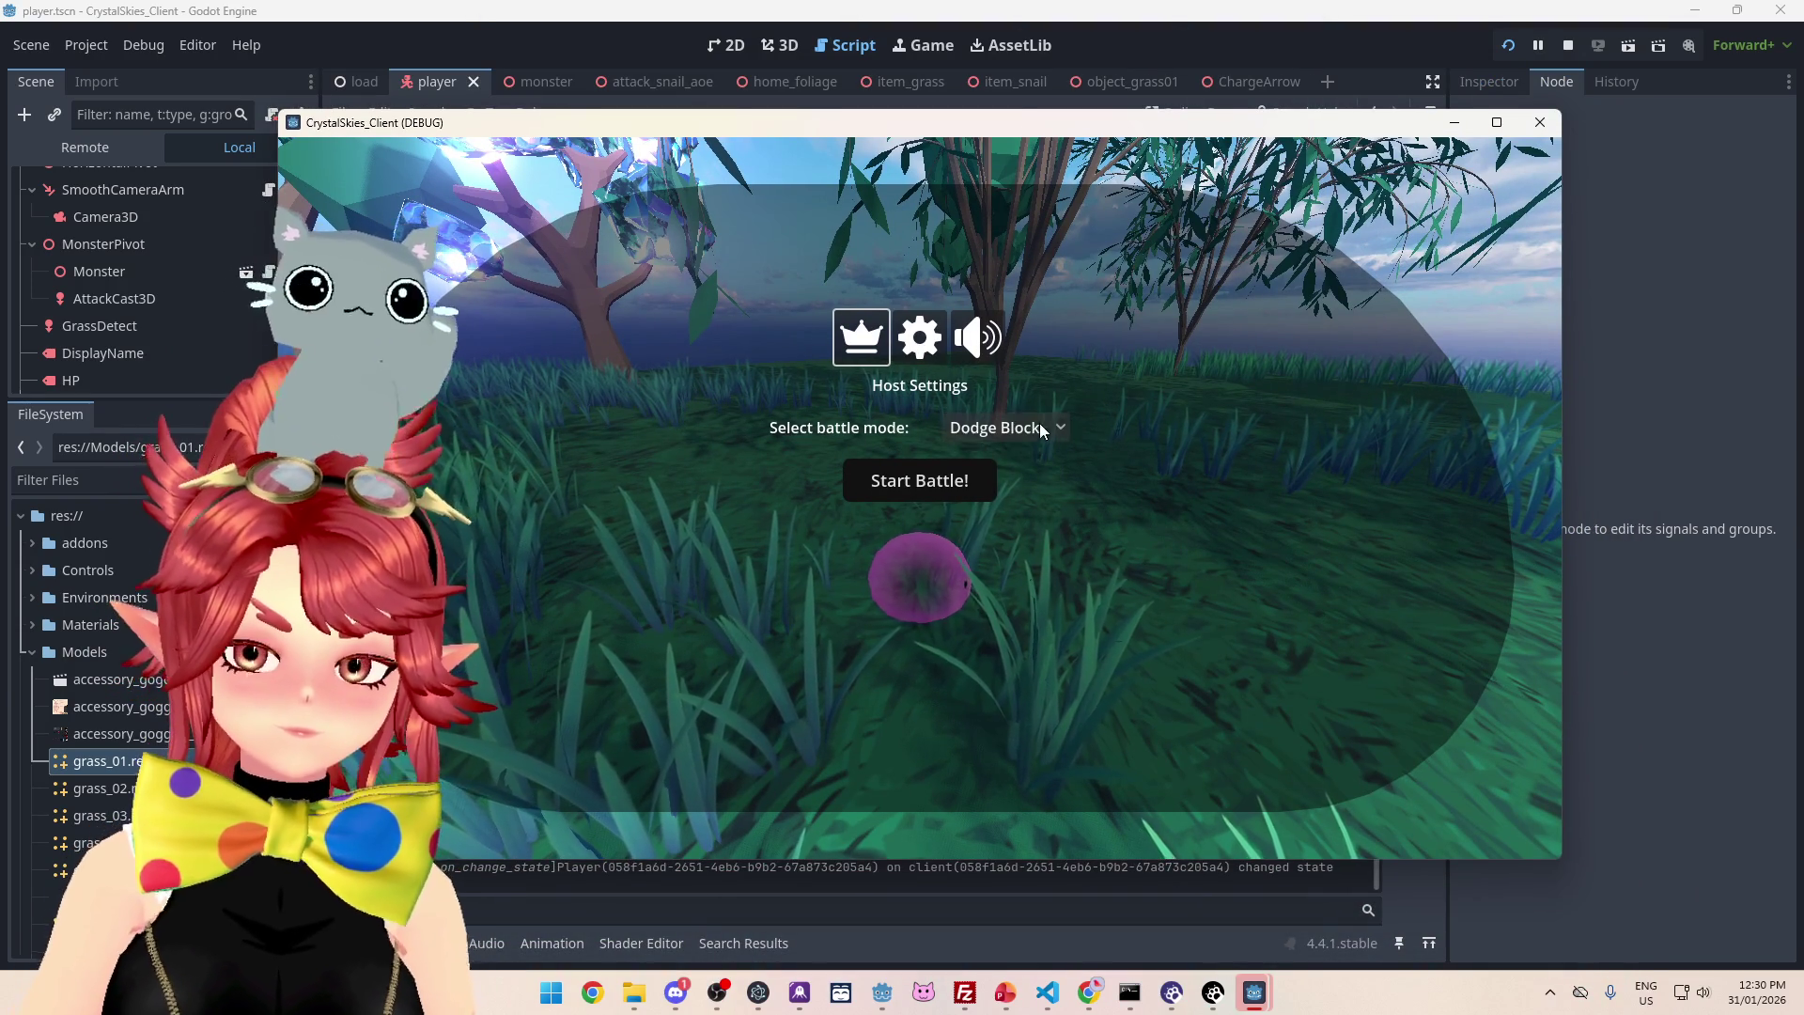
left_click(987, 484)
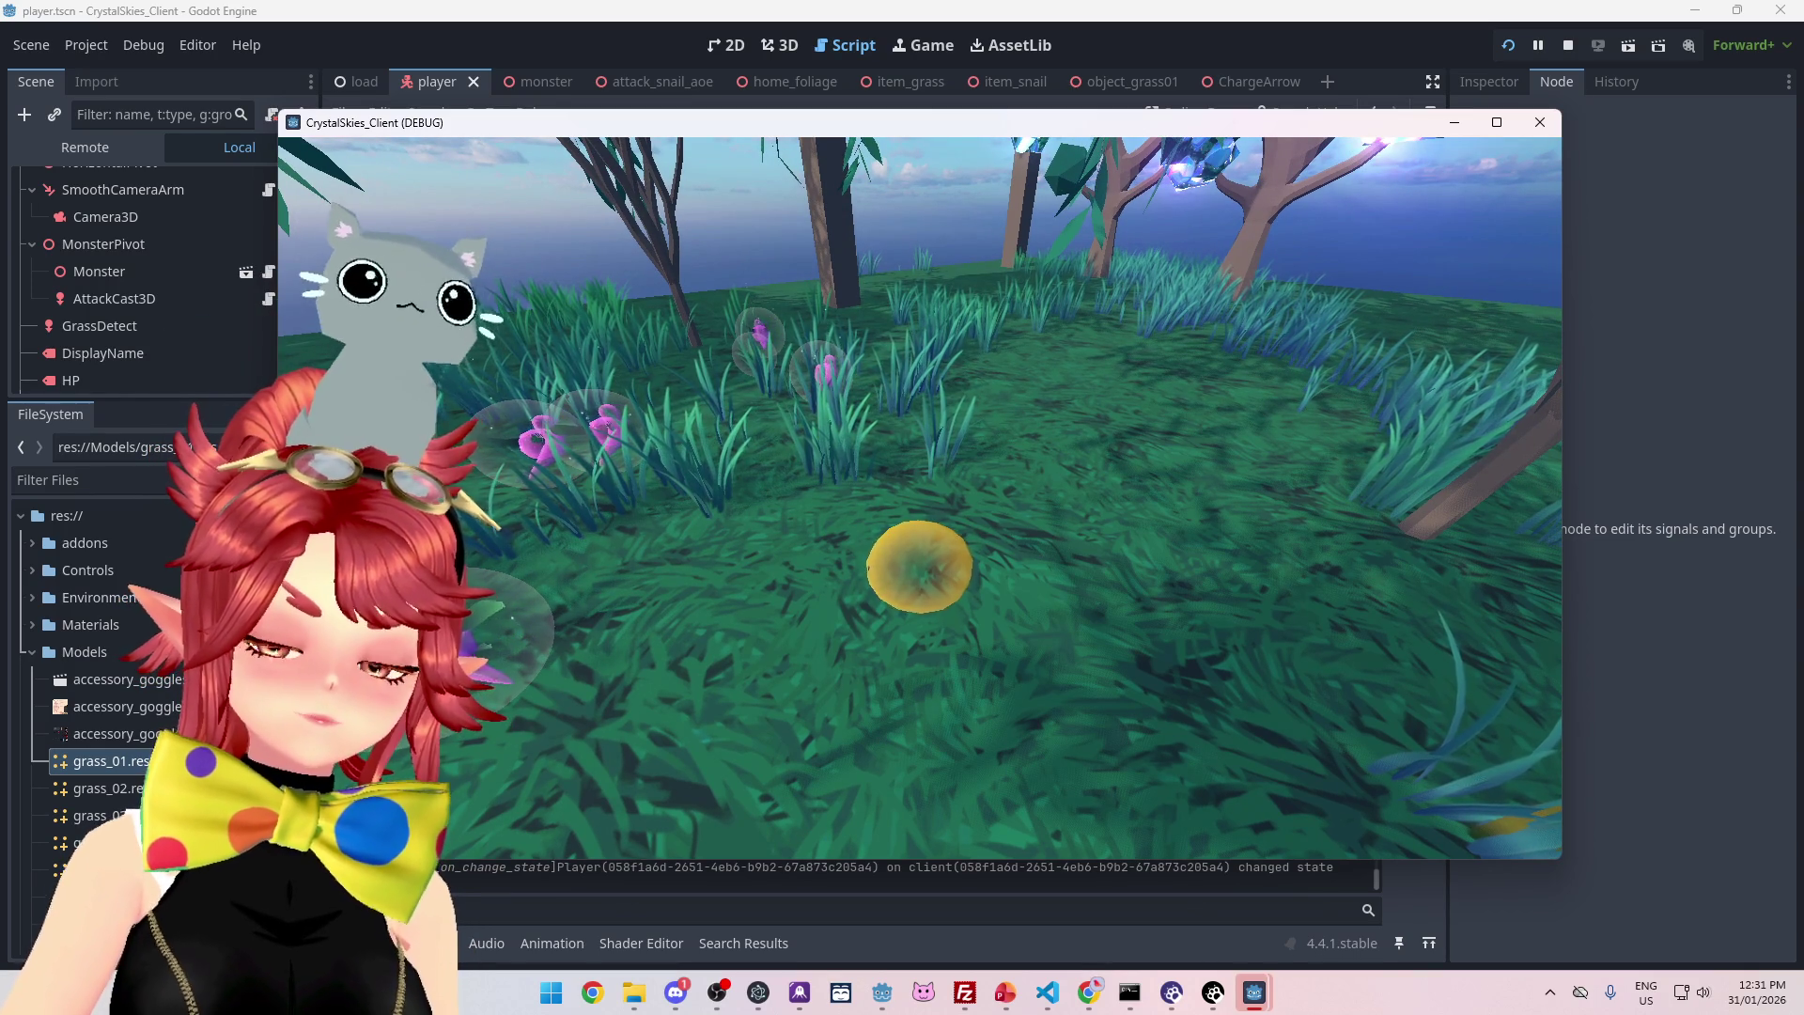
key("Escape")
- Close the battle window, refresh lobbies, and join 'asdd' with a display name
left_click(1185, 41)
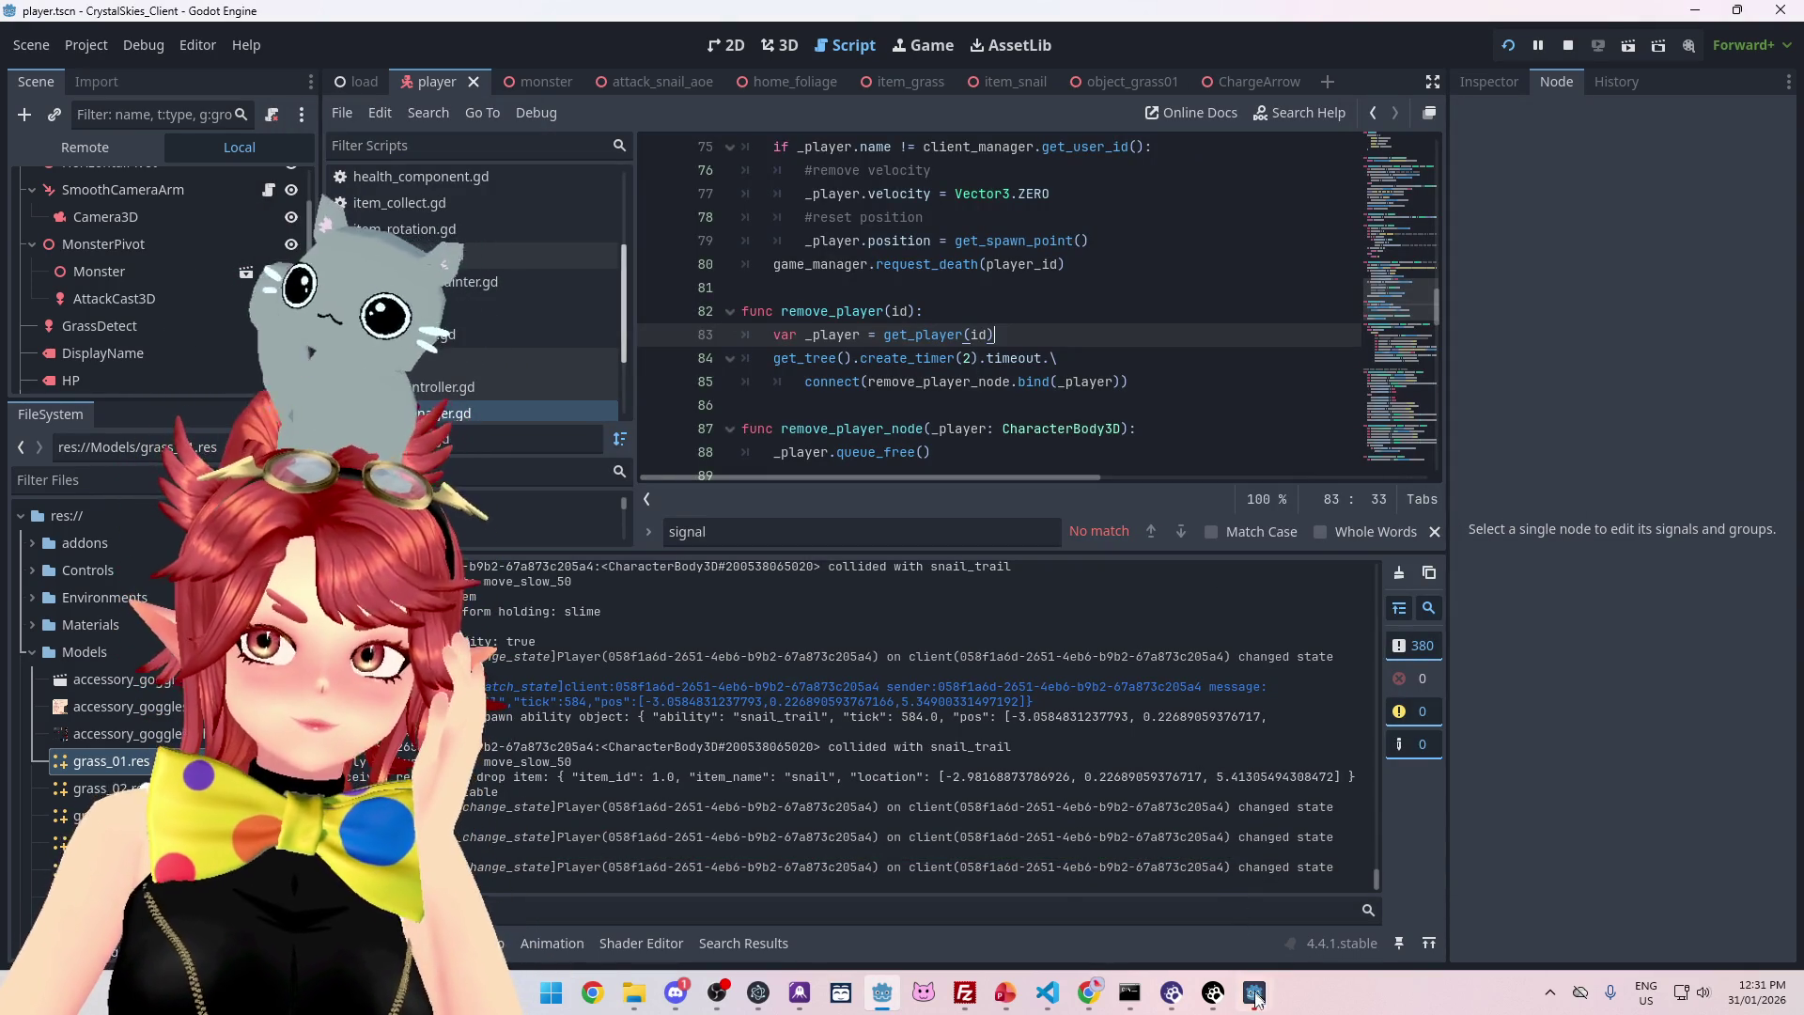
mouse_move(1254, 992)
left_click(1199, 878)
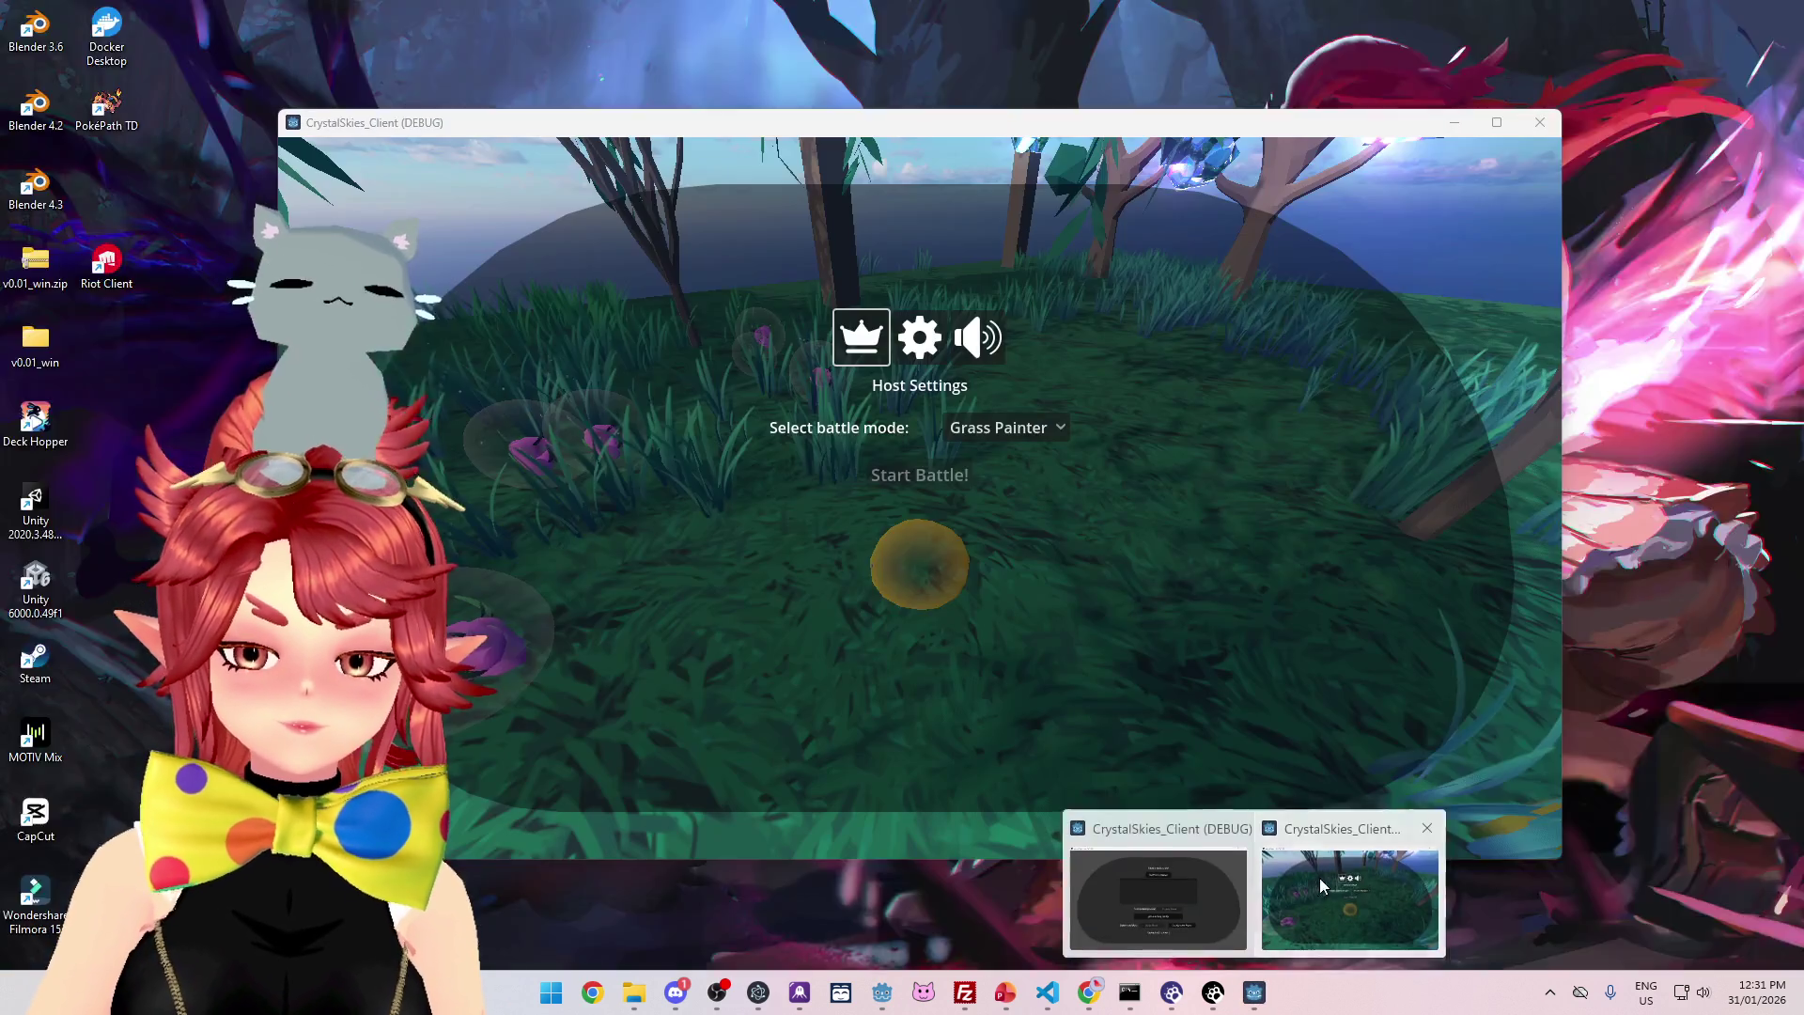
left_click(1319, 877)
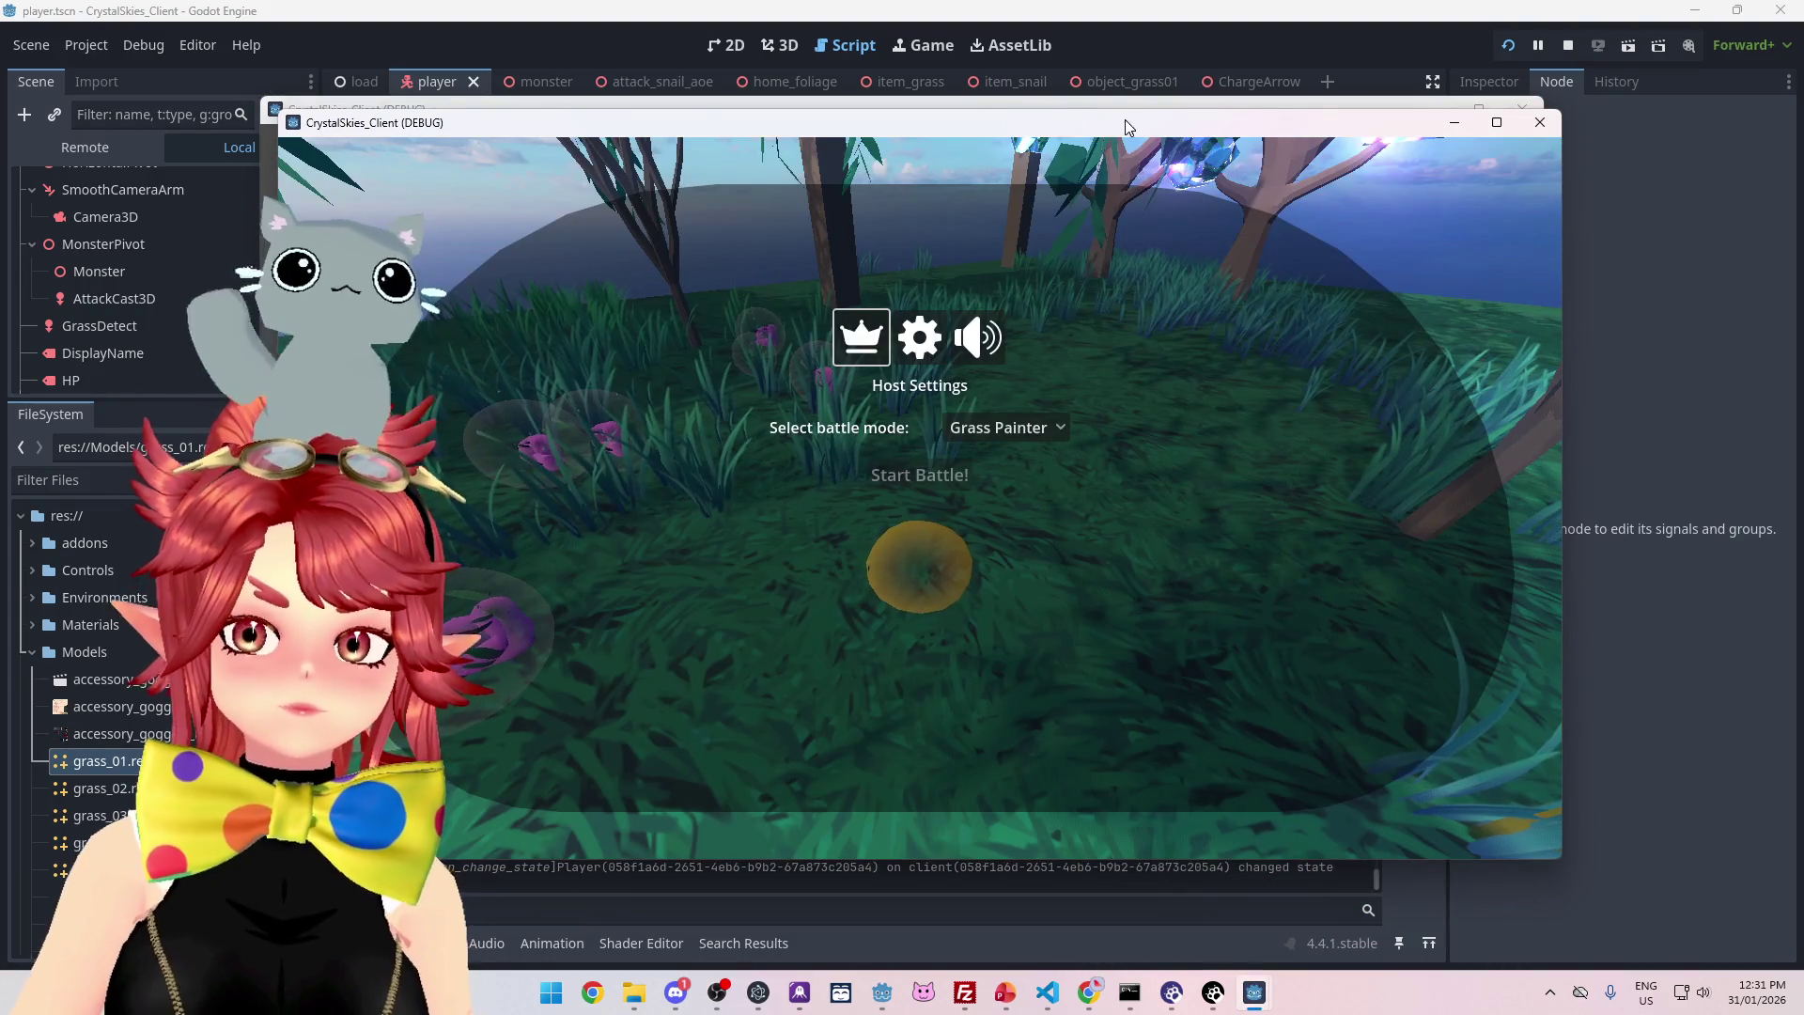
left_click(1539, 122)
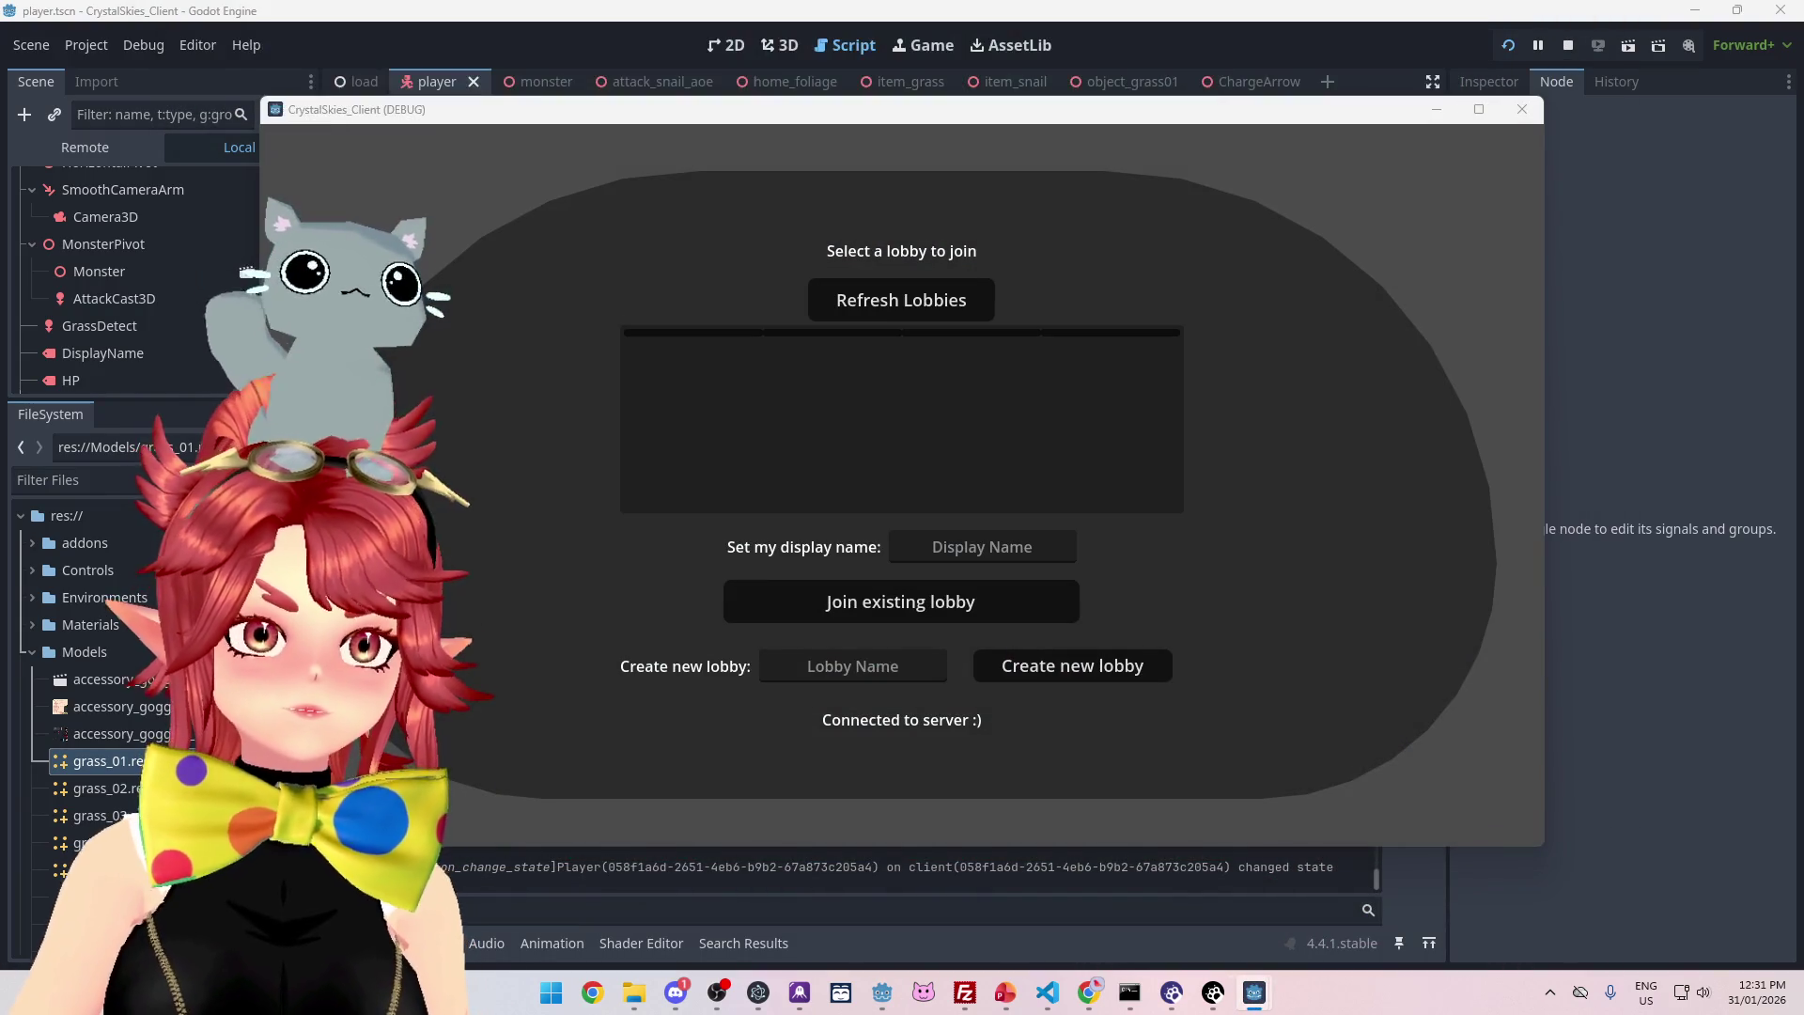
left_click(939, 308)
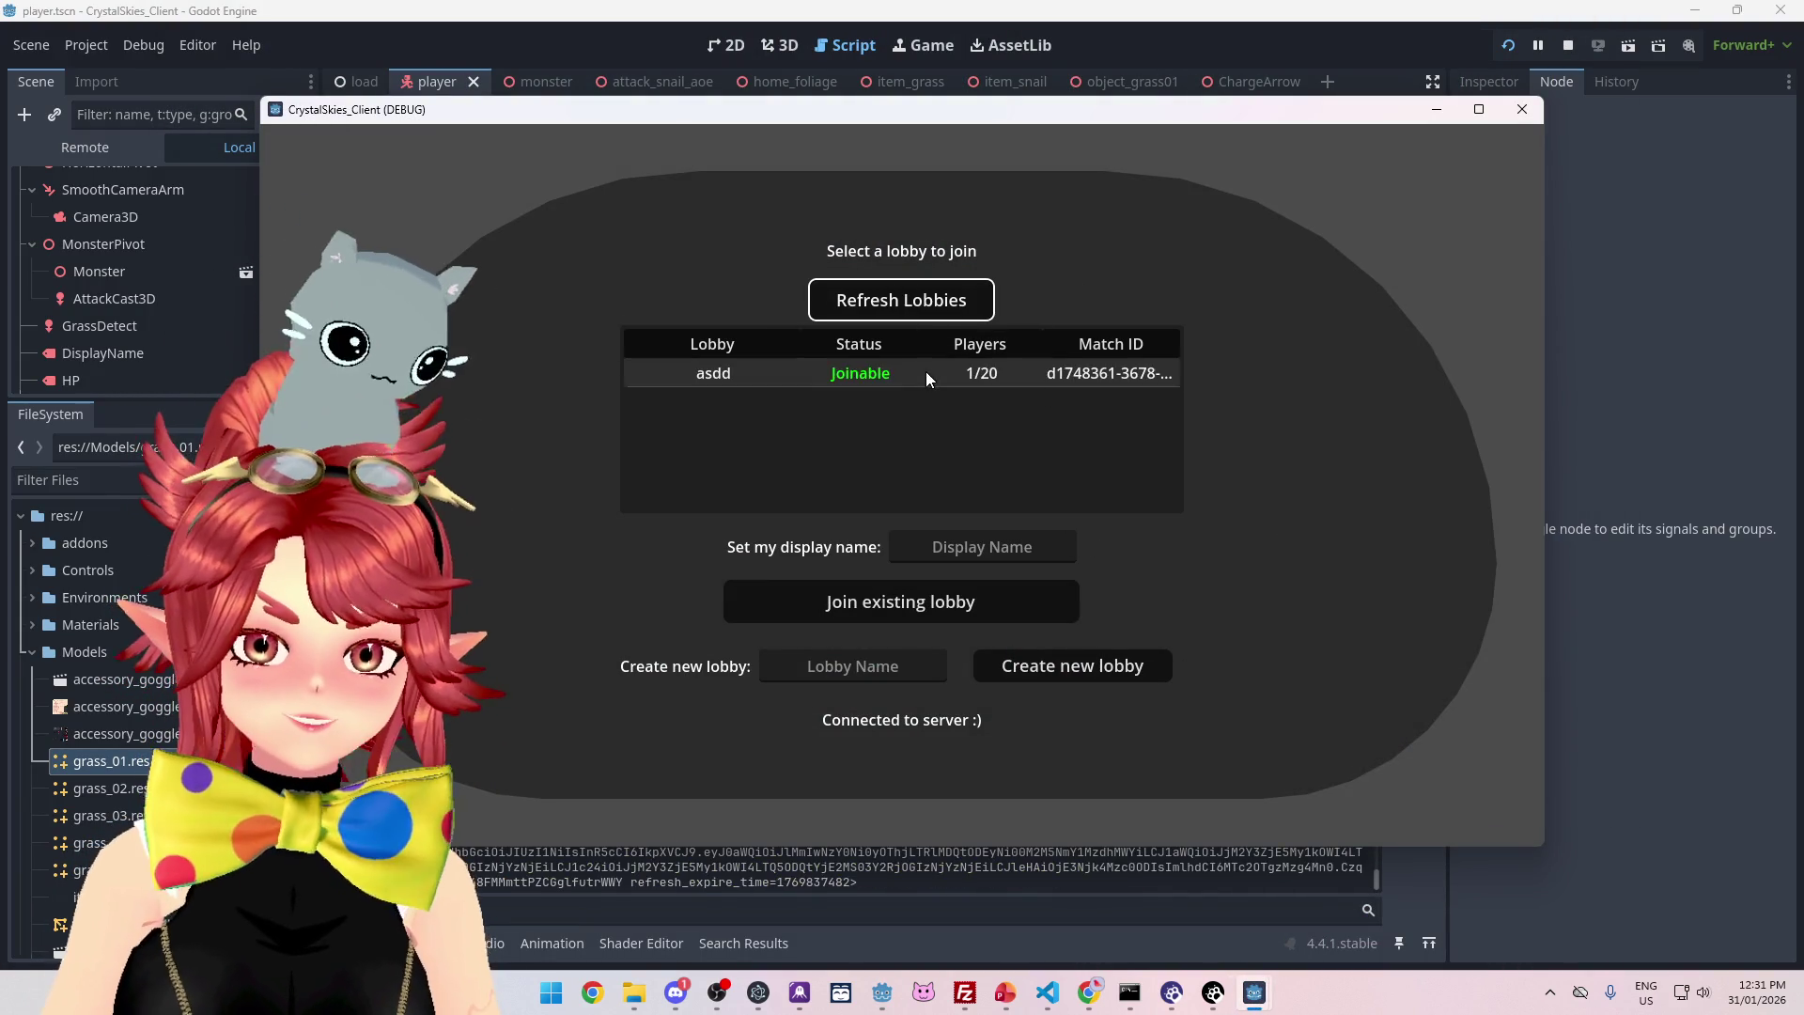
left_click(971, 545)
type("Phwee2")
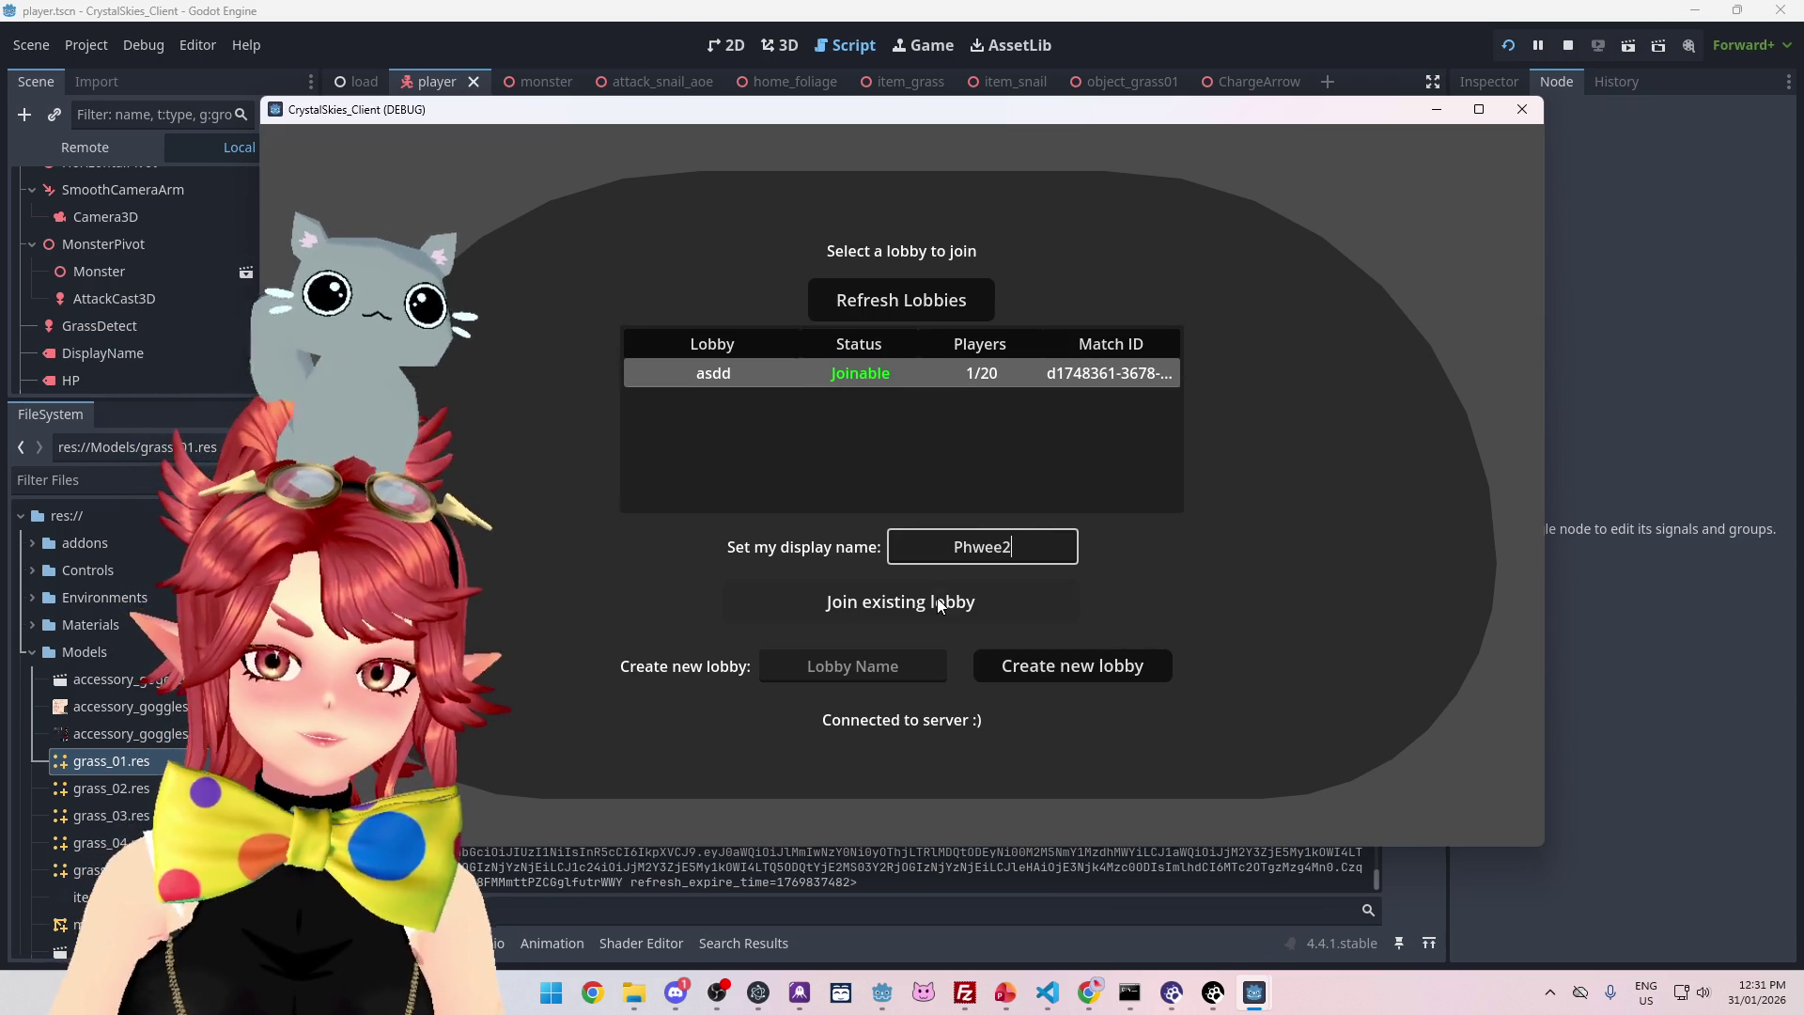
left_click(939, 606)
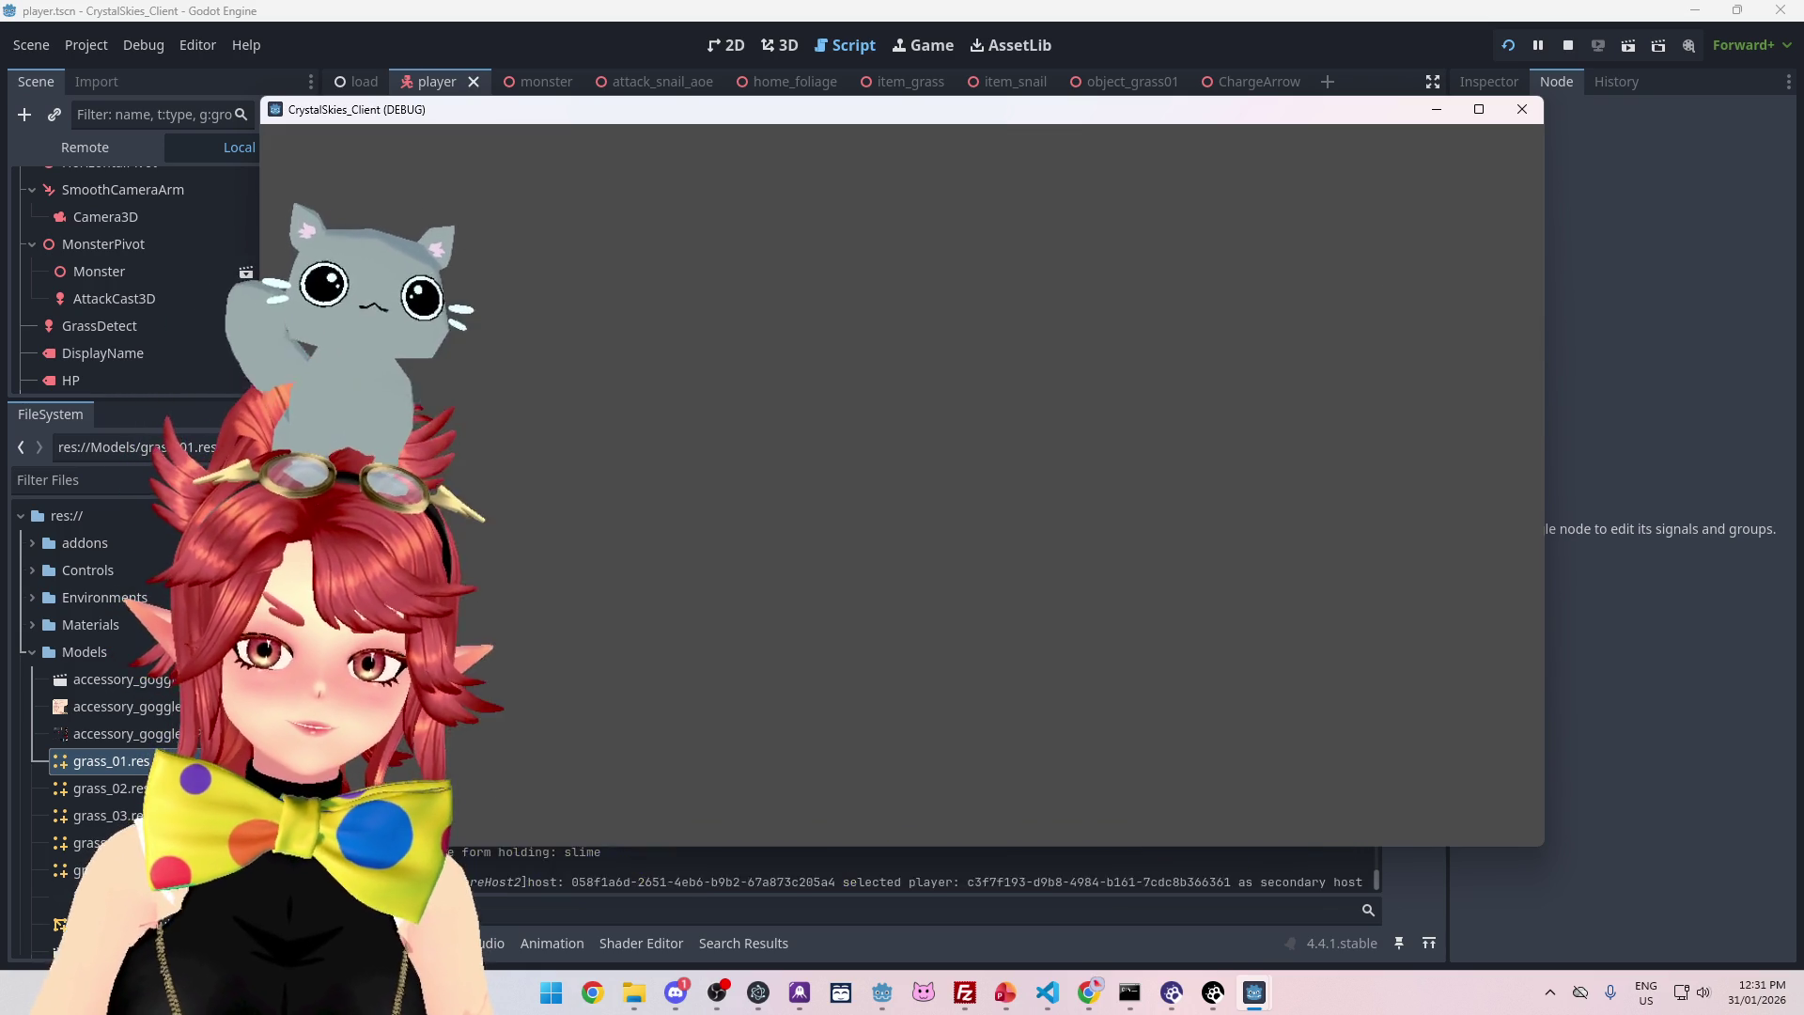
- Steer the snail through the grass and purple trail until blue wins the round
key("w")
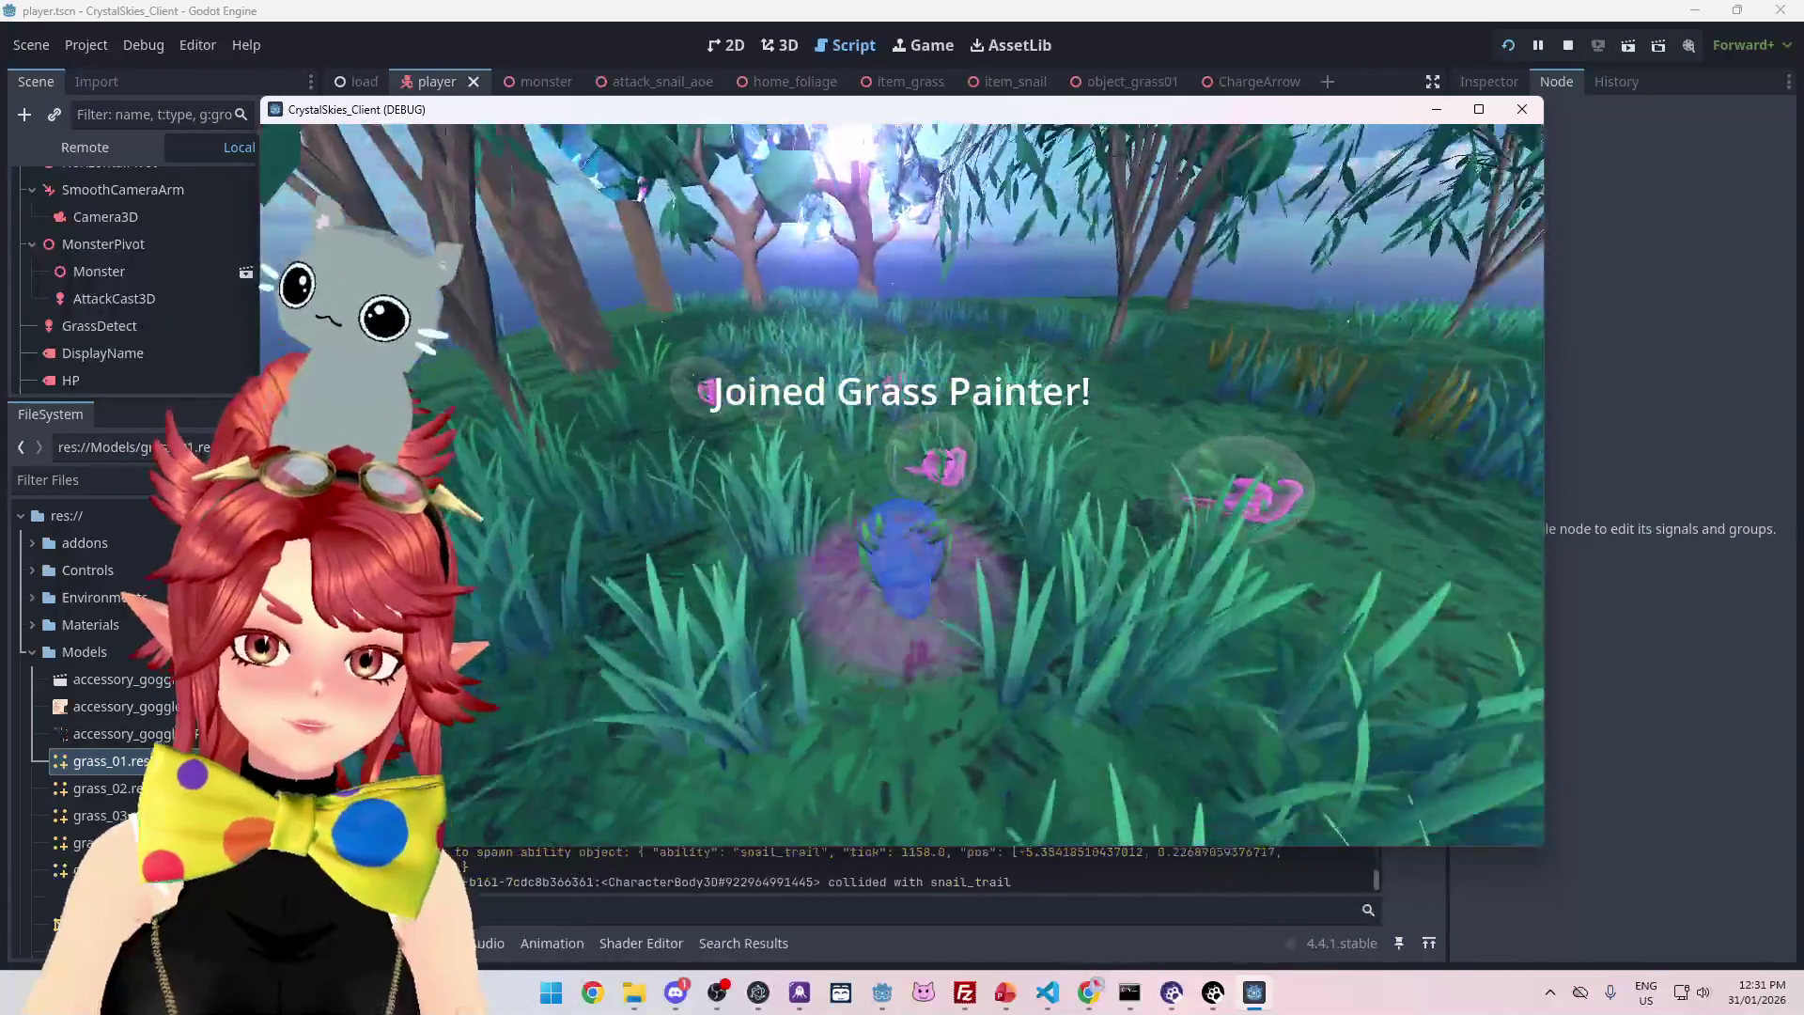
key("d")
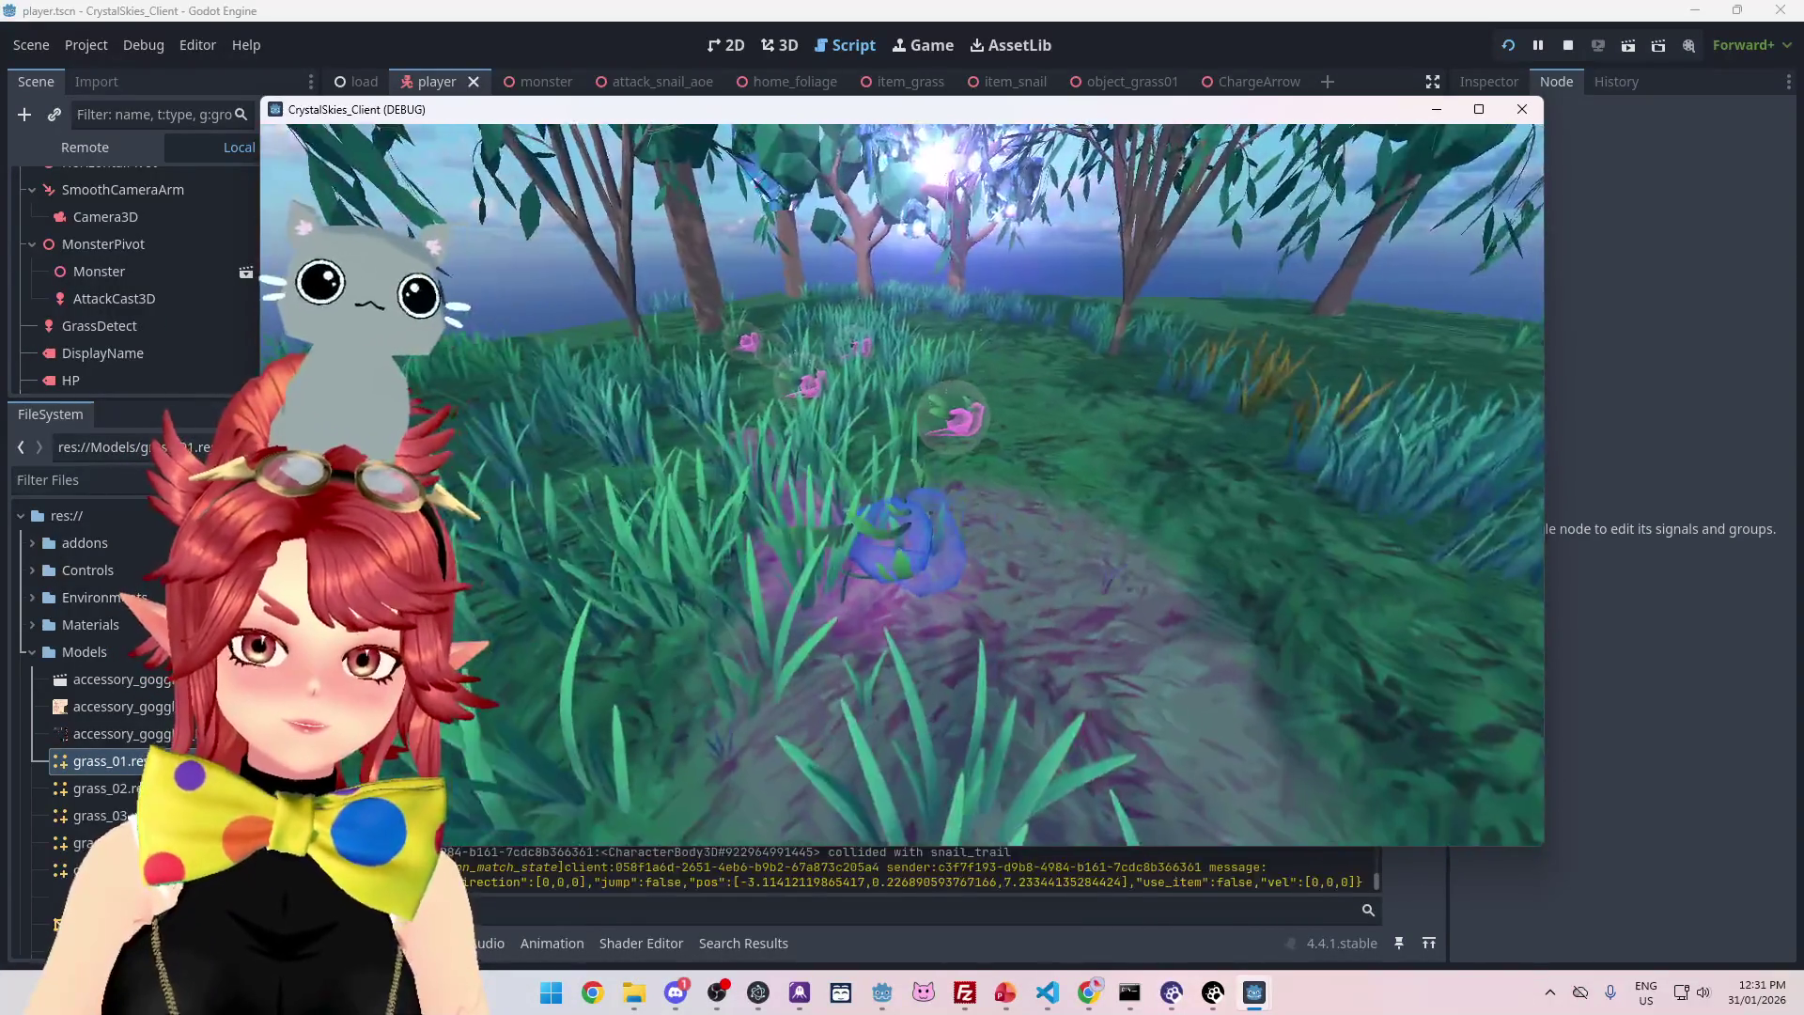
key("a")
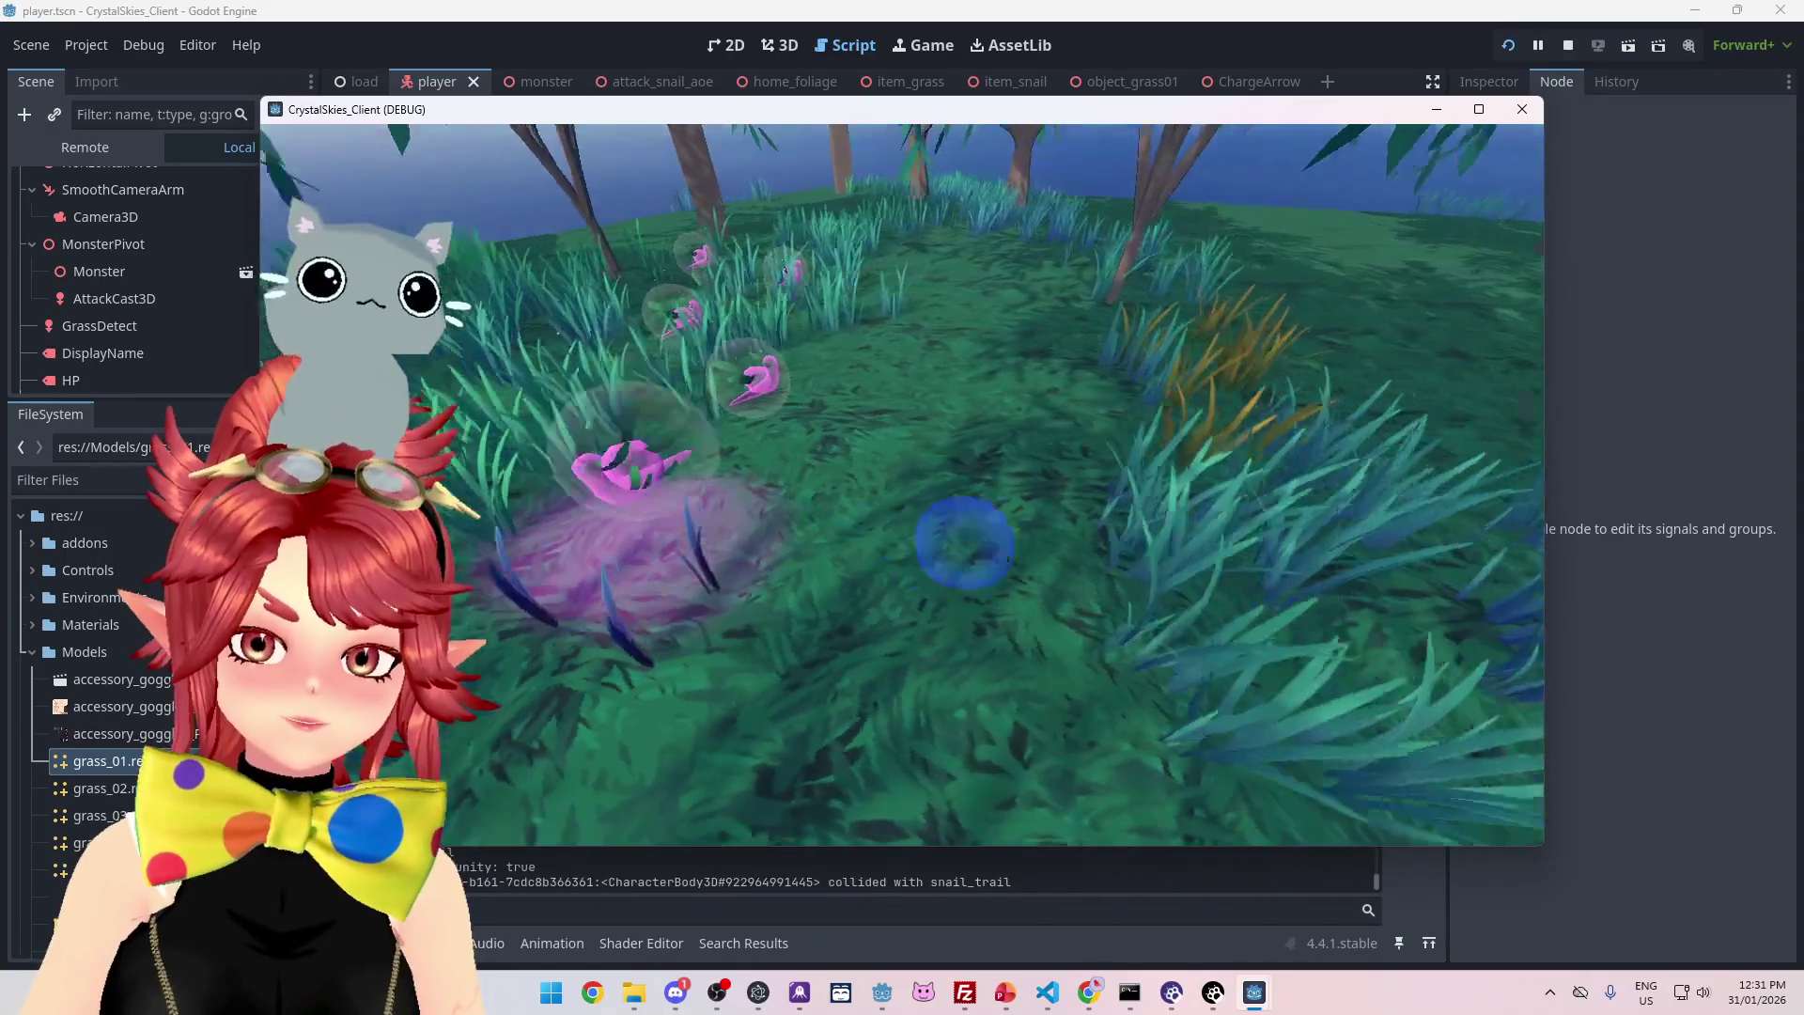
key("w")
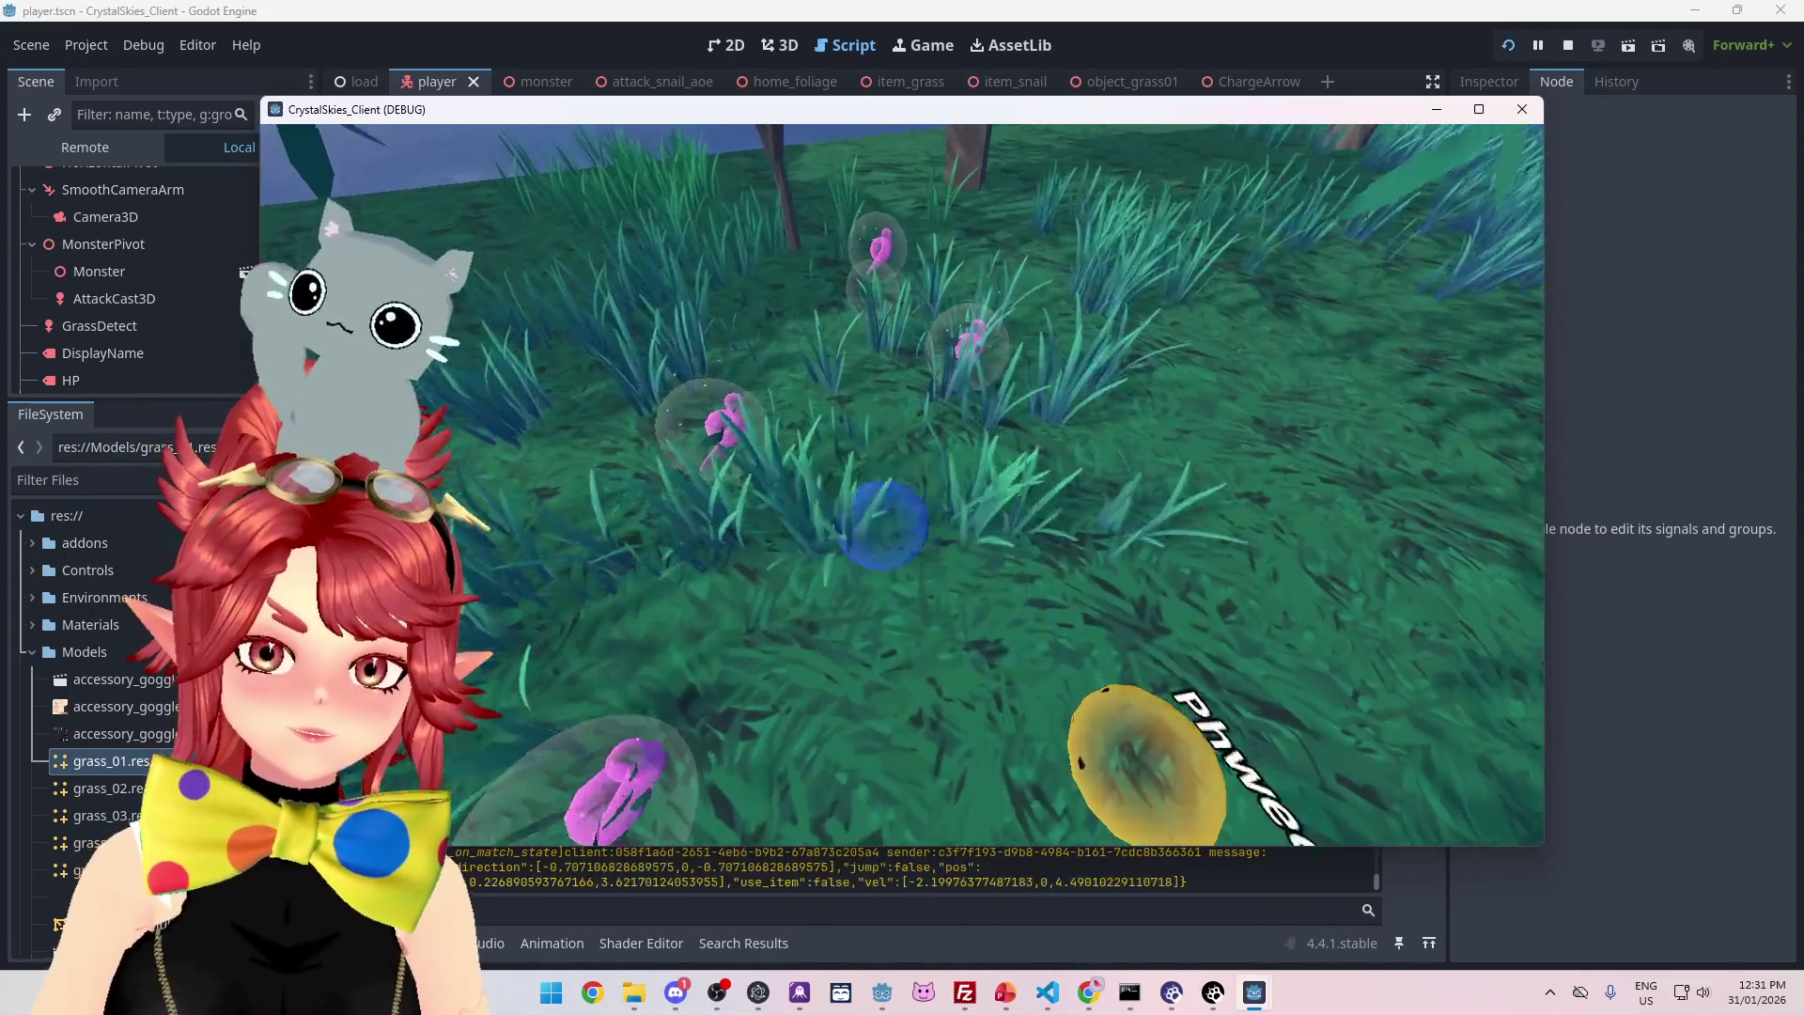
key("s")
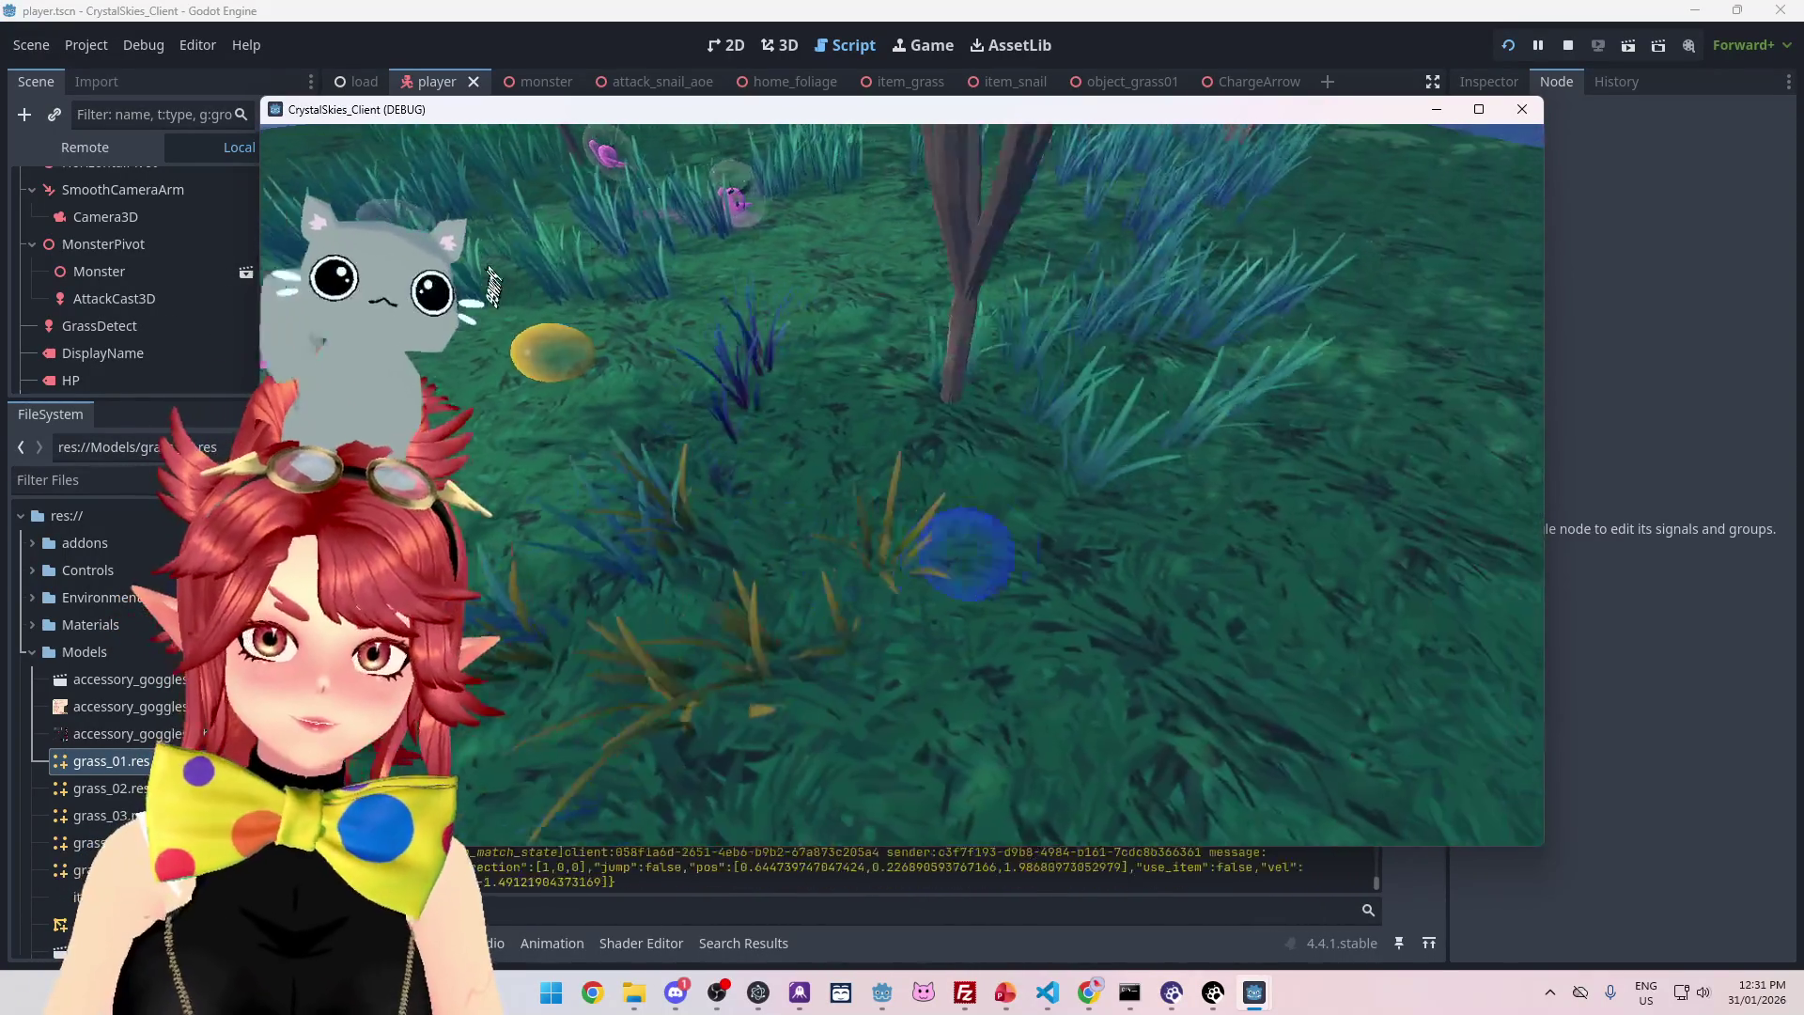
key("Escape")
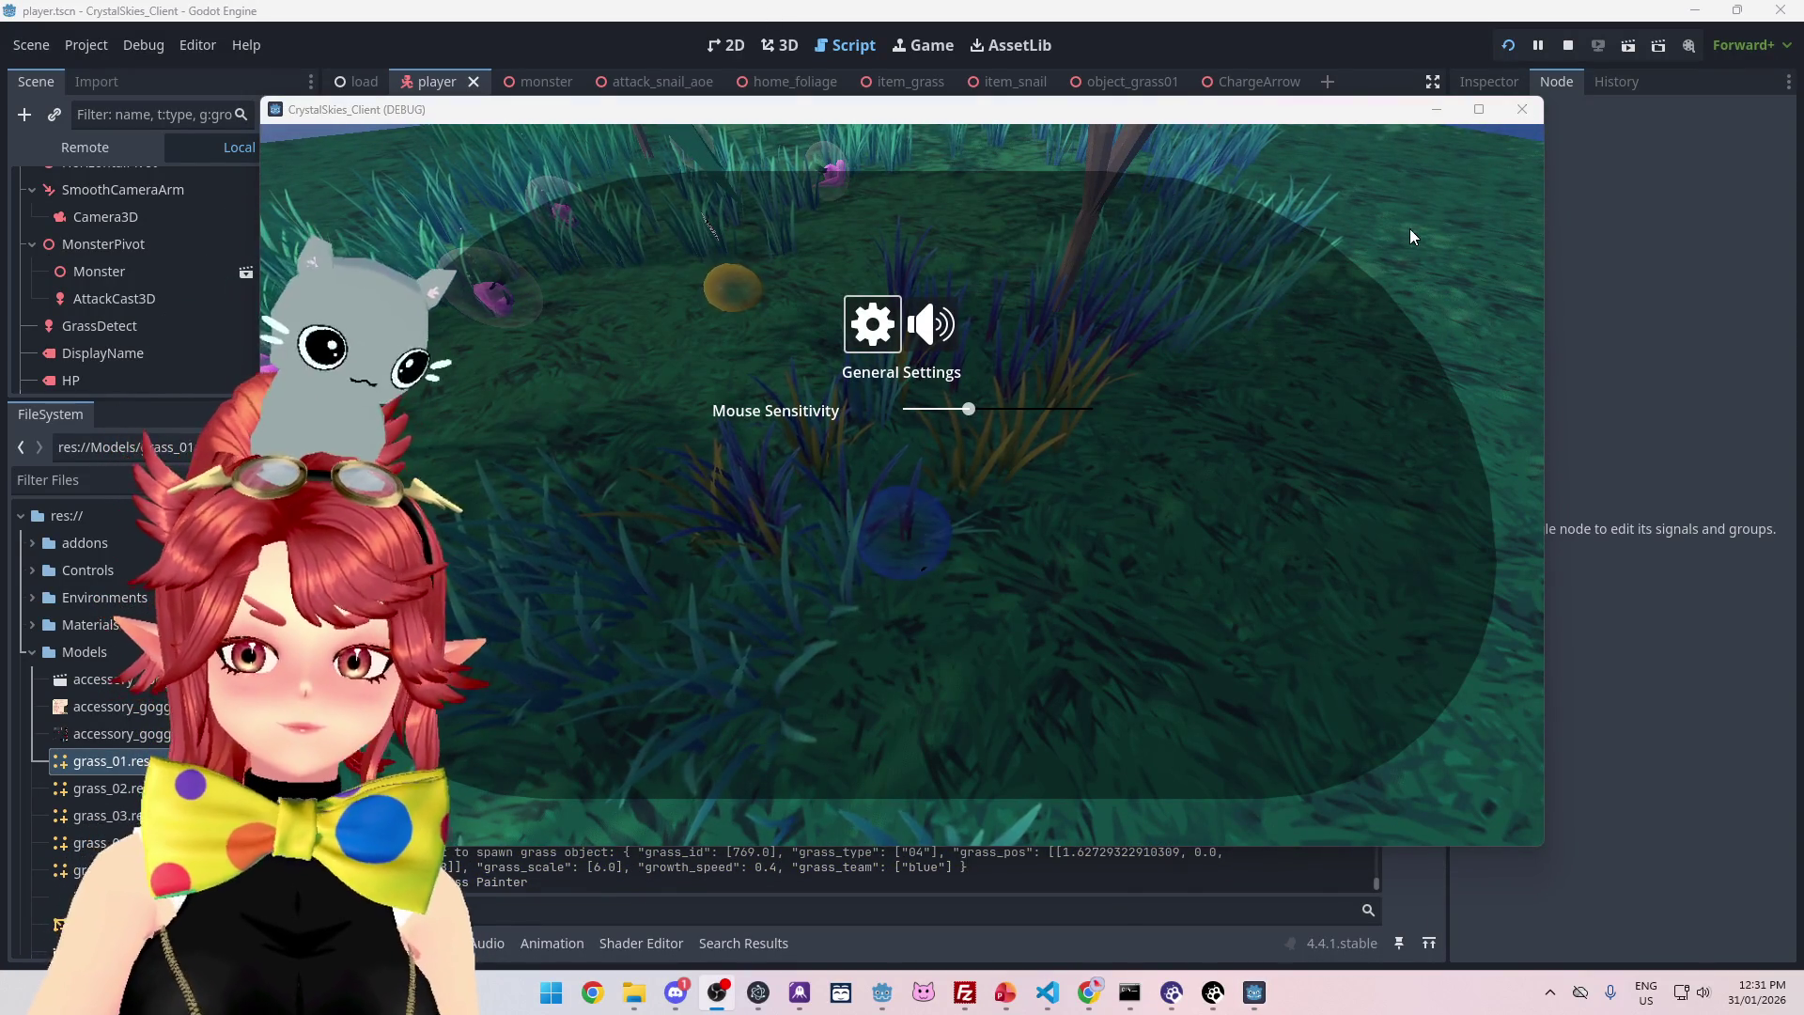
key("Escape")
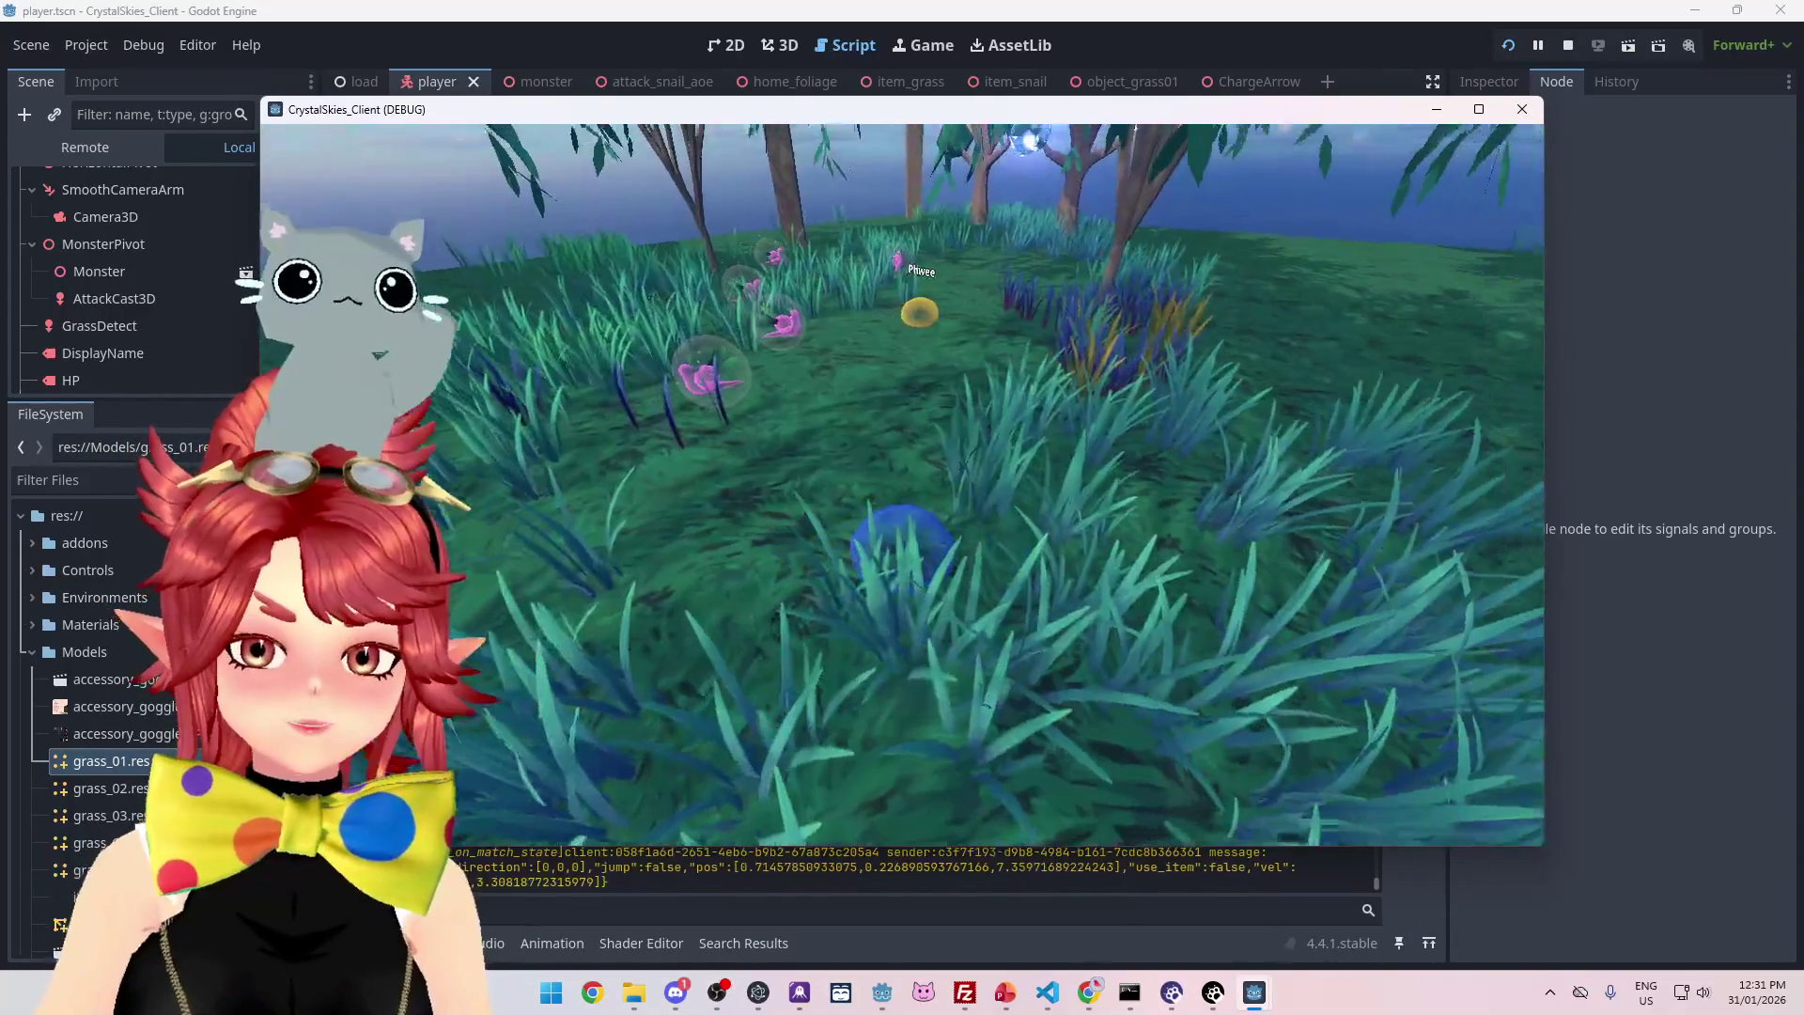
key("w")
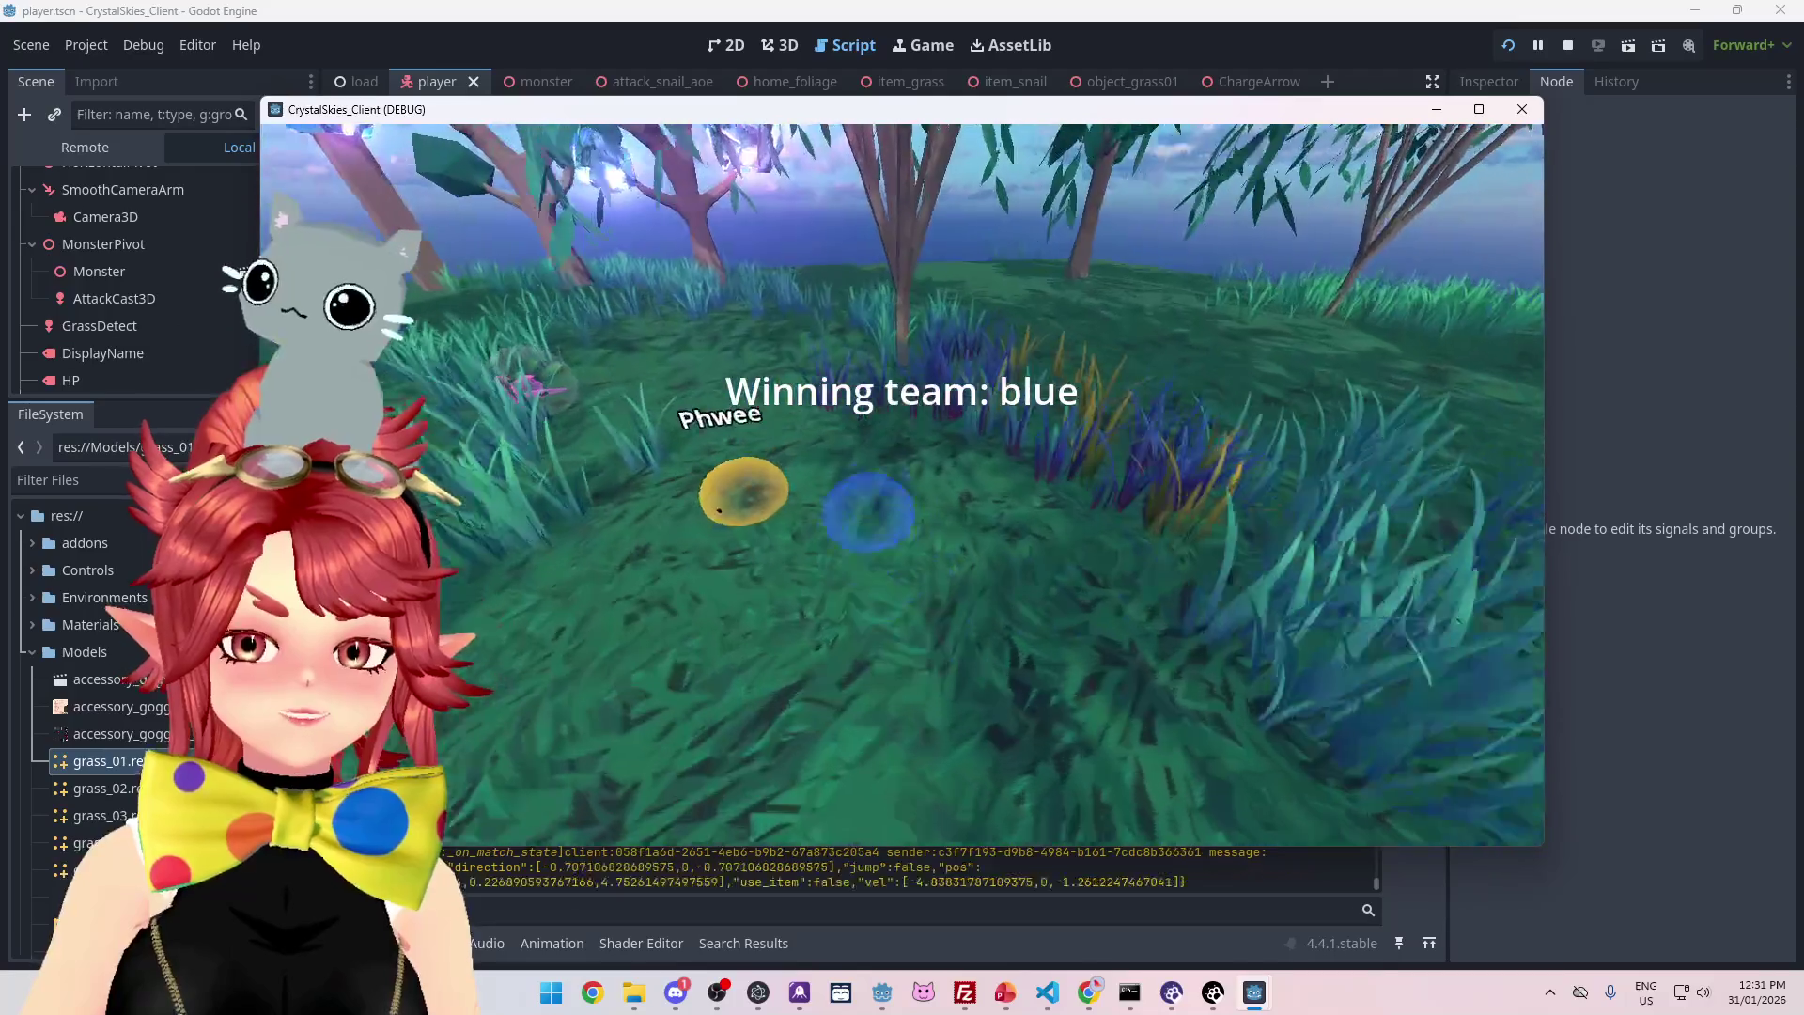
key("Escape")
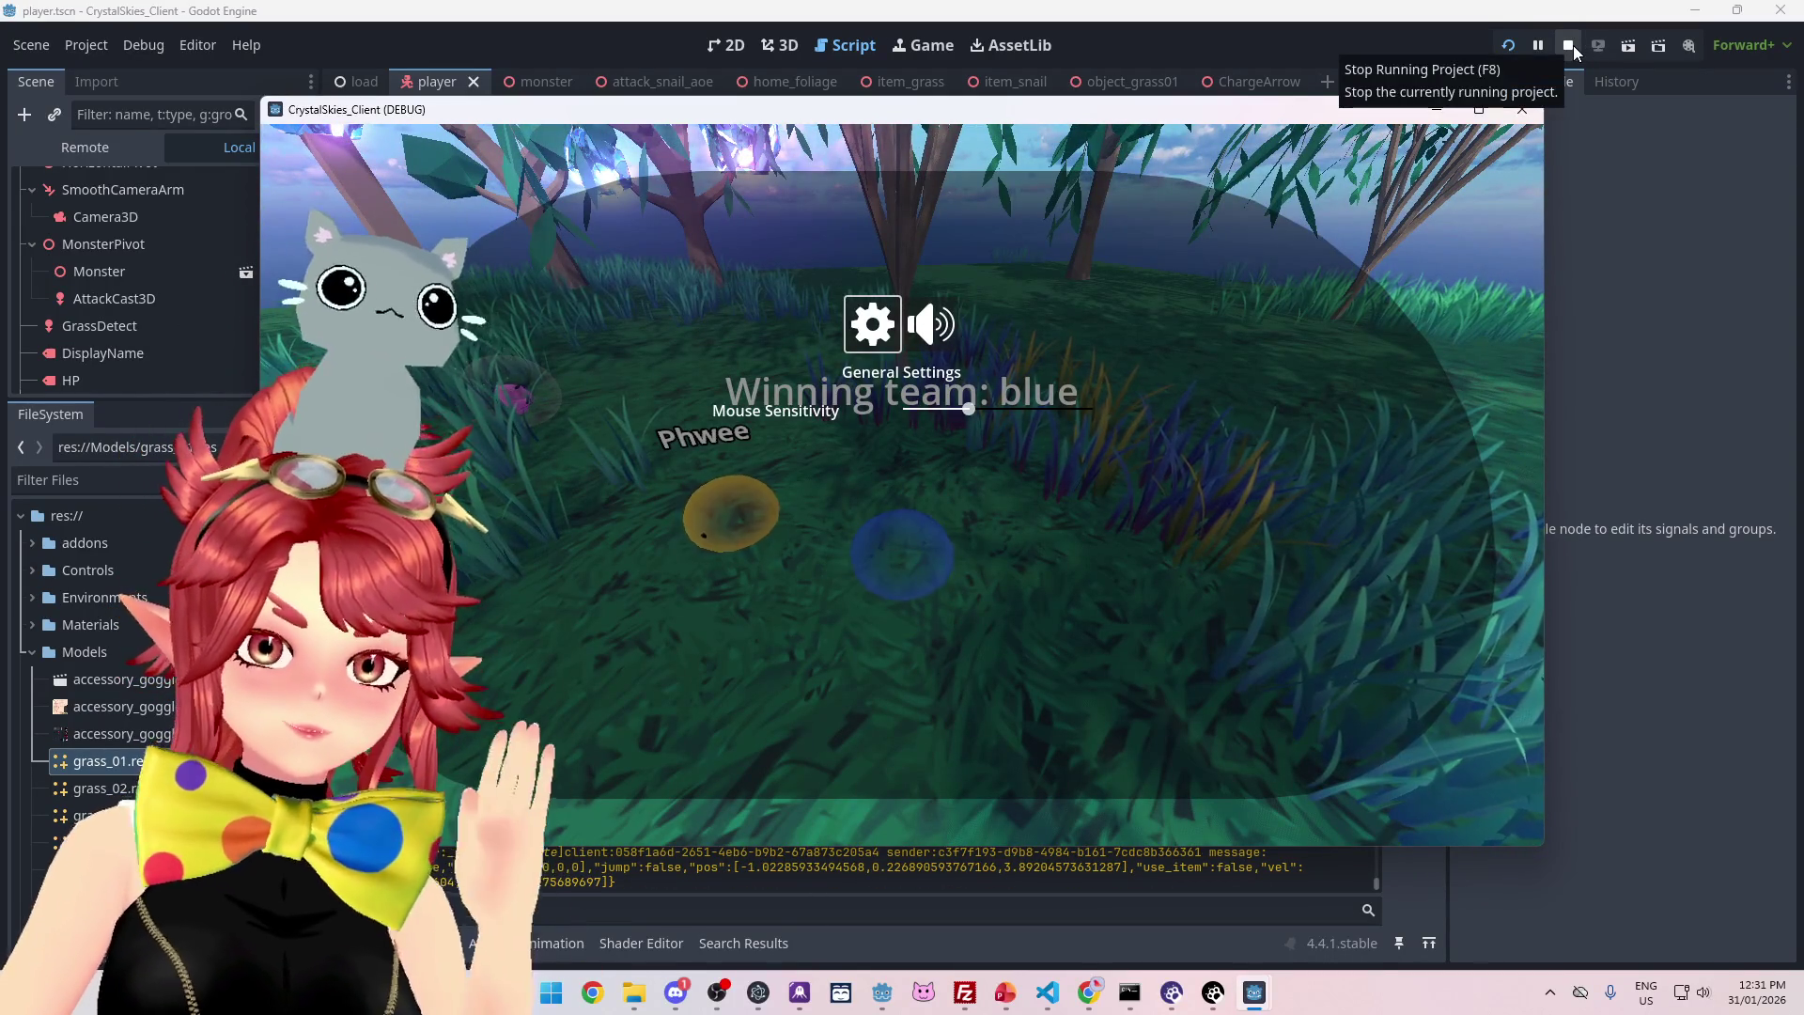
- Stop the running game from Godot and save the player script
left_click(1569, 45)
left_click(1071, 264)
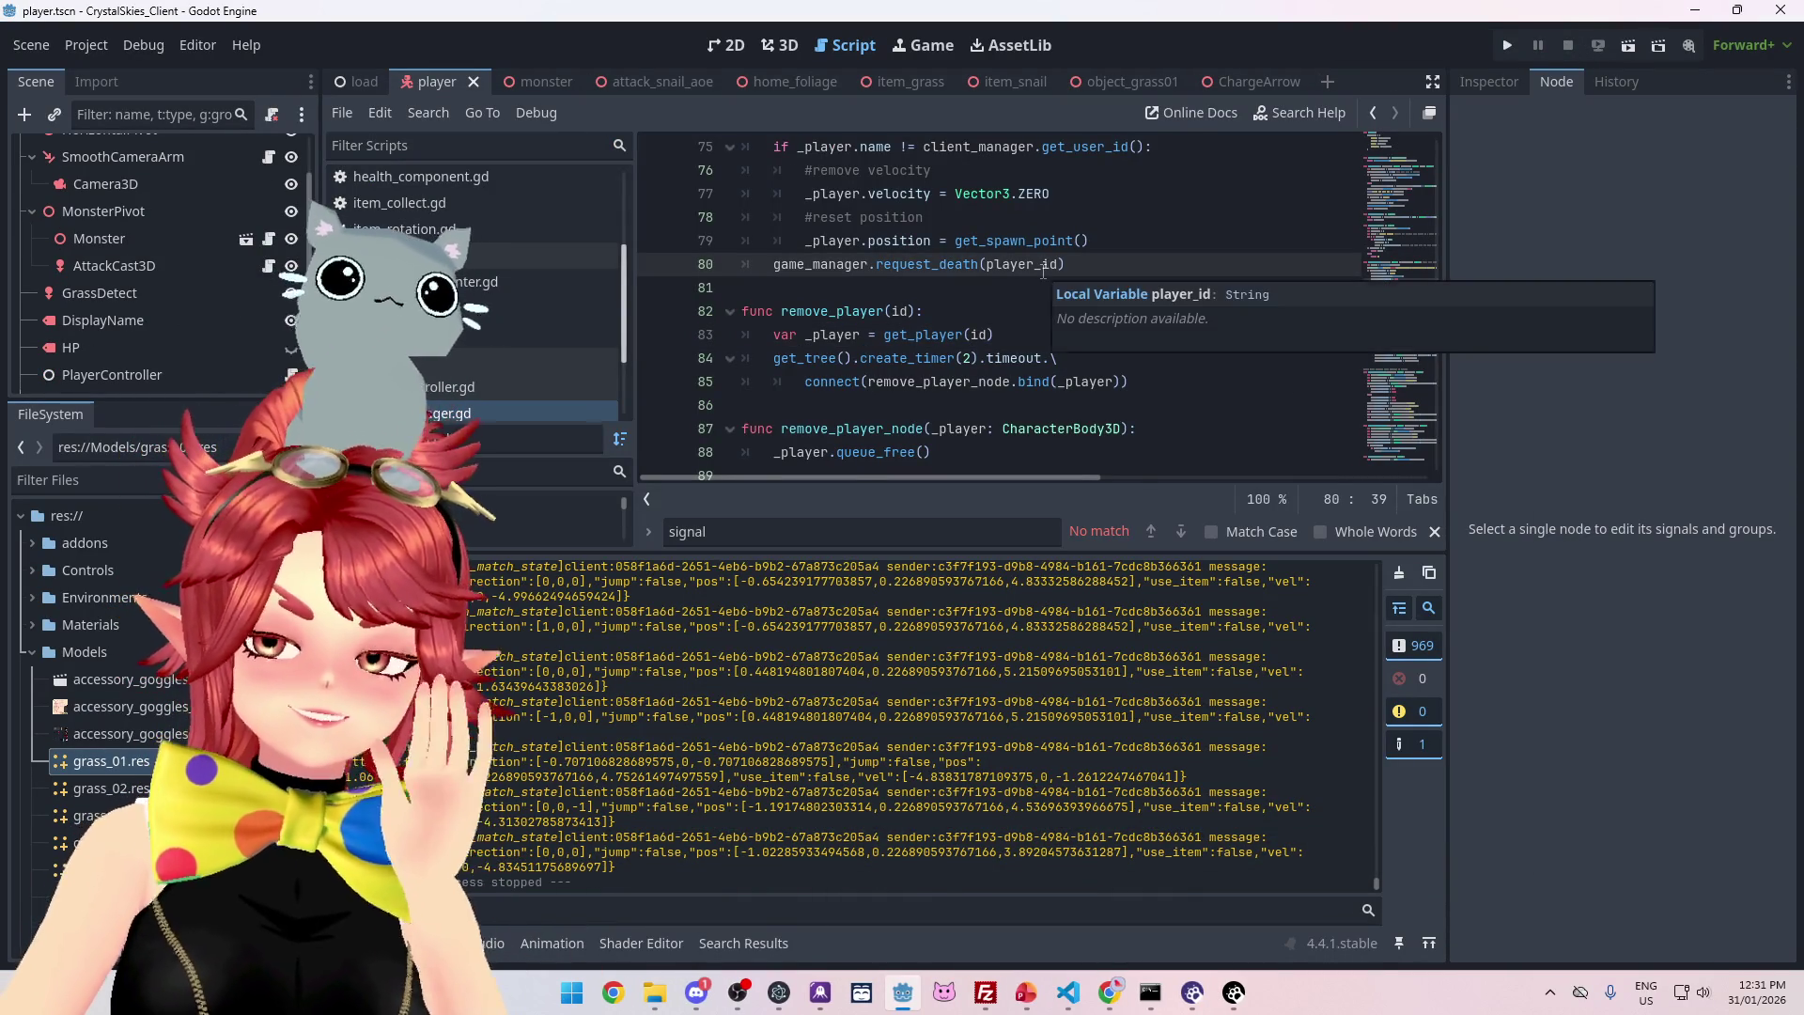
key("ctrl+s")
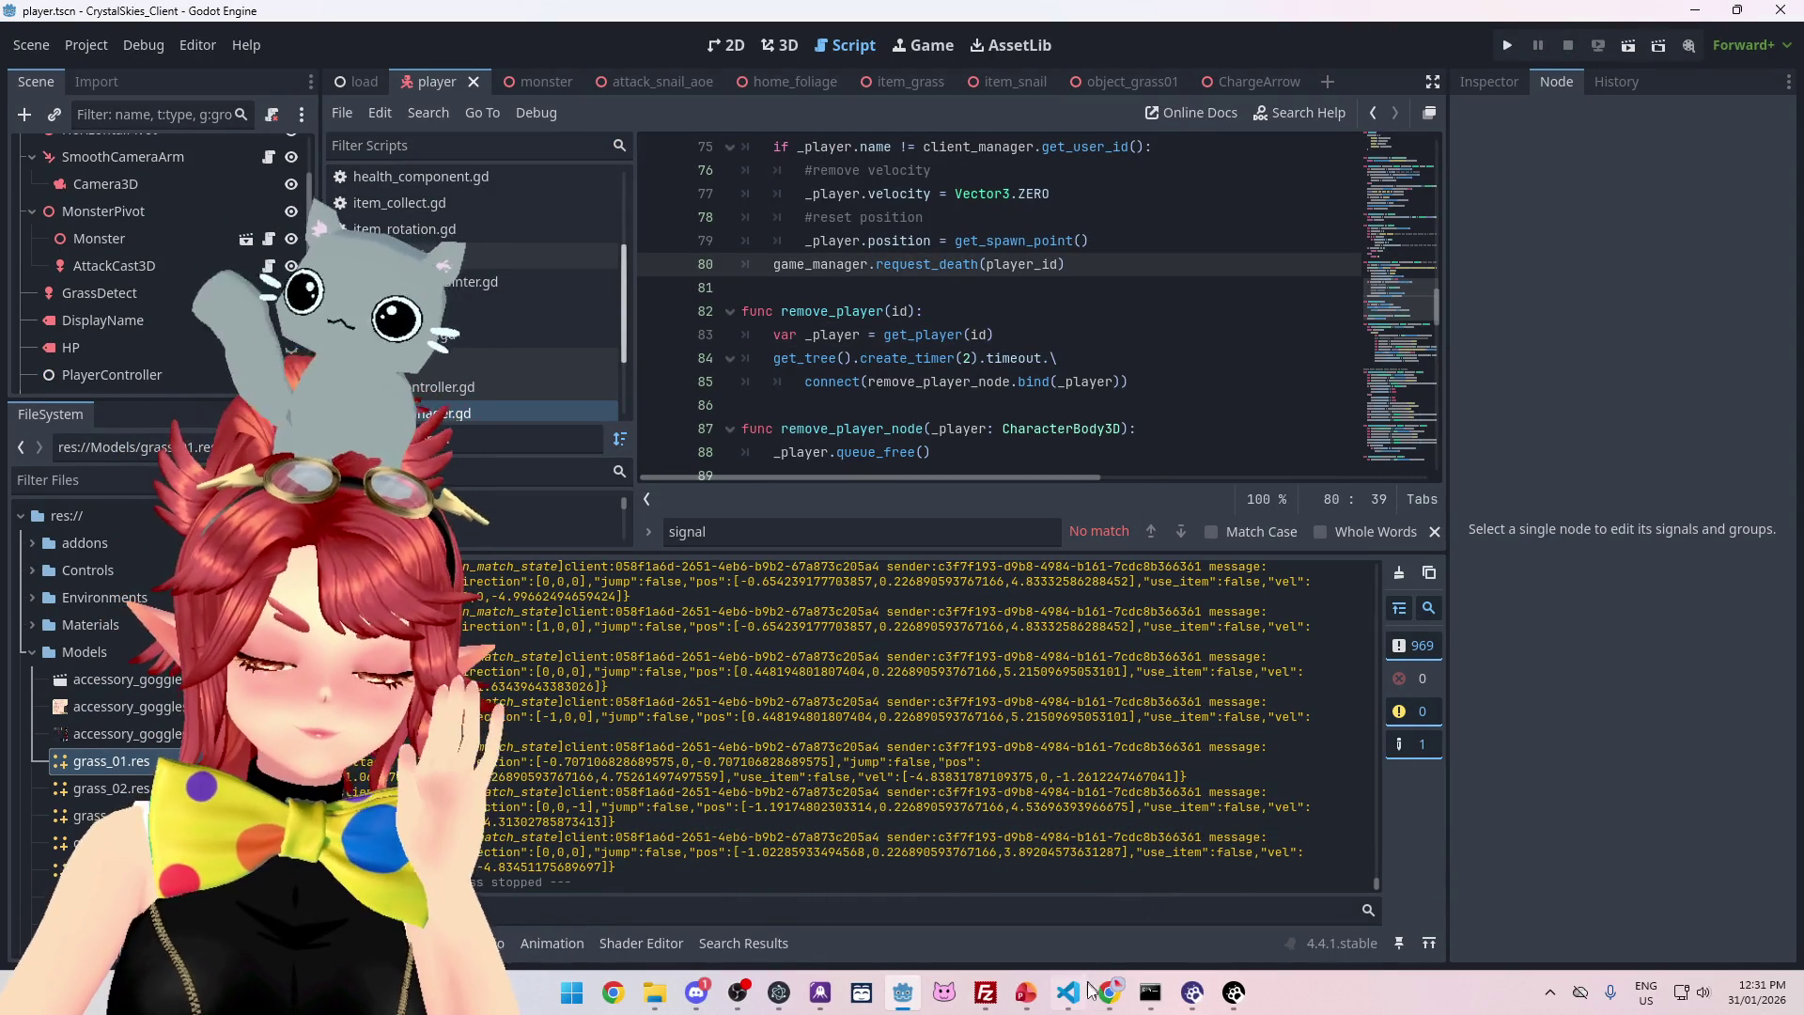
left_click(1025, 992)
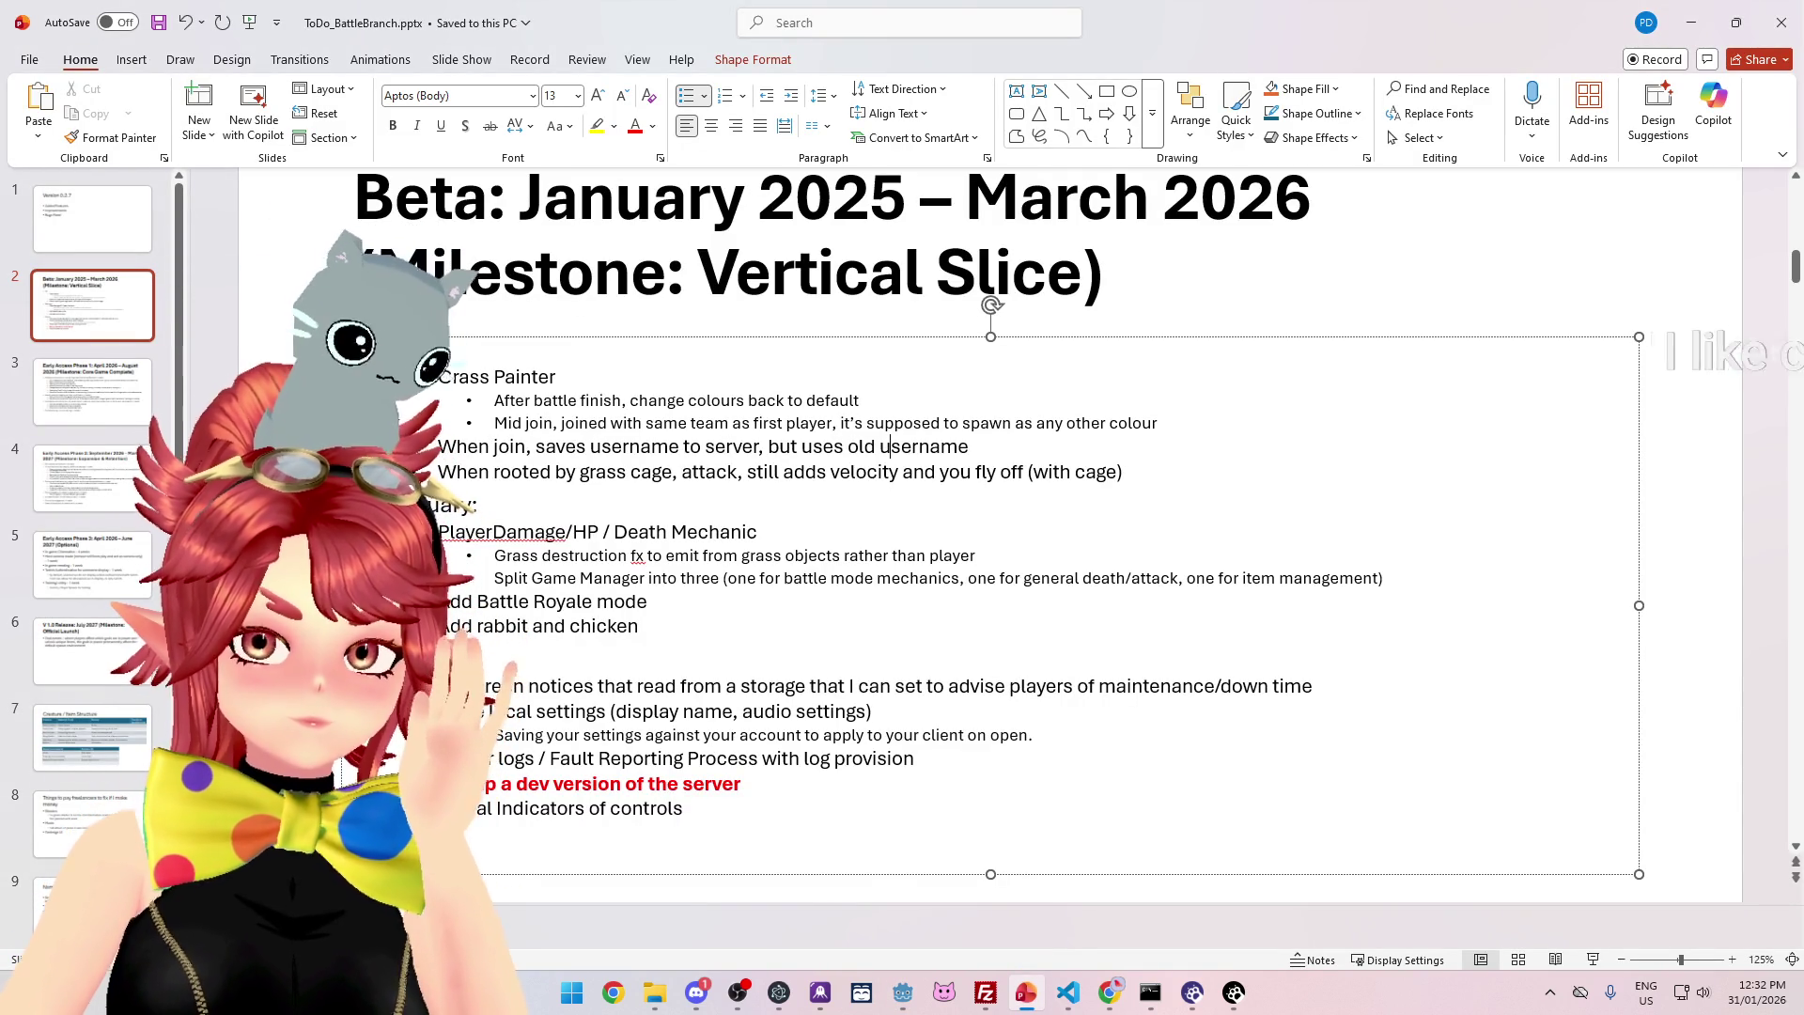
- Change the Grass Painter note to 'change player colours' and delete the Mid join bullet
type("player")
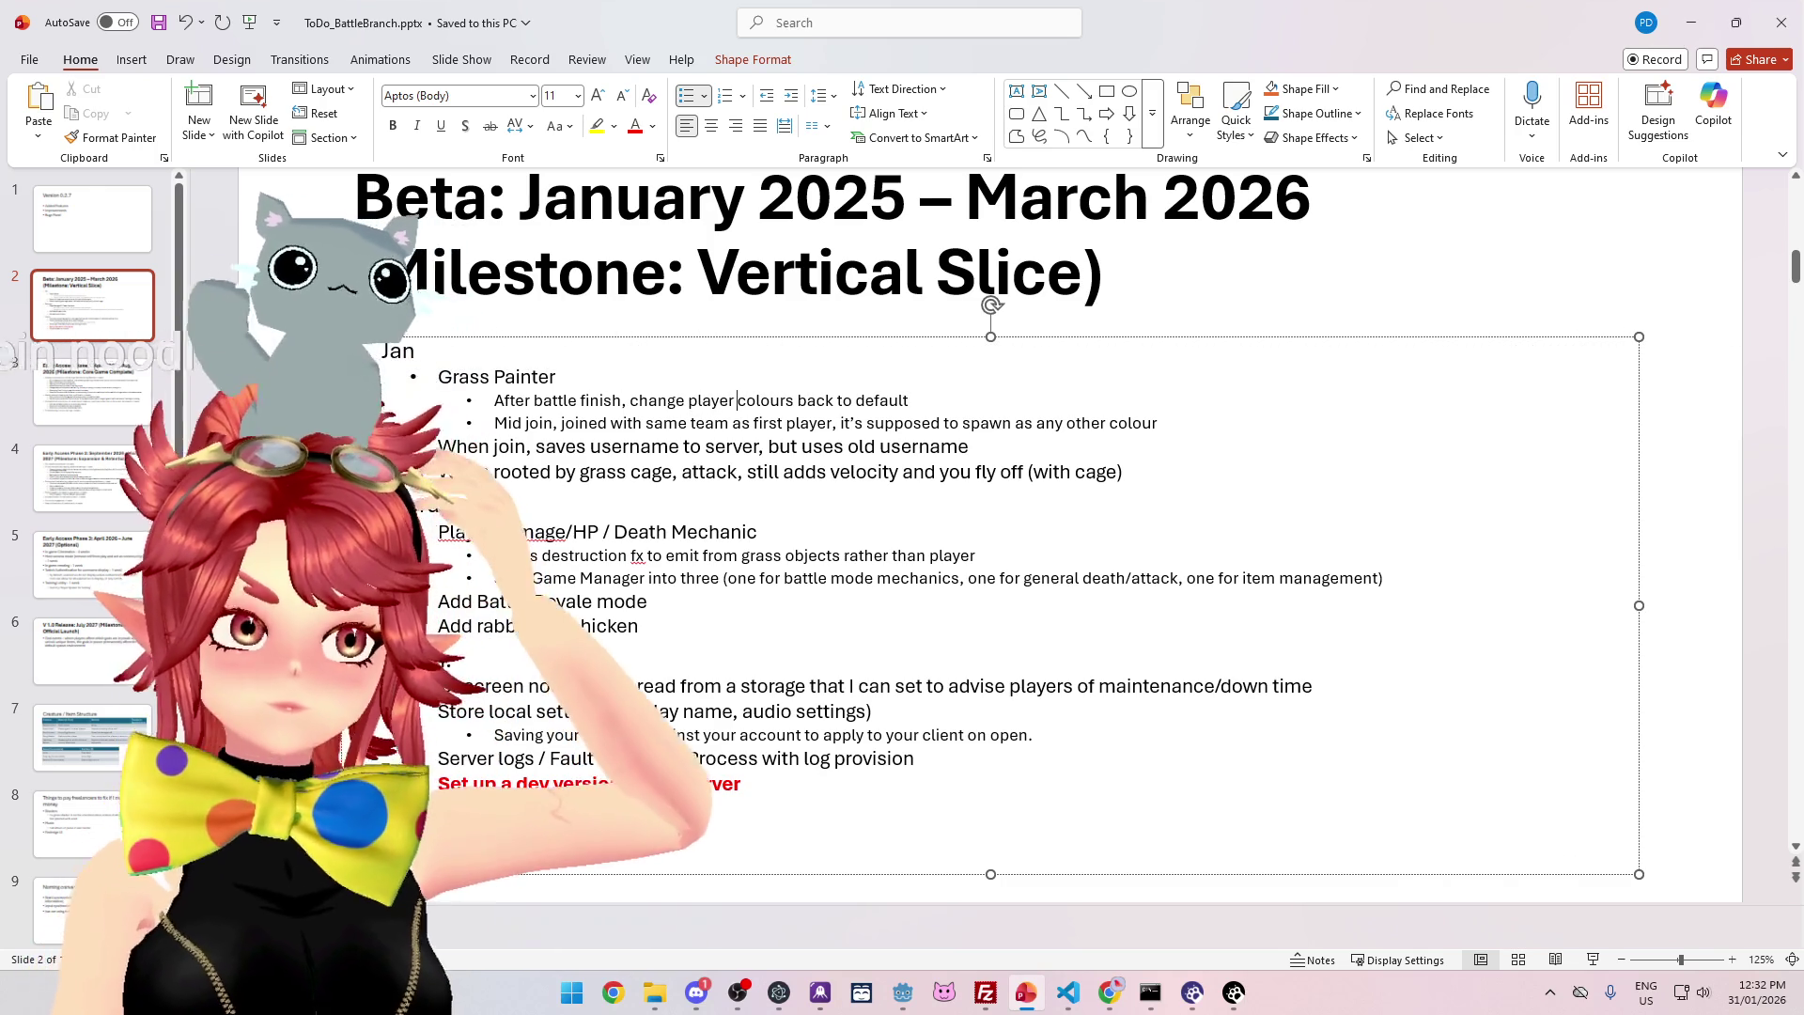
left_click_drag(561, 423, 757, 422)
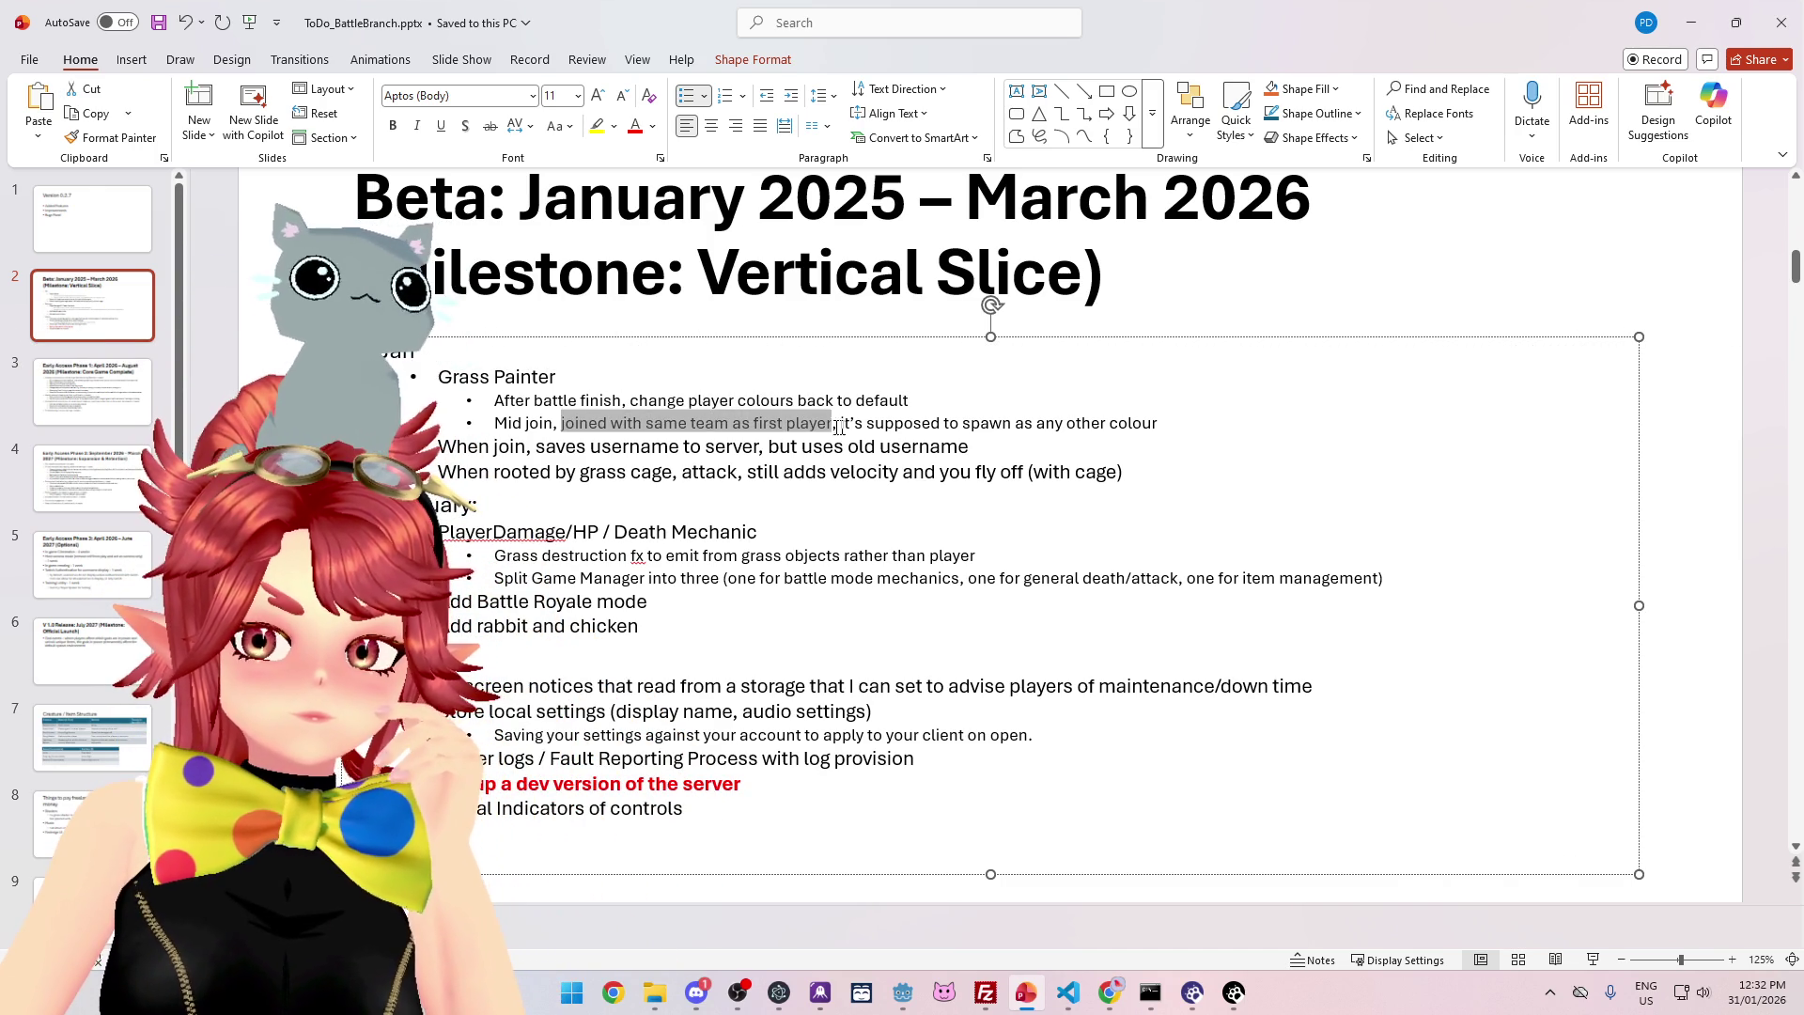
key("End")
triple_click(1000, 428)
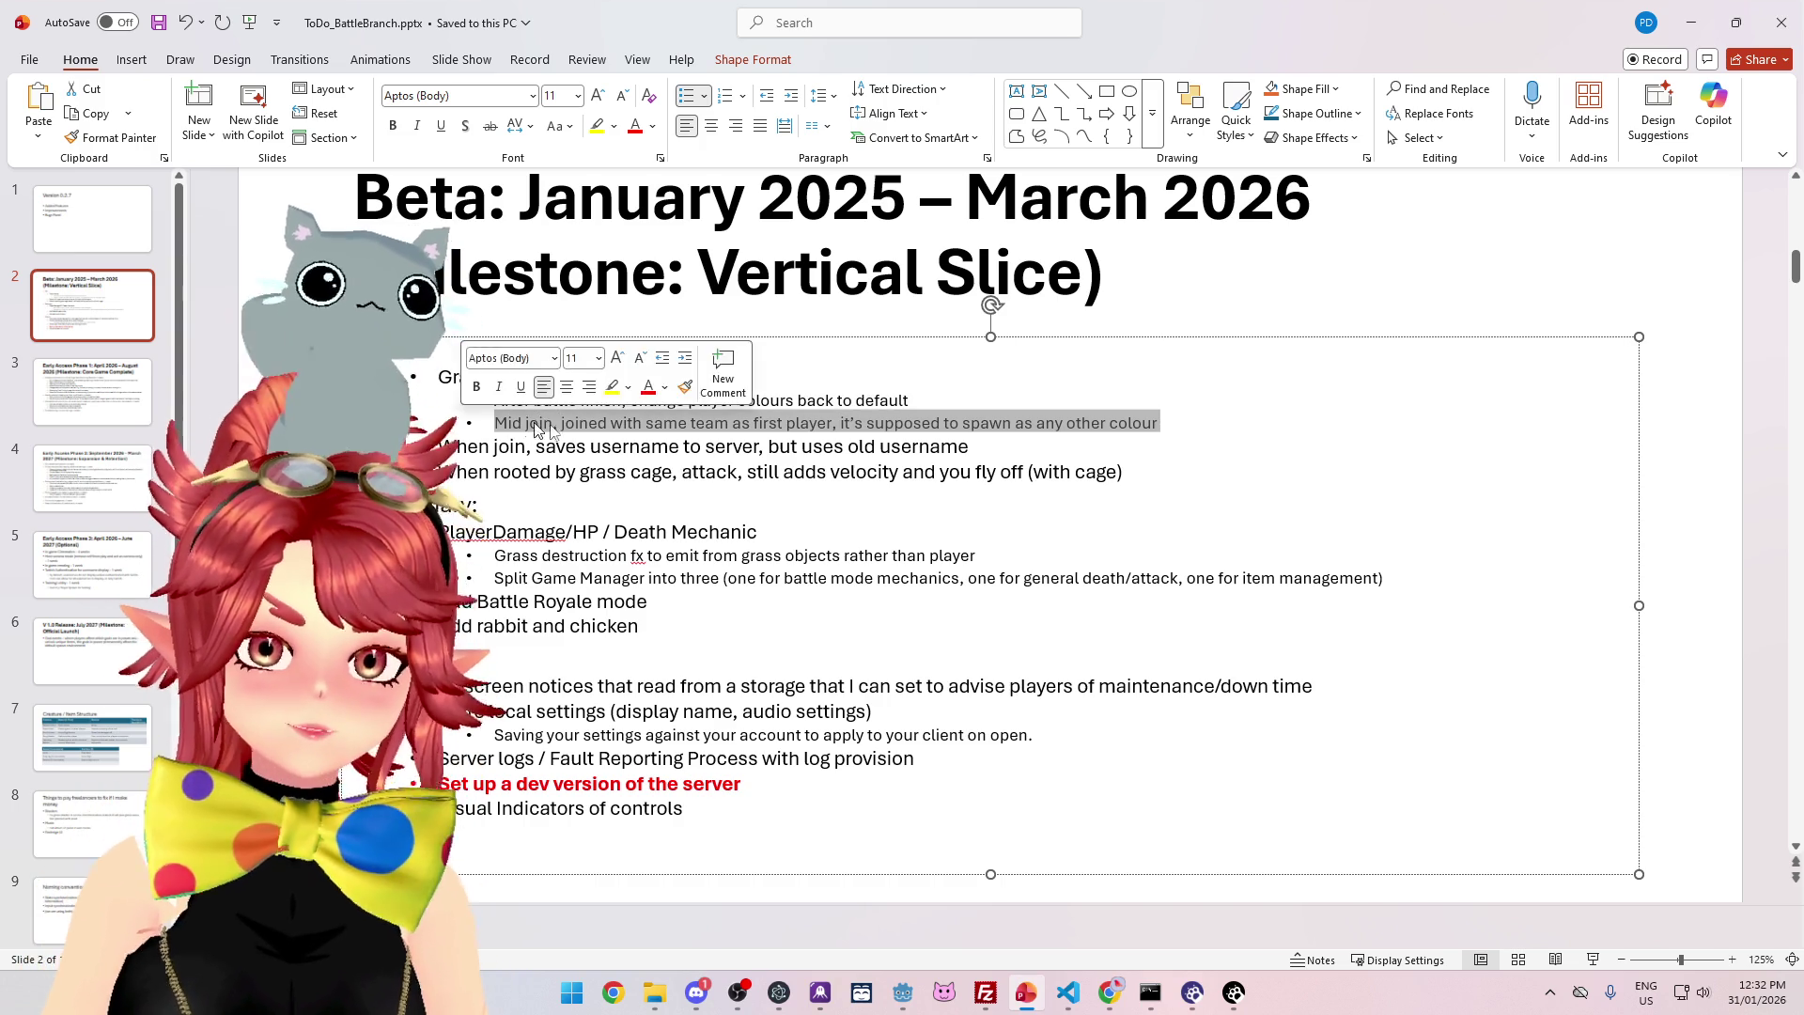
key("Delete")
key("Left")
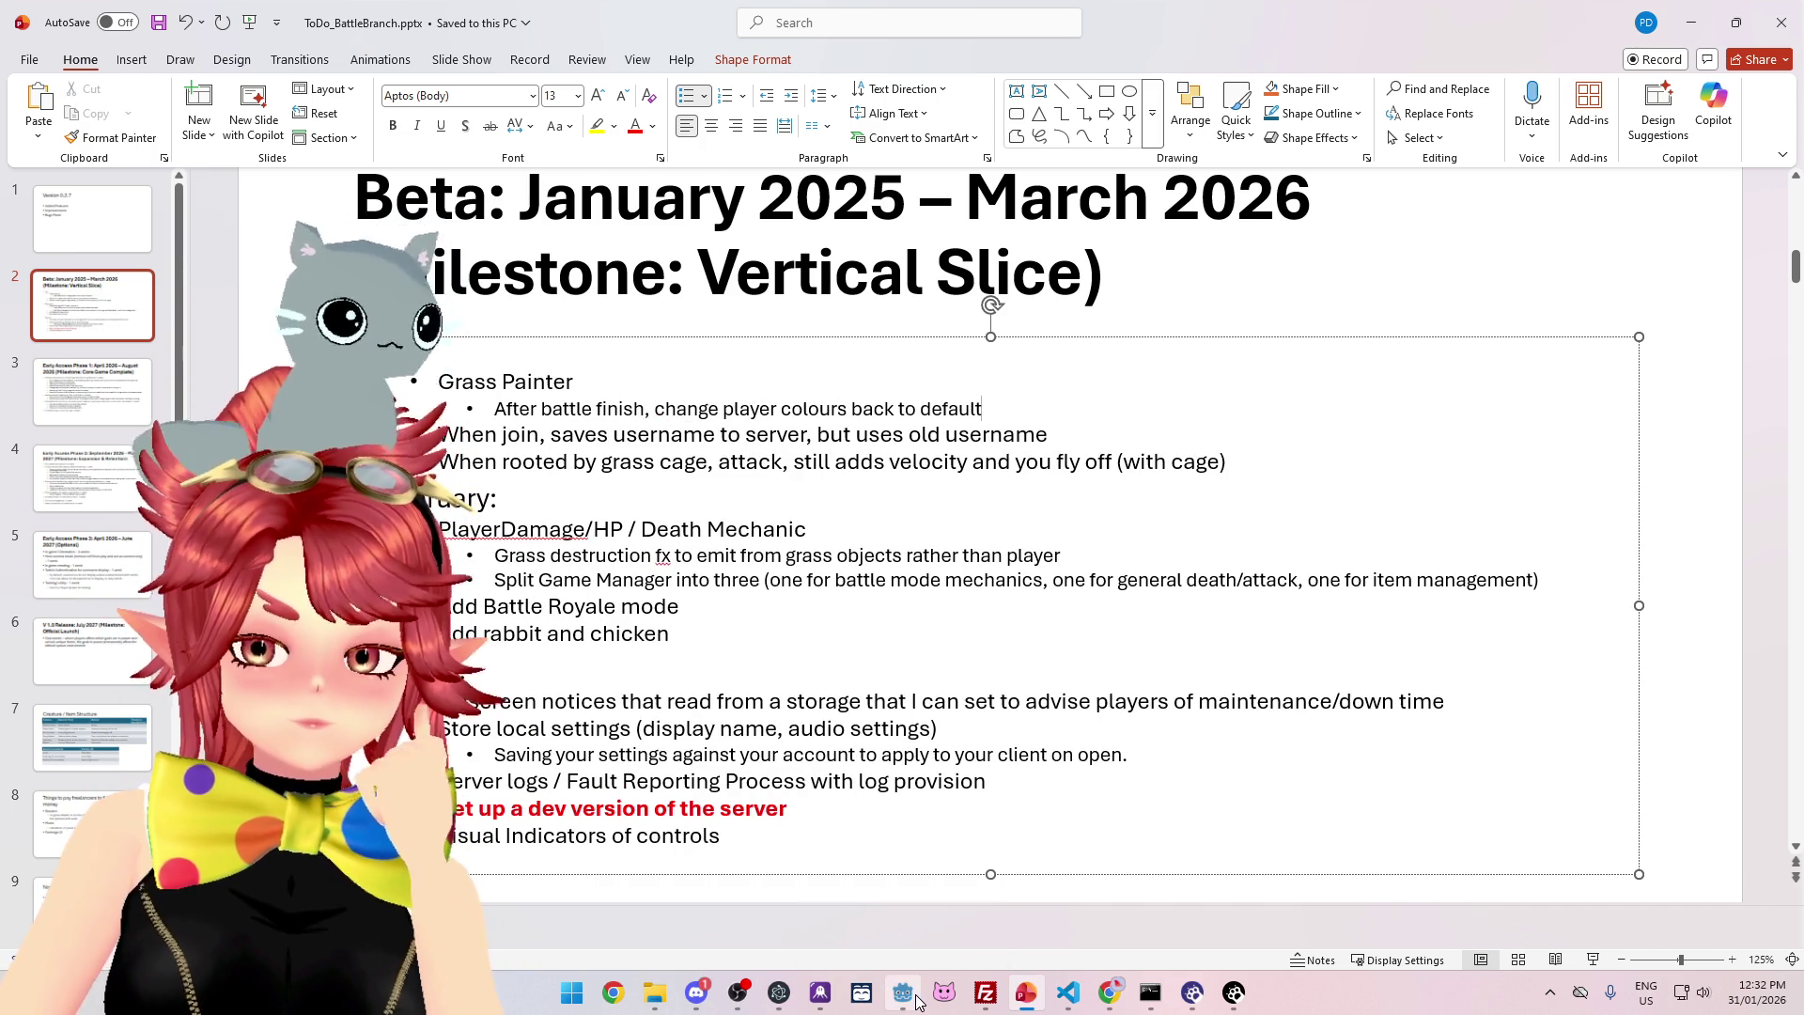
key("alt+Tab")
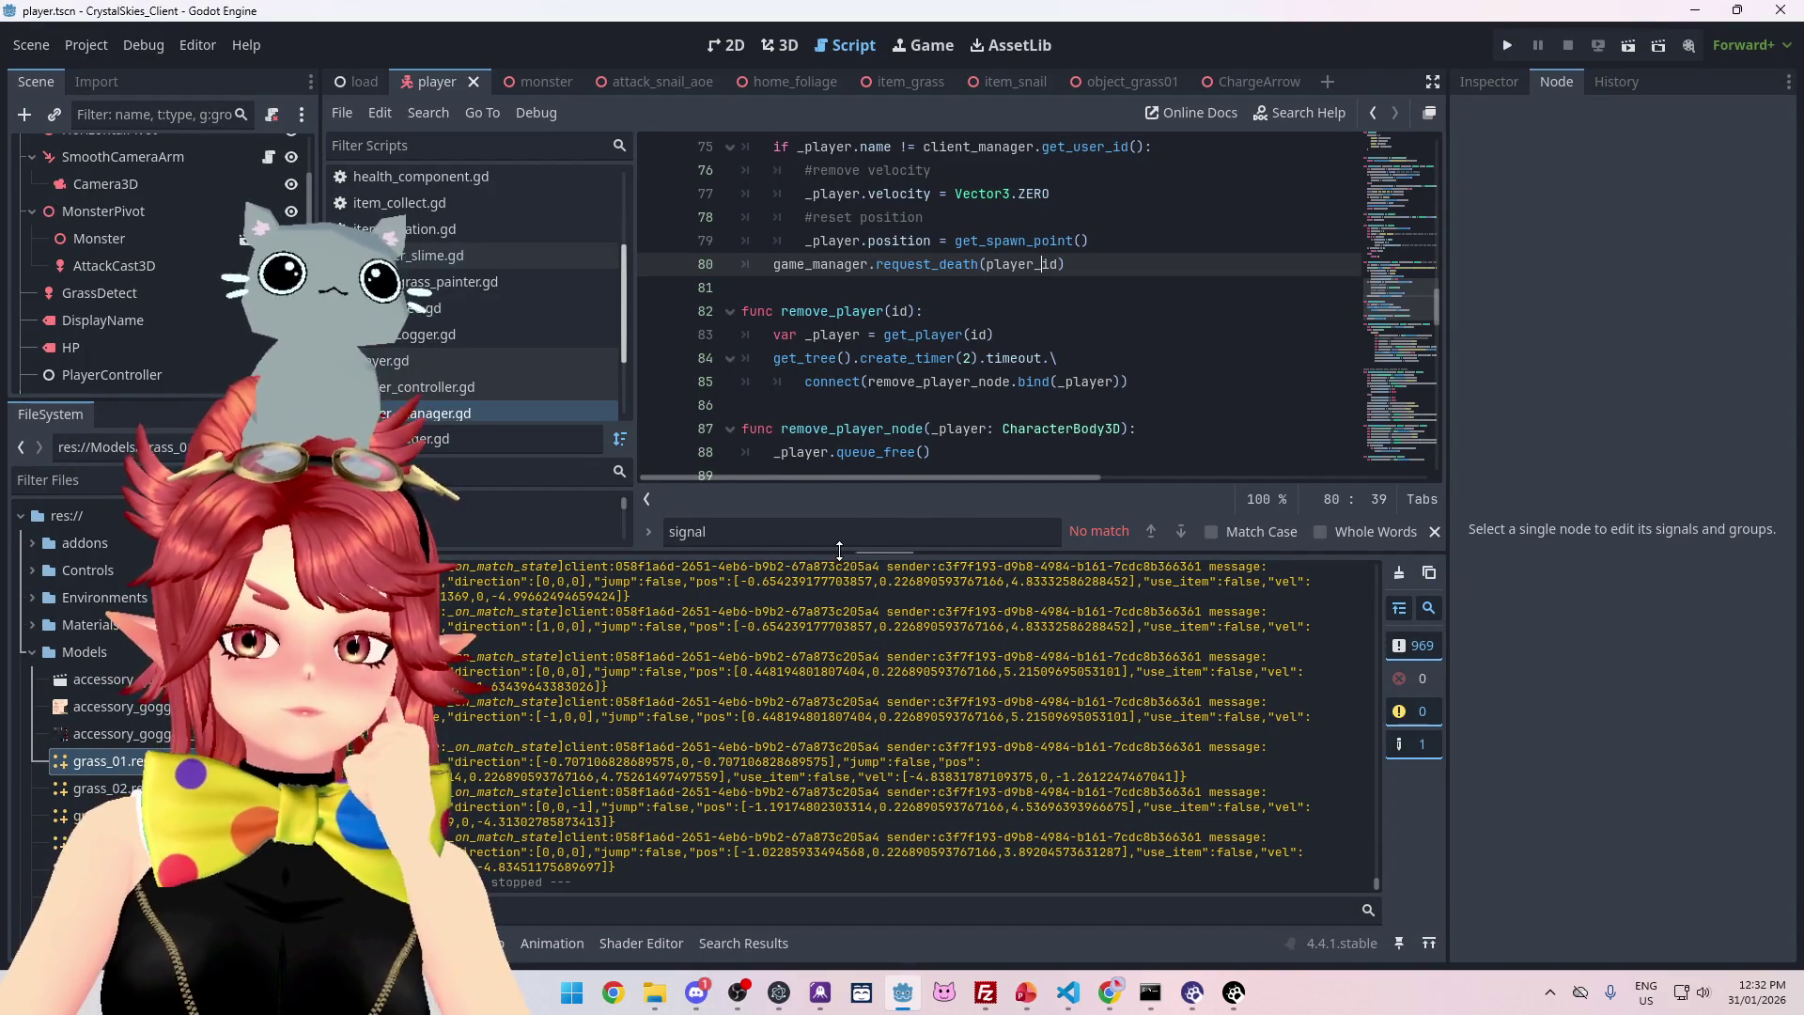
- In game_manager.gd, trace trigger_end_battle and add a blank line after line 566 in end_battle
left_click_drag(839, 550, 839, 718)
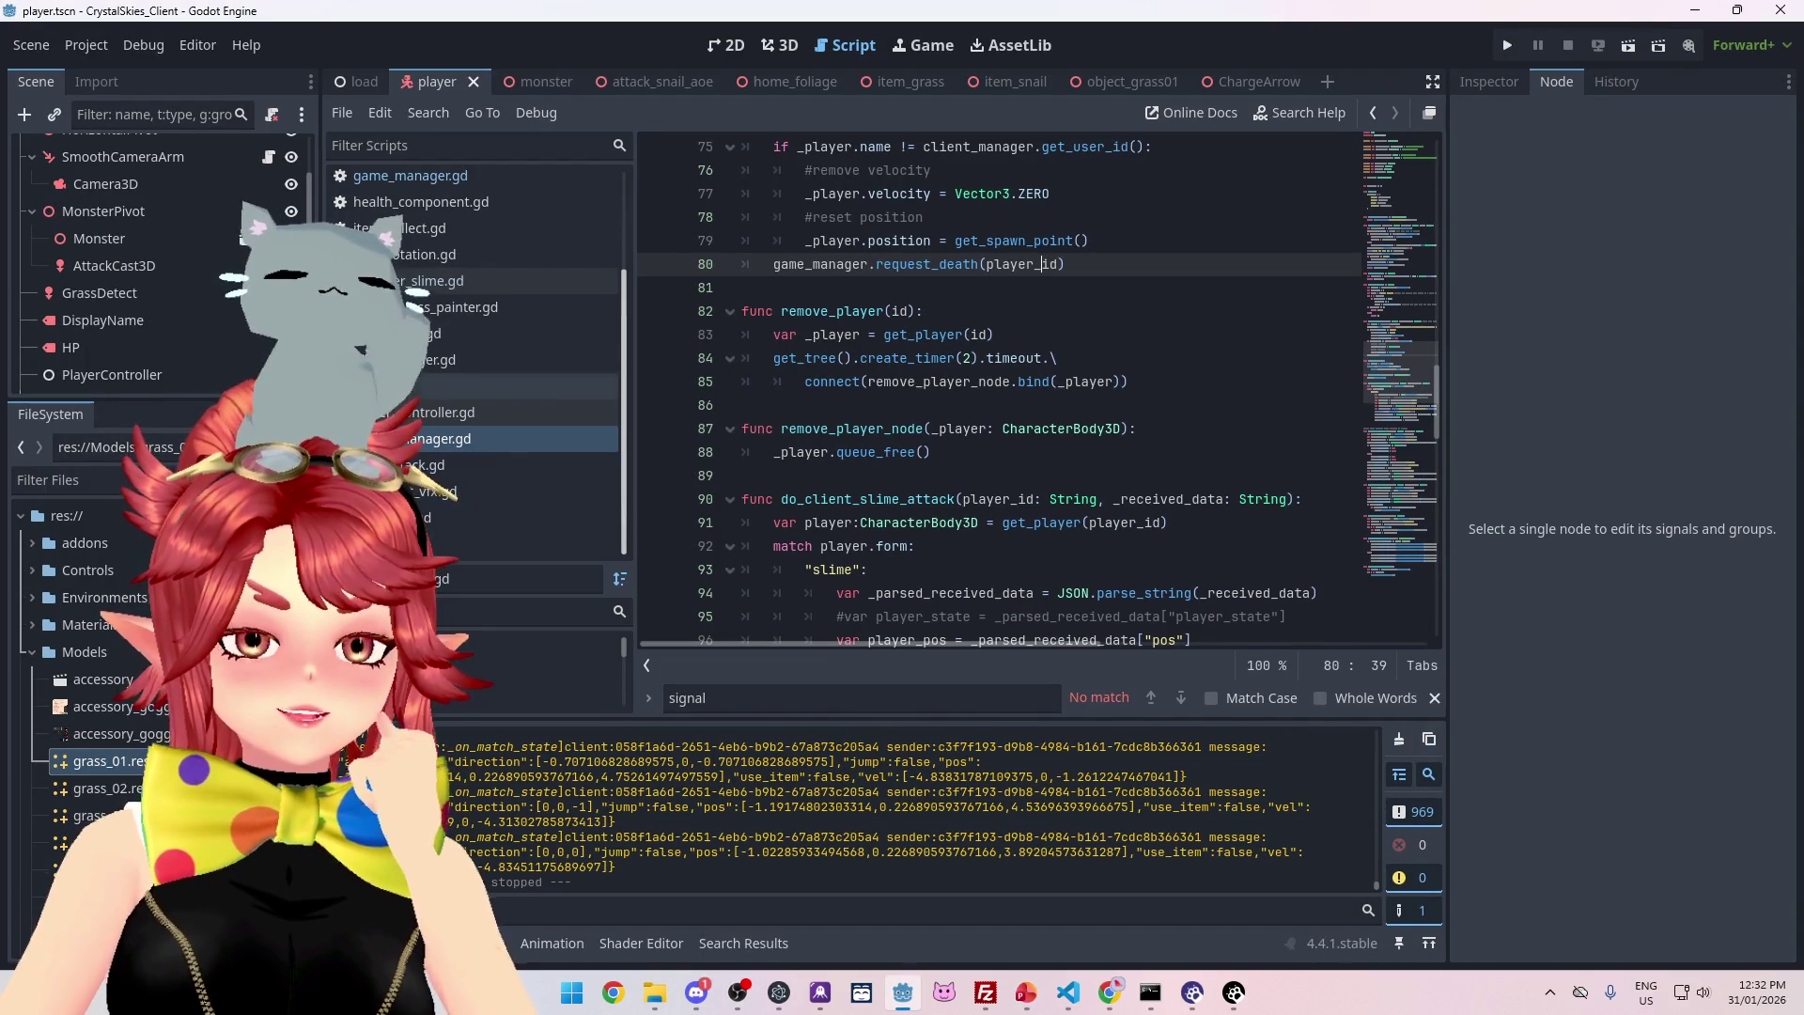
left_click(400, 383)
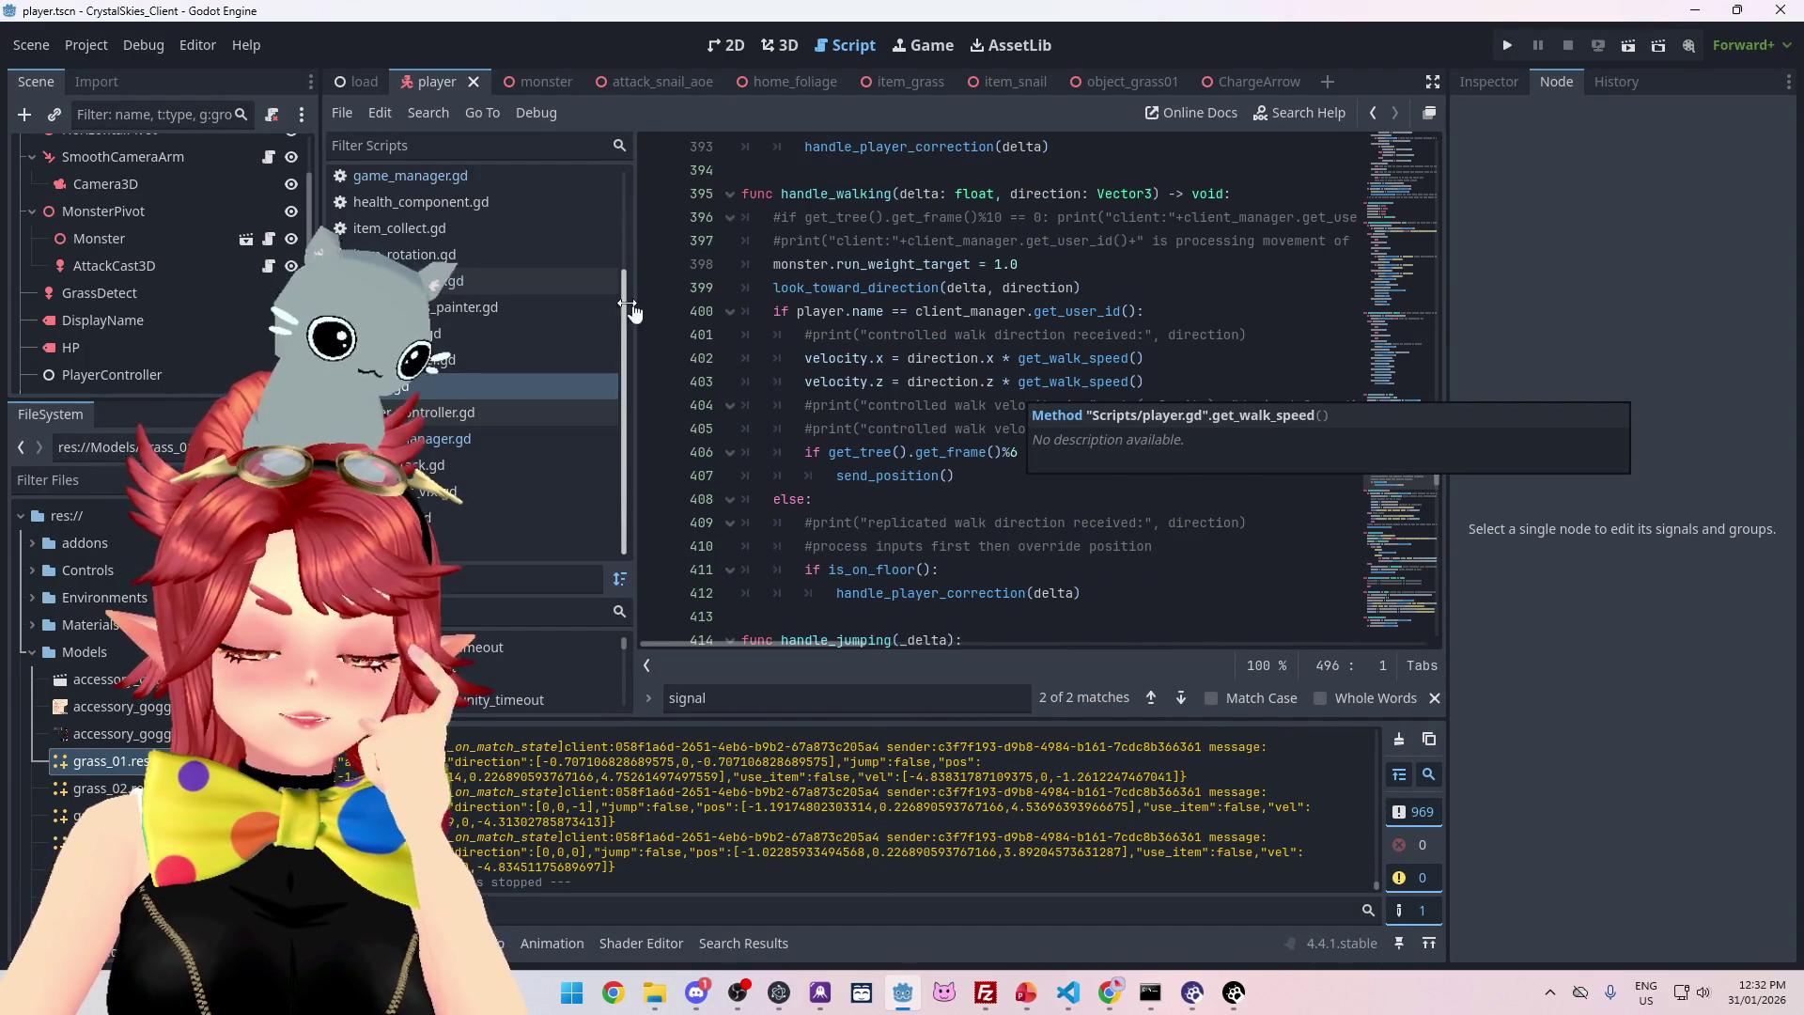
key("alt+Left")
scroll(1054, 379, "up", 7)
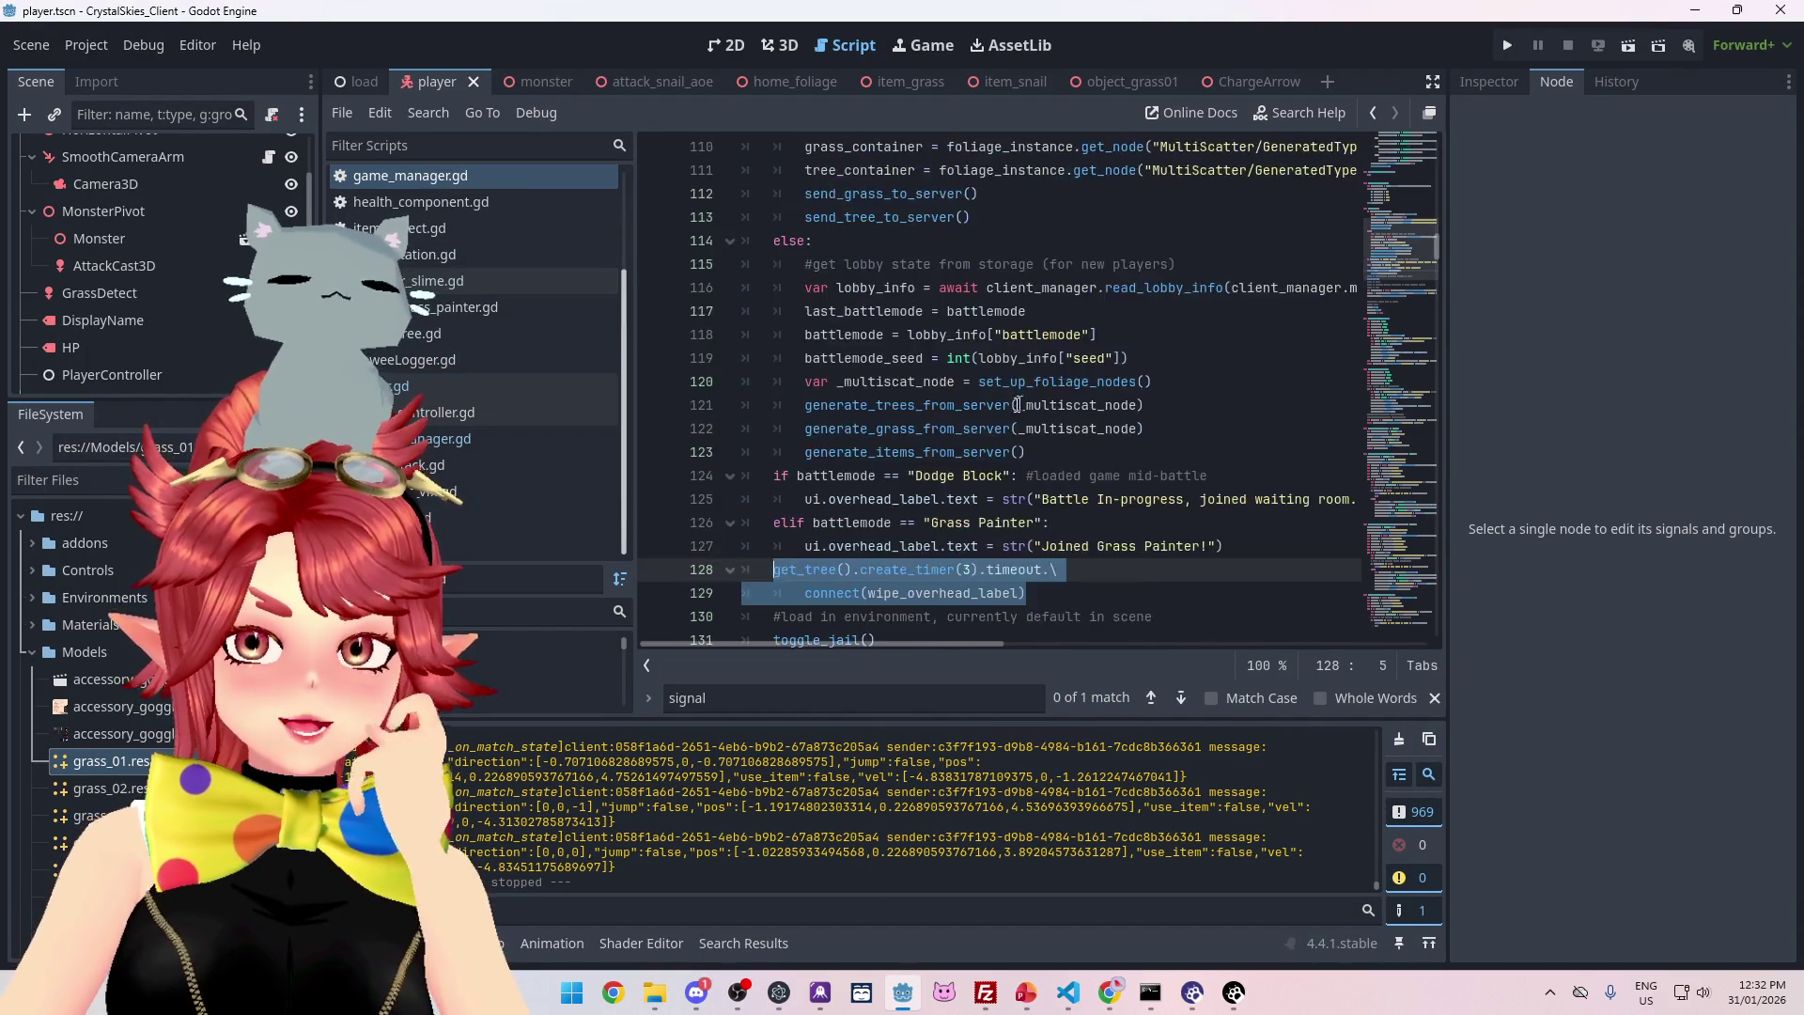
scroll(1055, 379, "down", 7)
scroll(1197, 420, "down", 6)
left_click_drag(1440, 297, 1445, 460)
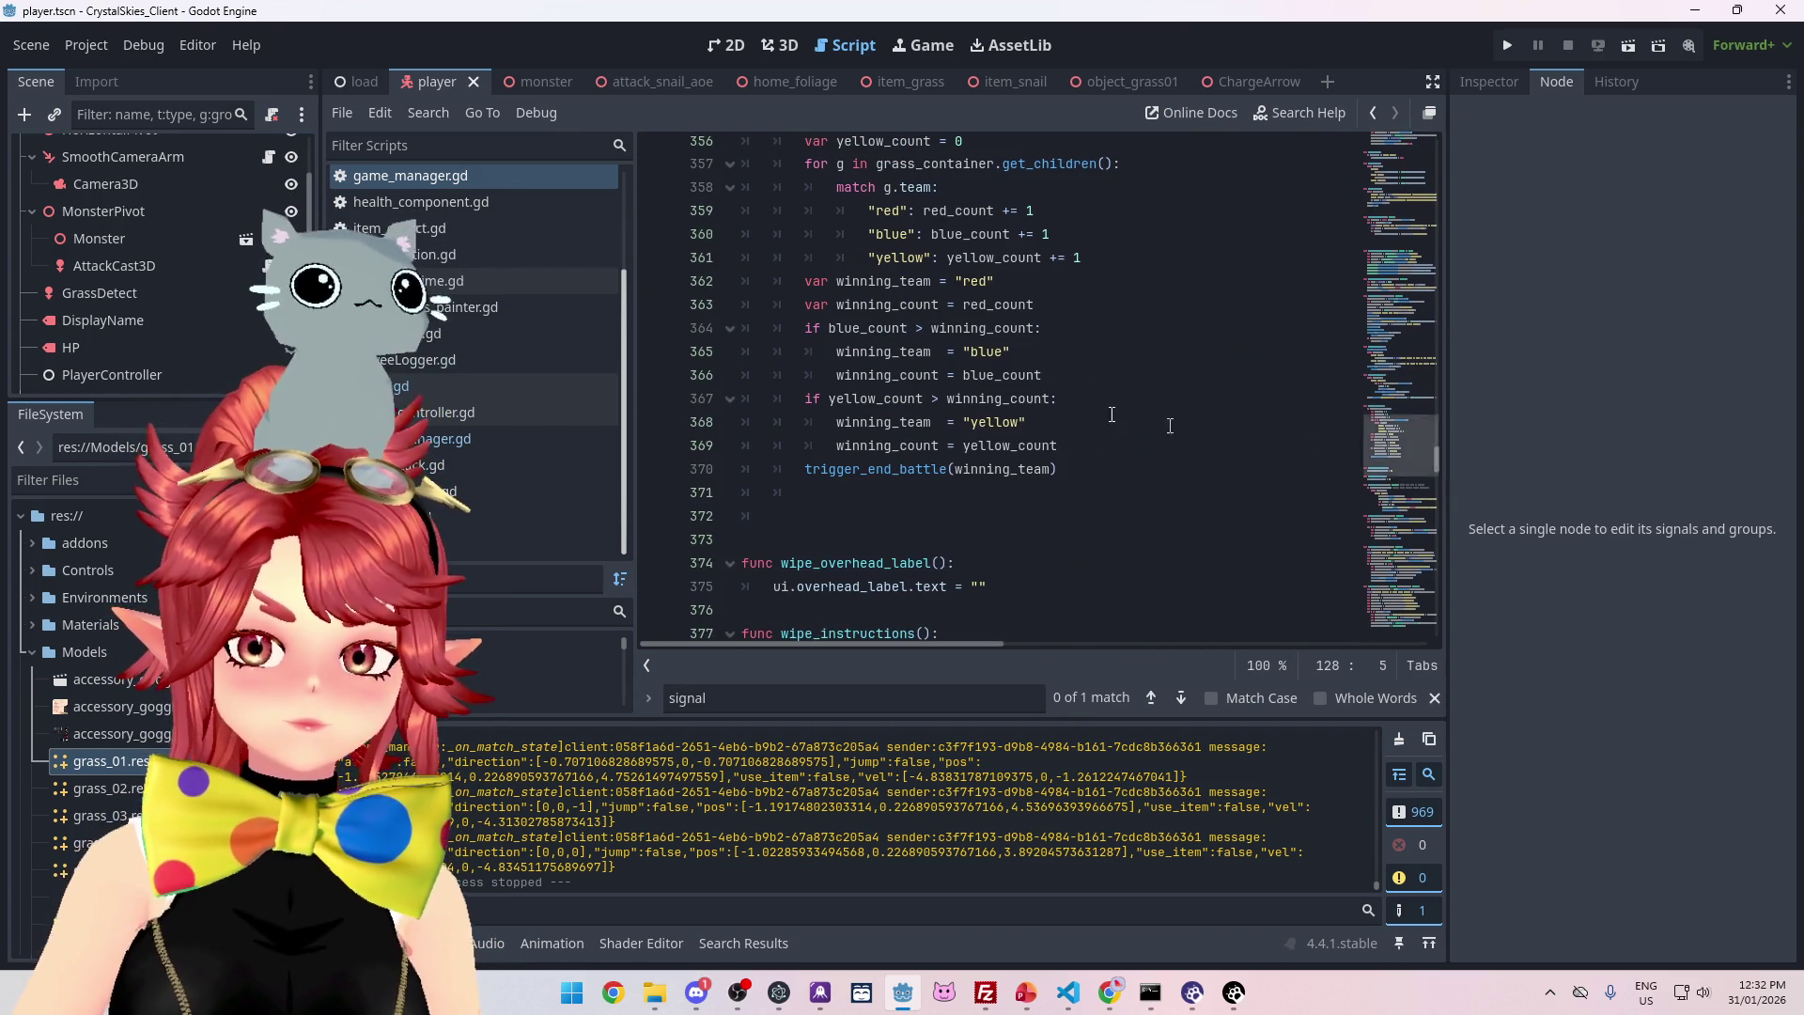
scroll(834, 195, "up", 2)
scroll(890, 316, "down", 5)
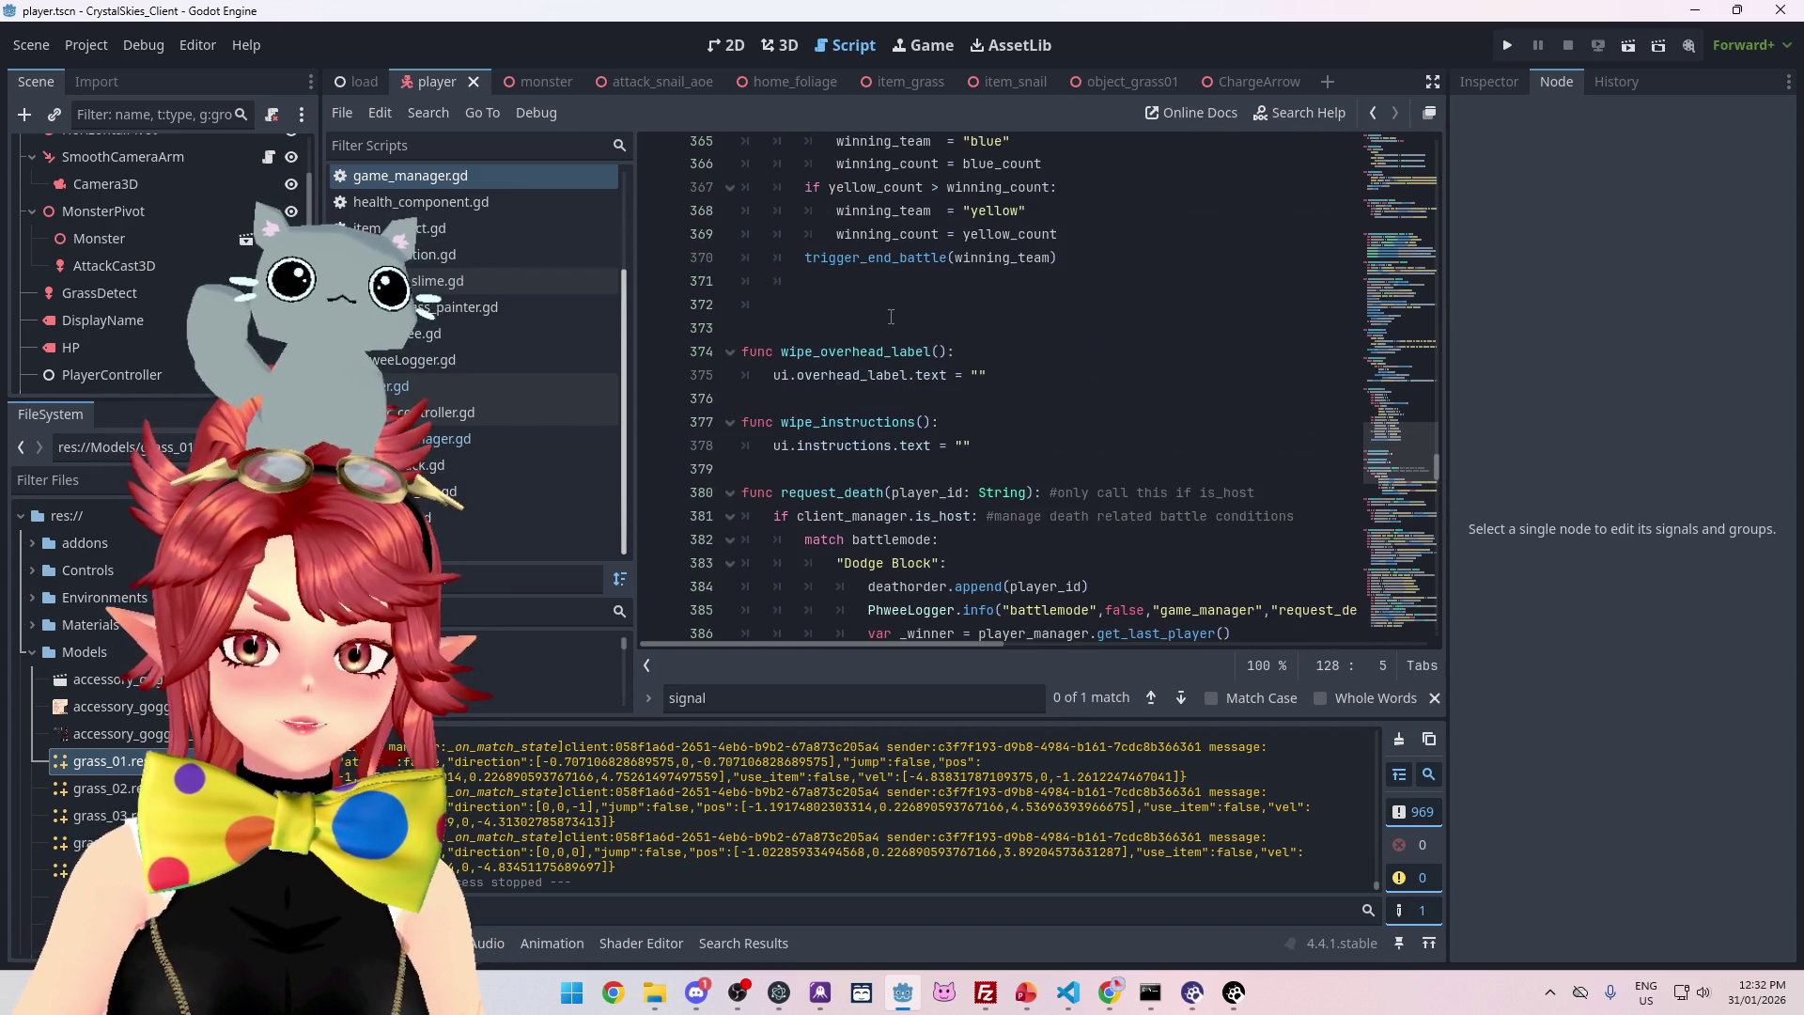
scroll(959, 375, "up", 2)
left_click(881, 373, "ctrl")
scroll(902, 310, "down", 1)
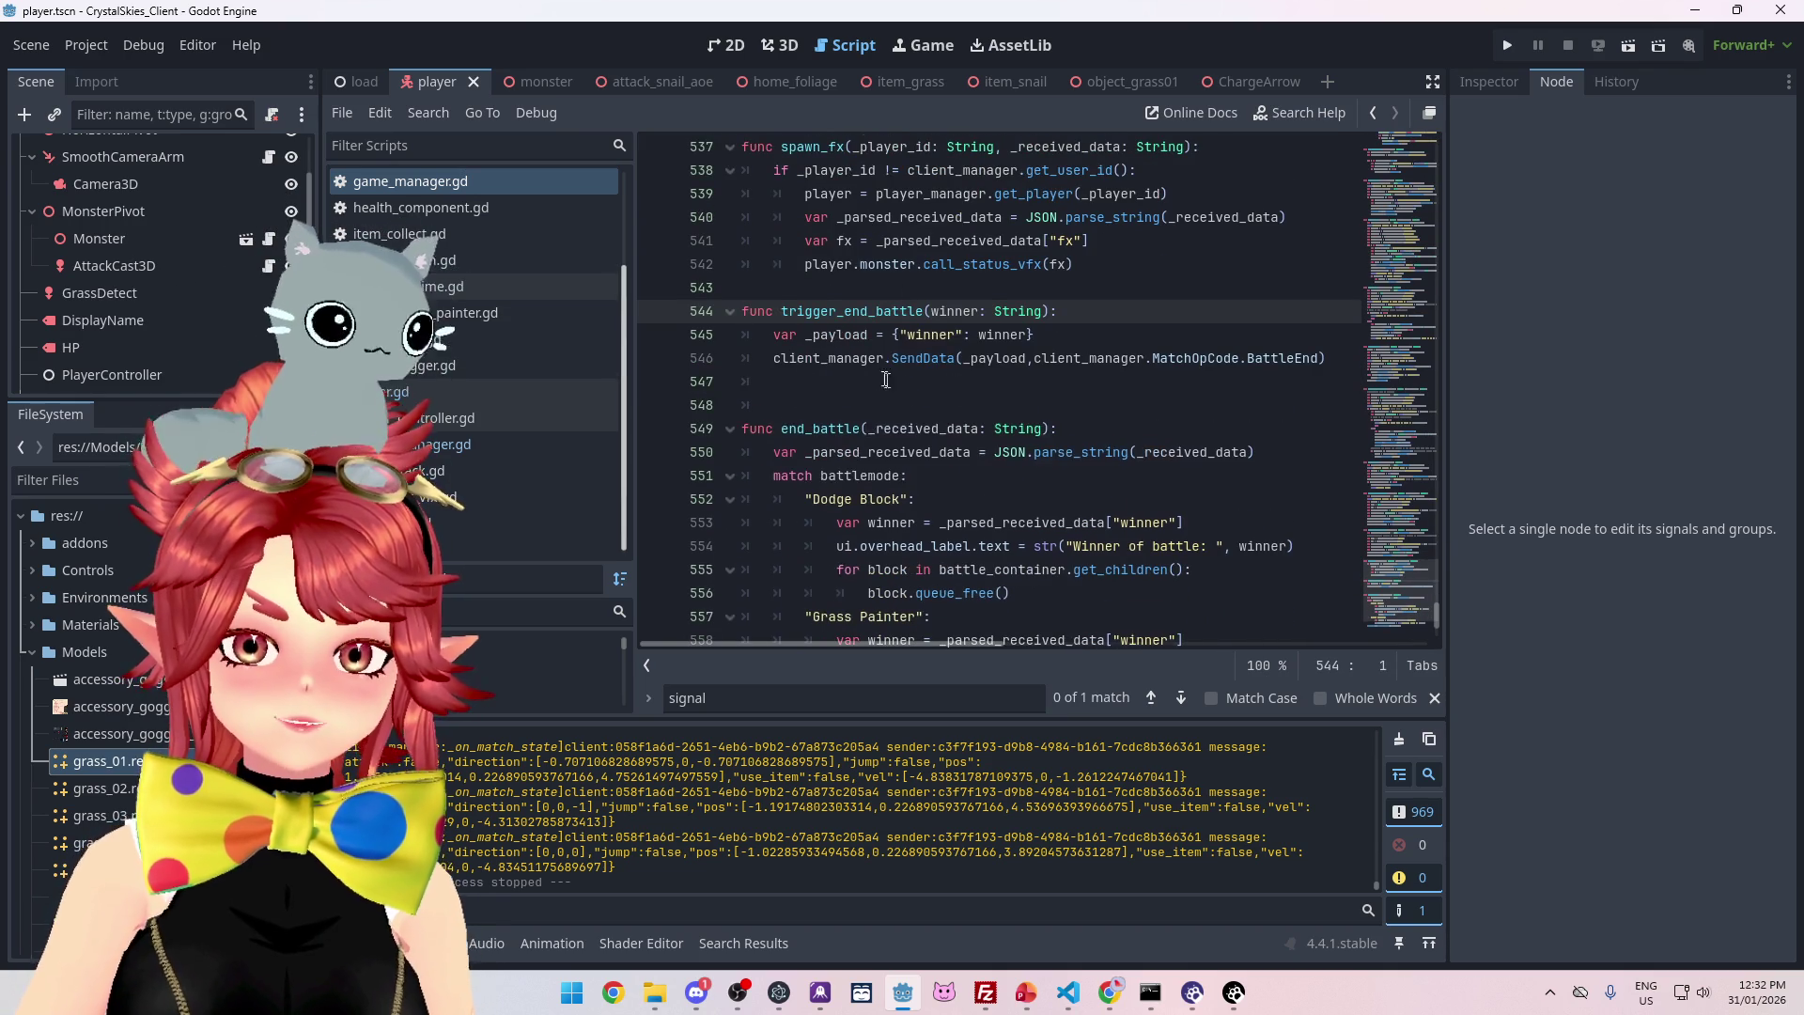
scroll(884, 376, "down", 3)
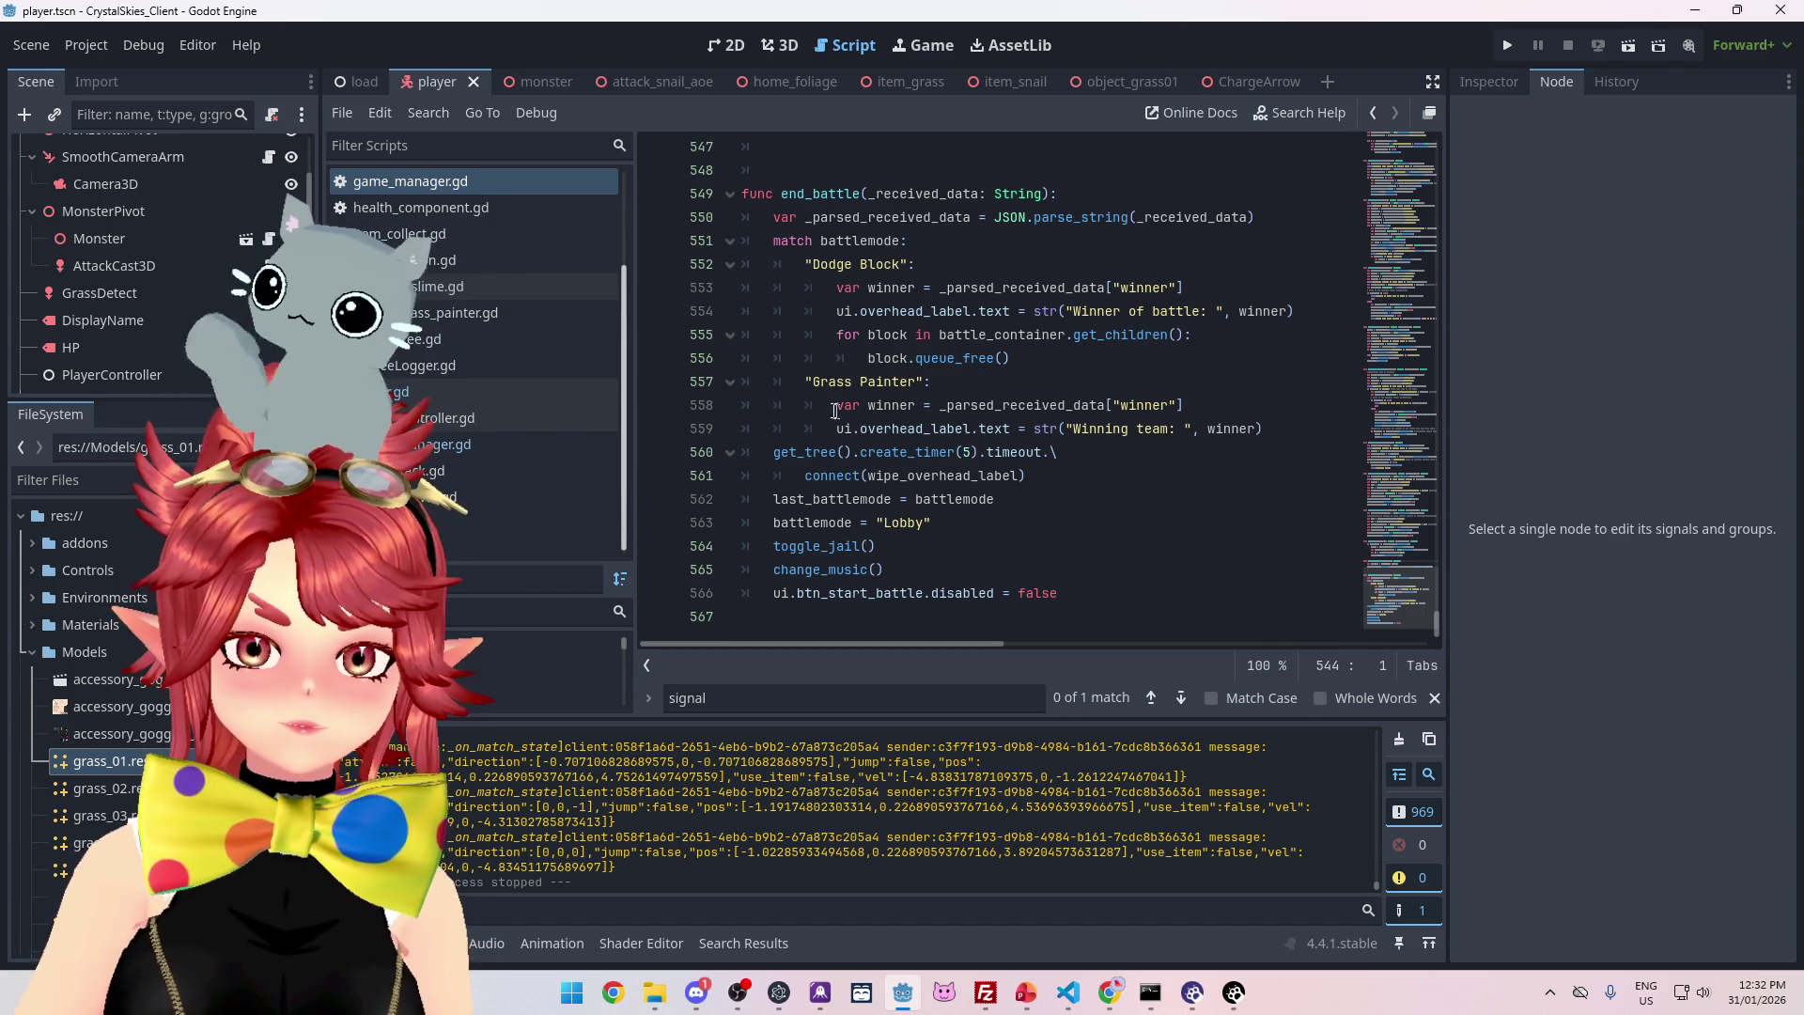
left_click(1081, 602)
key("Return")
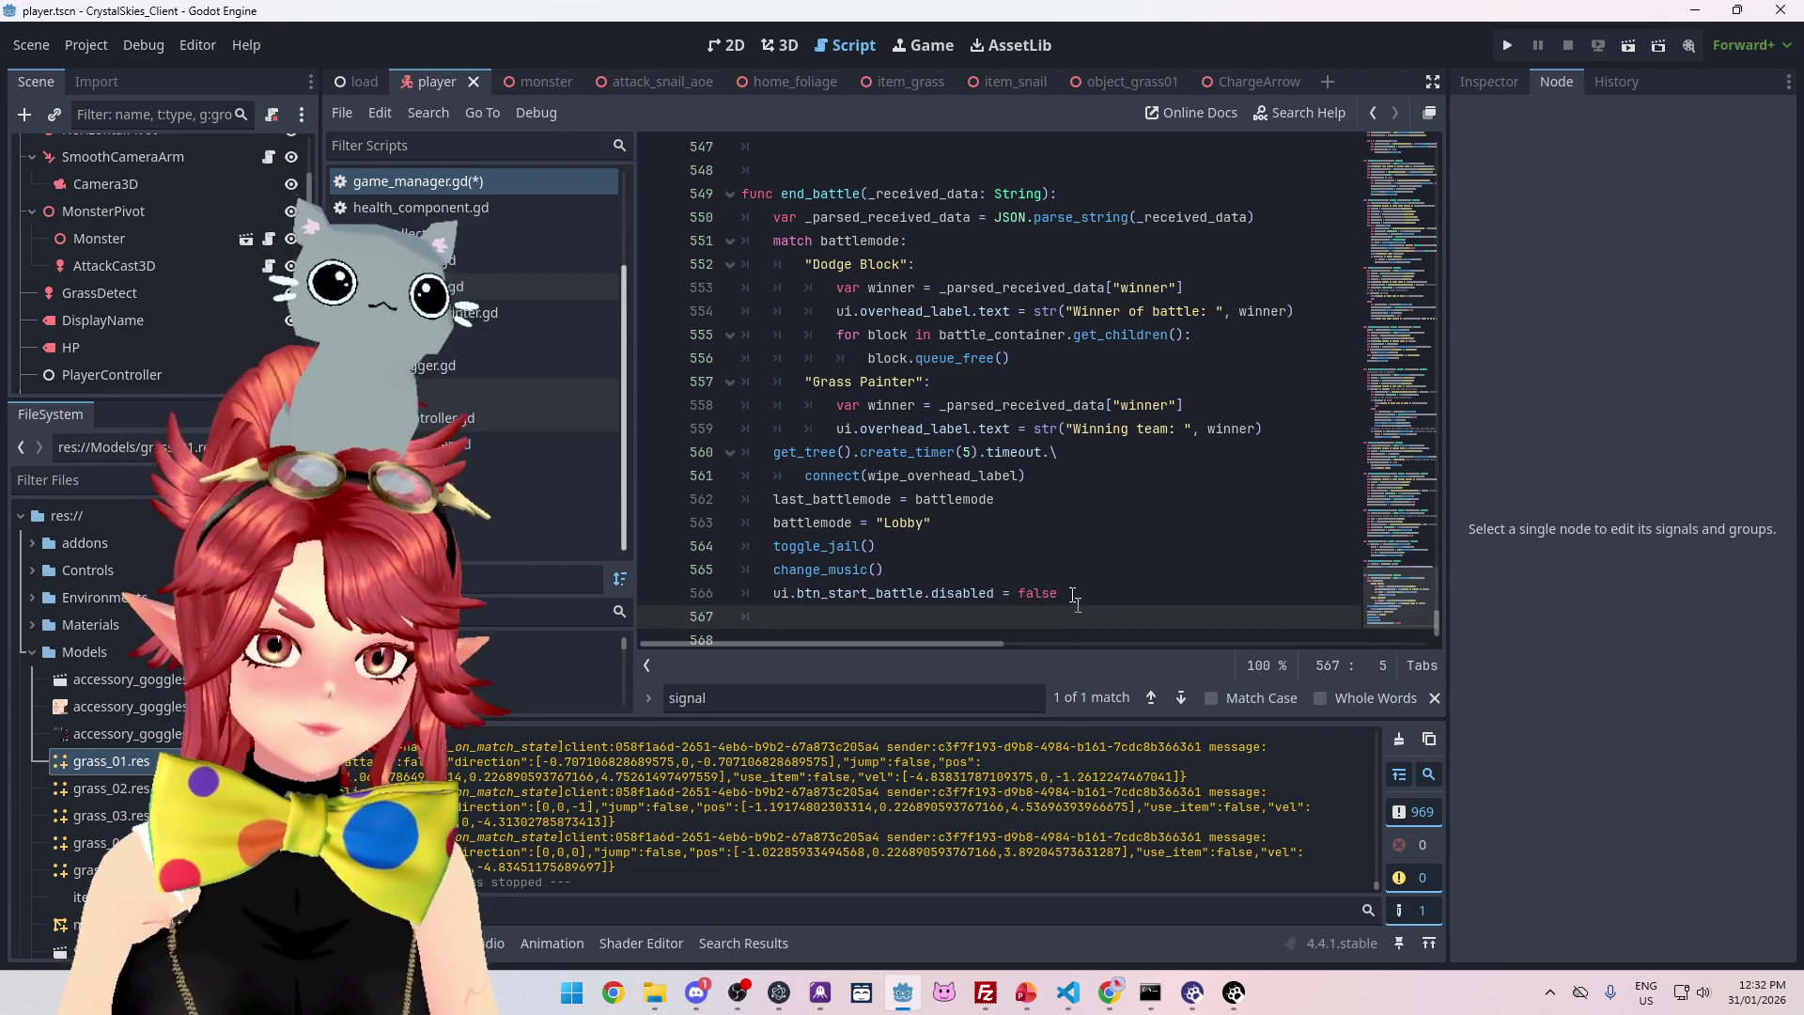
- Glance at the remove_player script and game_manager.gd, then open player.gd
left_click(486, 443)
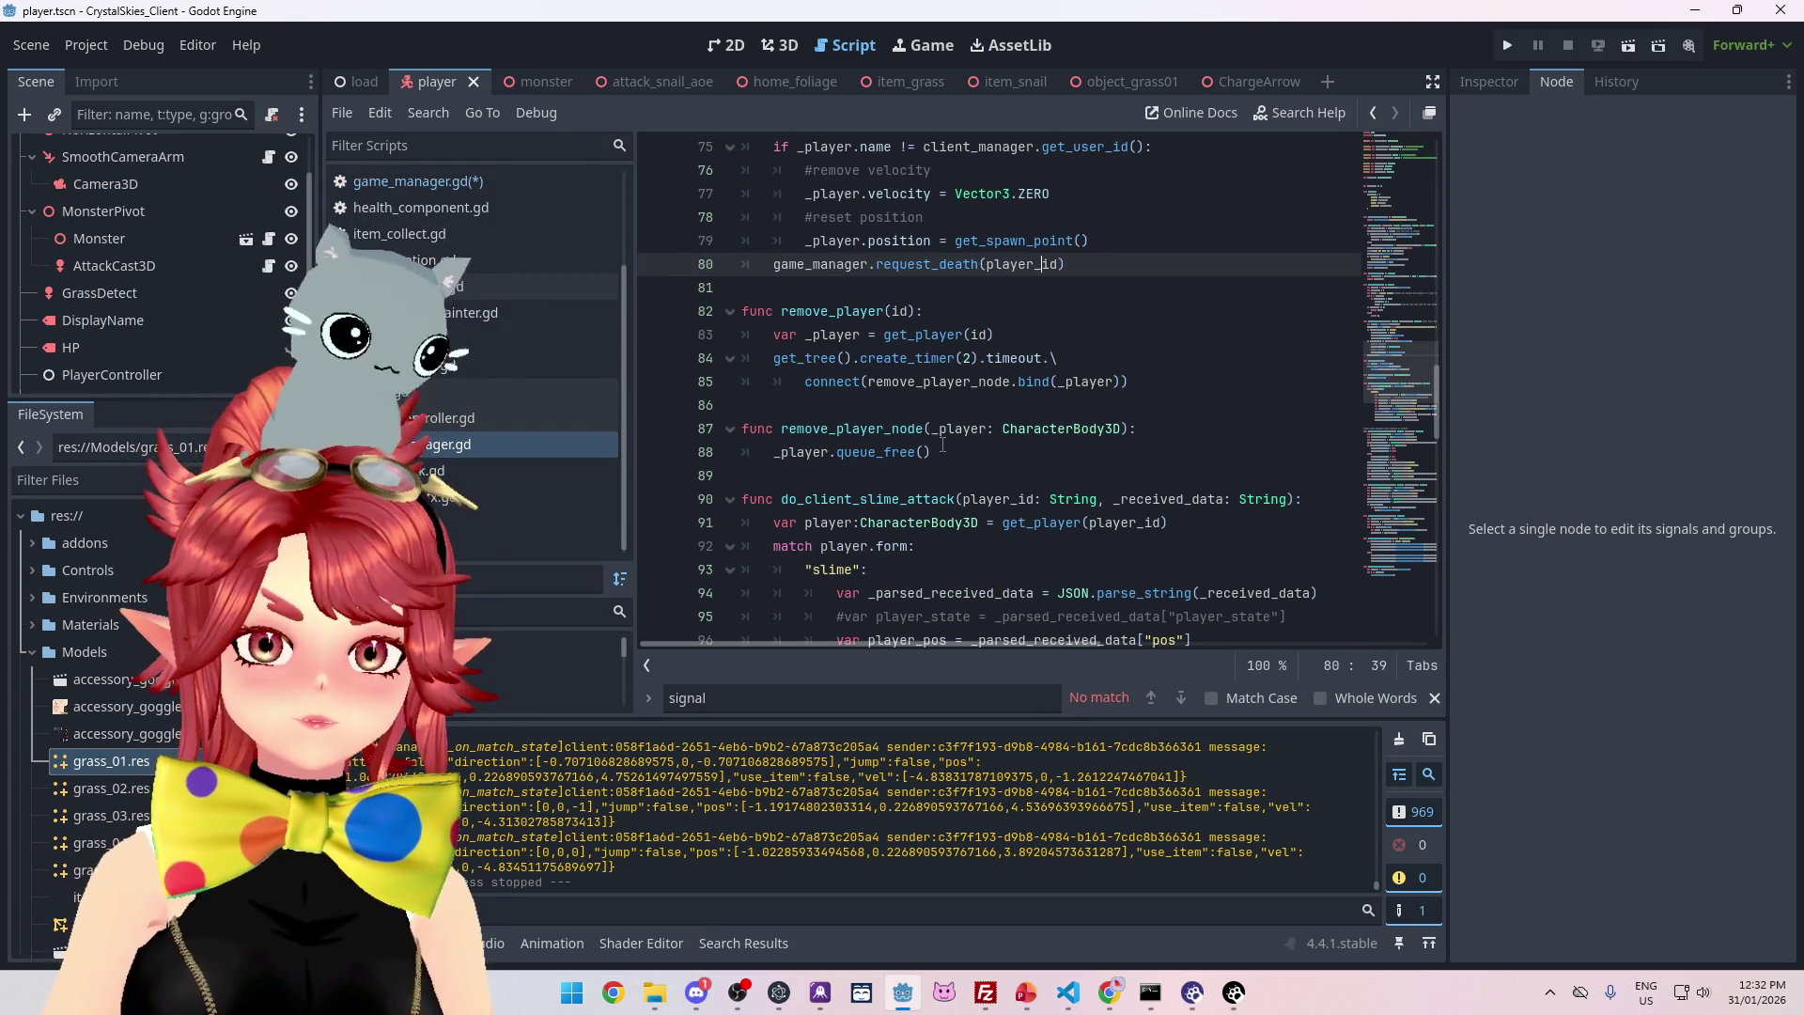
scroll(941, 447, "down", 10)
left_click(410, 181)
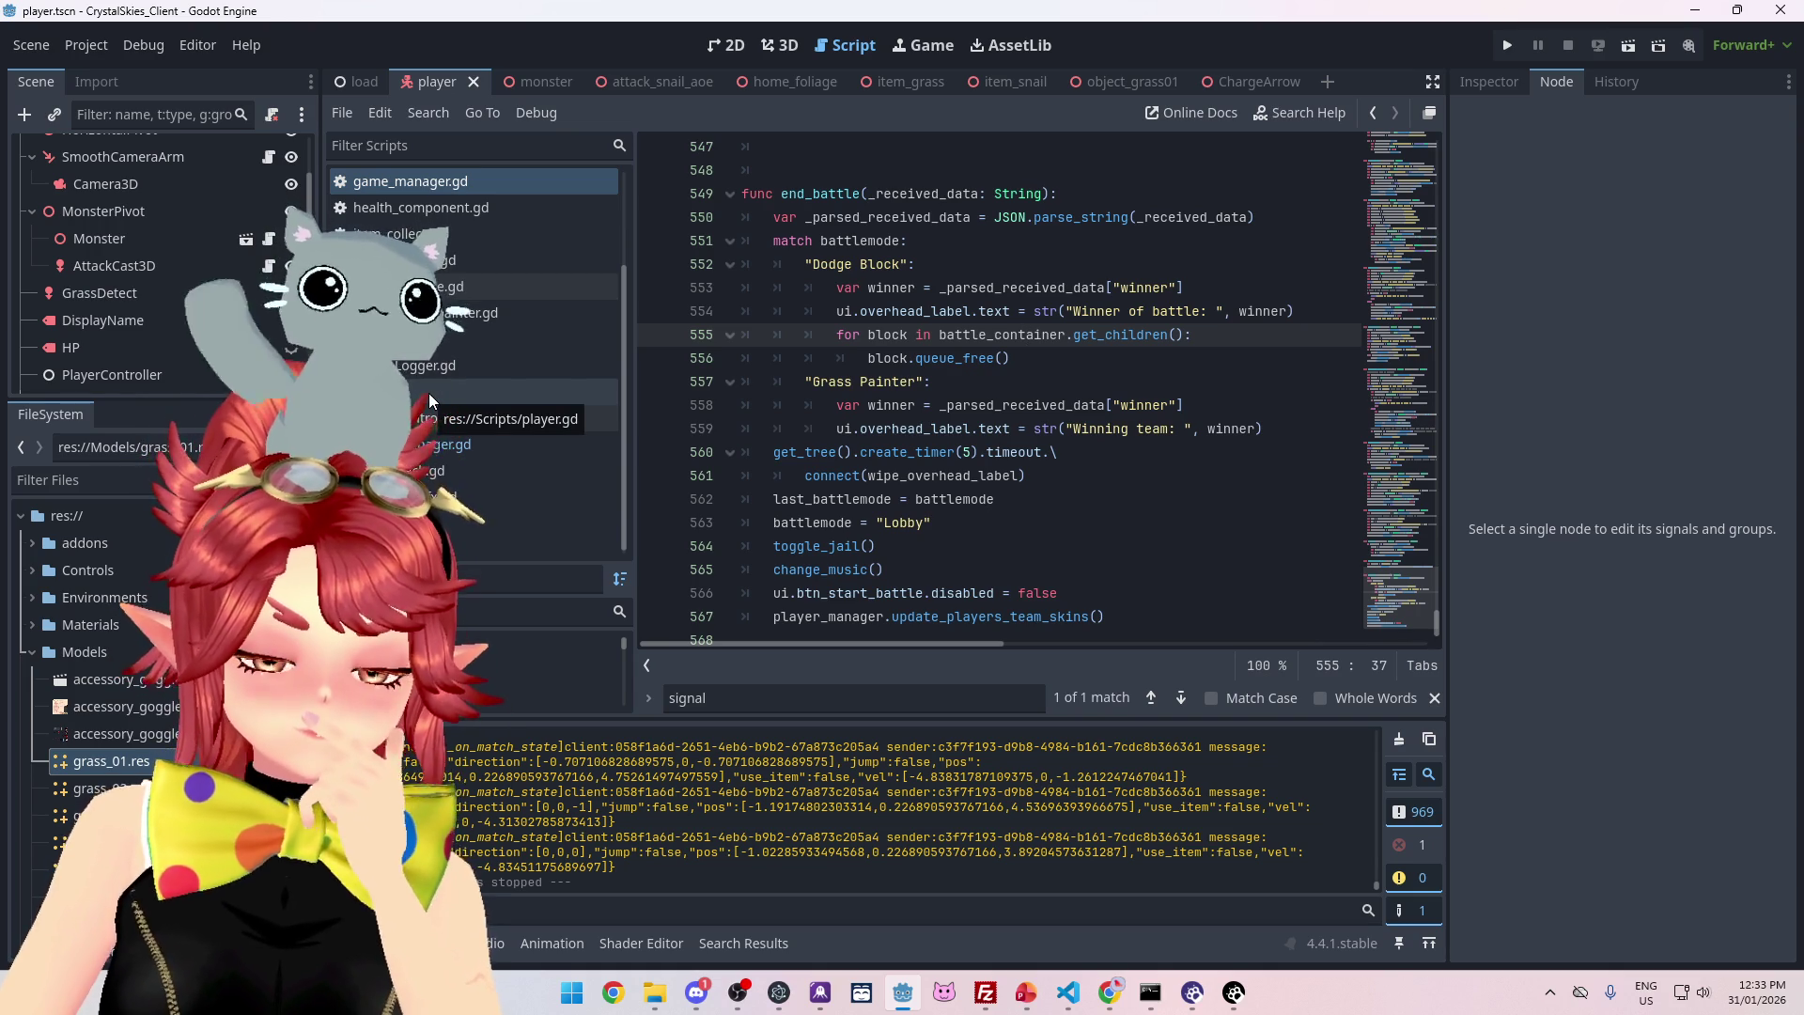
left_click(429, 396)
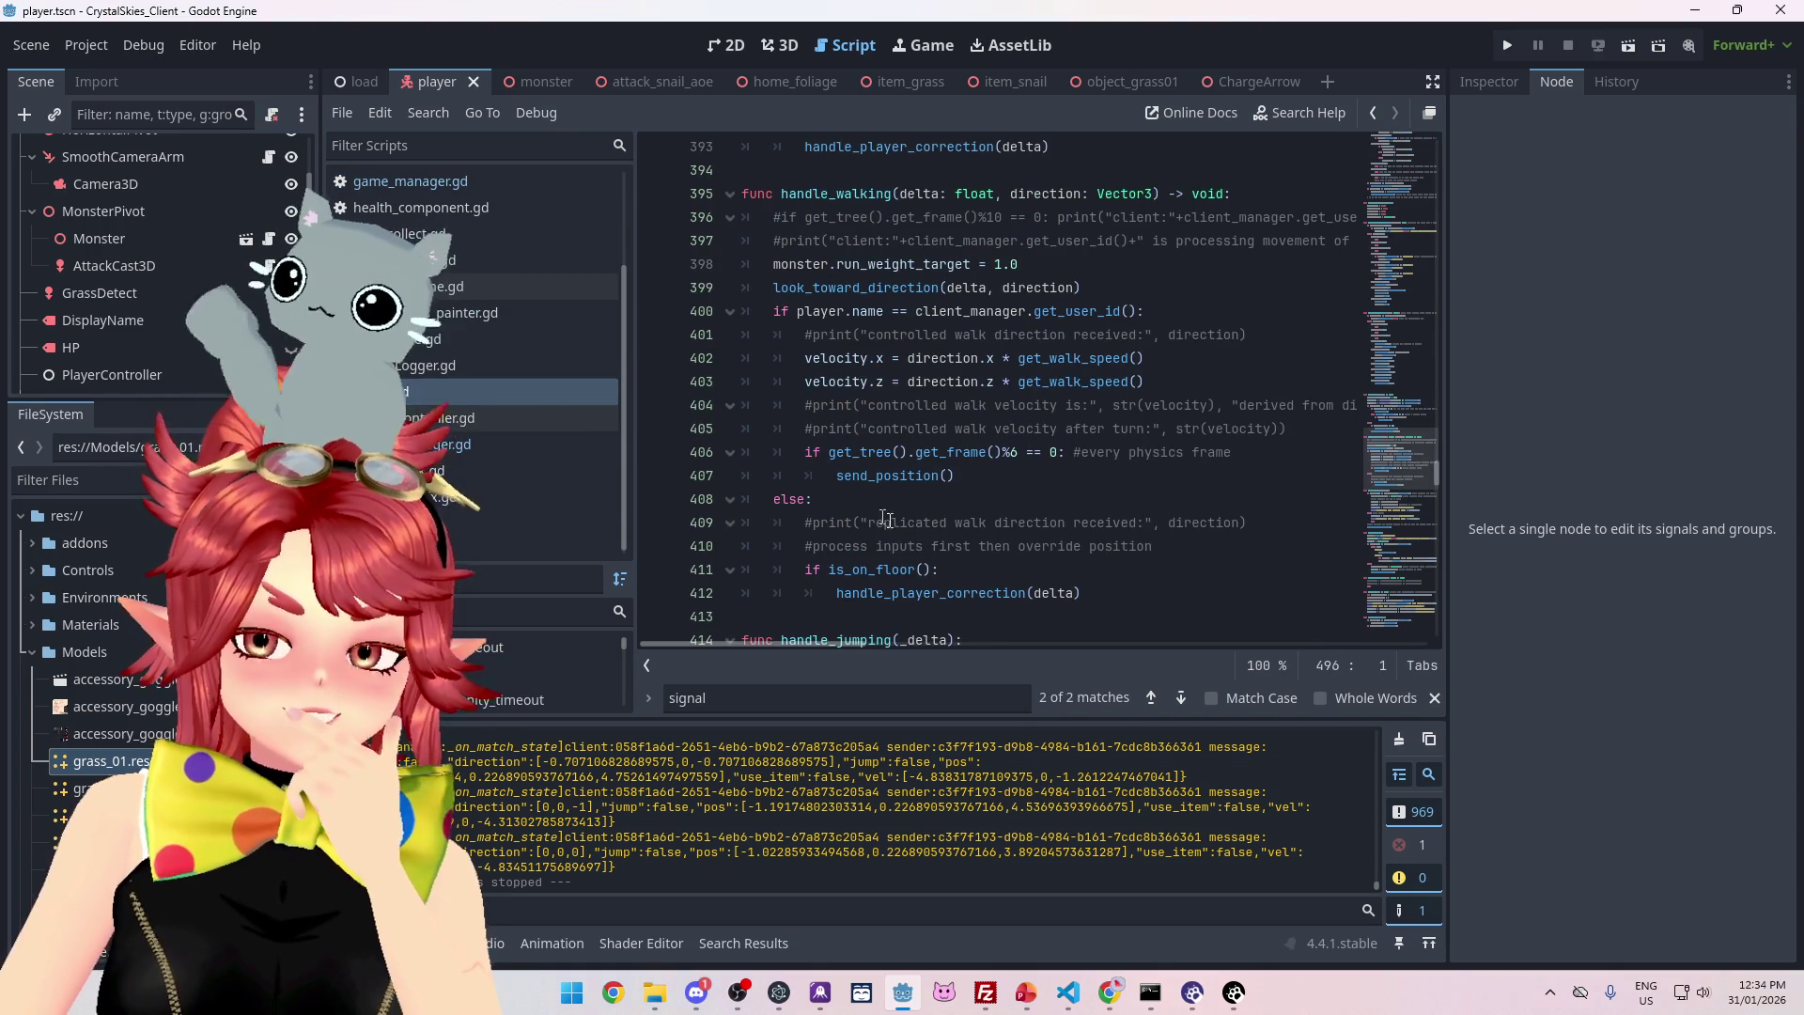
- Add a blank line after the 'move speed is' print on line 455 in call_attack
scroll(904, 500, "up", 15)
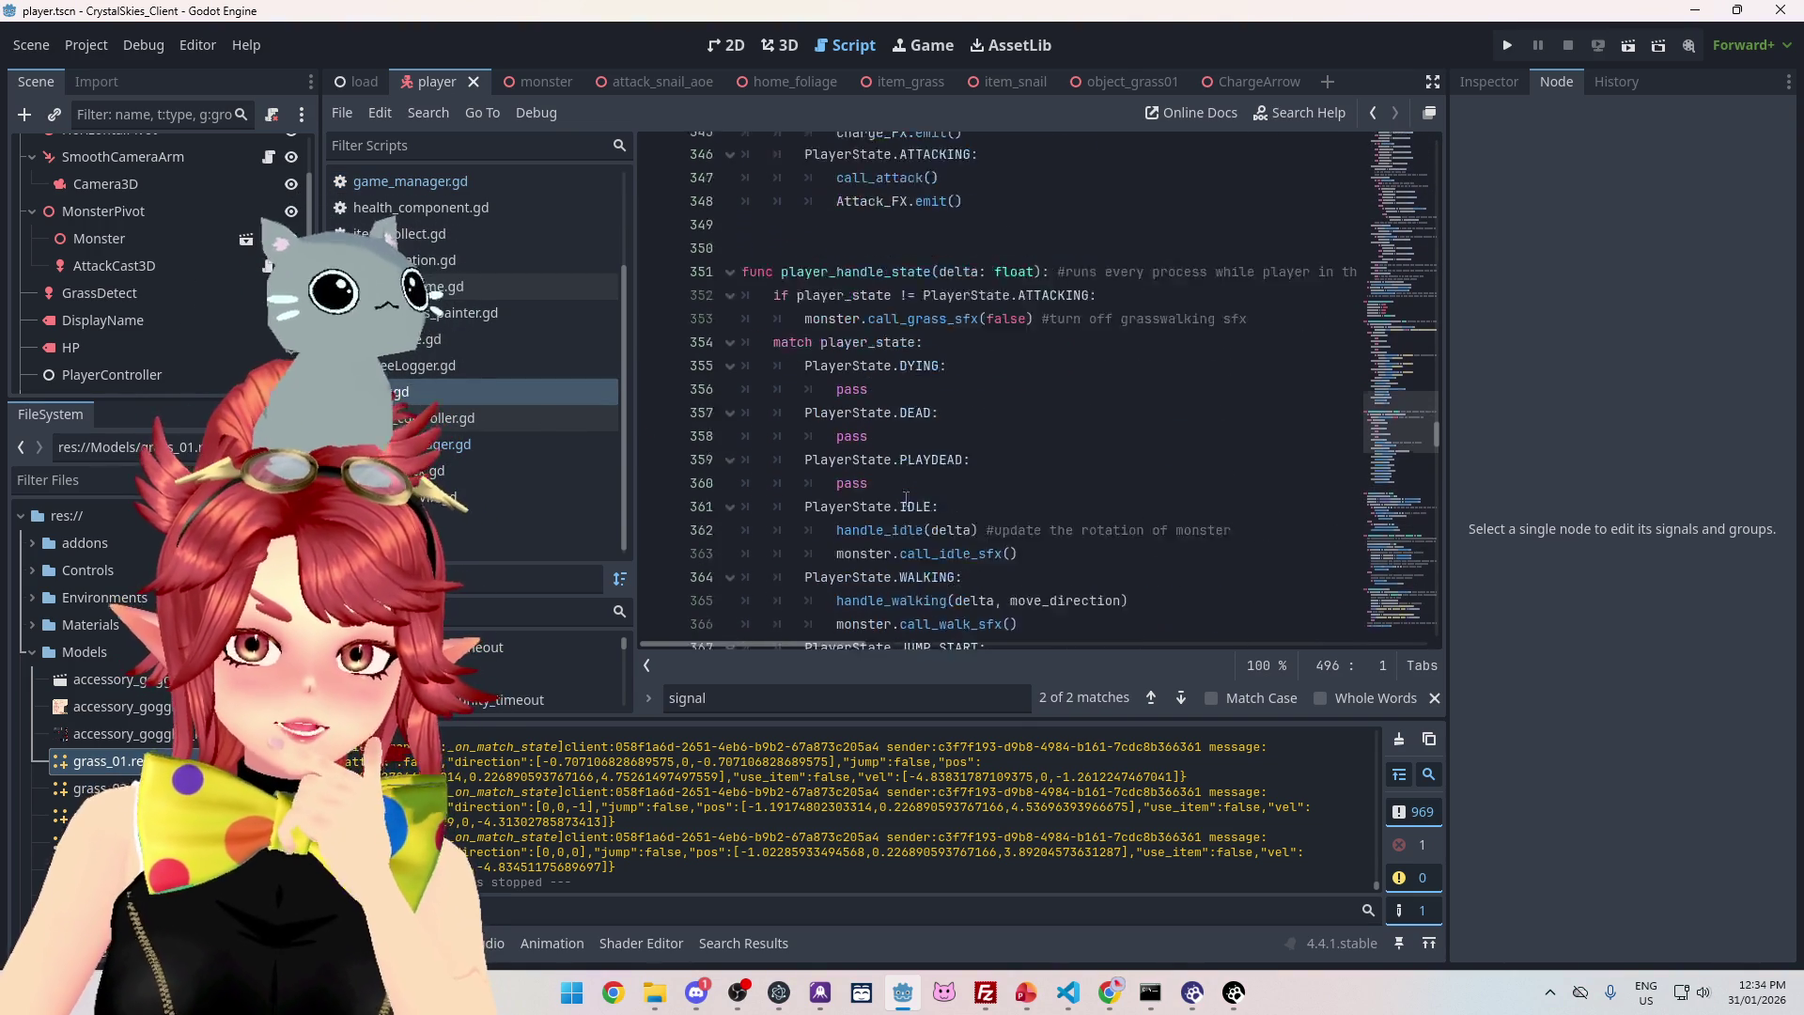
scroll(904, 499, "down", 5)
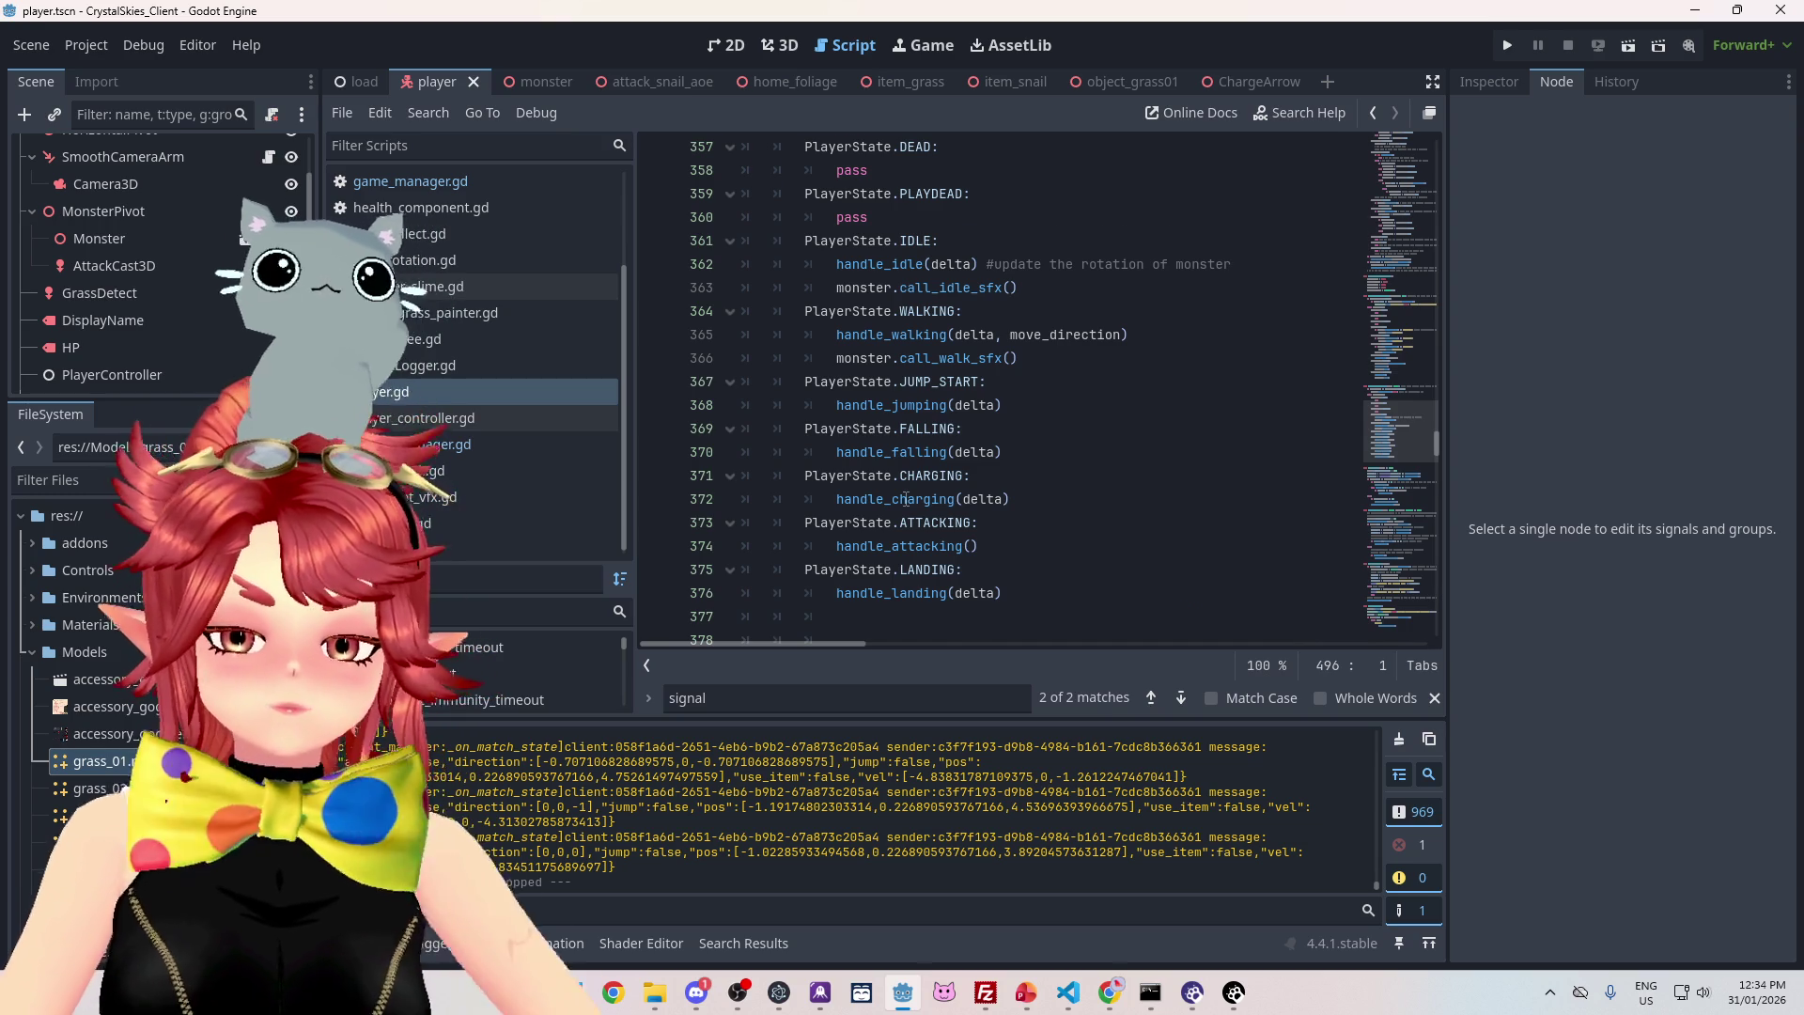
scroll(904, 499, "down", 4)
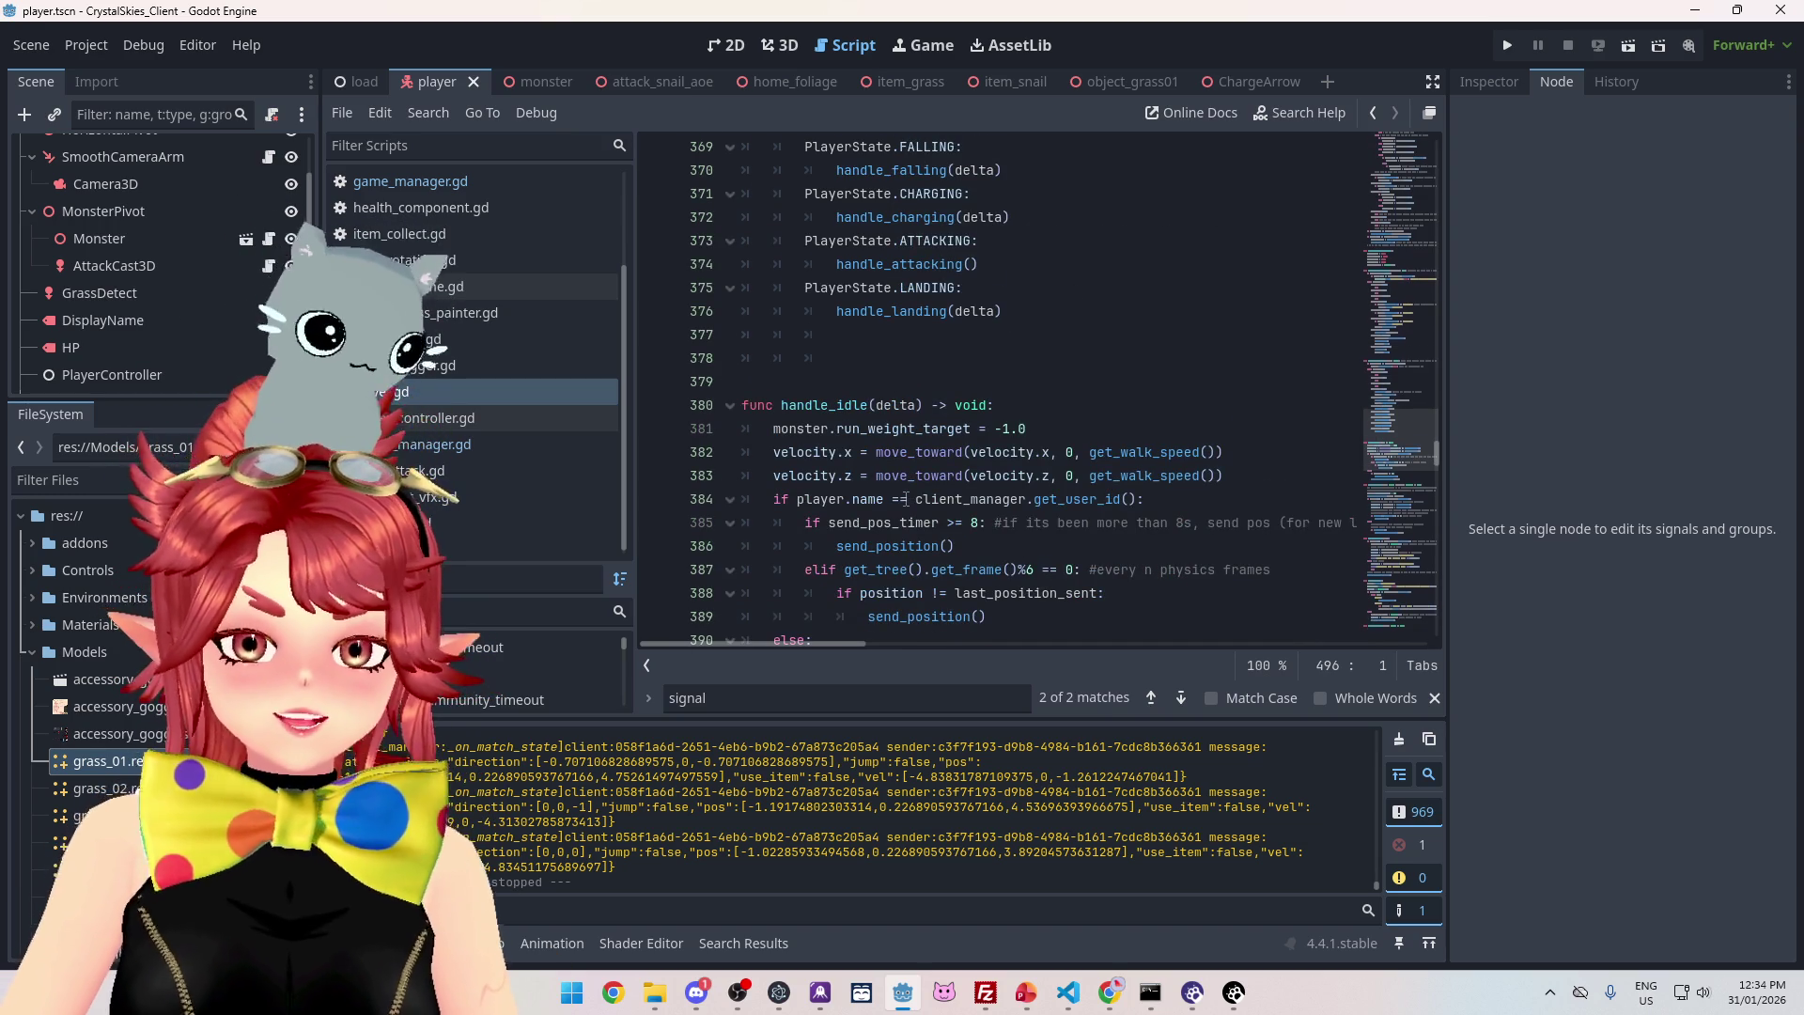
scroll(905, 499, "down", 2)
scroll(906, 499, "down", 6)
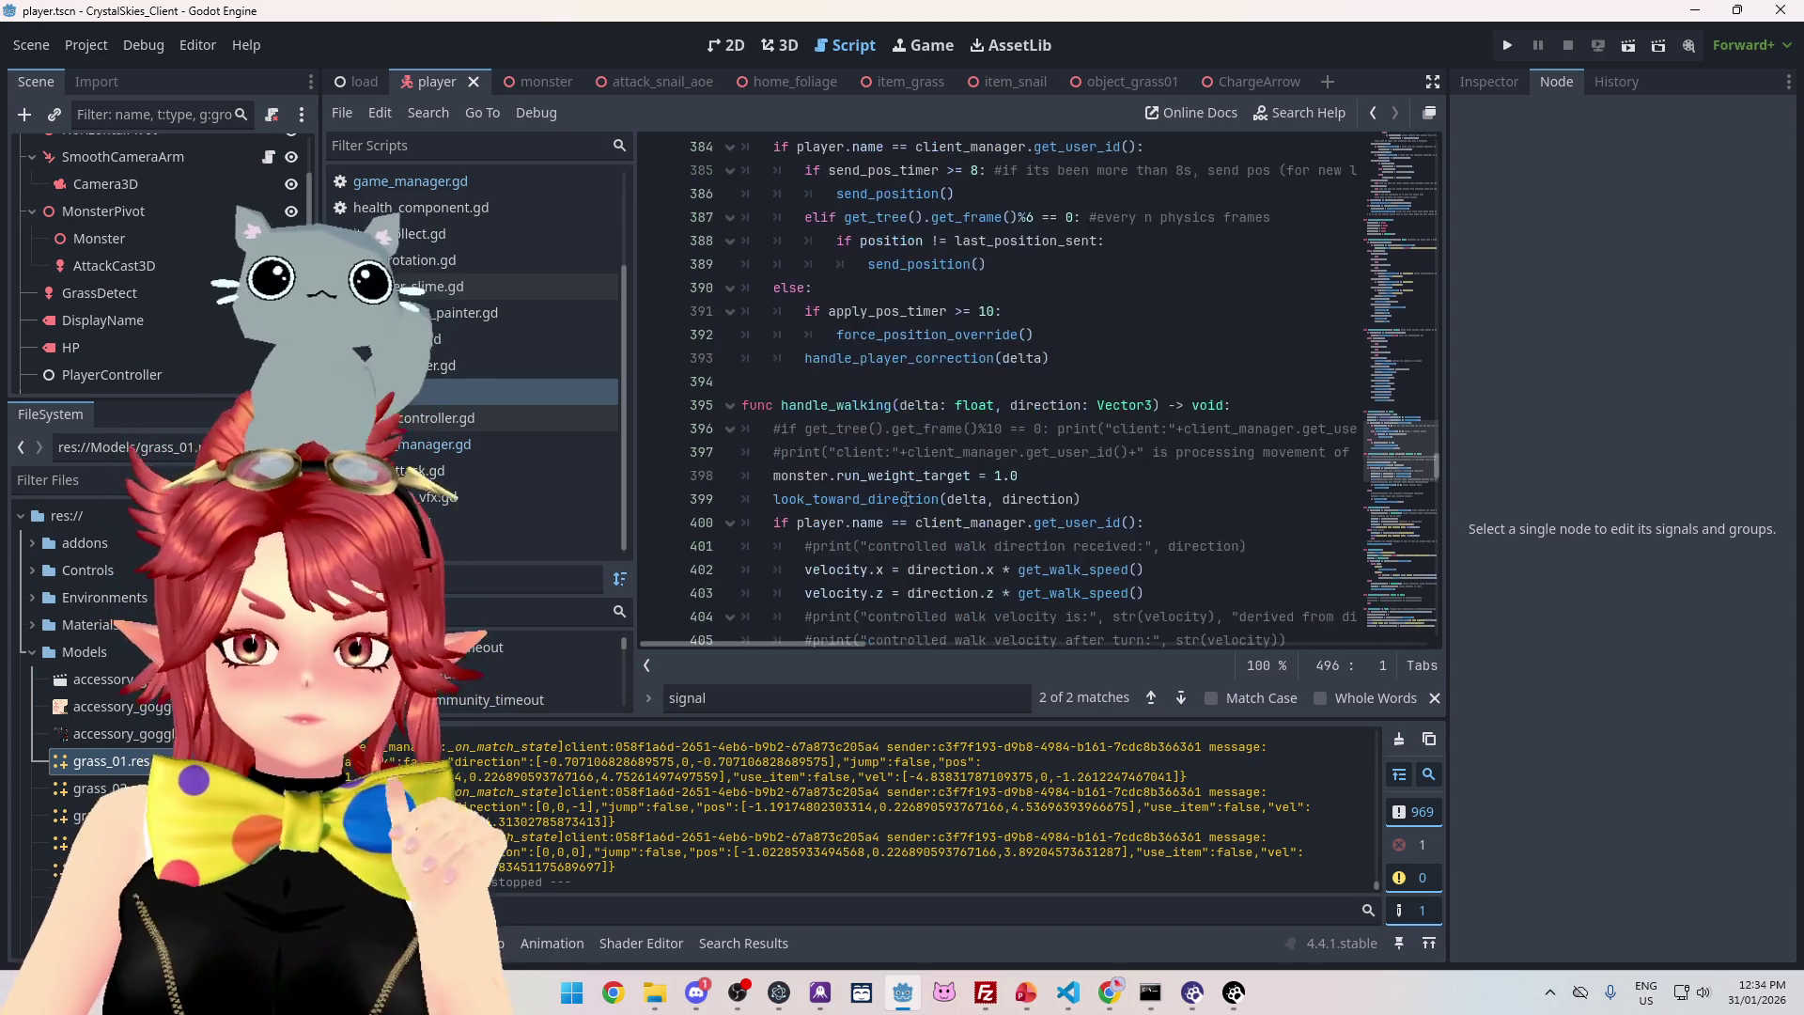
scroll(906, 499, "down", 12)
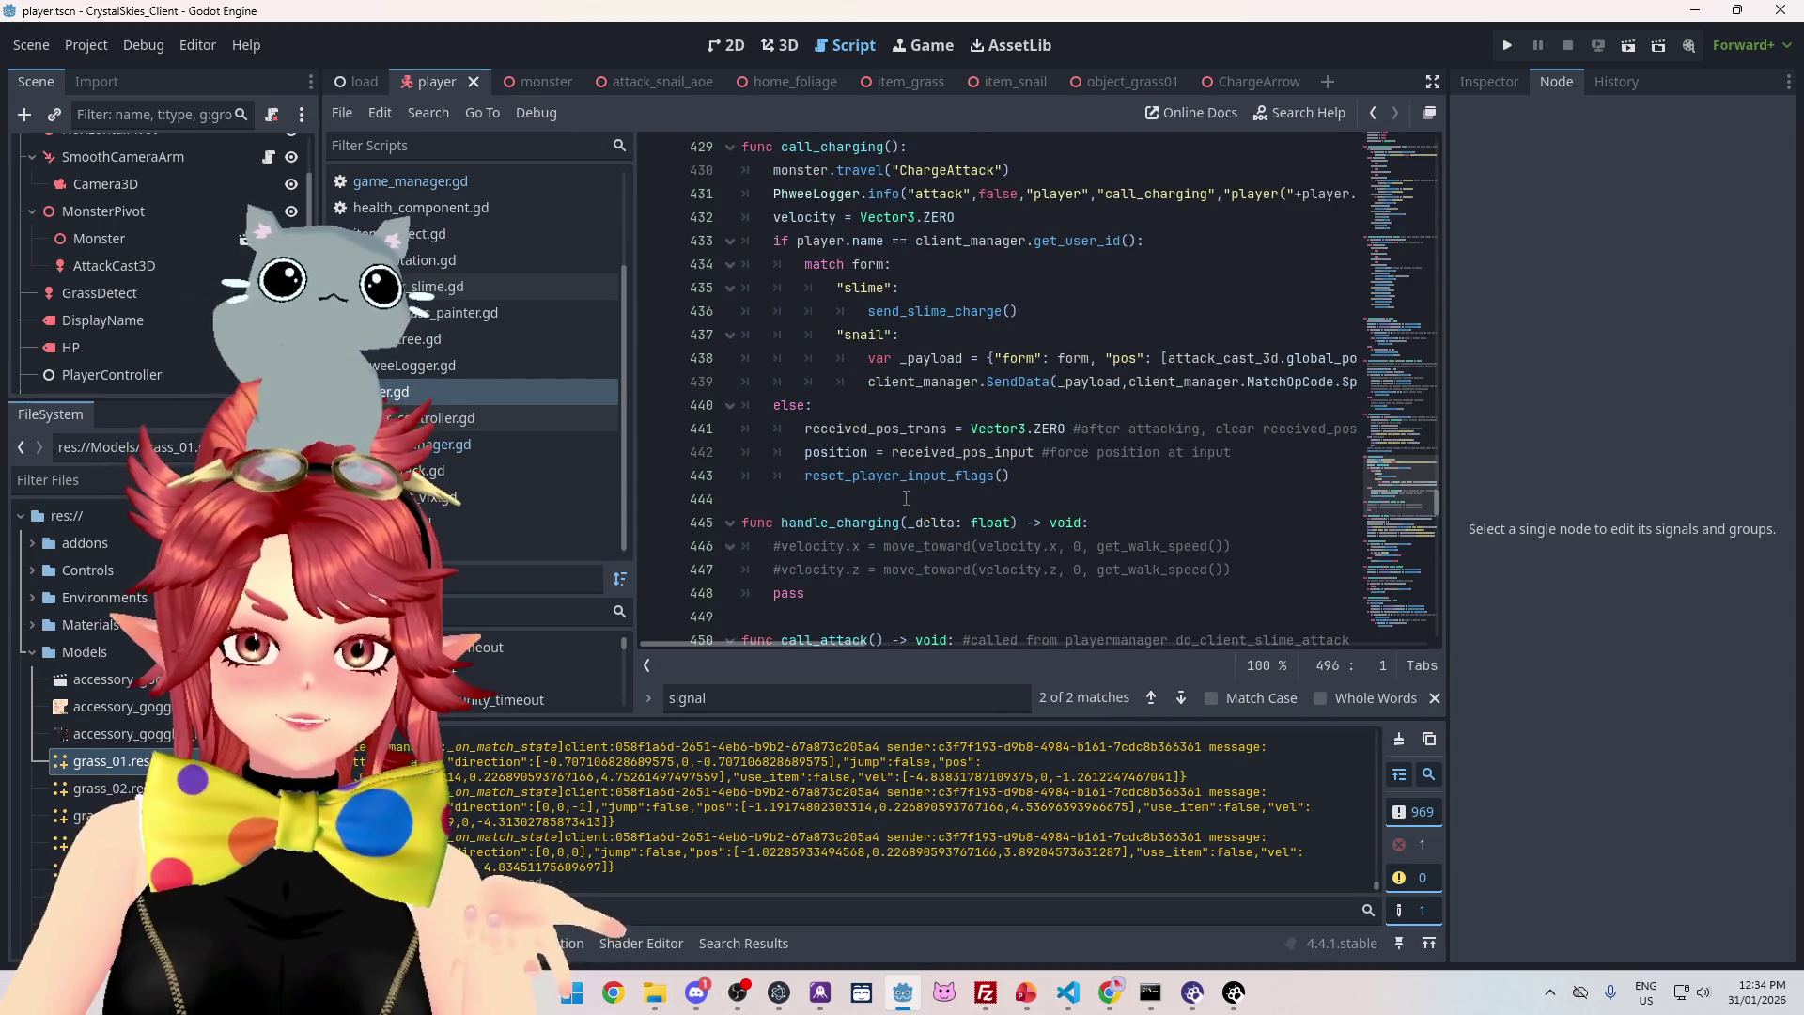
scroll(906, 499, "down", 6)
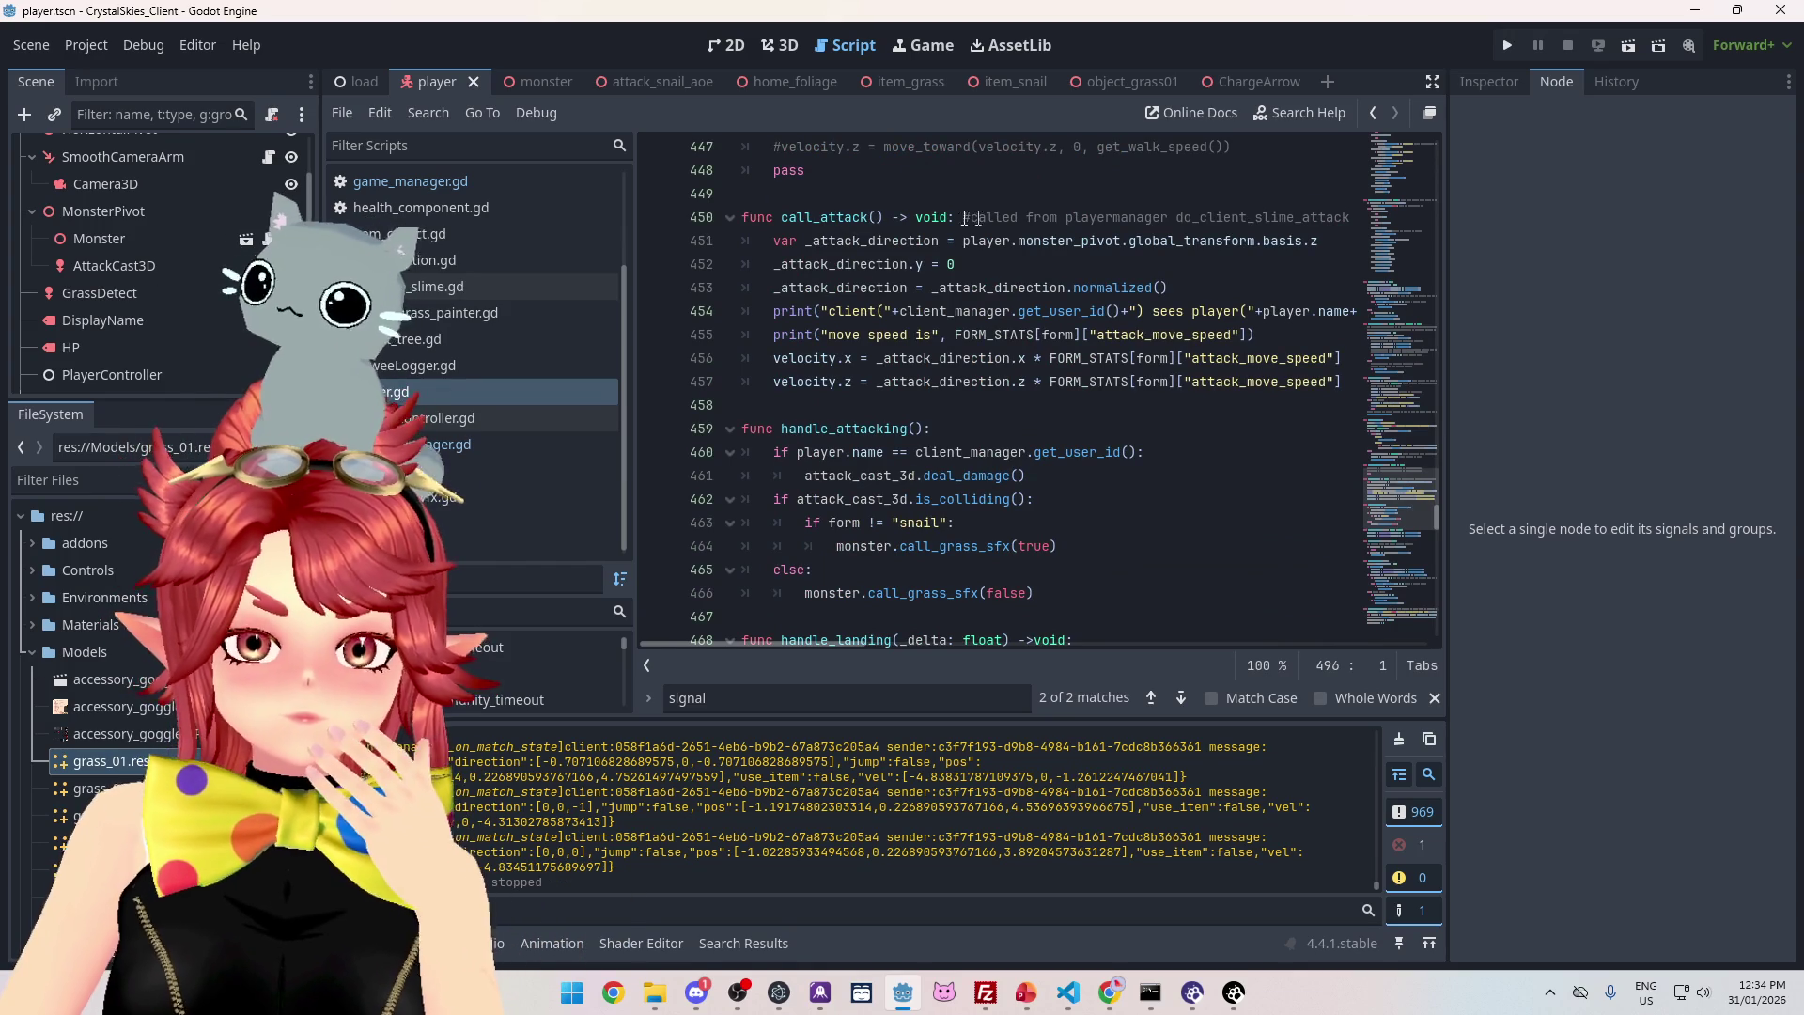
scroll(899, 397, "down", 2)
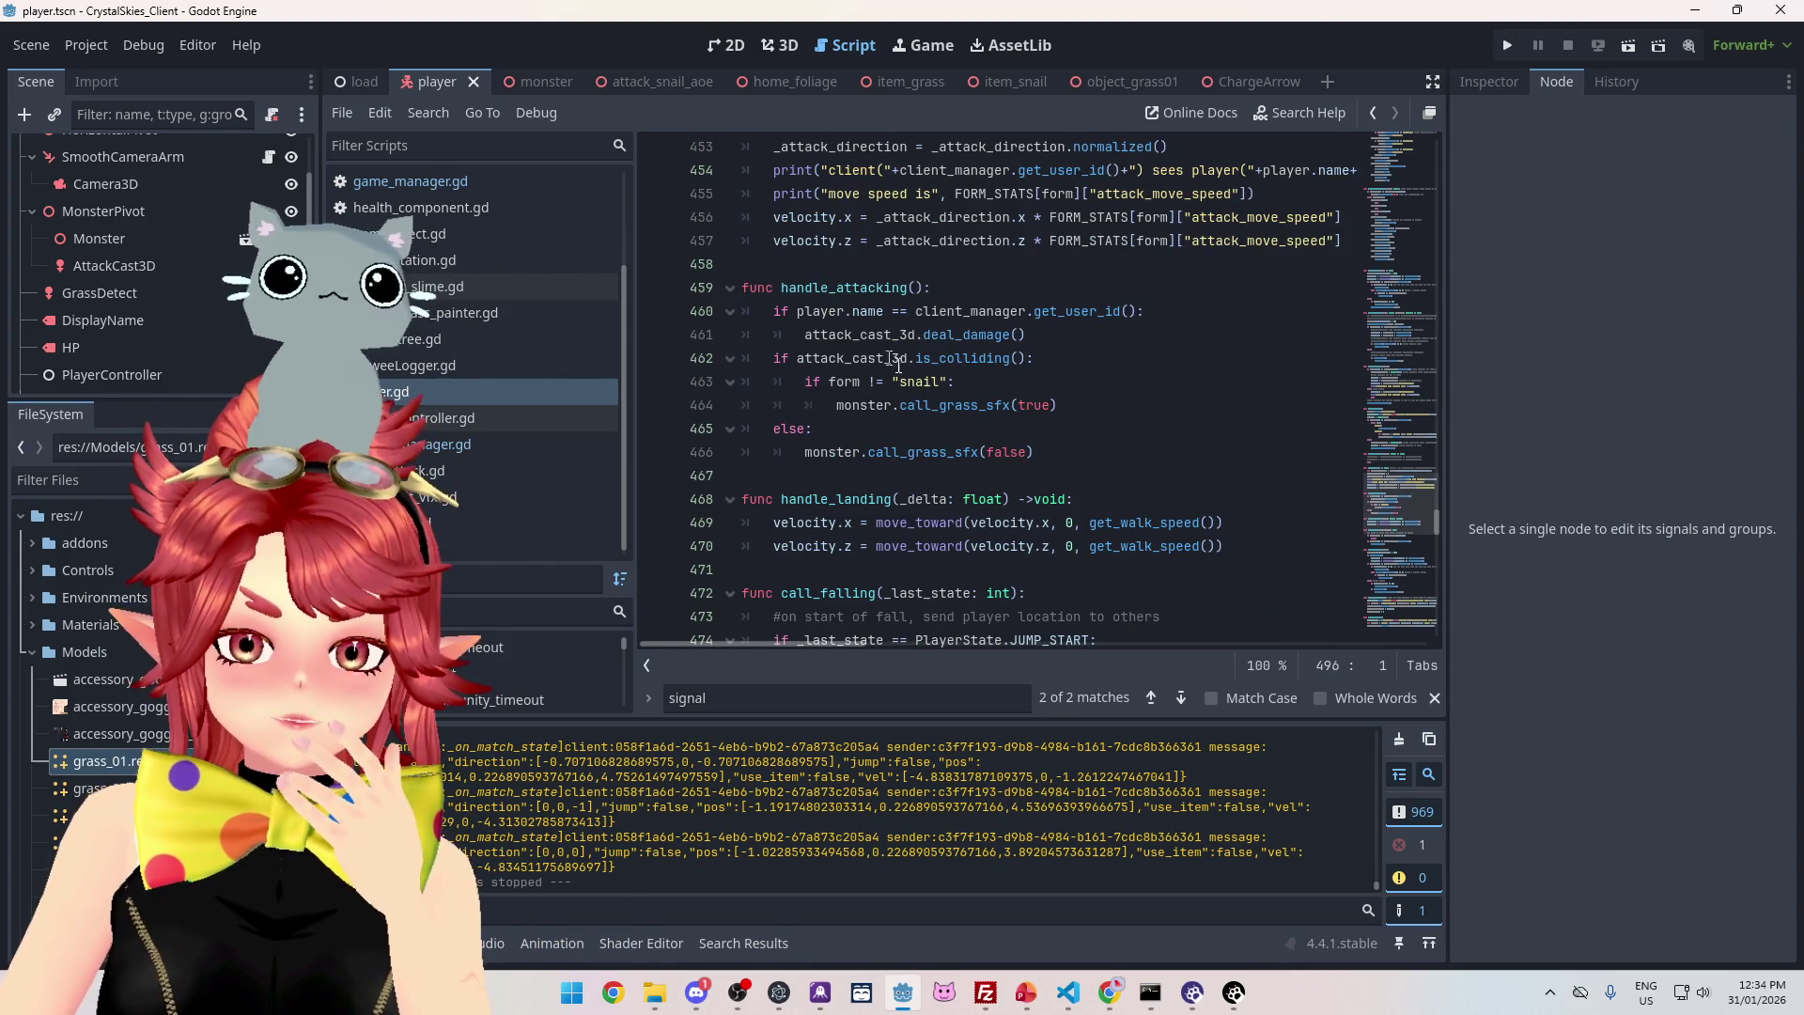
scroll(876, 298, "up", 3)
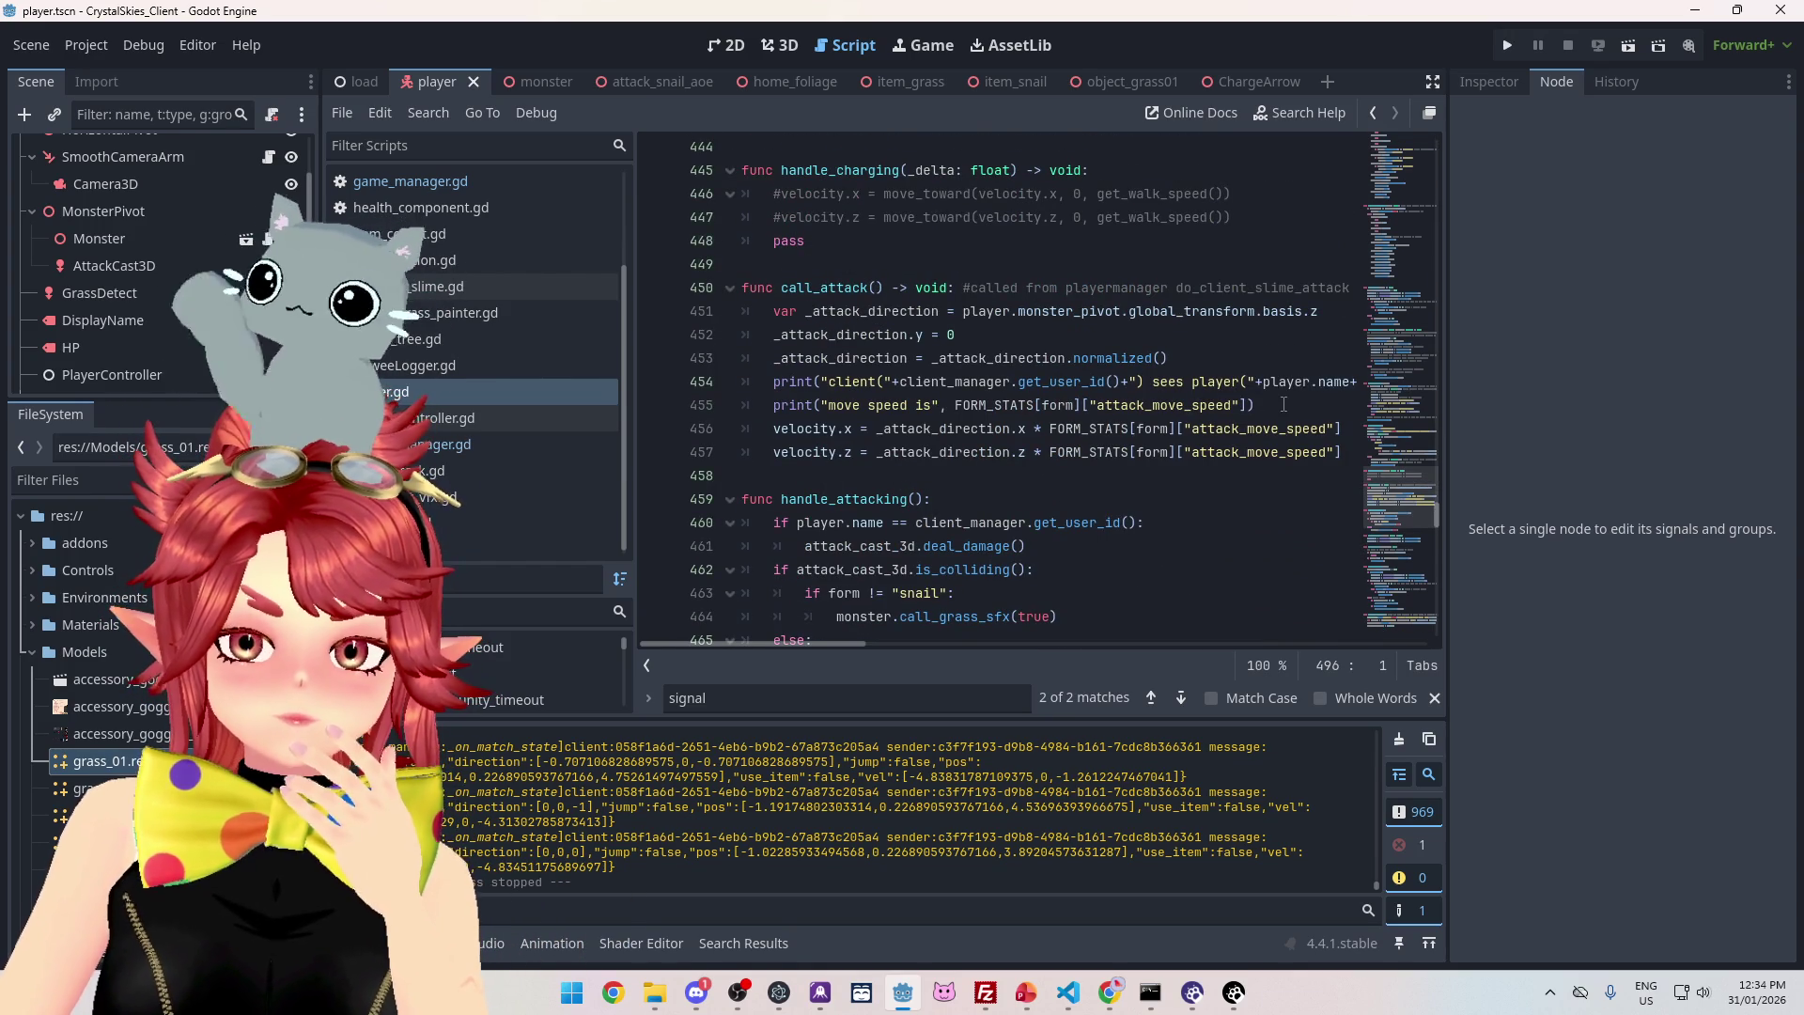
left_click(1283, 403)
key("Return")
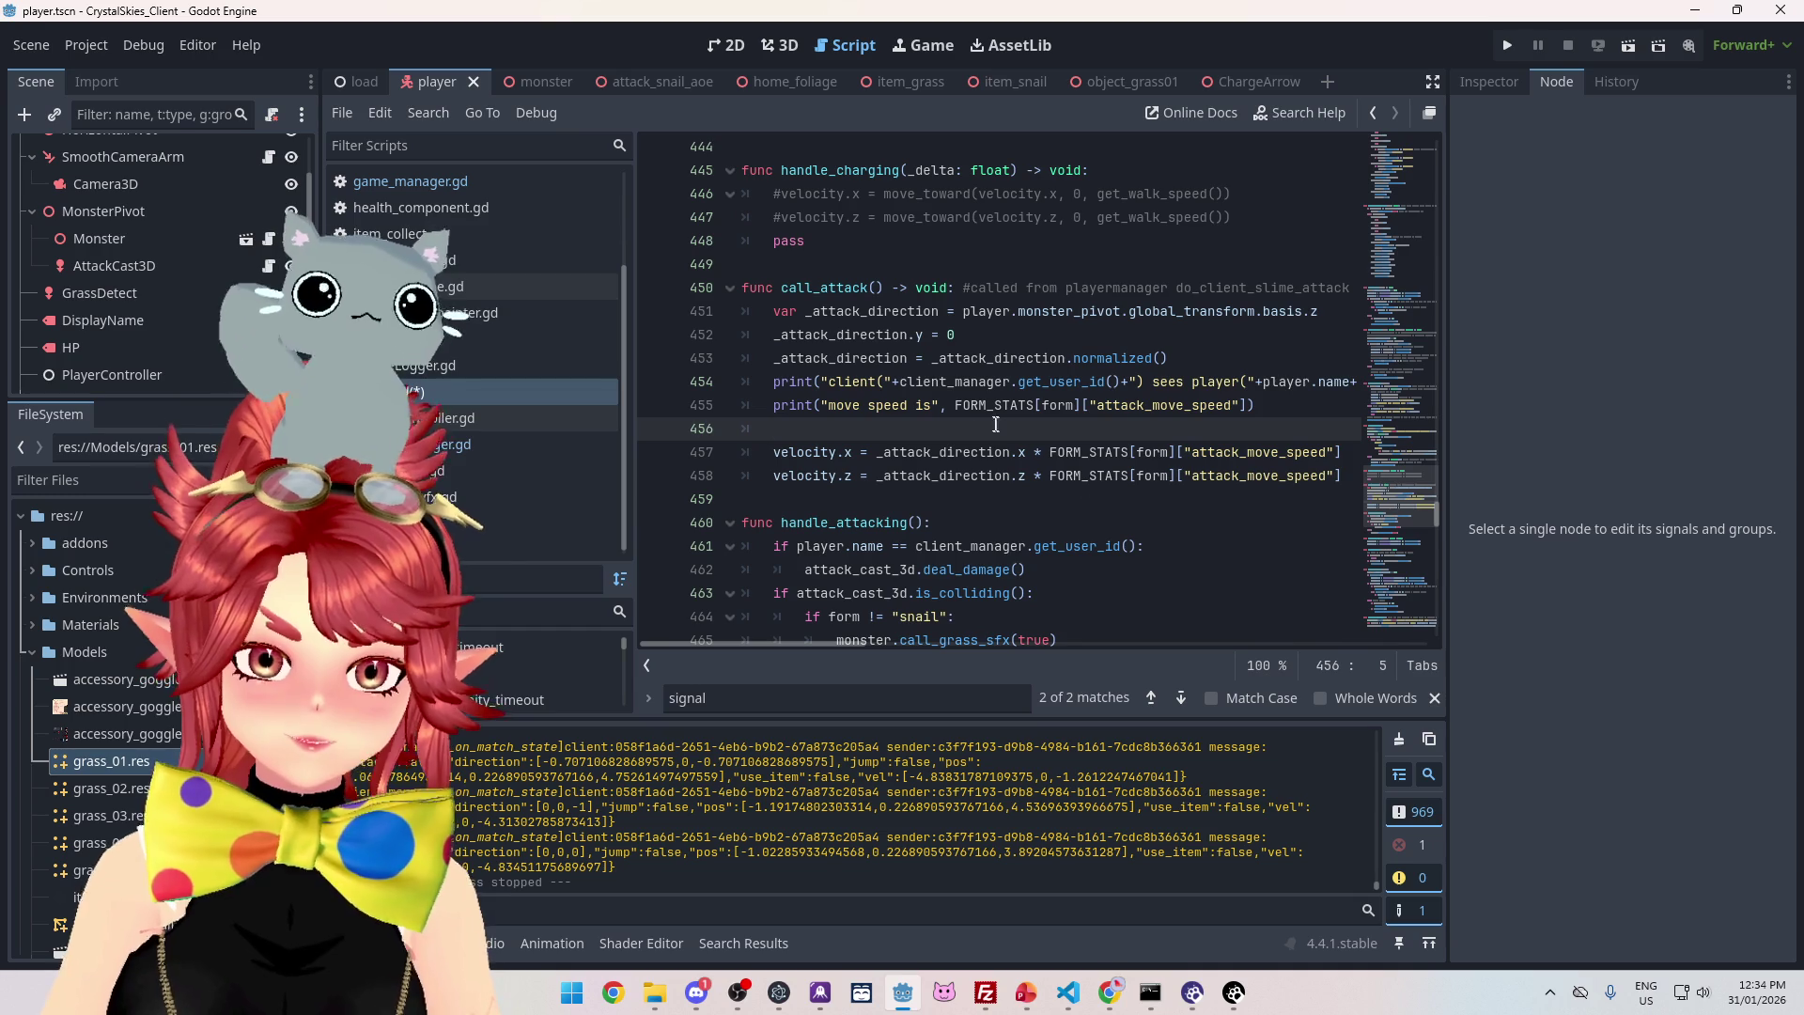
scroll(1436, 509, "up", 1)
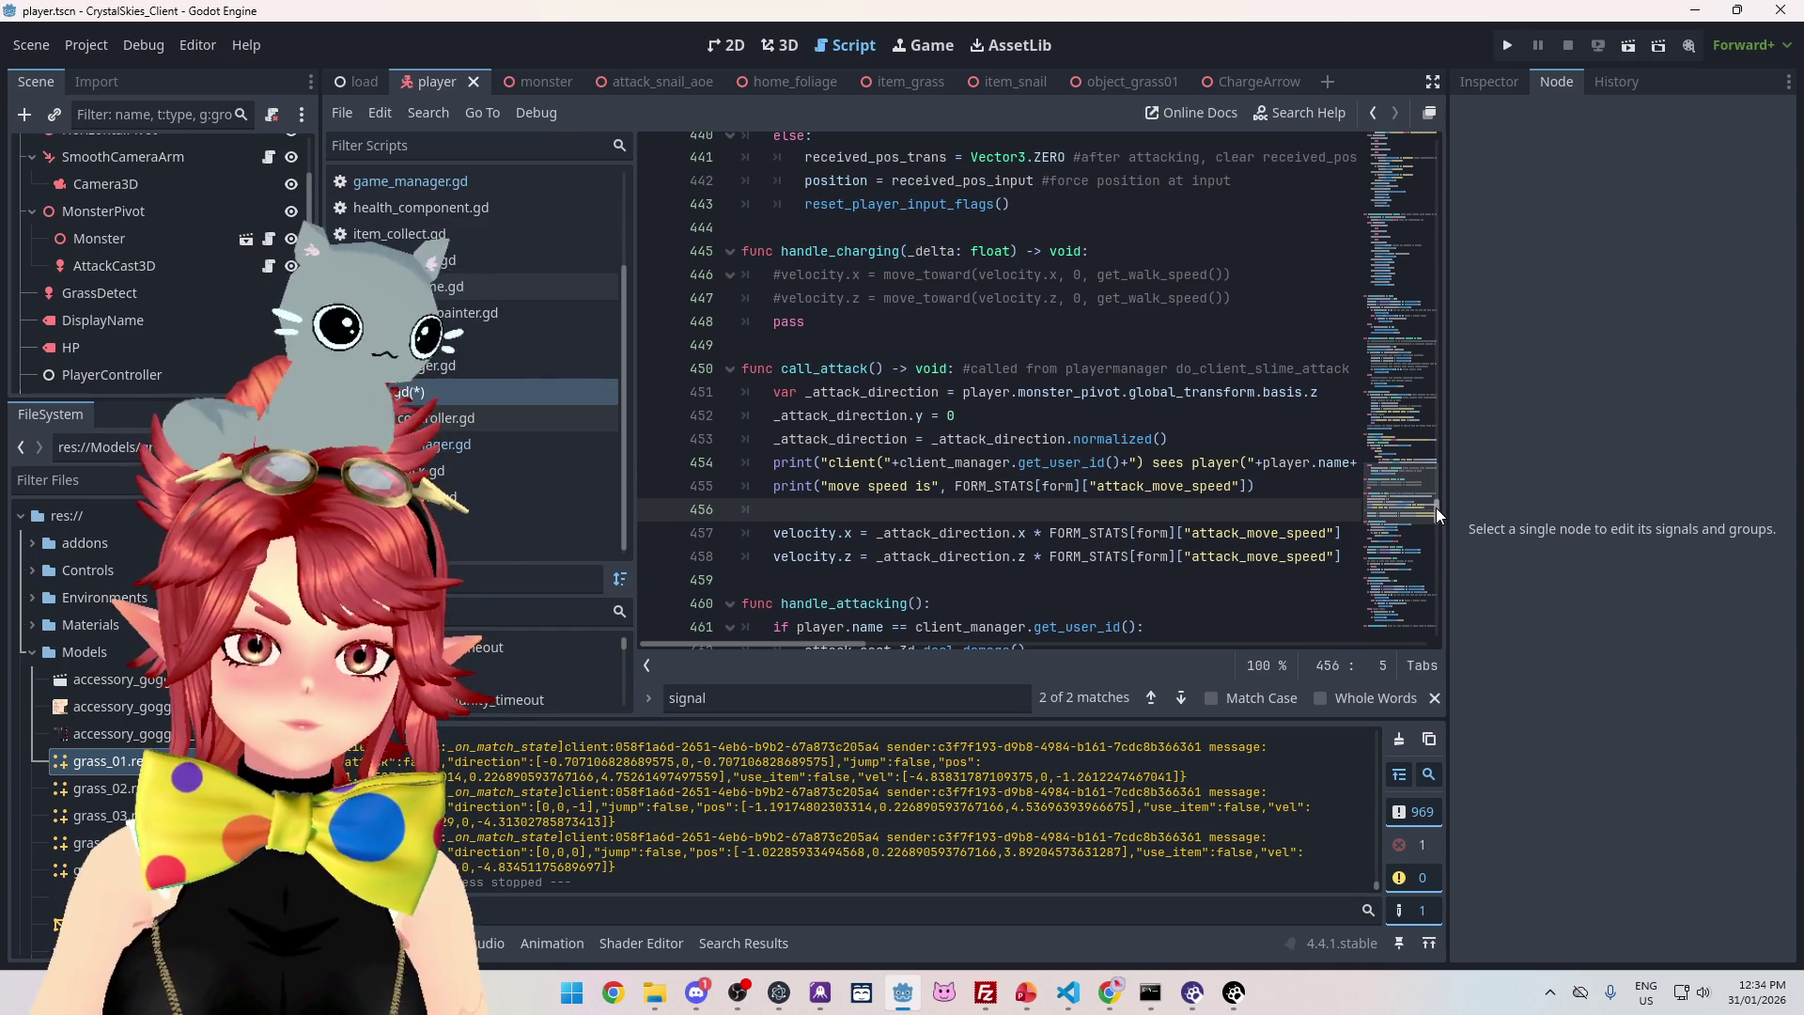
mouse_move(1435, 507)
left_mouse_down()
mouse_move(1499, 149)
mouse_move(1495, 171)
left_mouse_up()
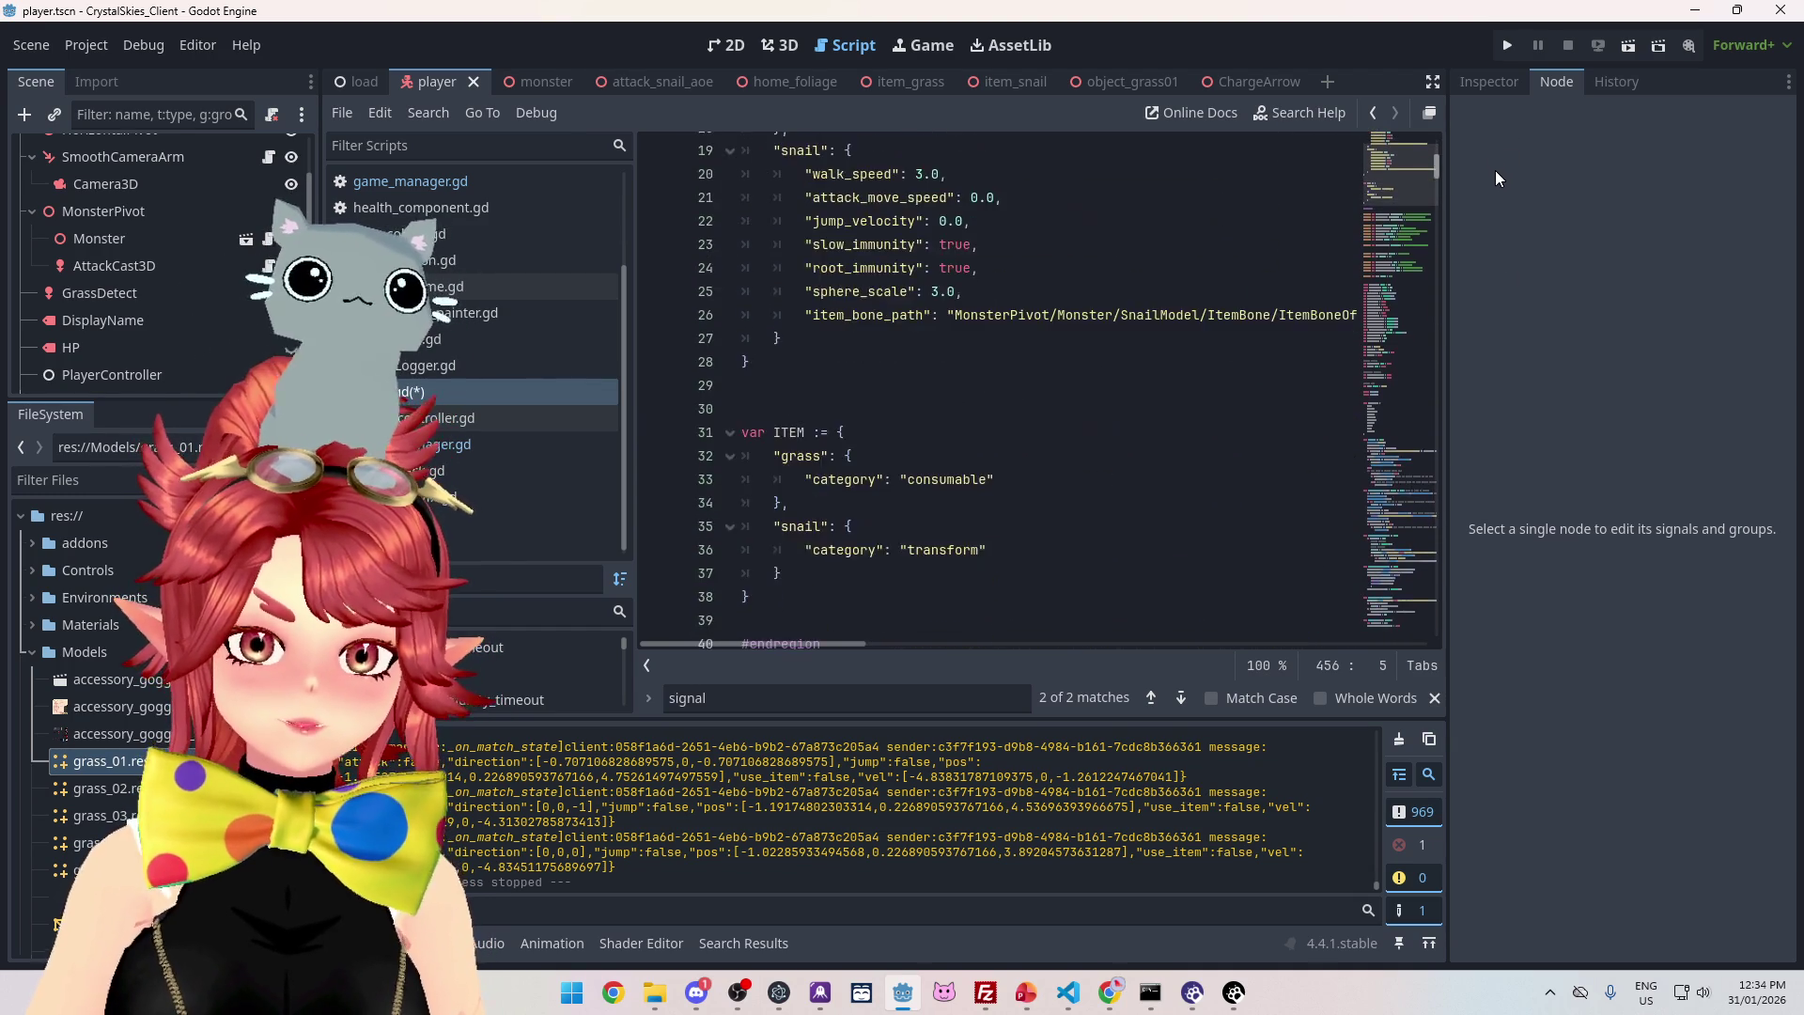
- Back in player.gd, inspect the rooted and temp_root_immunity declarations on lines 96–98
left_click(451, 445)
mouse_move(1436, 607)
left_mouse_down()
mouse_move(1458, 177)
mouse_move(1439, 228)
left_mouse_up()
left_click(470, 391)
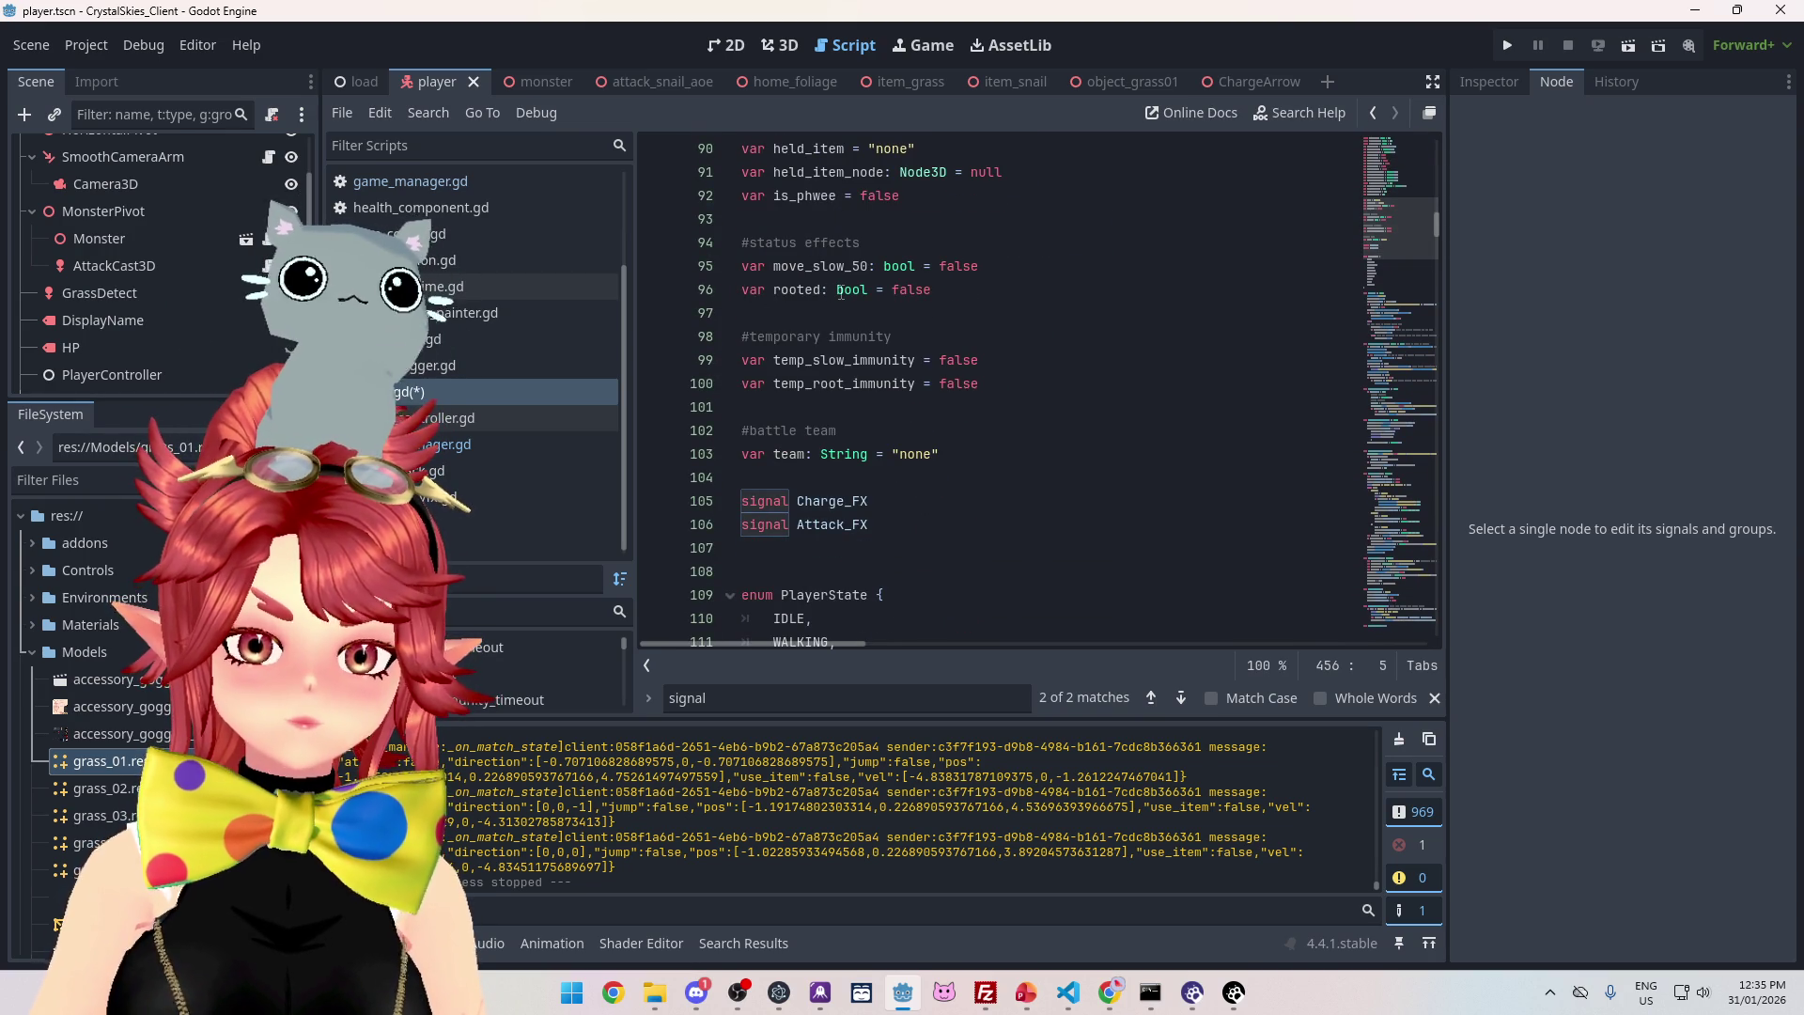
left_click(796, 294)
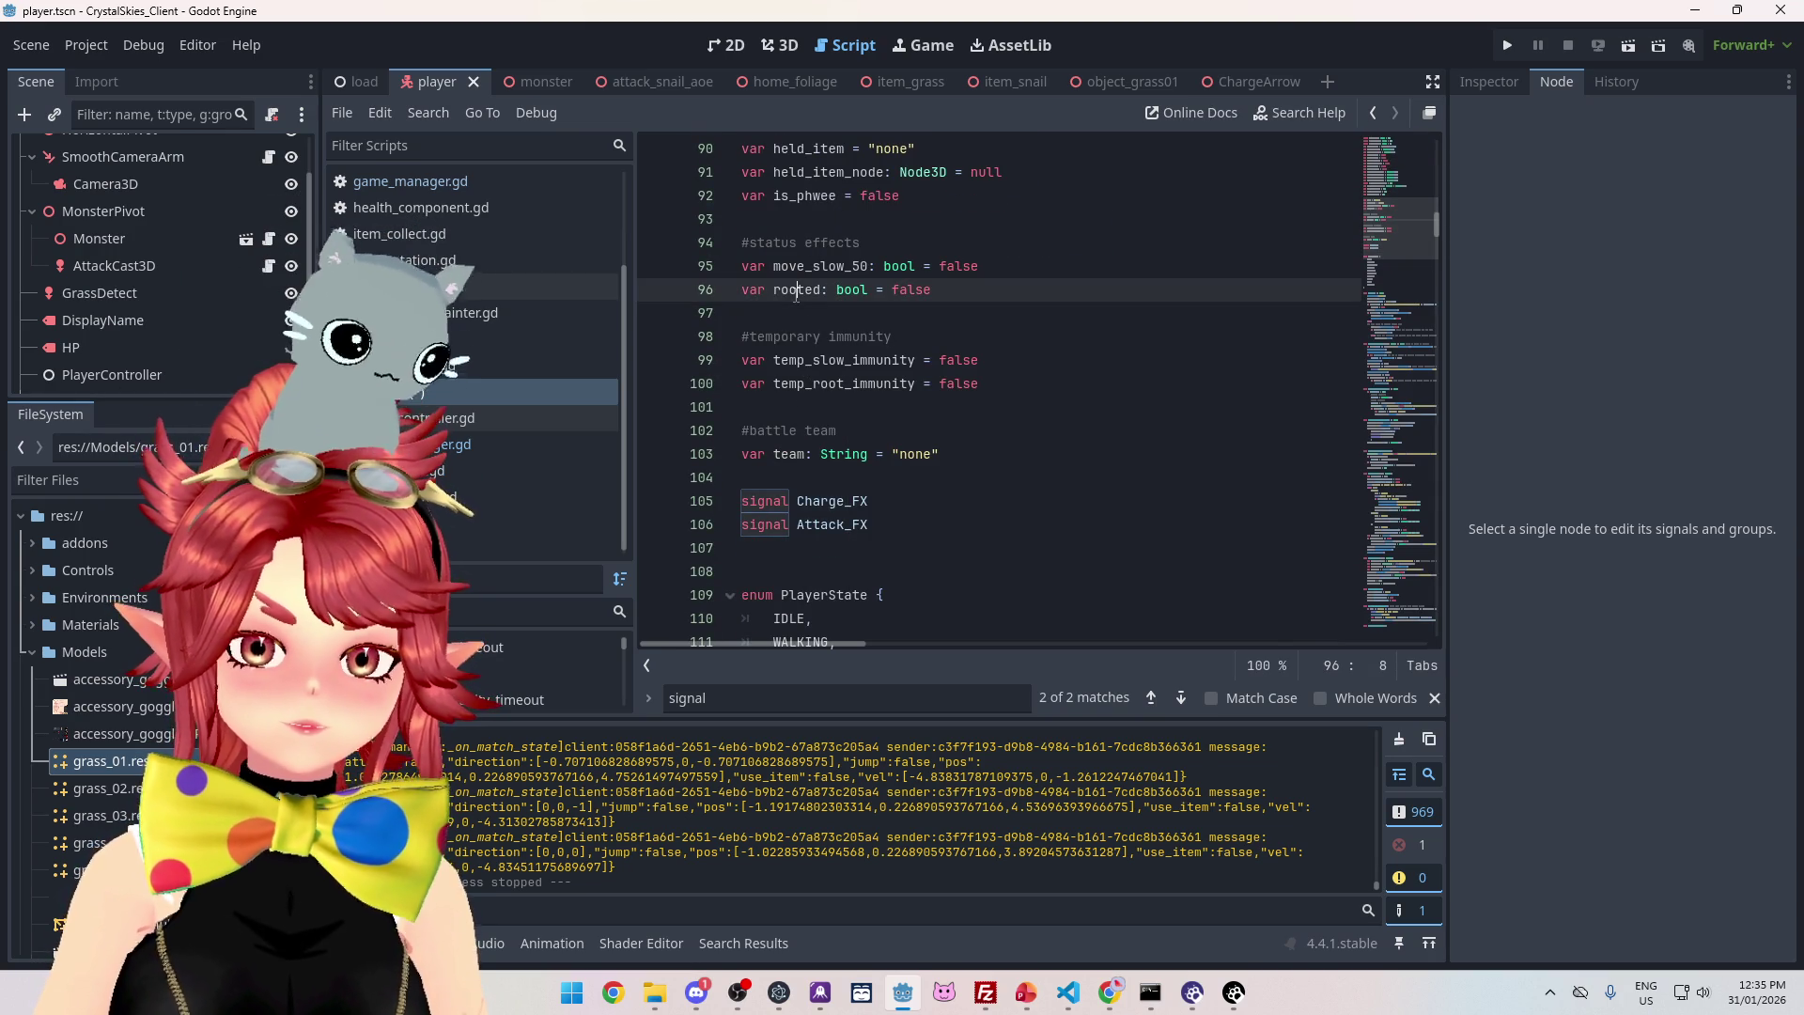
left_click(1019, 385)
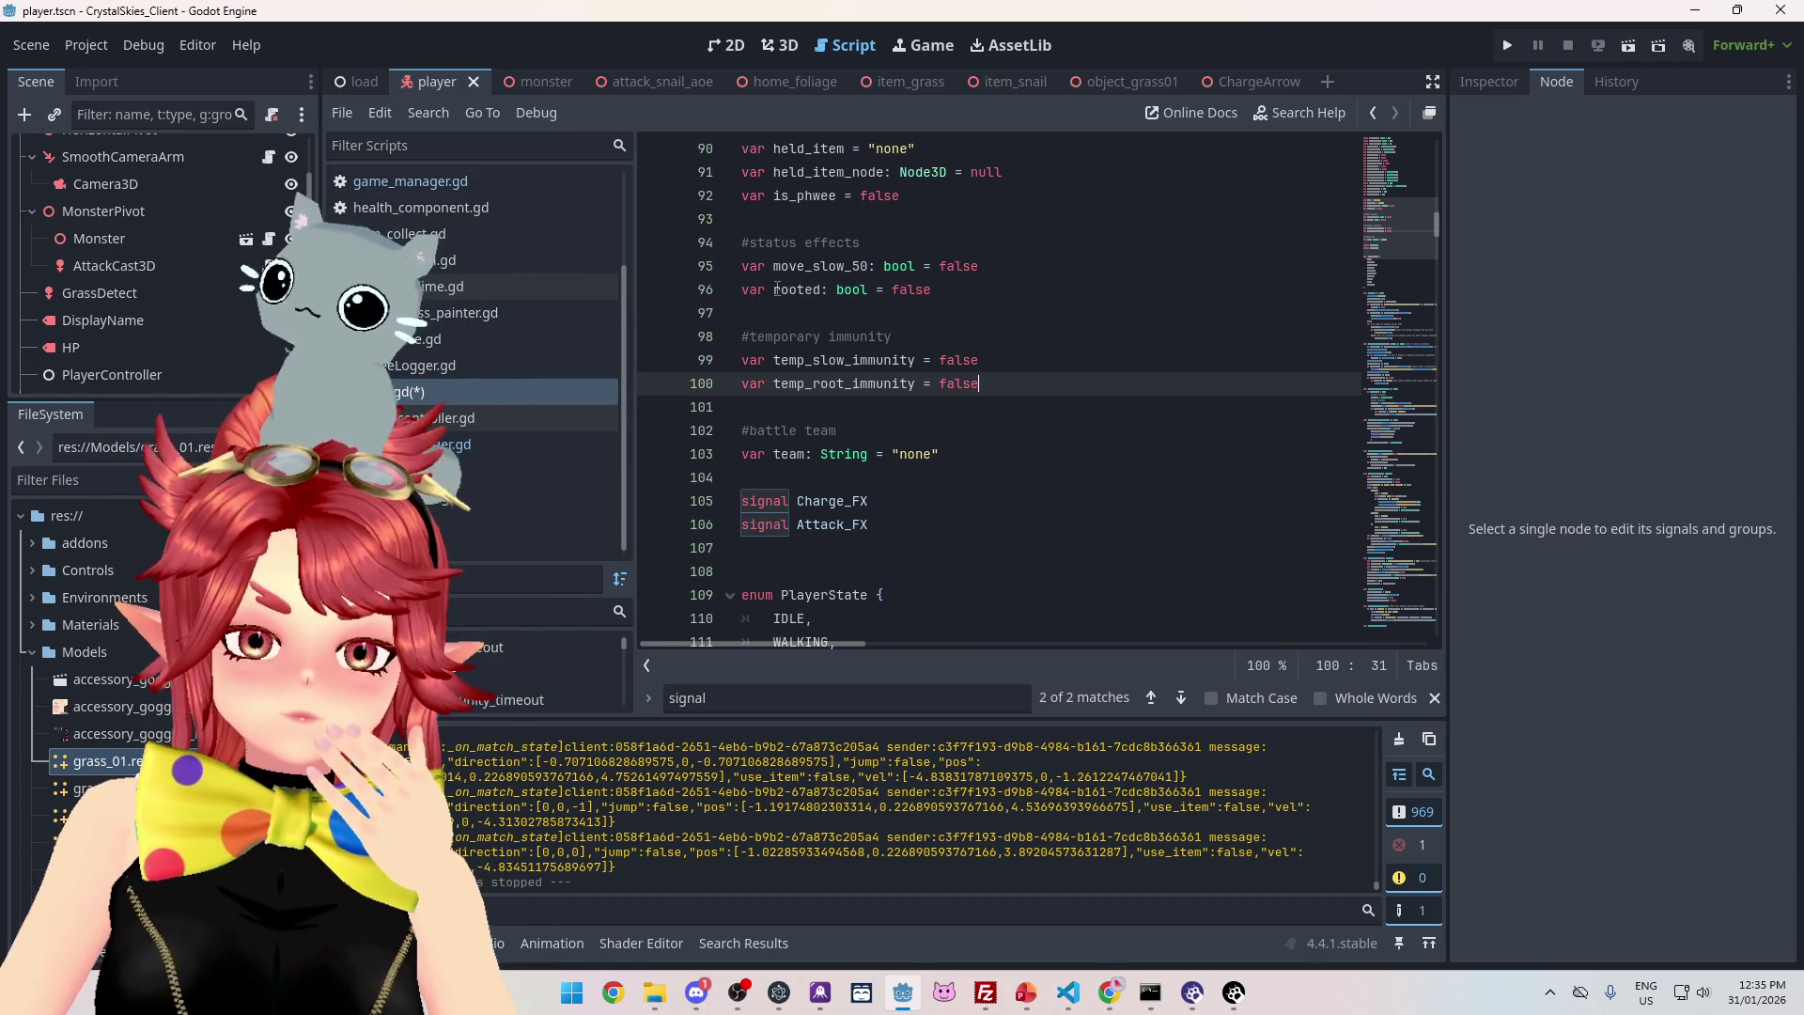
left_click_drag(772, 289, 823, 290)
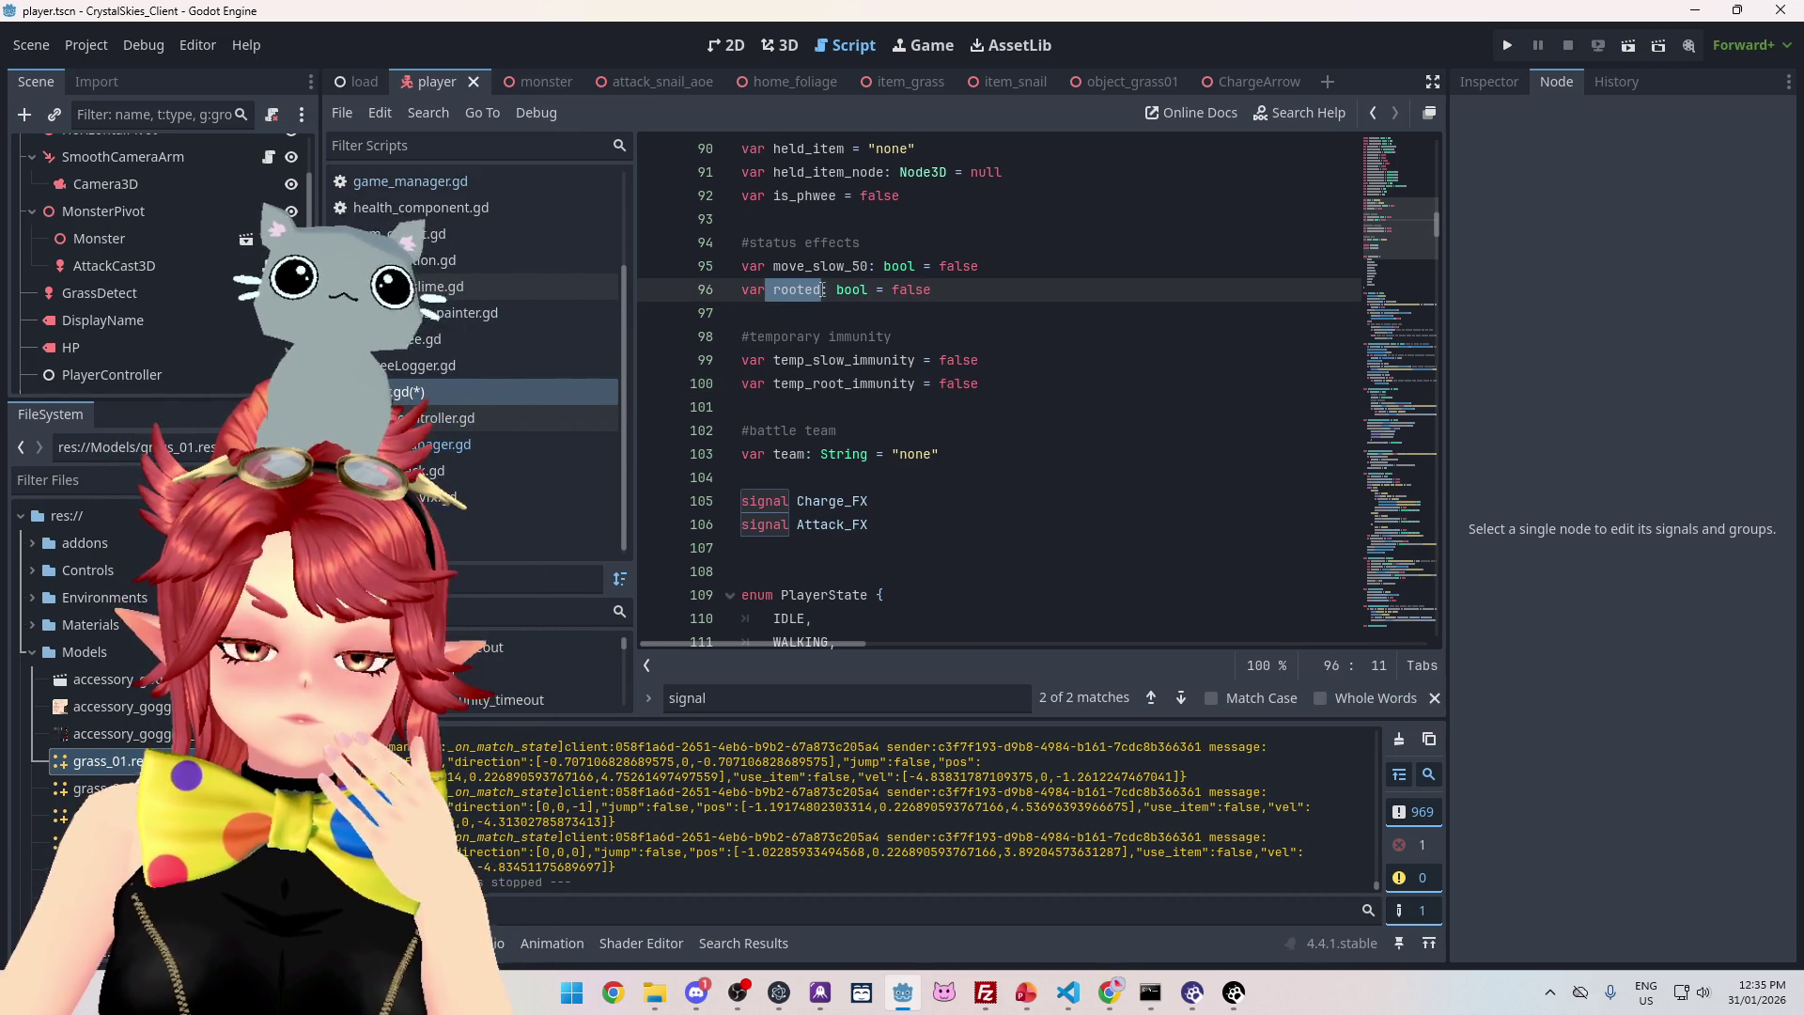
left_click(933, 343)
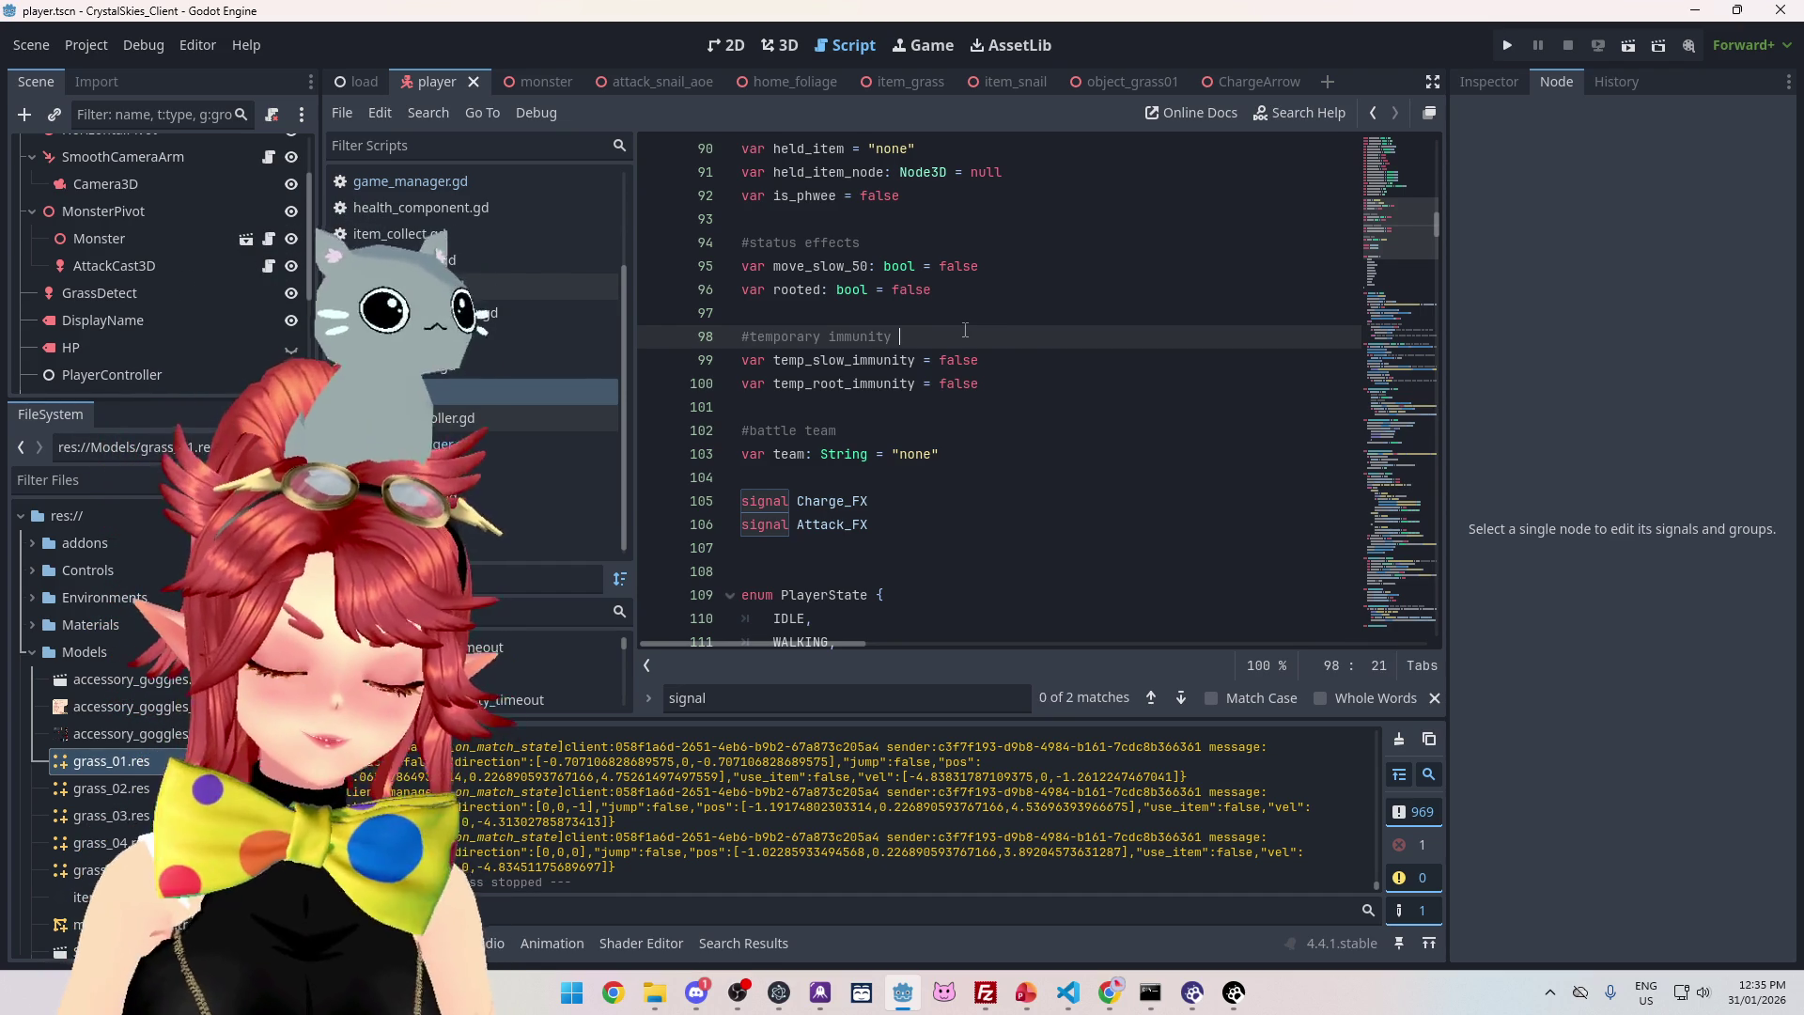
- Extend the '#temporary immunity' comment to note it stops effects being felt, not applied
type("()")
type("tops affects ")
type("from being felt")
type(" =")
type("-")
type(")")
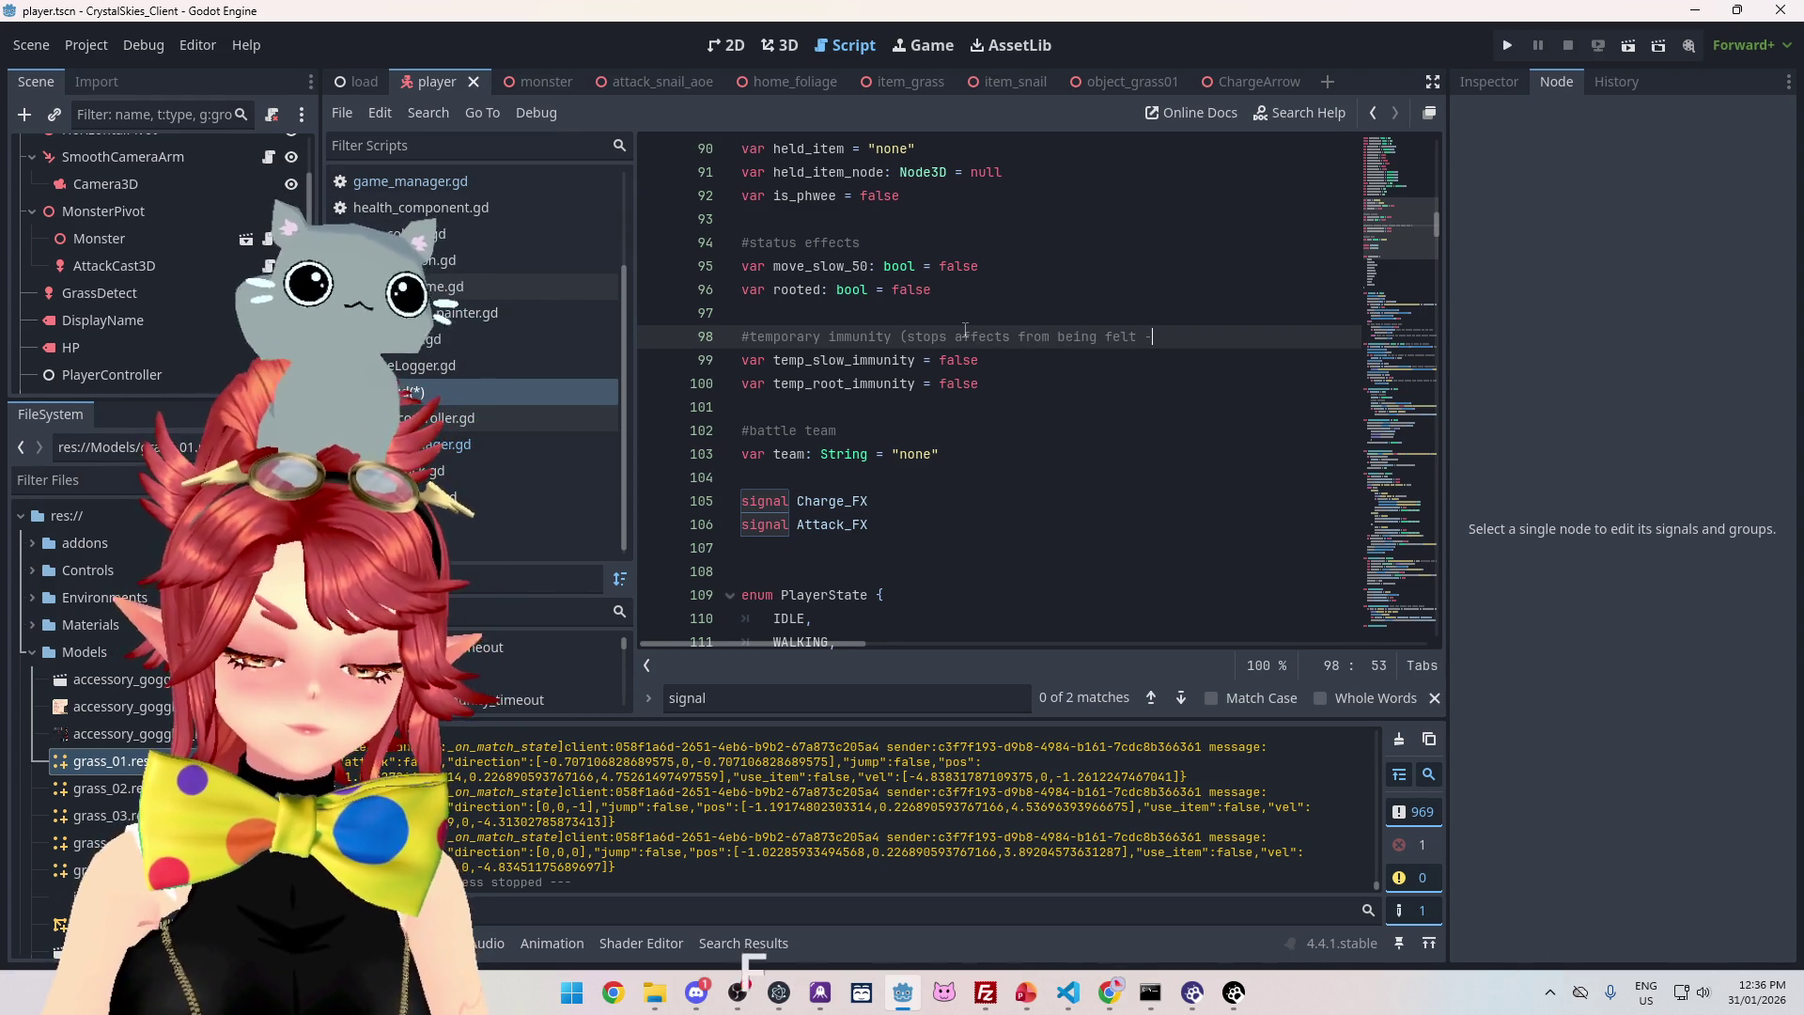
type(" does NOT stop a")
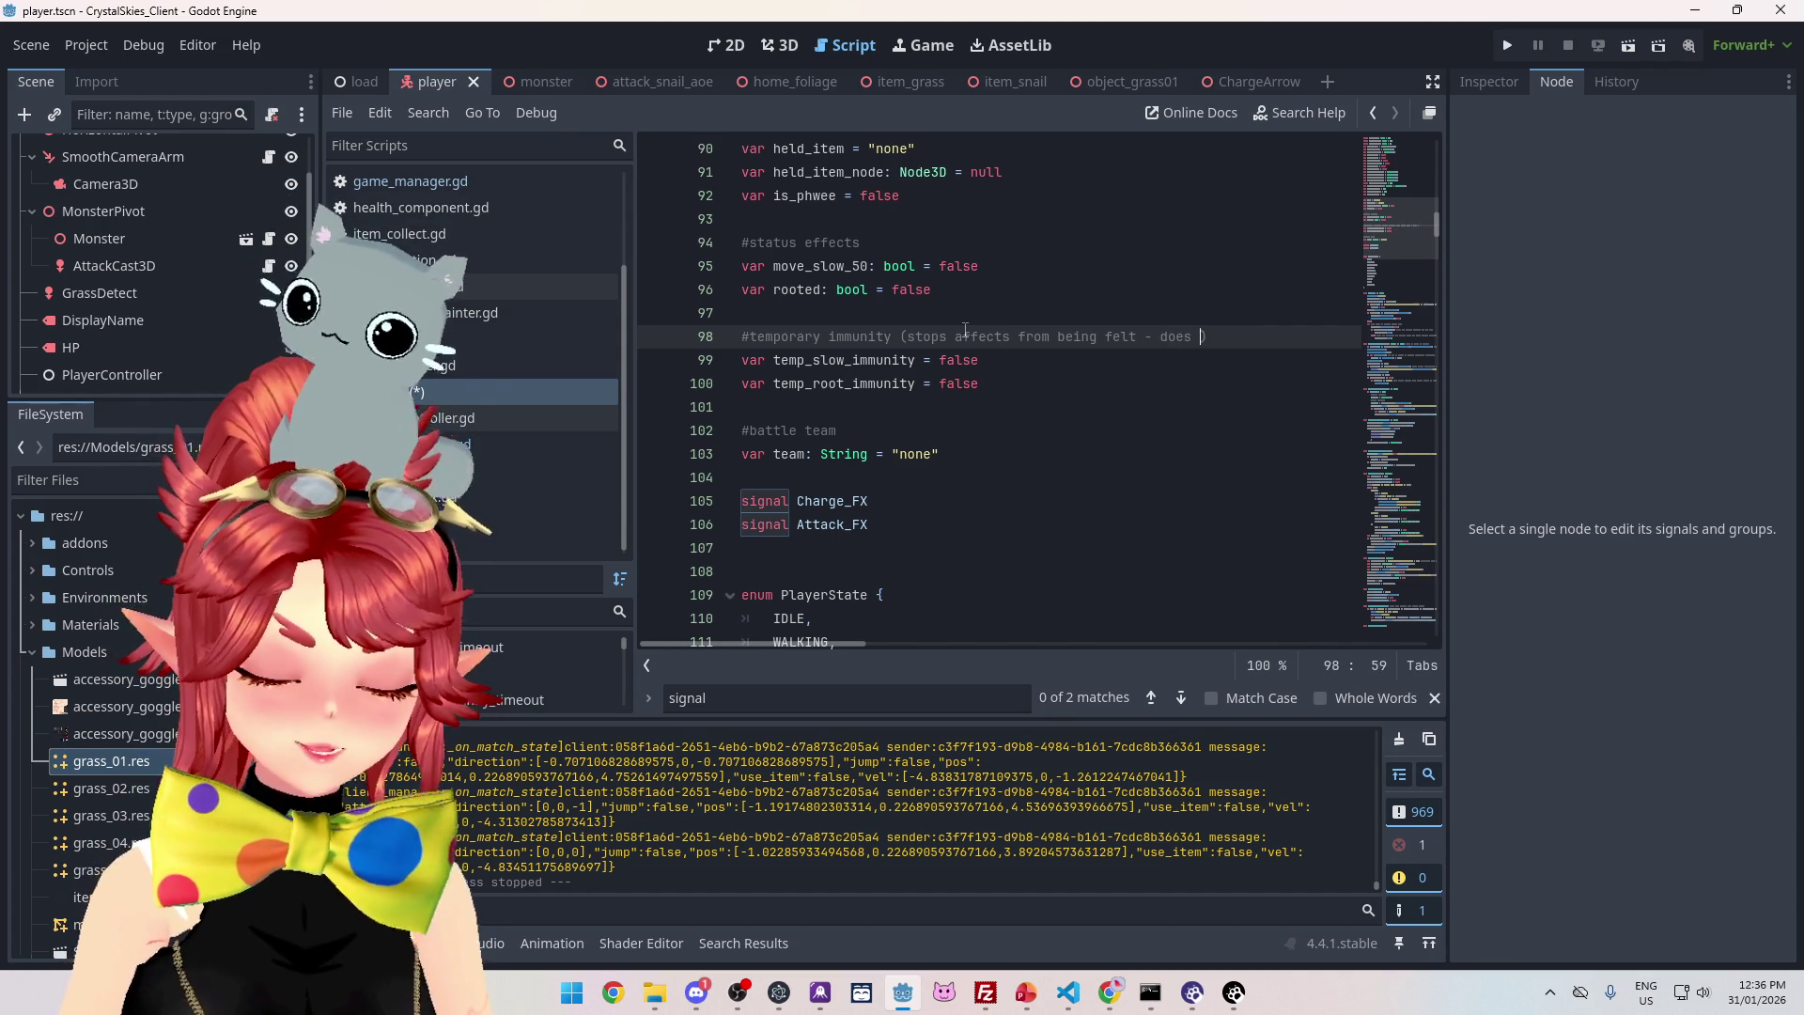
type("ffect from being app")
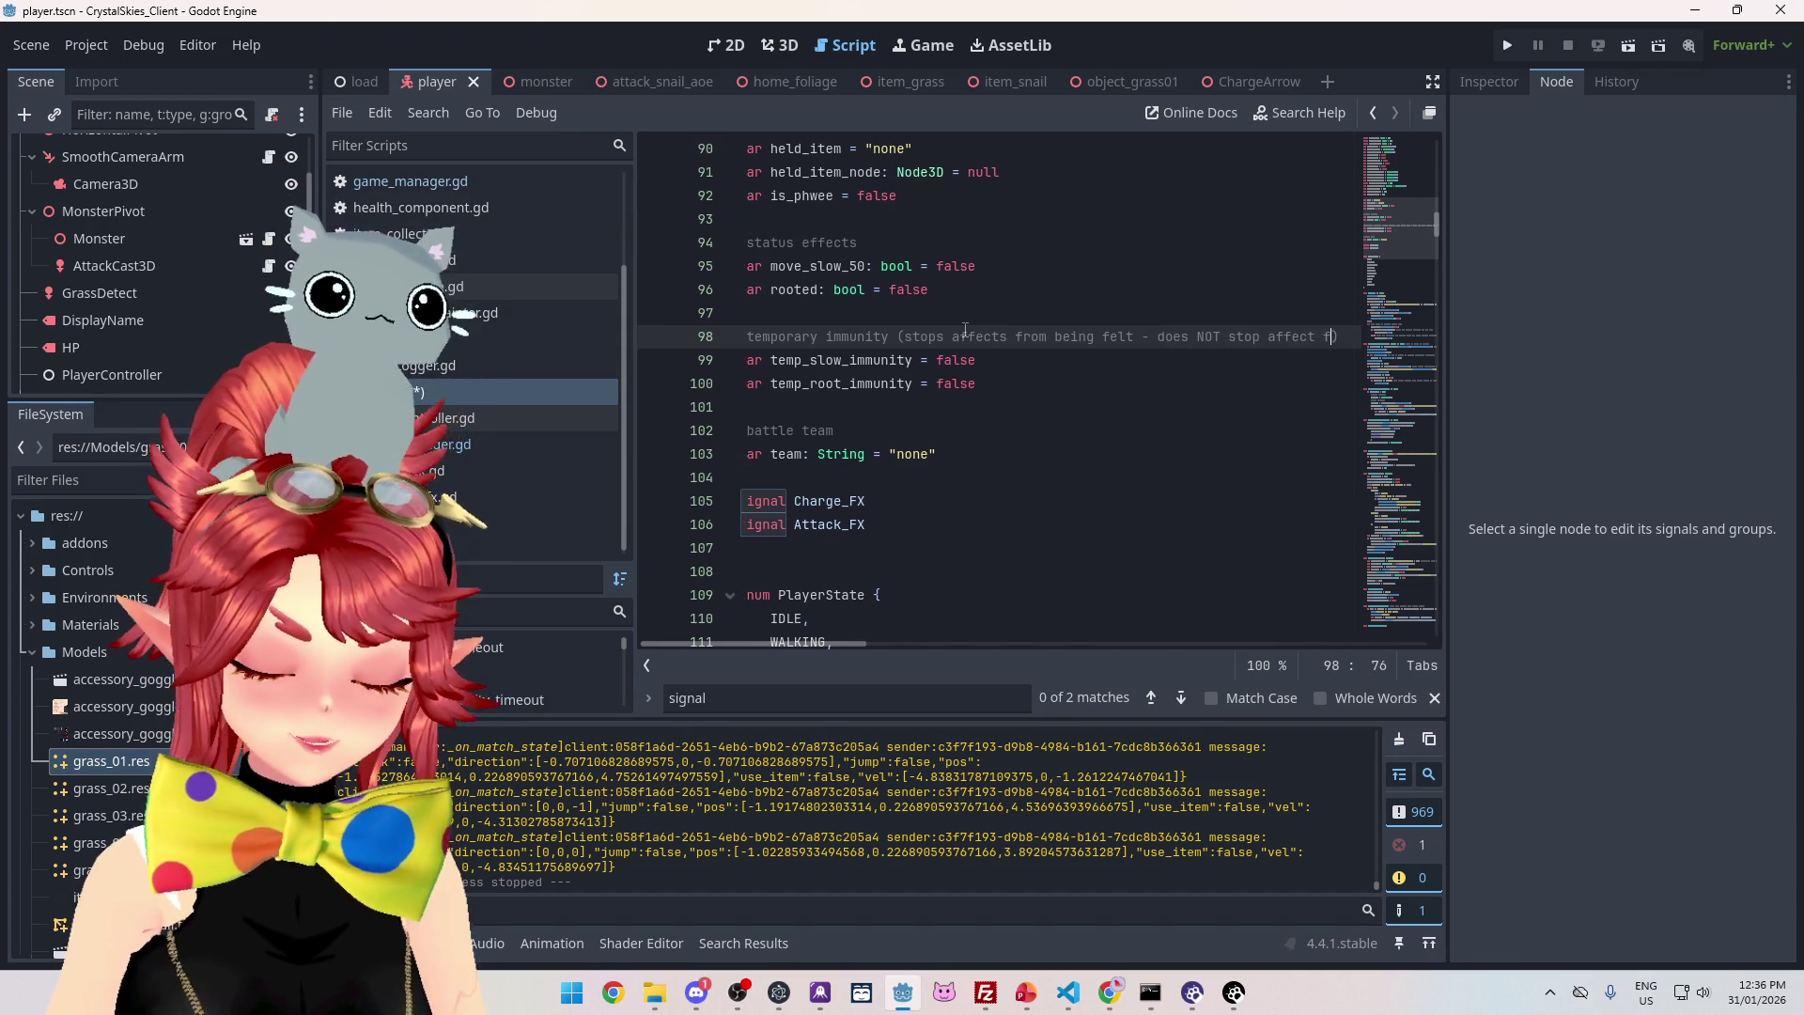
type("lied")
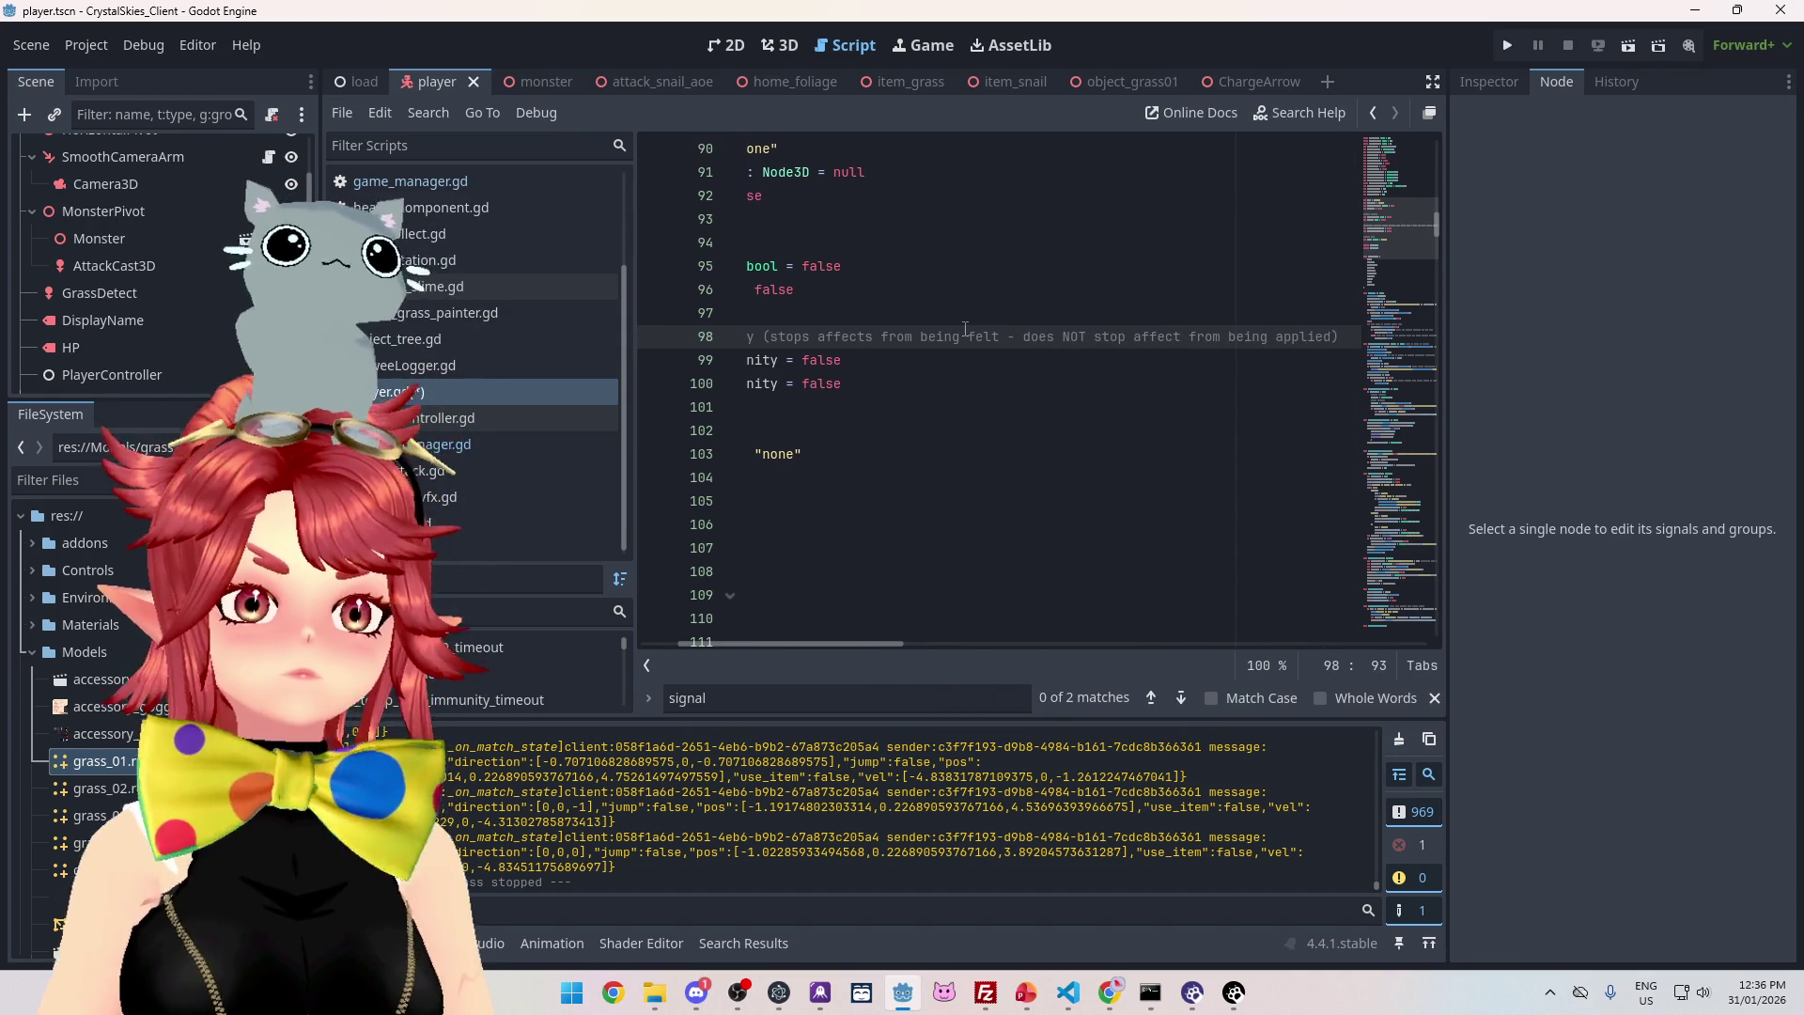
left_click(1019, 446)
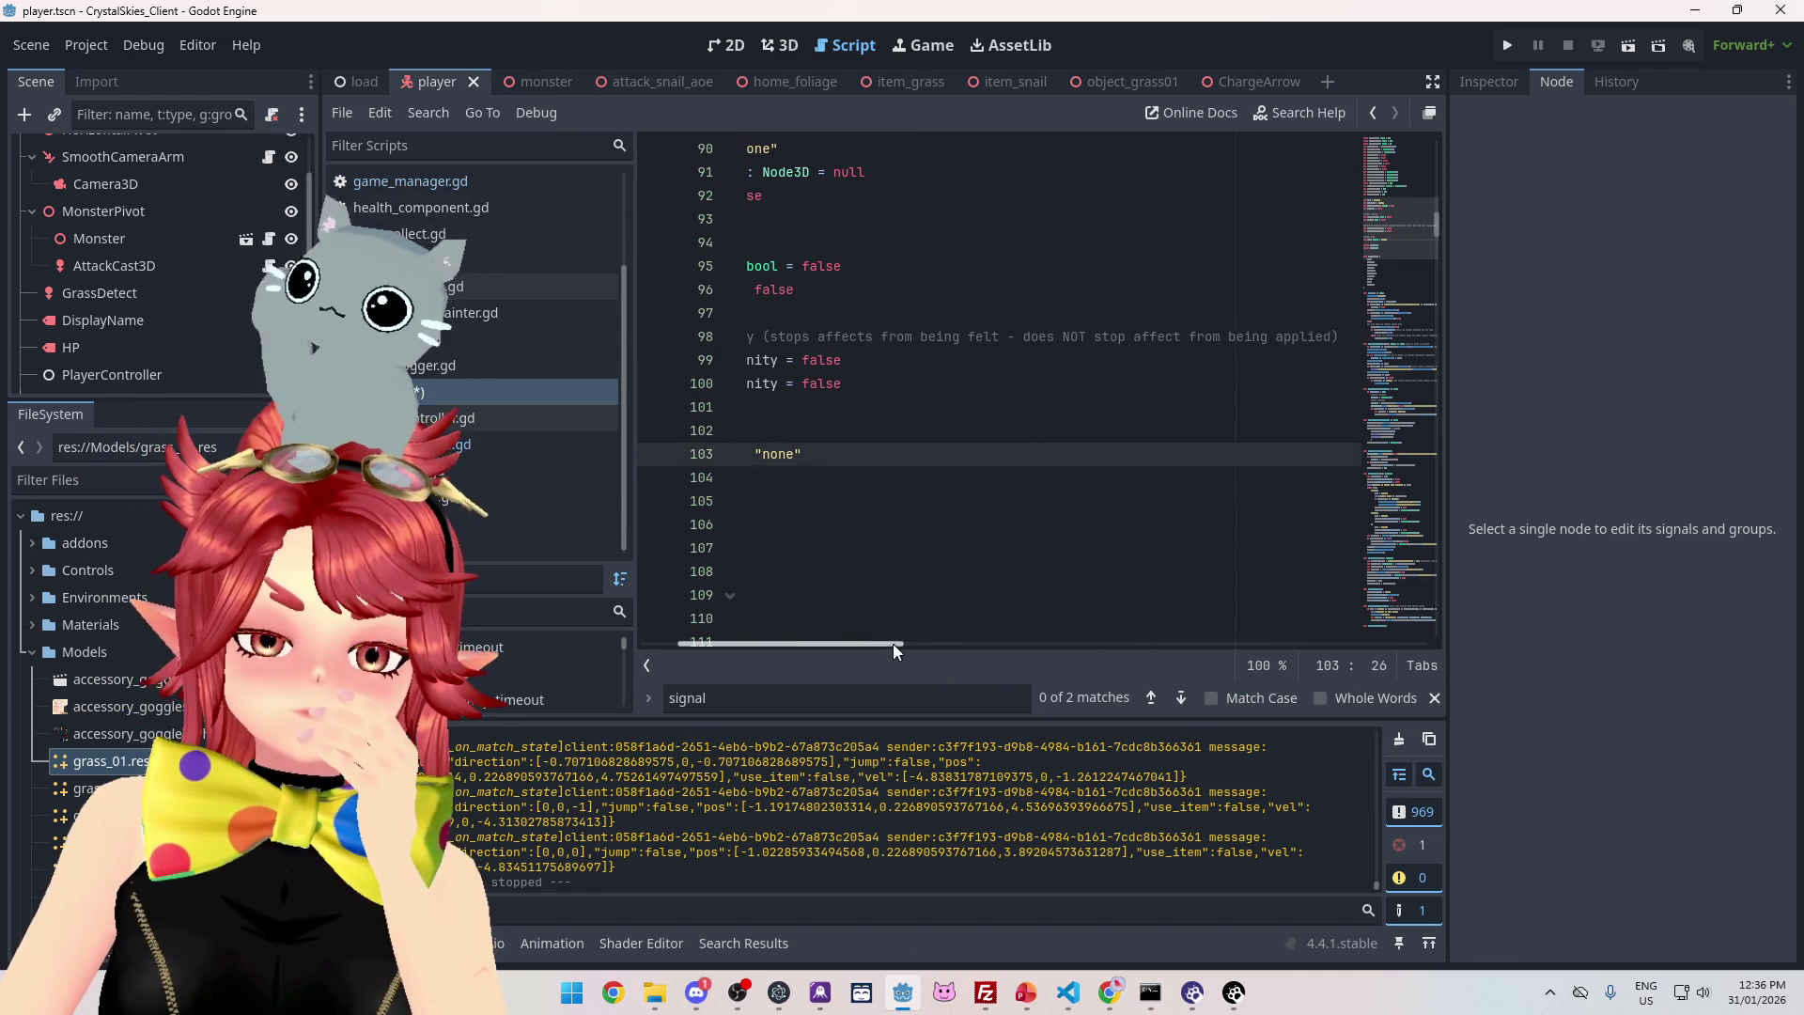
left_click_drag(893, 643, 853, 642)
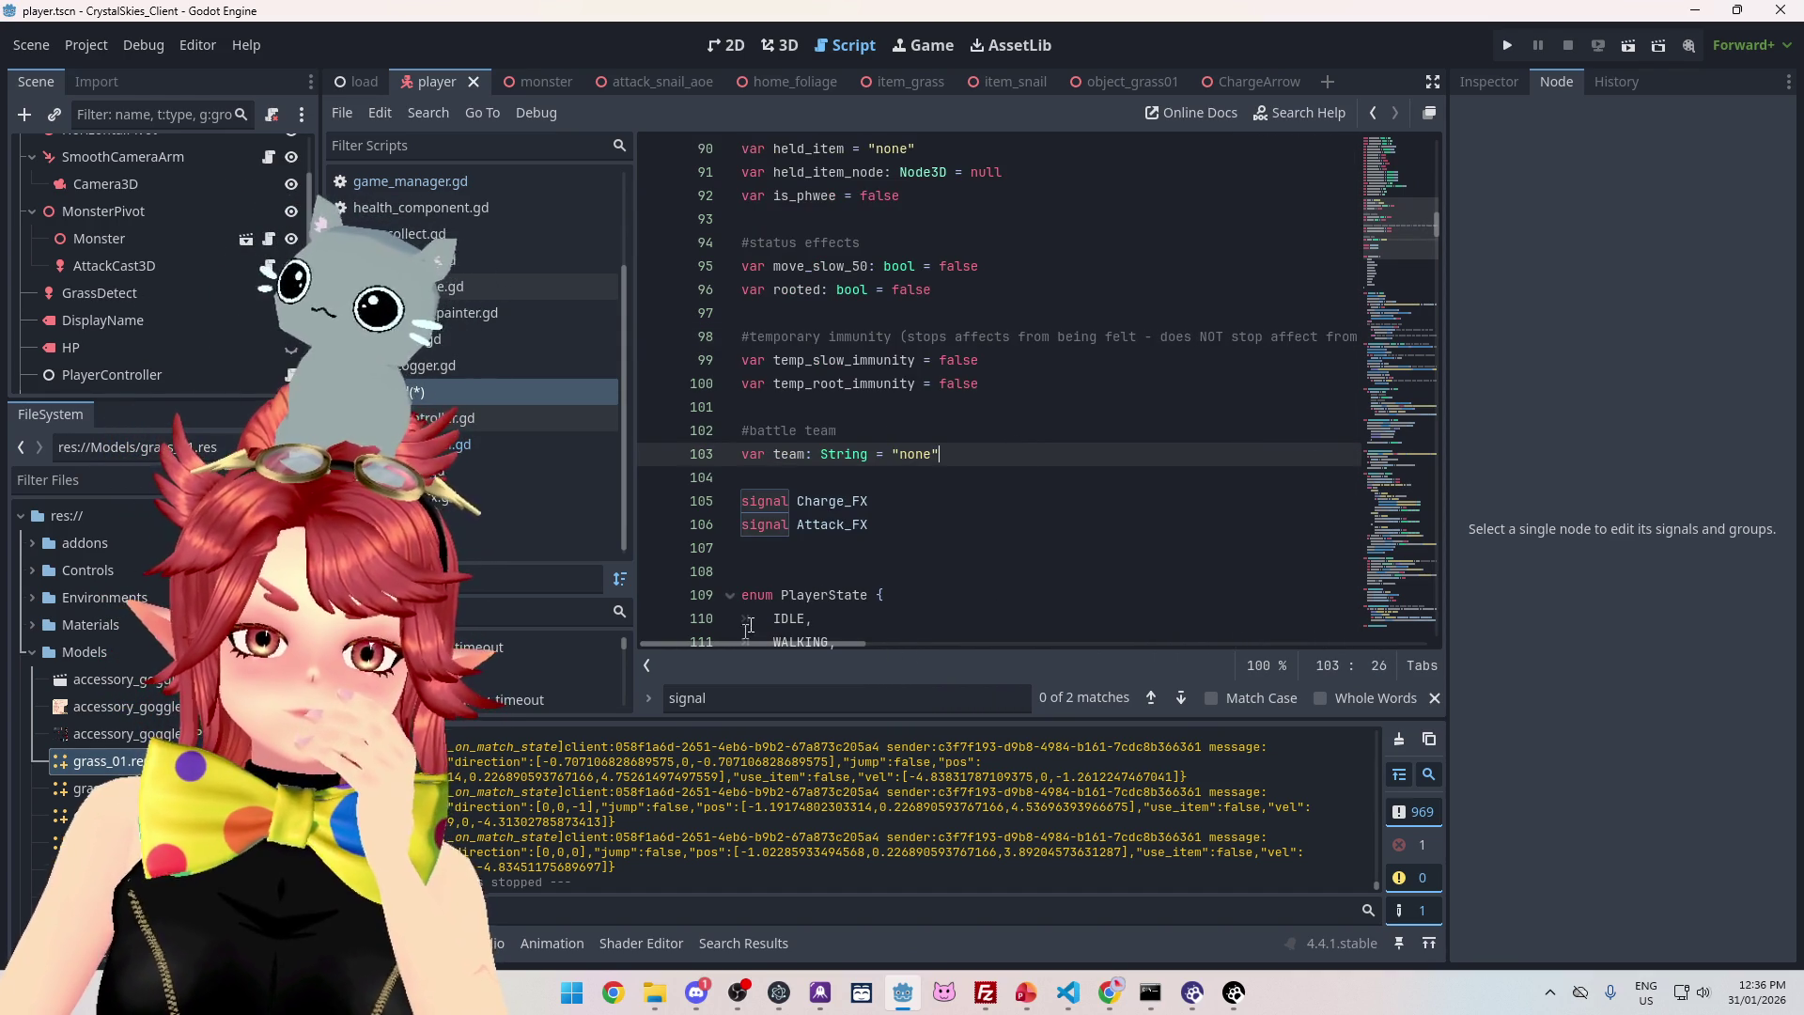
double_click(808, 384)
- Search all project files for temp_root_immunity and open the snail_attack.gd match
key("ctrl+shift+f")
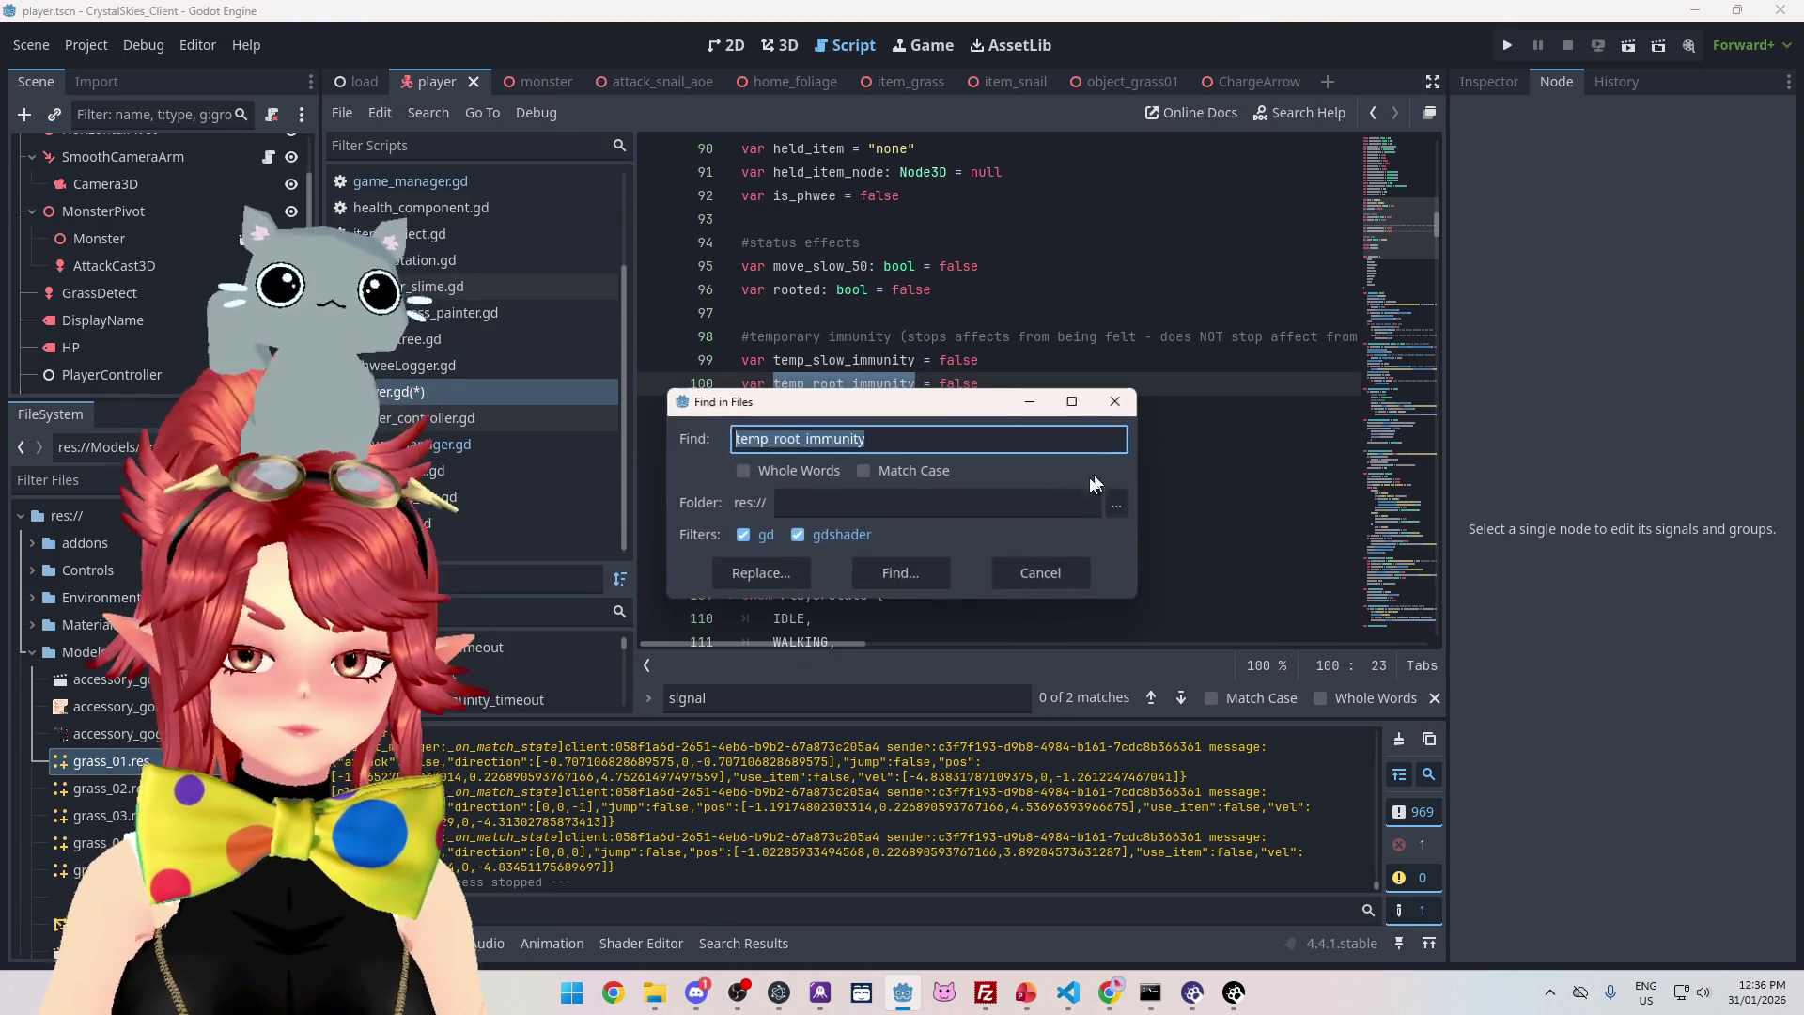
left_click(921, 581)
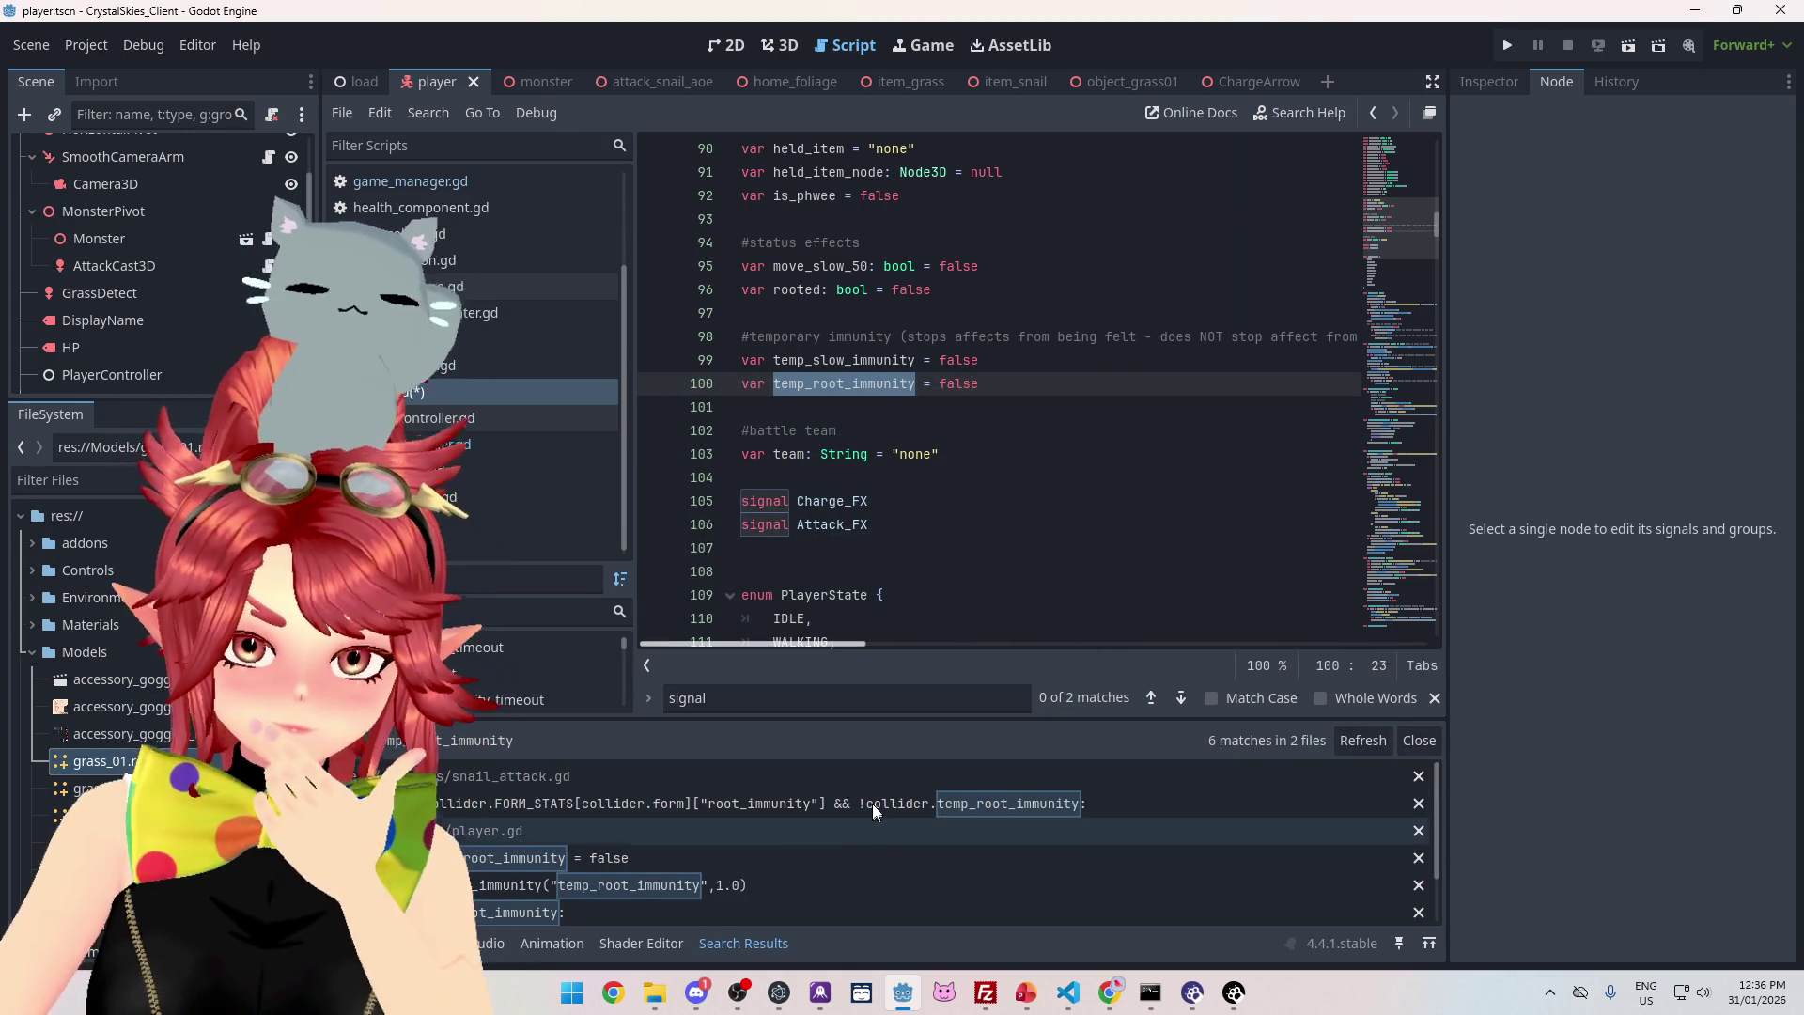
left_click(871, 809)
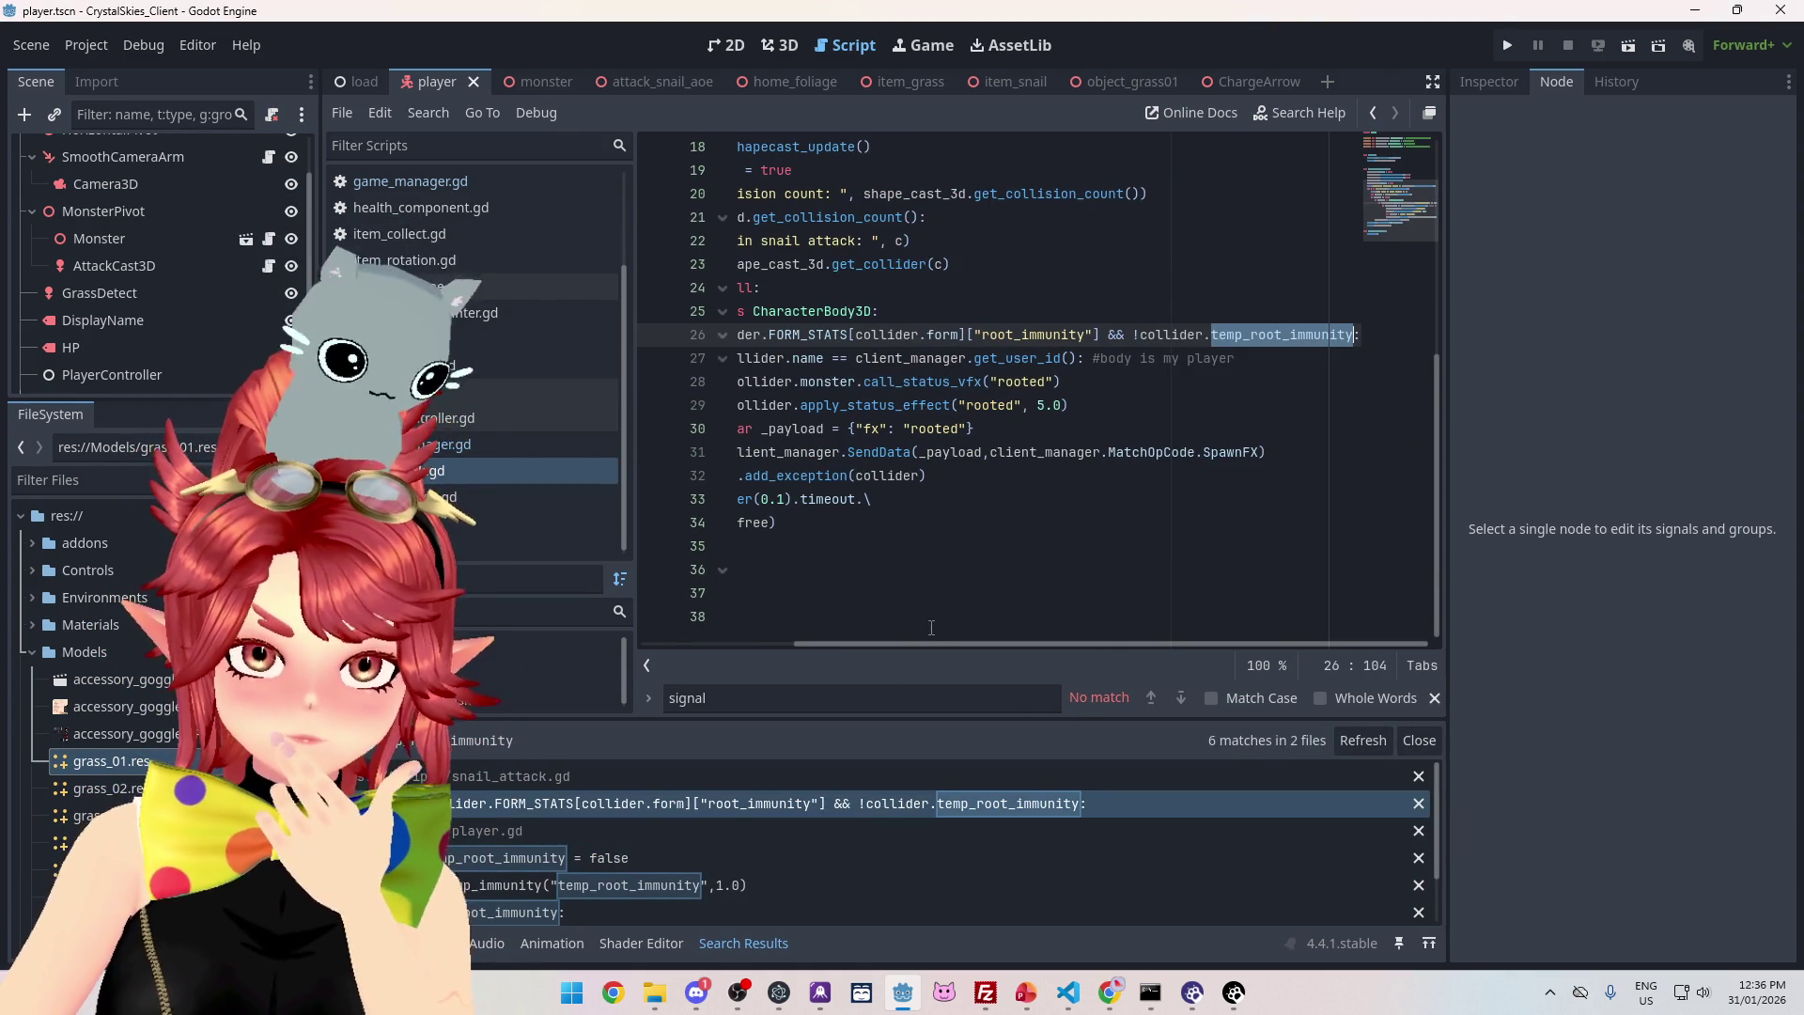
- Bring the full line-26 temp_root_immunity check in snail_attack.gd into view, including the line's end
left_click_drag(914, 652, 782, 642)
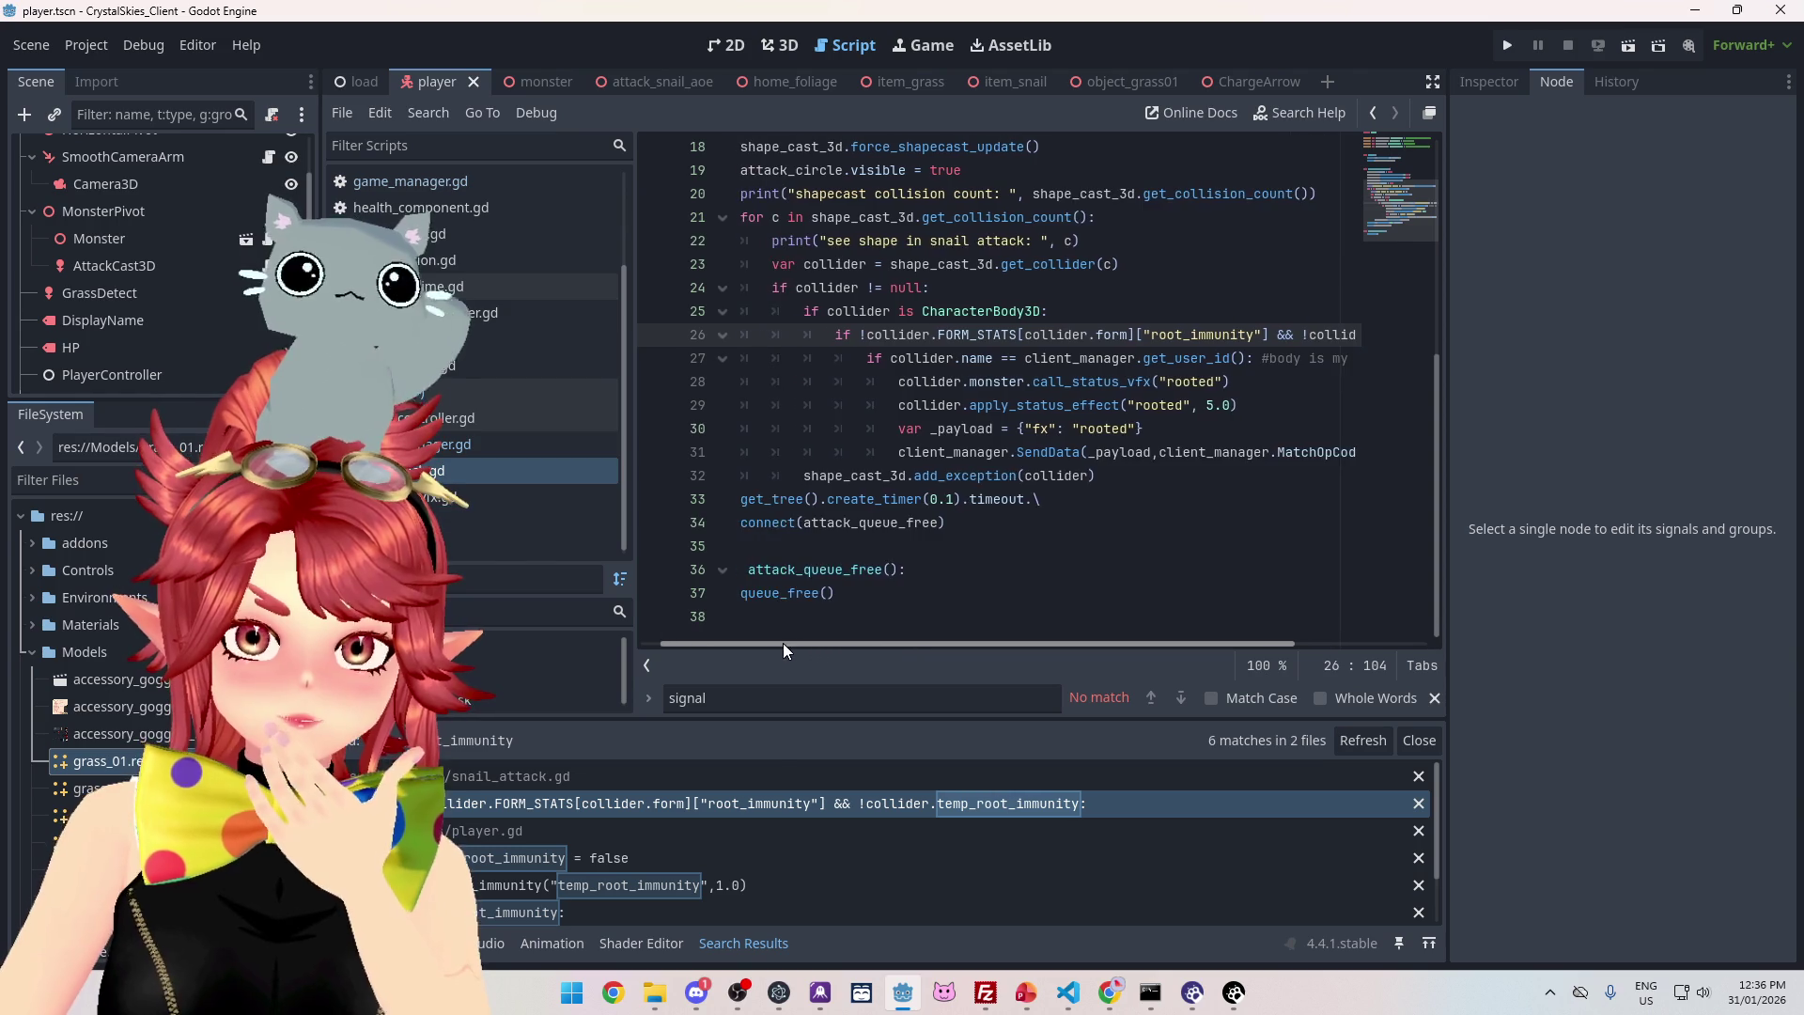
scroll(920, 540, "up", 2)
scroll(916, 517, "down", 1)
left_click_drag(918, 644, 871, 644)
scroll(921, 602, "up", 1)
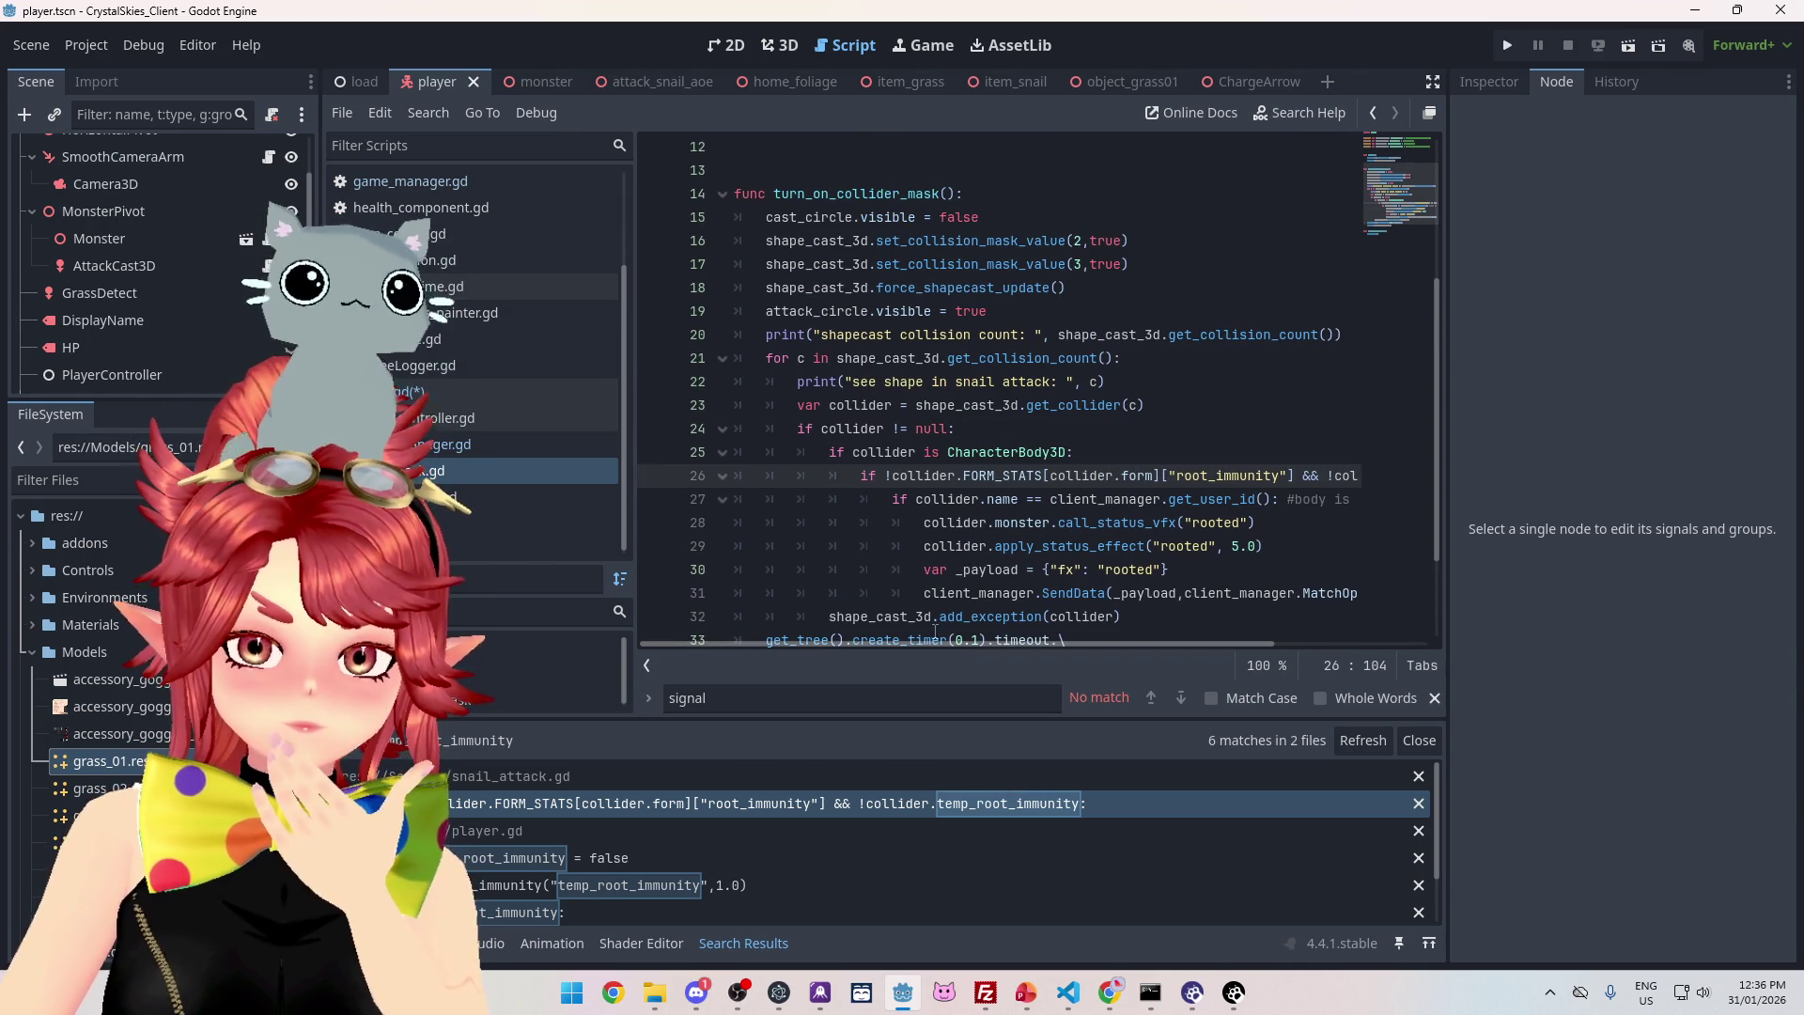
mouse_move(926, 644)
left_mouse_down()
mouse_move(1079, 667)
mouse_move(916, 652)
left_mouse_up()
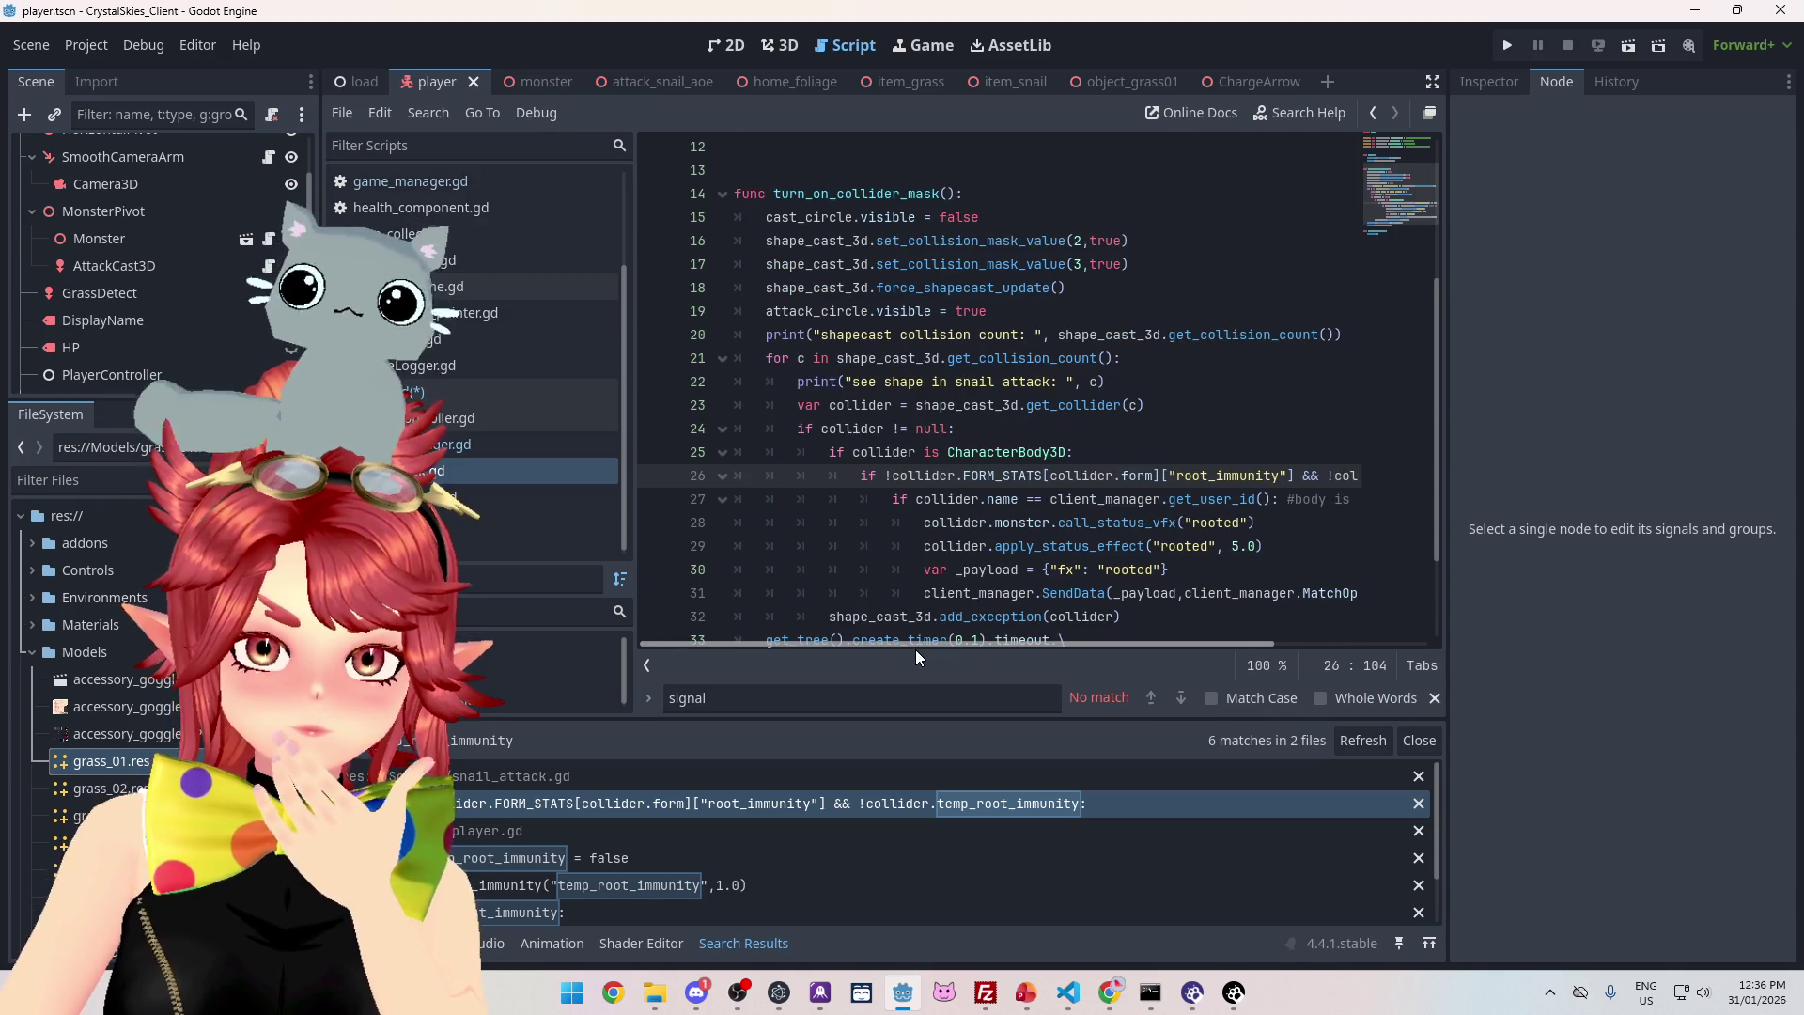
scroll(974, 614, "up", 4)
scroll(974, 612, "down", 3)
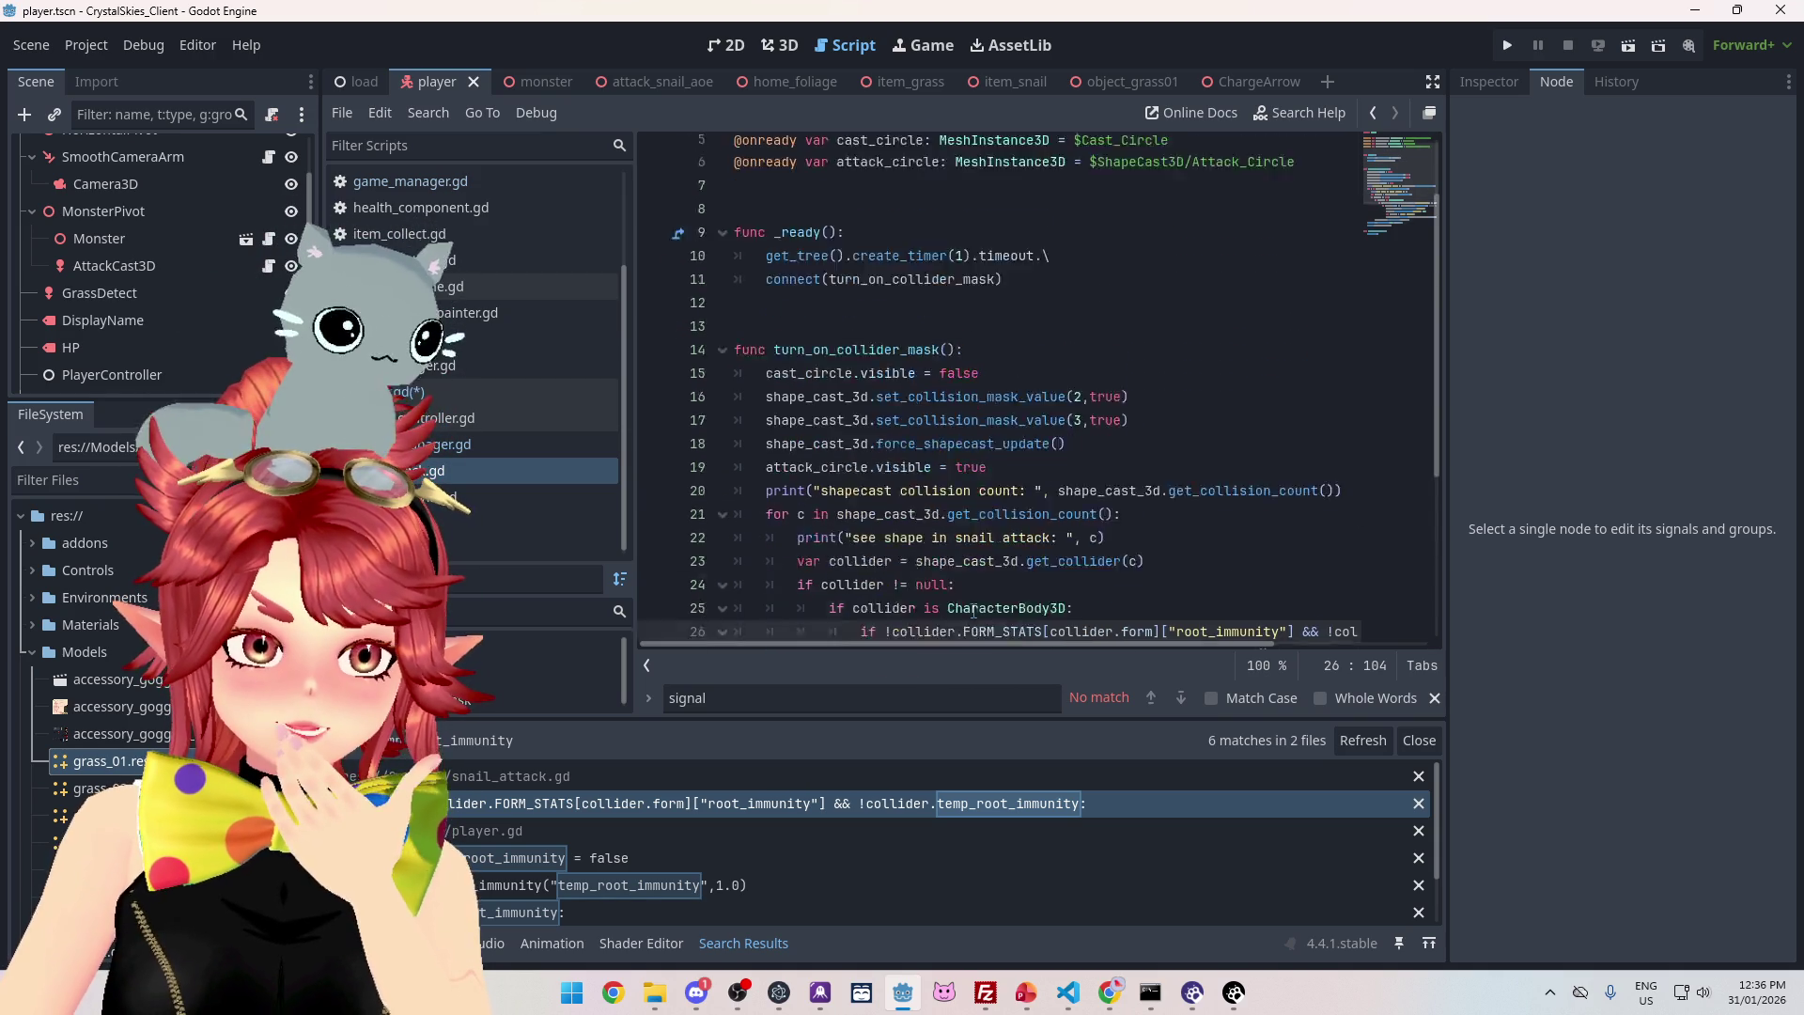
scroll(973, 613, "down", 2)
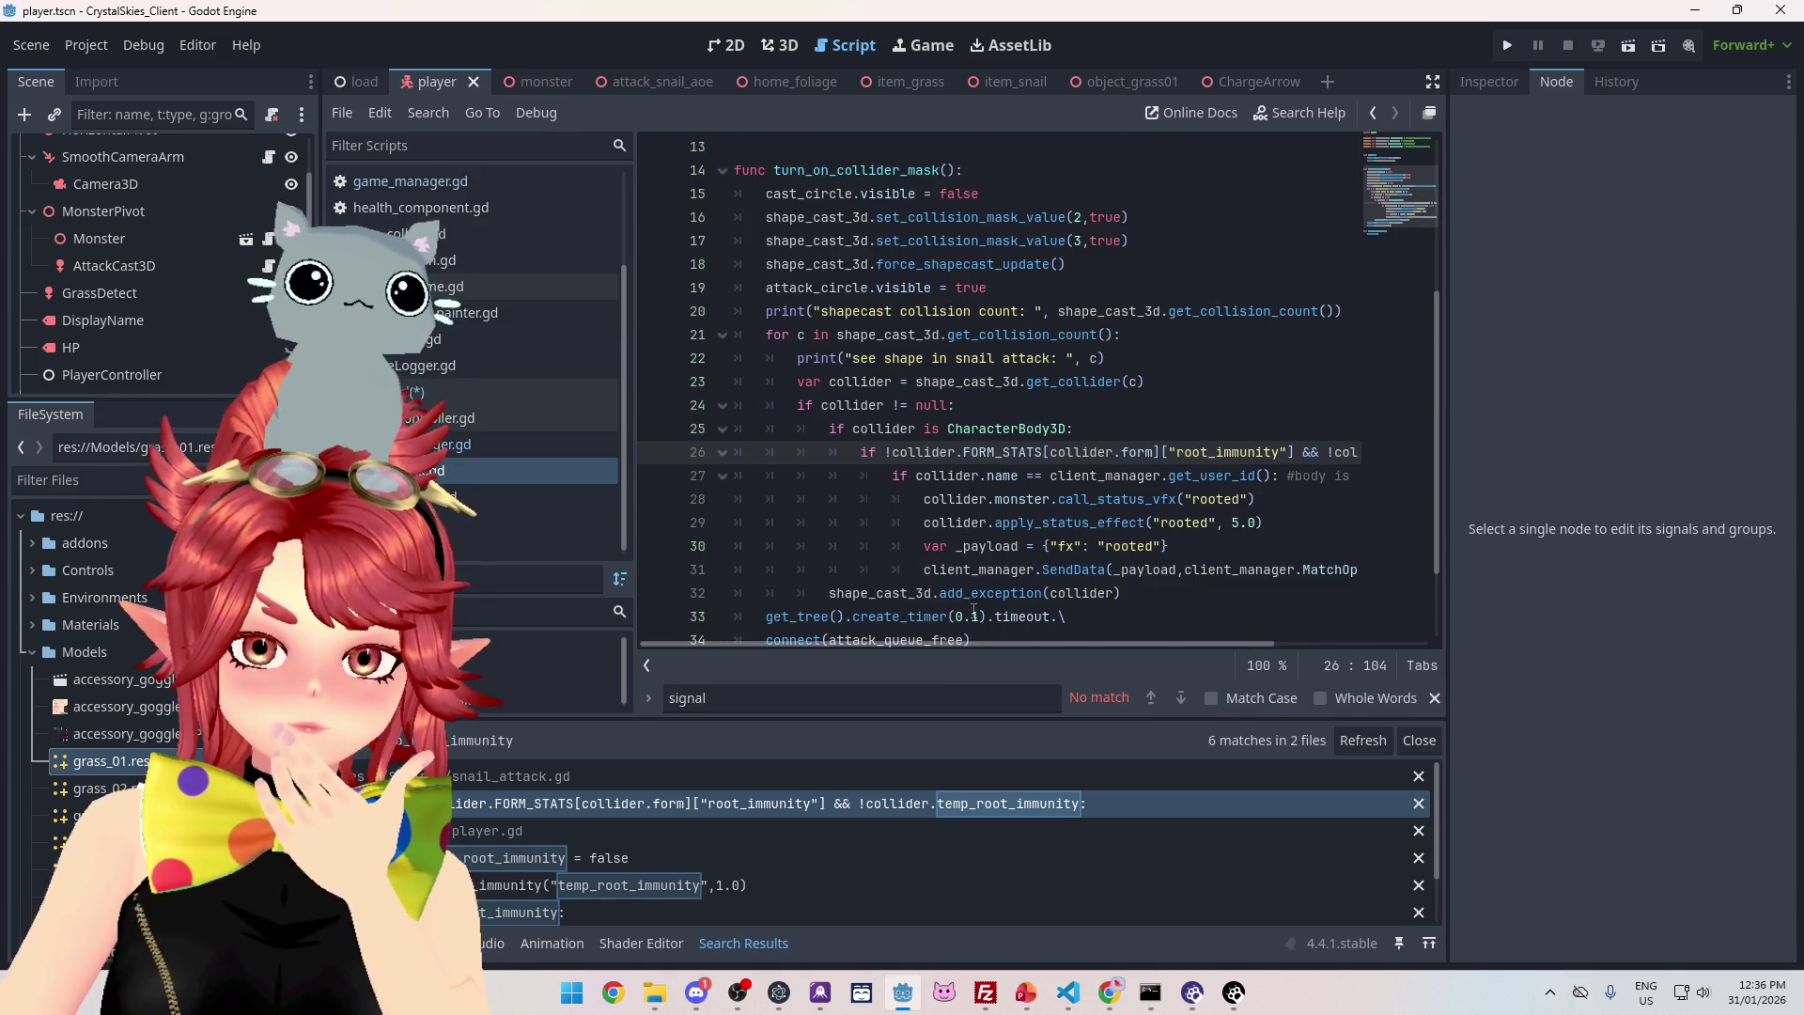
scroll(973, 611, "up", 2)
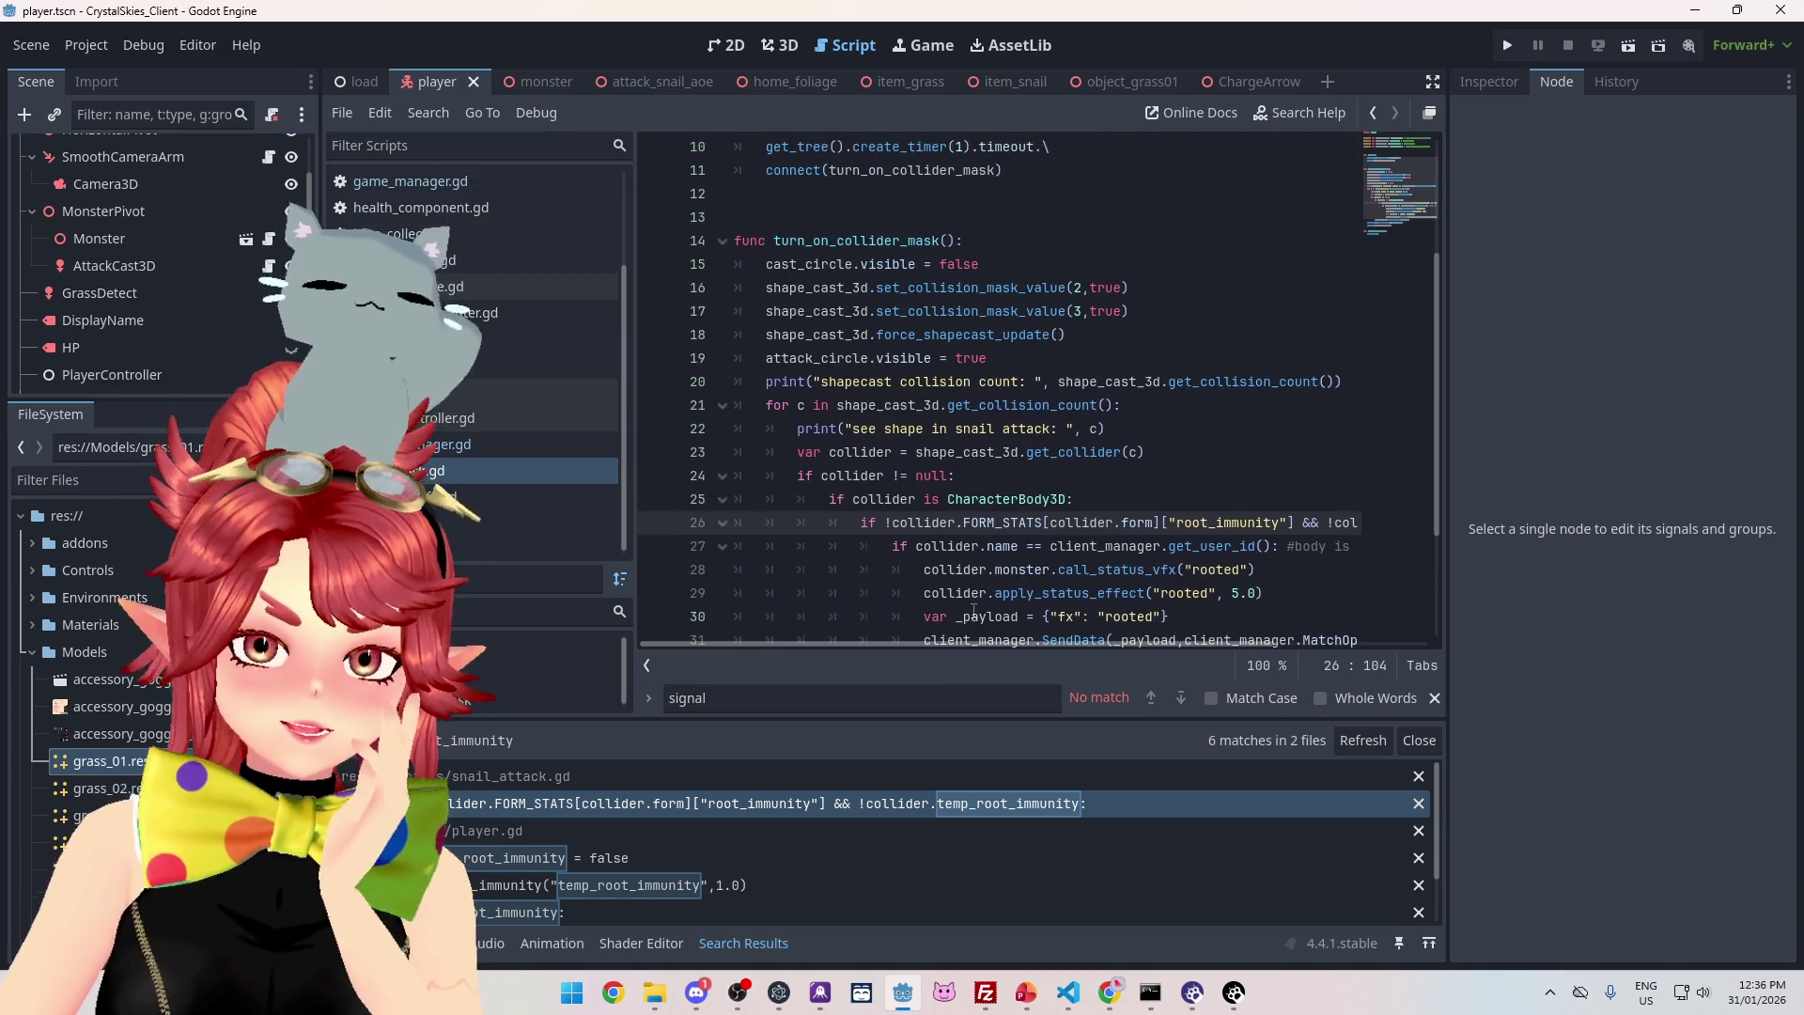
scroll(973, 612, "down", 3)
scroll(974, 612, "up", 1)
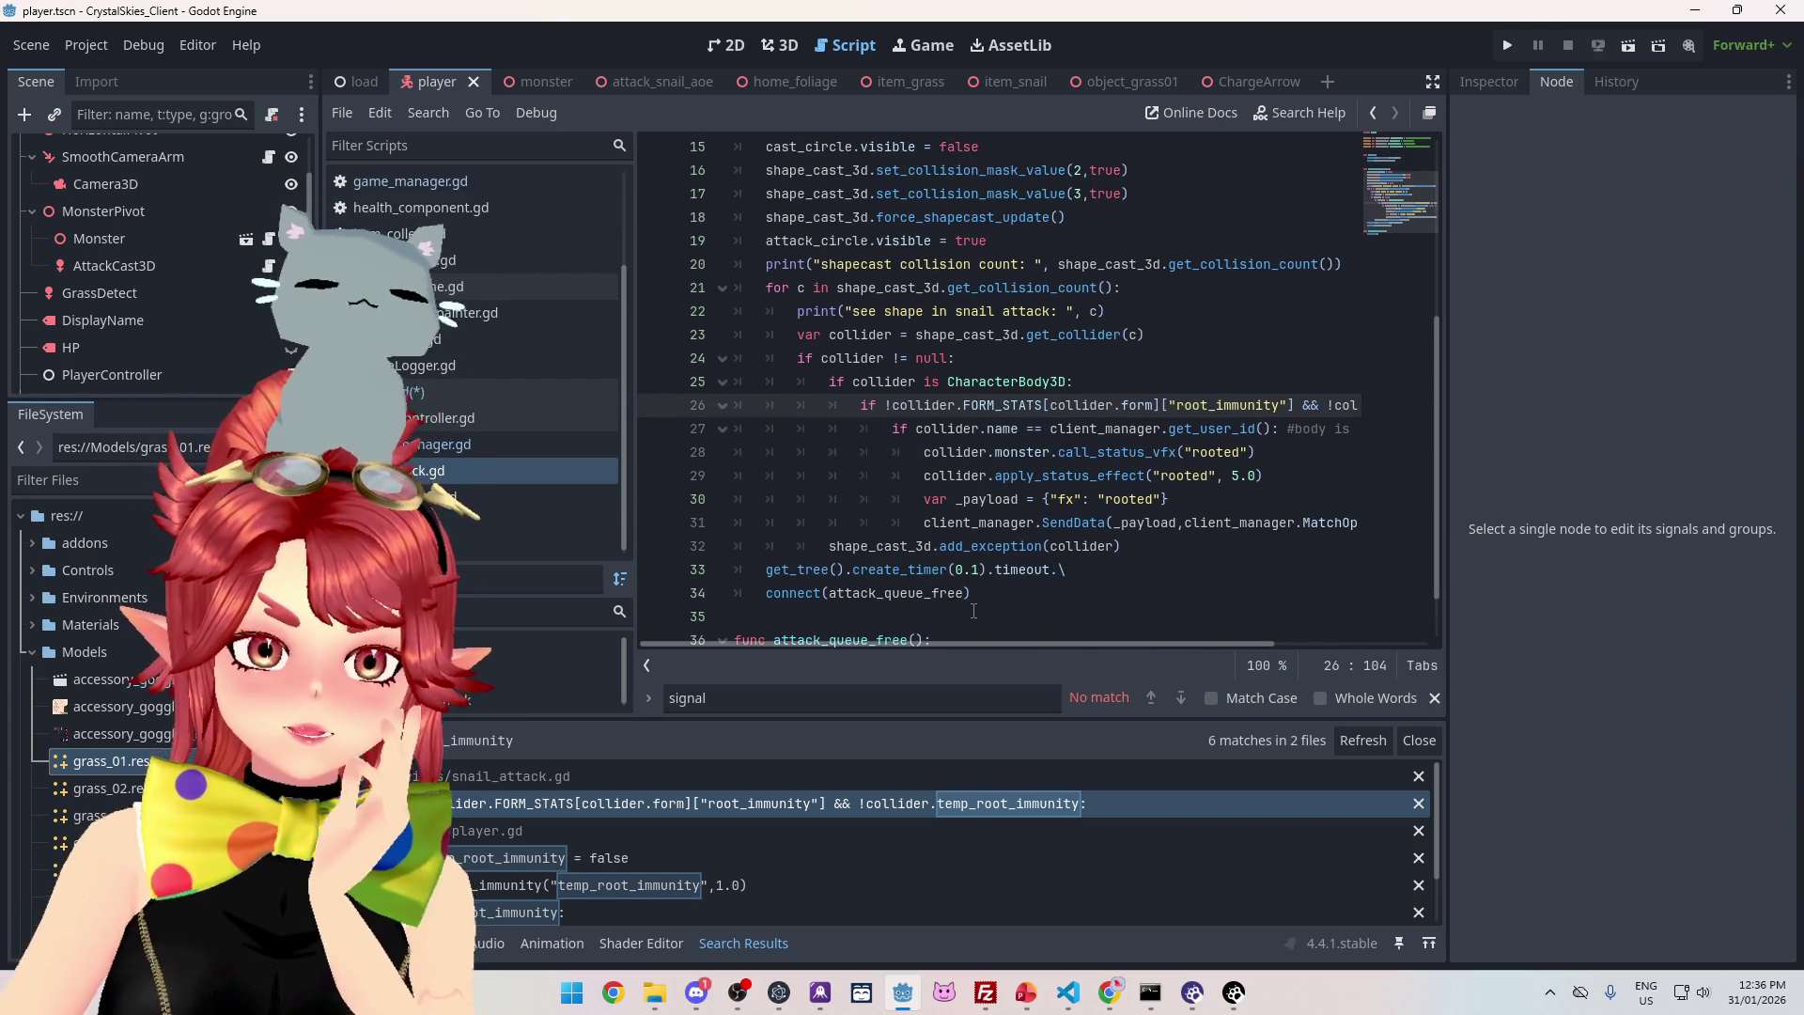
scroll(974, 612, "up", 2)
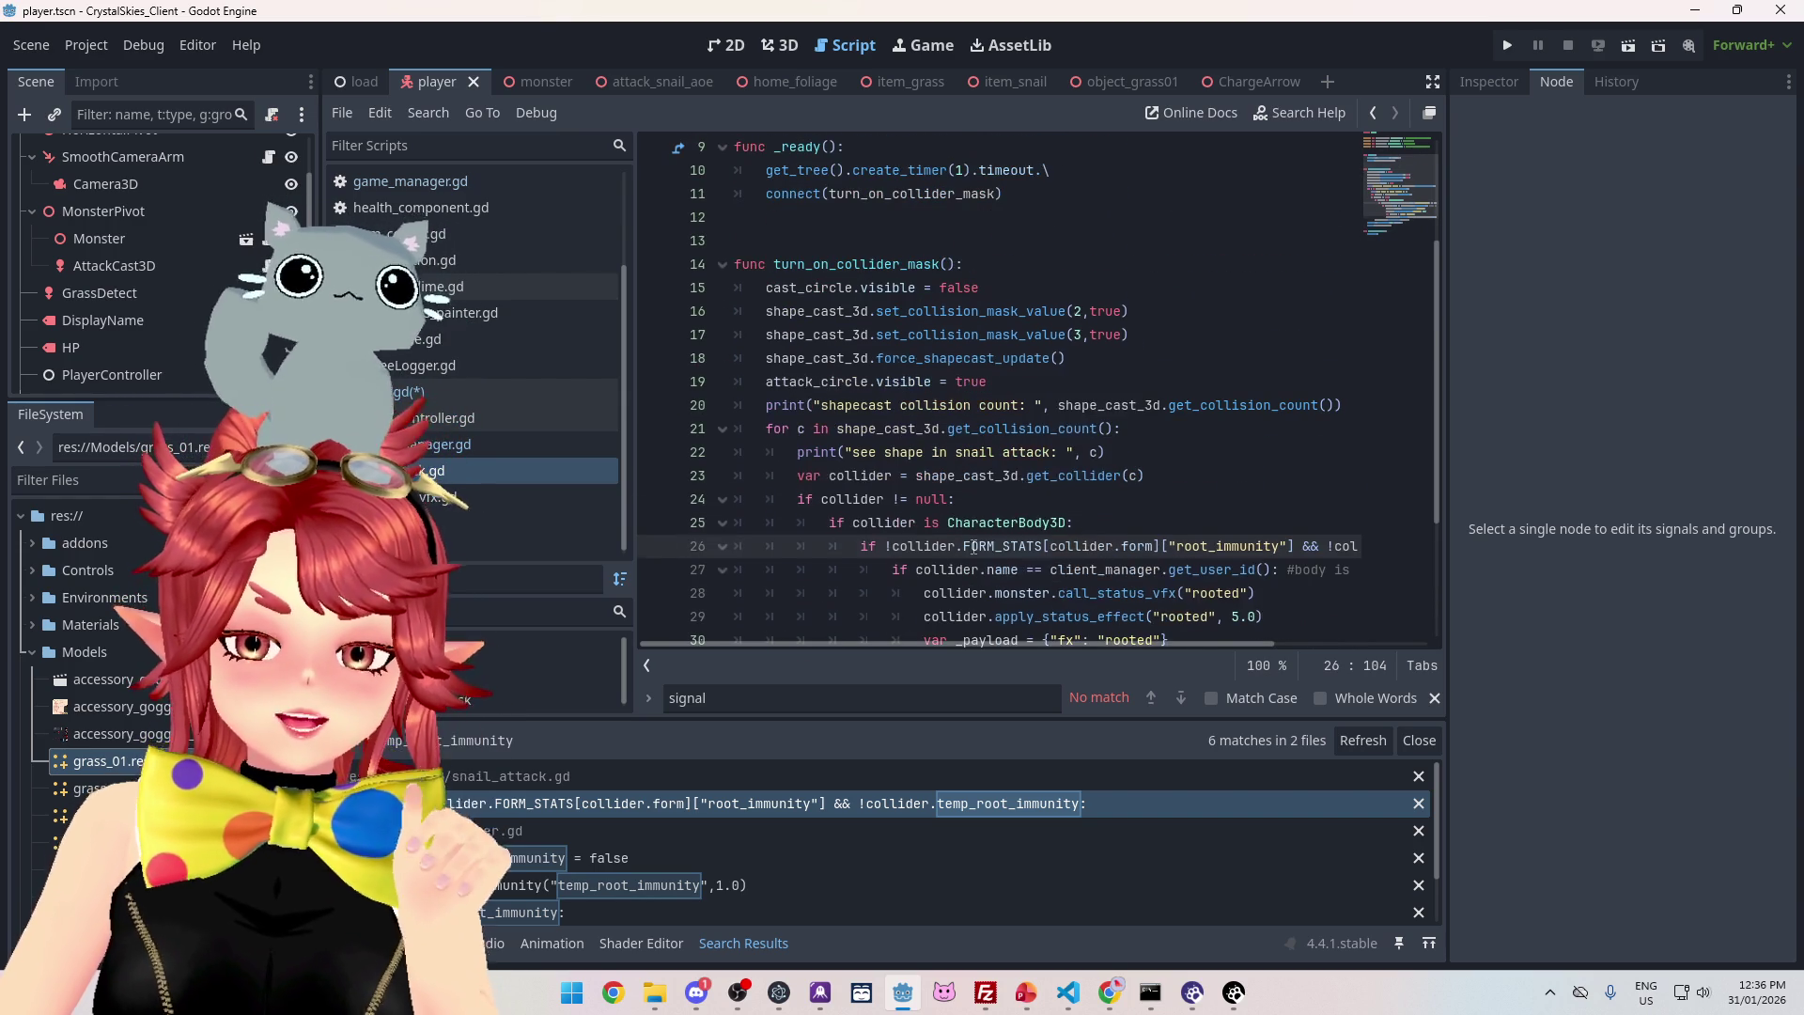
scroll(973, 546, "down", 1)
mouse_move(964, 641)
left_mouse_down()
mouse_move(1173, 652)
mouse_move(1086, 650)
left_mouse_up()
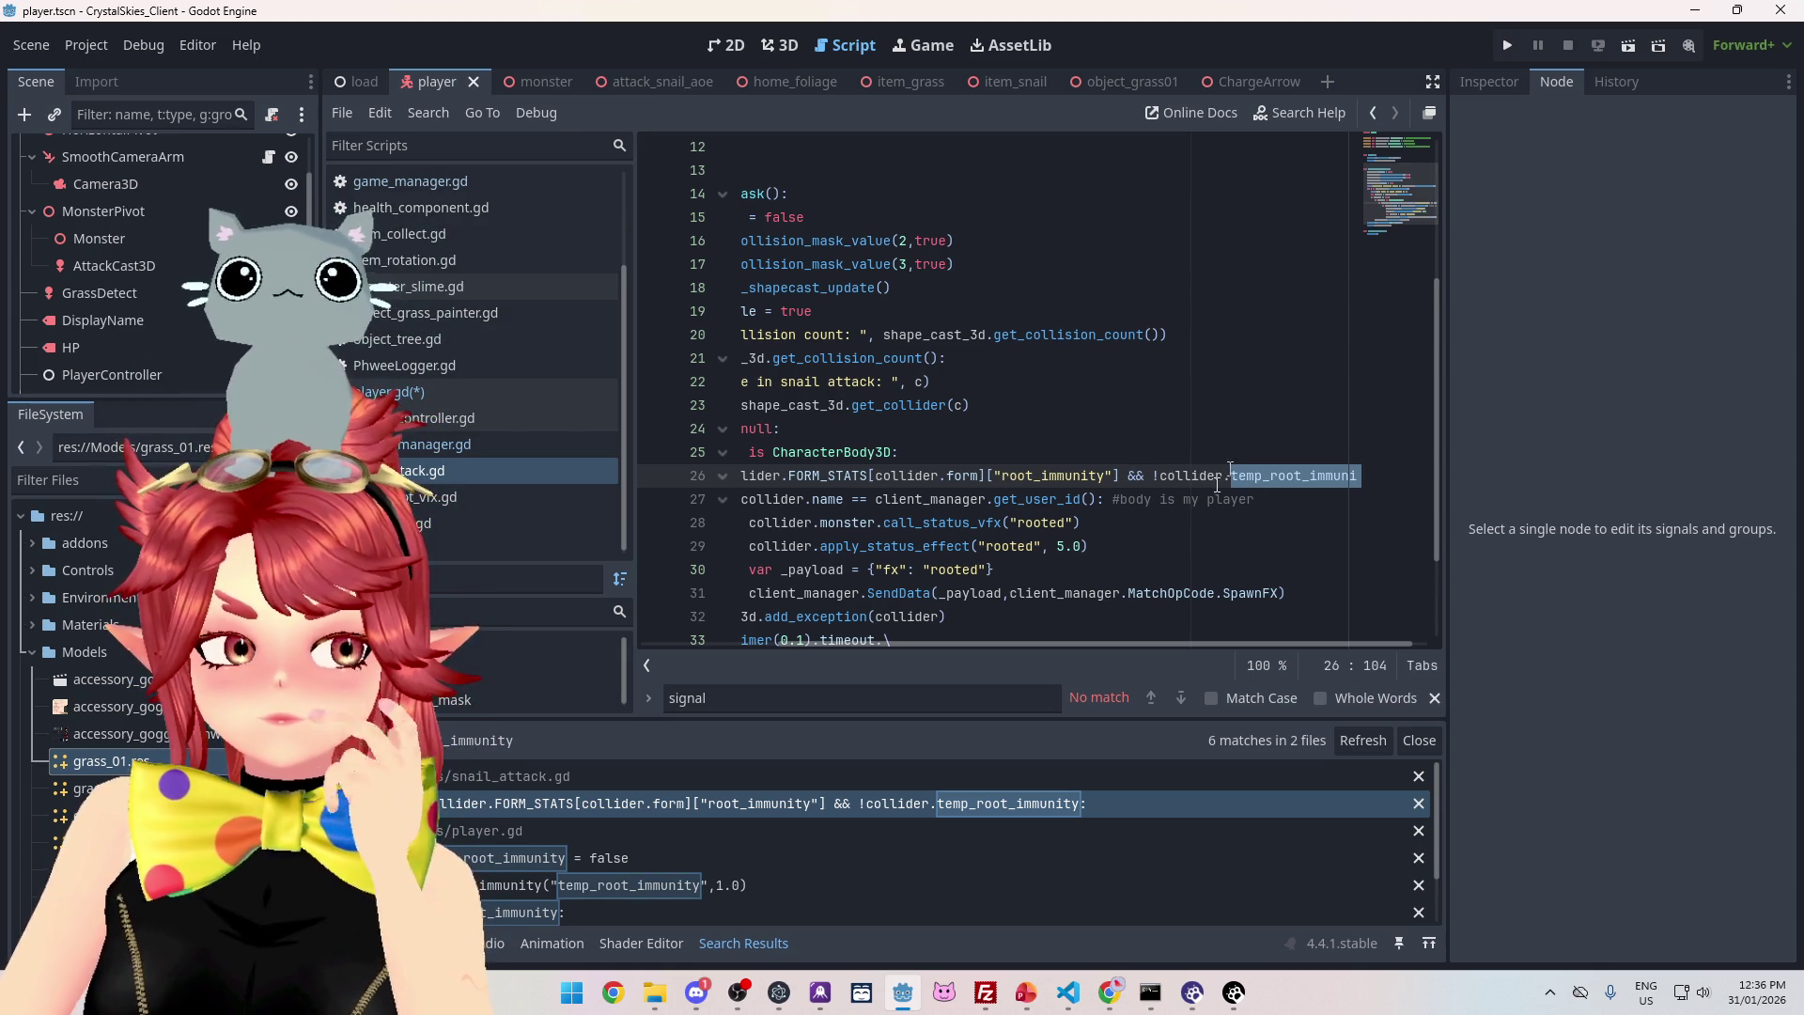
scroll(789, 902, "down", 3)
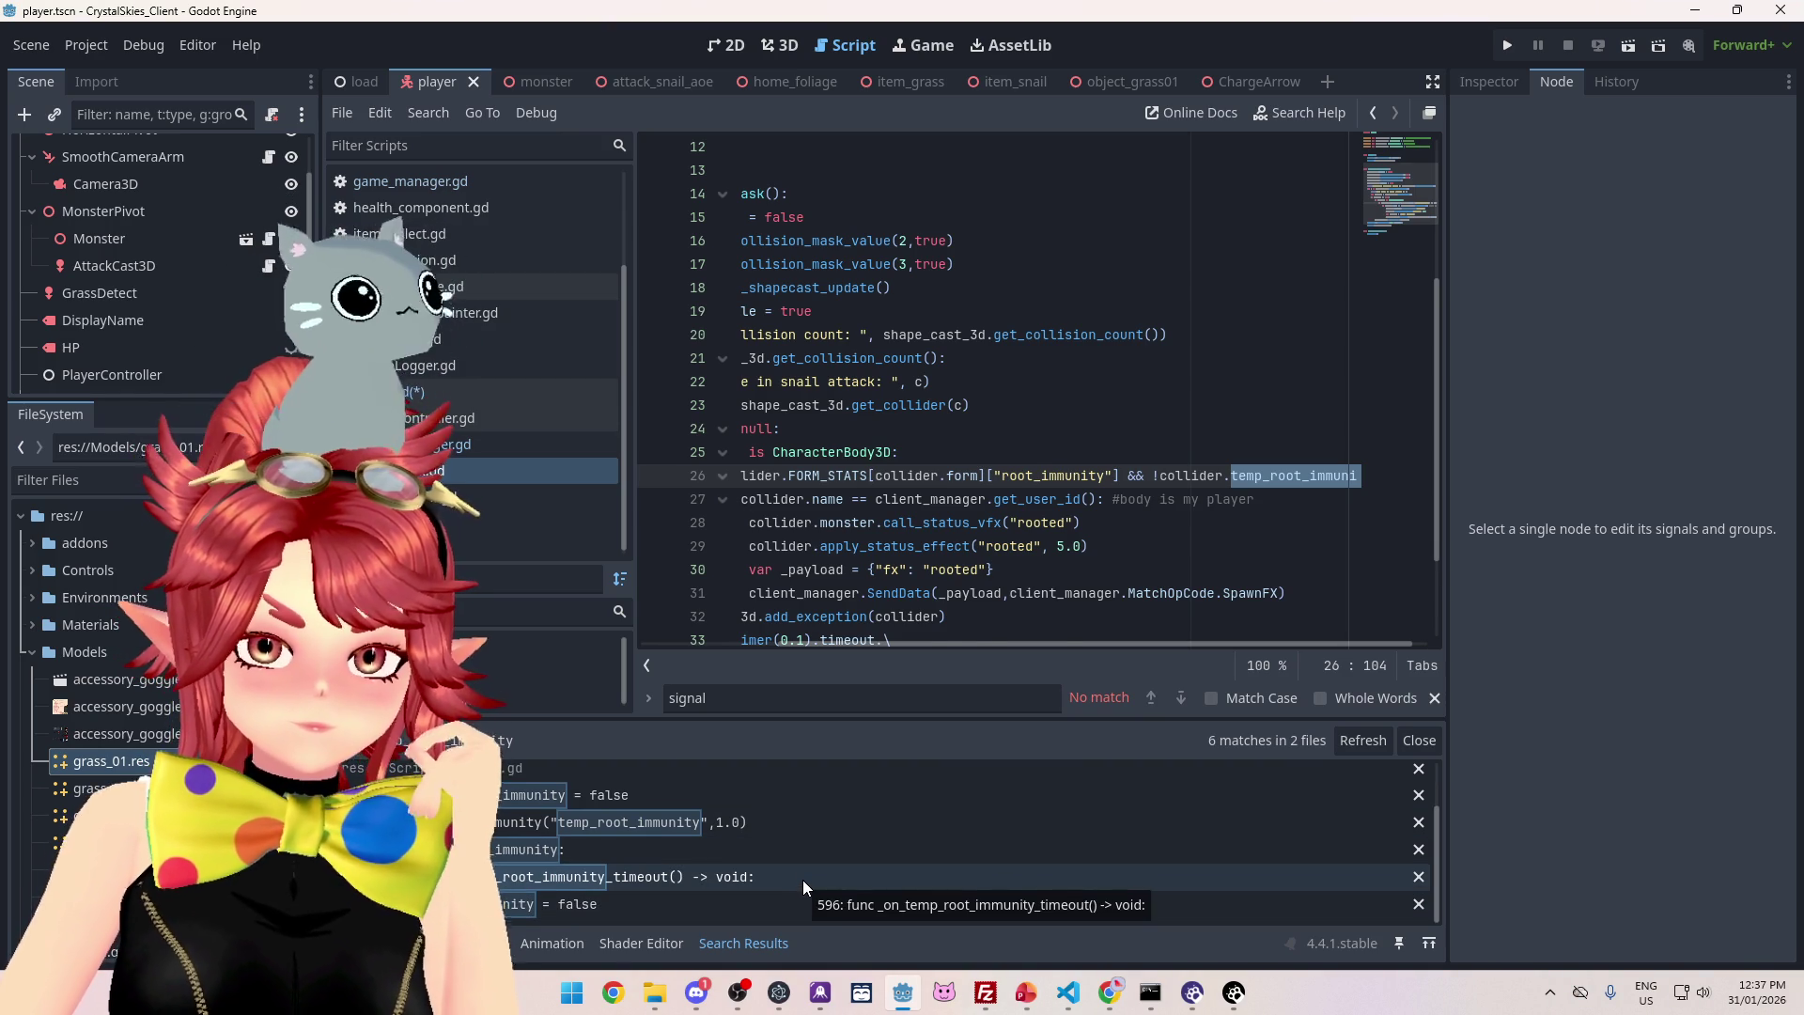
- Visit the temp_root_immunity timeout handler, the line 100 declaration, then the change_form call at line 197
left_click(802, 880)
scroll(848, 629, "down", 1)
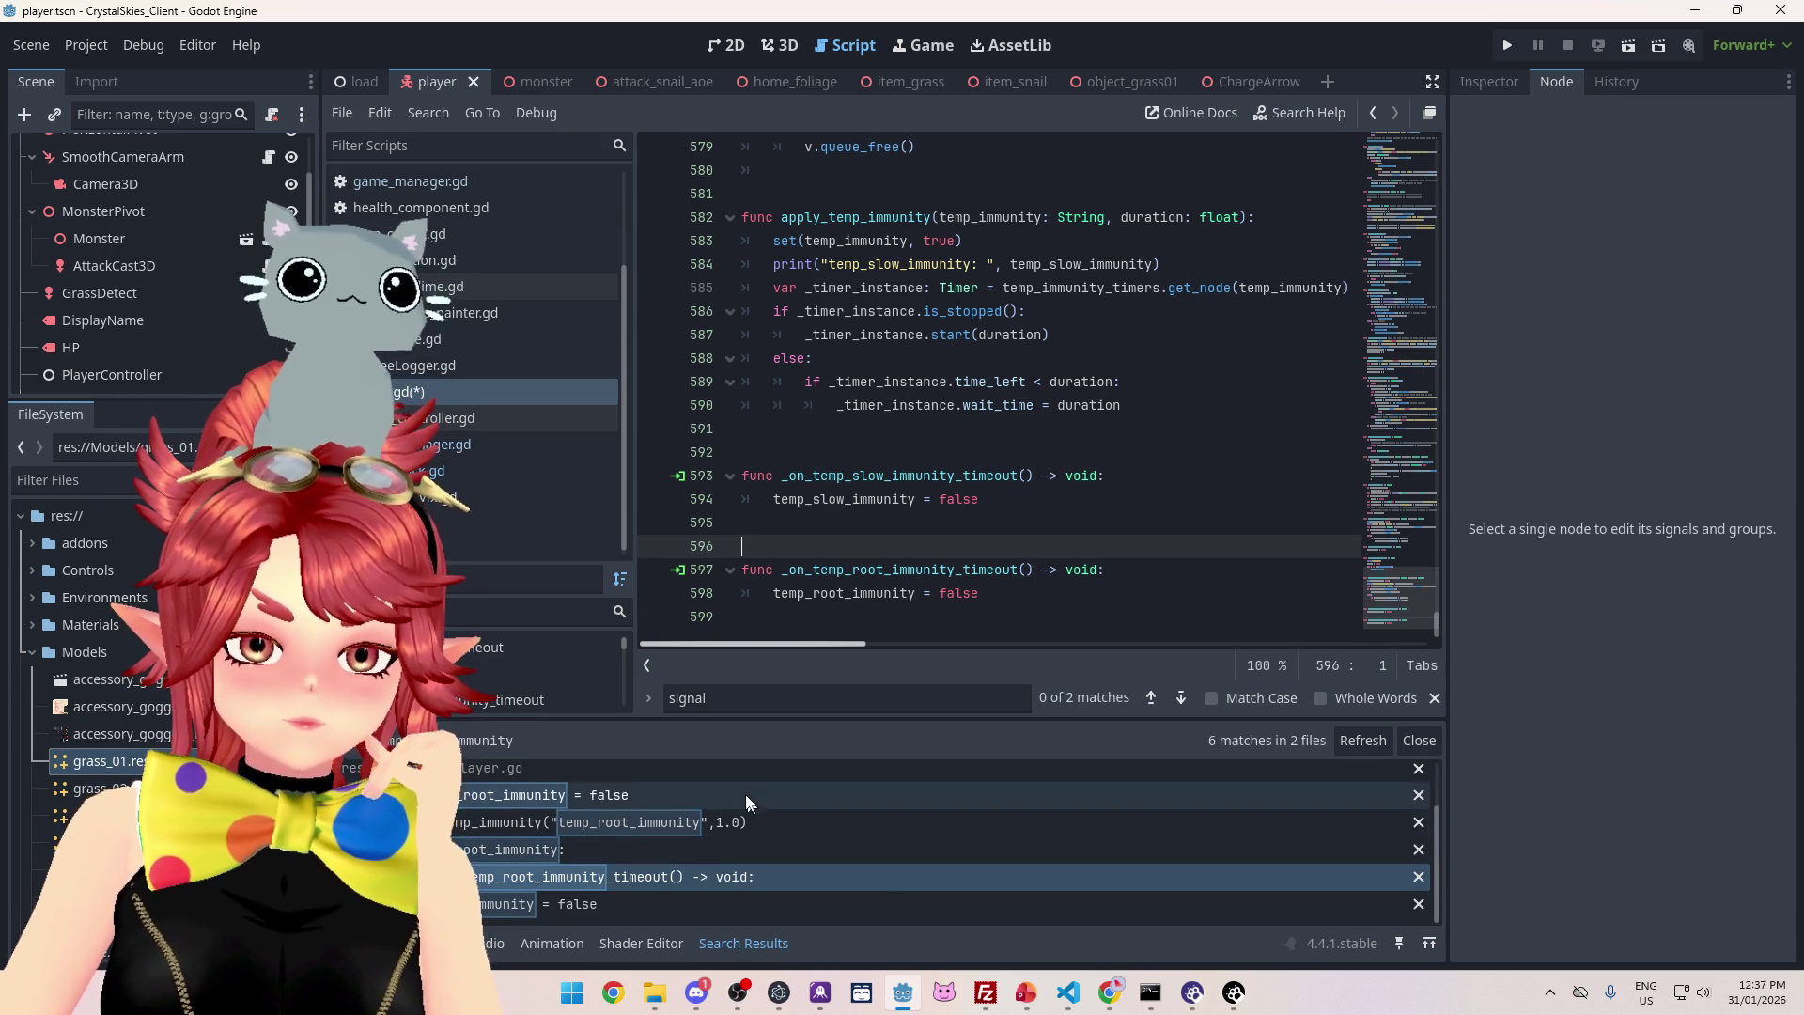
left_click(744, 795)
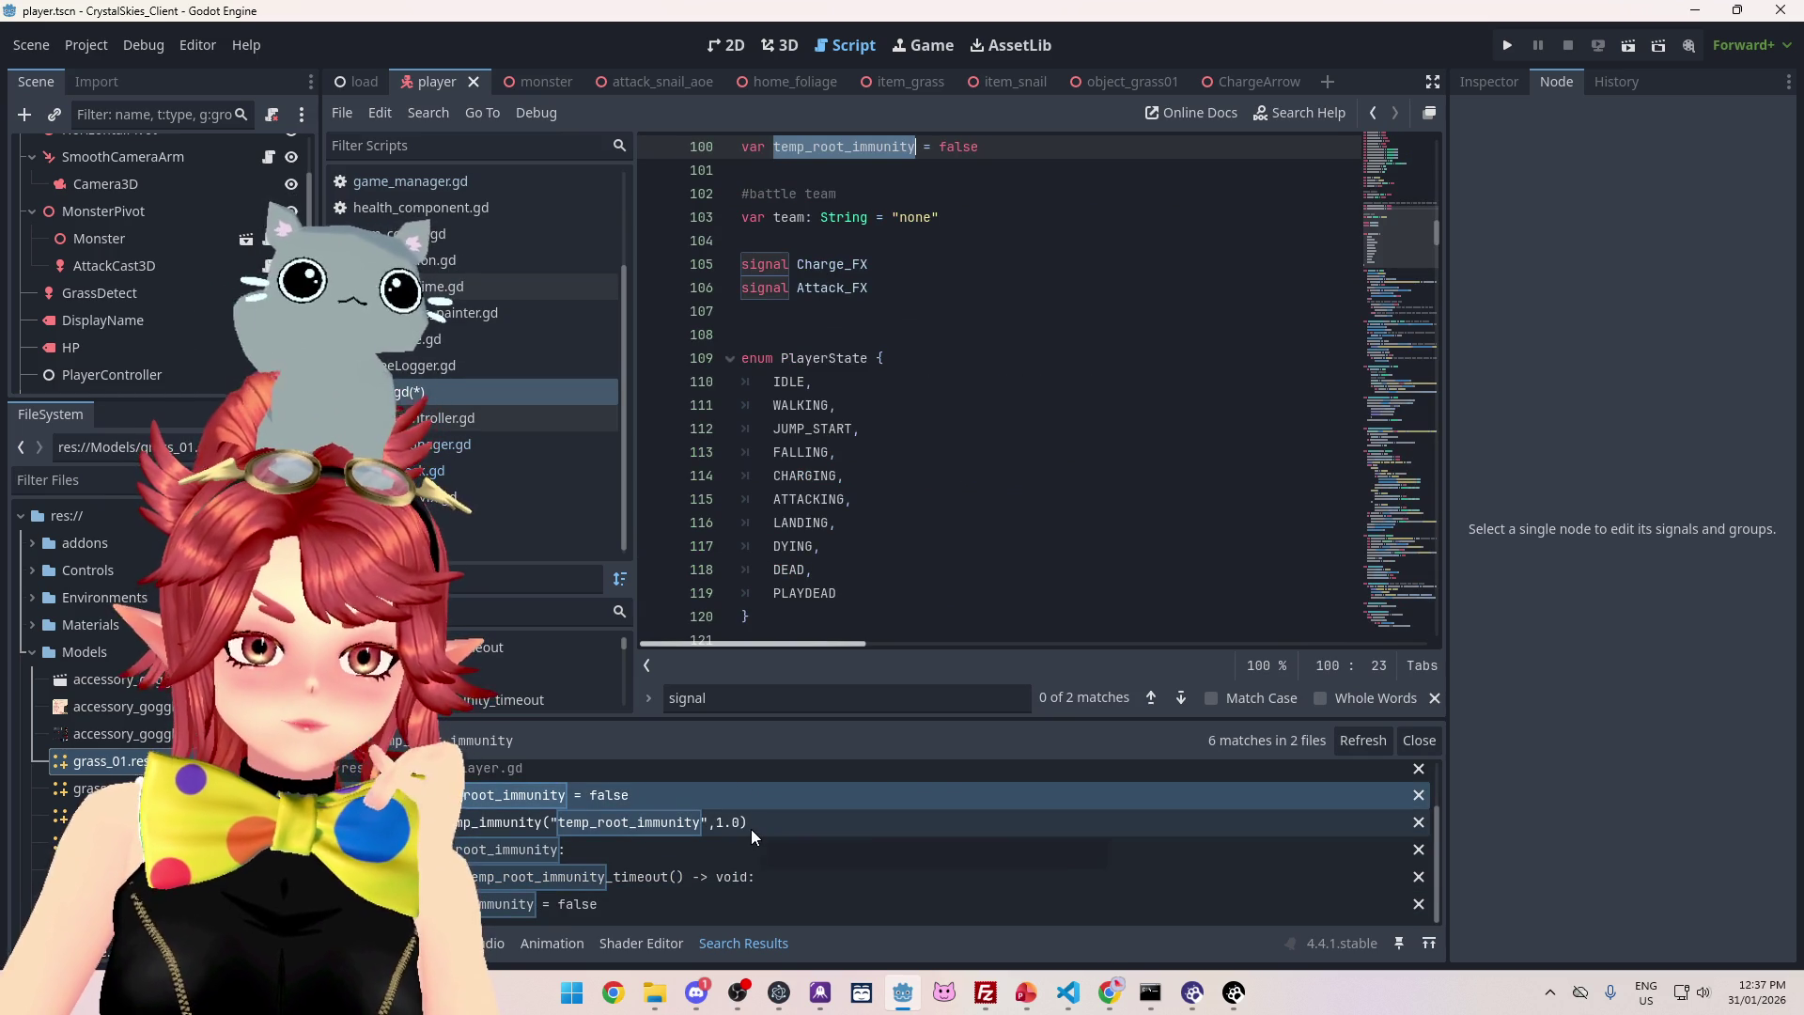
left_click(751, 829)
scroll(857, 548, "down", 2)
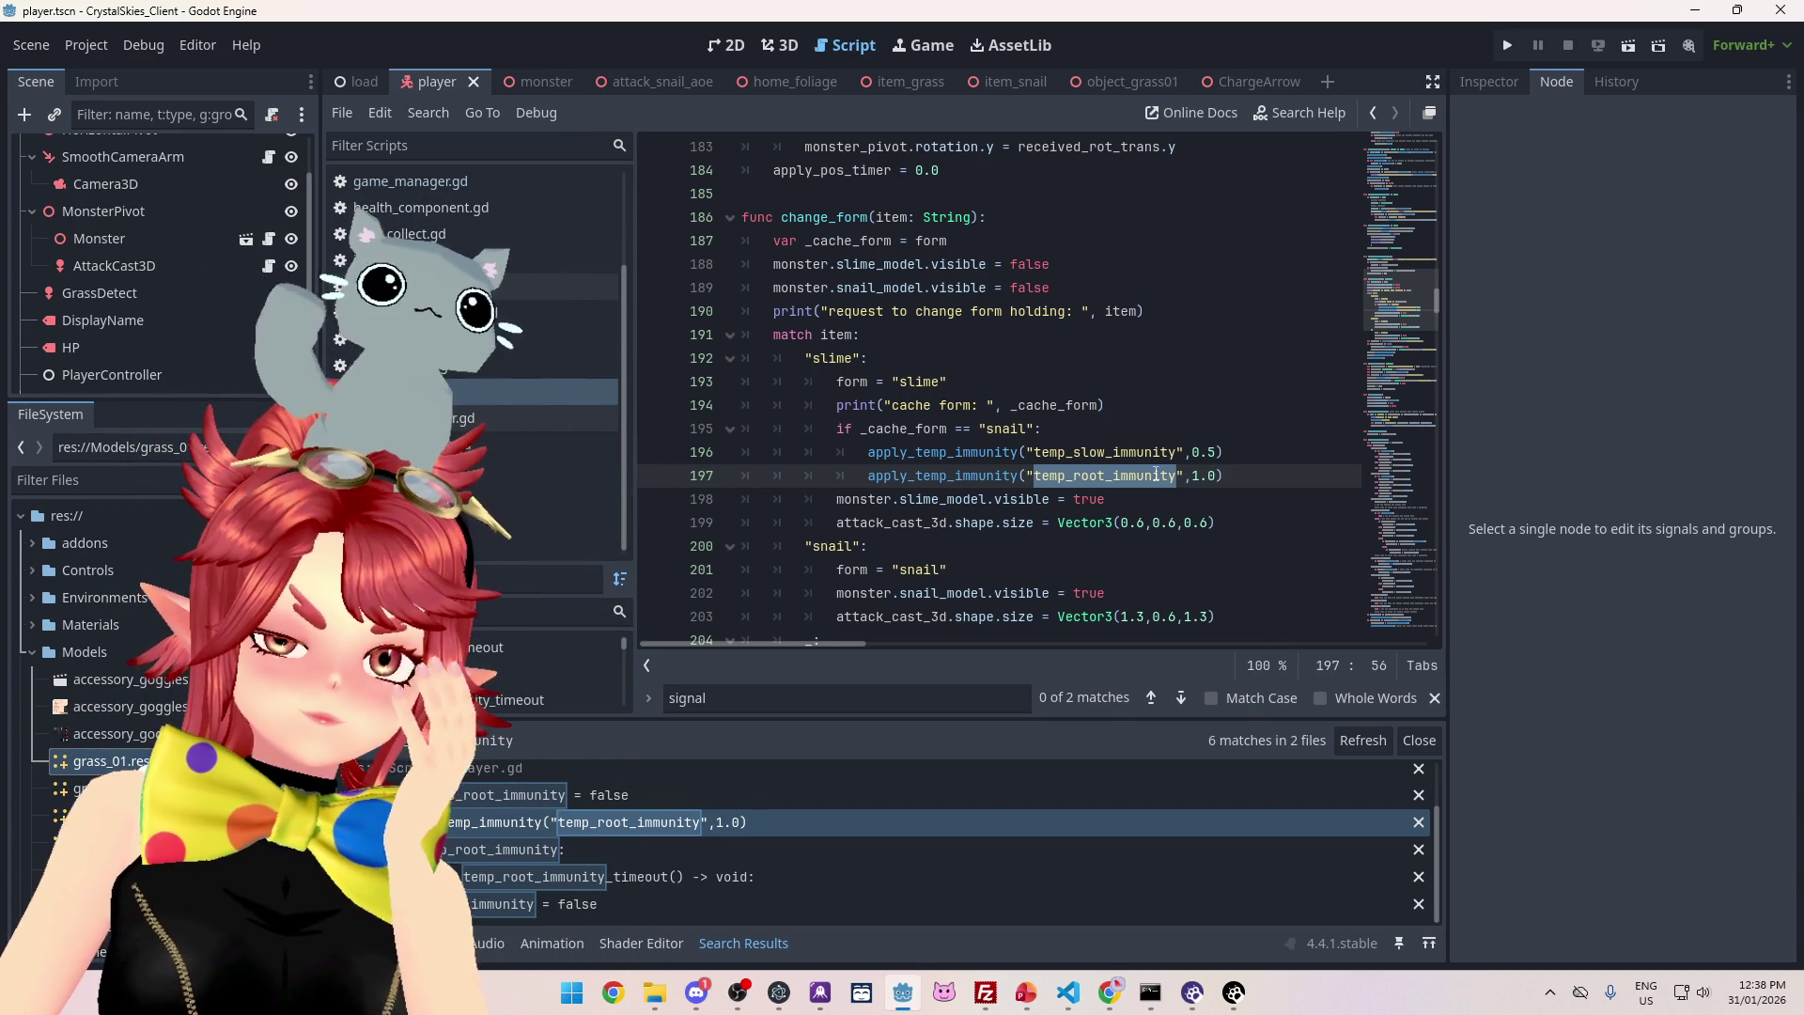
- Select the apply_temp_immunity call on line 197 of player.gd
scroll(1048, 531, "down", 3)
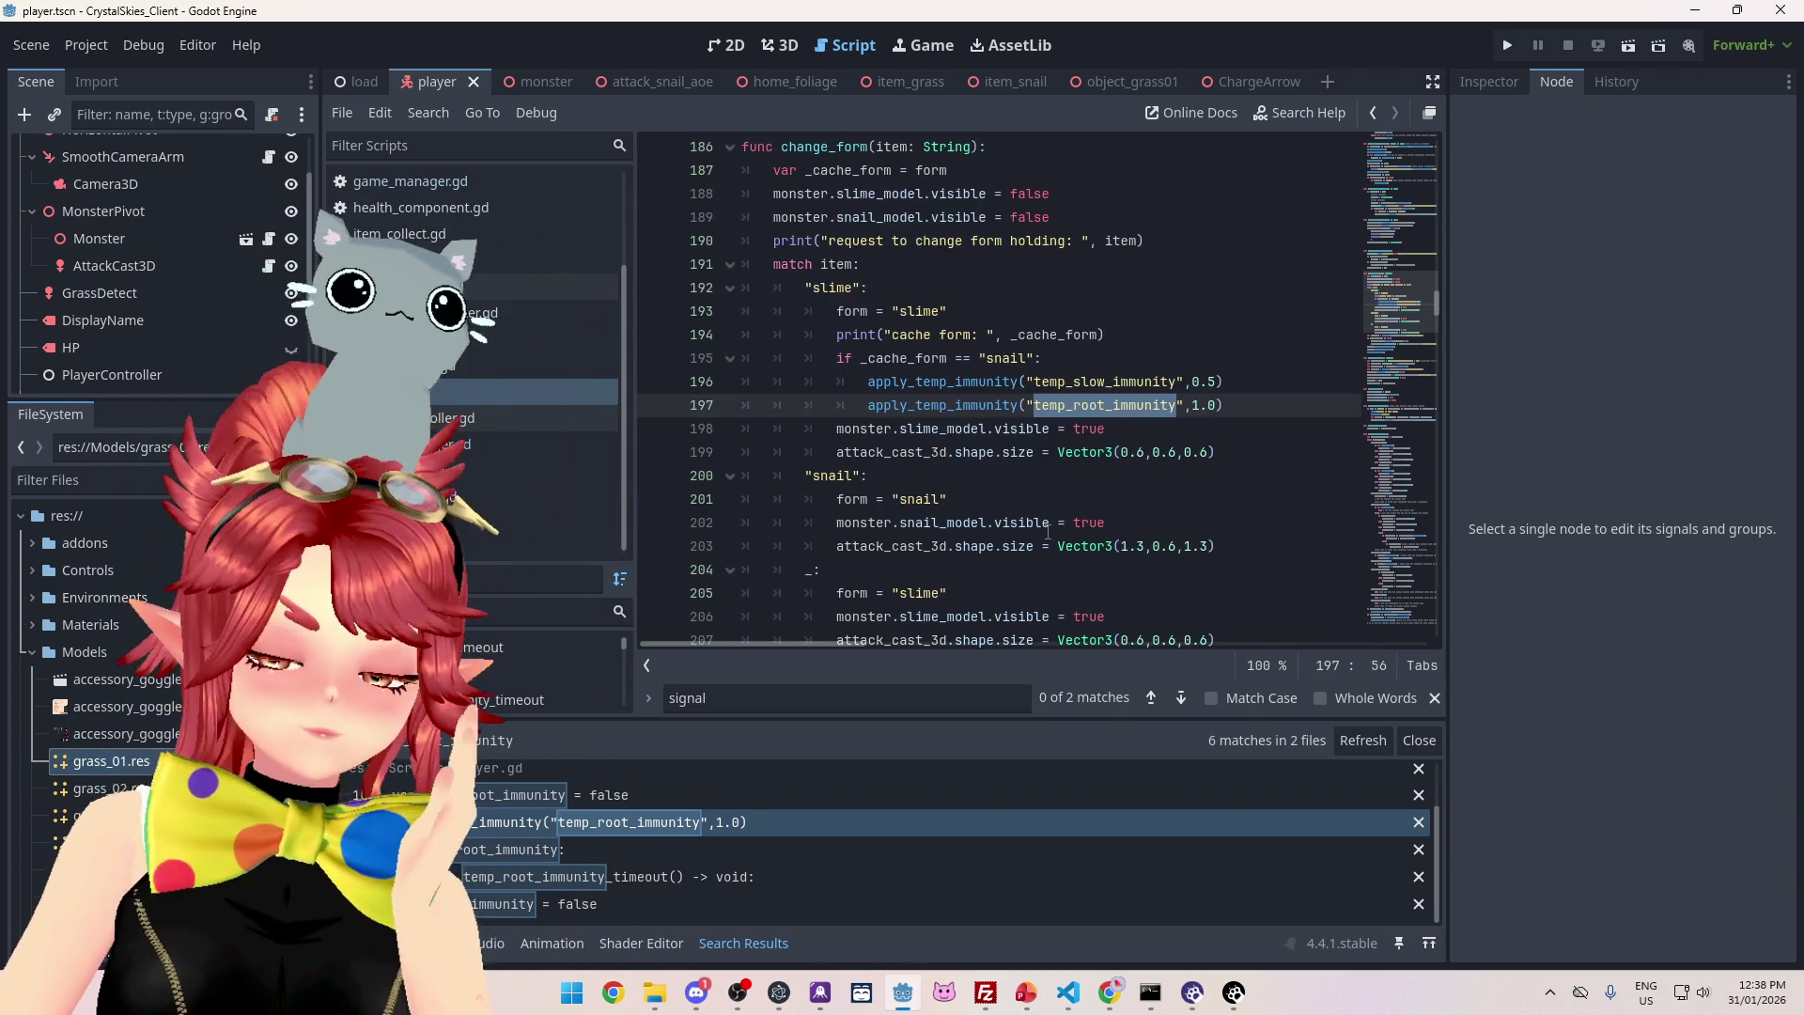
scroll(1048, 531, "down", 1)
scroll(1069, 371, "up", 1)
left_click(950, 267)
mouse_move(870, 267)
left_mouse_down()
mouse_move(1258, 259)
mouse_move(865, 273)
left_mouse_up()
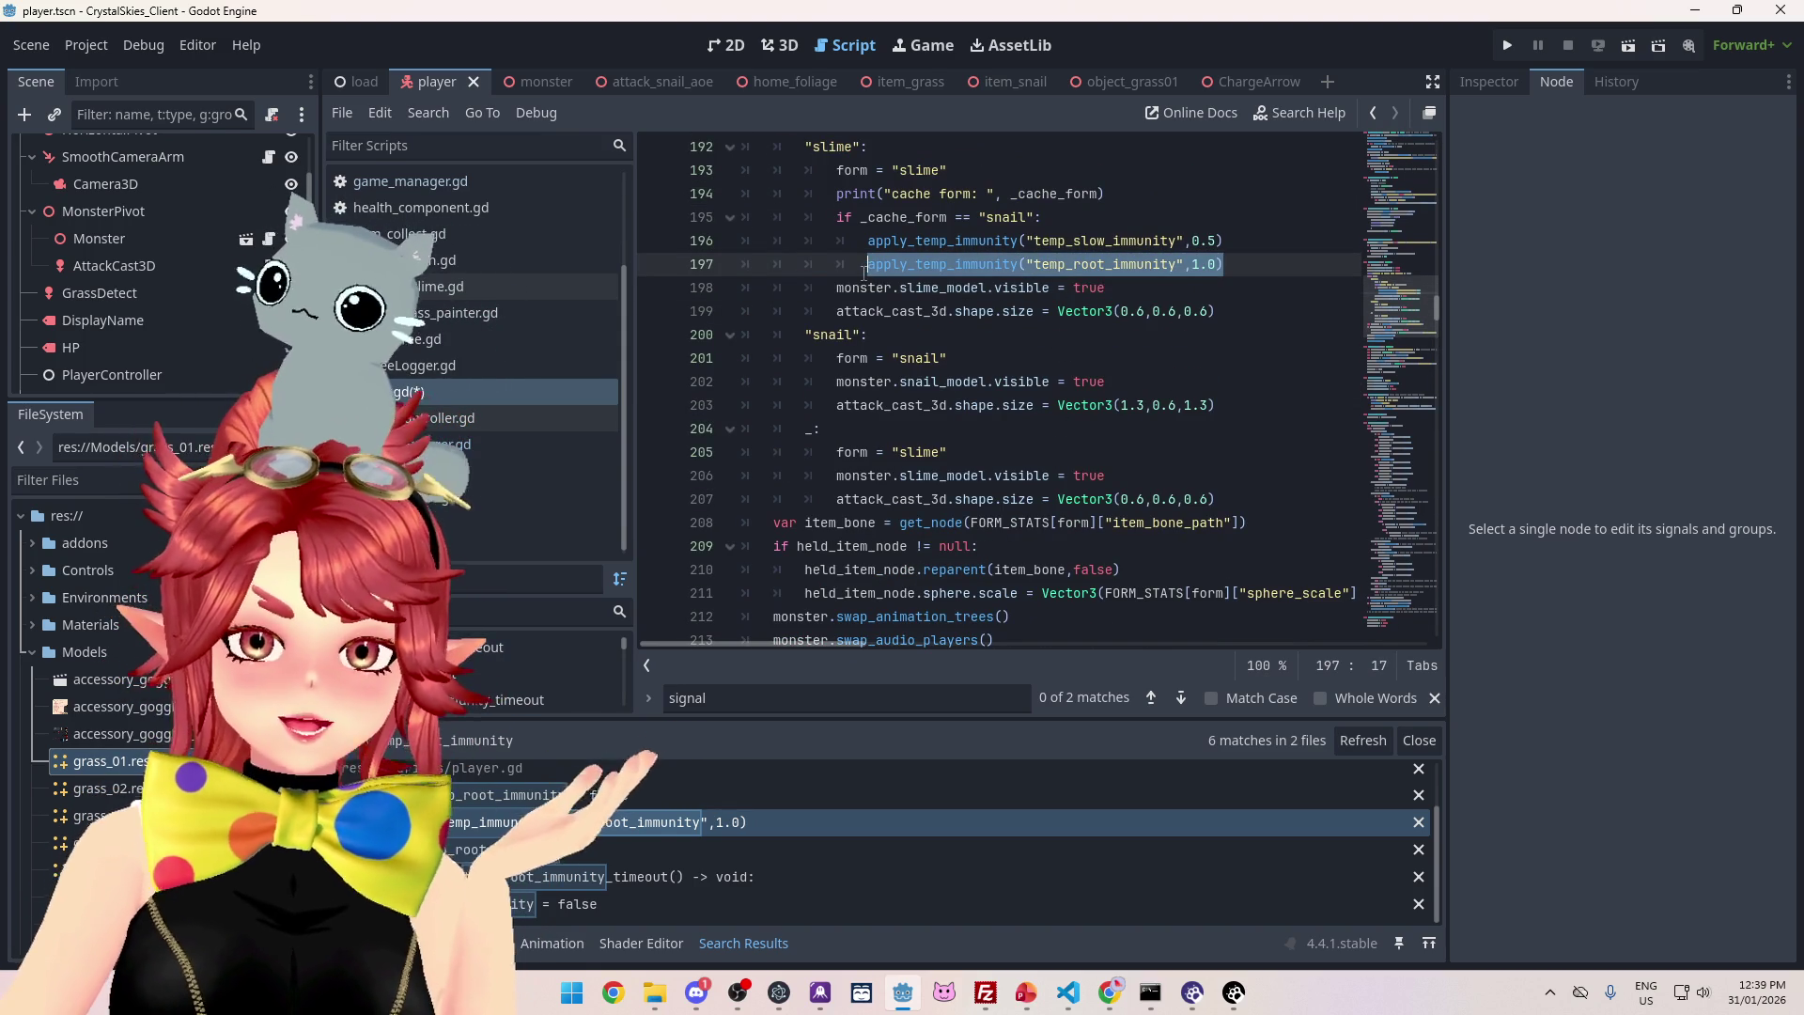
left_click(1254, 260)
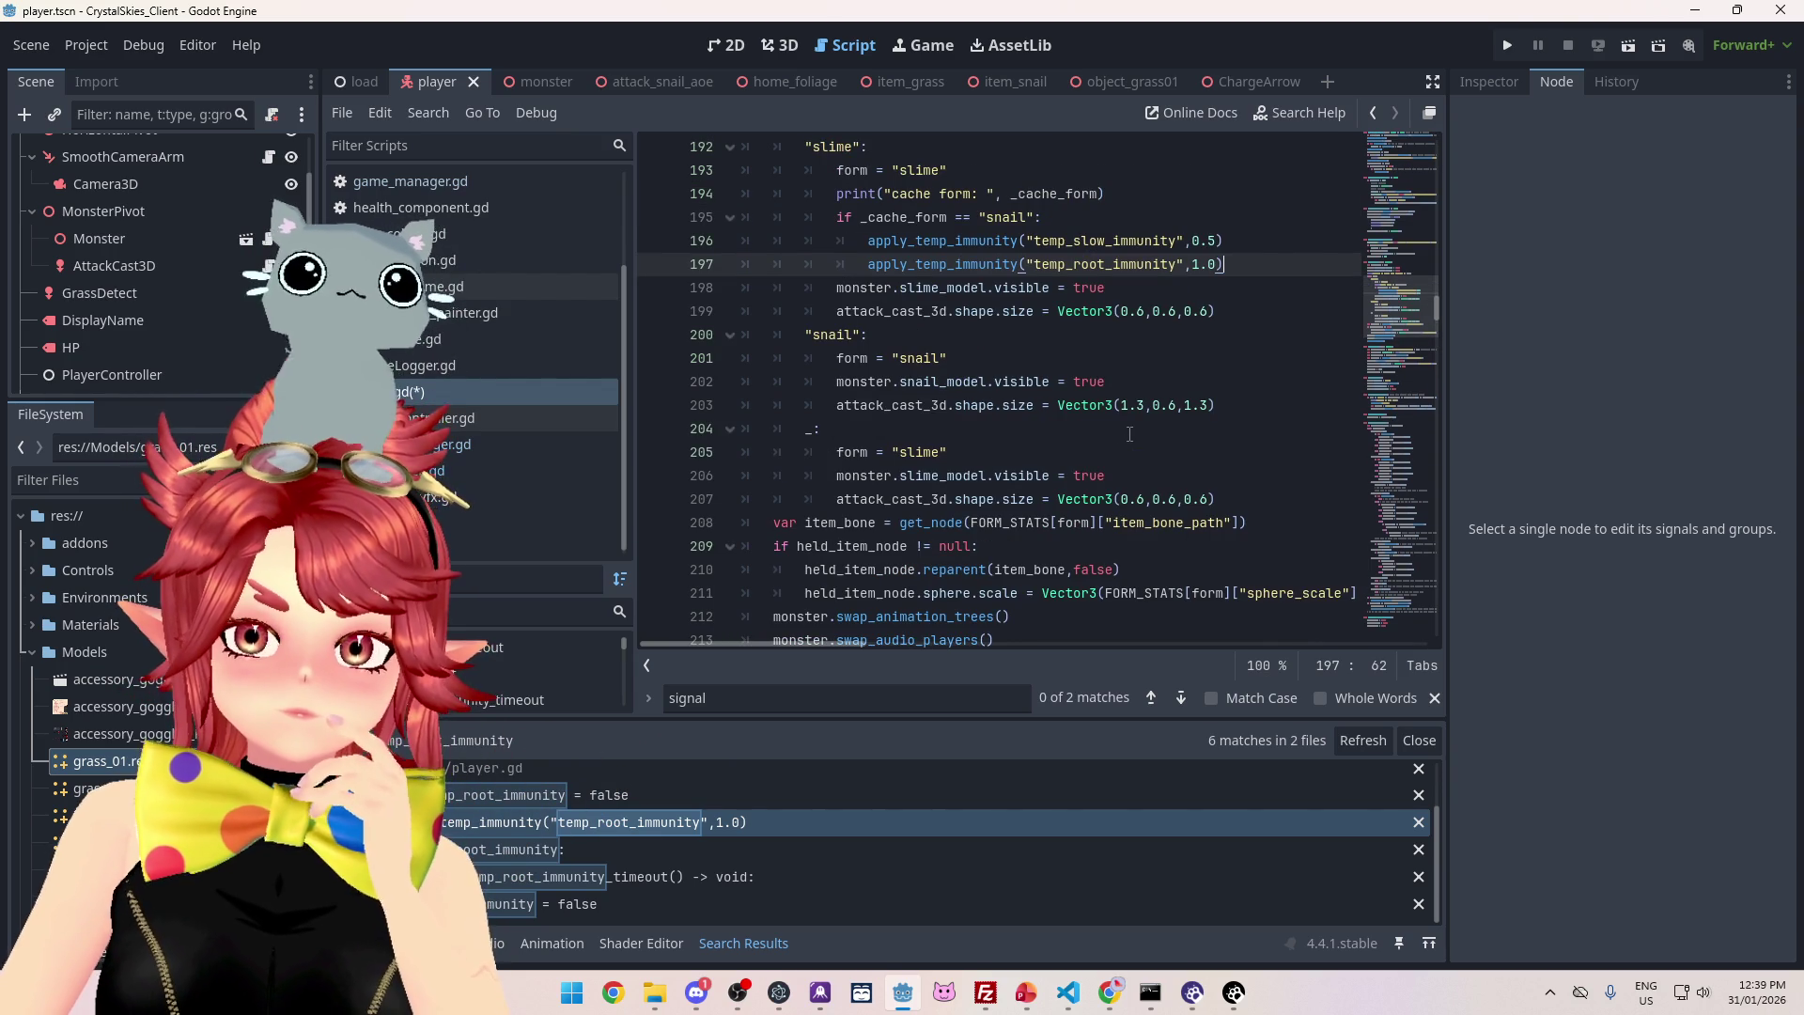
- Jump from the call to the apply_temp_immunity definition at line 582
scroll(1129, 434, "up", 1)
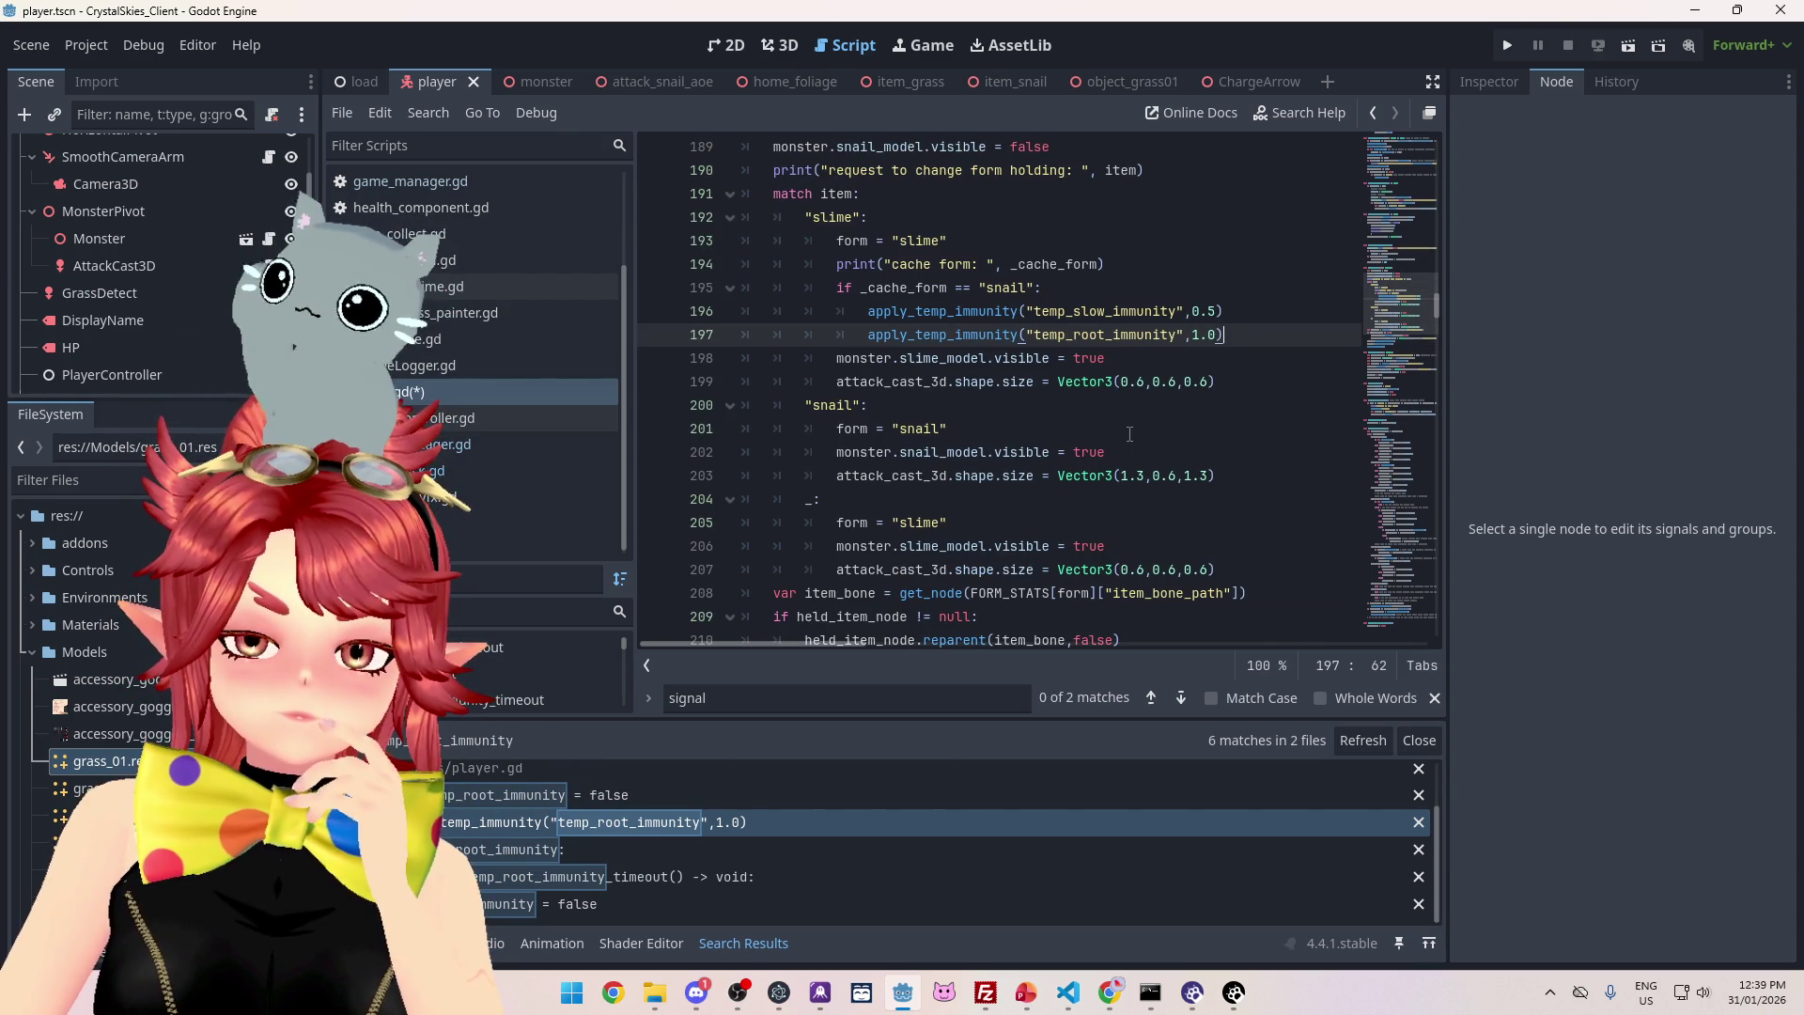
scroll(1130, 434, "up", 1)
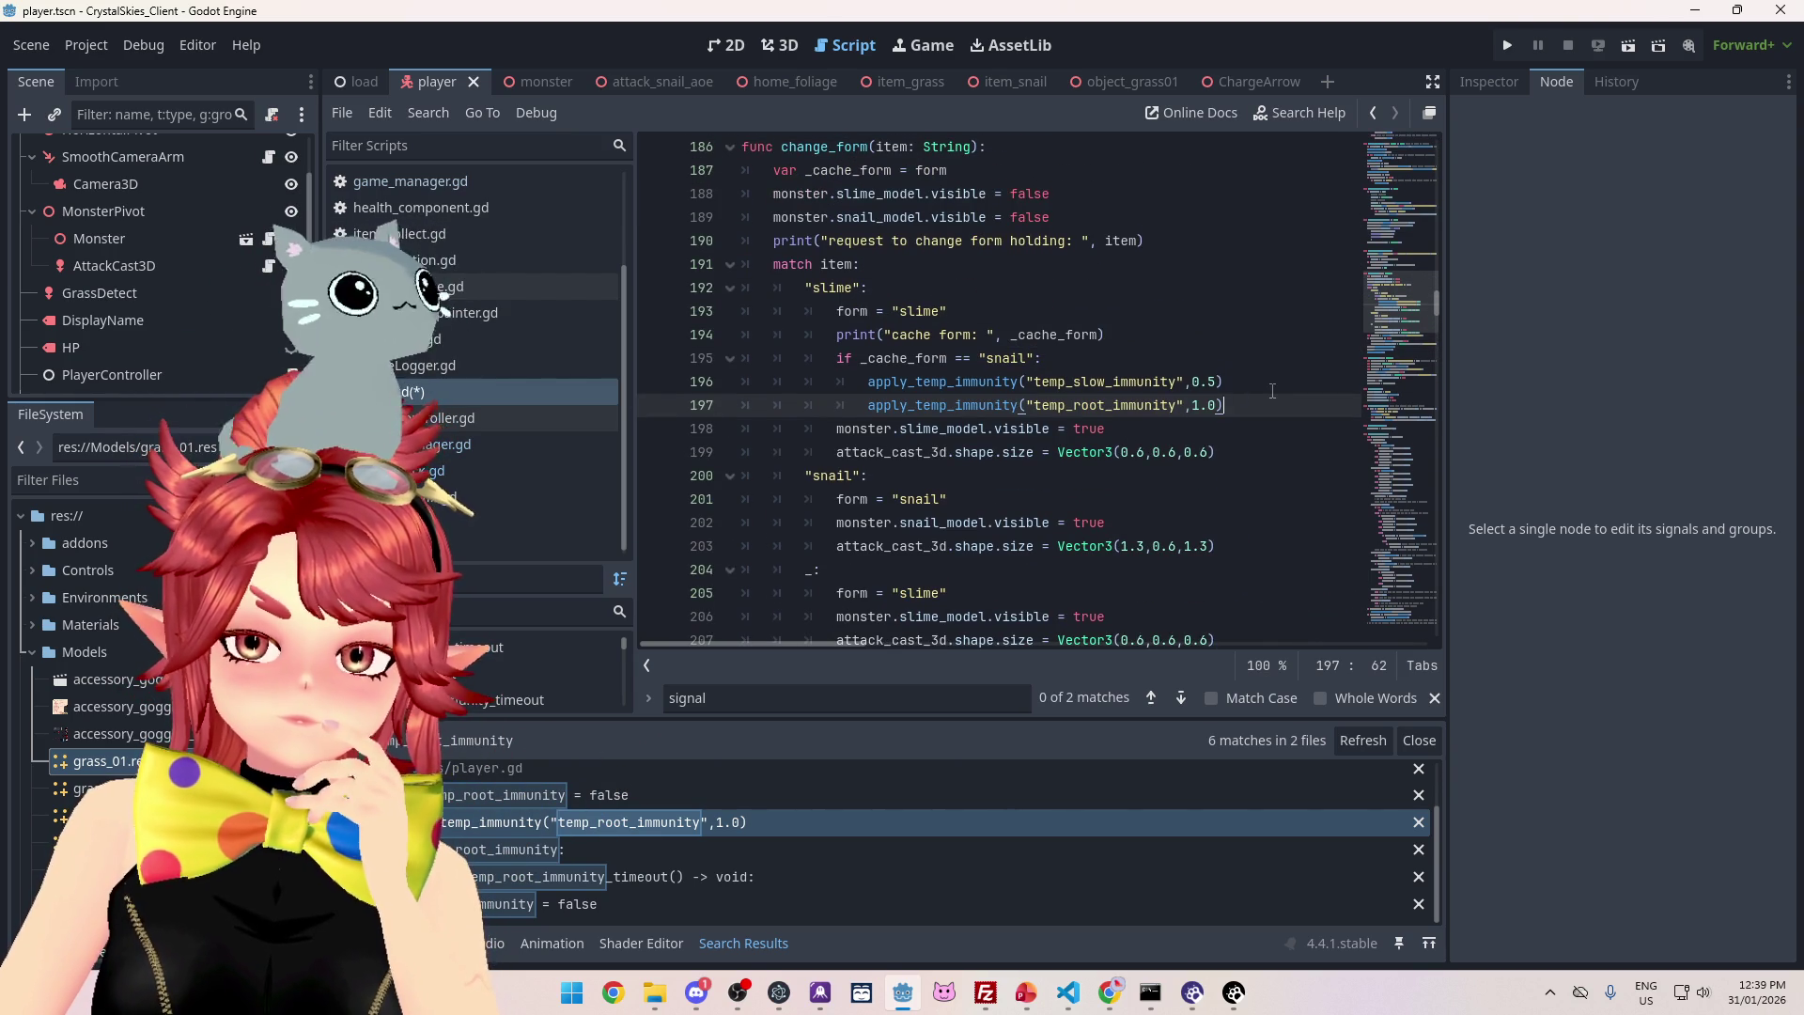
scroll(1272, 389, "down", 4)
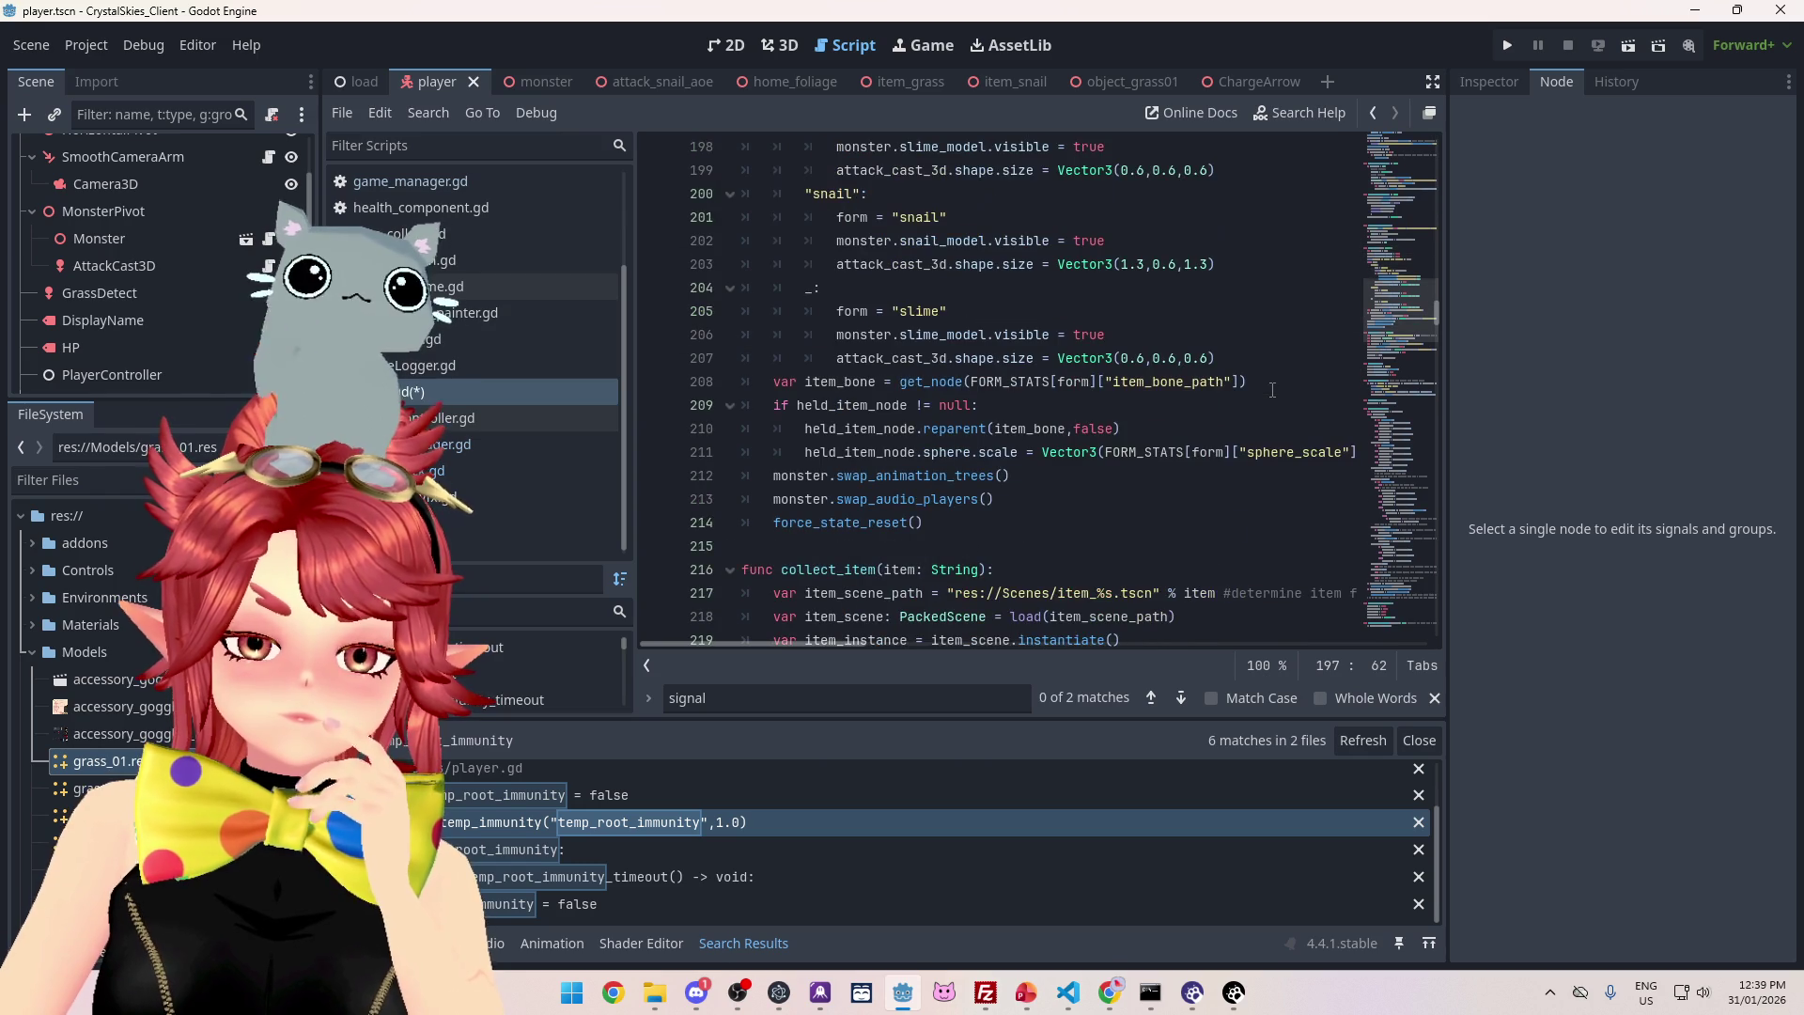
scroll(1272, 389, "up", 3)
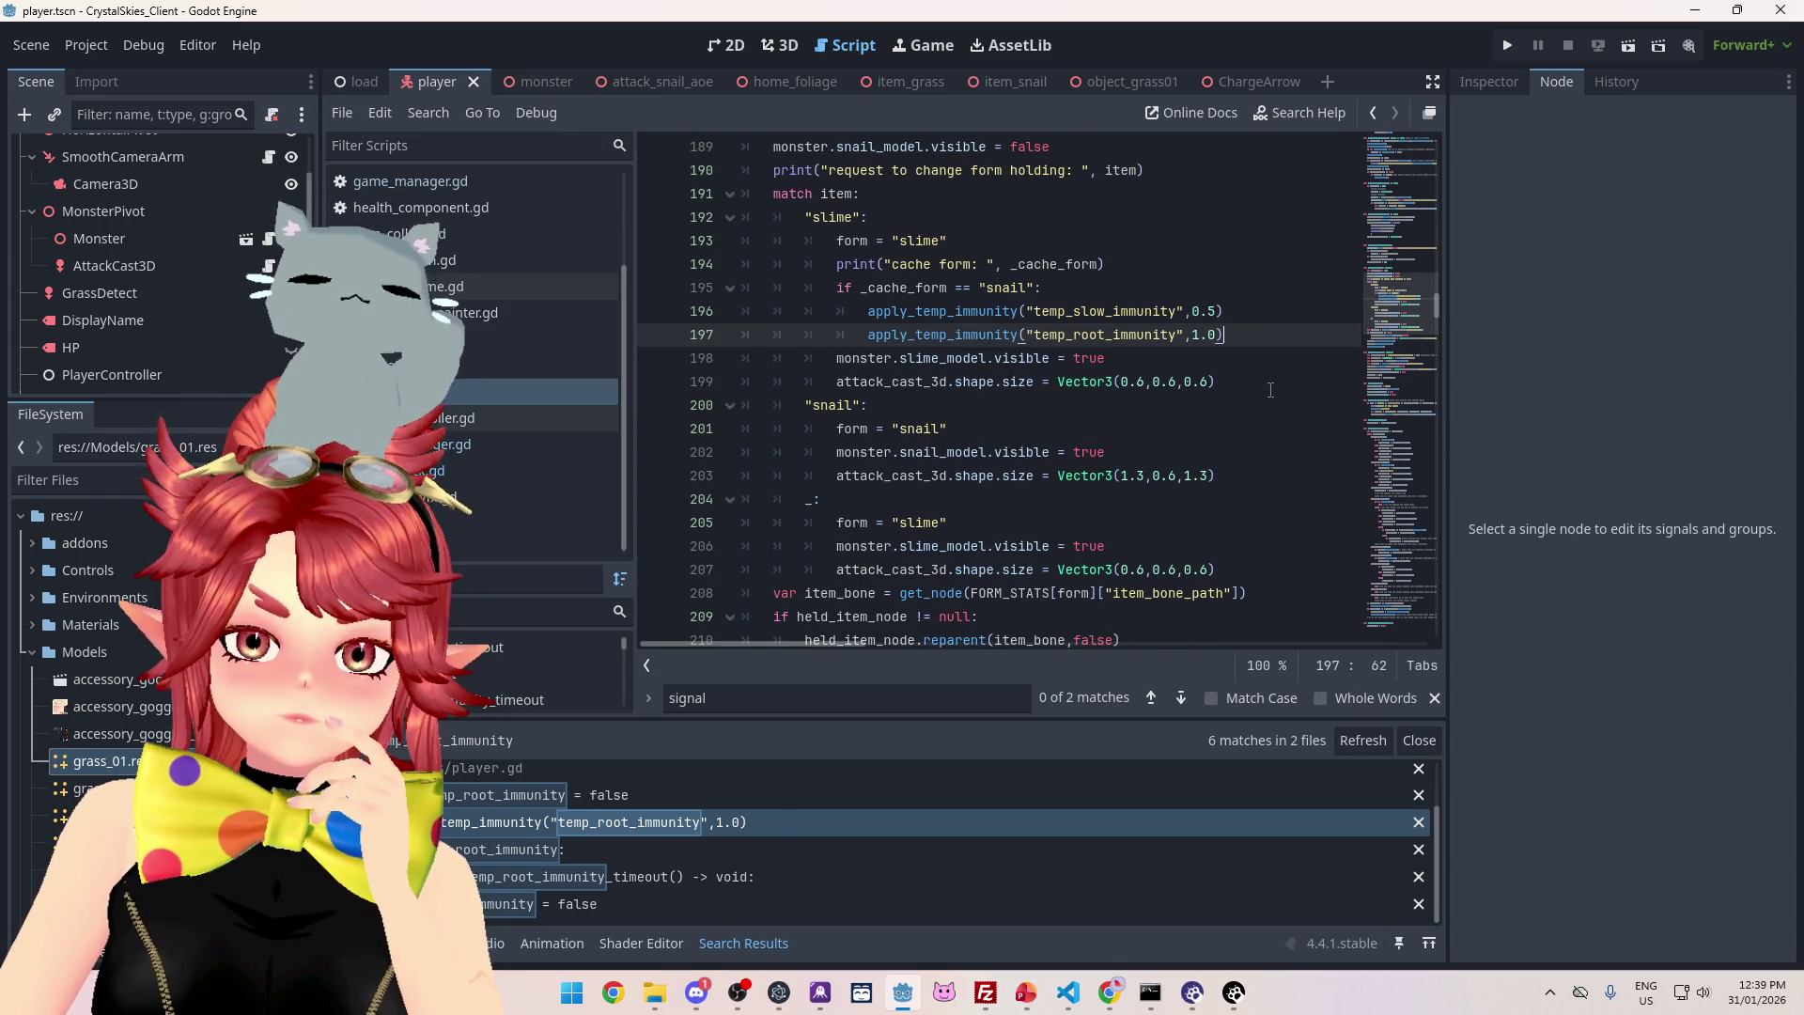
scroll(1270, 389, "down", 3)
scroll(1264, 390, "up", 3)
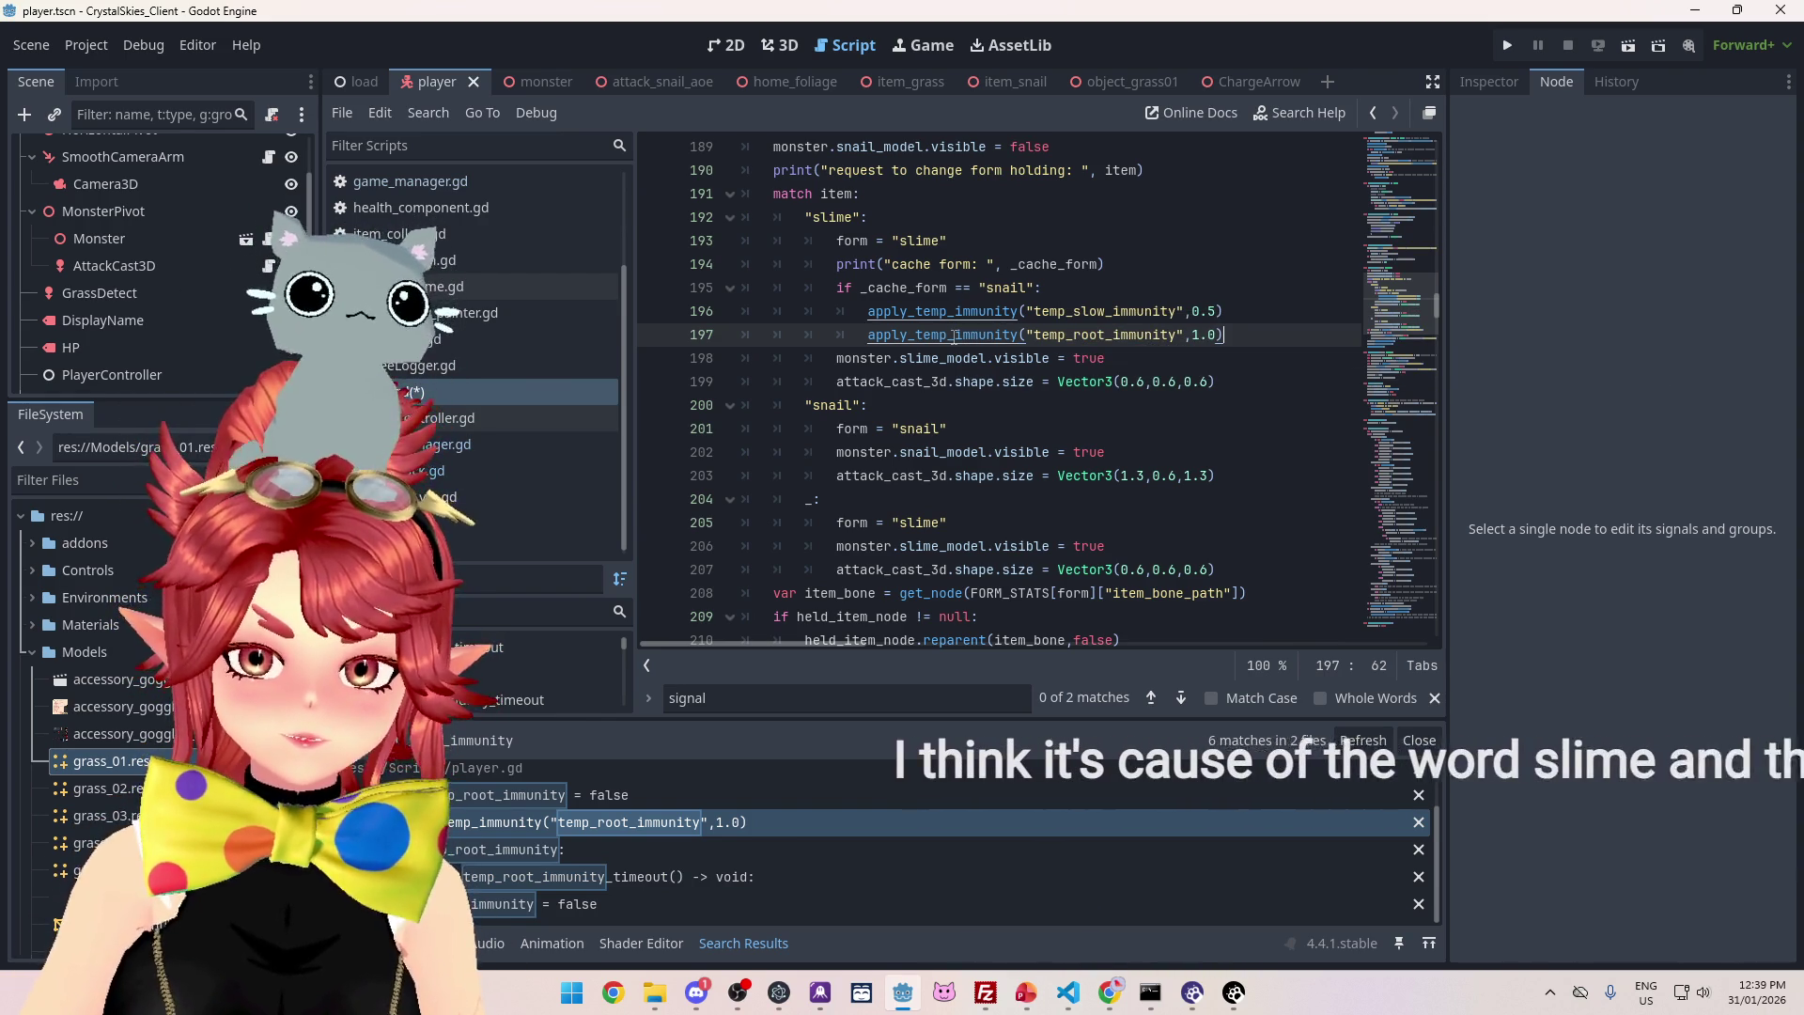
left_click(955, 336, "ctrl")
scroll(893, 407, "down", 1)
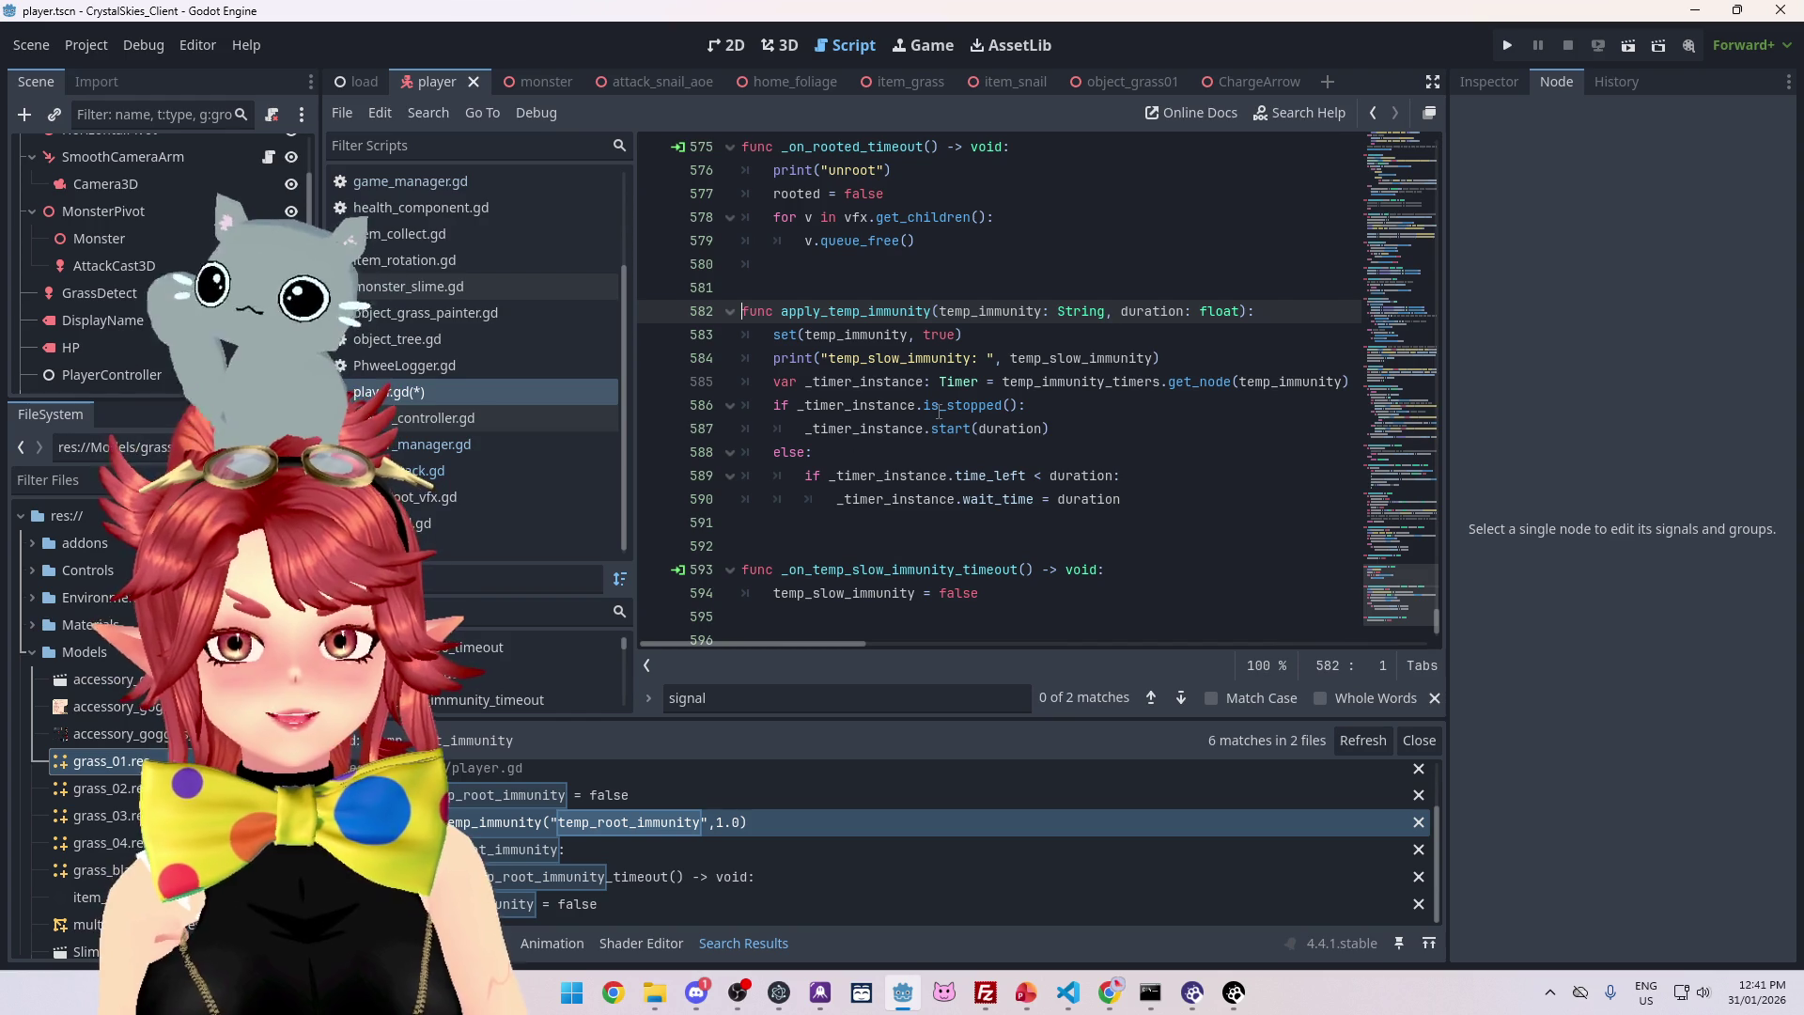
mouse_move(1112, 1006)
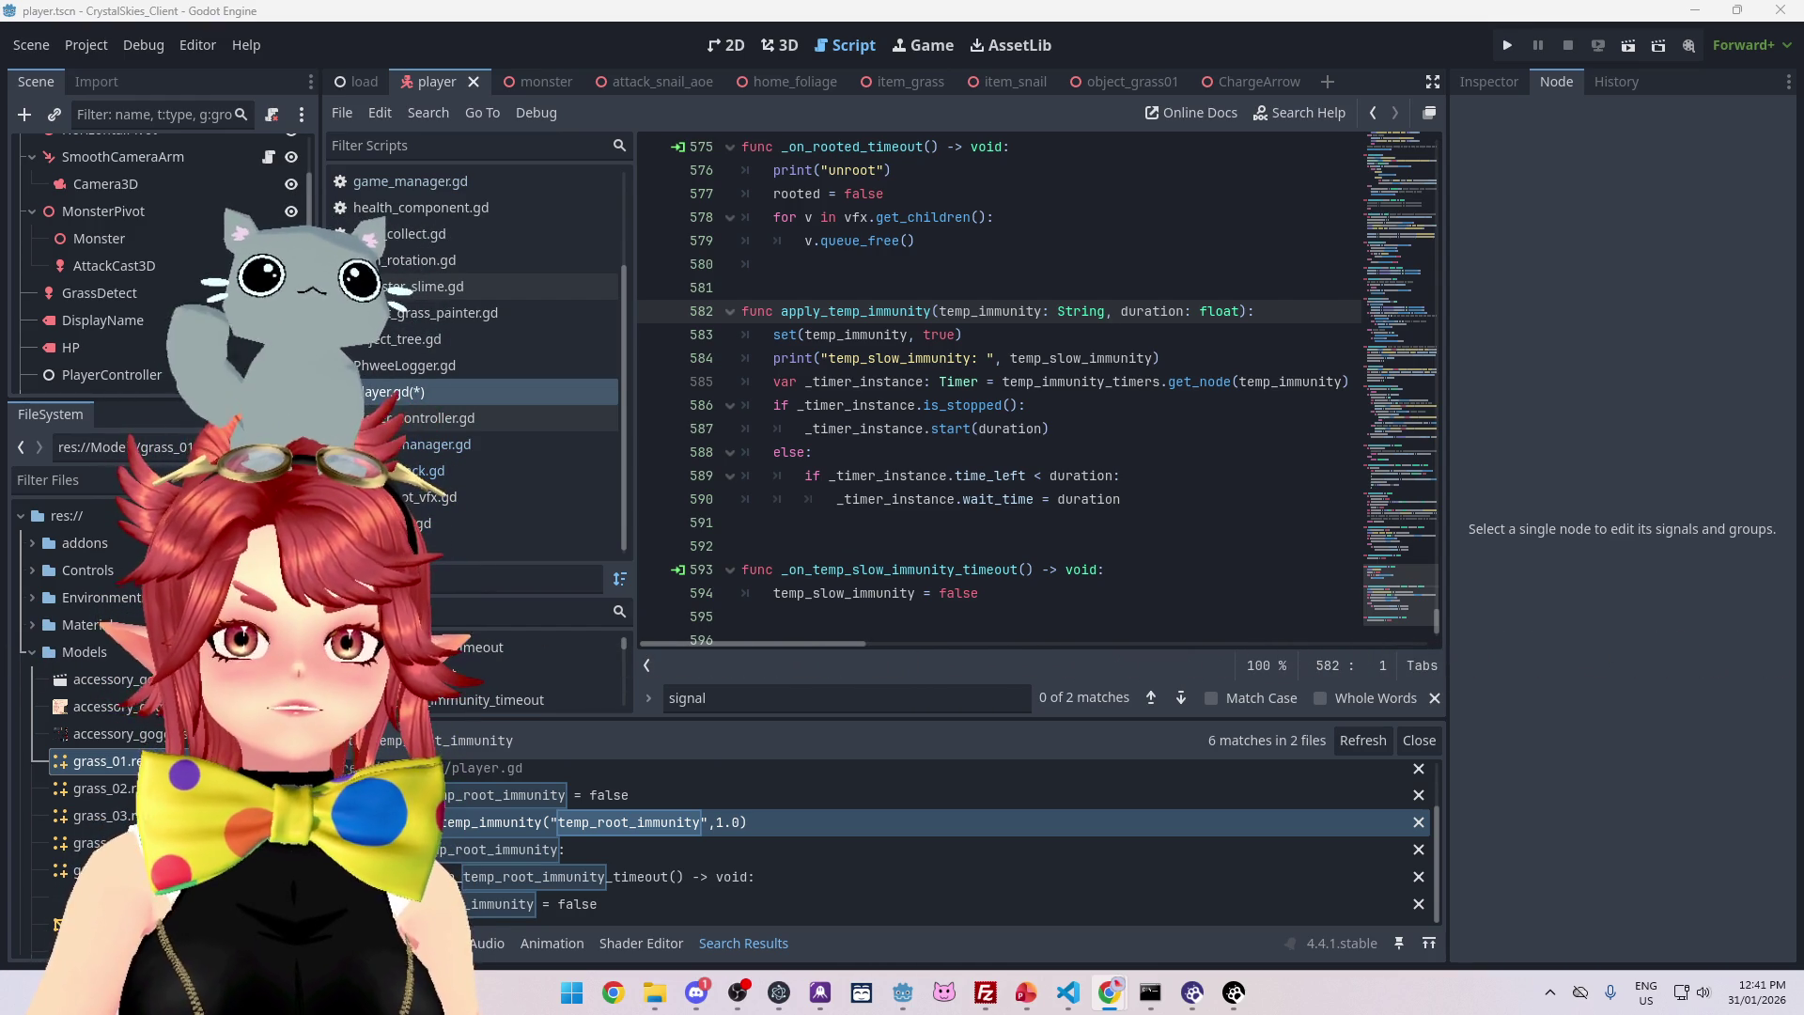
key("alt+Tab")
- Maximize Chrome, preview the ISEKAI OJISAN image, then close the image search tab and hide Chrome
mouse_move(973, 60)
left_mouse_down()
mouse_move(945, 123)
mouse_move(1044, 136)
left_mouse_up()
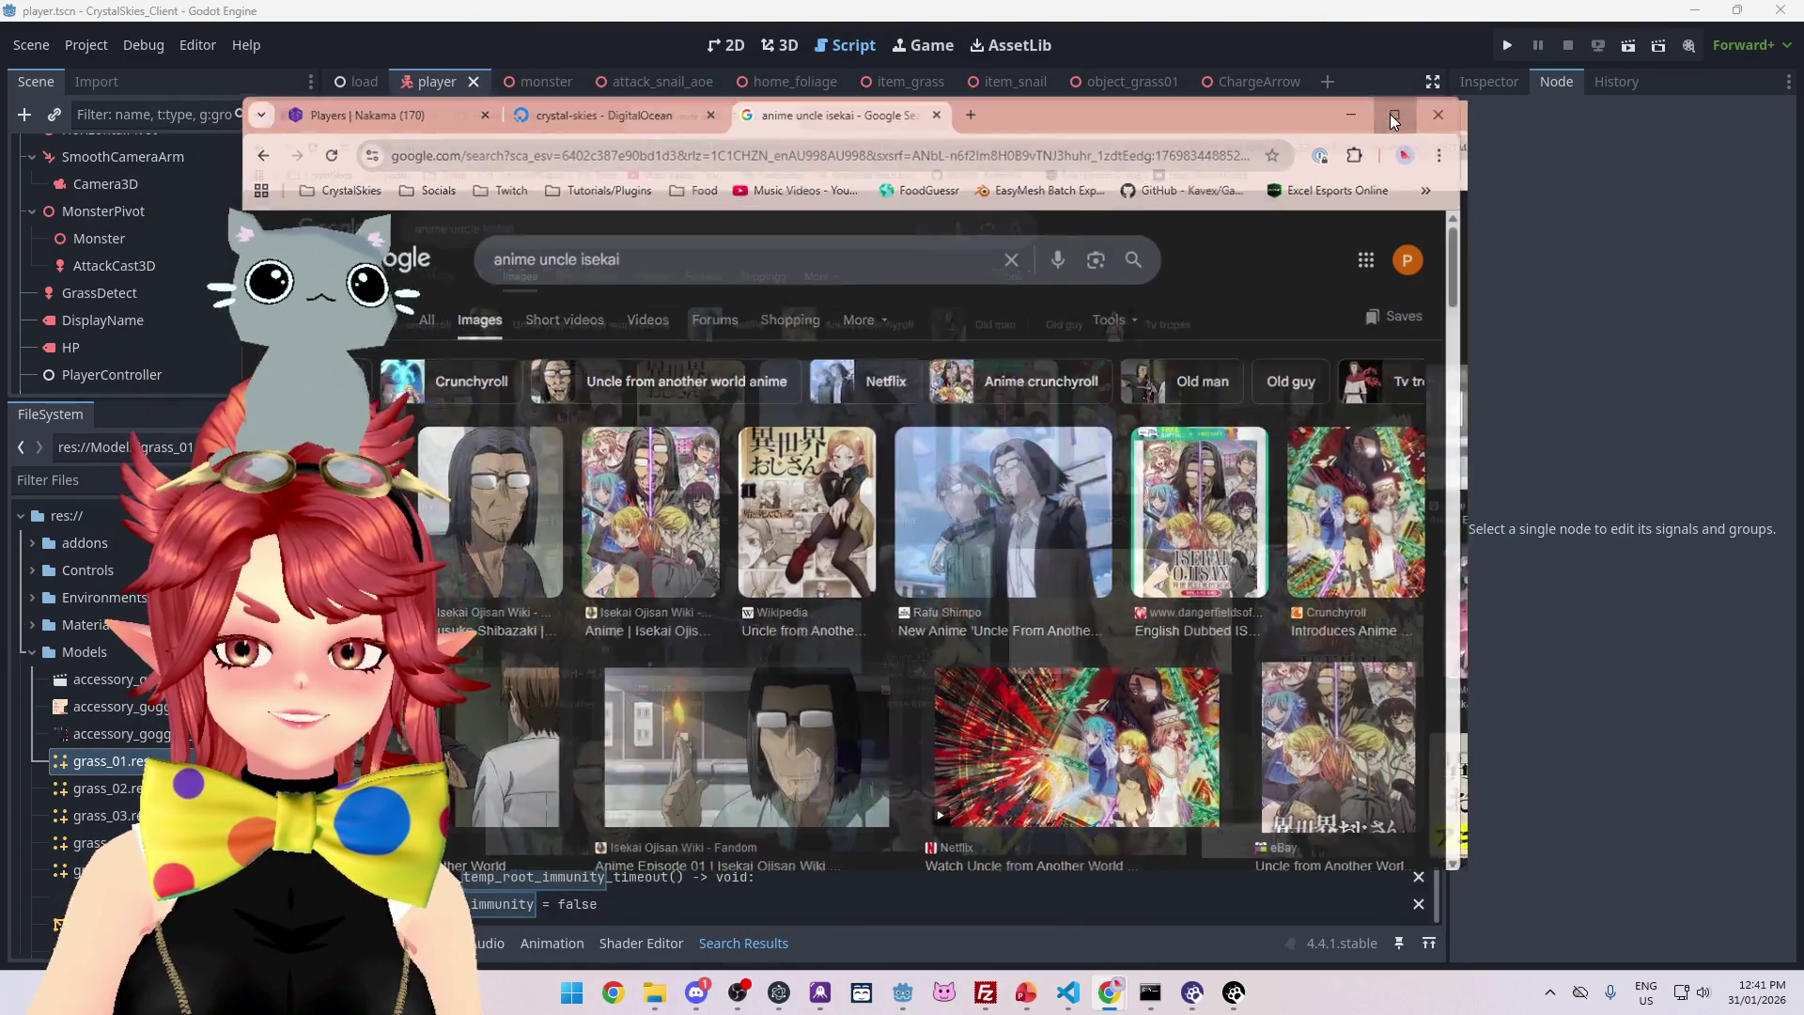
left_click(1390, 114)
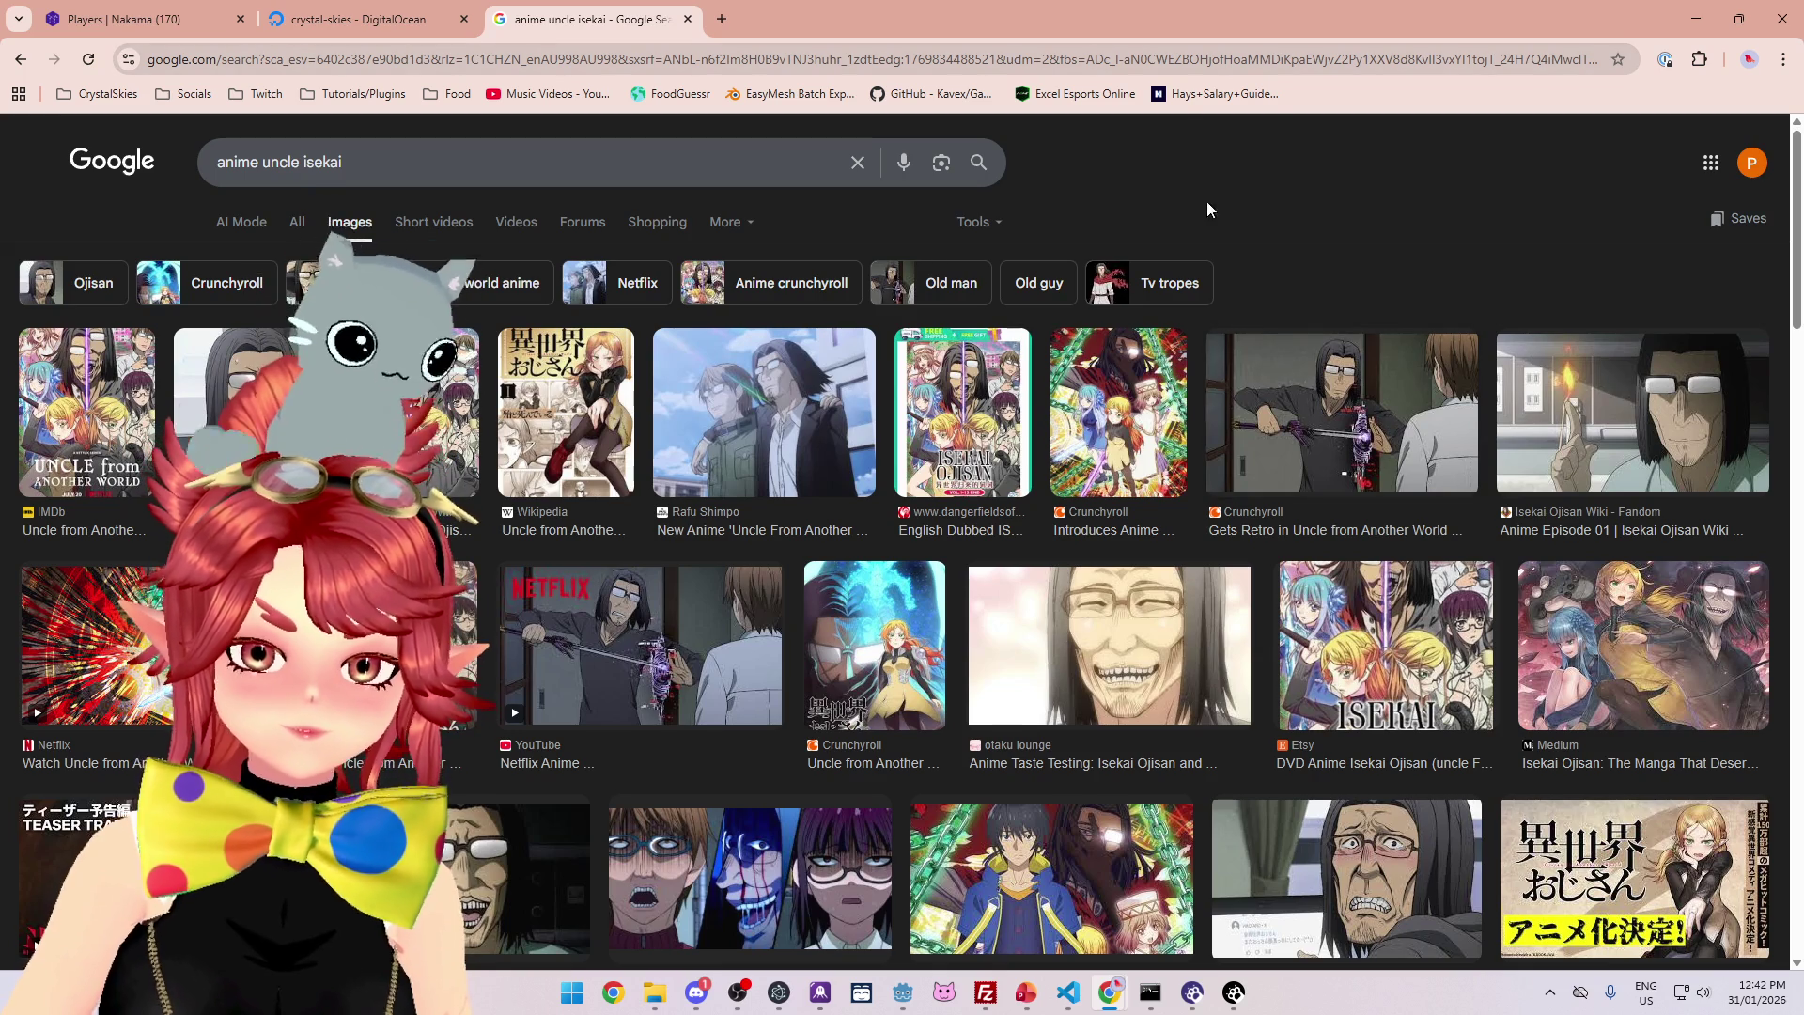
left_click(970, 381)
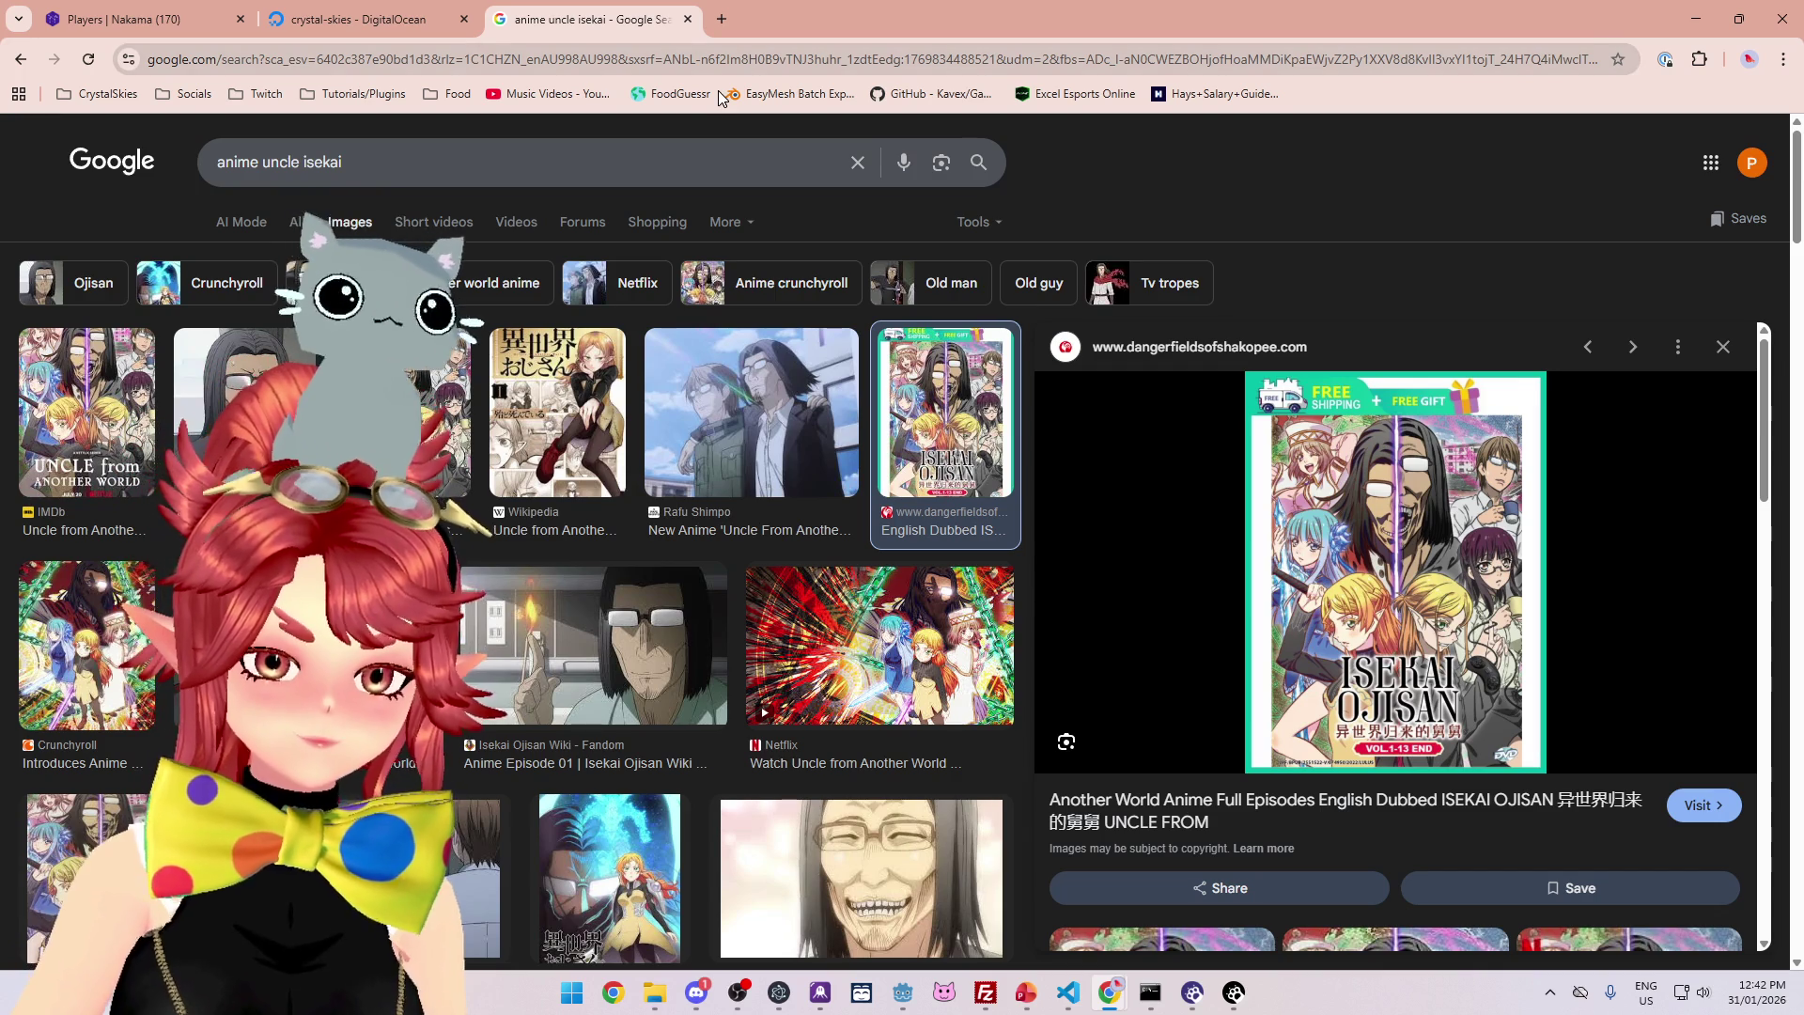
left_click(687, 20)
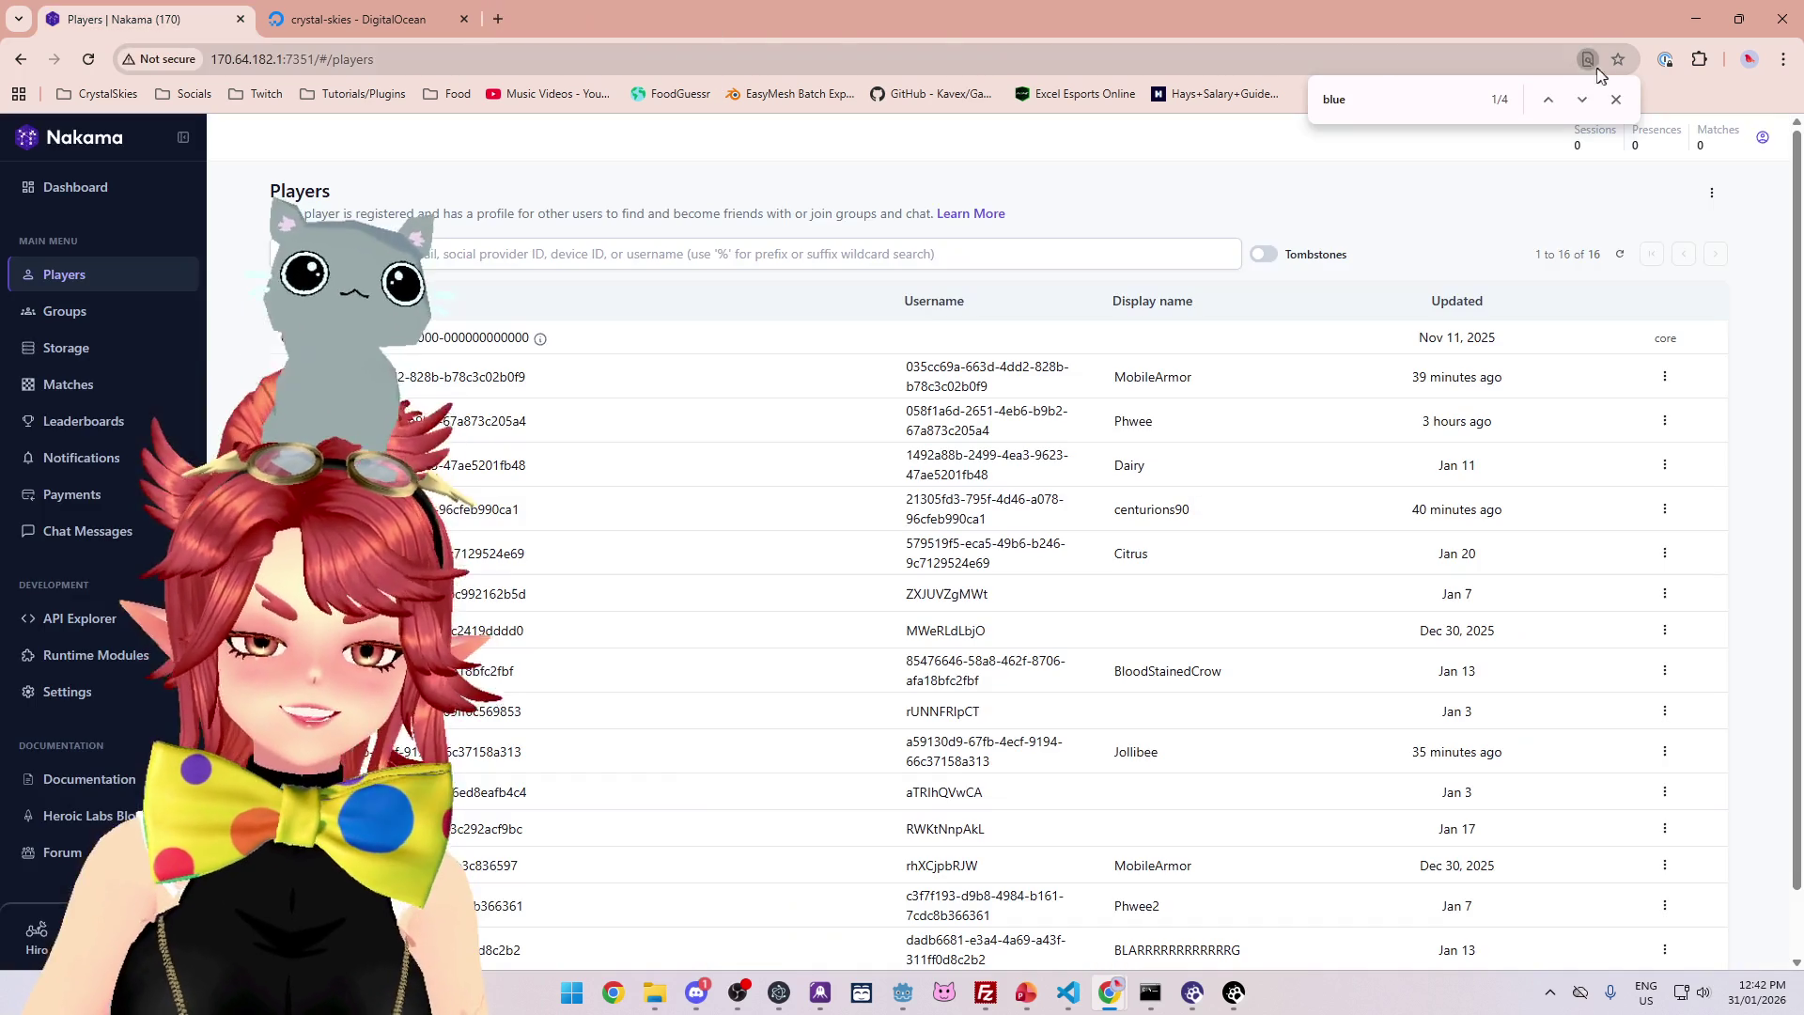
left_click(1695, 18)
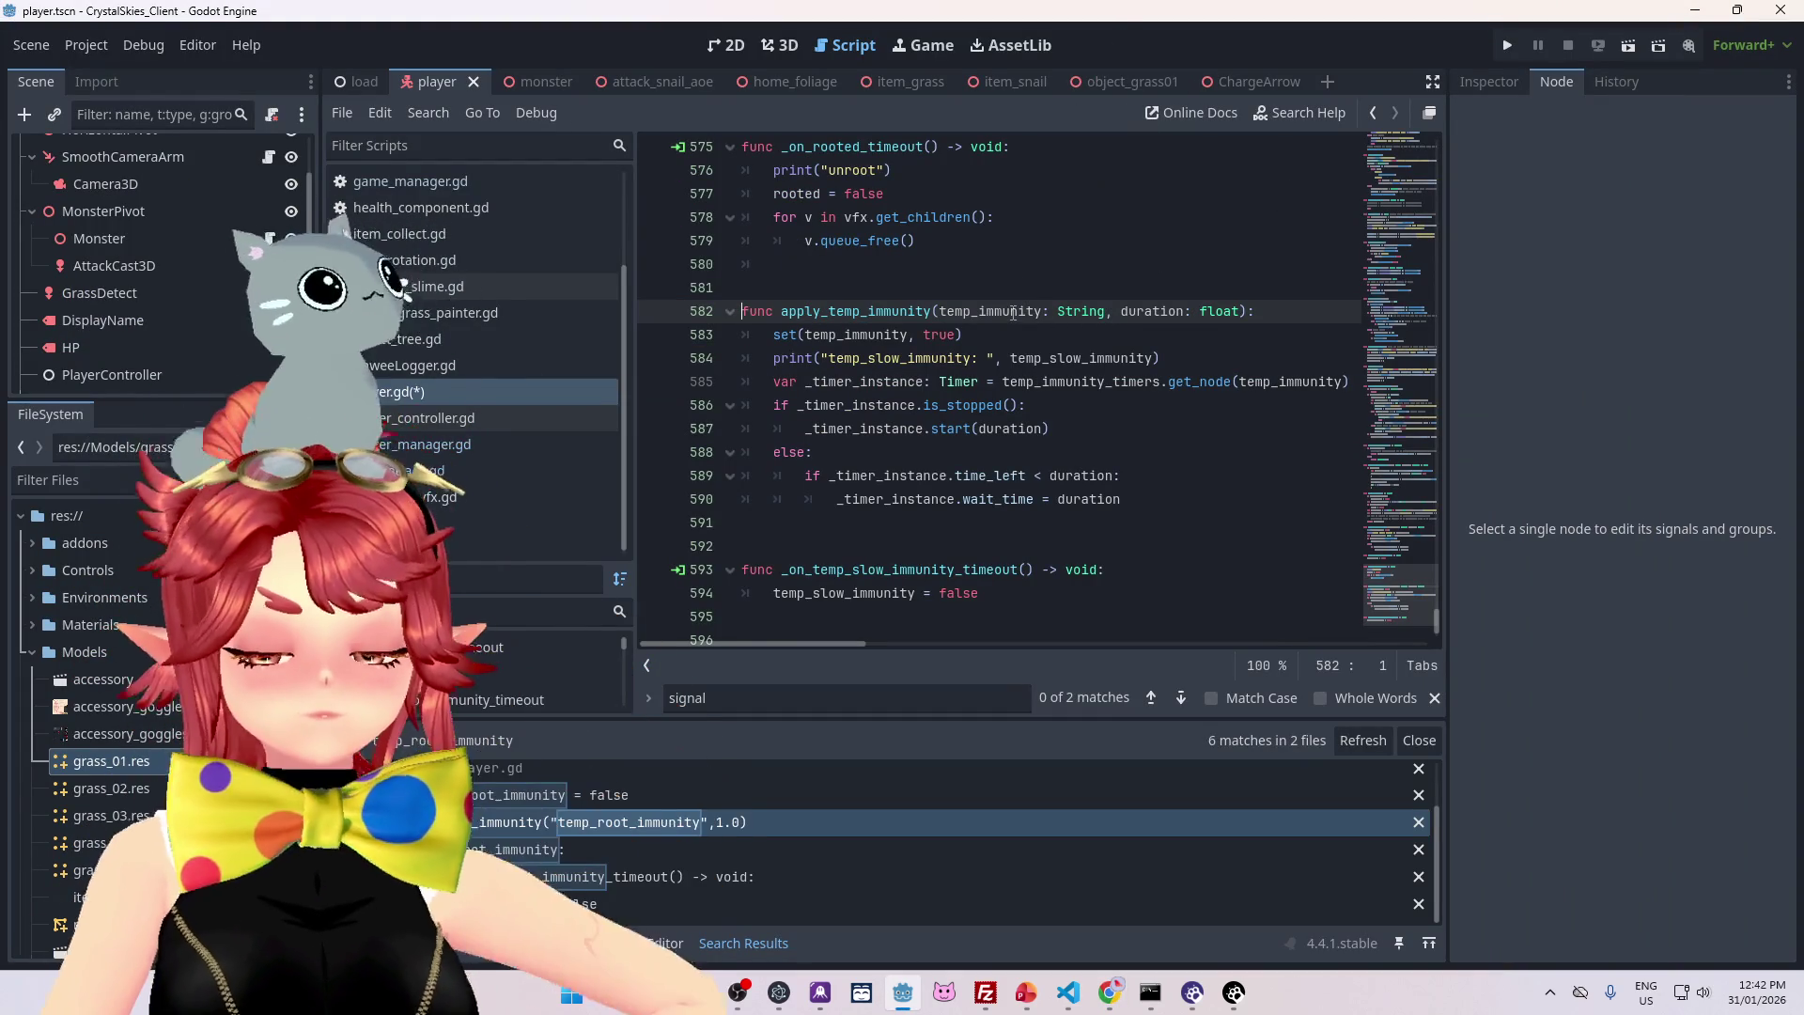
- Put the caret at the end of line 588 in apply_temp_immunity and save with Ctrl+S
scroll(1033, 303, "down", 2)
scroll(1036, 318, "up", 2)
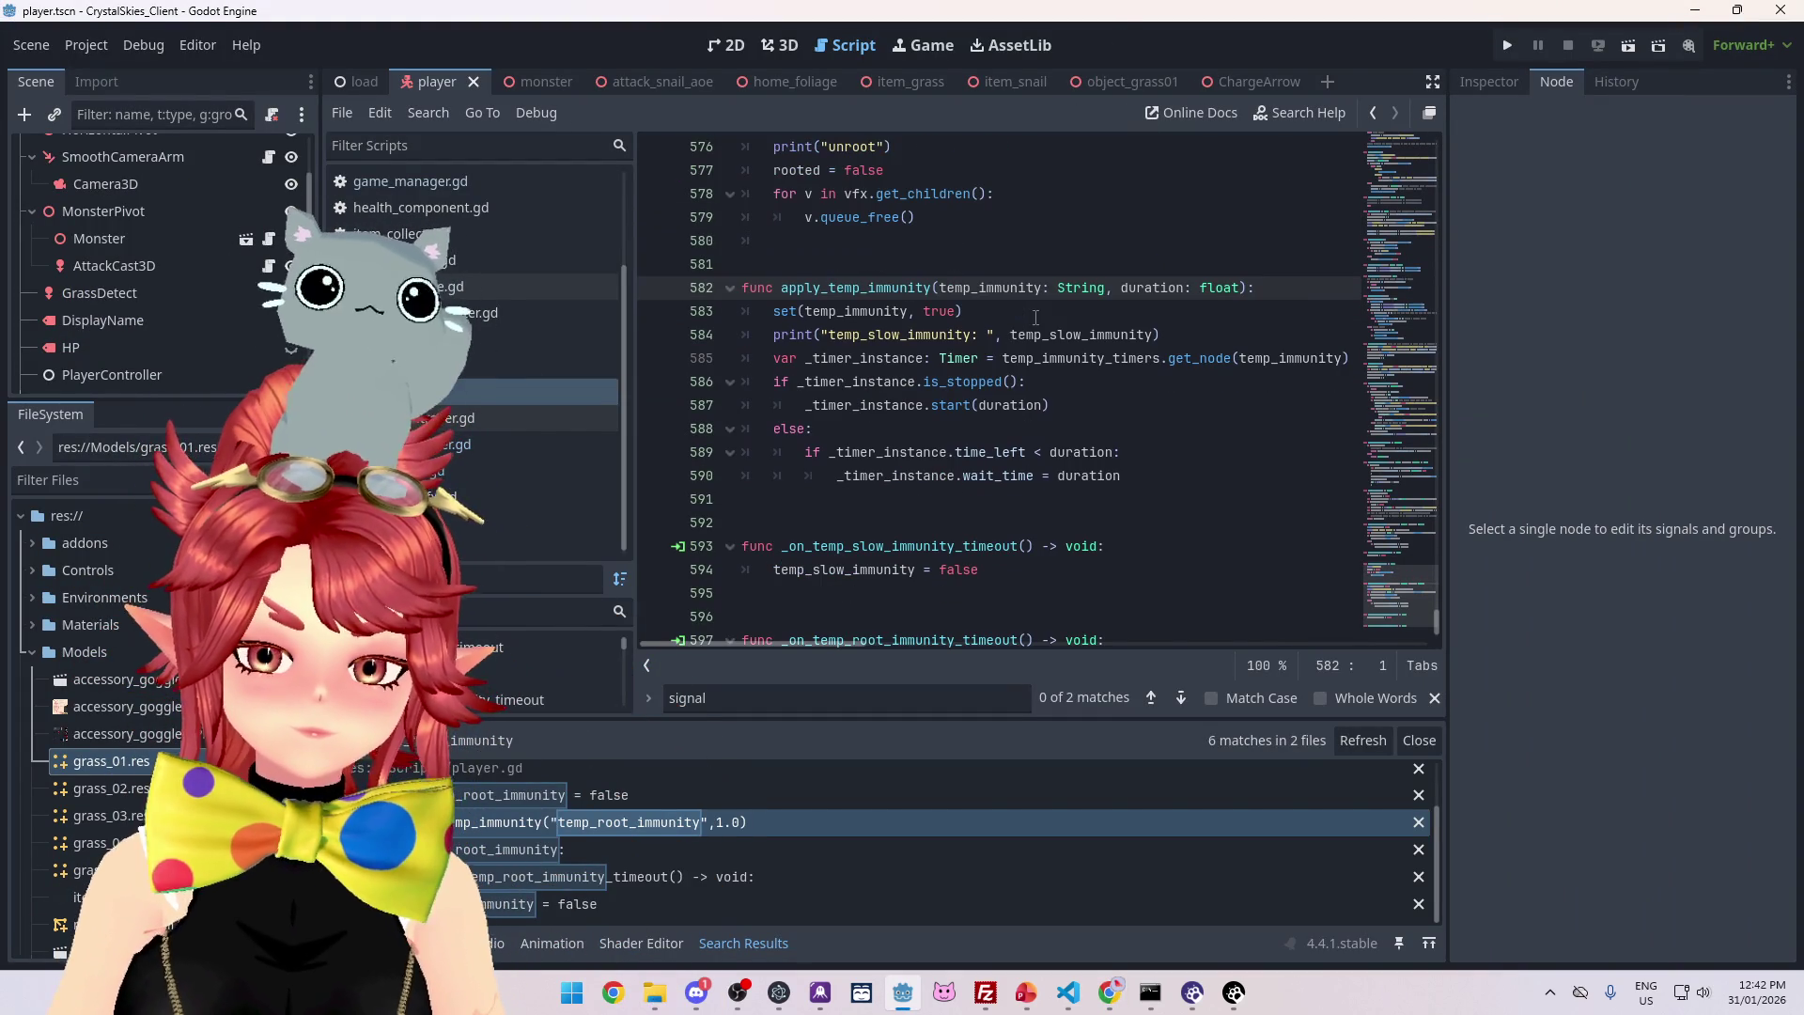
left_click(1170, 424)
key("ctrl+s")
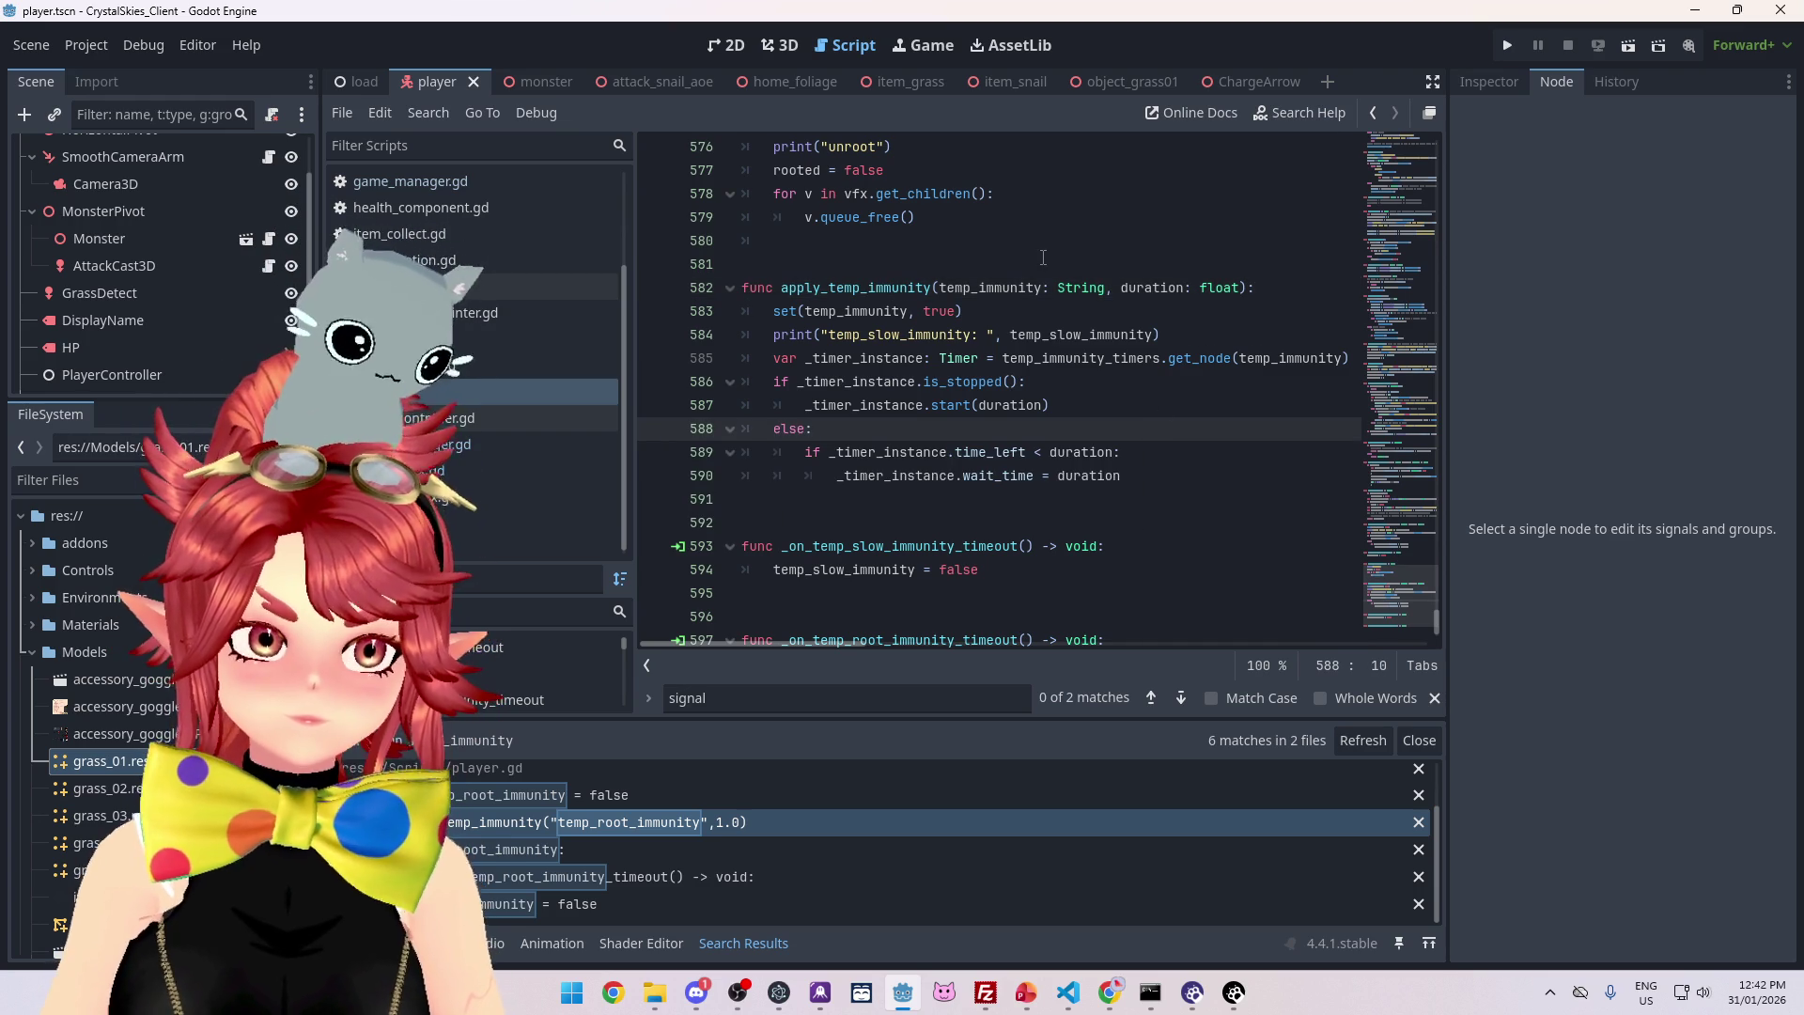
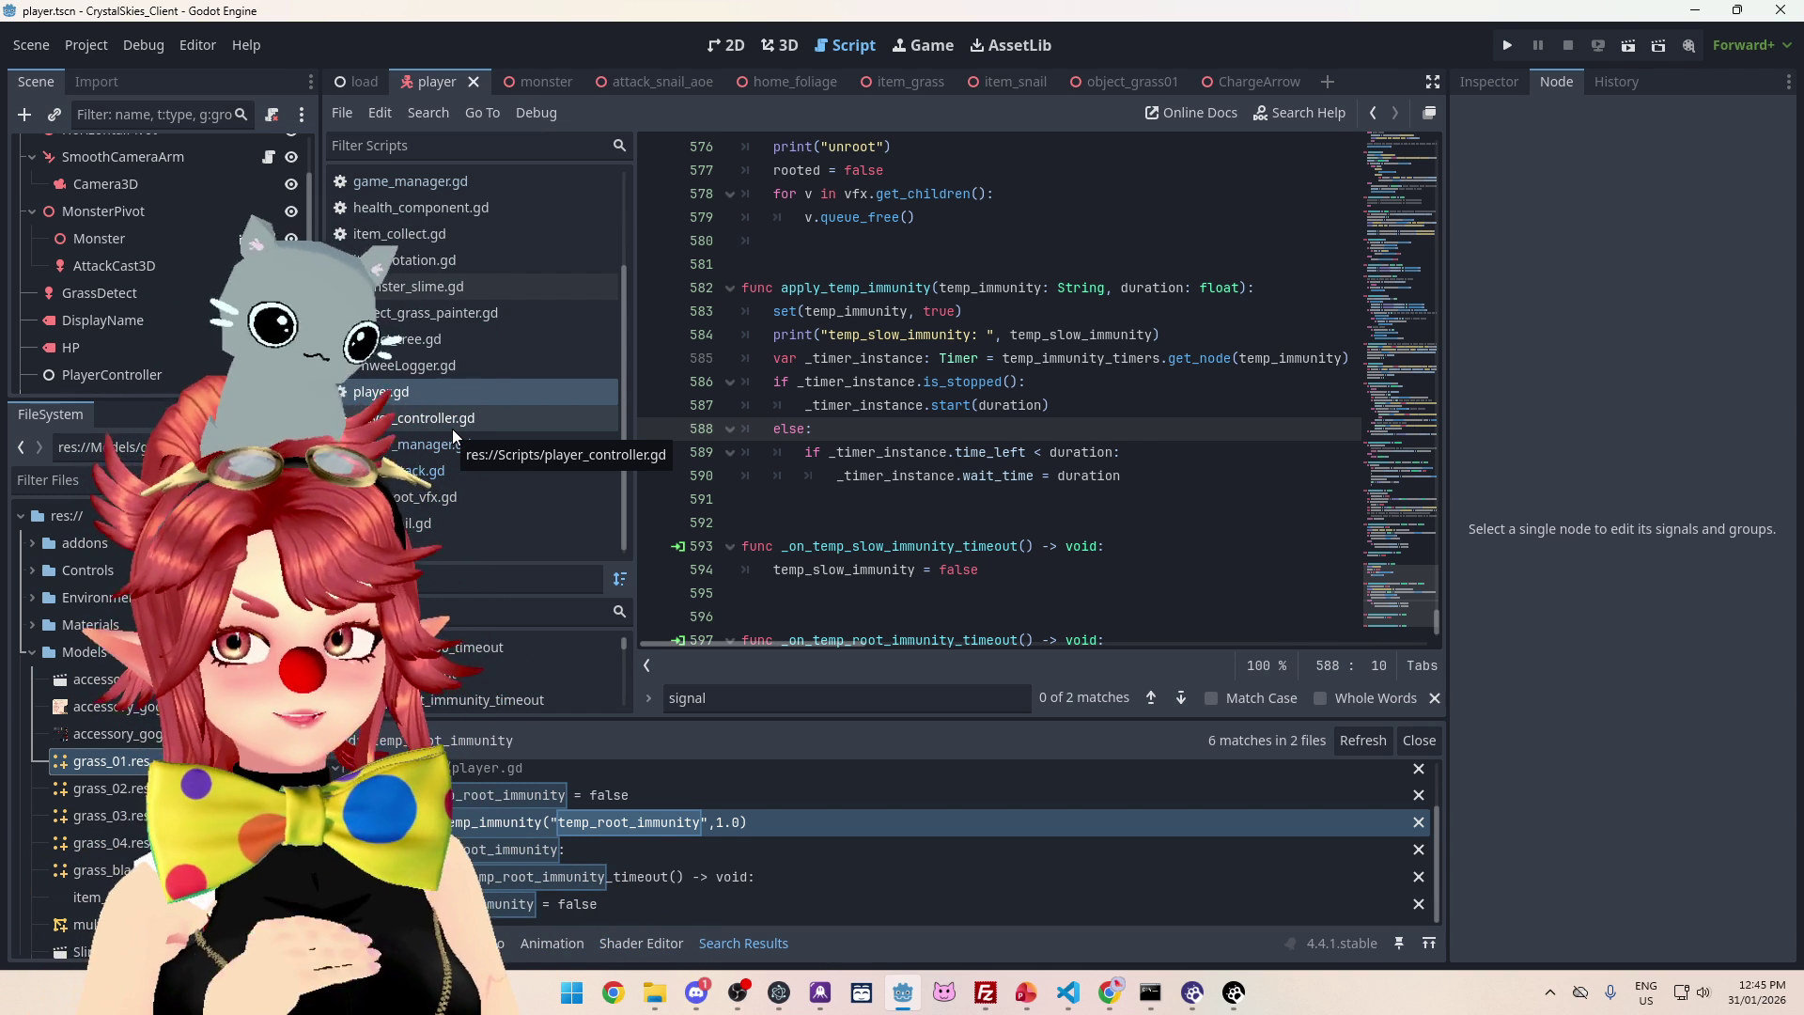
- Review apply_temp_immunity and the move_slow_50_effect temp lines in player.gd
scroll(782, 332, "up", 3)
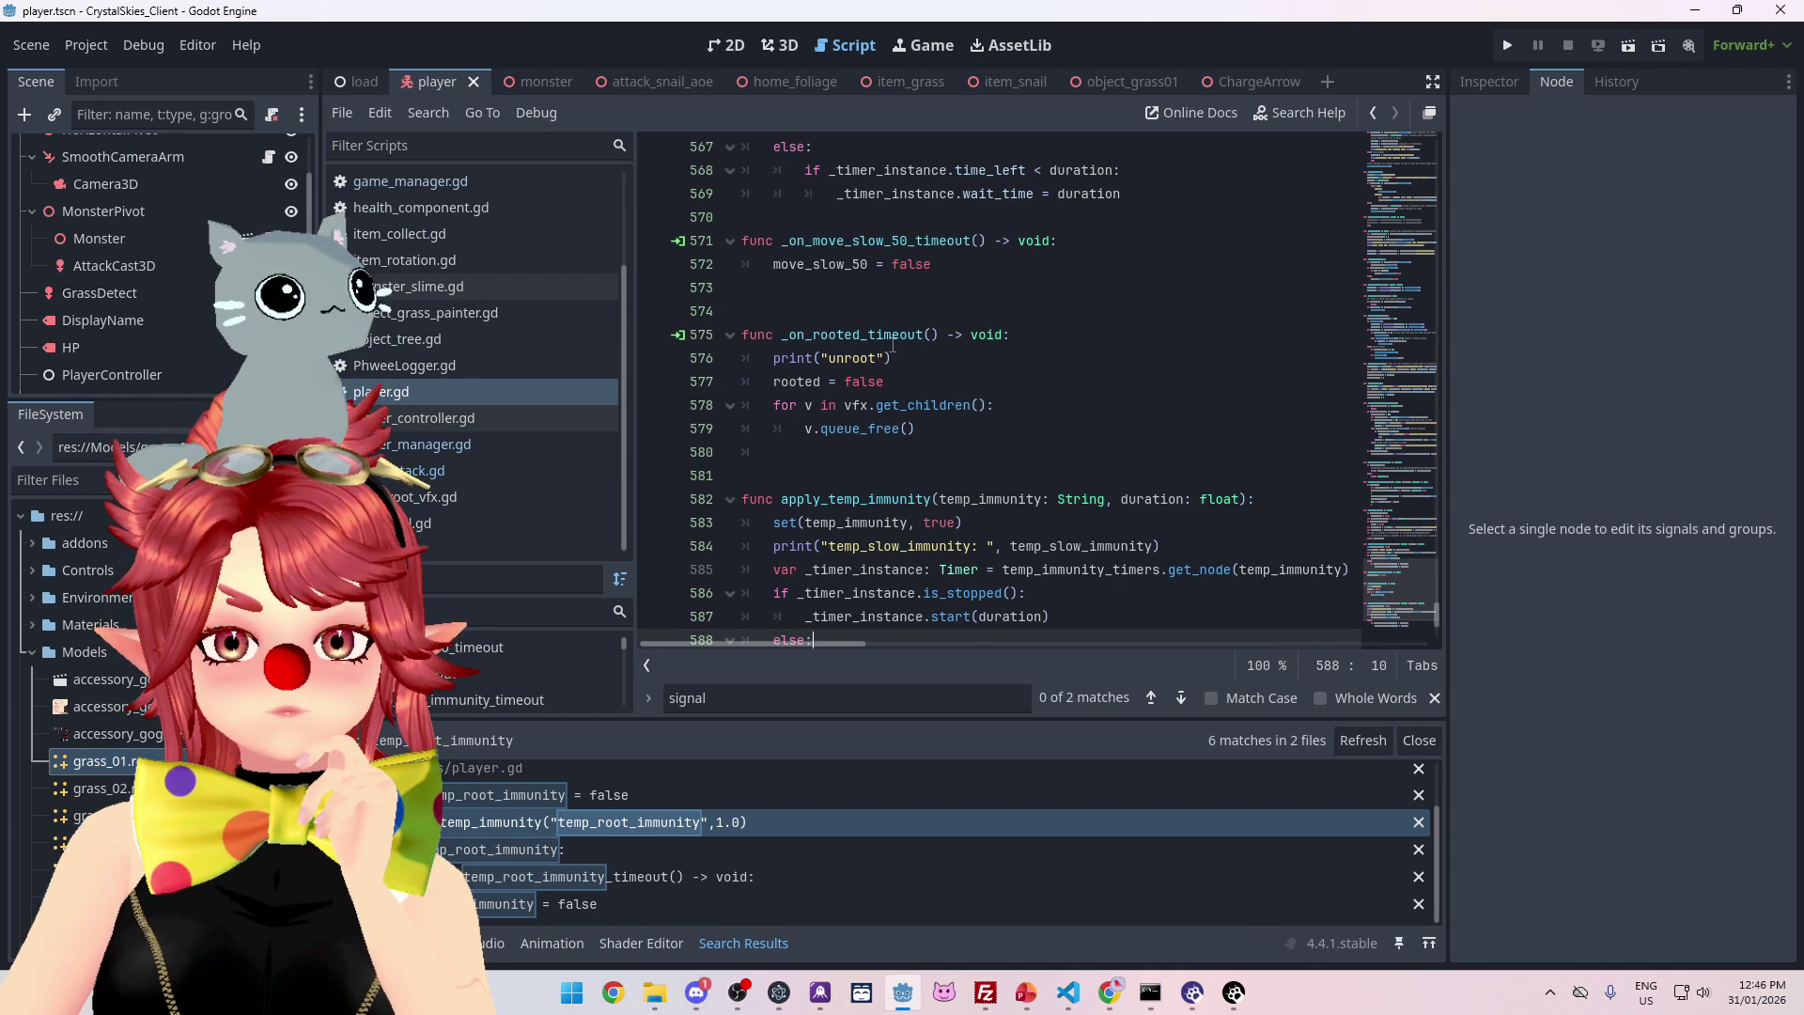
scroll(1034, 517, "down", 3)
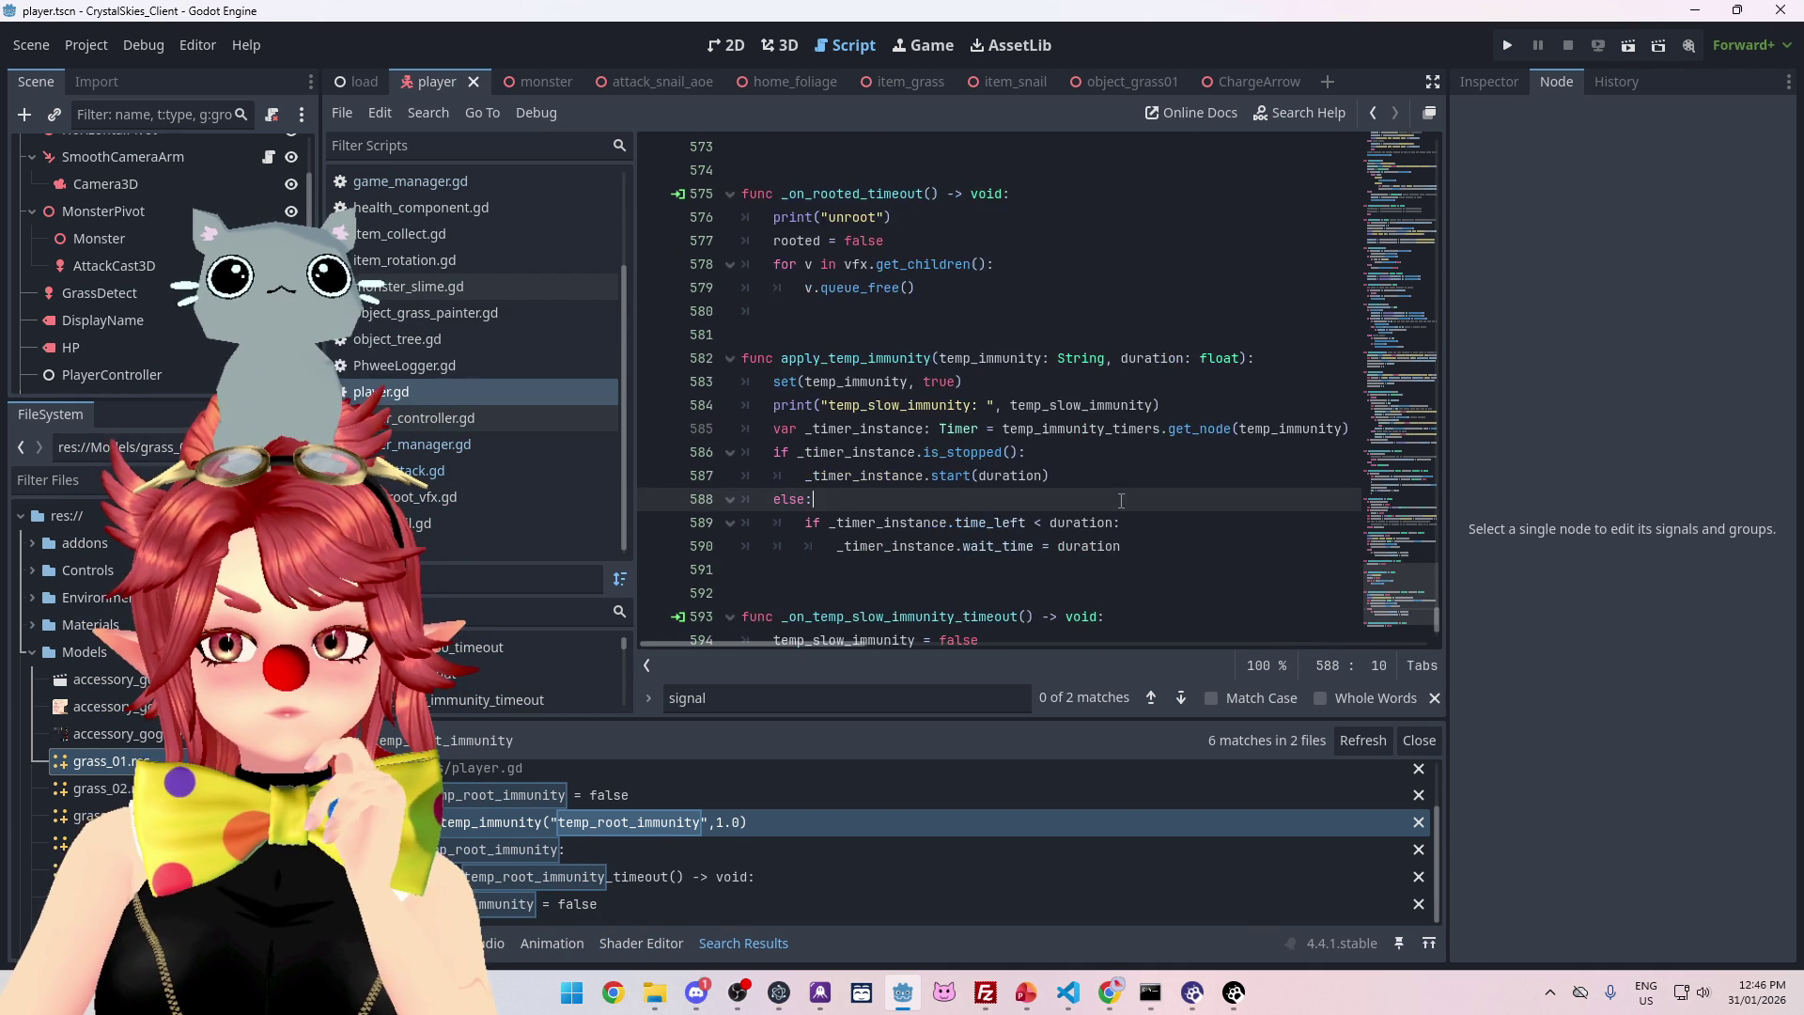
left_click_drag(796, 288, 935, 289)
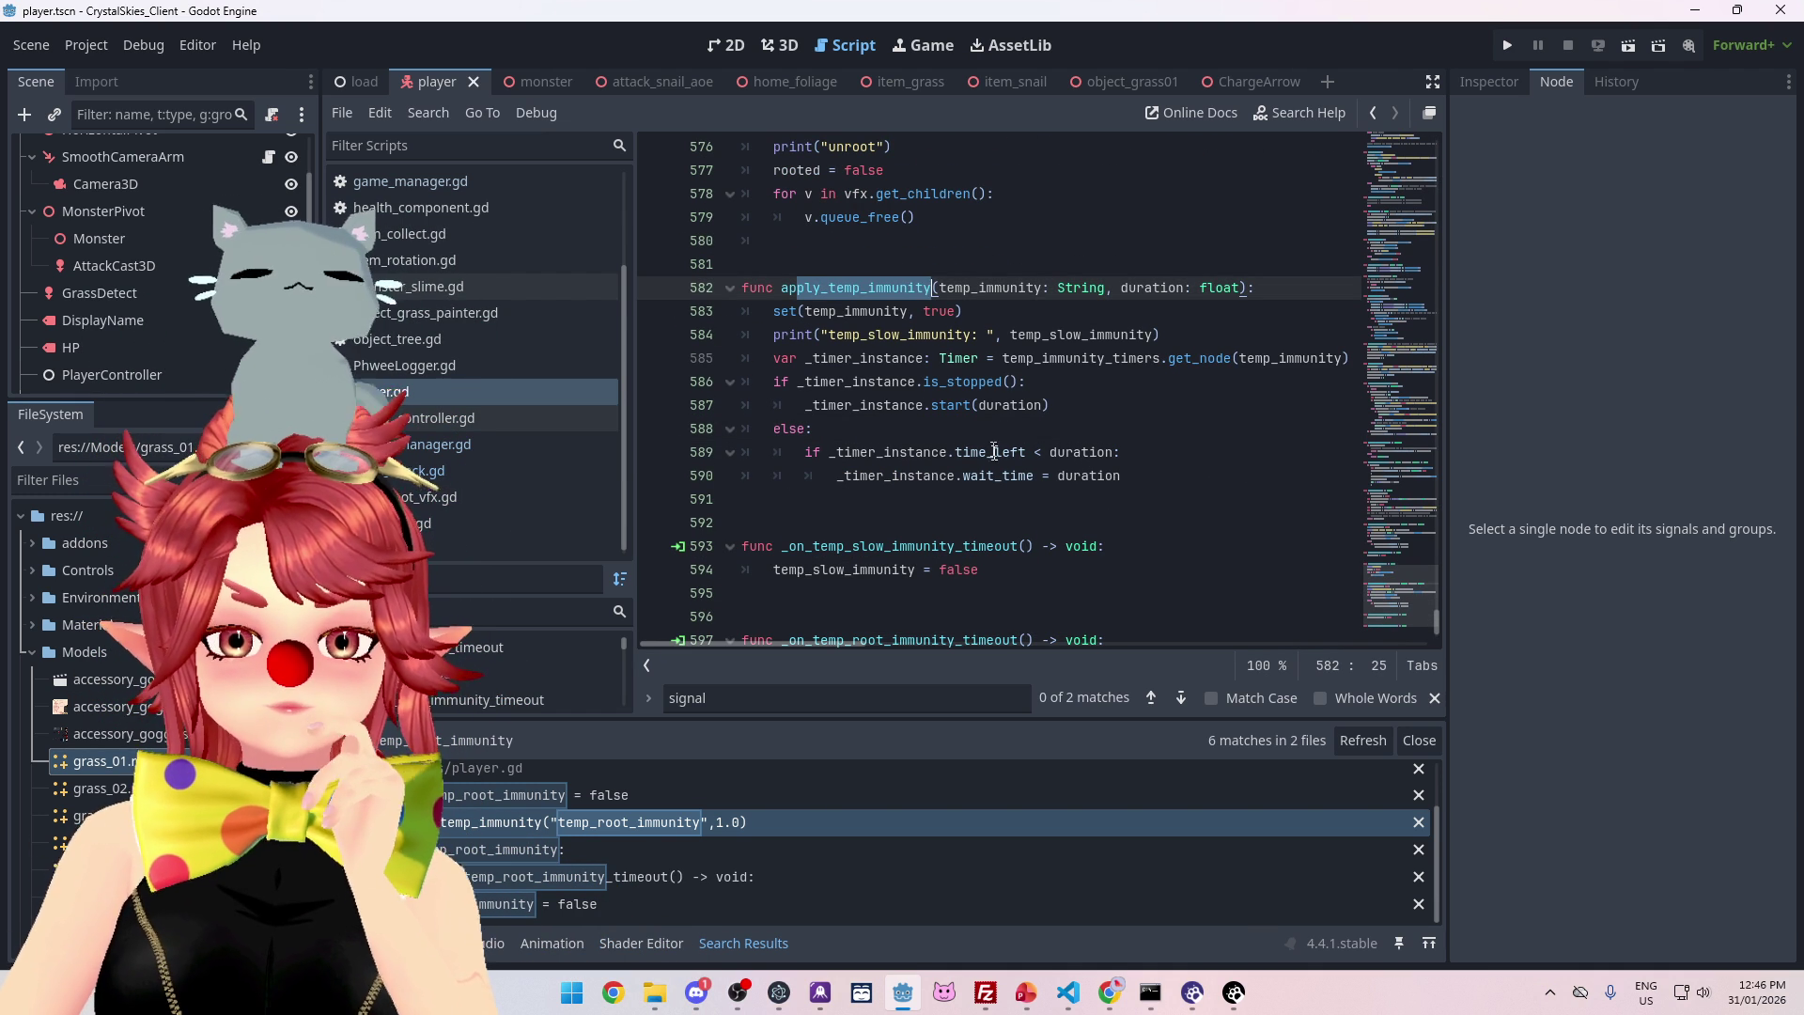
scroll(1005, 411, "up", 10)
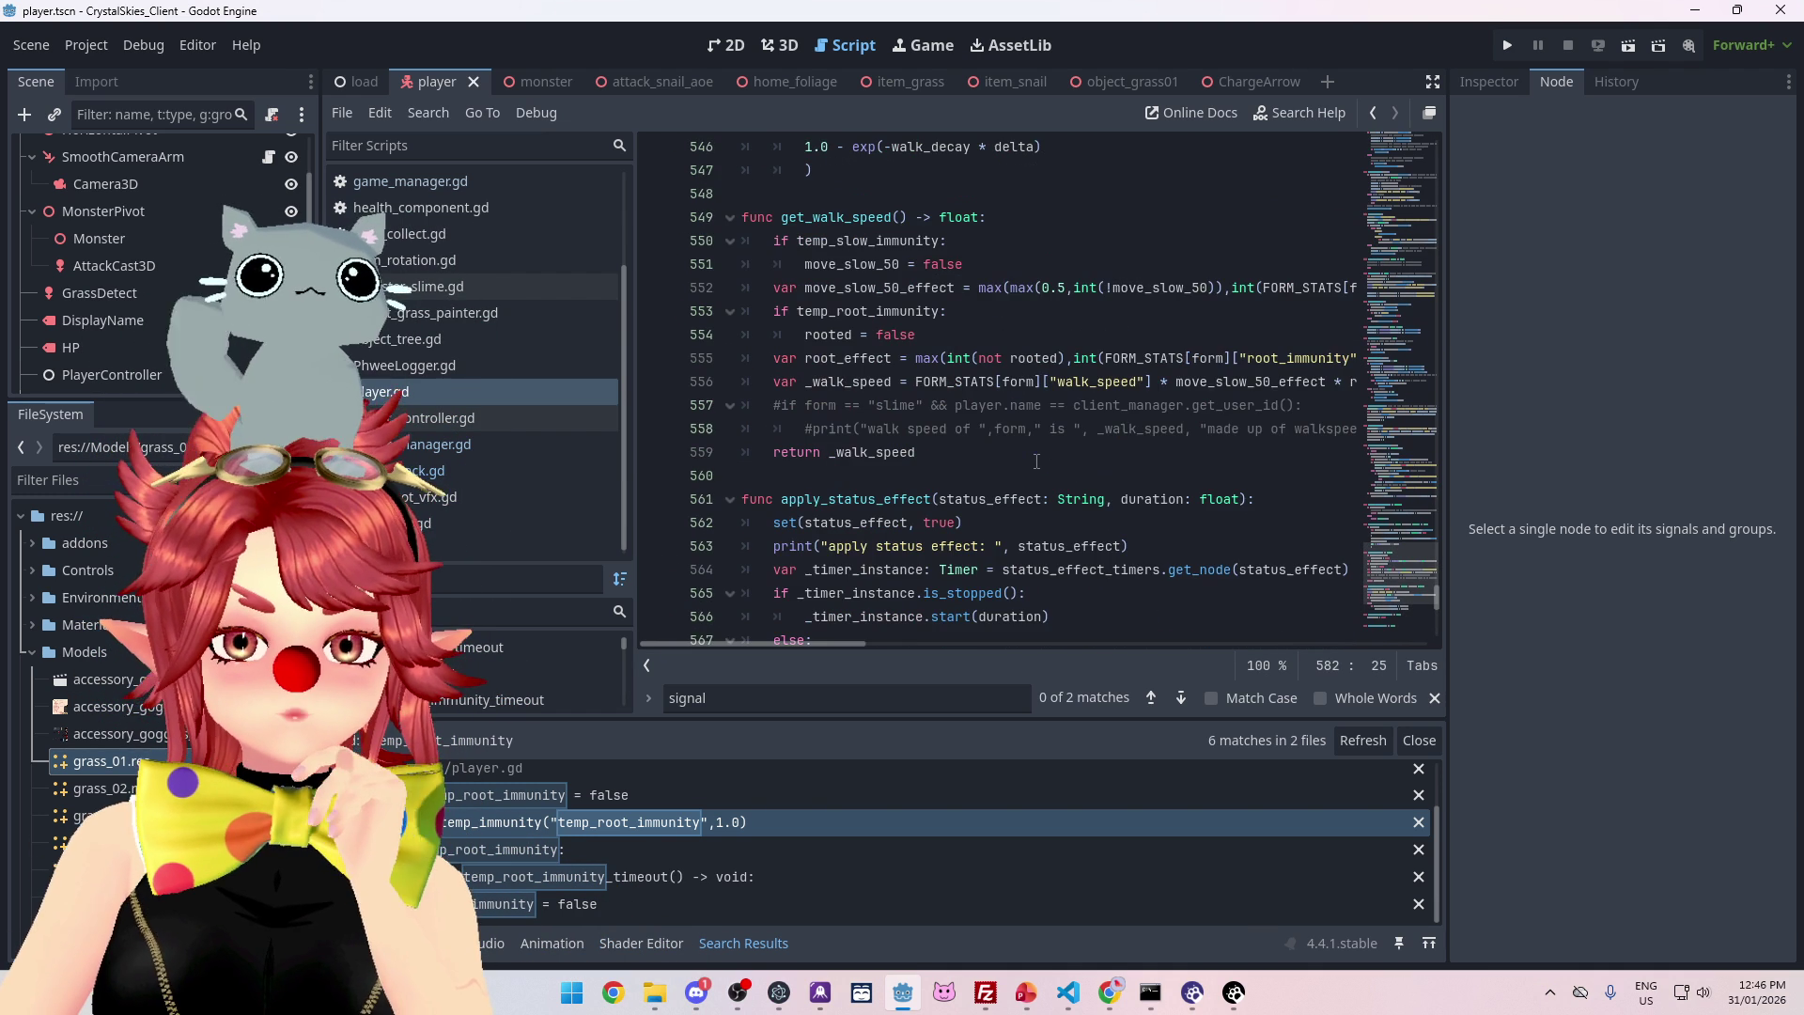
scroll(902, 647, "right", 2)
scroll(904, 650, "left", 3)
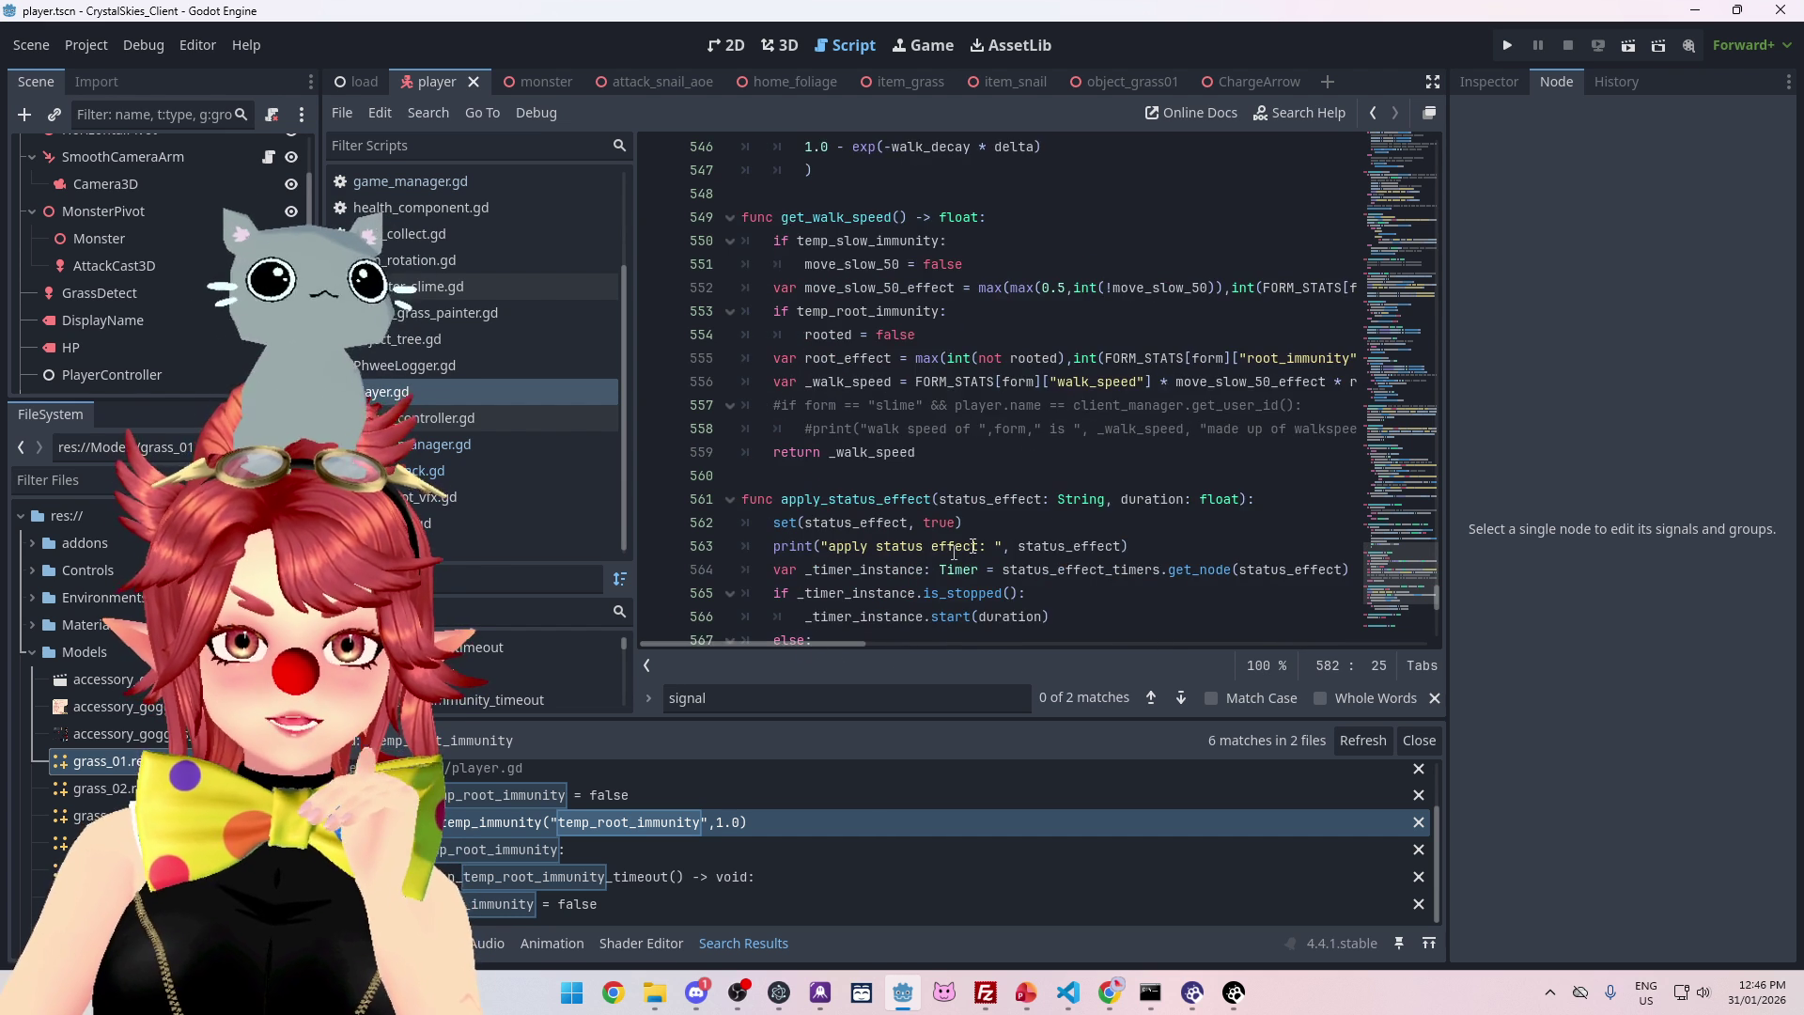
scroll(1057, 508, "up", 1)
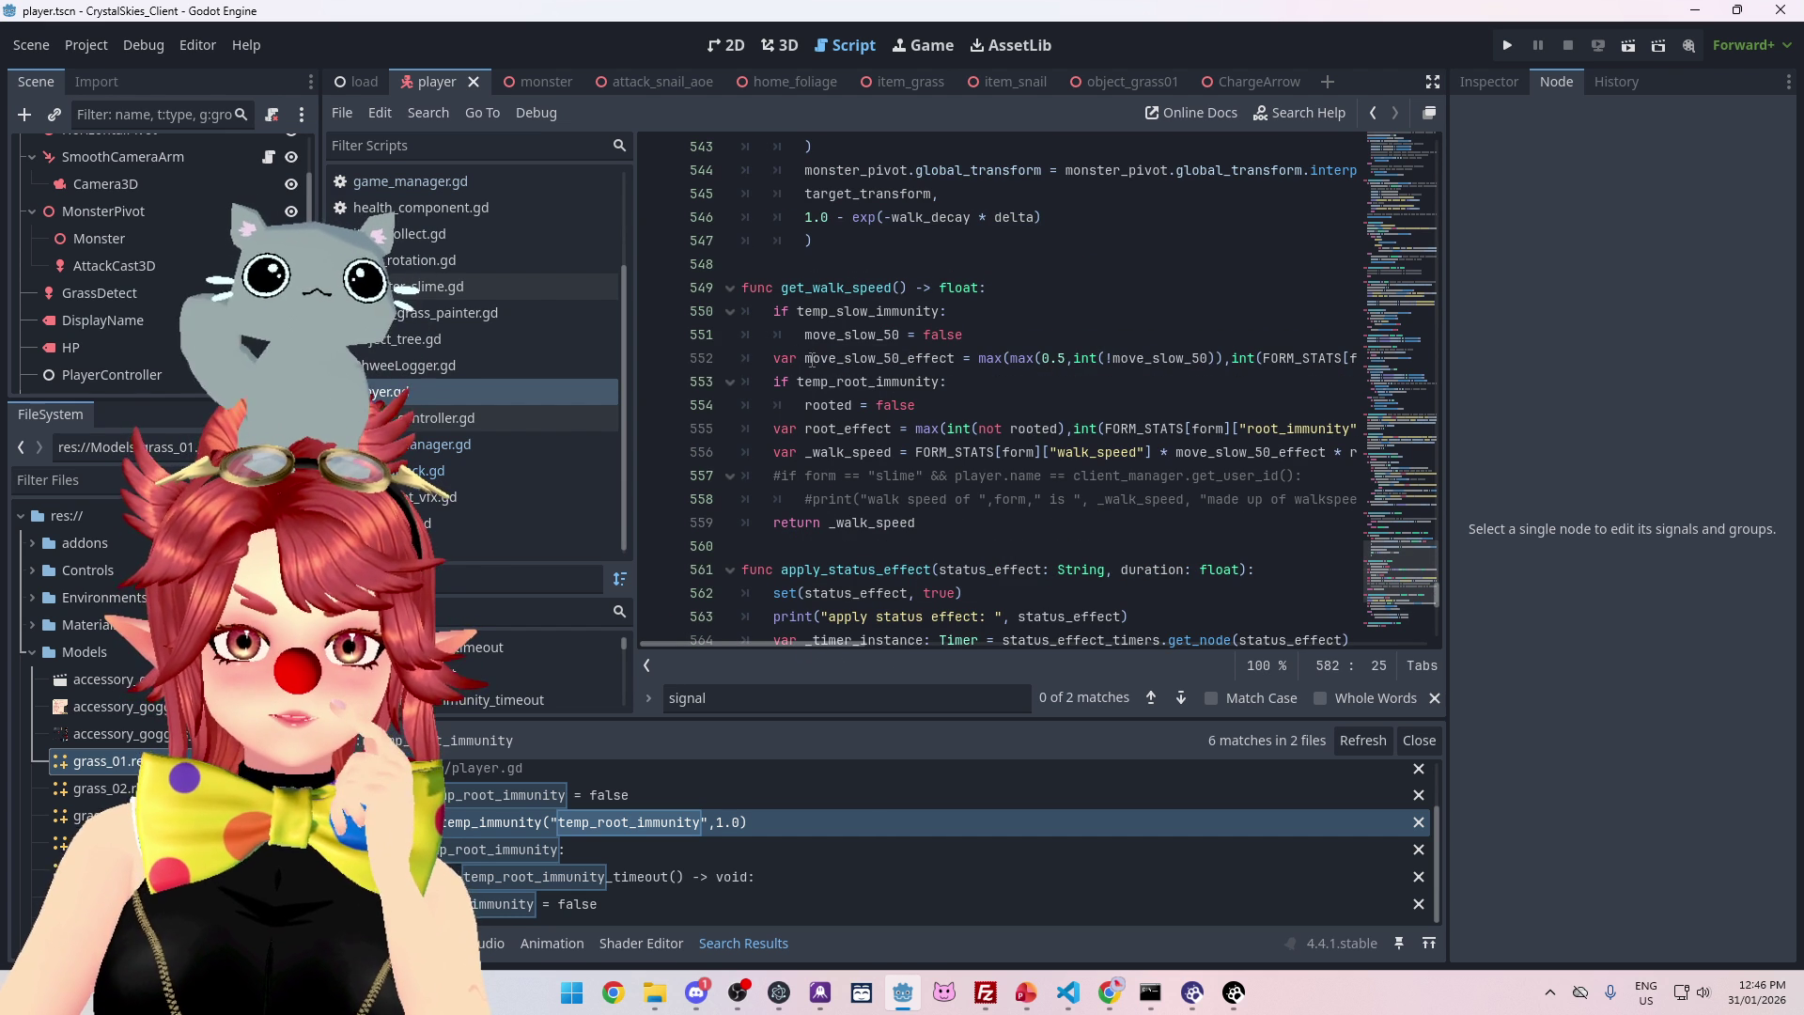
left_click_drag(812, 360, 911, 360)
left_click_drag(798, 311, 960, 359)
- Select the get_walk_speed function name and check its return _walk_speed line
left_click_drag(782, 289, 881, 290)
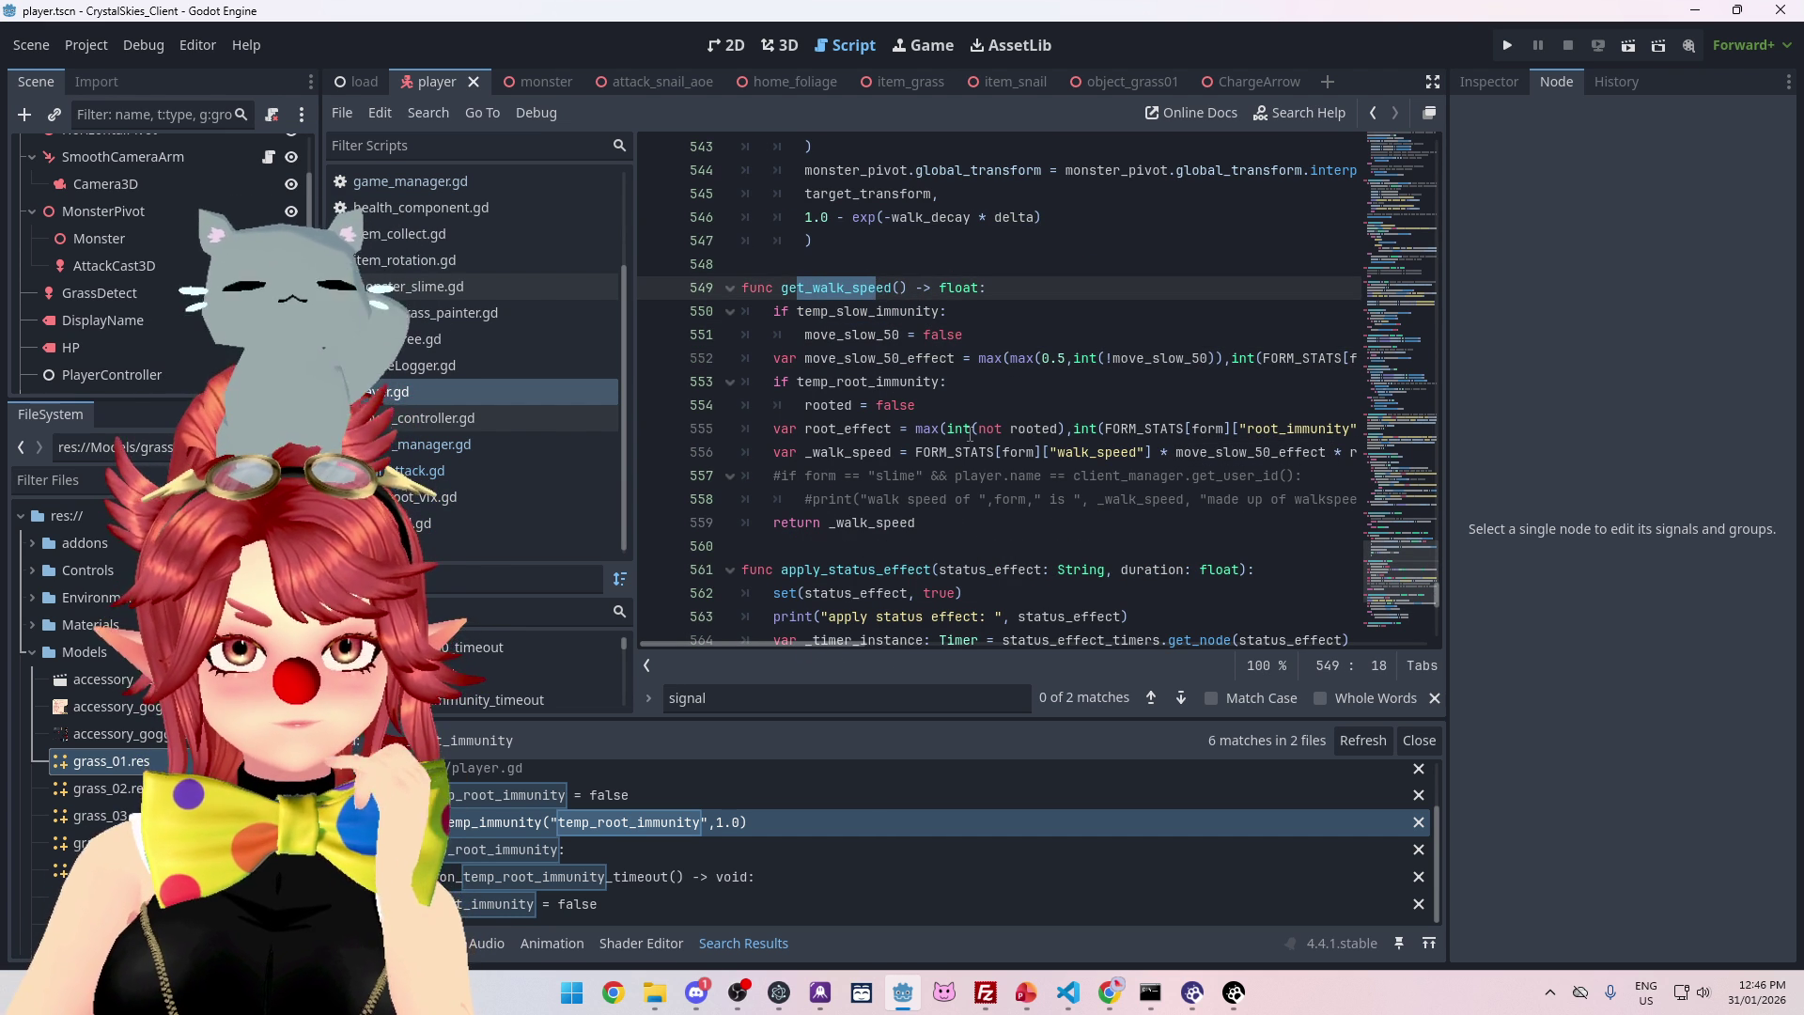
mouse_move(836, 643)
left_mouse_down()
mouse_move(855, 643)
mouse_move(836, 642)
left_mouse_up()
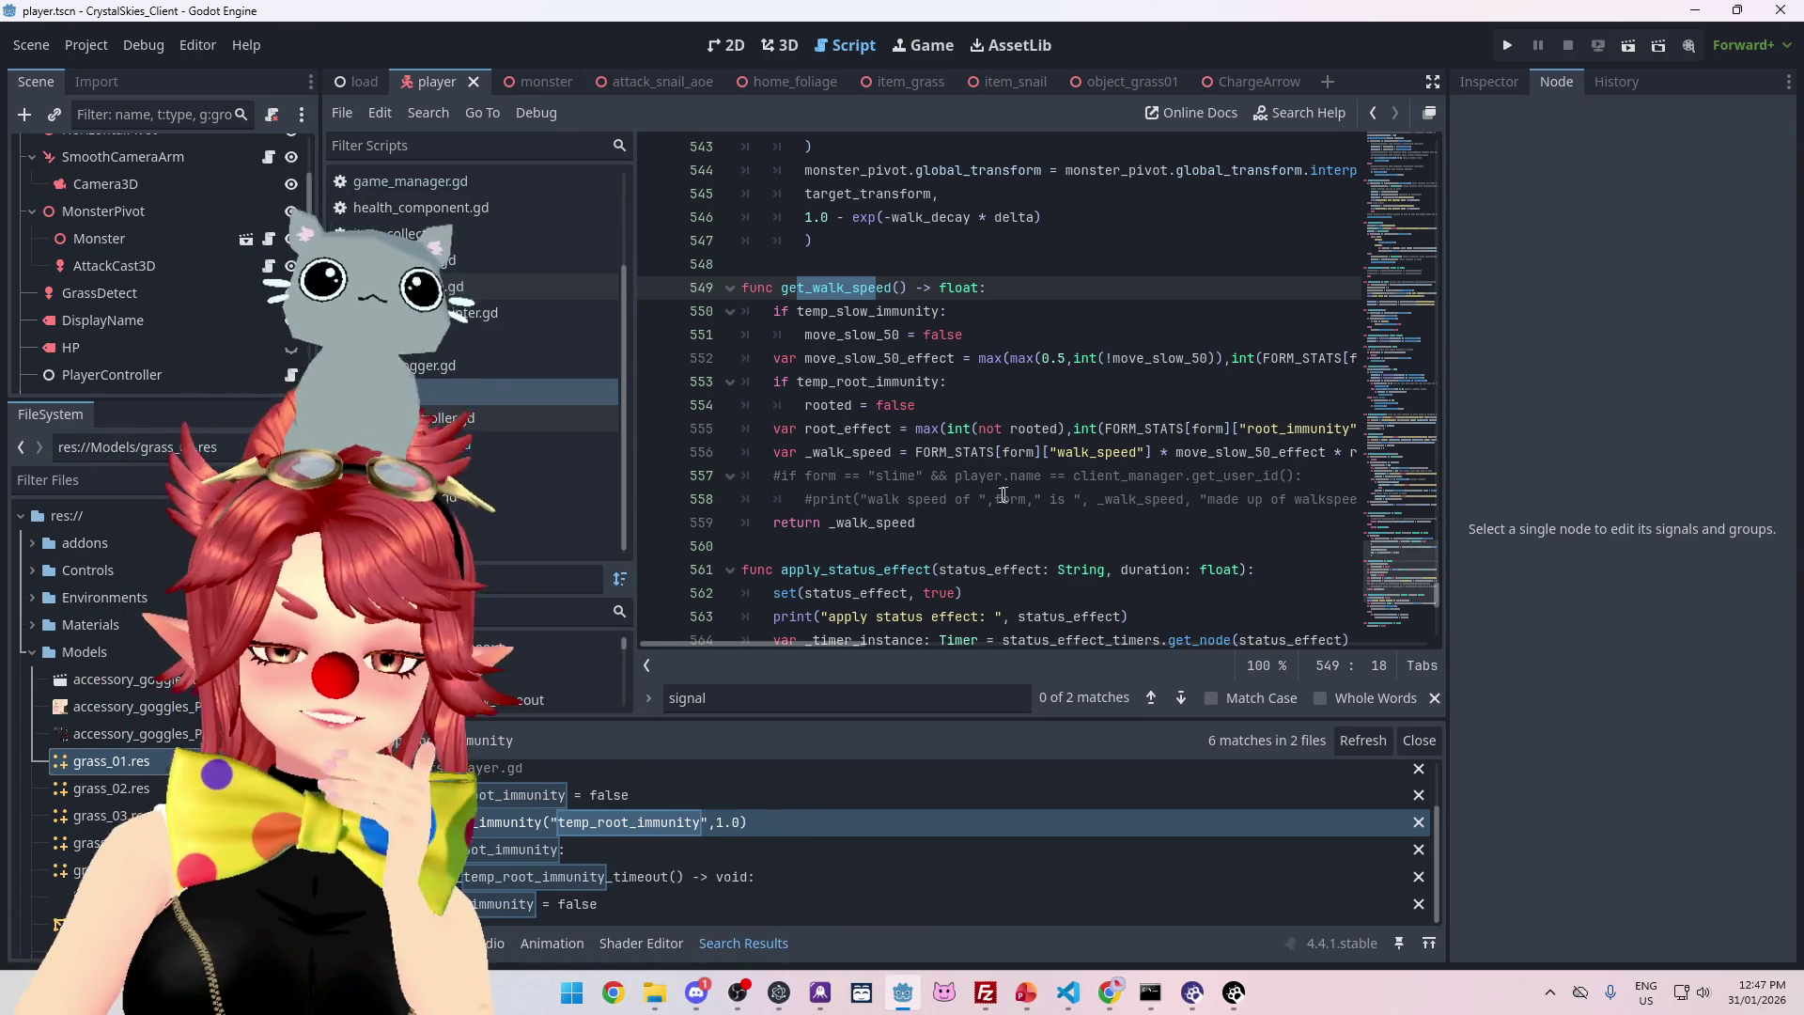
left_click(951, 525)
mouse_move(847, 645)
left_mouse_down()
mouse_move(887, 637)
mouse_move(808, 635)
mouse_move(877, 617)
mouse_move(808, 620)
left_mouse_up()
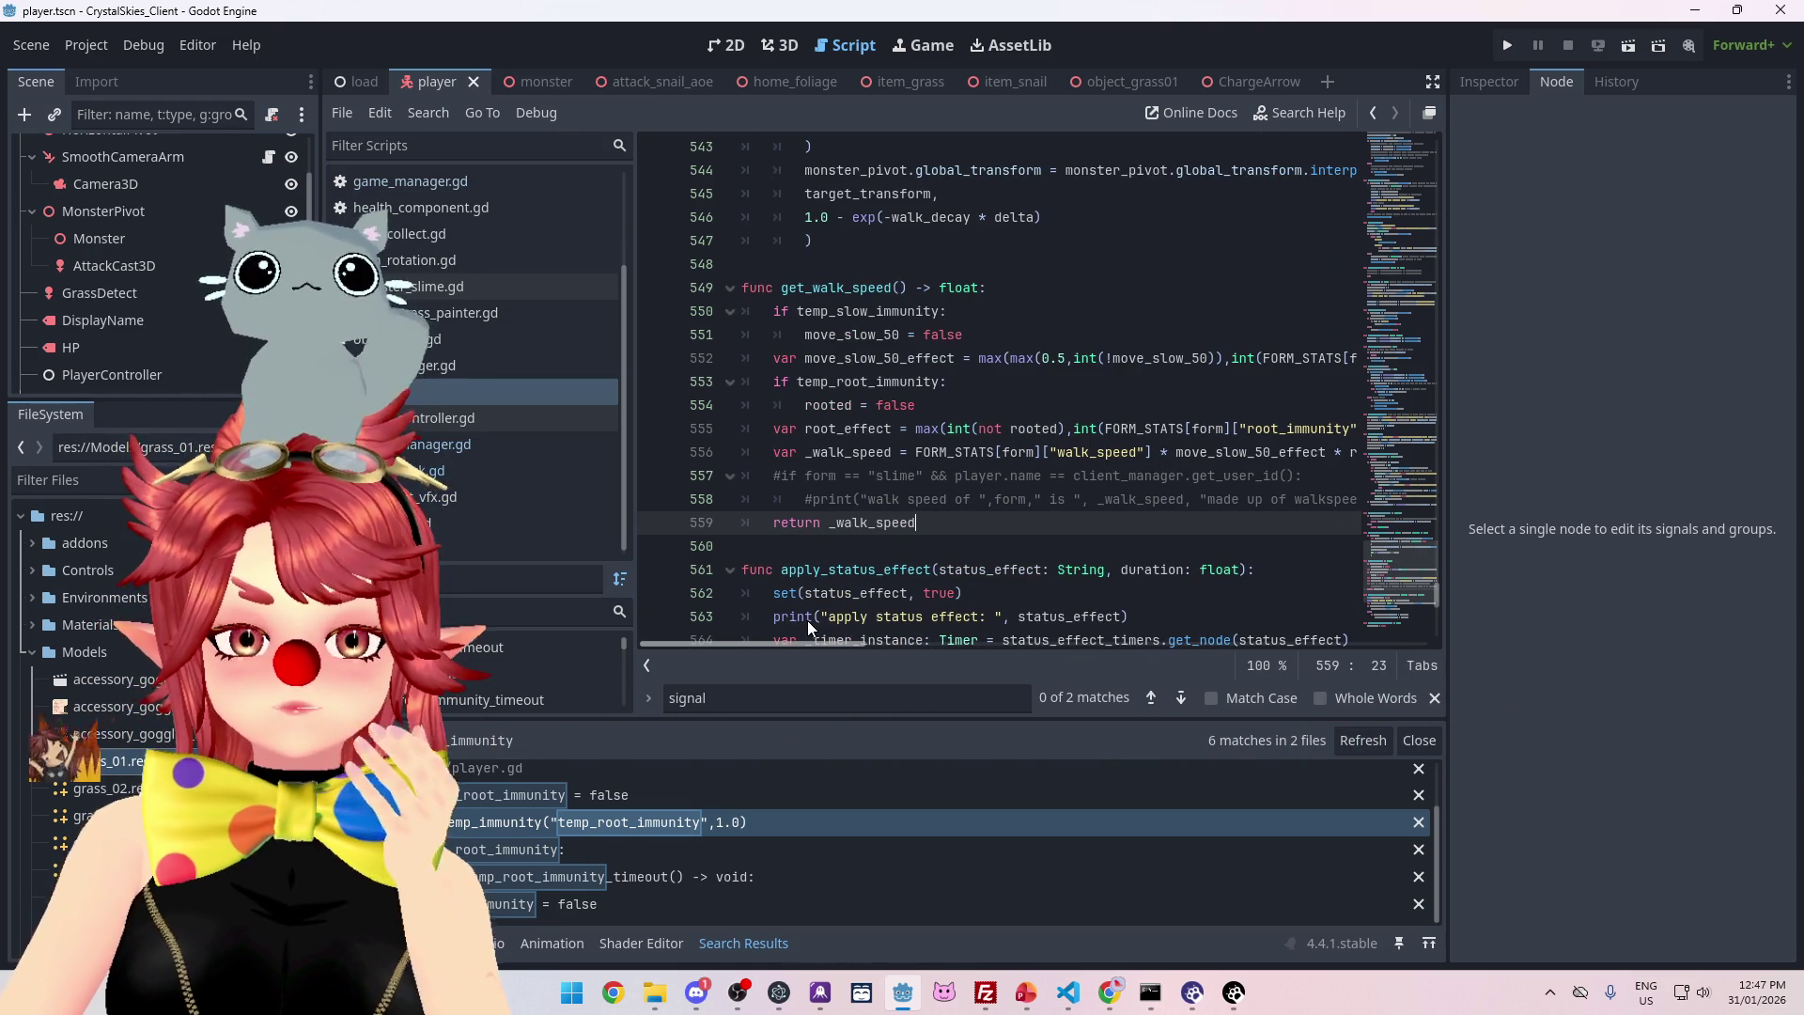
- Find get_walk_speed across all project scripts with Find in Files, getting 12 matches in player.gd
left_click(783, 286)
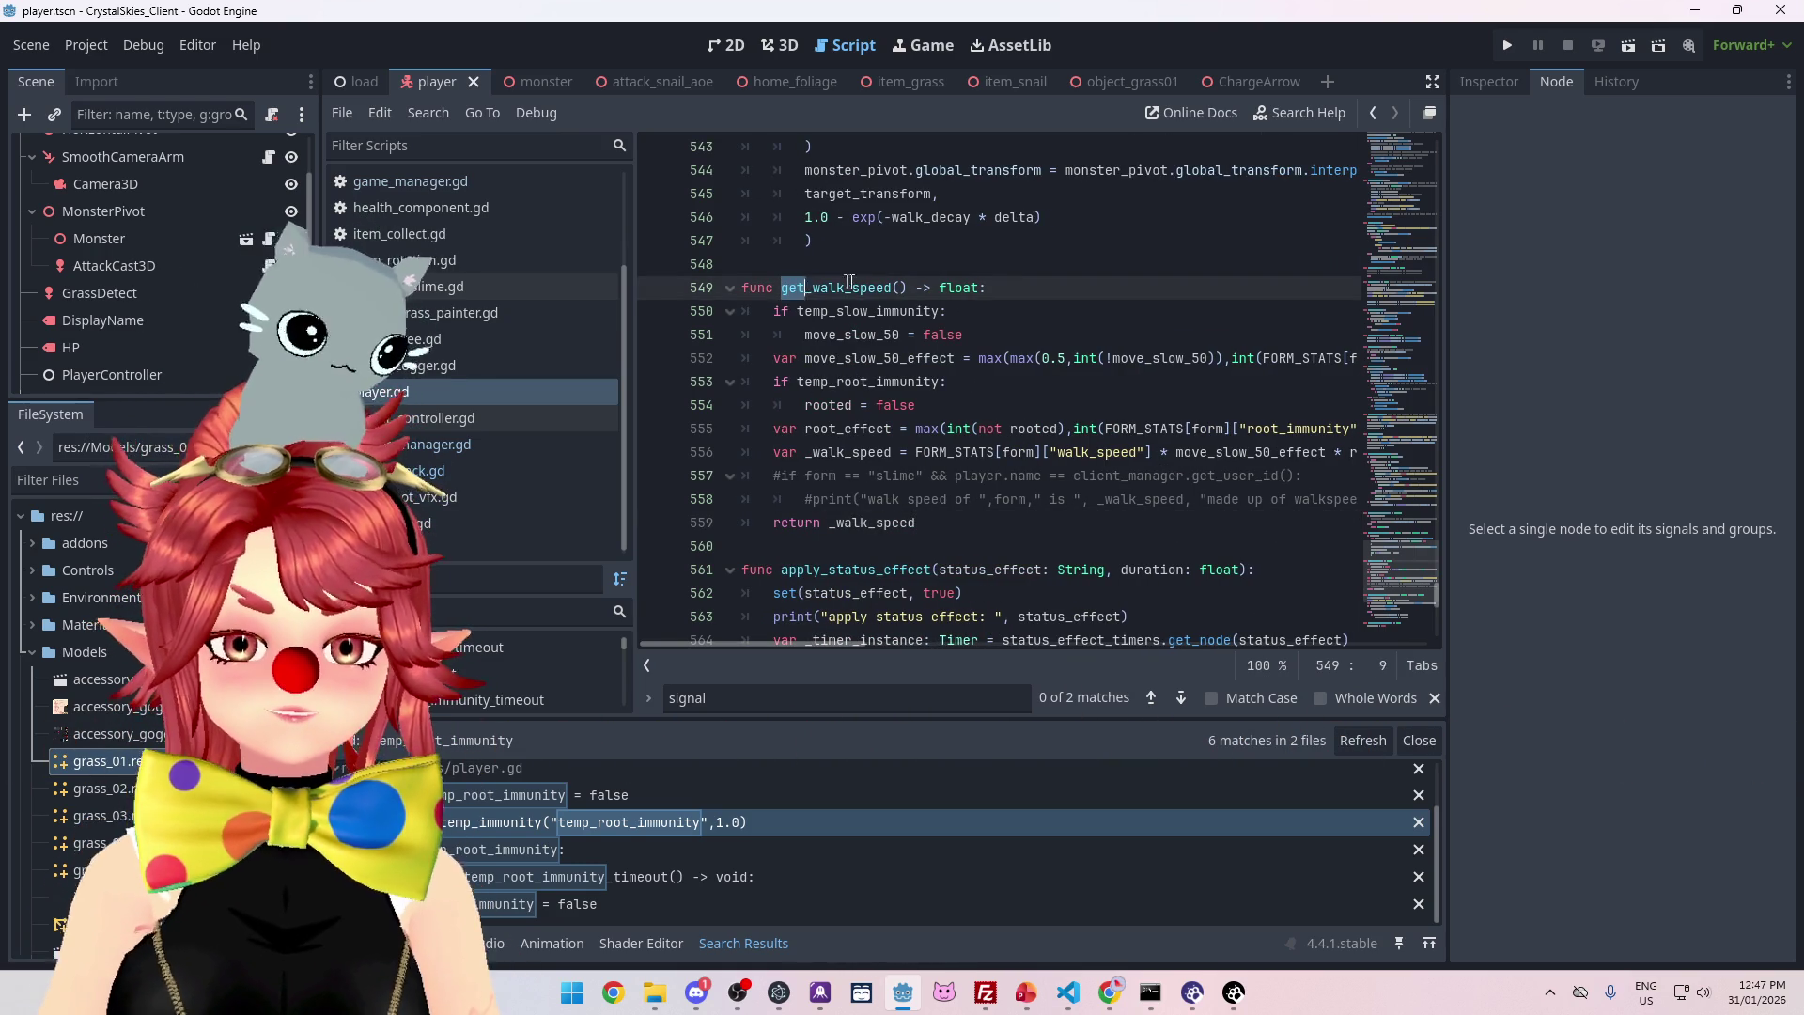
key("ctrl+shift+f")
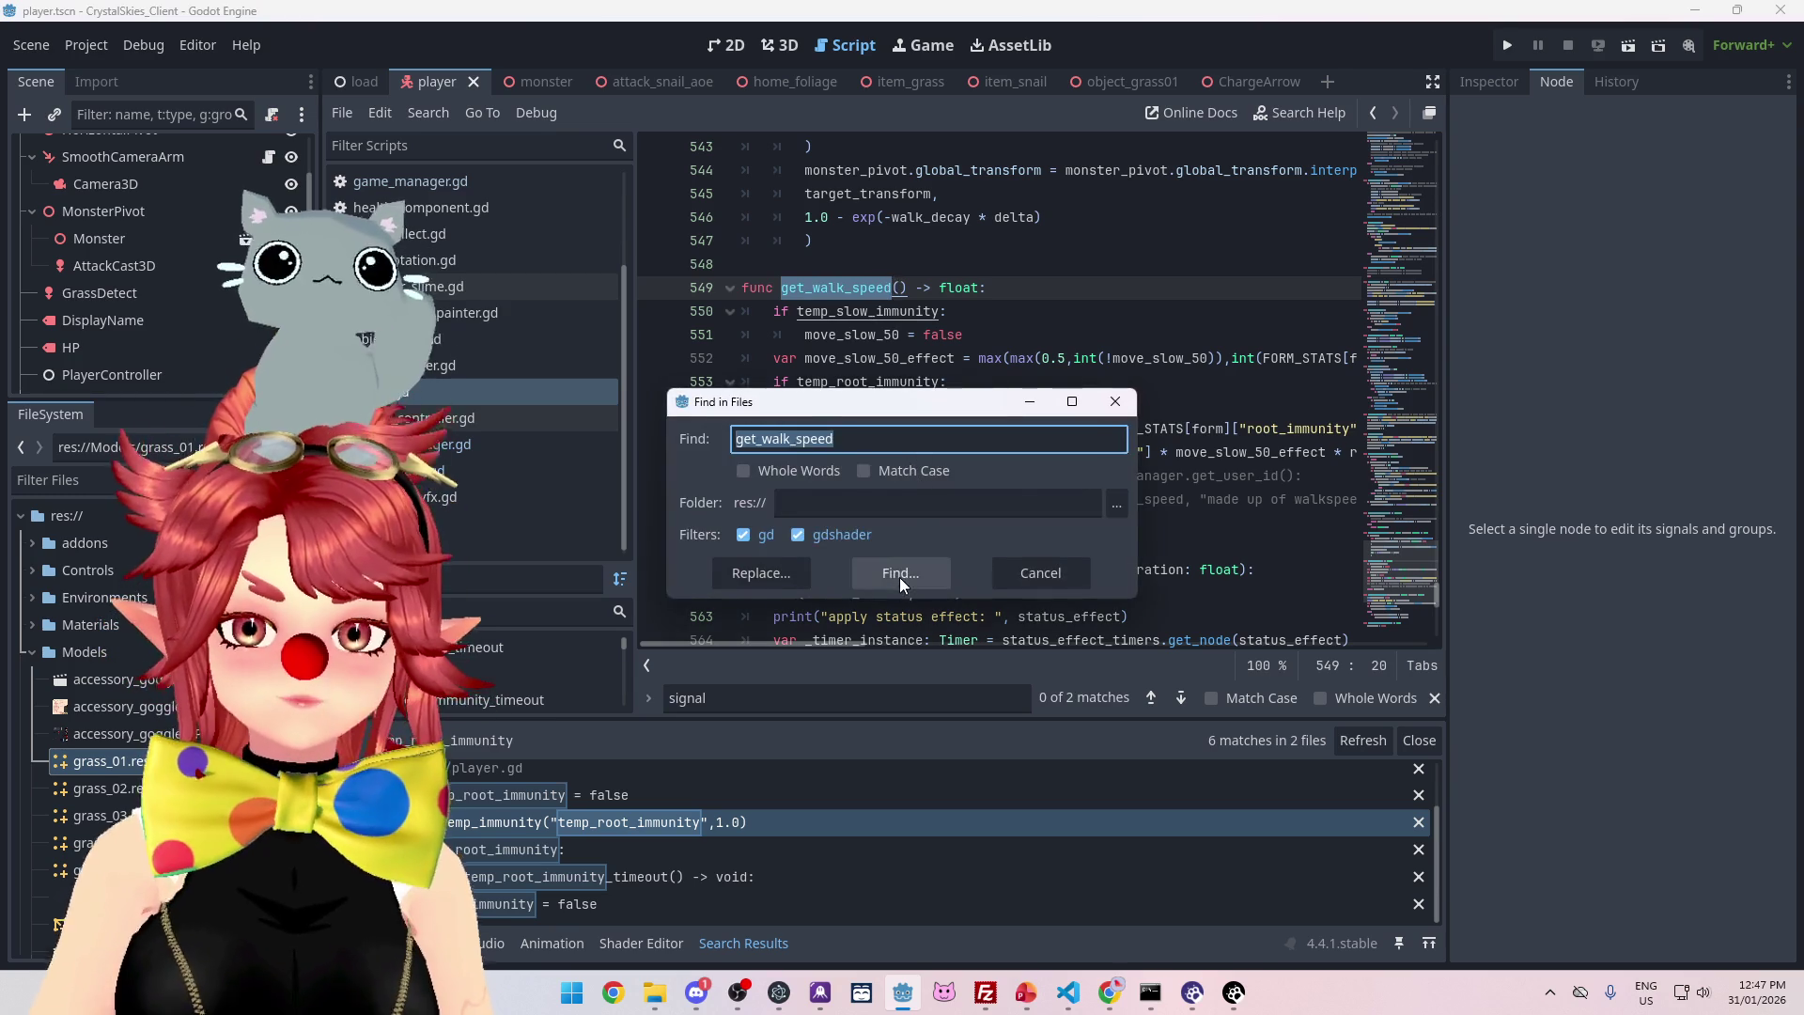
left_click(899, 579)
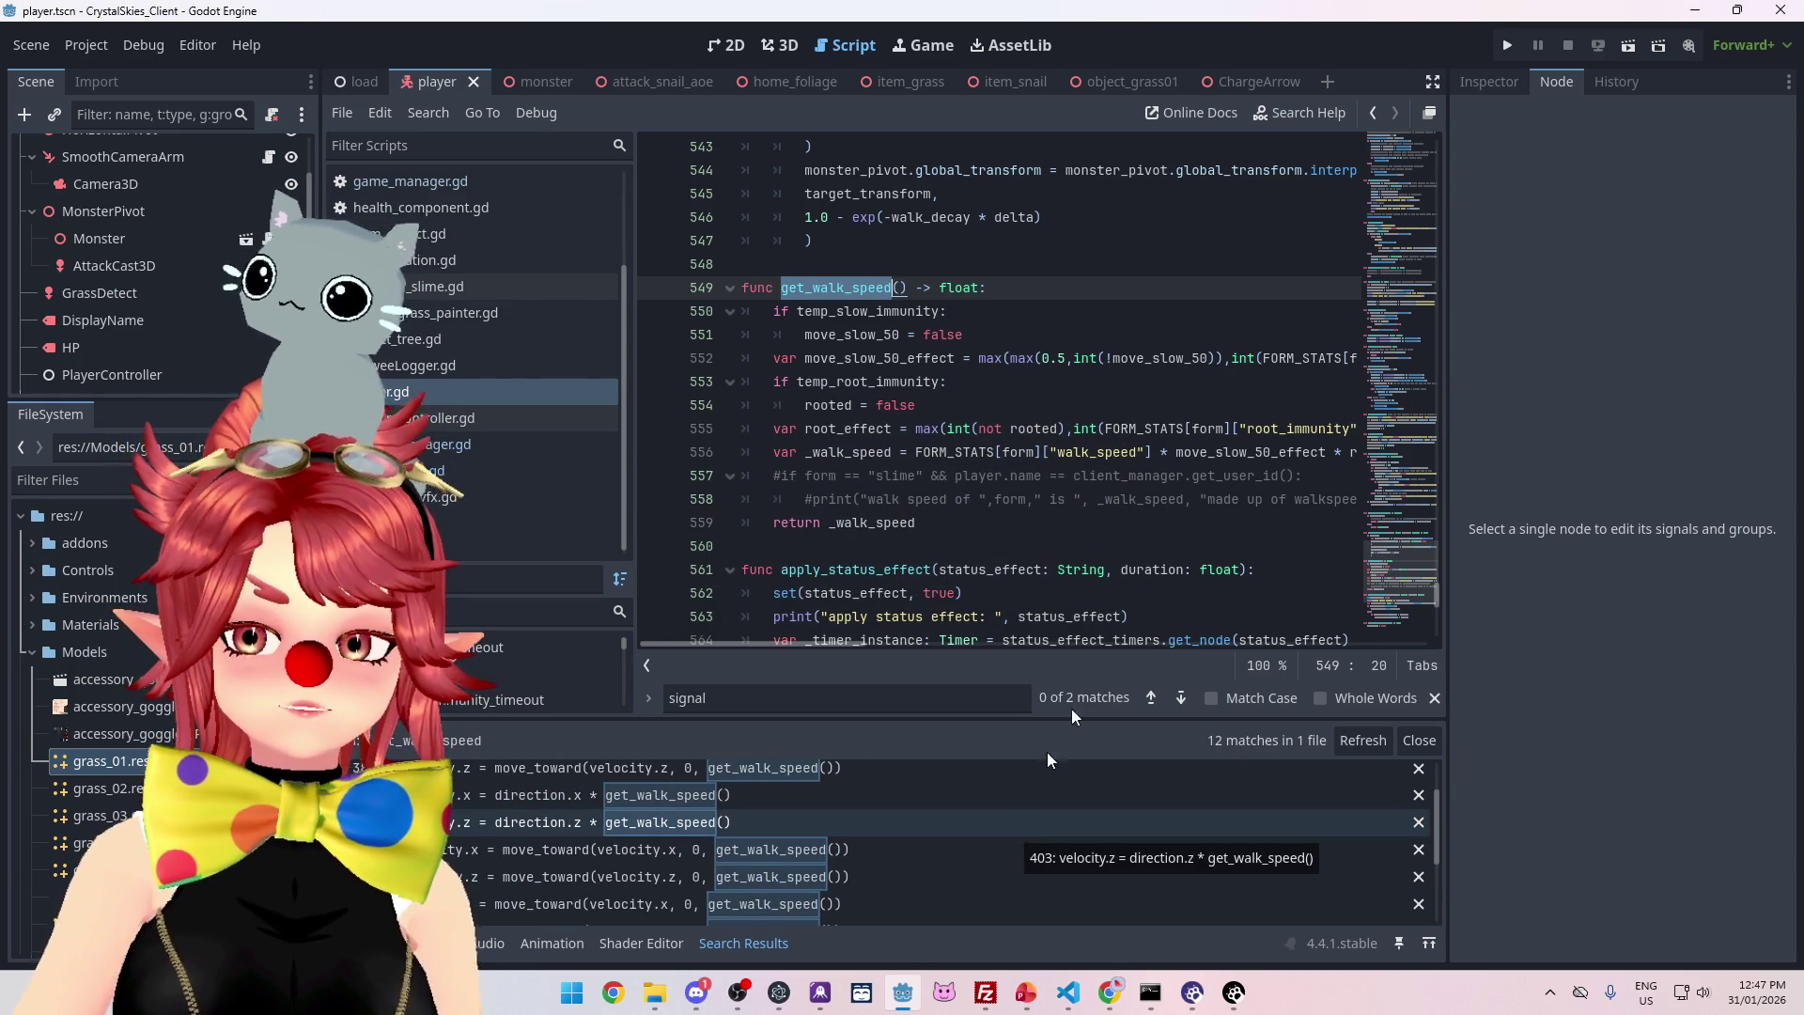
mouse_move(853, 645)
left_mouse_down()
mouse_move(928, 644)
mouse_move(851, 630)
mouse_move(948, 646)
mouse_move(845, 640)
left_mouse_up()
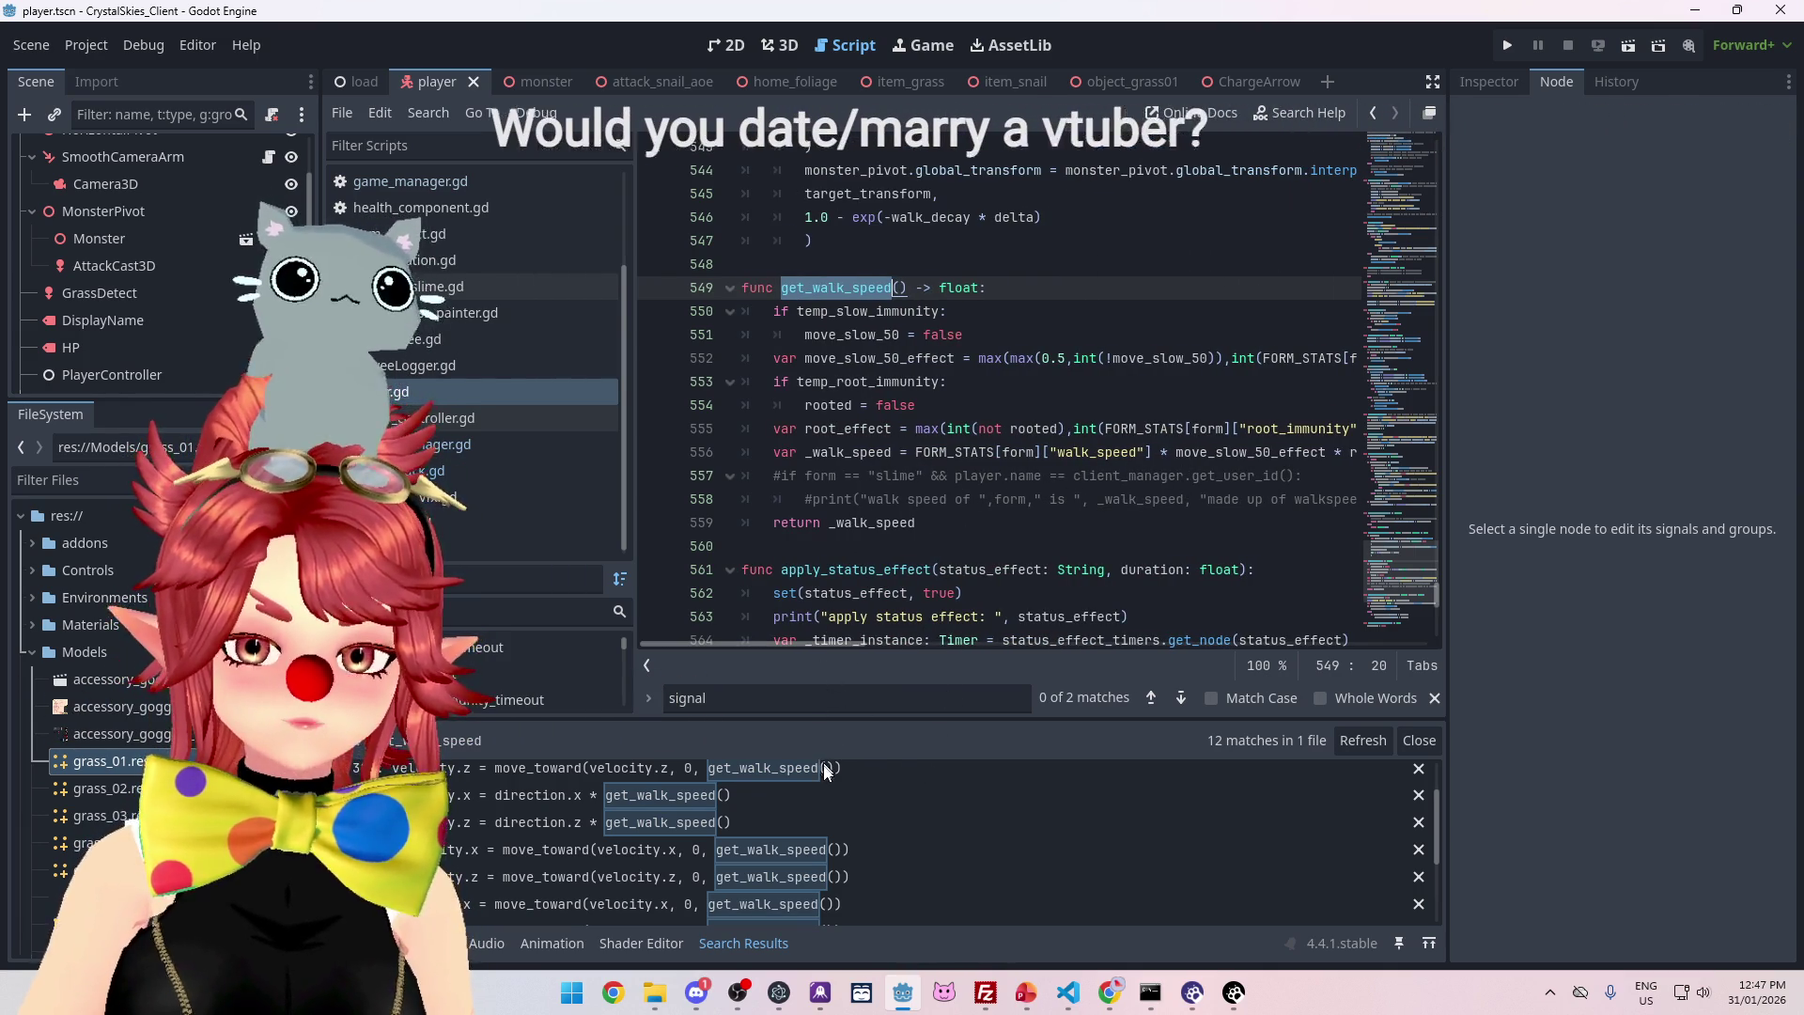
scroll(860, 826, "up", 2)
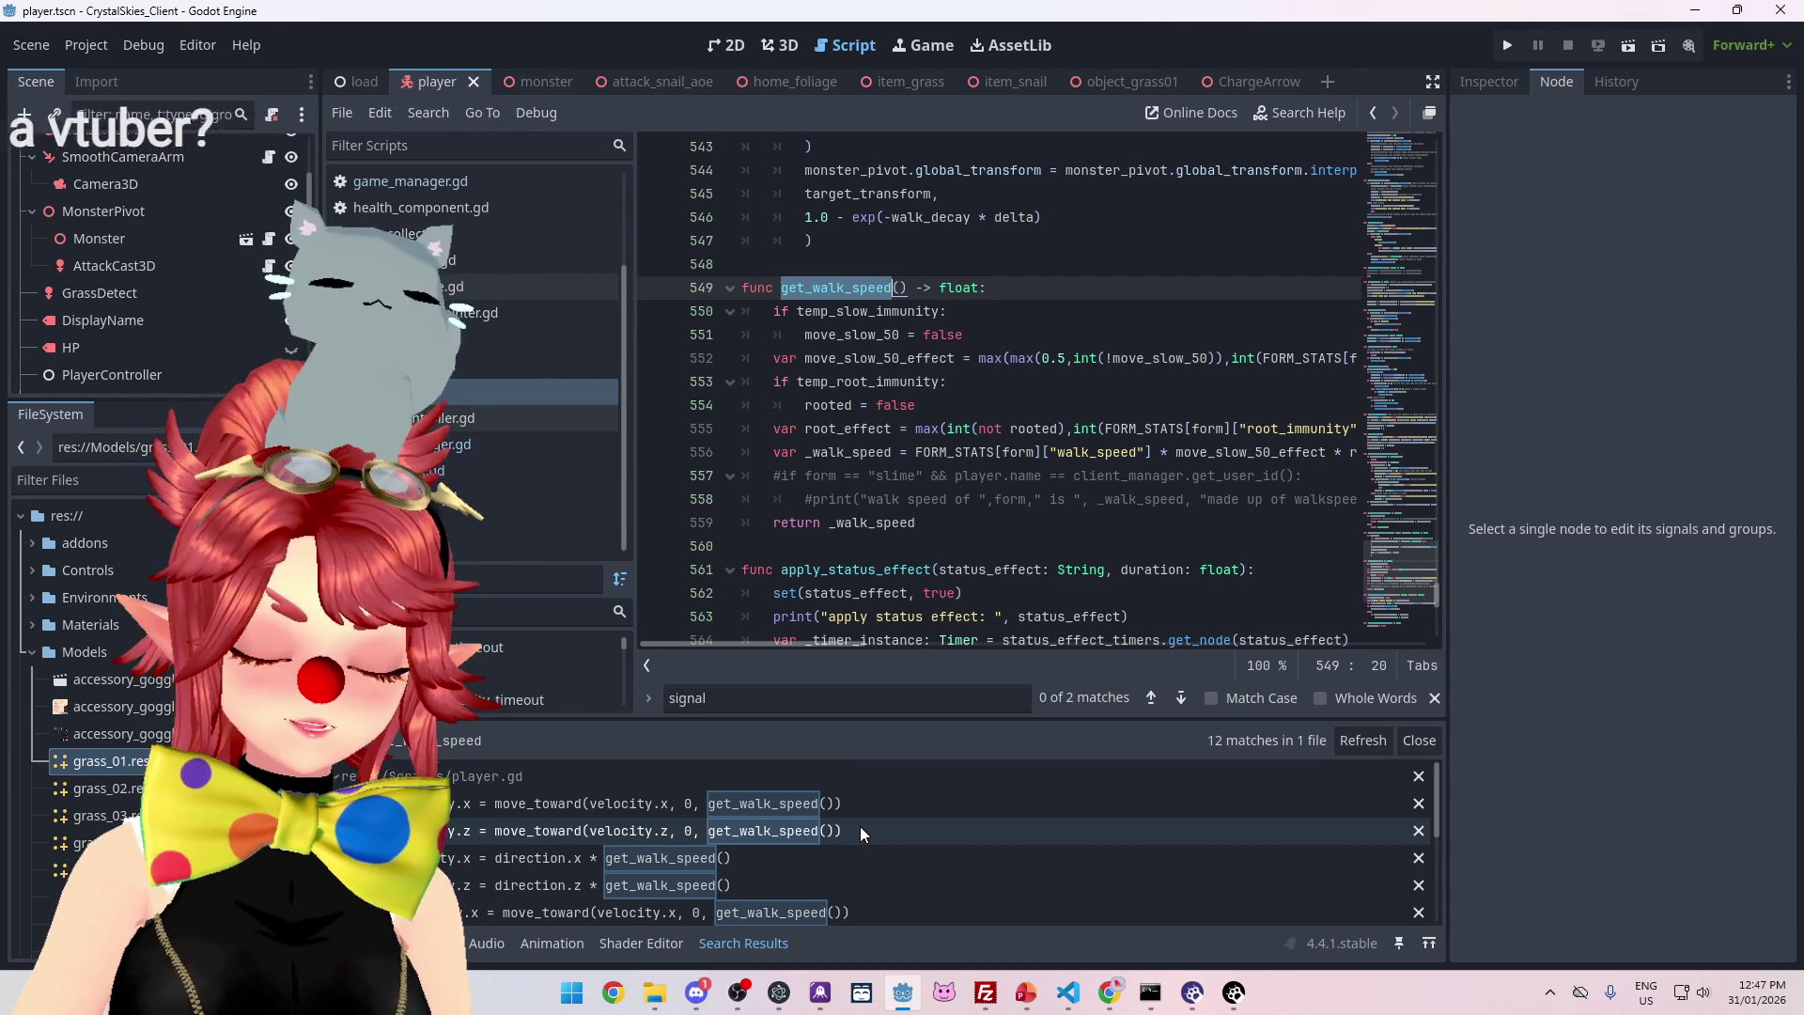
scroll(860, 825, "down", 2)
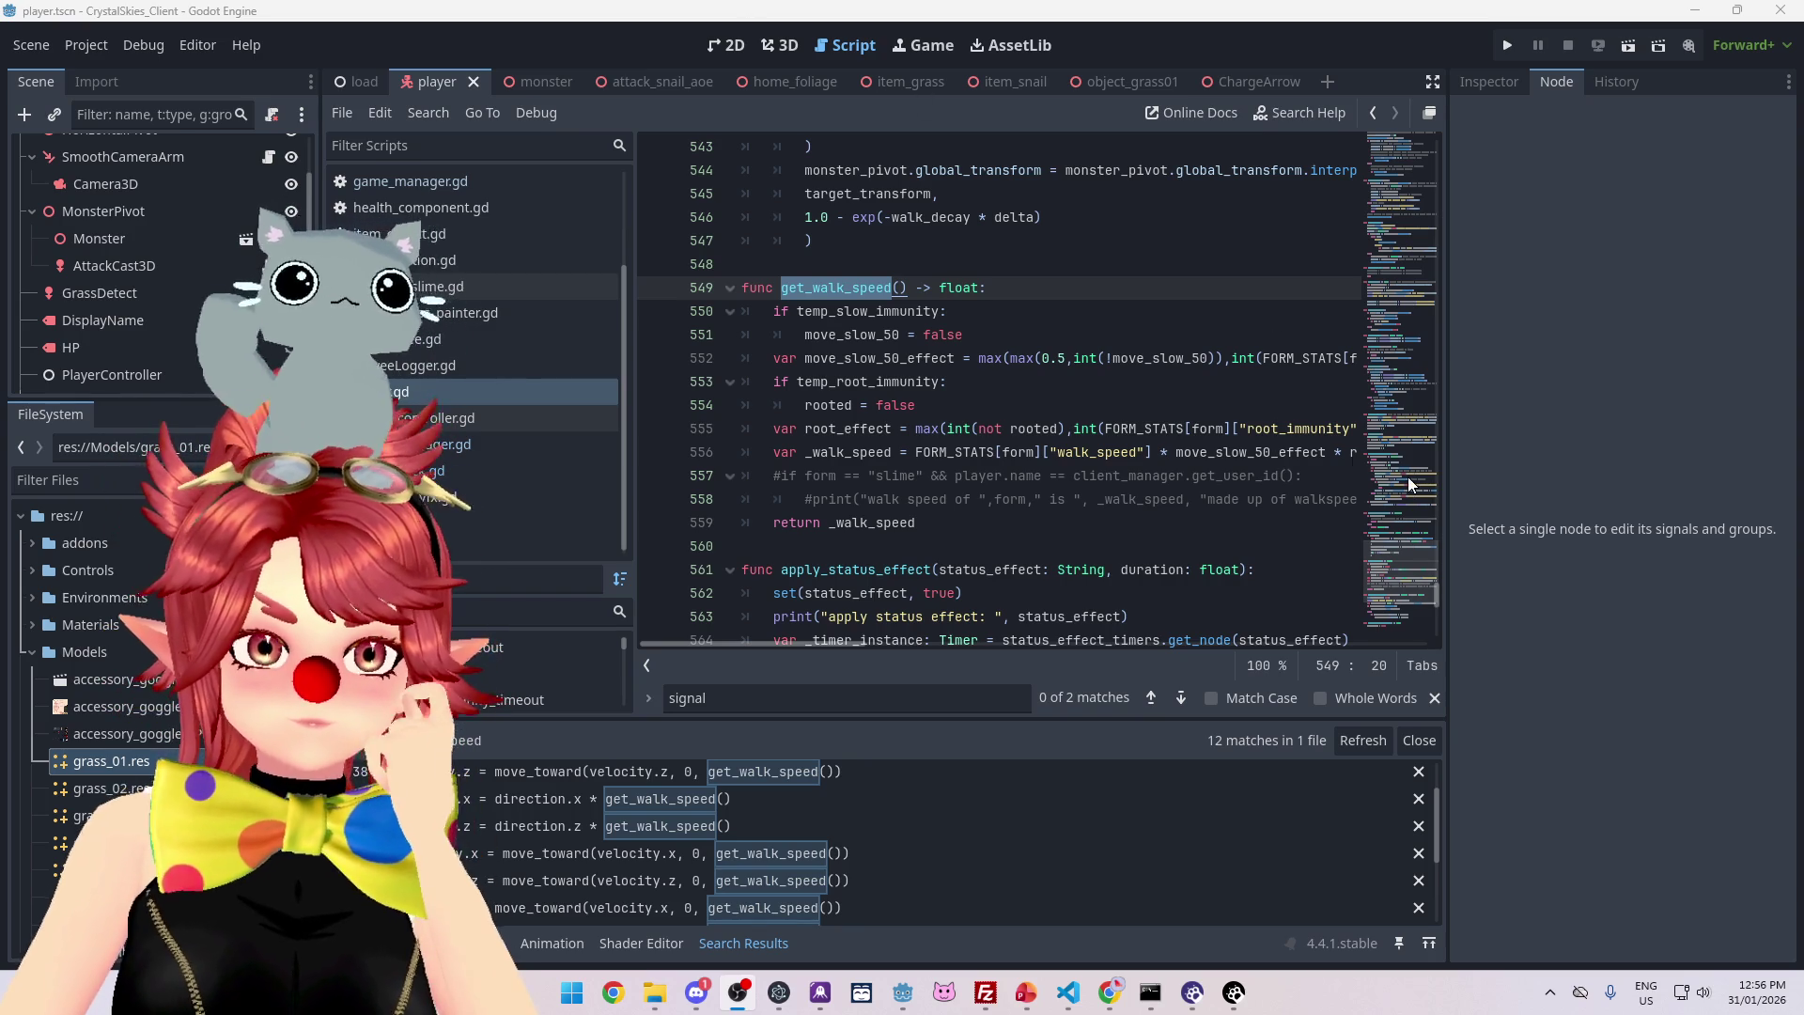
- Deselect the get_walk_speed text at its definition in player.gd
left_click(1061, 278)
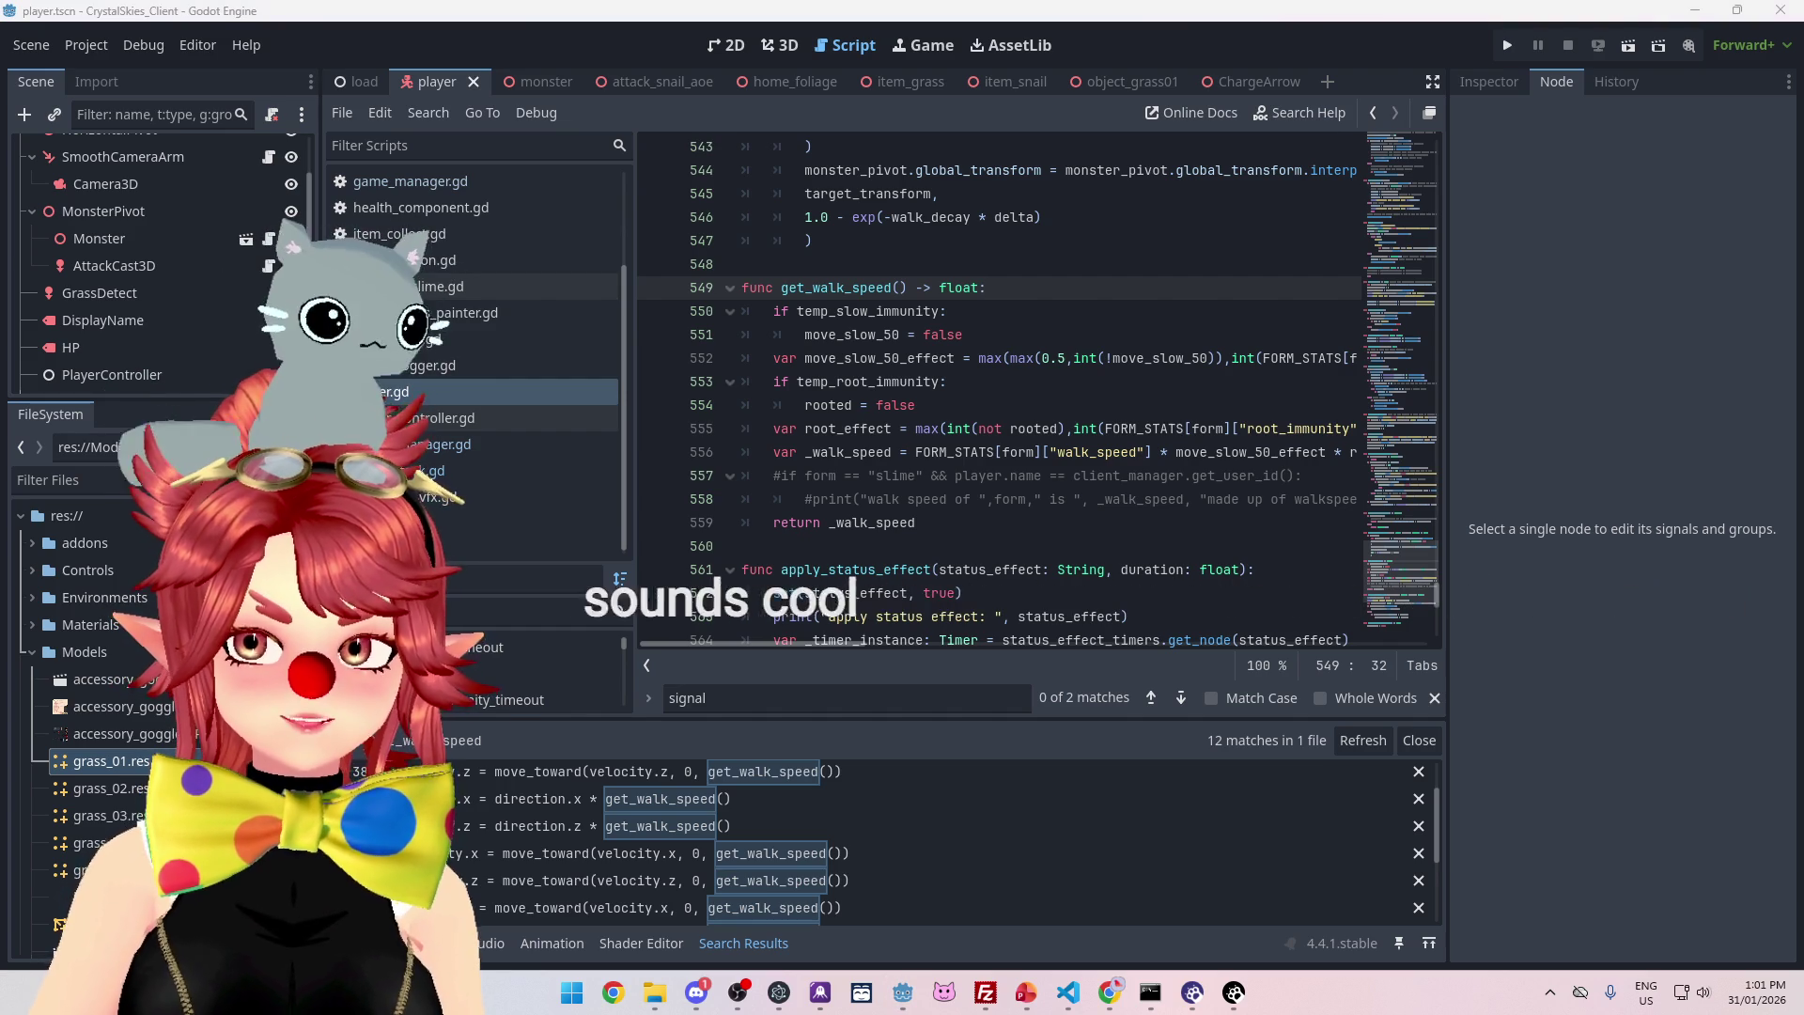
key("alt+Tab")
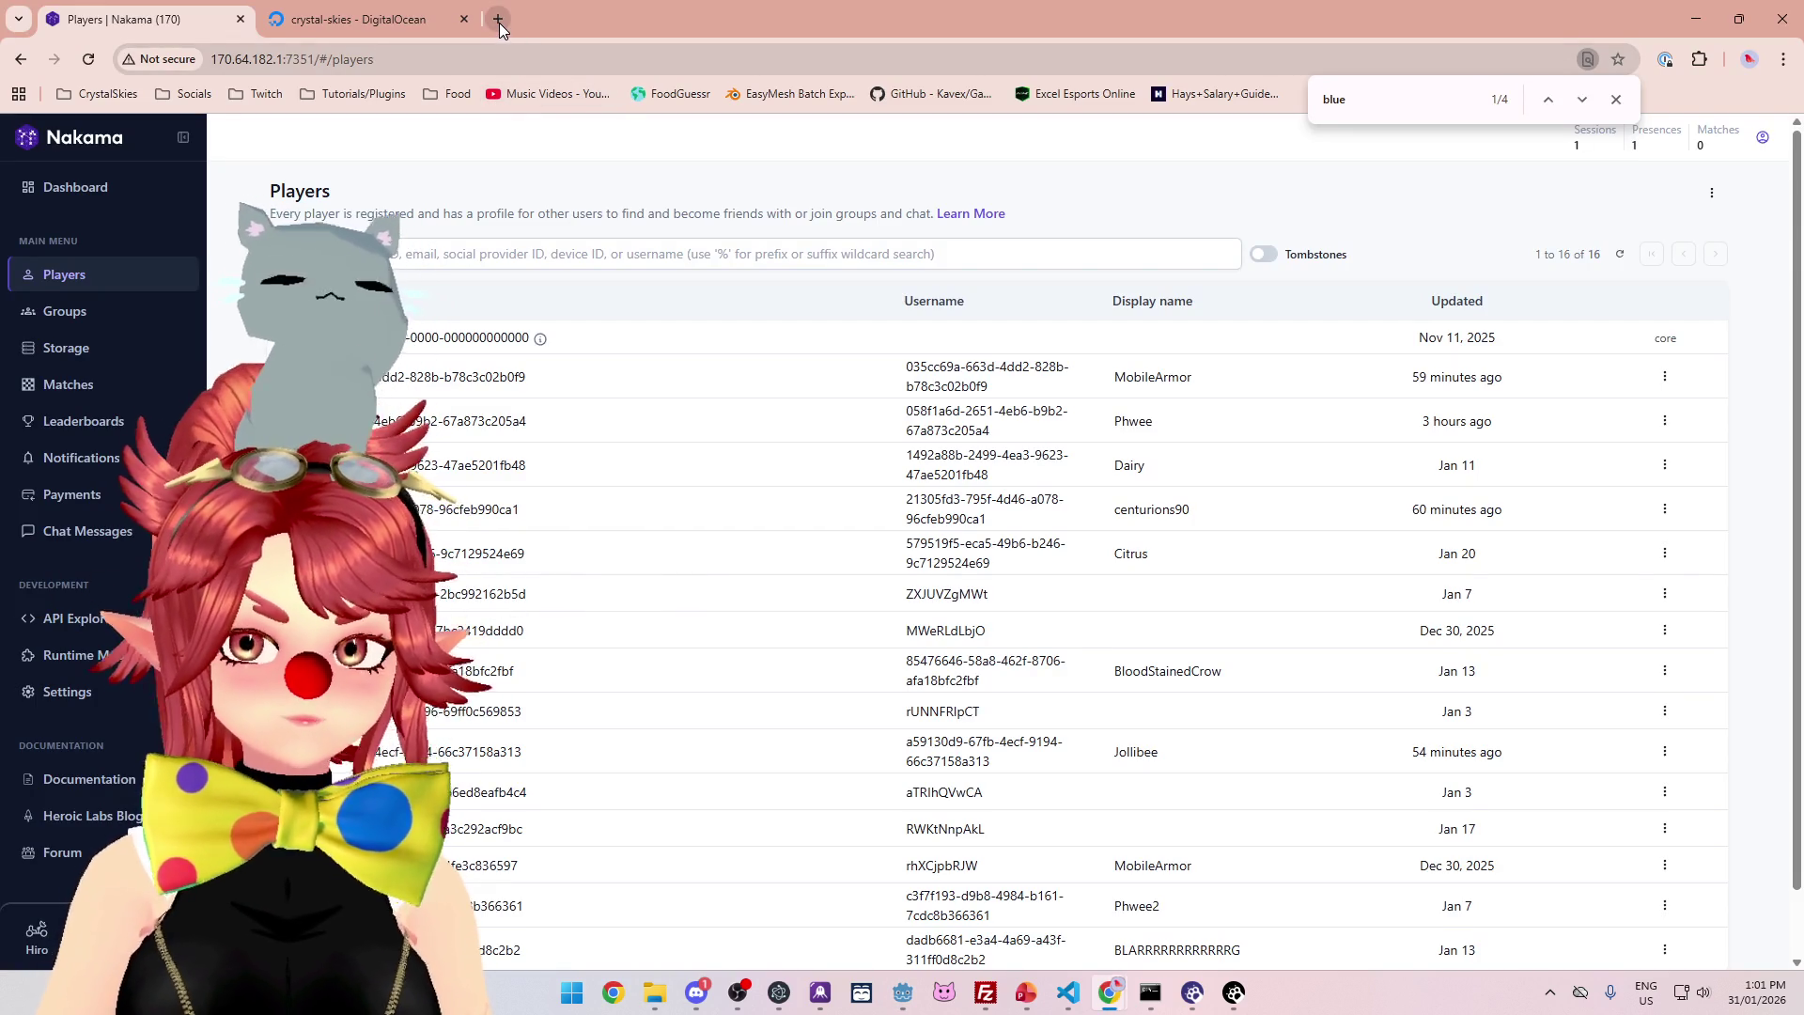
- Google 'australia capitalist socialist' in a new browser tab and skim the results
left_click(499, 20)
type("aust")
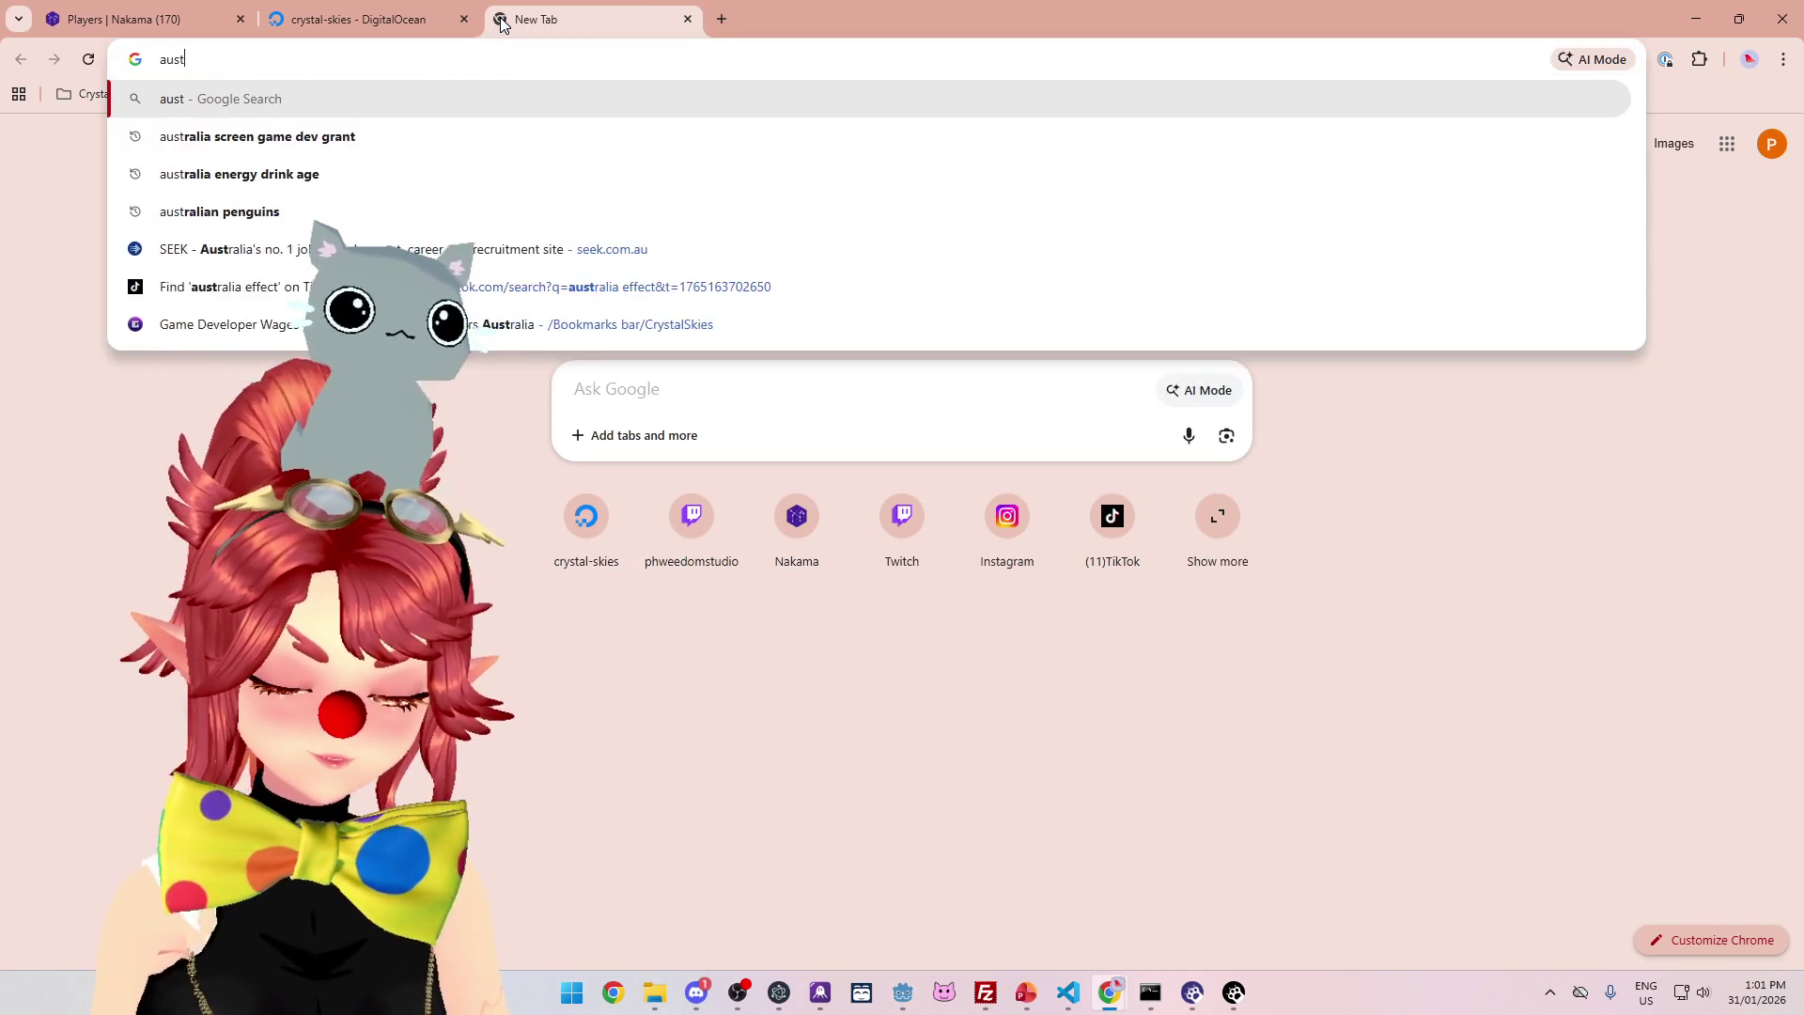
type("ralia capitalist socialist")
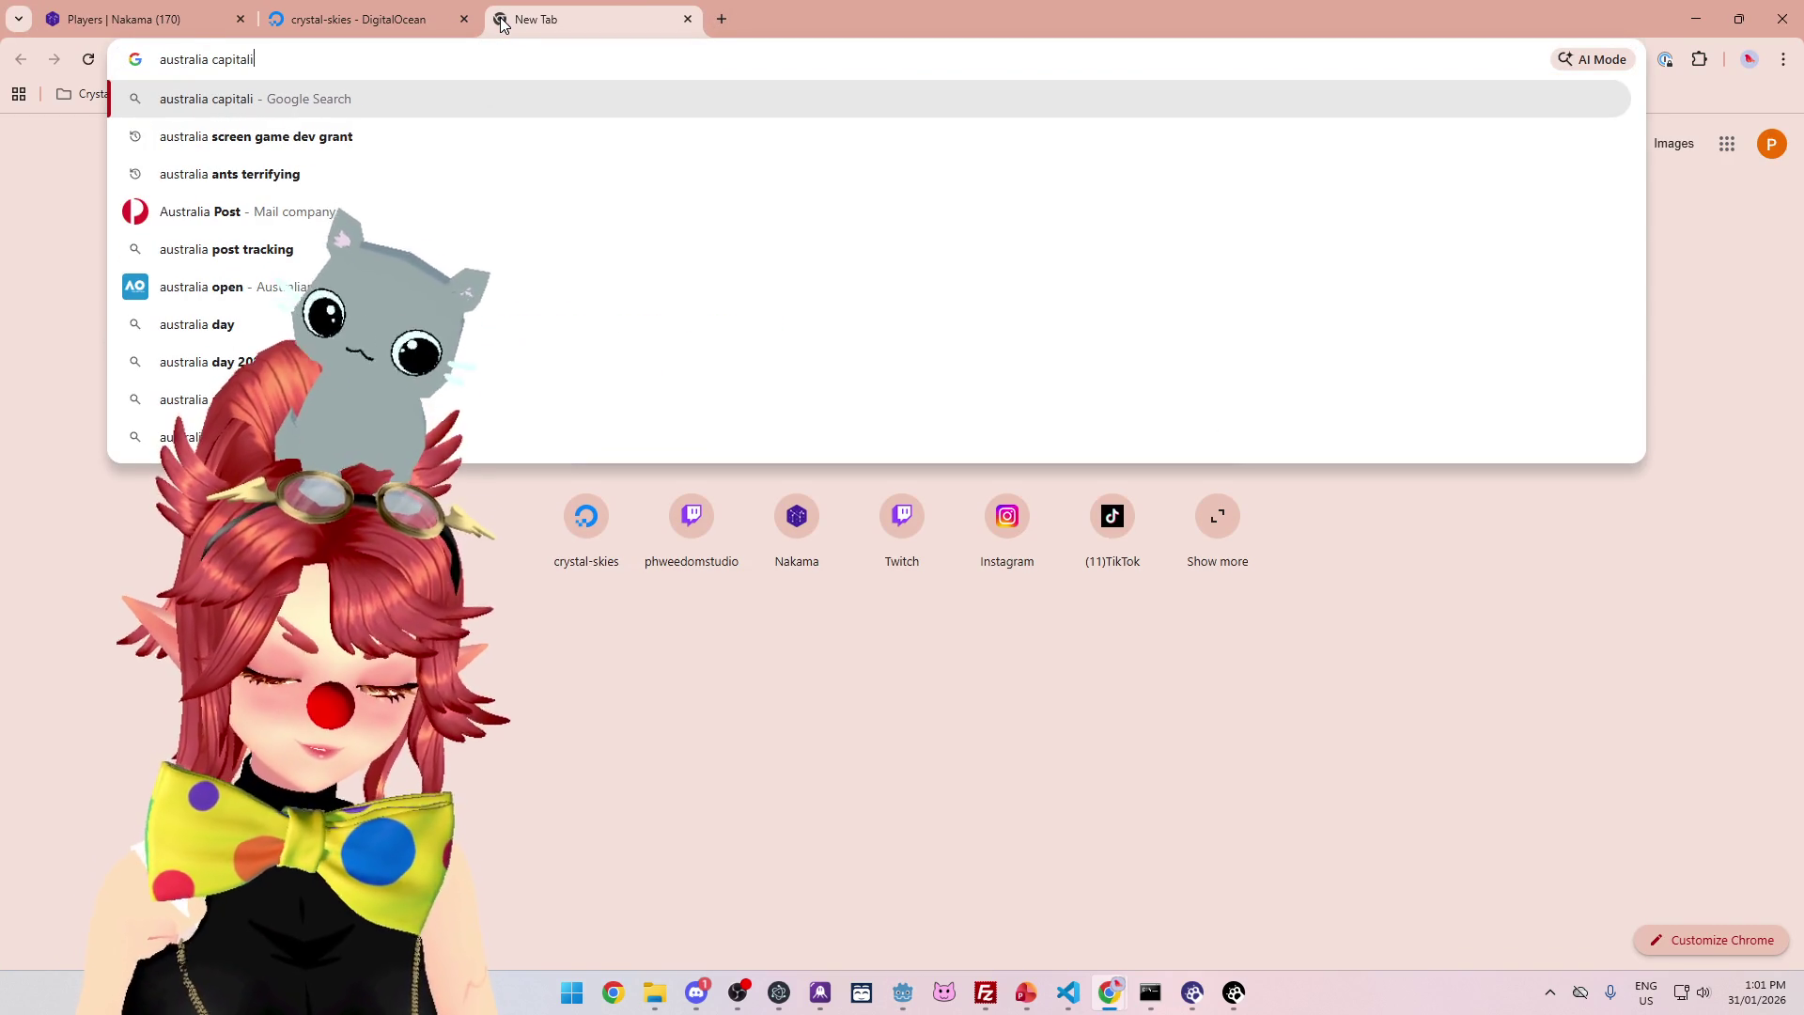
key("Return")
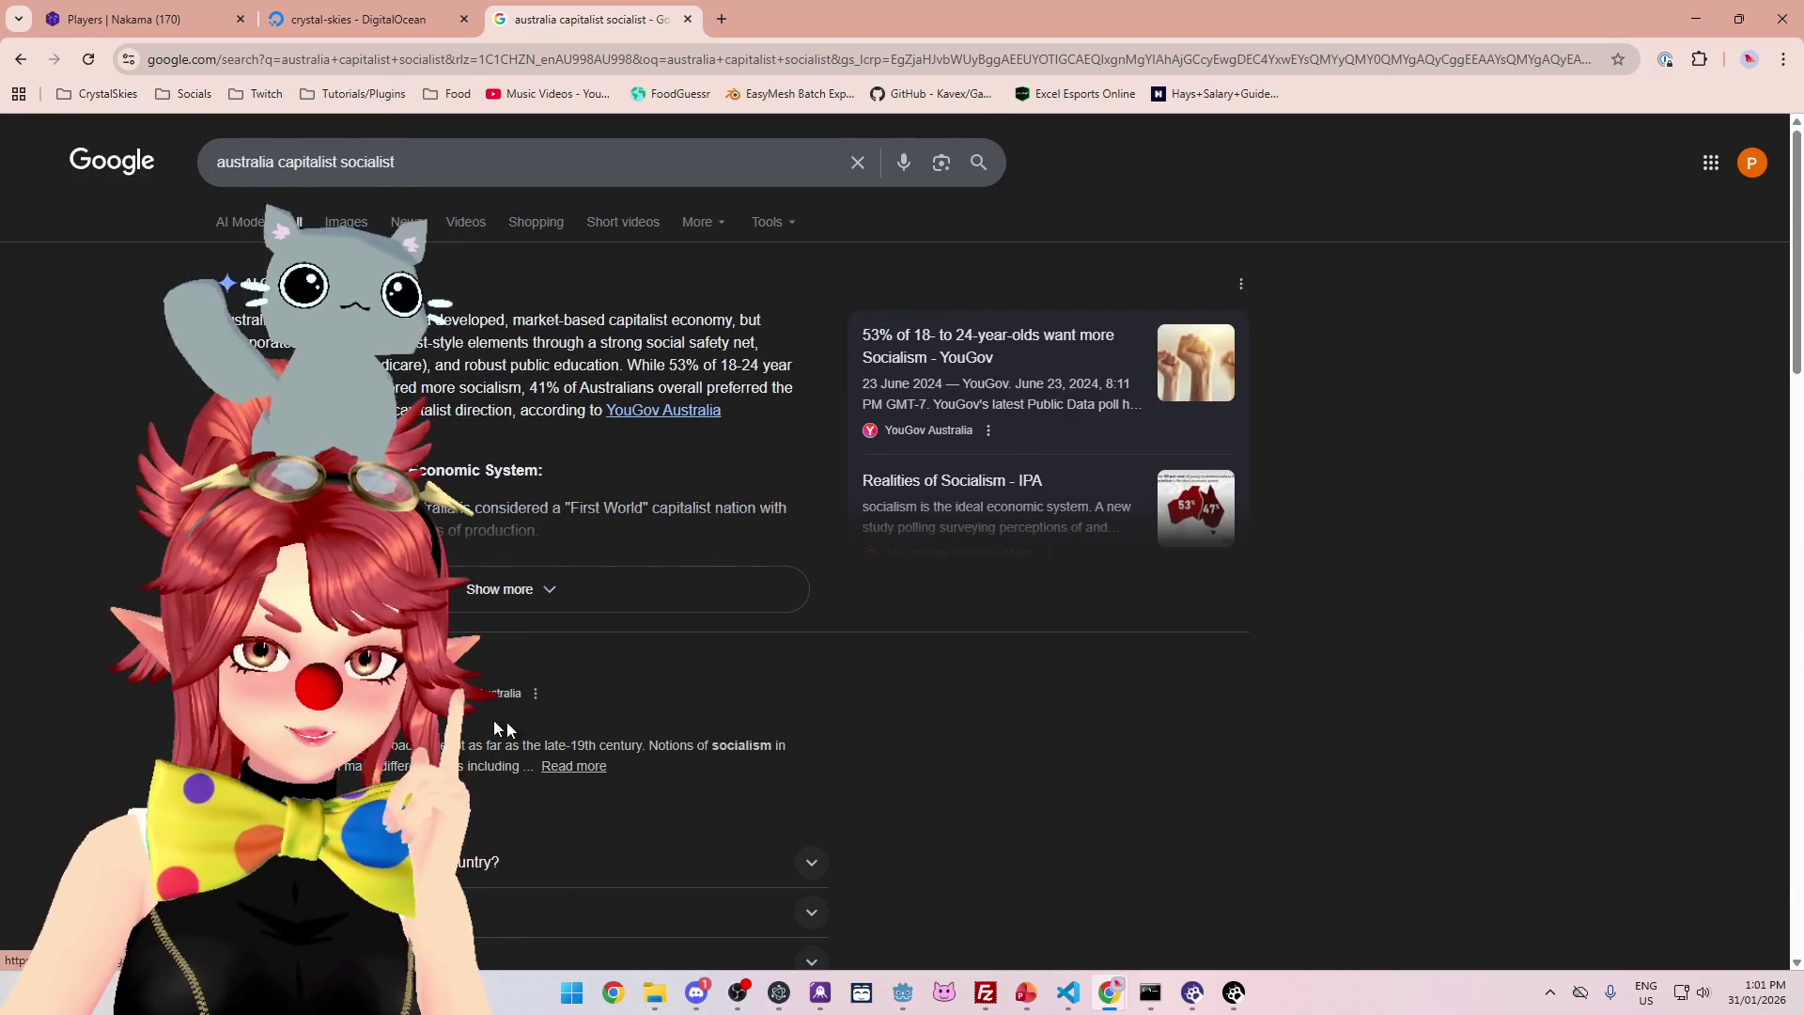
scroll(794, 785, "down", 1)
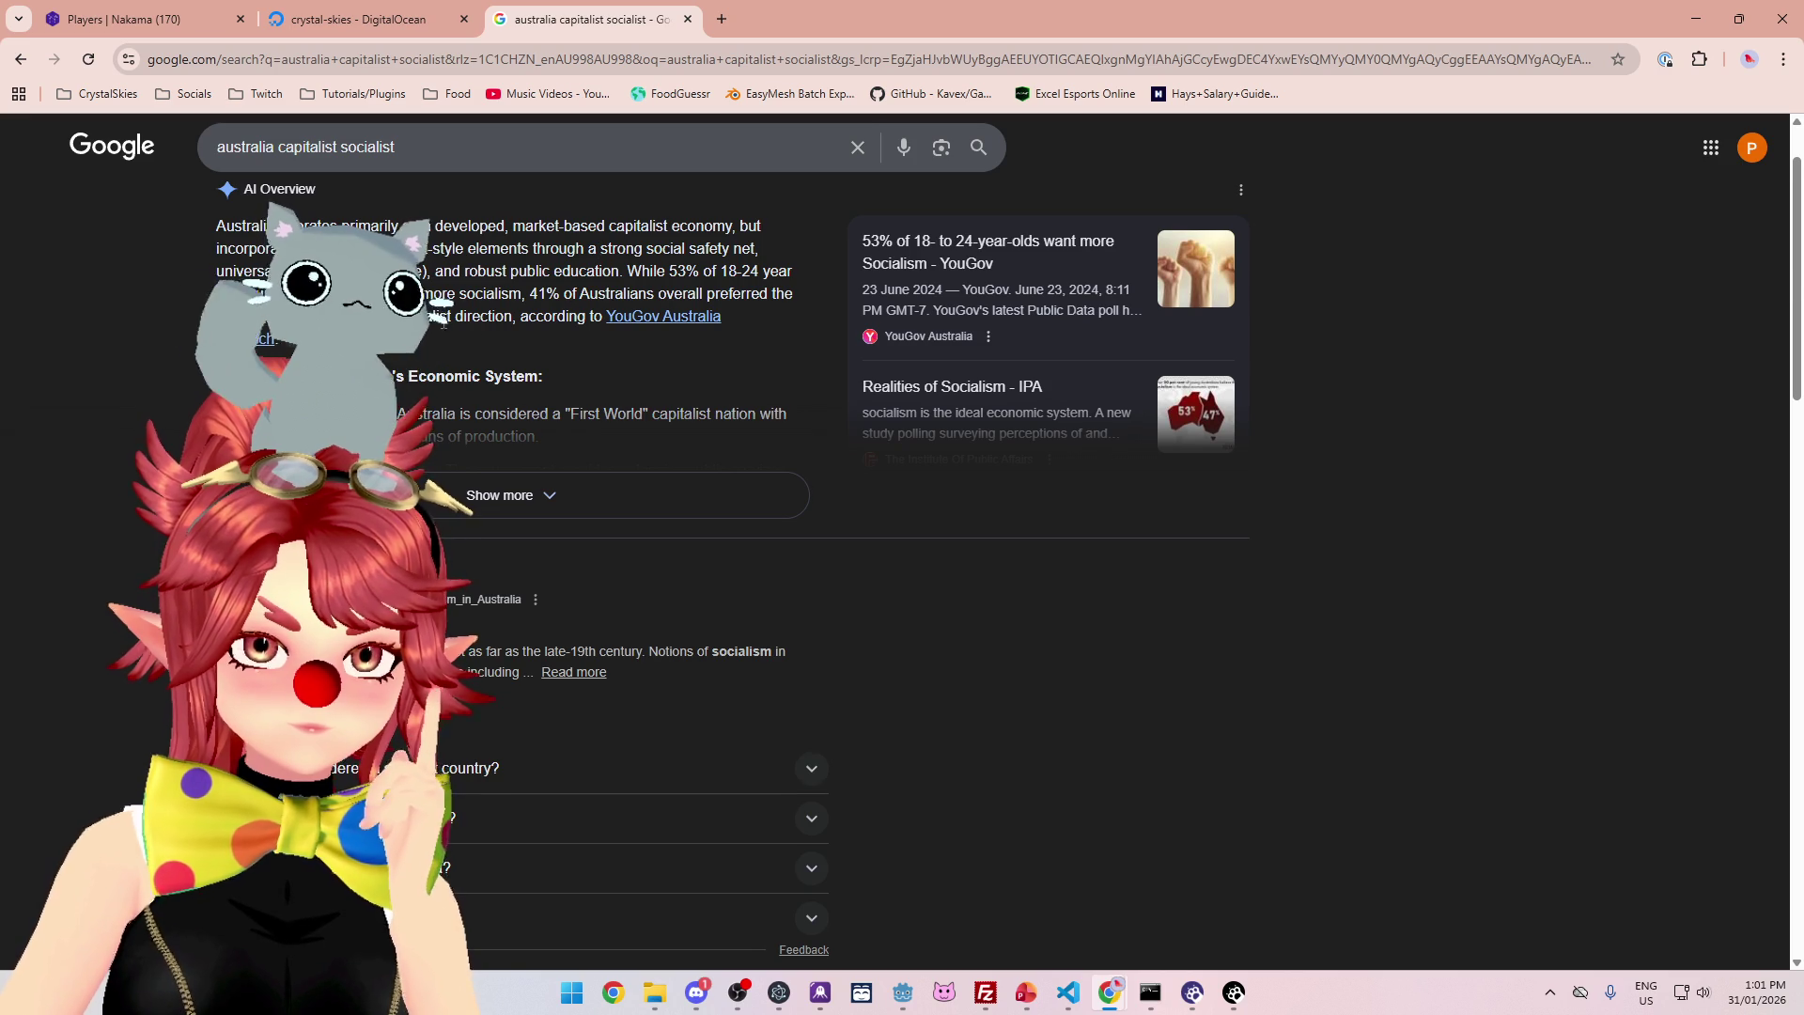
scroll(486, 419, "down", 5)
scroll(487, 419, "up", 6)
- Change the search to 'australia political system'
double_click(367, 161)
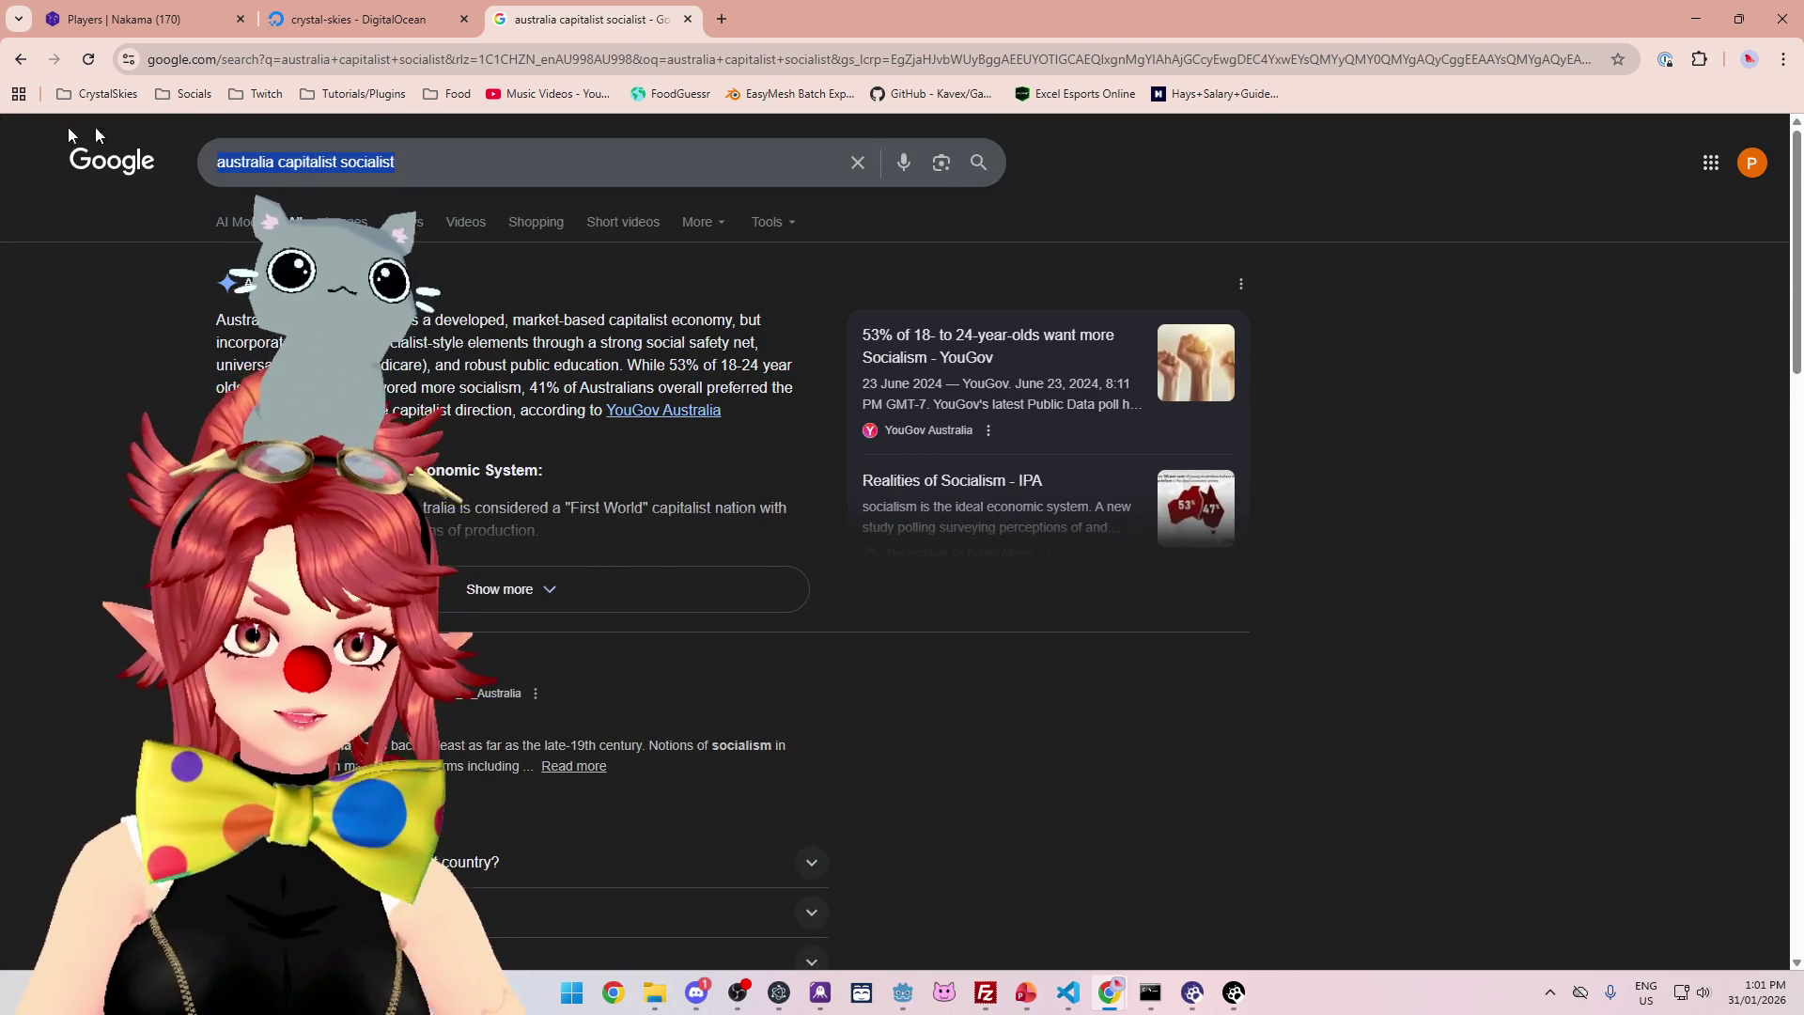
key("ctrl+a")
type("australia")
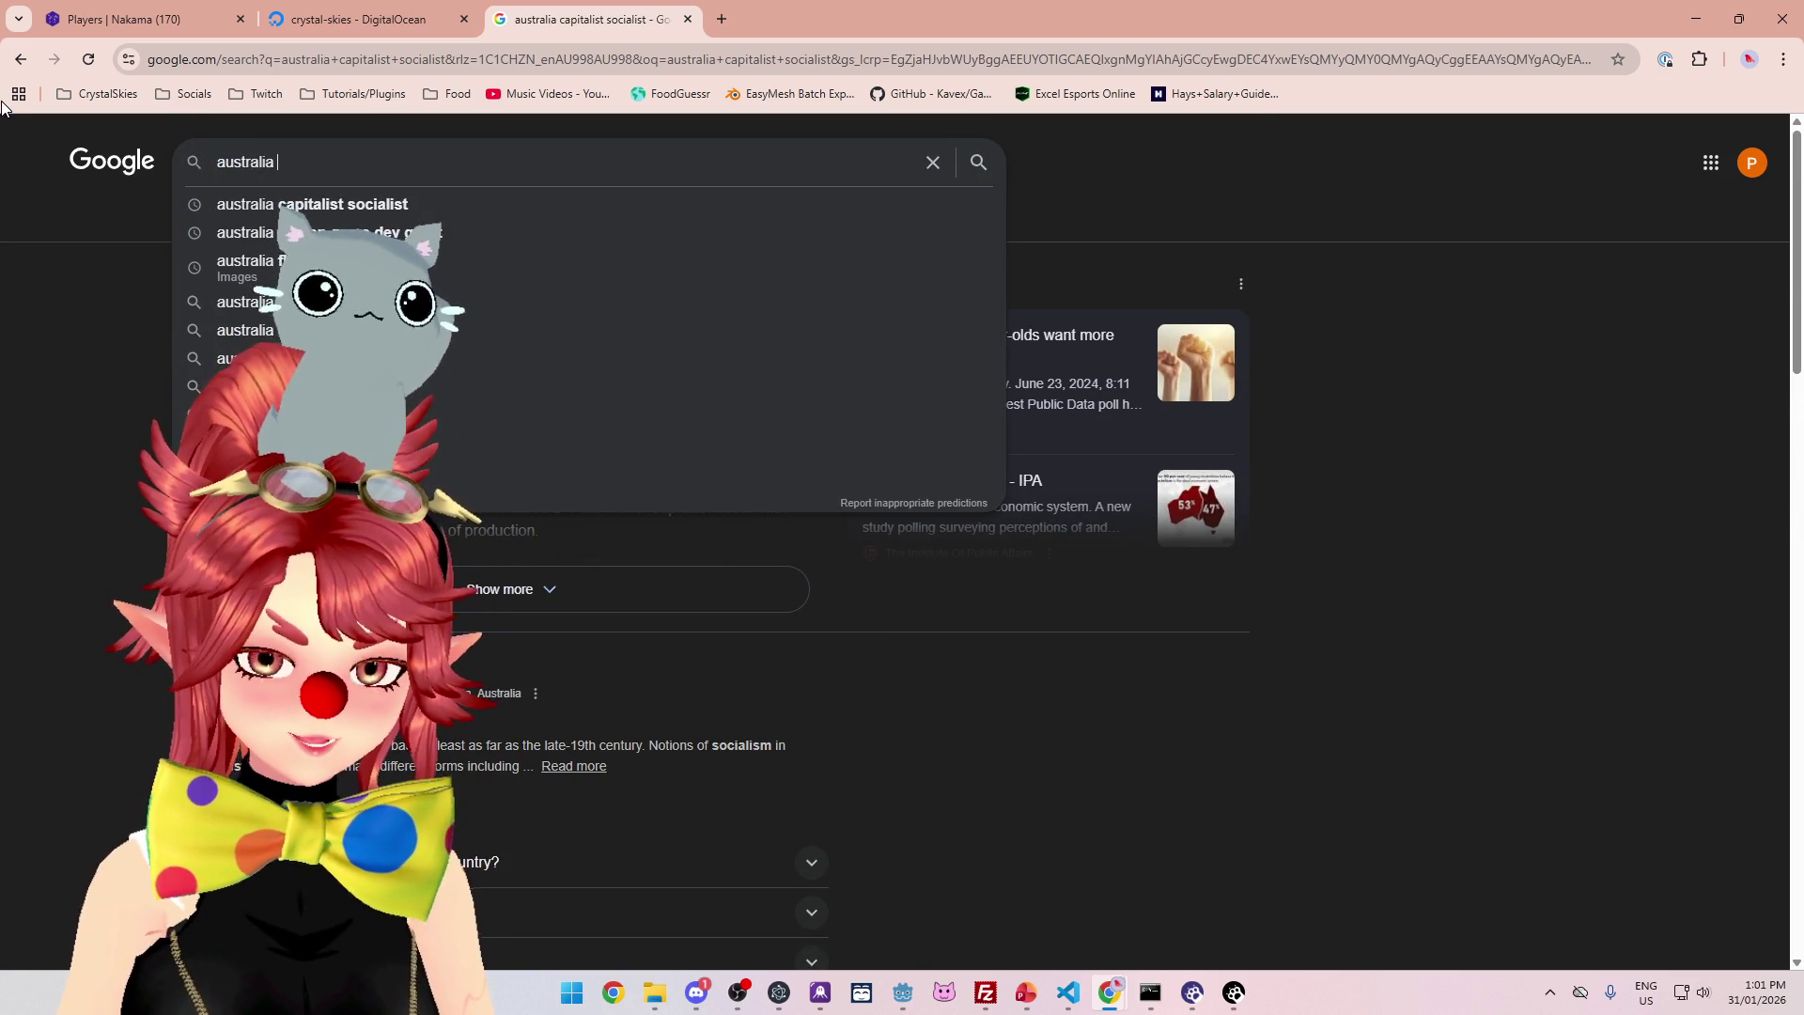
type(" political system")
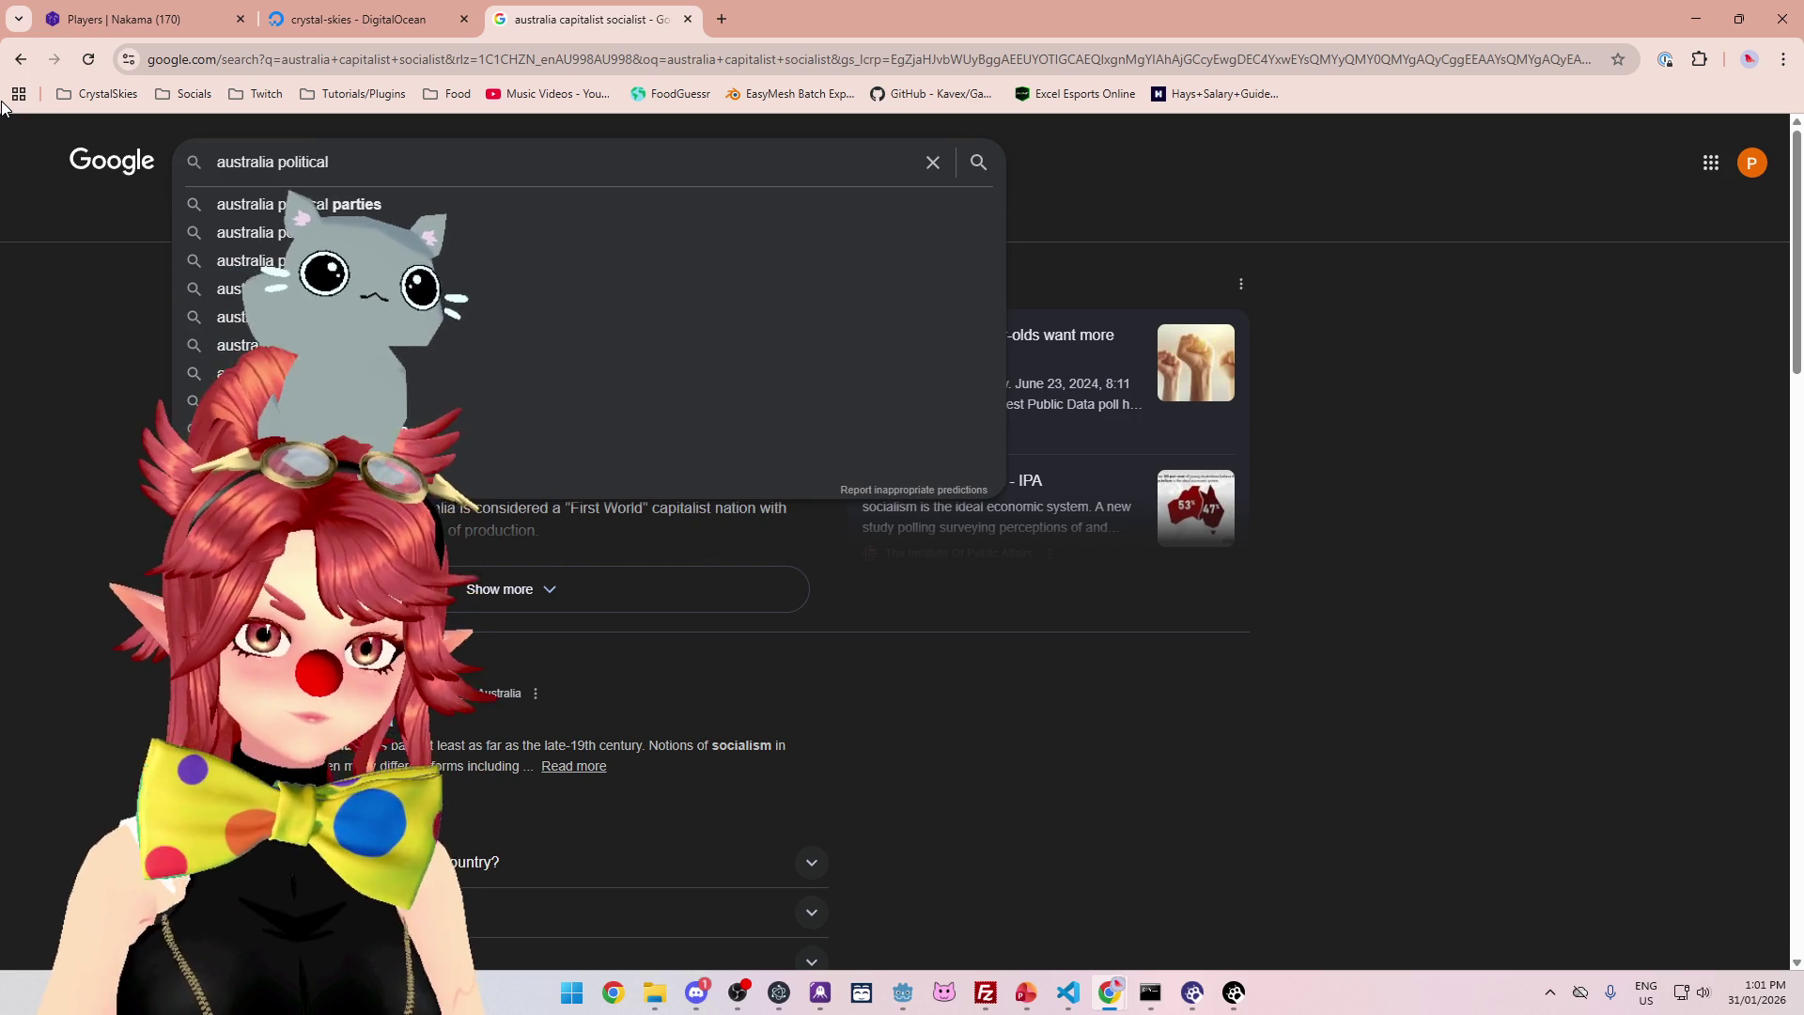
key("Return")
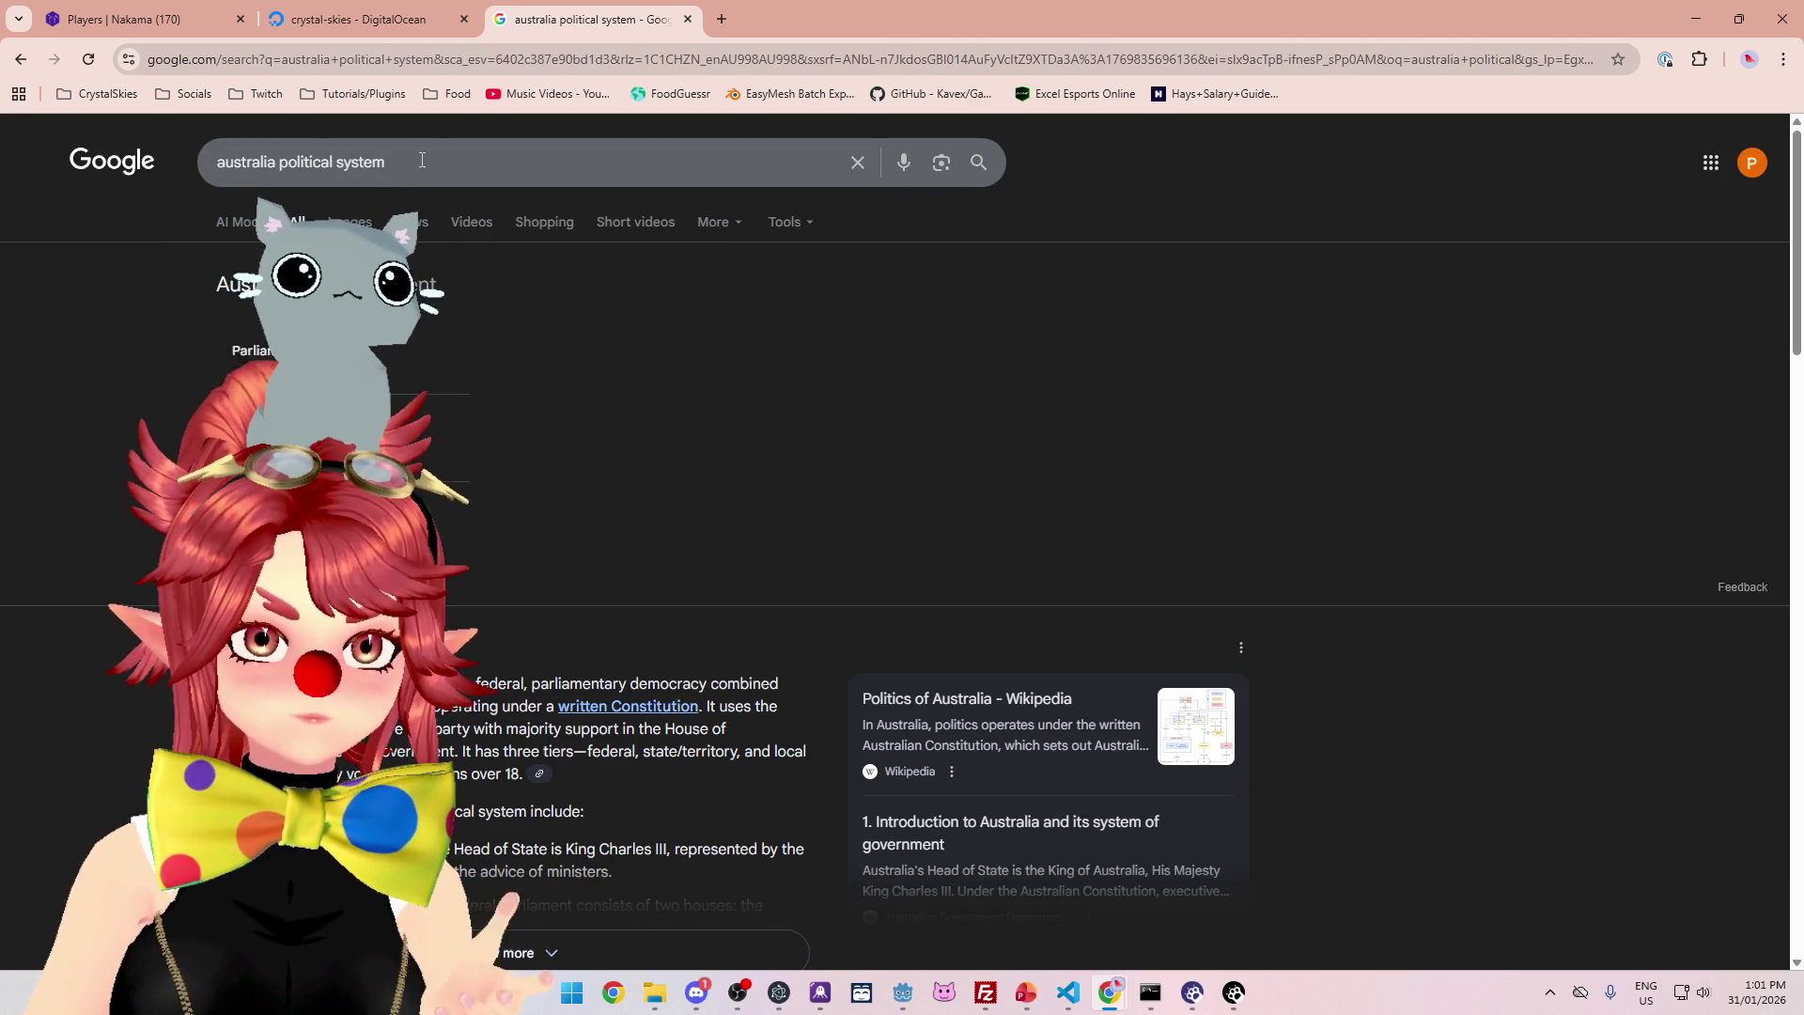
- Replace the query with 'captalism socialism communism' and run it
left_click_drag(420, 162, 351, 164)
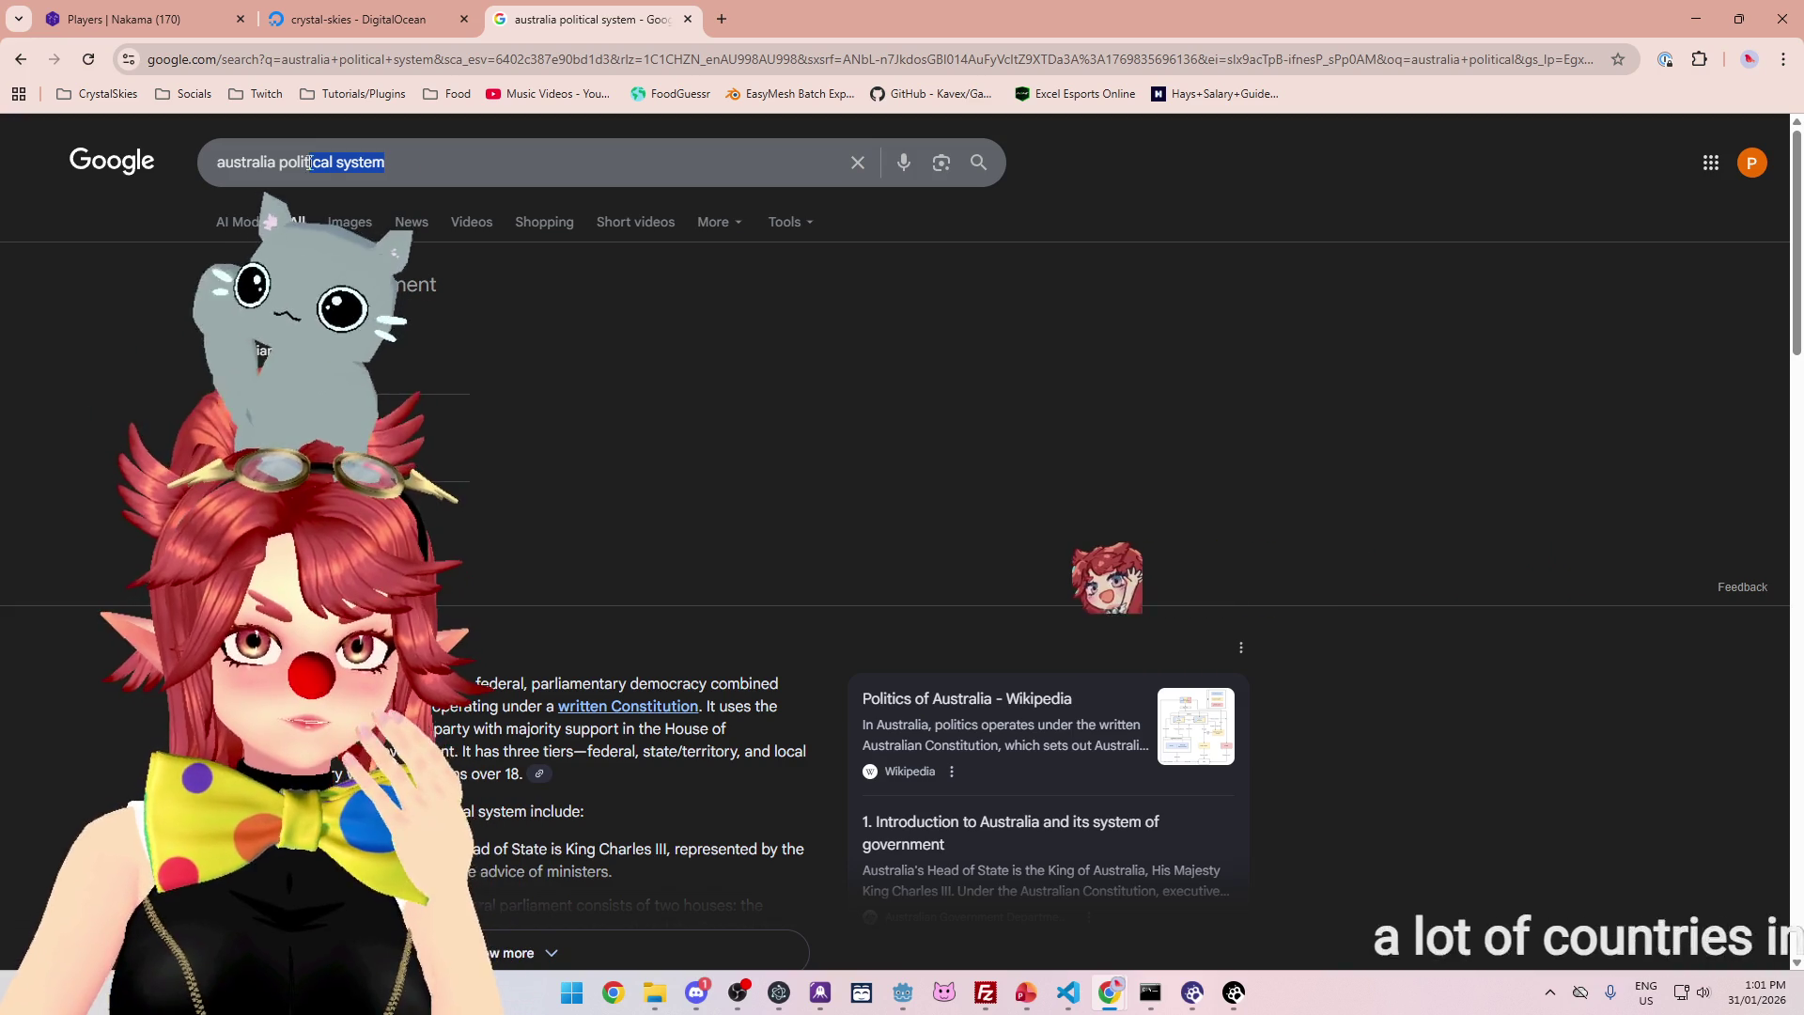
left_click_drag(310, 164, 282, 163)
type("capitalist")
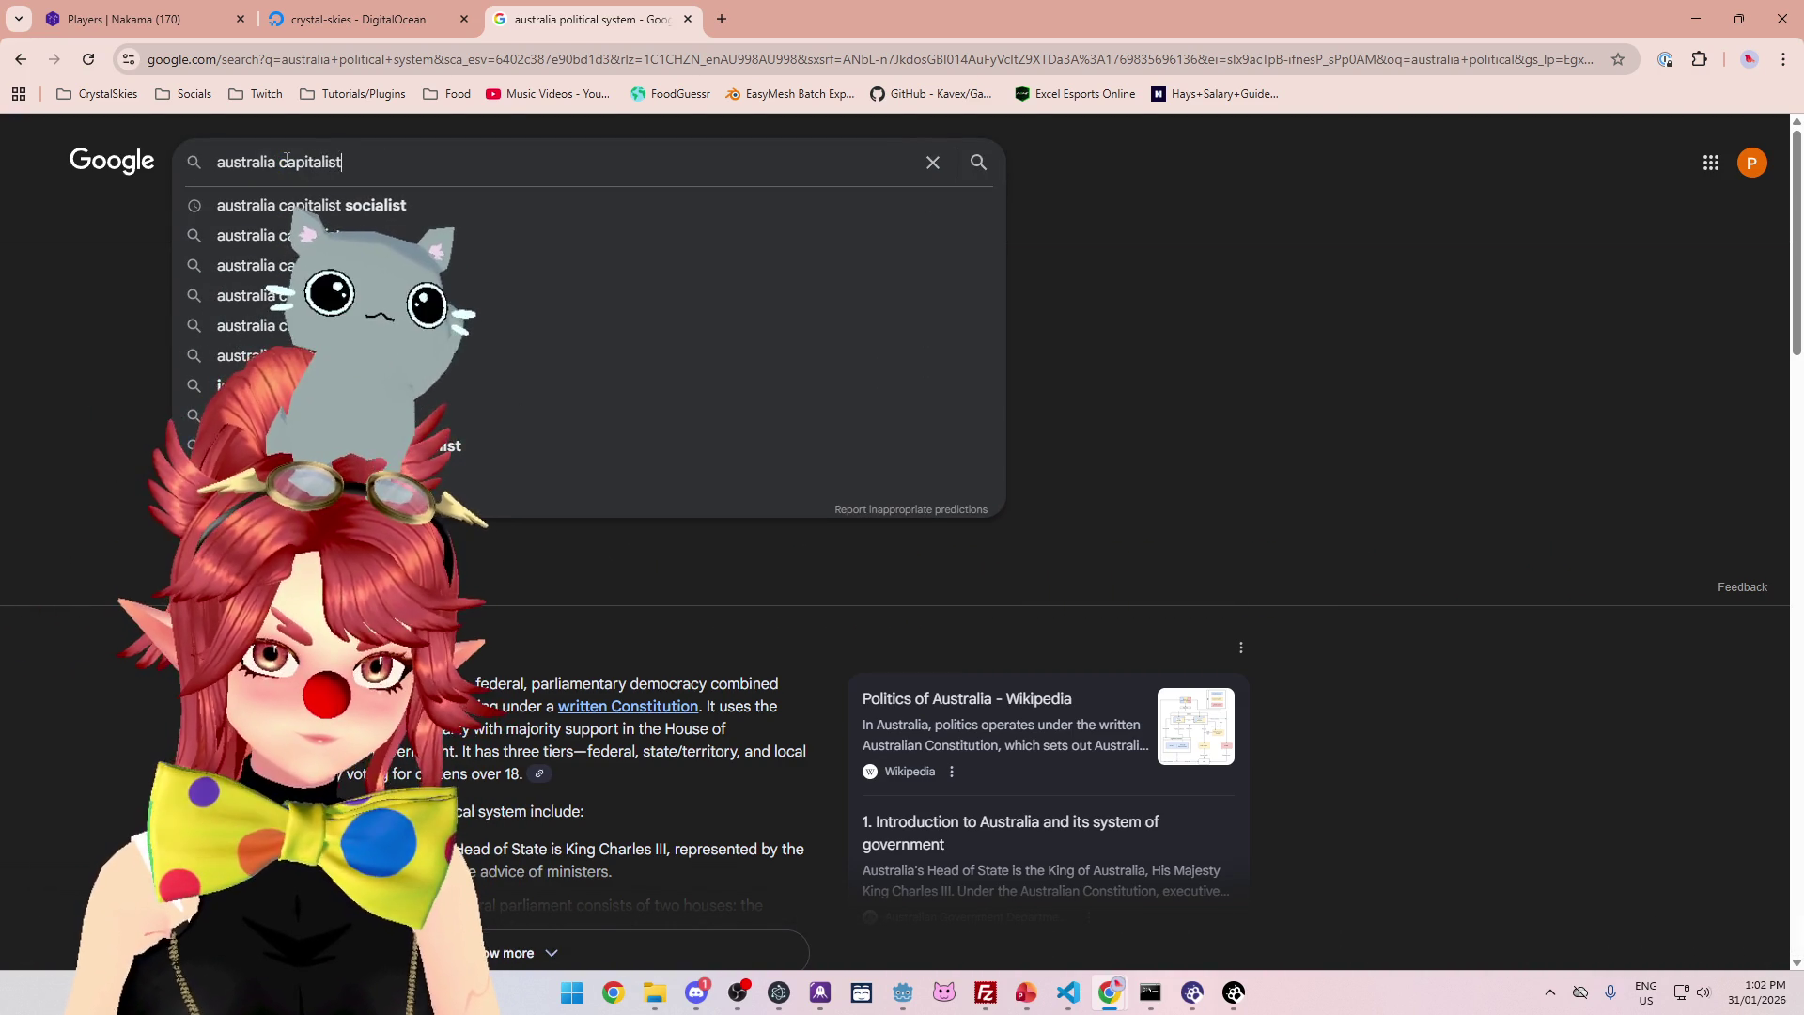
key("BackSpace")
key("BackSpace")
key("BackSpace")
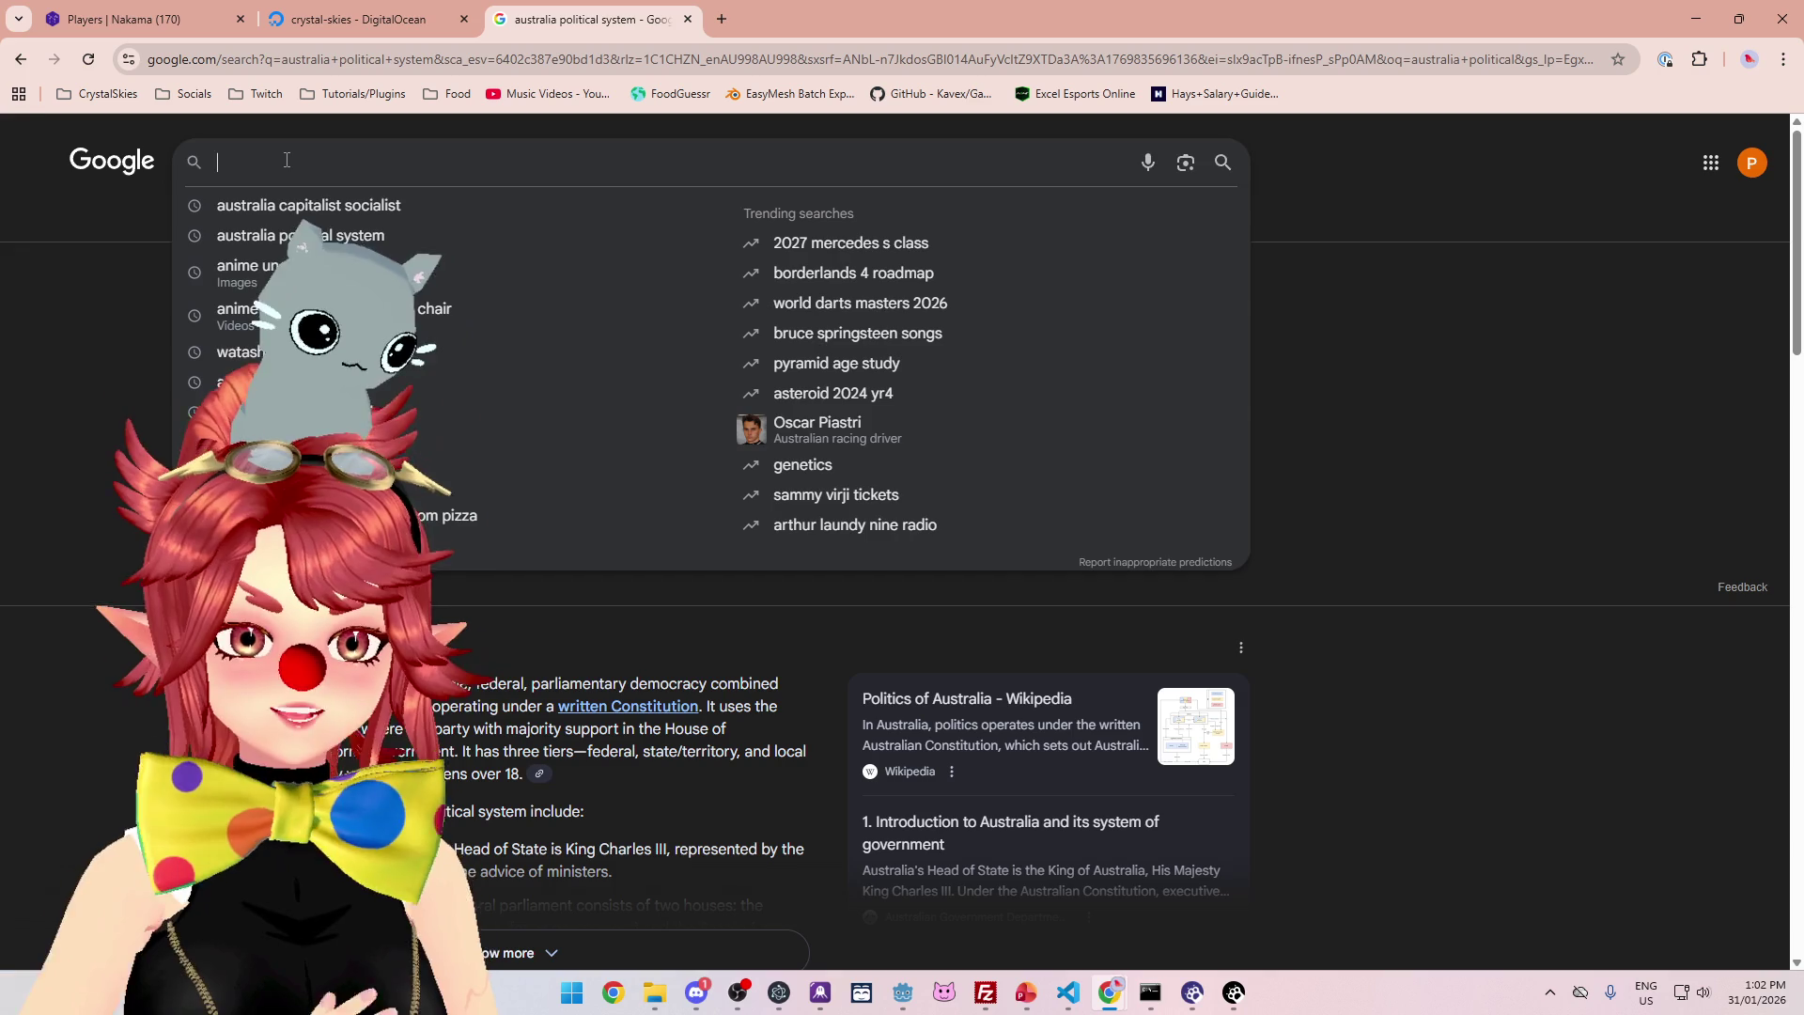
type("captalism socialis")
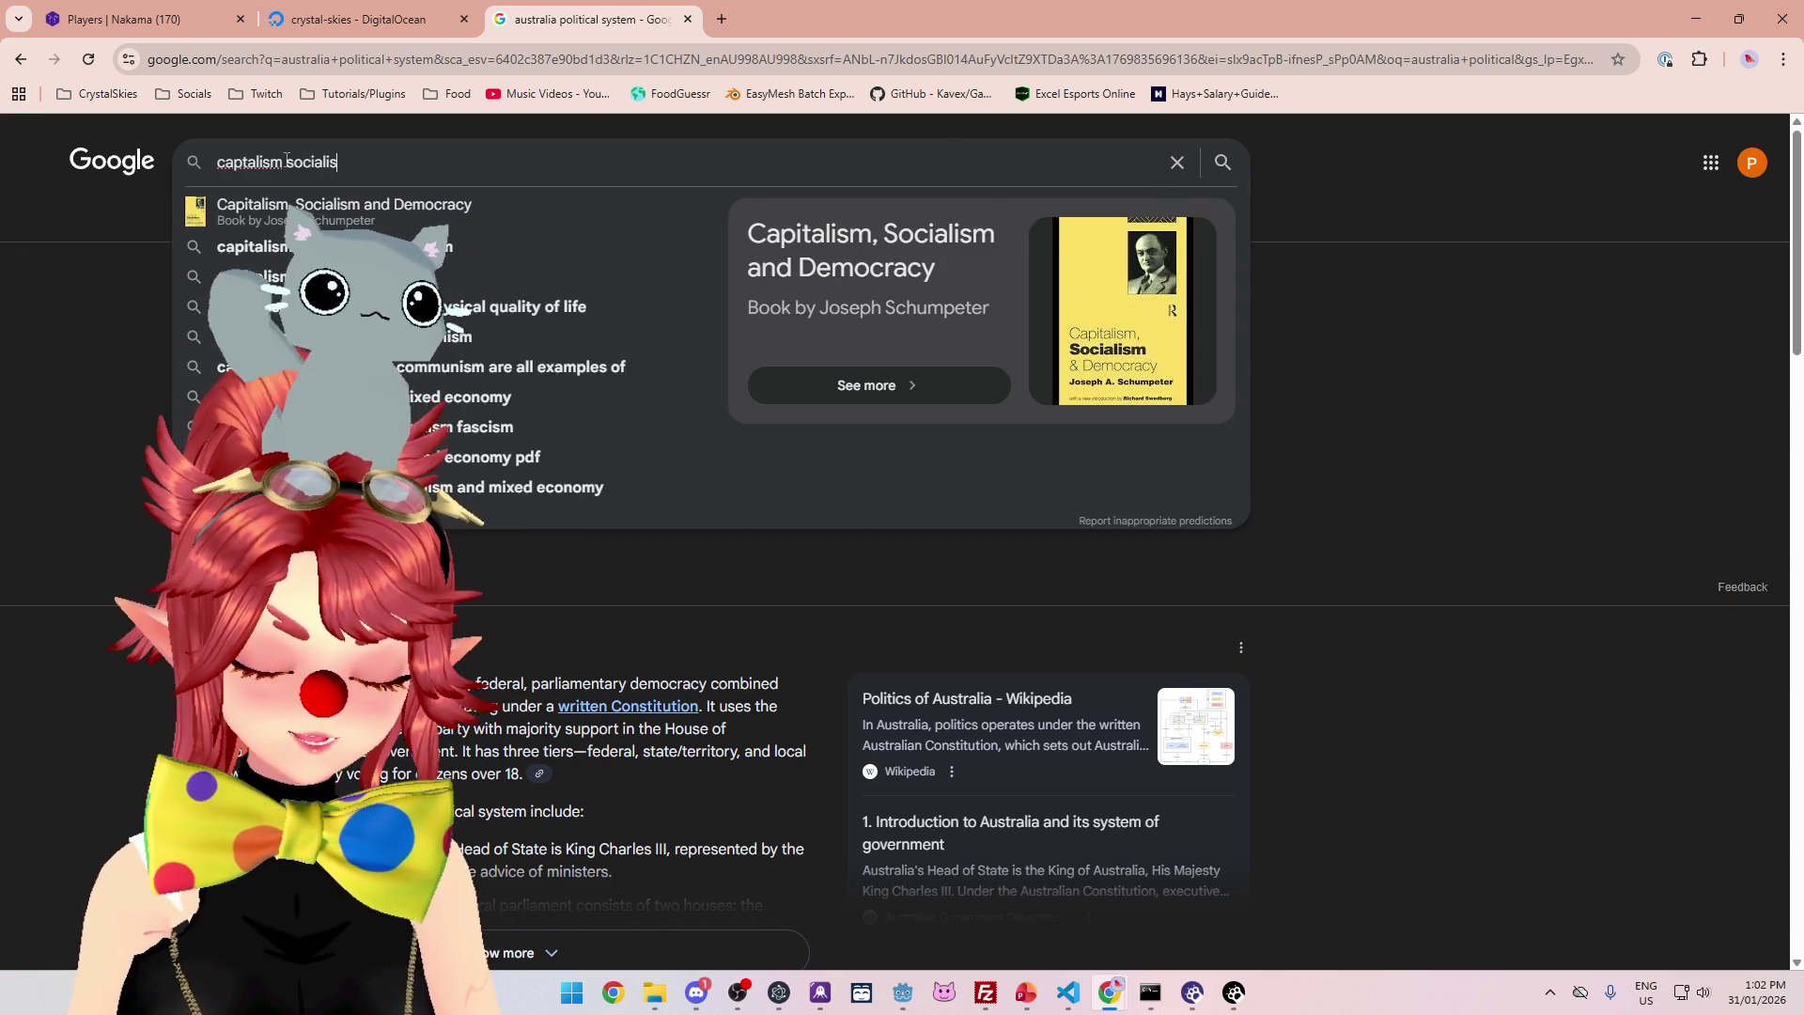
type("m")
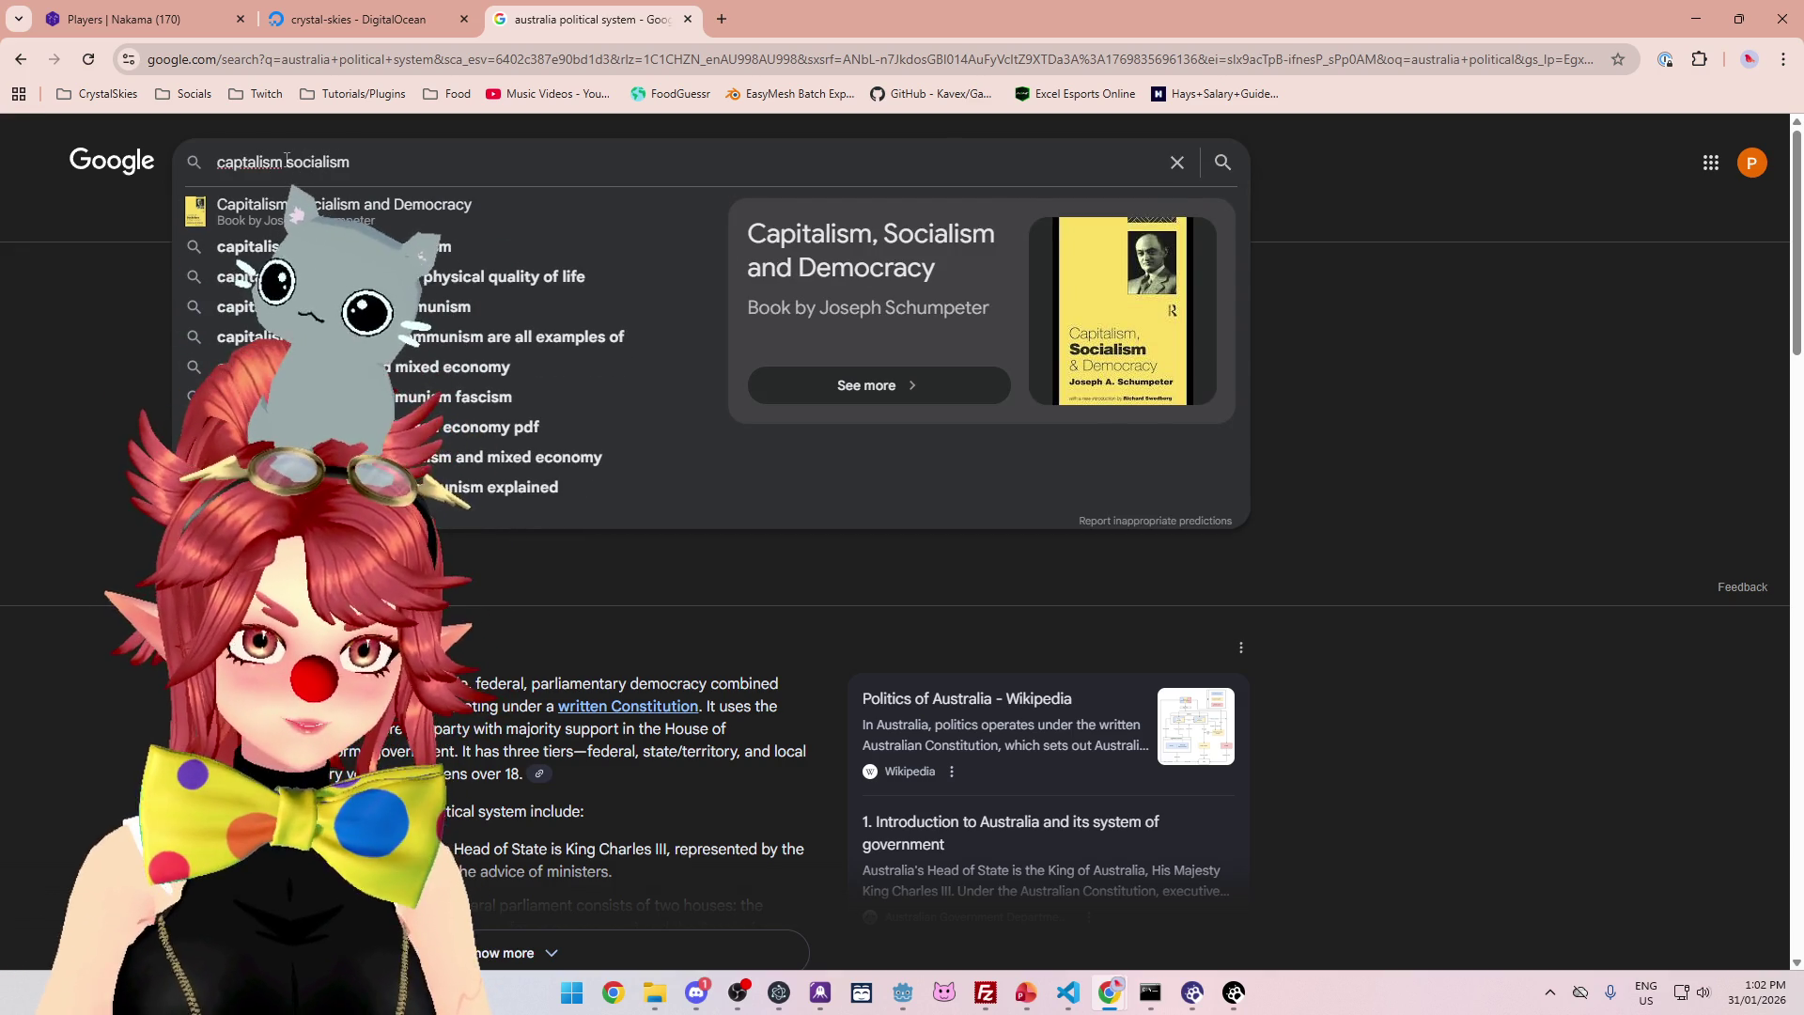
type(" commun")
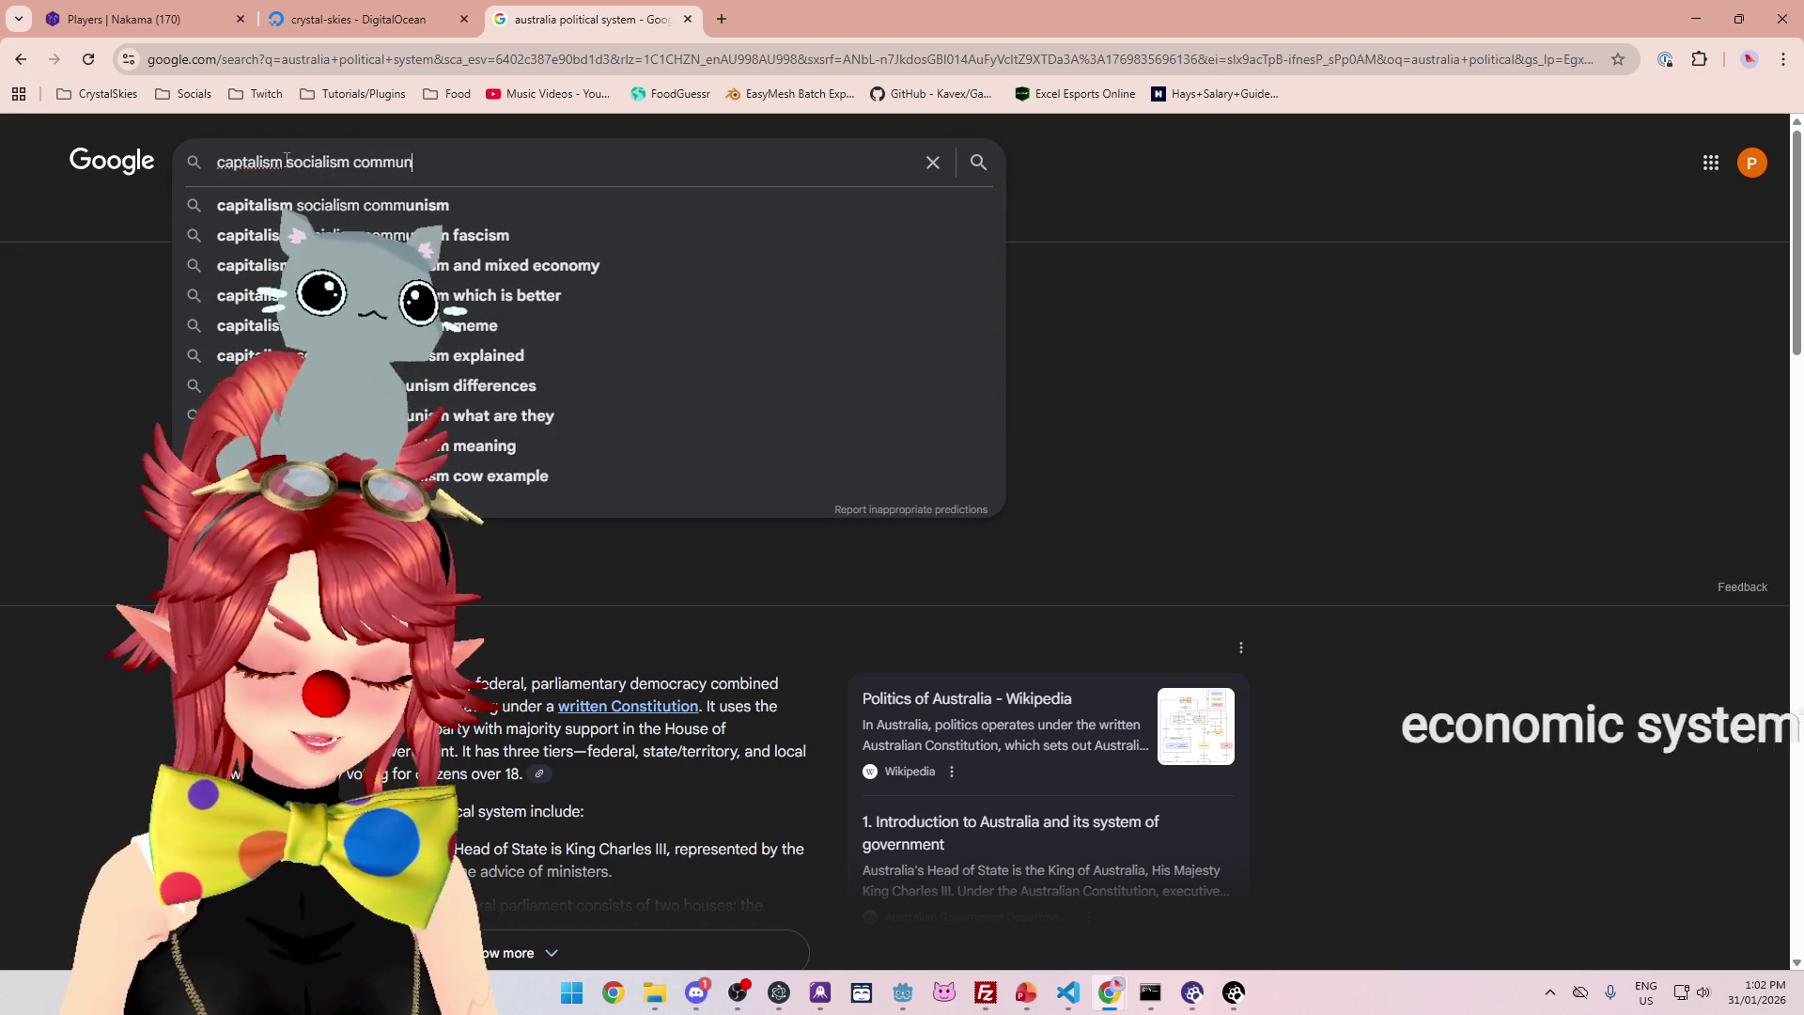
type("ism")
key("Return")
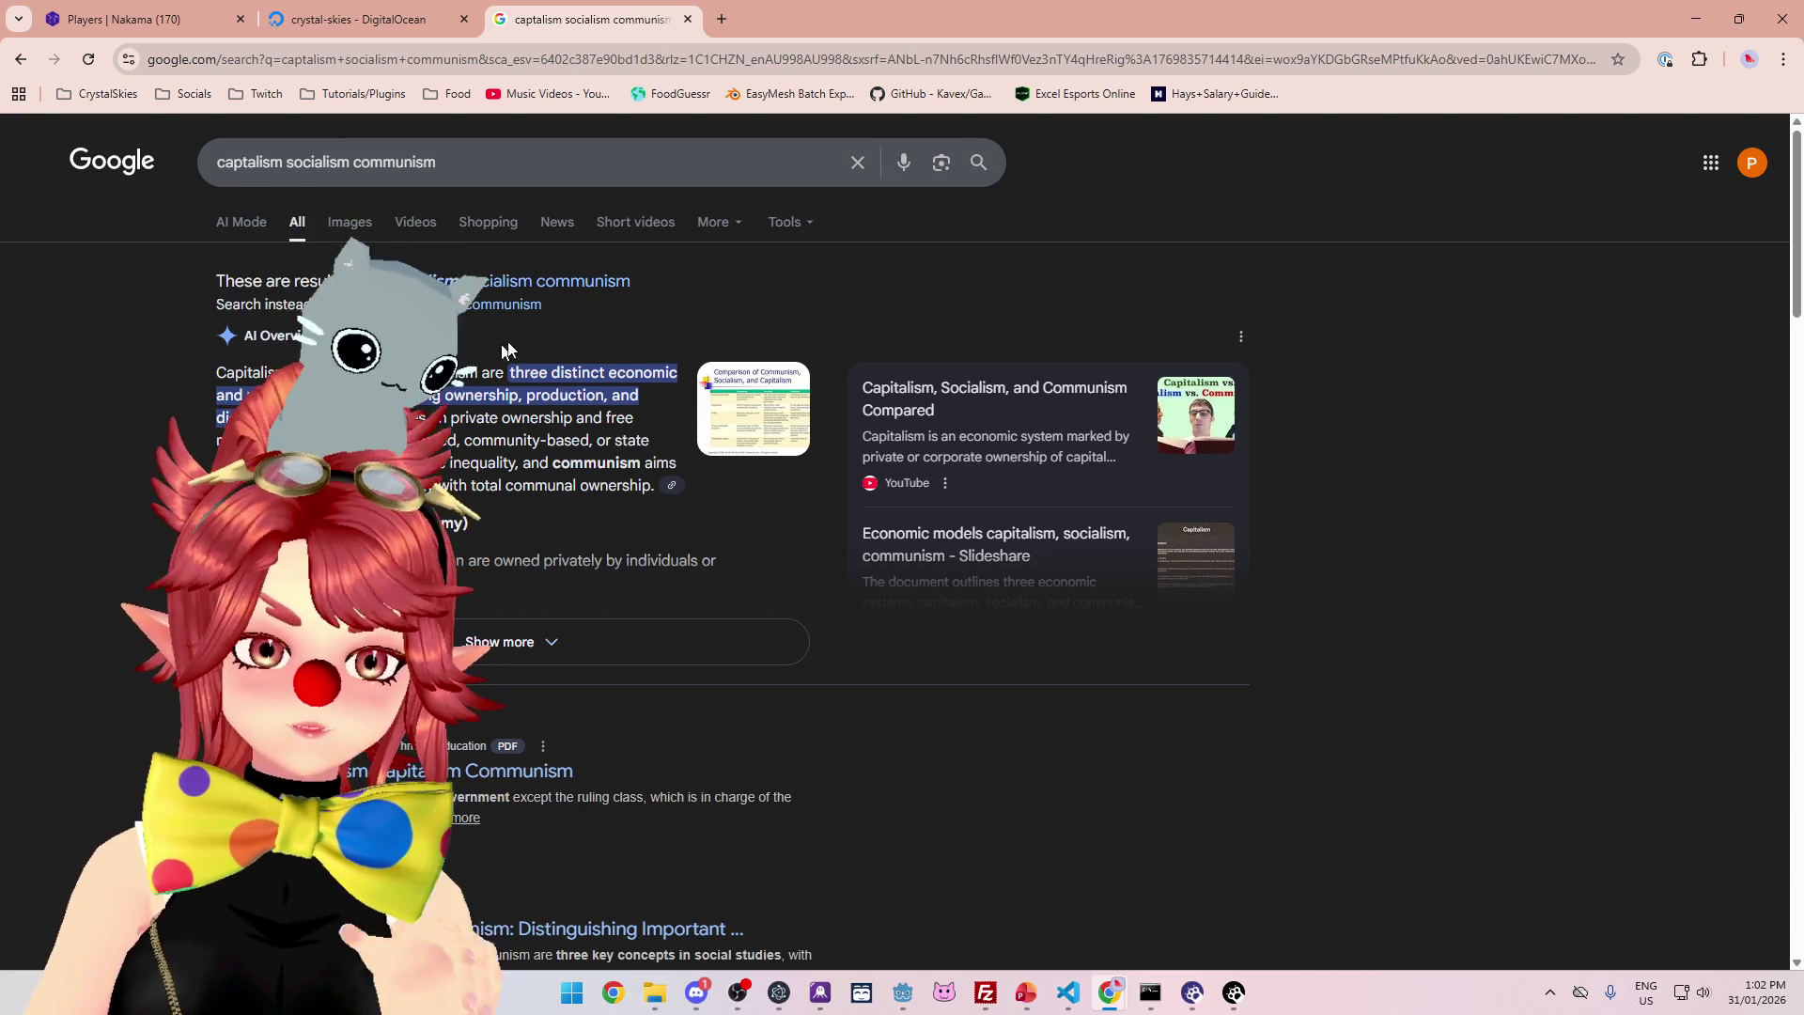
- Go back to the earlier economic ideology results, then close the search tab
key("alt+Left")
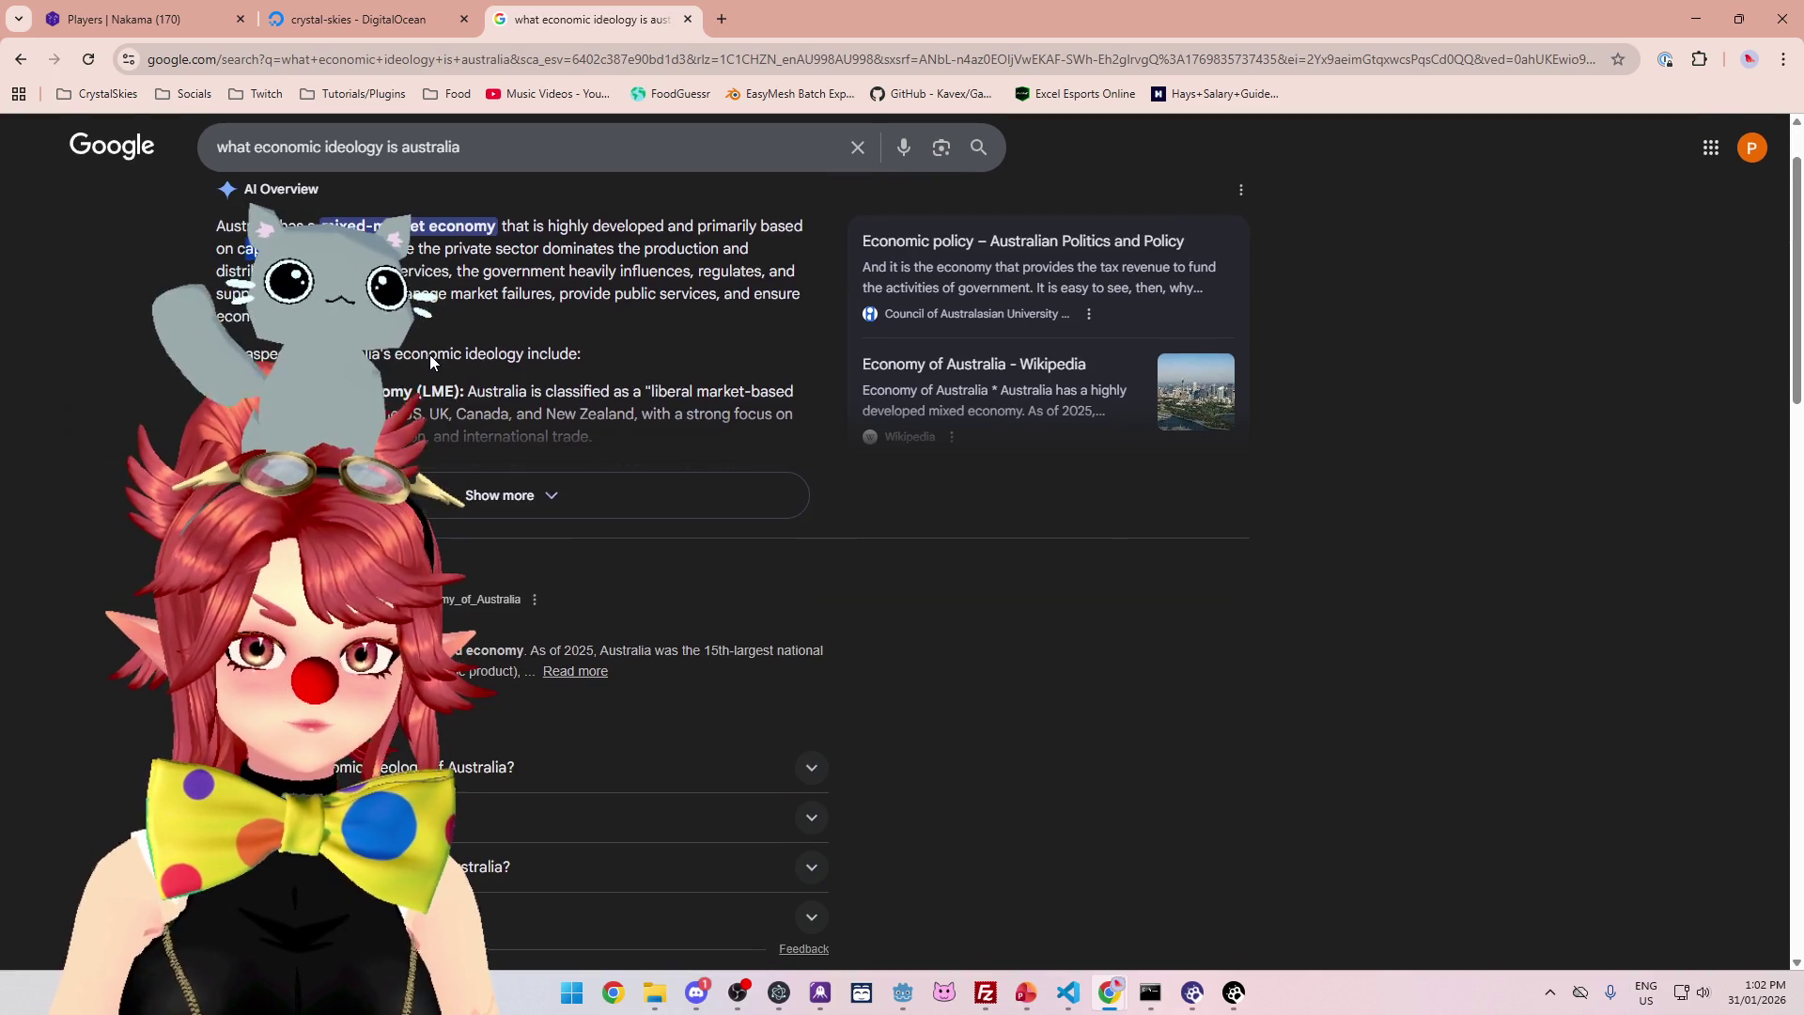
scroll(430, 362, "up", 1)
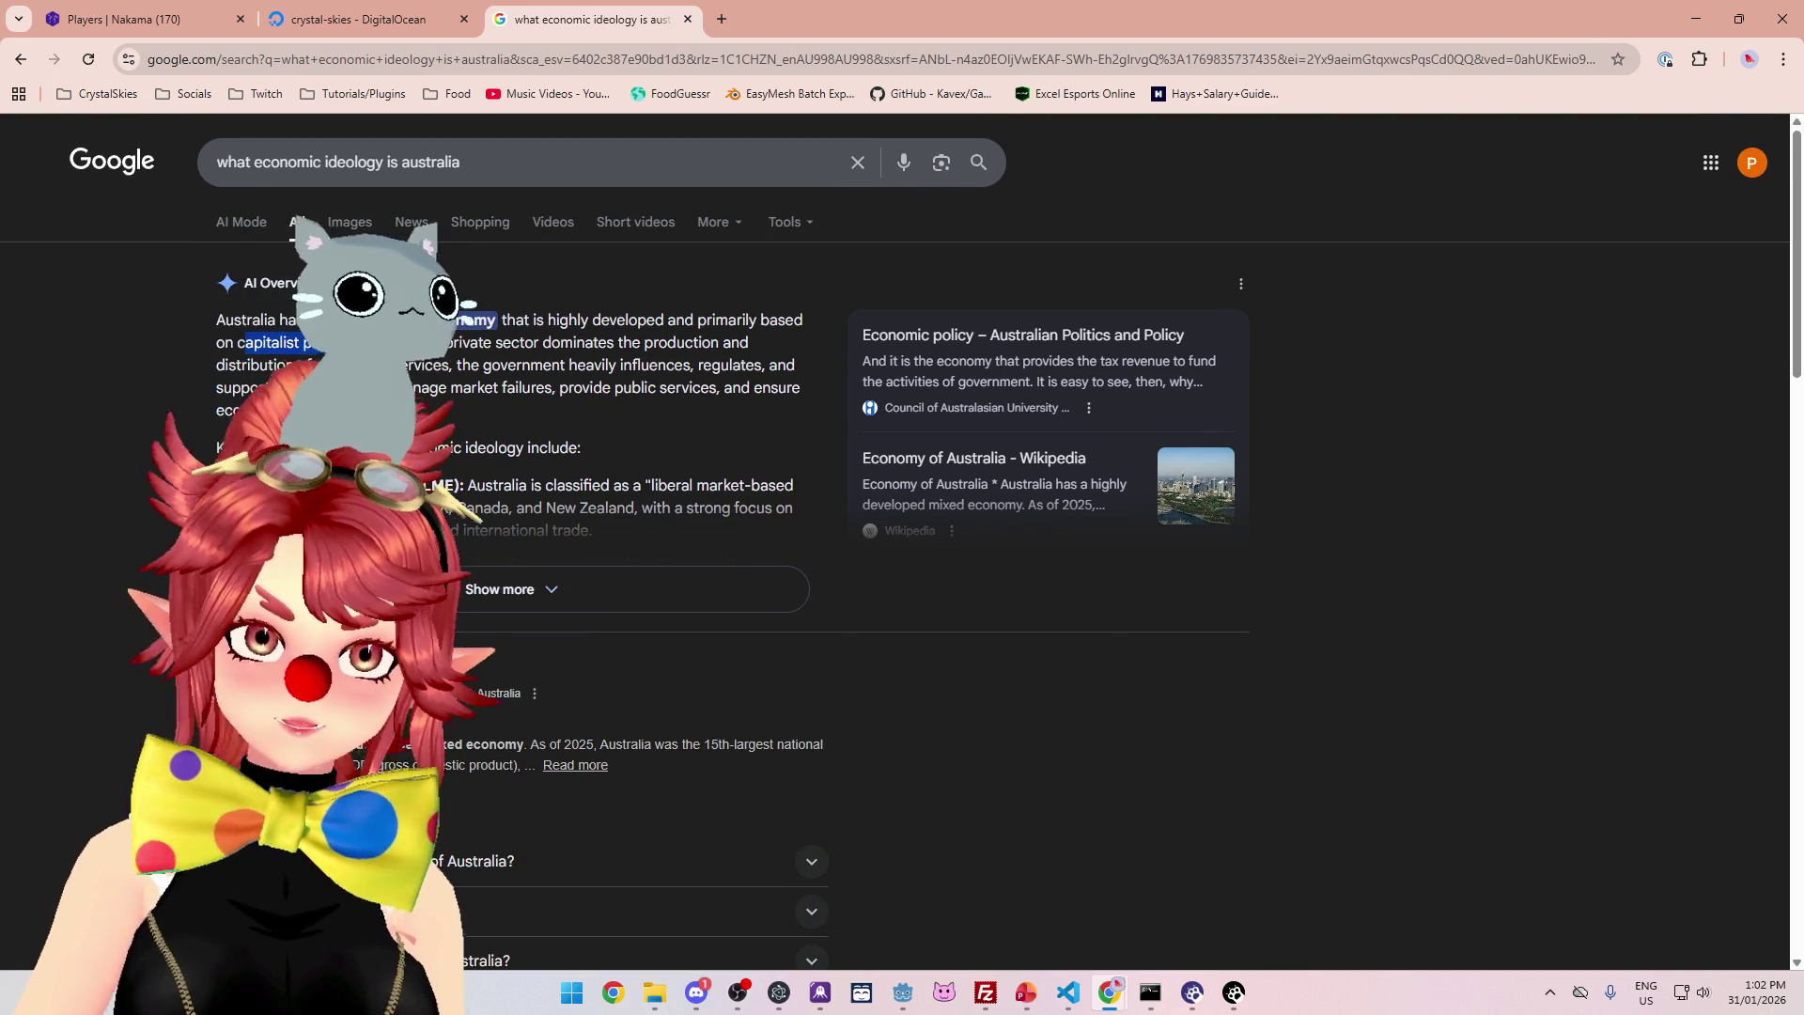
scroll(430, 361, "down", 3)
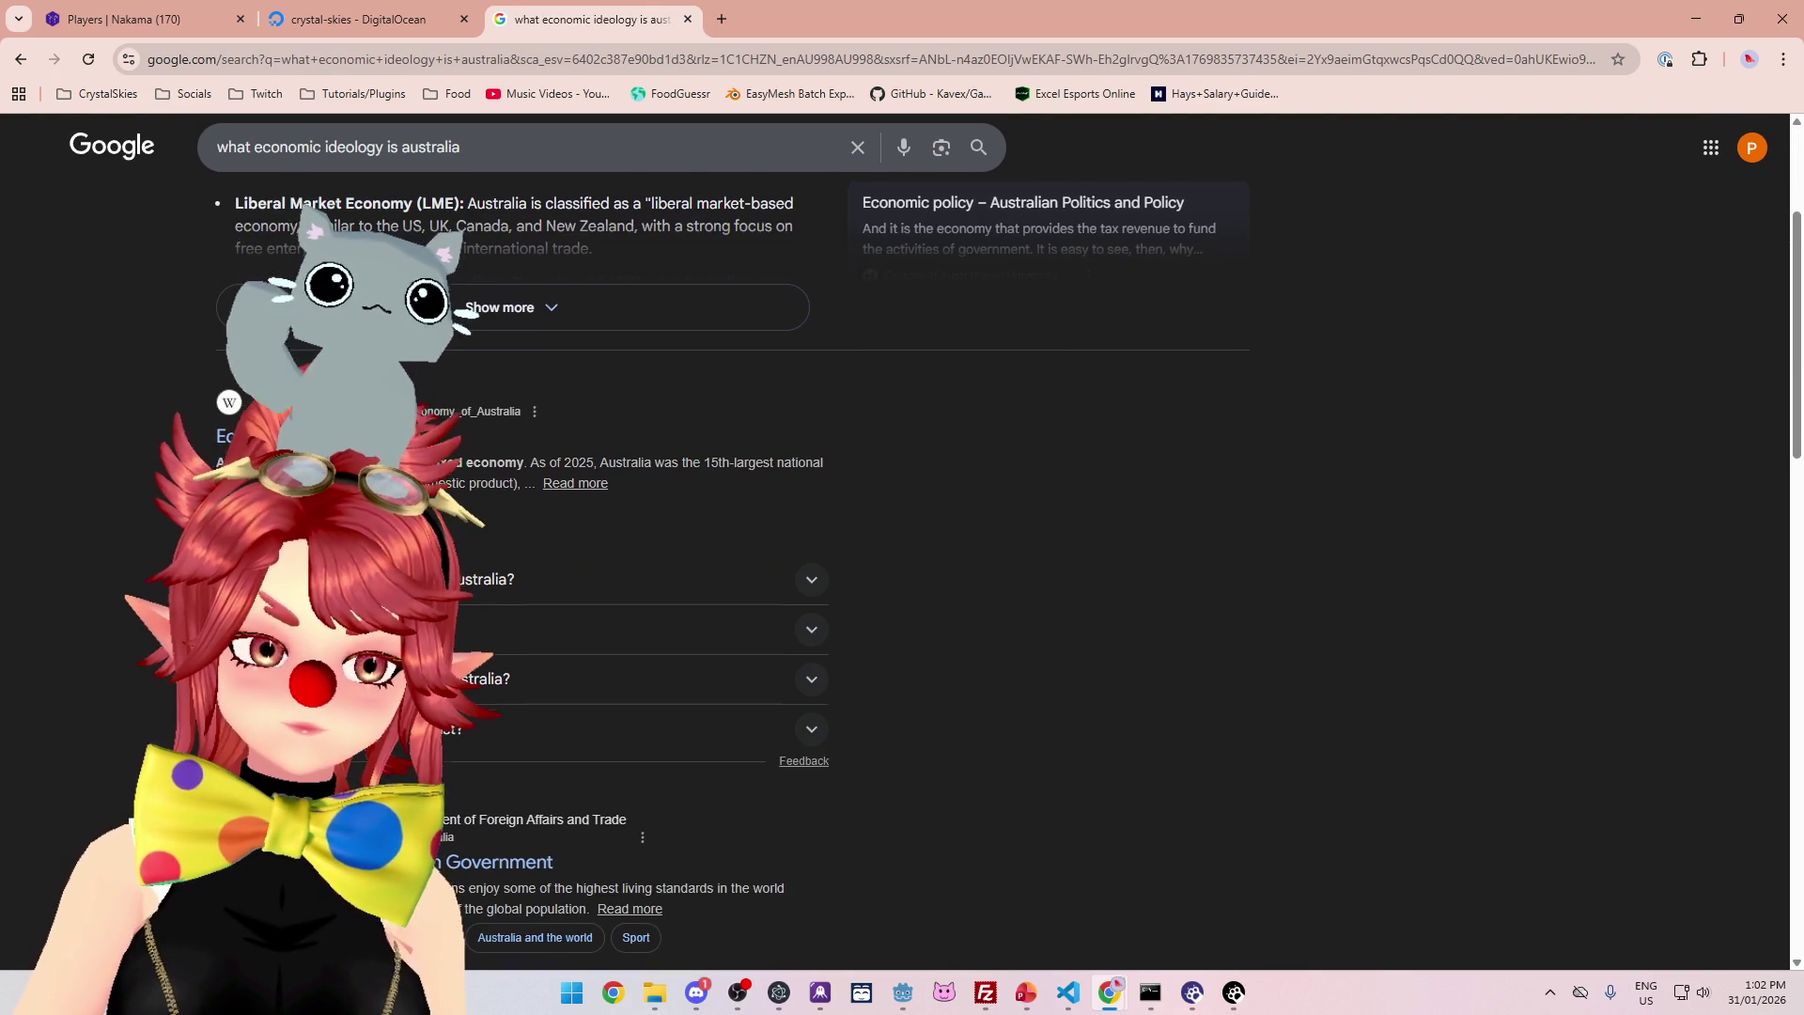
scroll(430, 362, "up", 3)
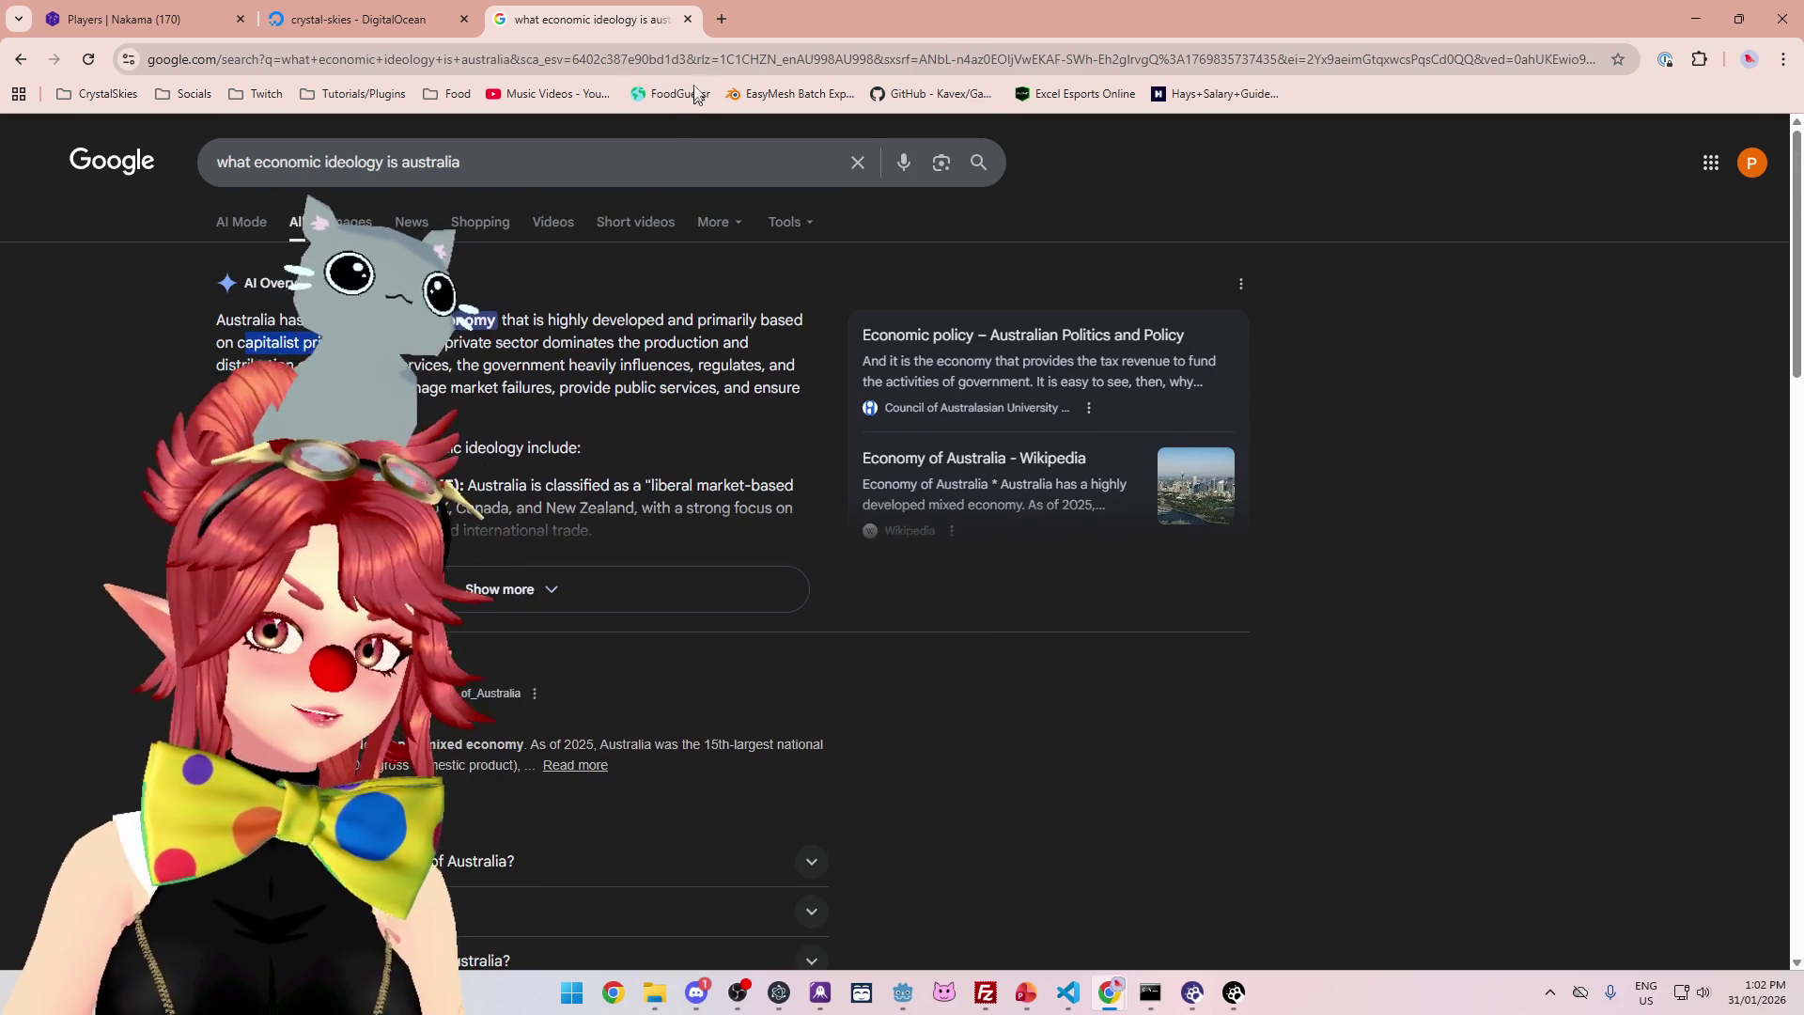
left_click(687, 19)
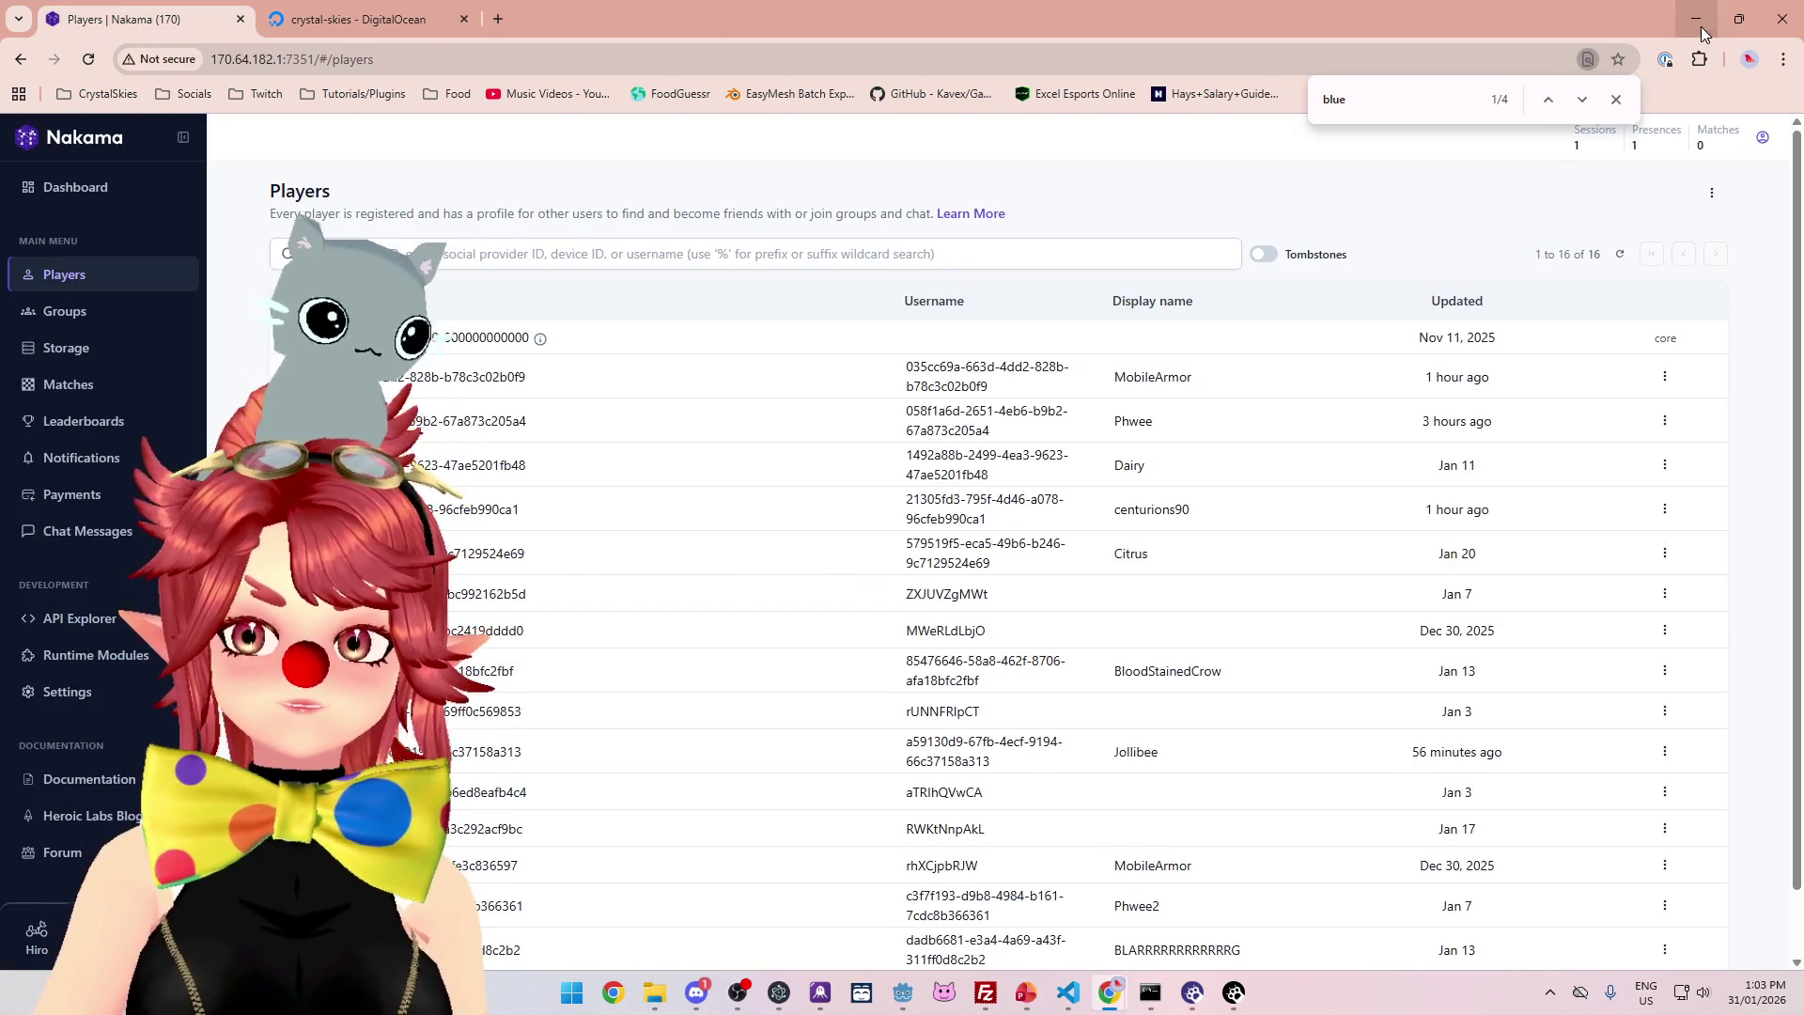
- Minimize the browser and add a new line after 'return _walk_speed' in player.gd
left_click(1702, 33)
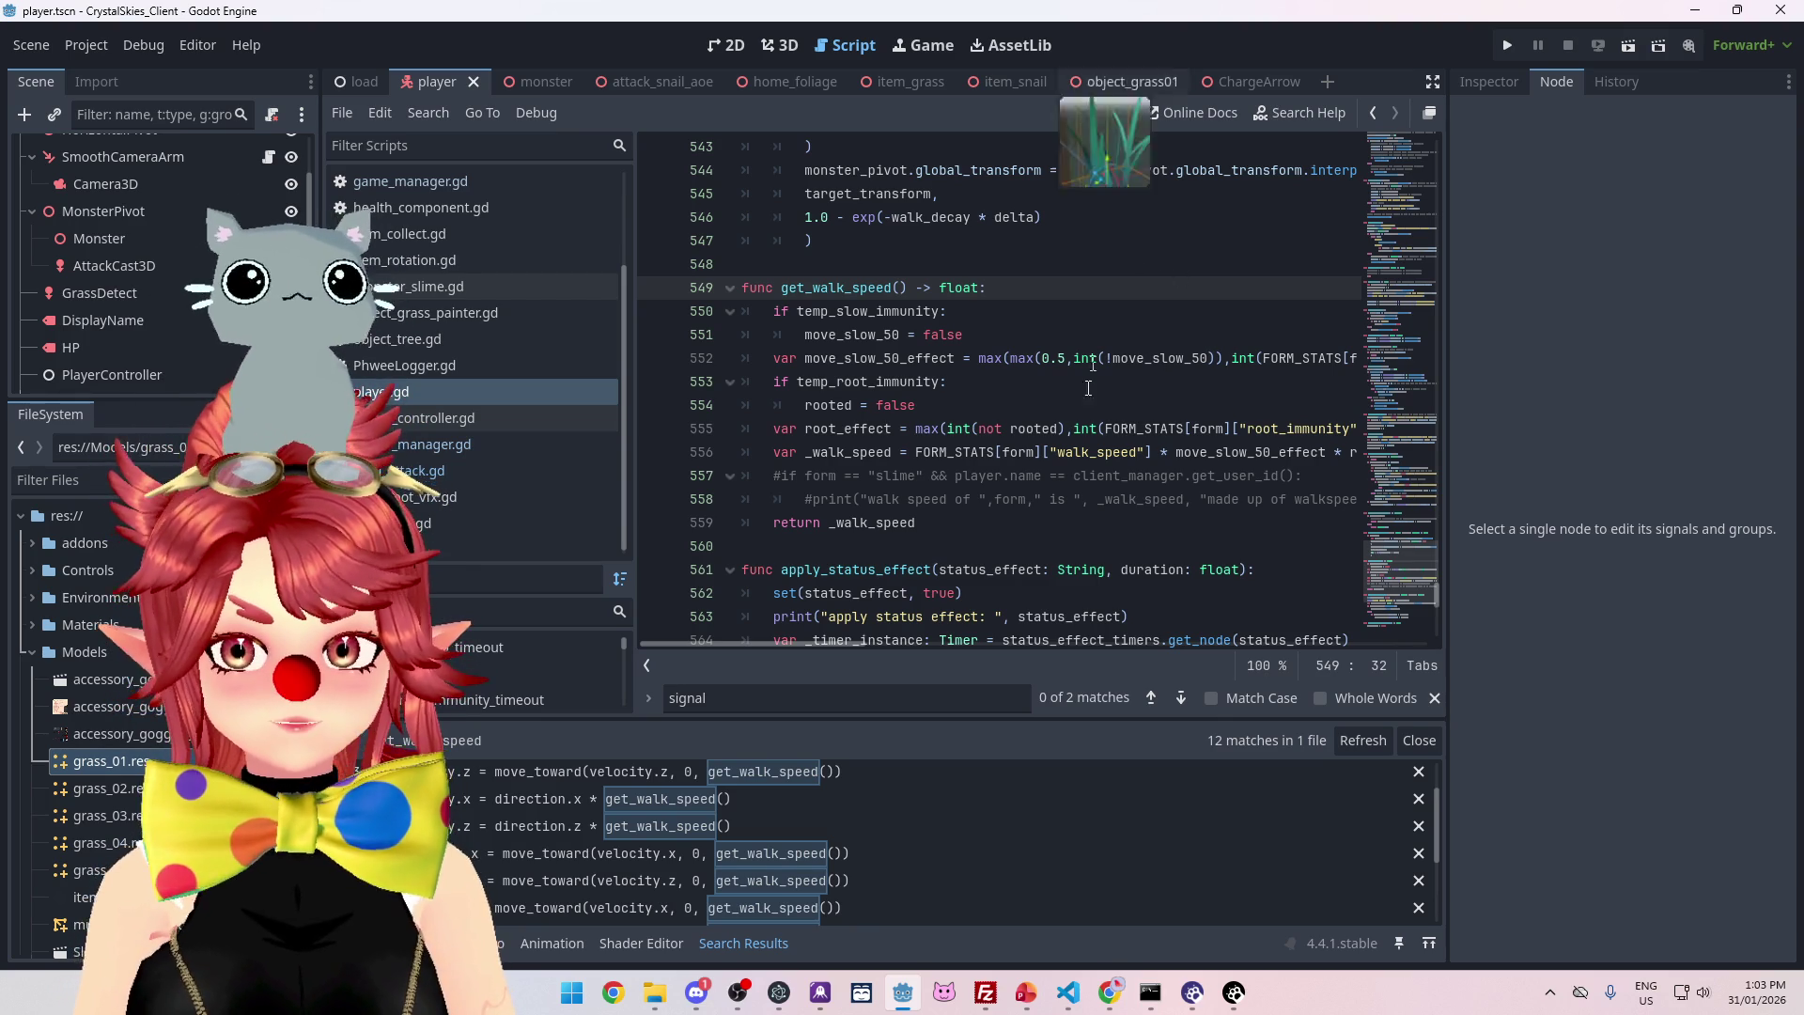
left_click(991, 315)
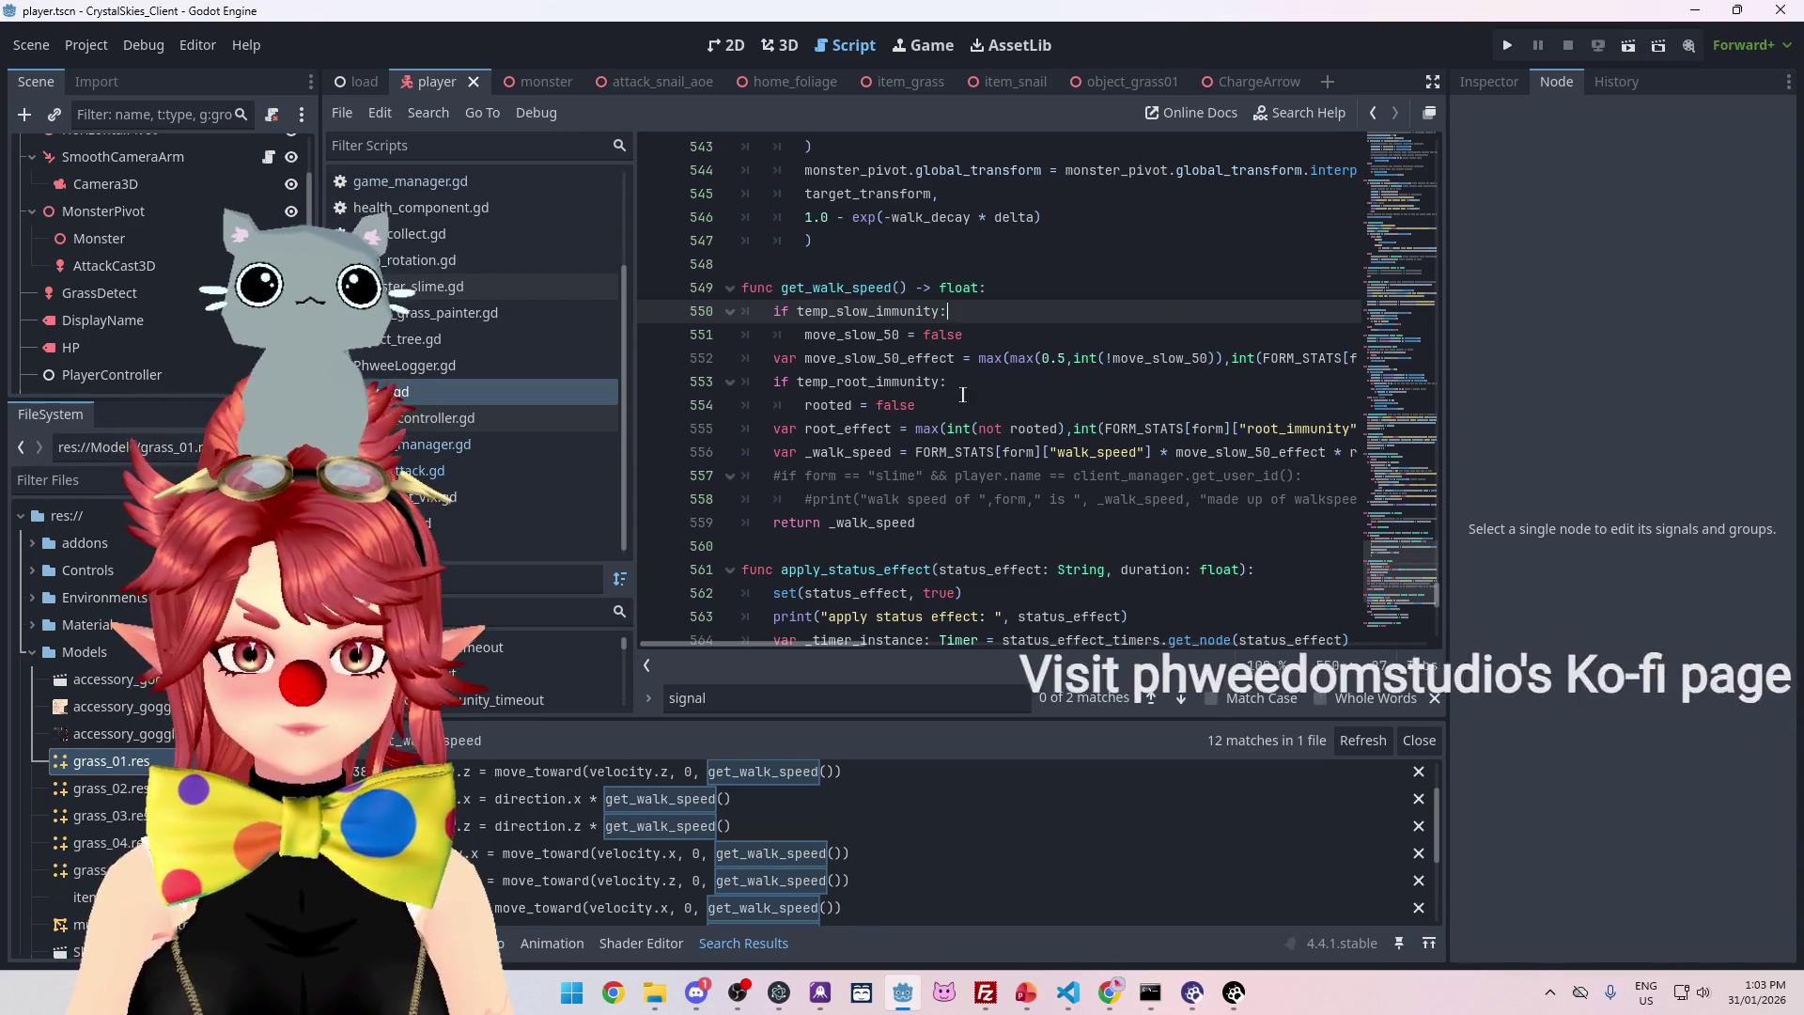
scroll(963, 395, "down", 1)
scroll(902, 367, "up", 1)
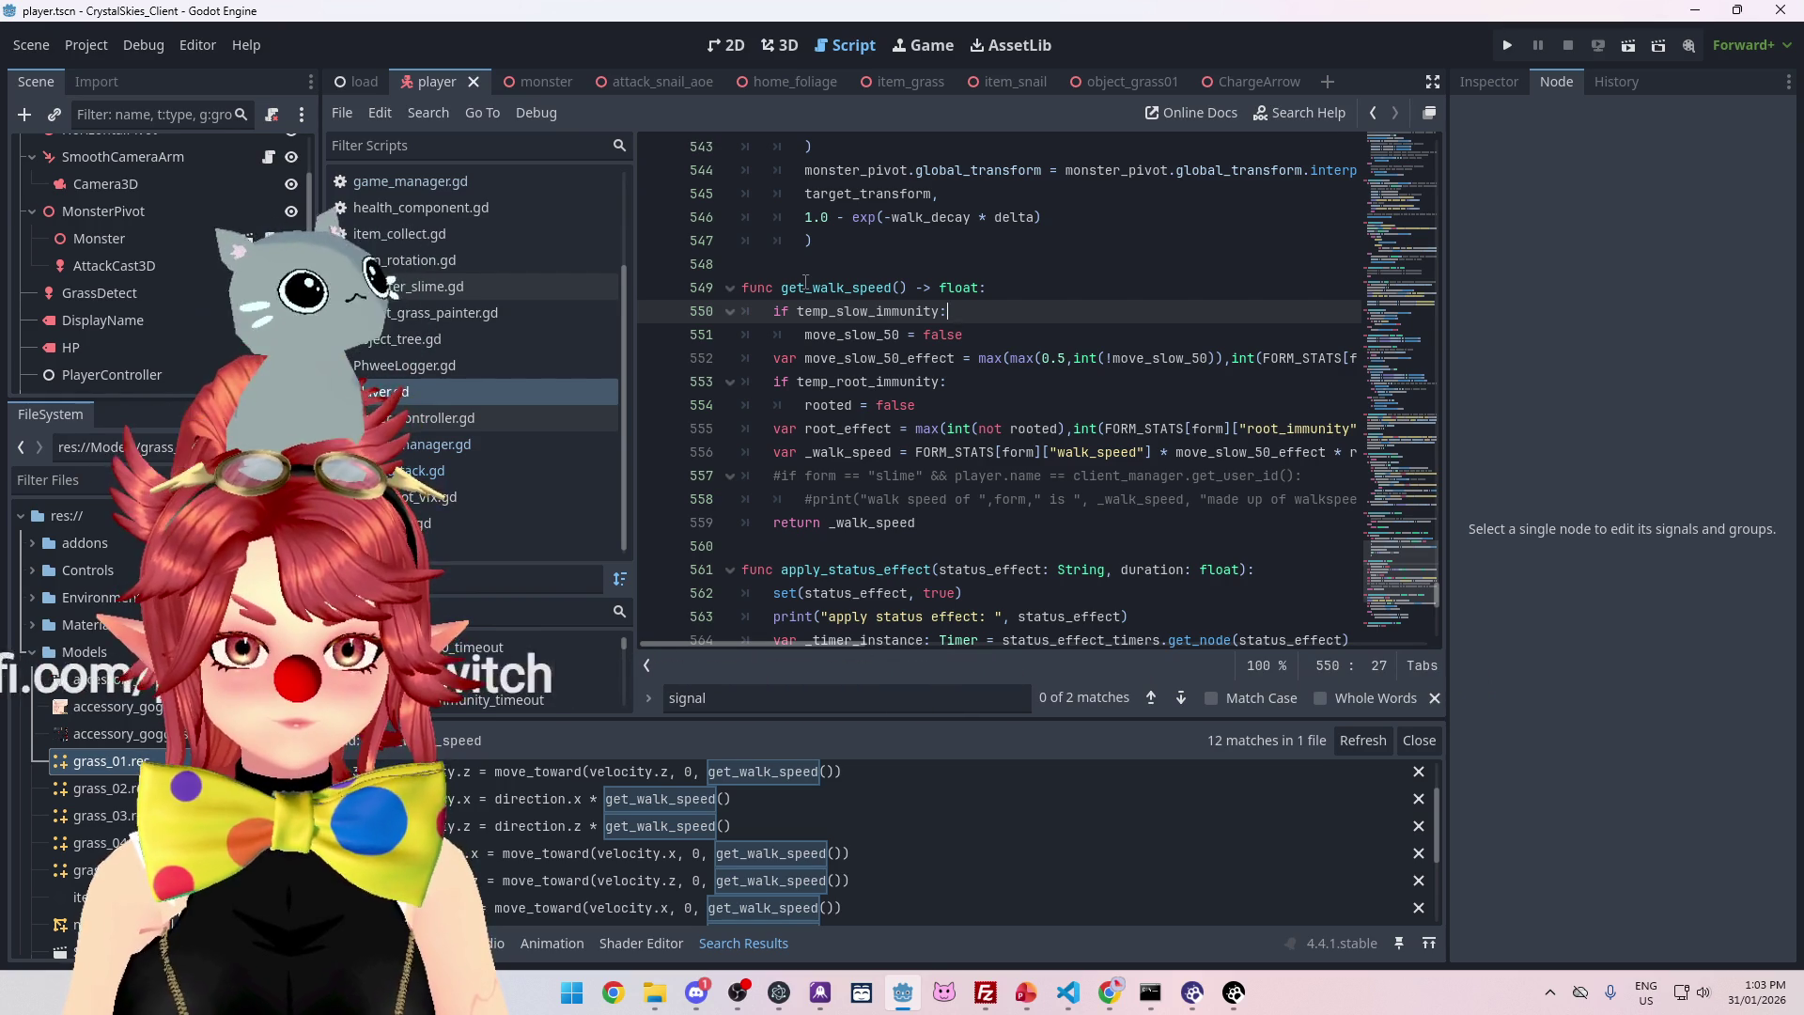
left_click(963, 503)
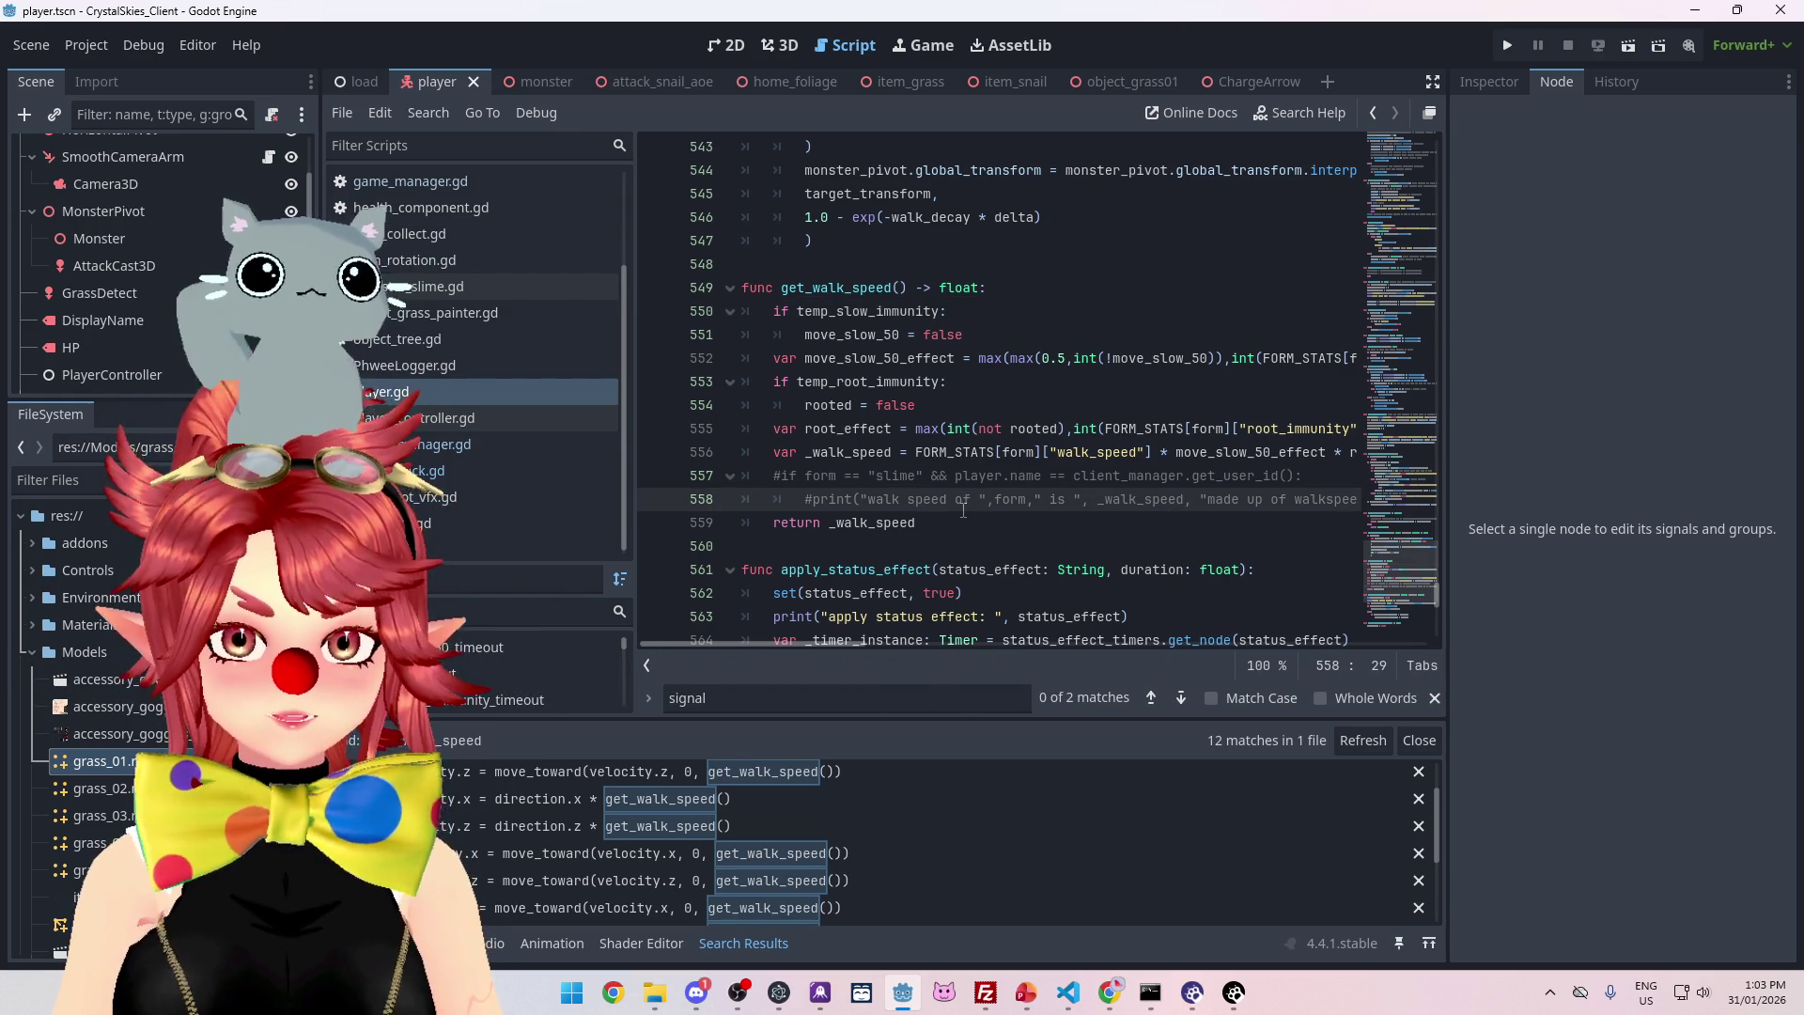
left_click(966, 523)
key("Return")
key("Return")
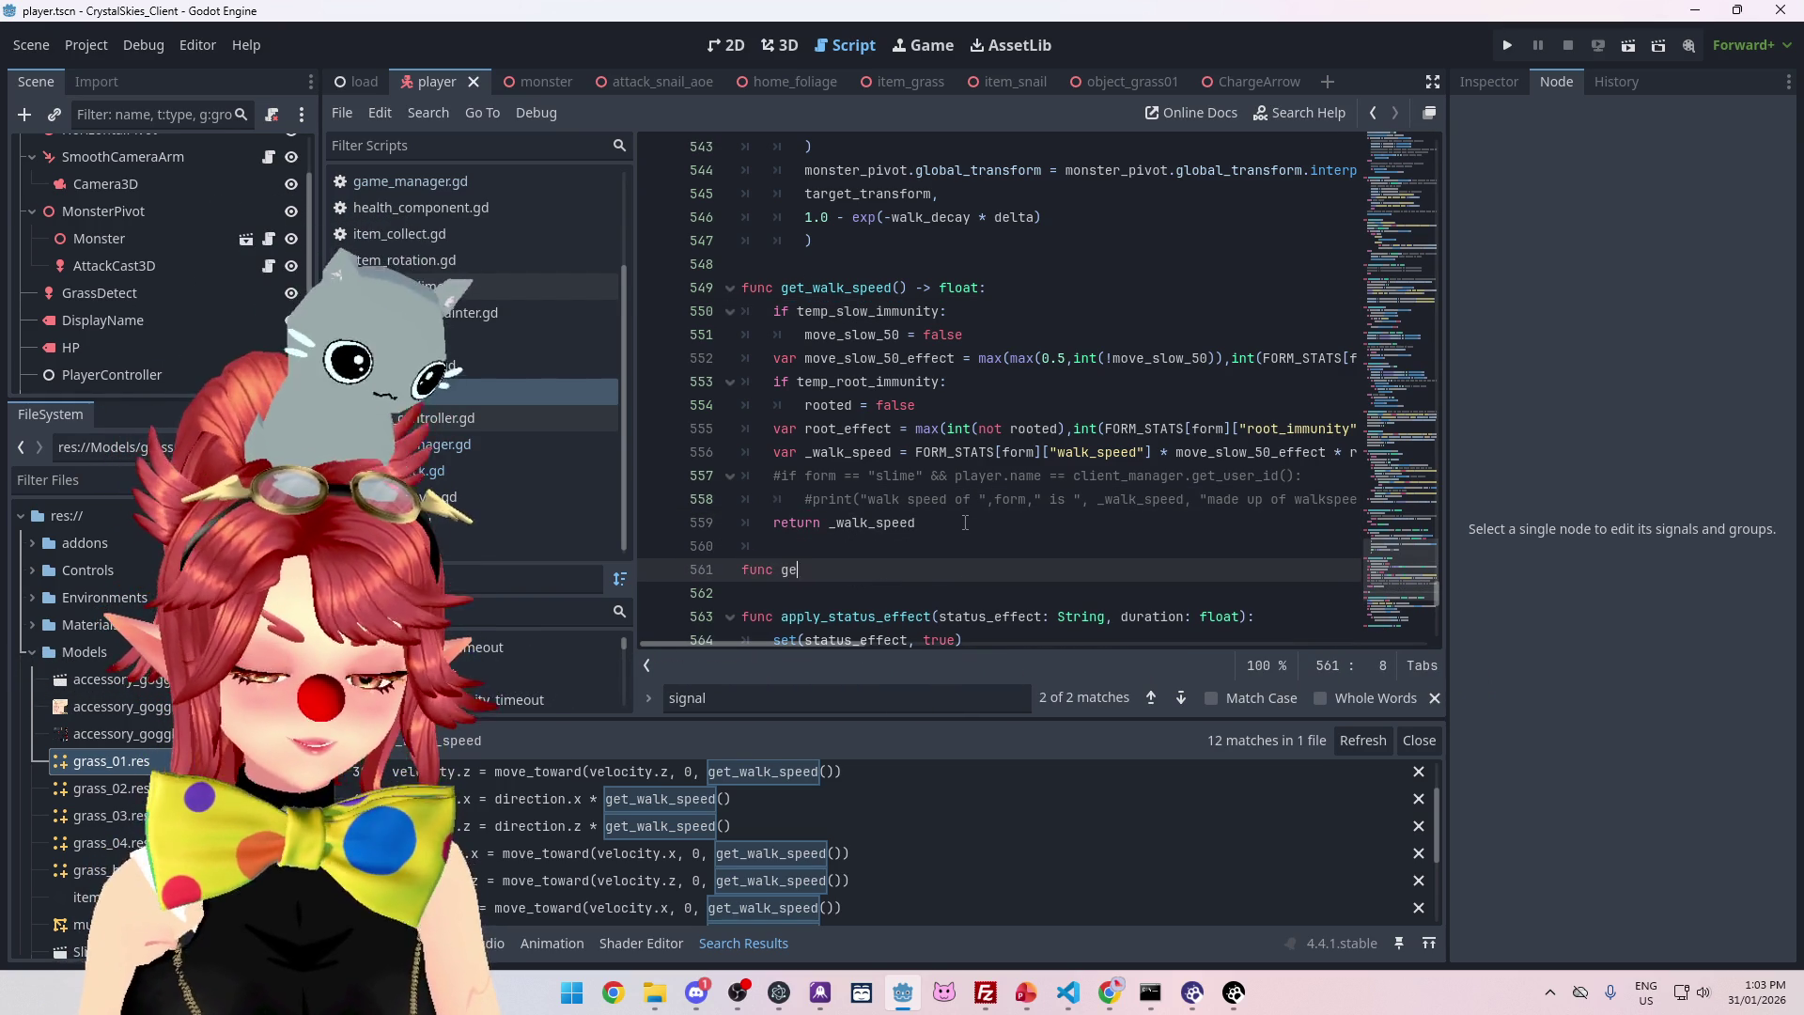
- Complete 'func get_movement_debuffs() -> float:' and copy get_walk_speed's immunity lines 550–556
type("et_movement_debuffs(")
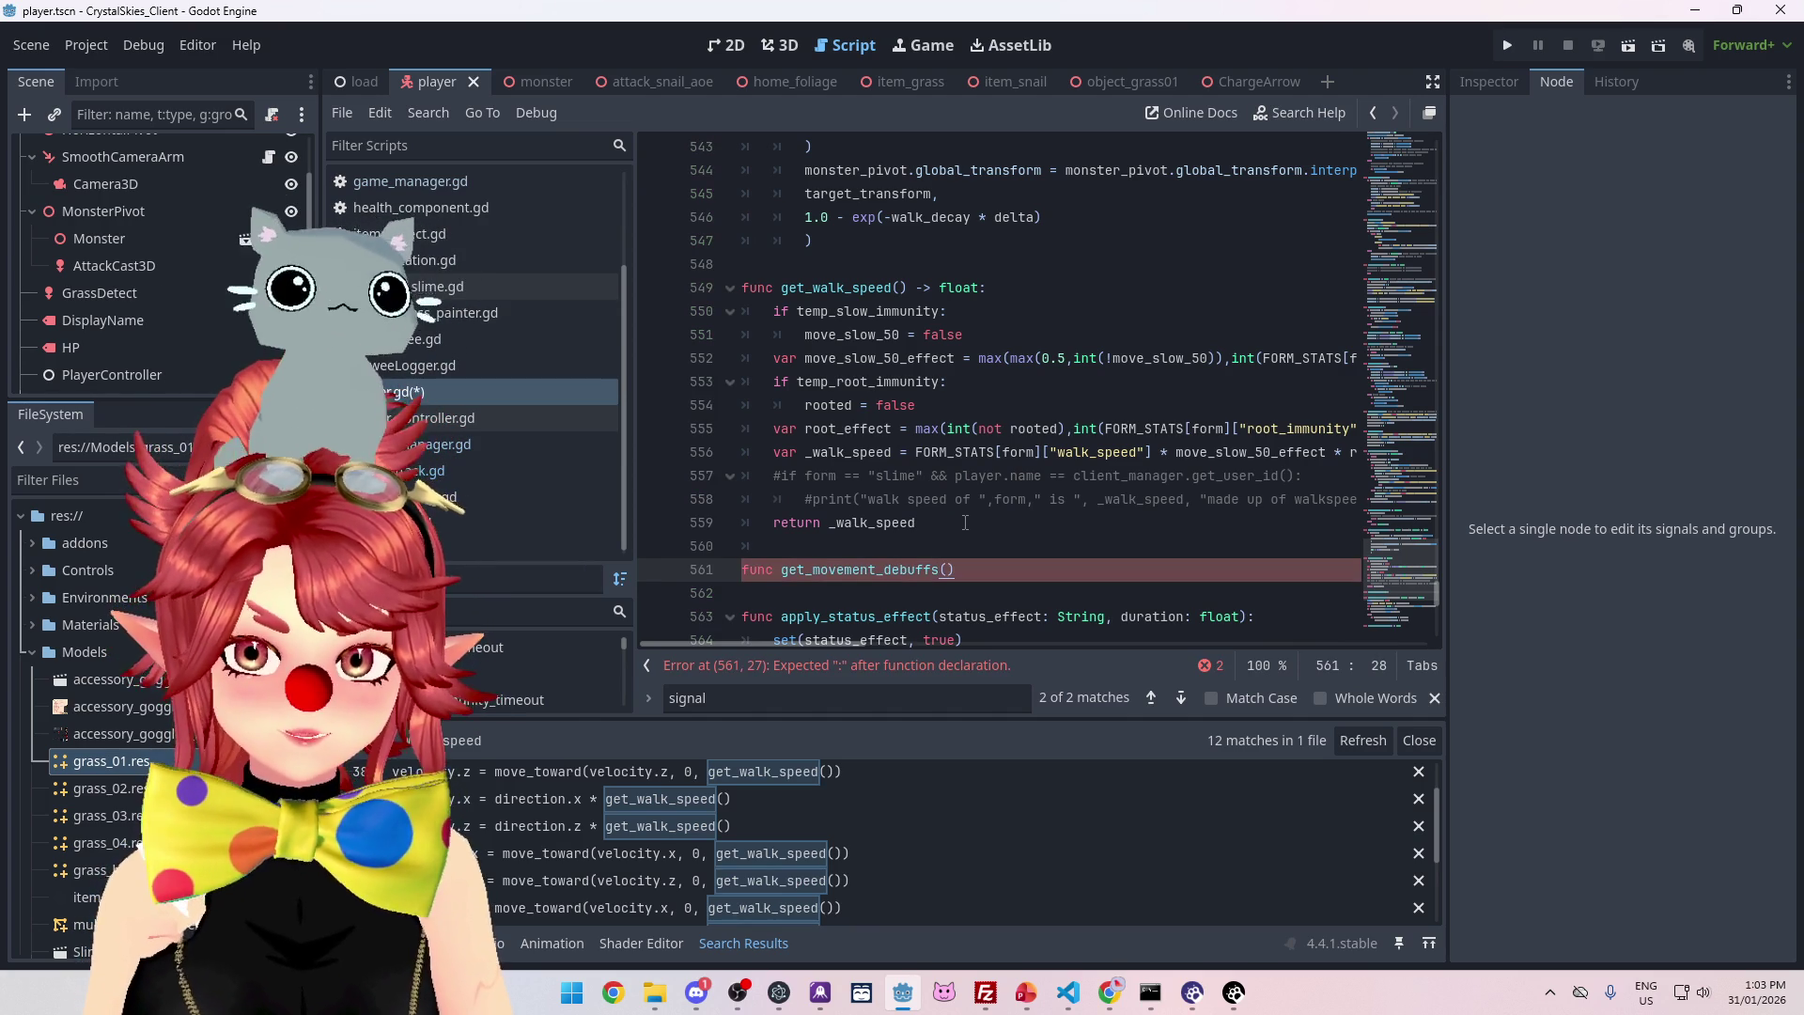
type("oat:")
key("Return")
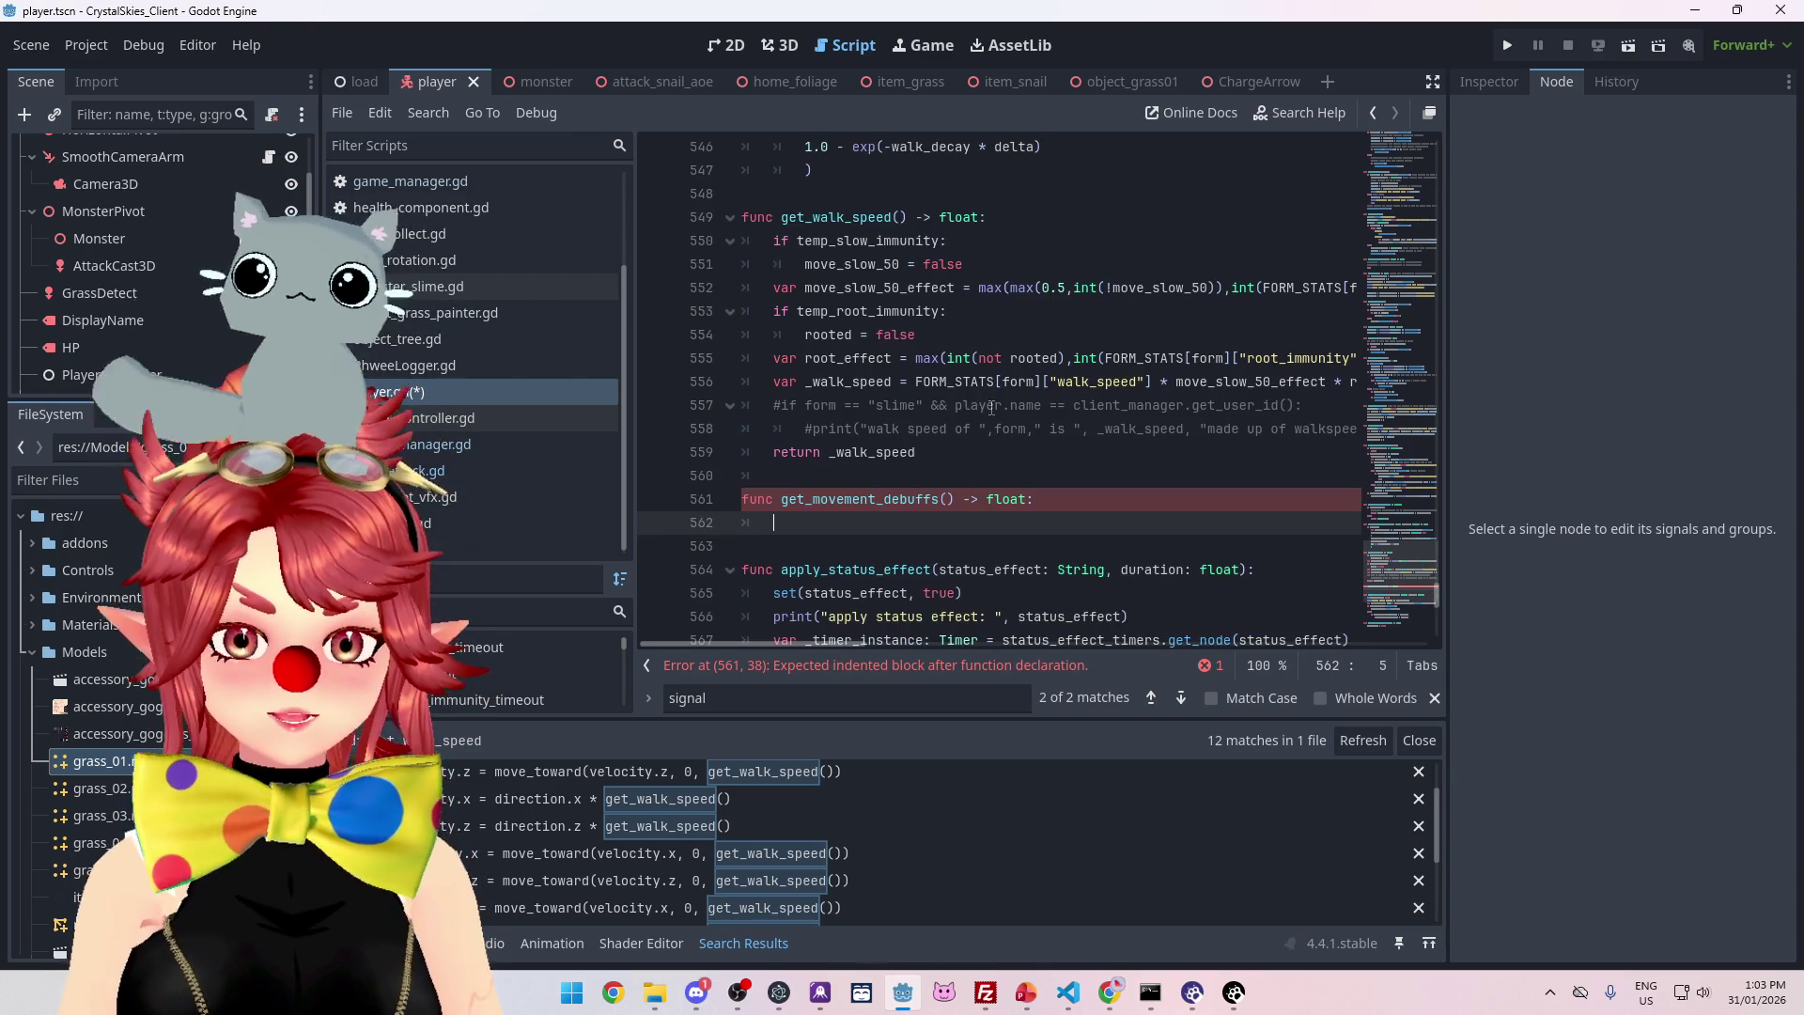
mouse_move(776, 242)
left_mouse_down()
mouse_move(940, 265)
mouse_move(880, 313)
mouse_move(891, 359)
mouse_move(1358, 385)
left_mouse_up()
left_click_drag(866, 640, 774, 639)
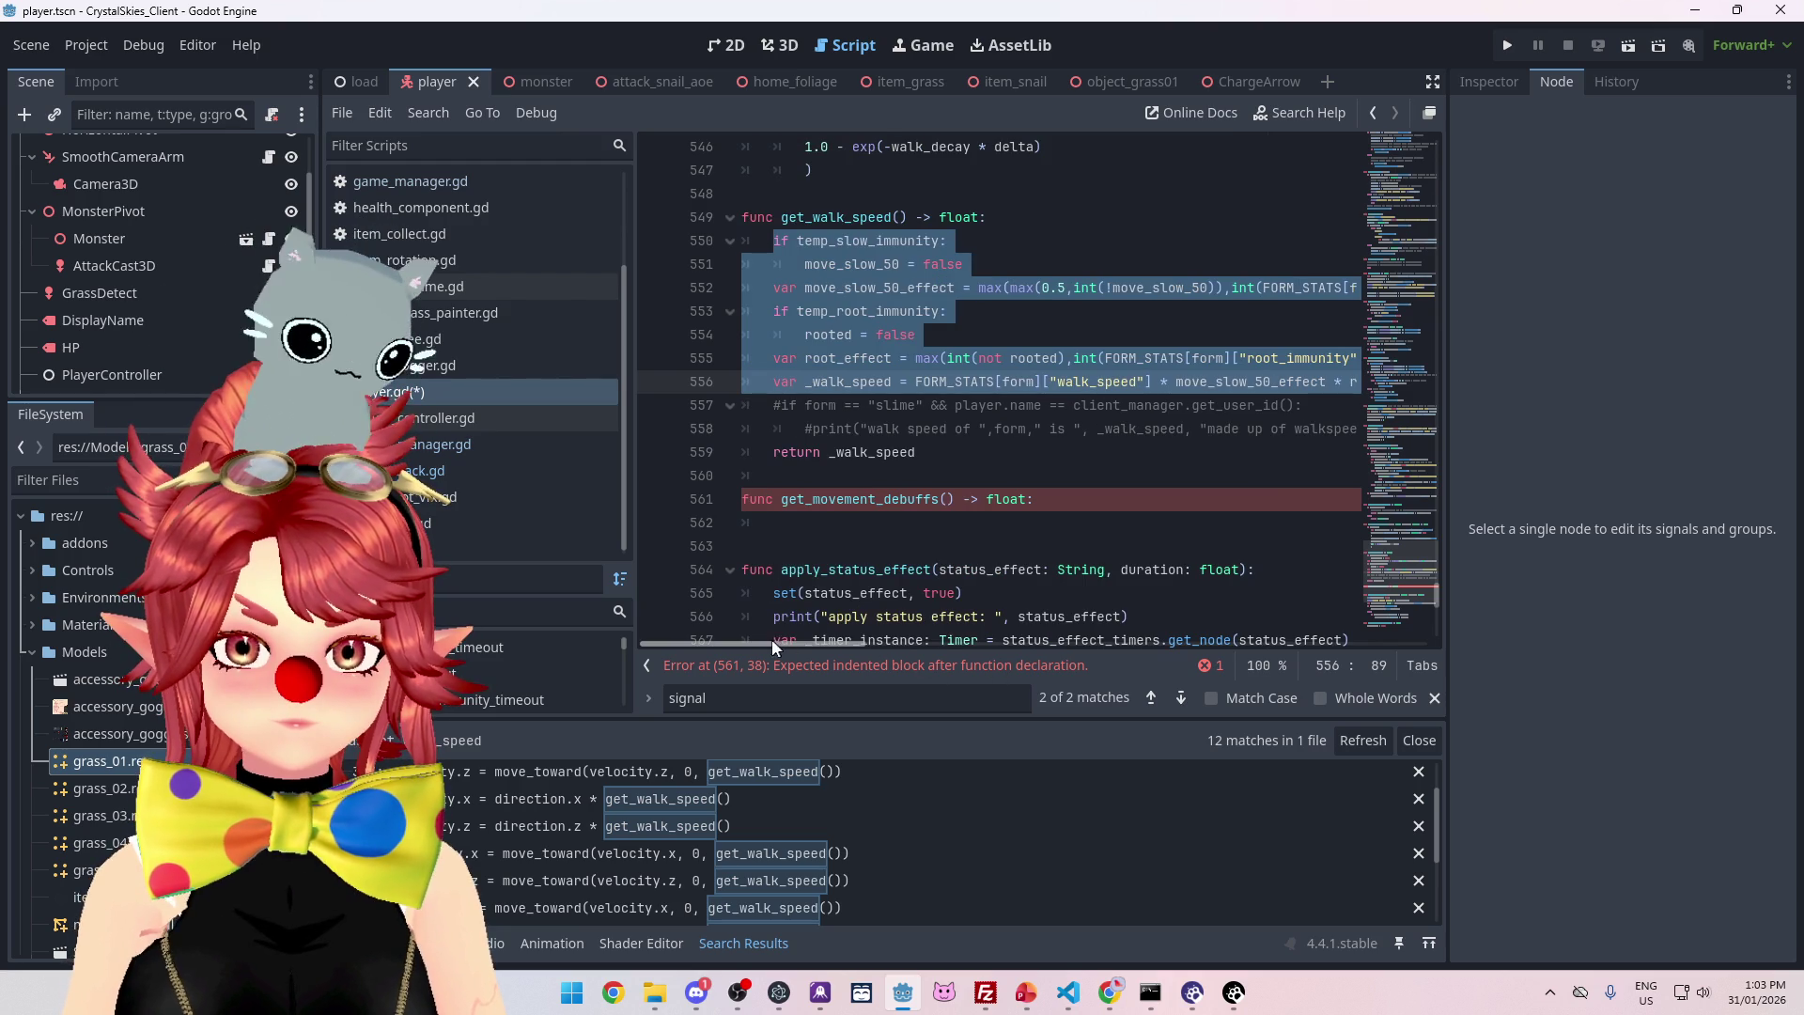
scroll(897, 457, "down", 2)
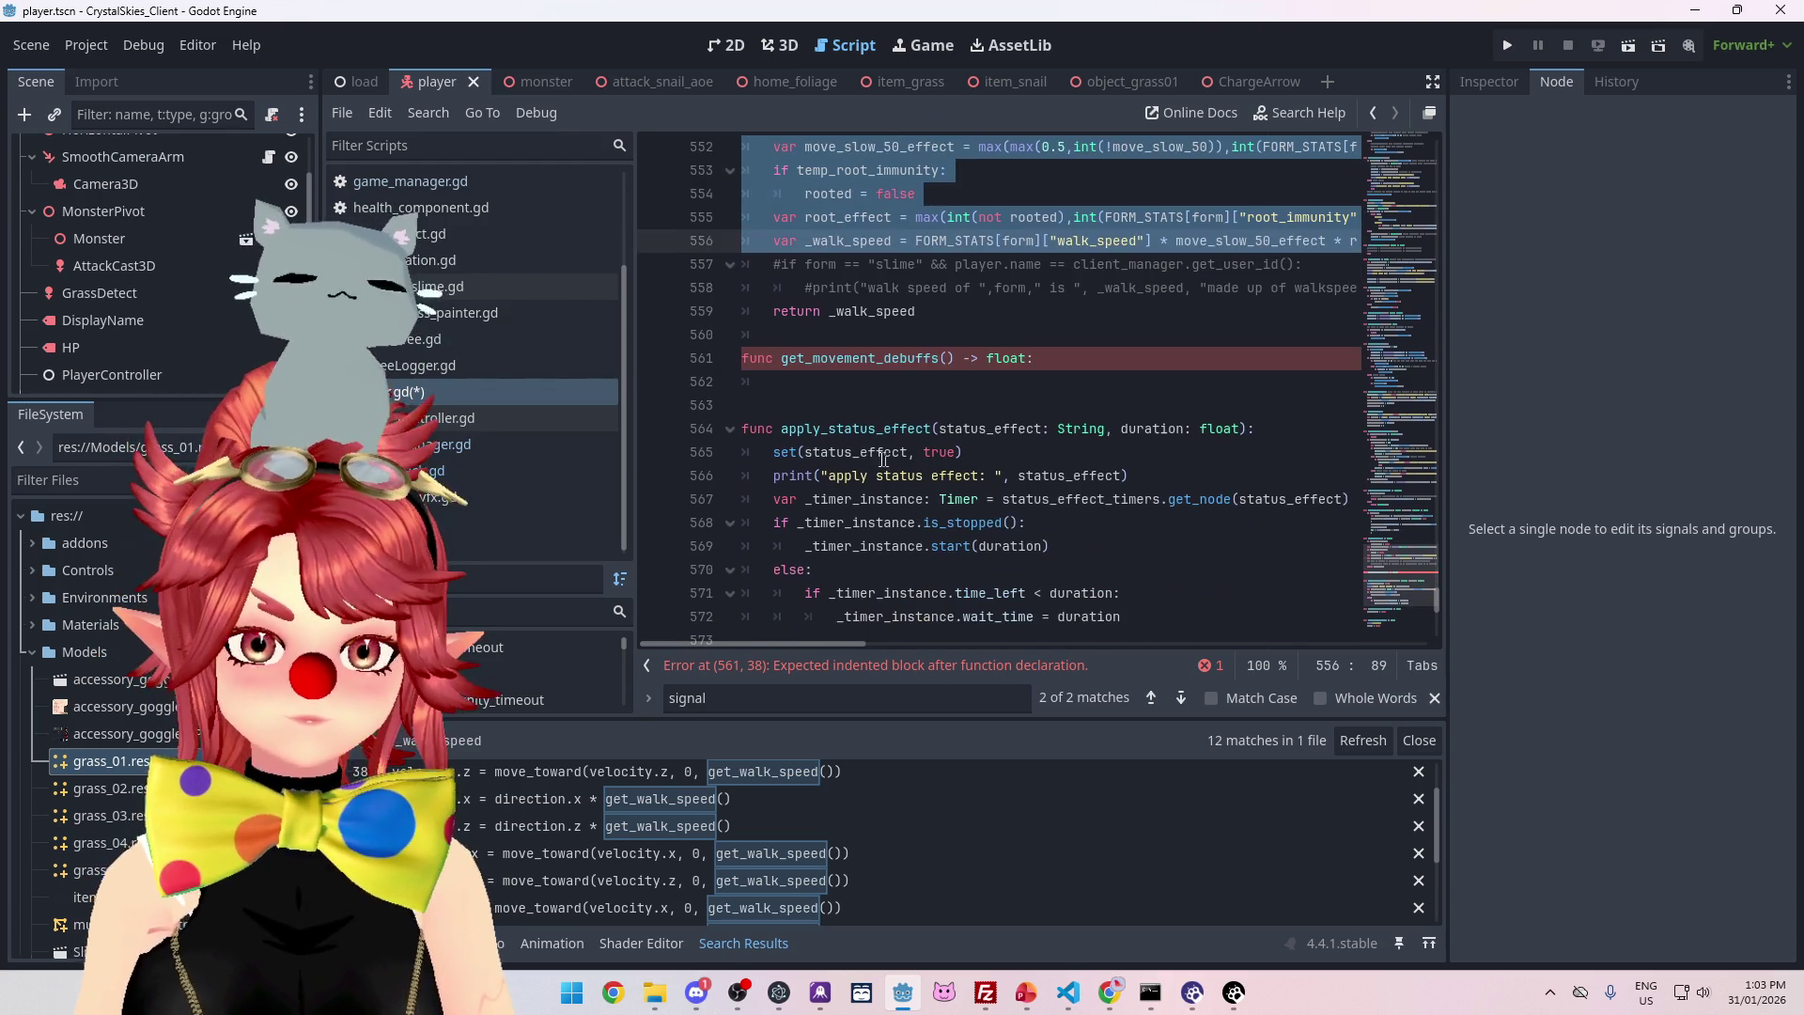
- Paste the immunity lines into get_movement_debuffs and delete the walk_speed stat factor
left_click(838, 381)
key("ctrl+v")
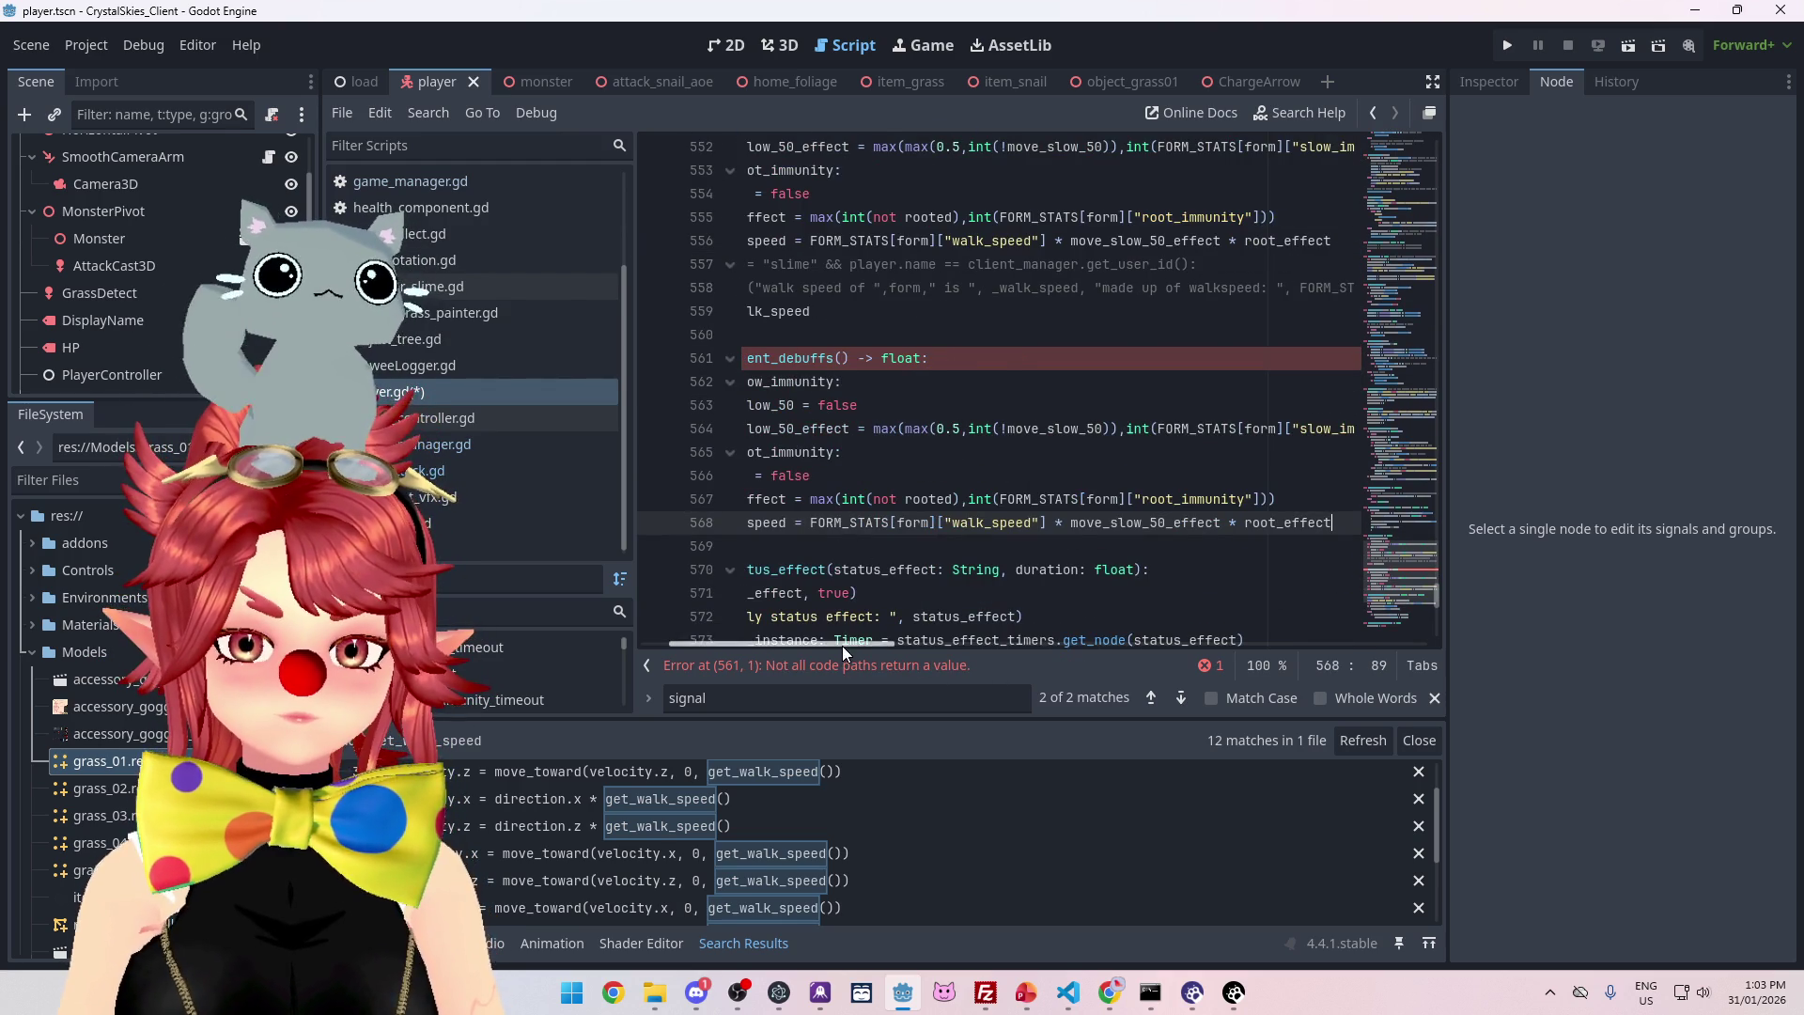
scroll(894, 470, "down", 1)
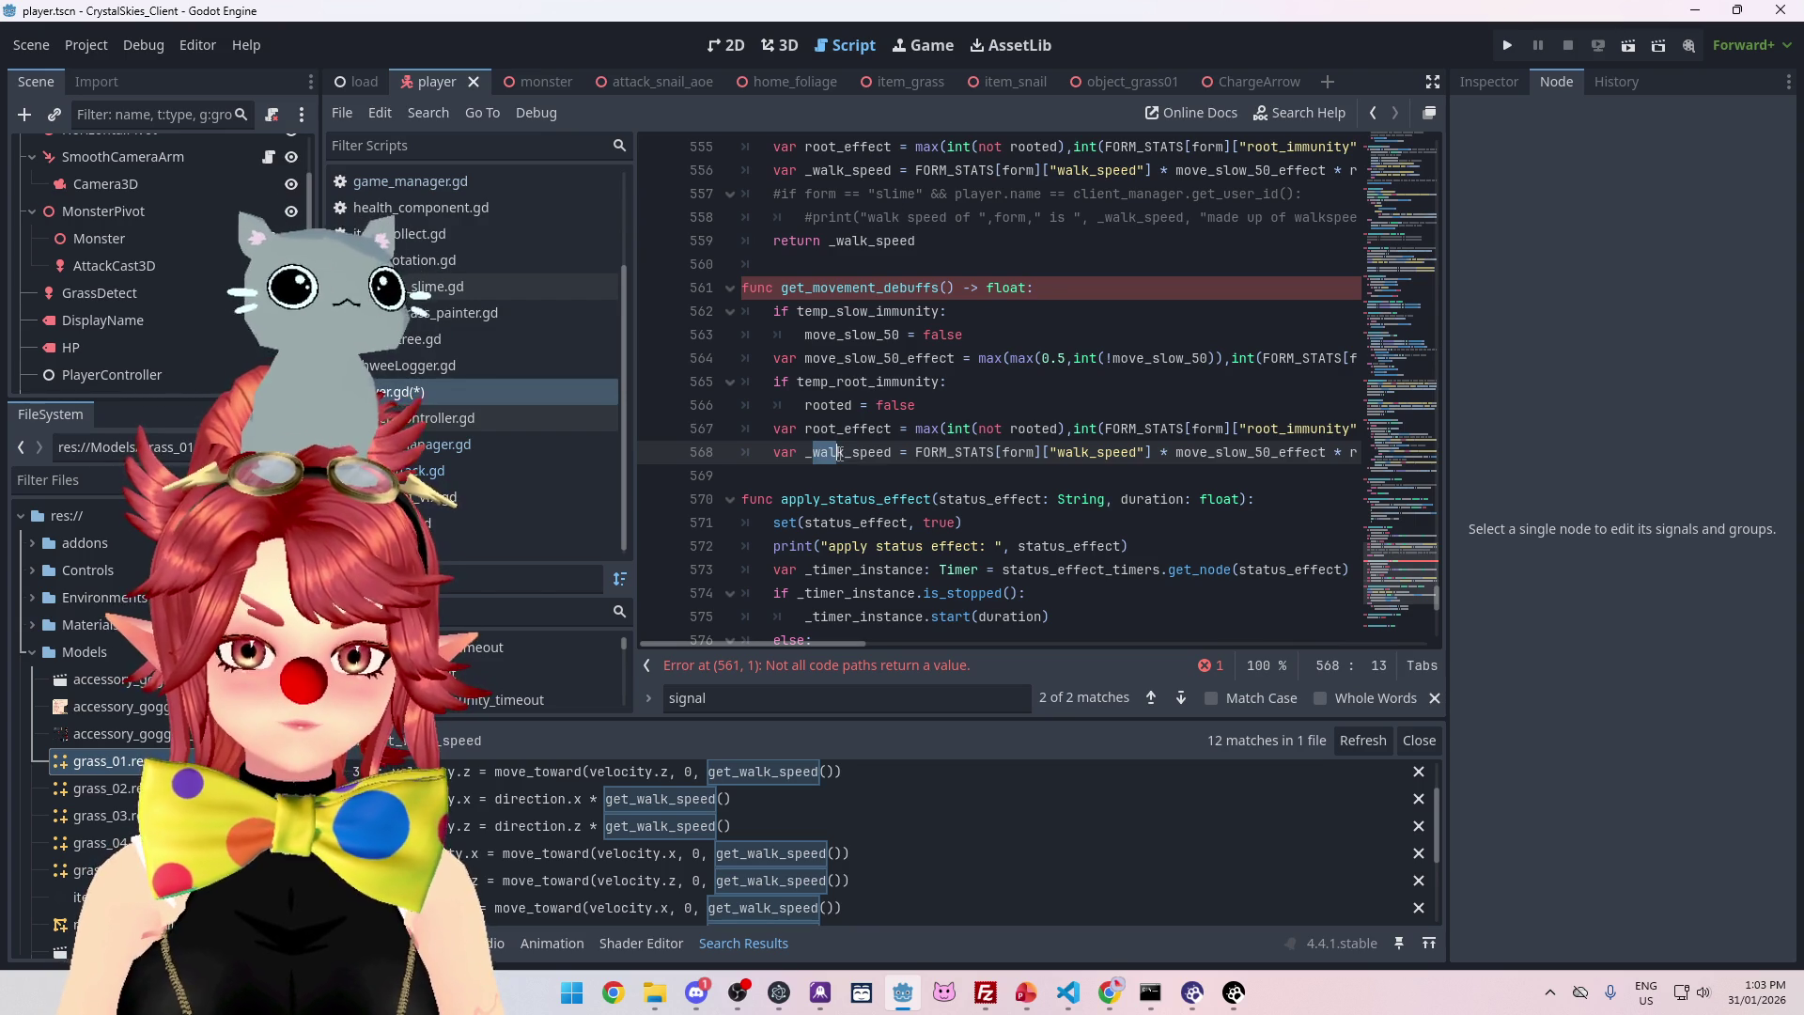
left_click_drag(1171, 454, 916, 455)
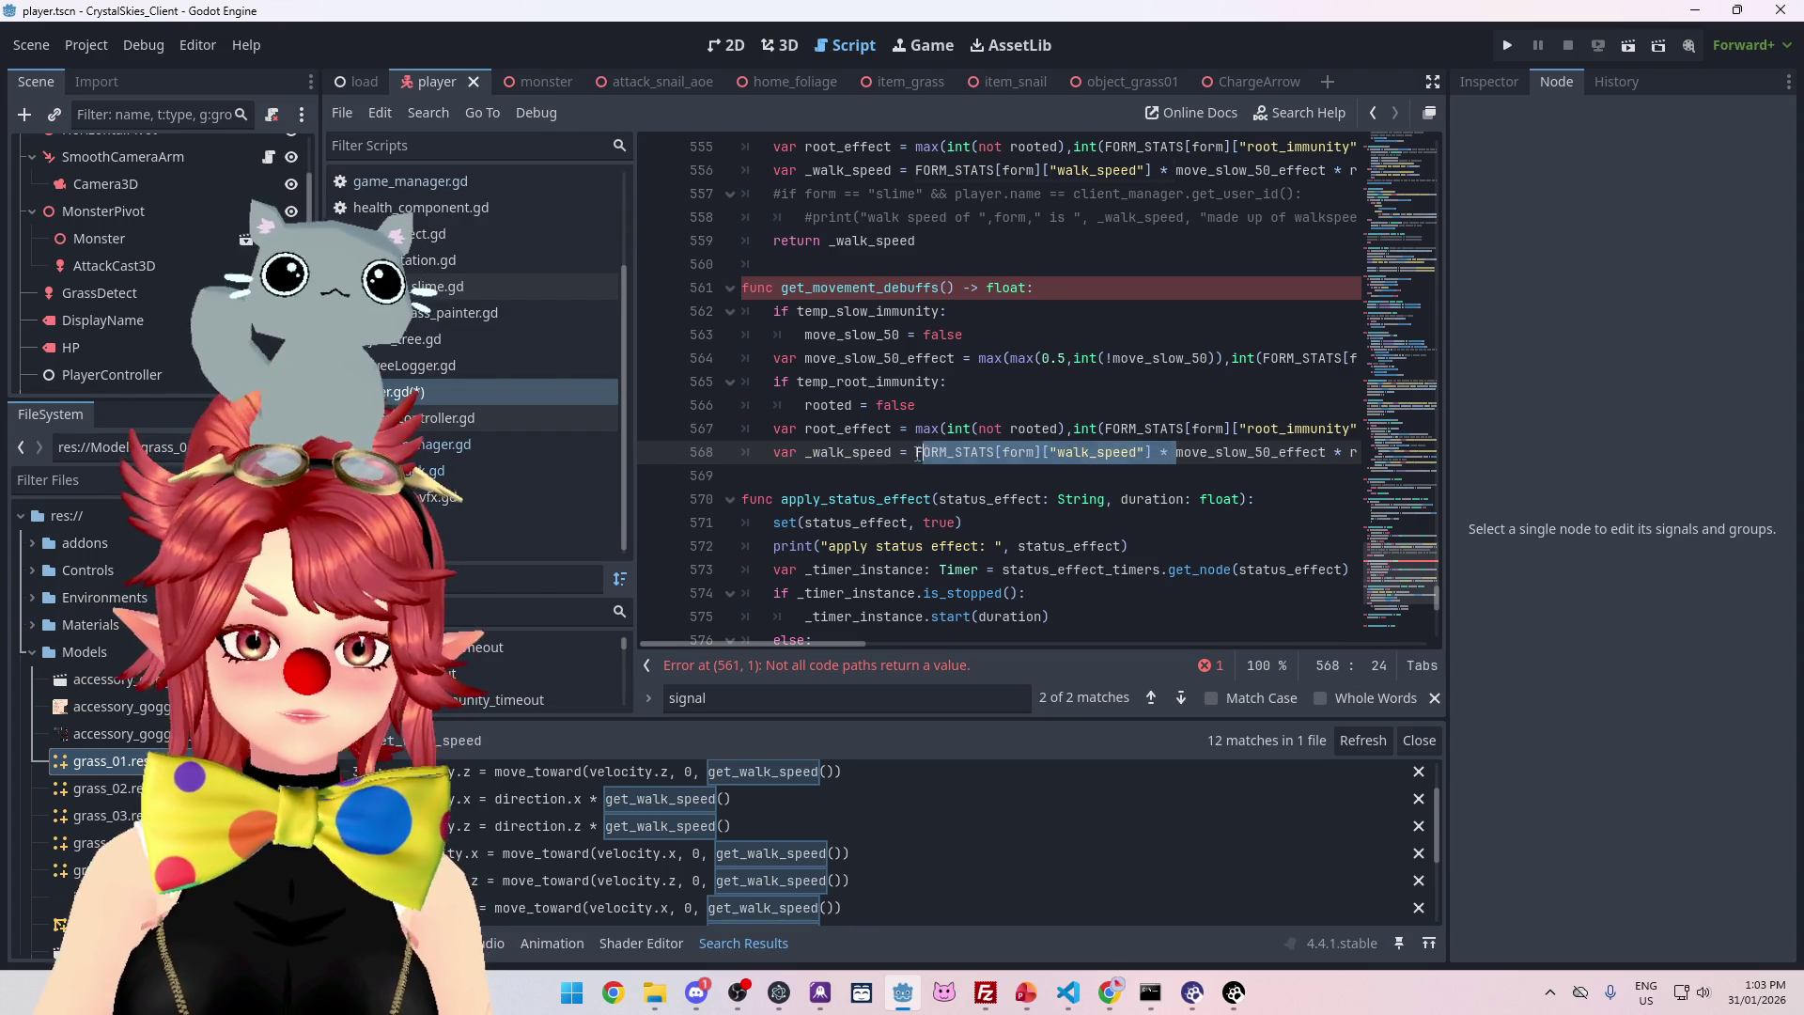
key("BackSpace")
- Rename the variable to _movement_debuffs and add 'return _movement_debuffs'
type("movement")
key("Delete")
key("Delete")
key("Delete")
type("debuffs = move_slow_50_effect * root_effect")
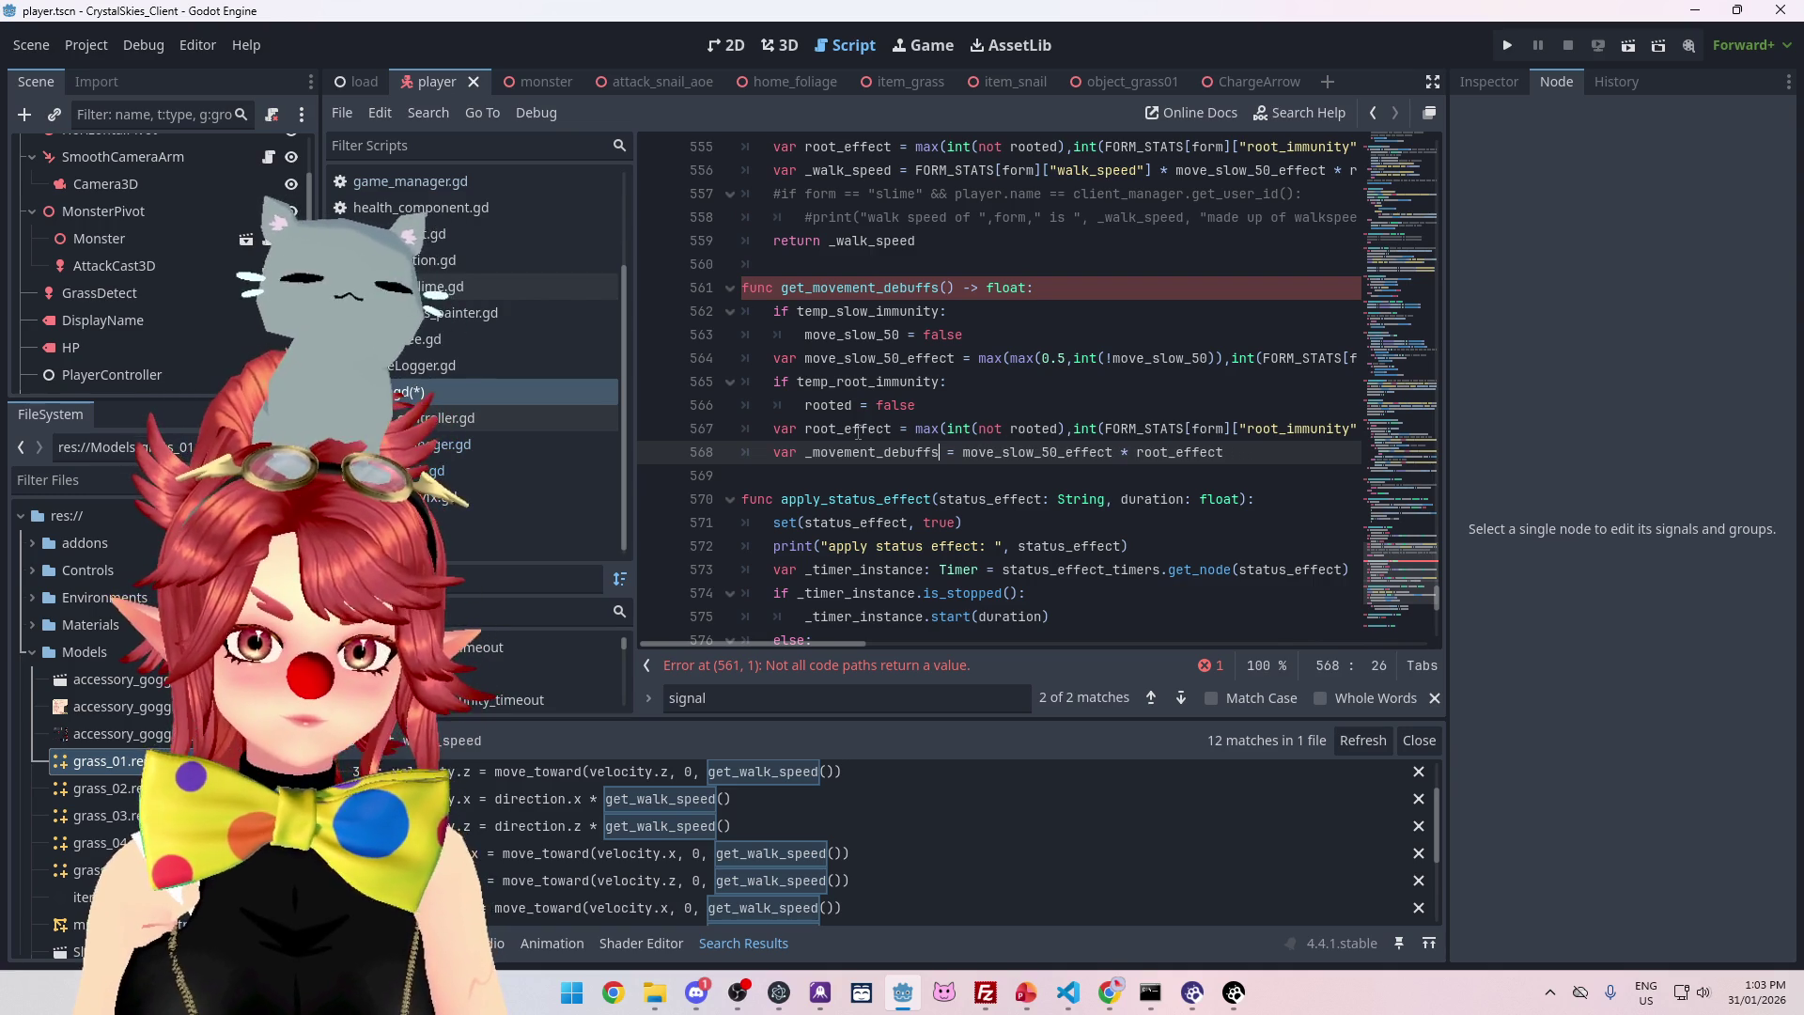
key("Return")
type("return")
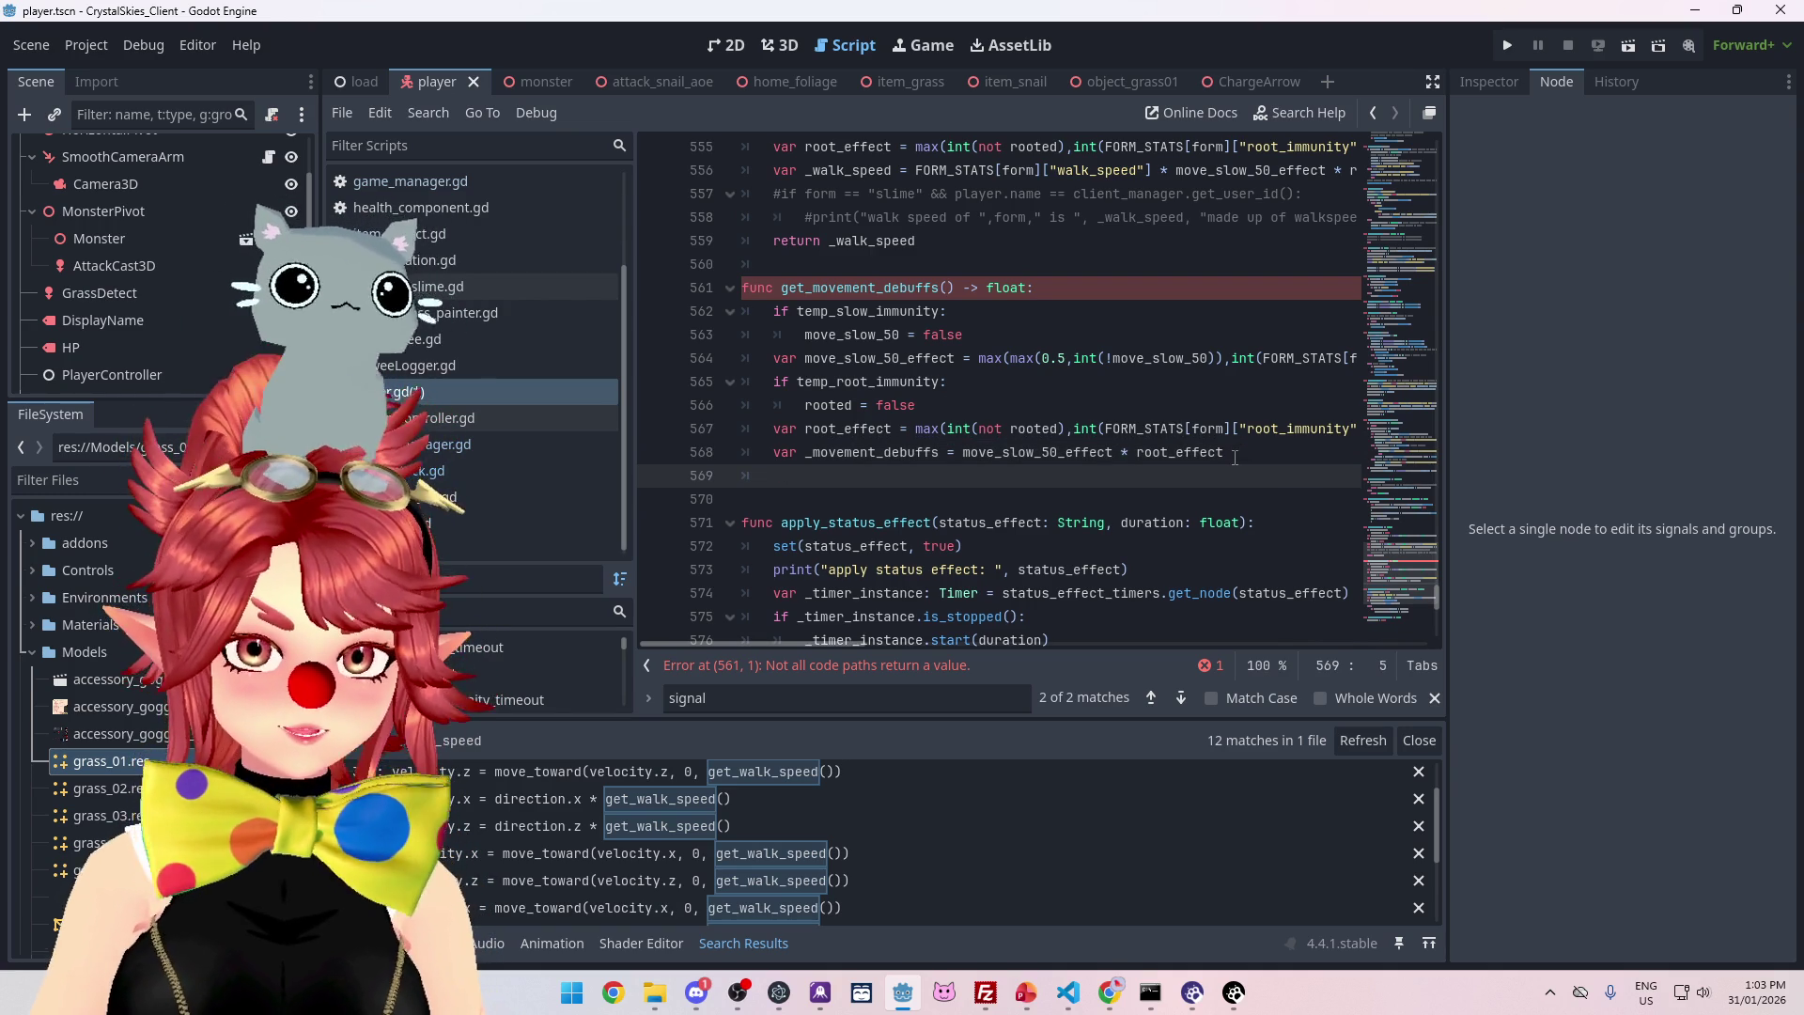
double_click(808, 453)
key("ctrl+c")
left_click(907, 476)
key("ctrl+v")
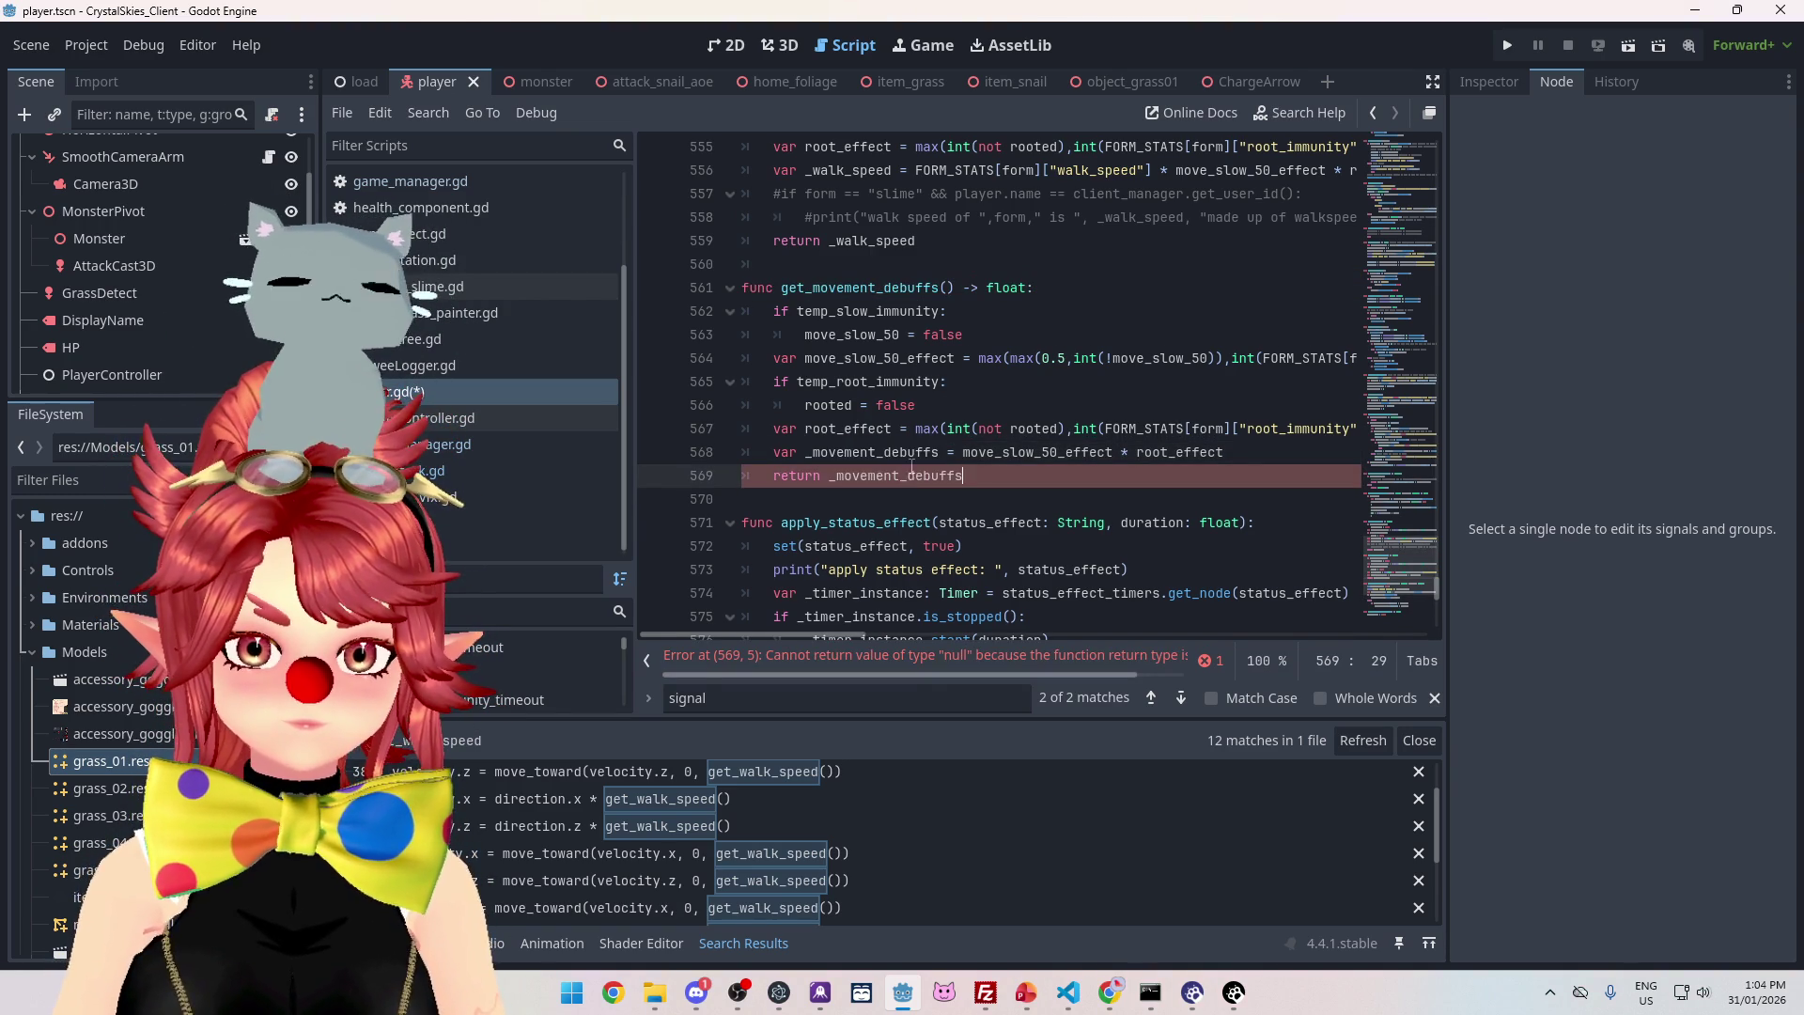
scroll(892, 451, "up", 3)
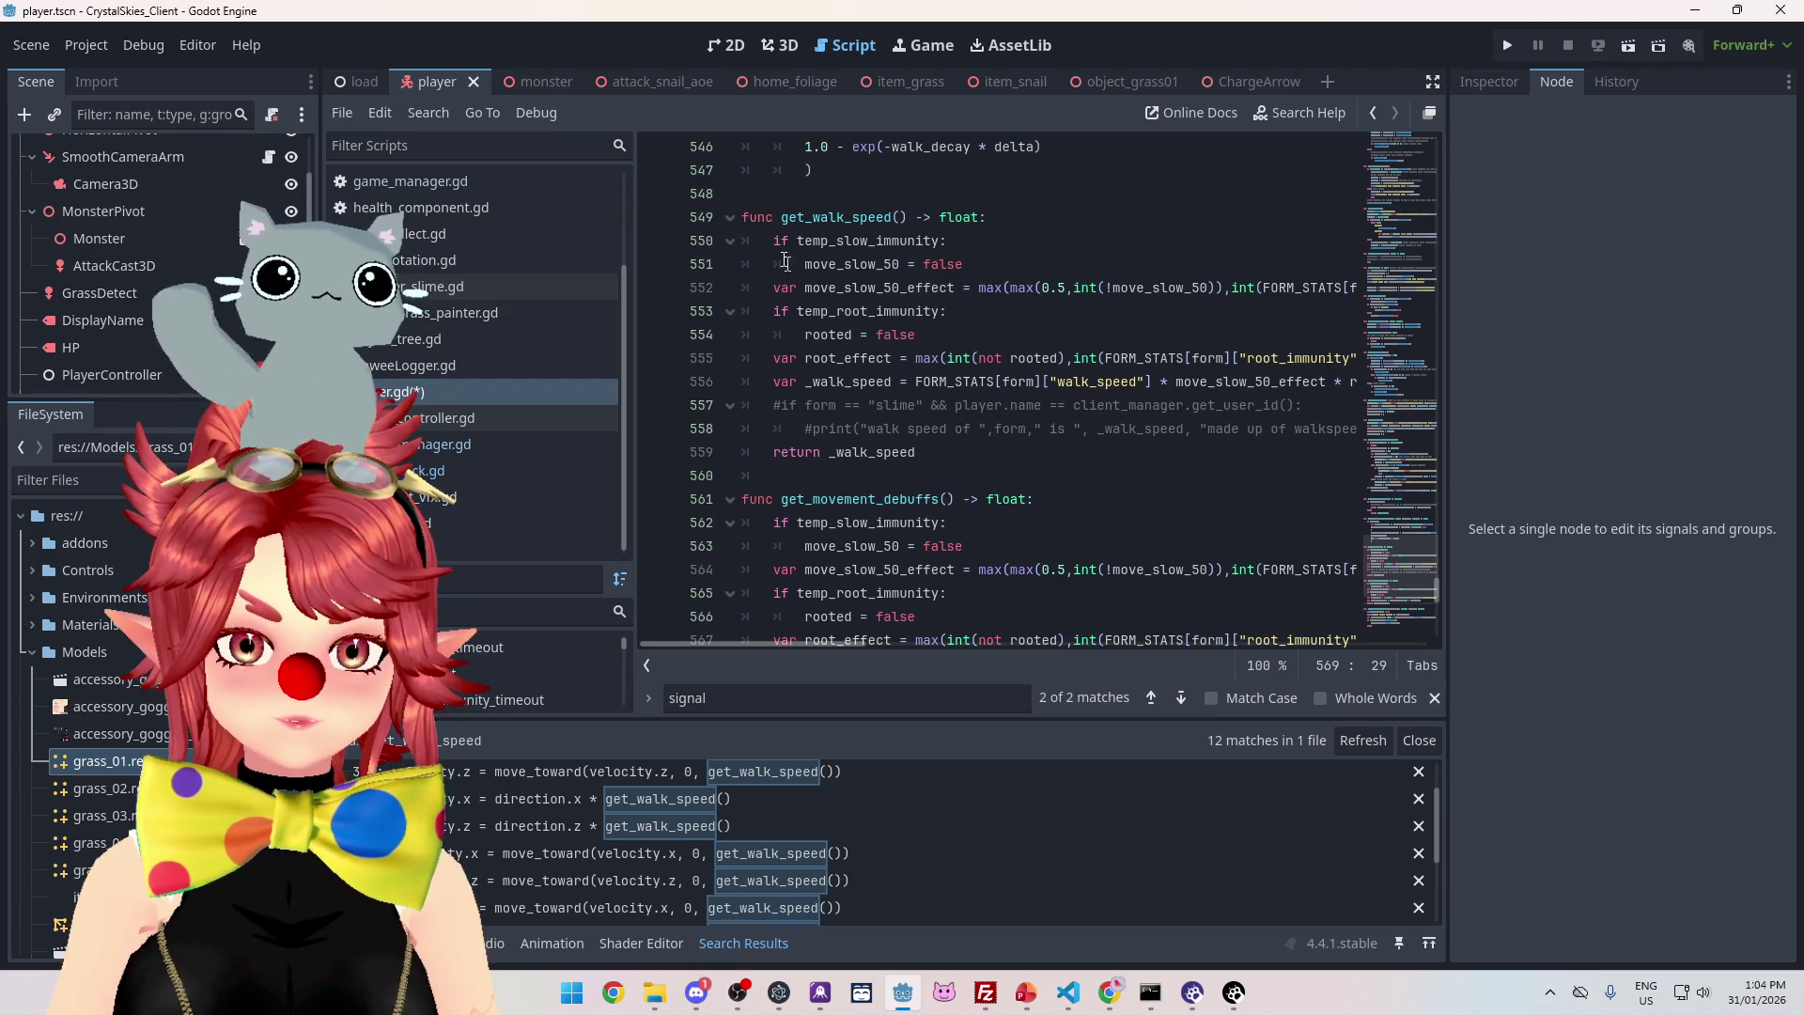
mouse_move(773, 241)
left_mouse_down()
mouse_move(1033, 291)
mouse_move(1188, 362)
left_mouse_up()
- Delete the old immunity checks from get_walk_speed and put _movement_debuffs on line 550
key("BackSpace")
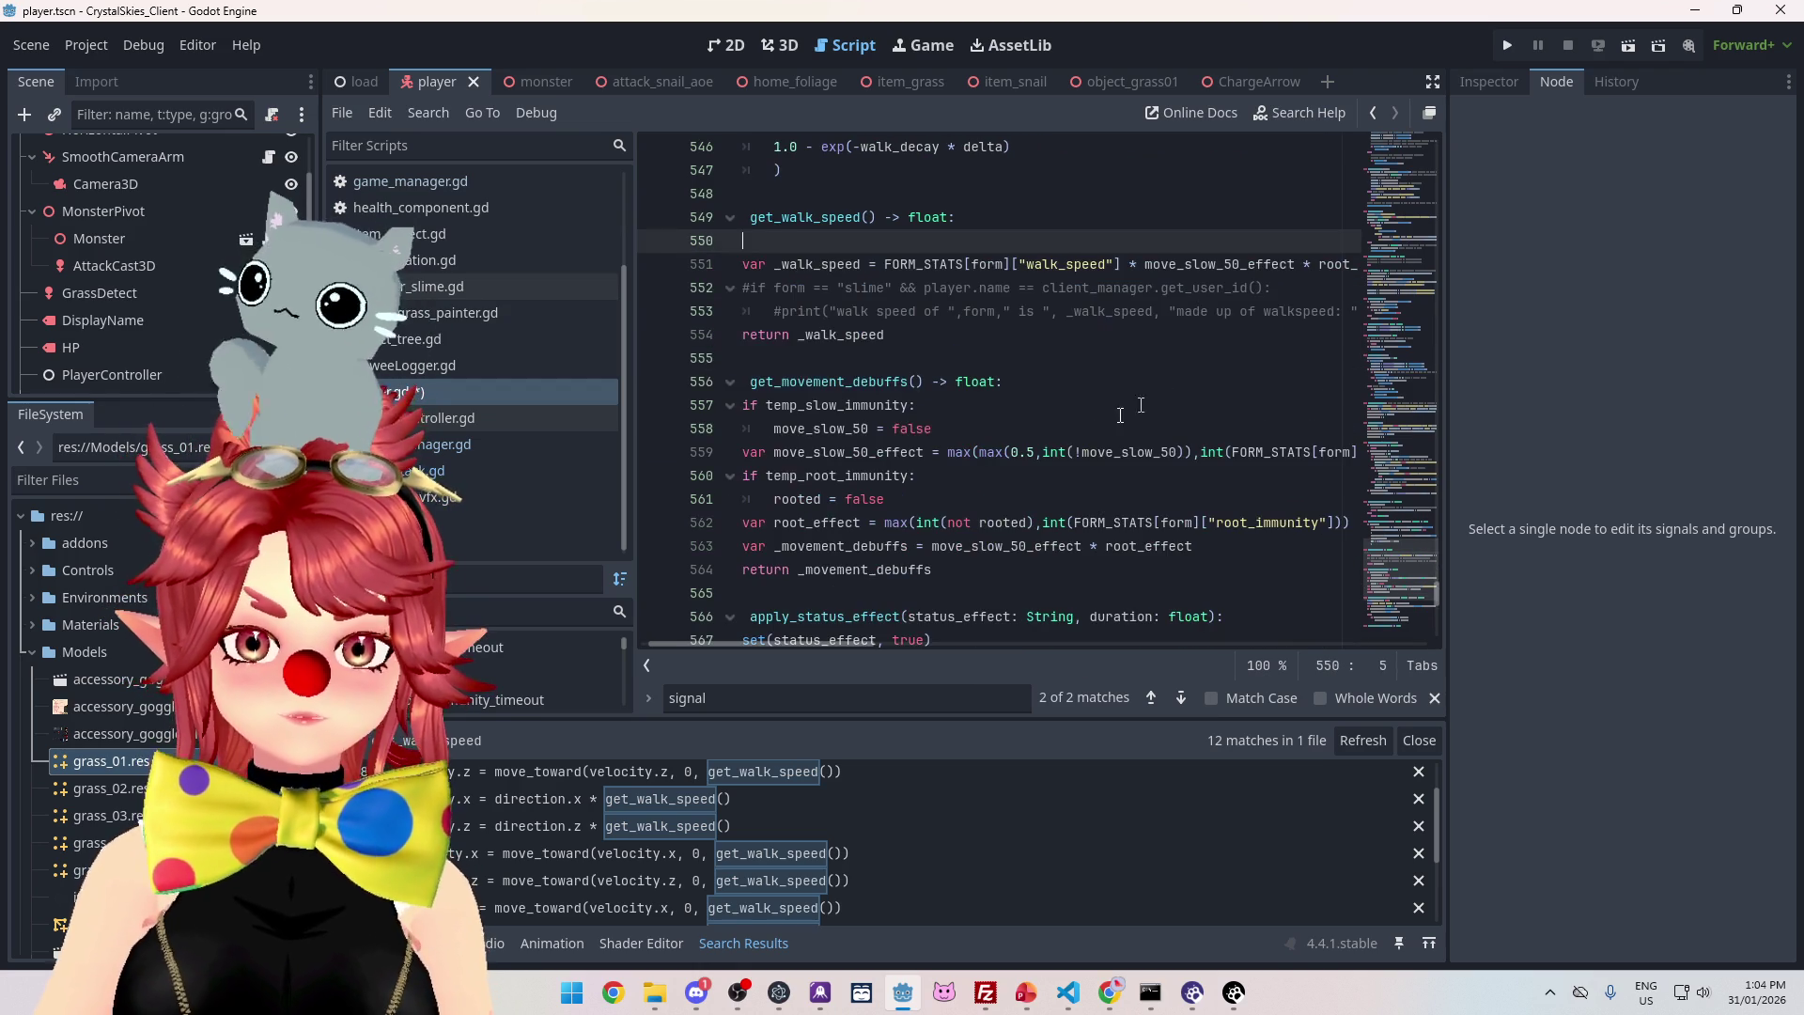
scroll(751, 642, "left", 1)
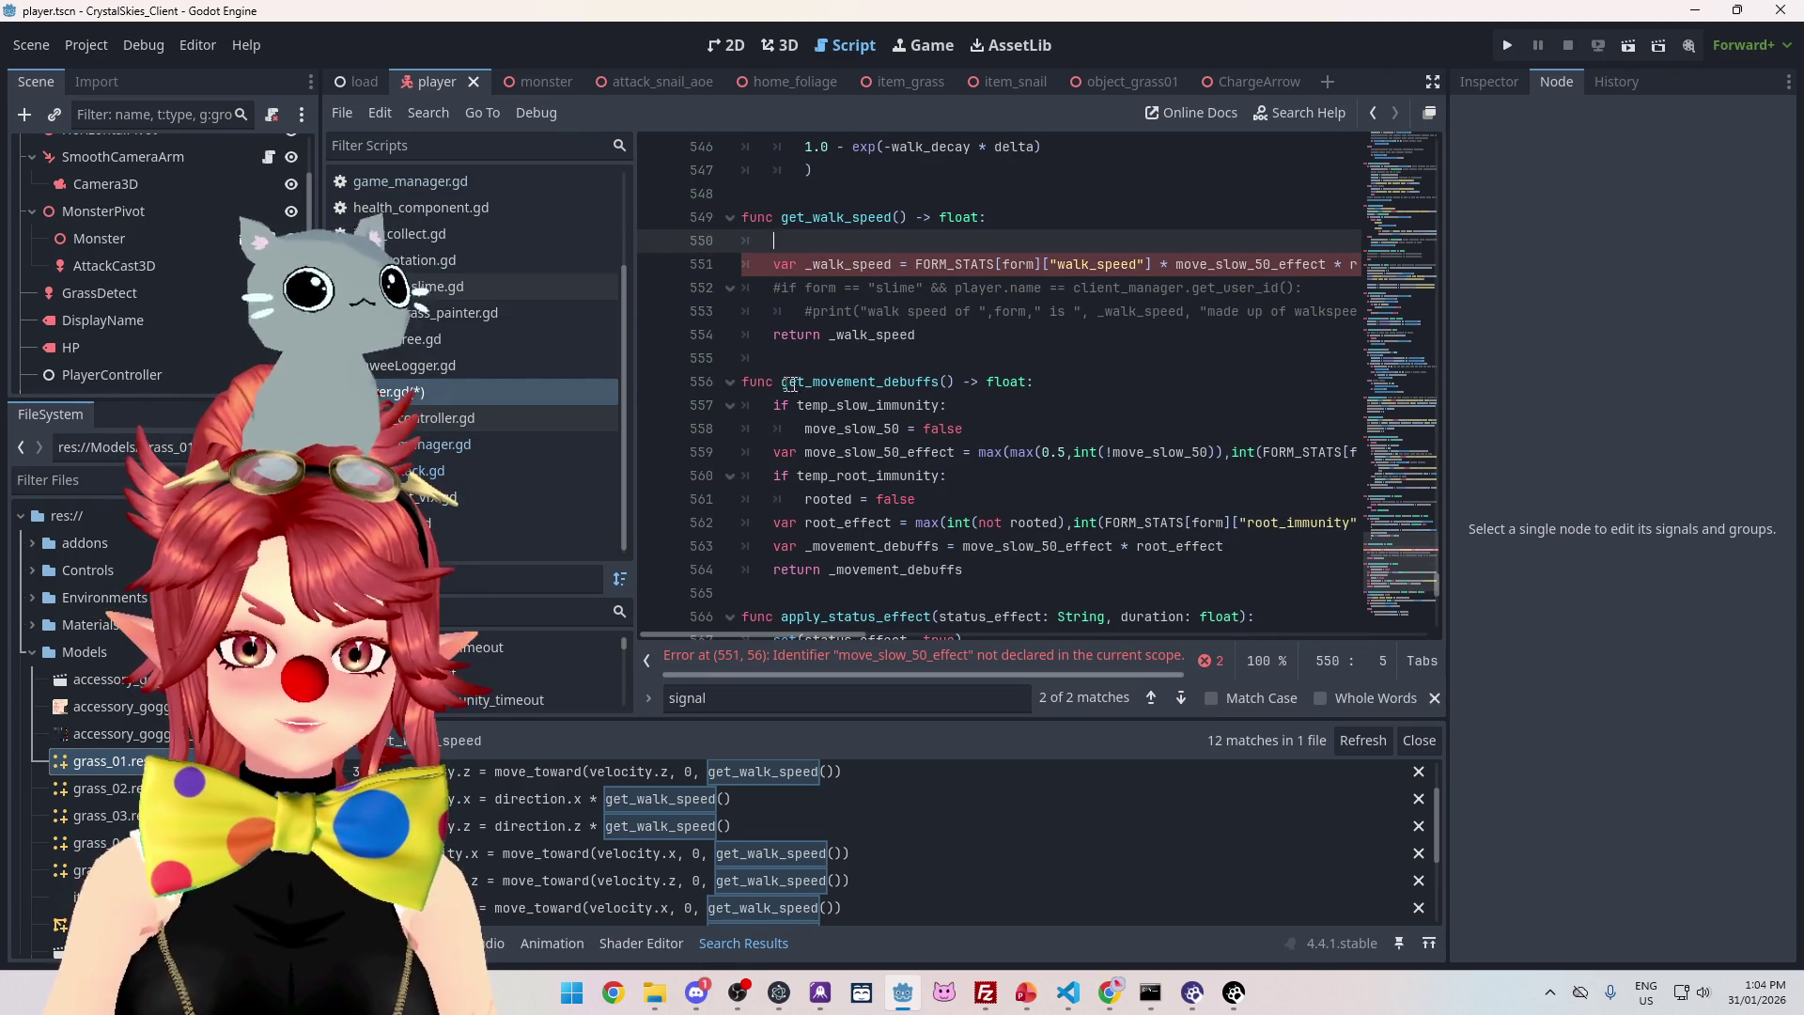
left_click_drag(782, 382, 960, 381)
left_click(852, 241)
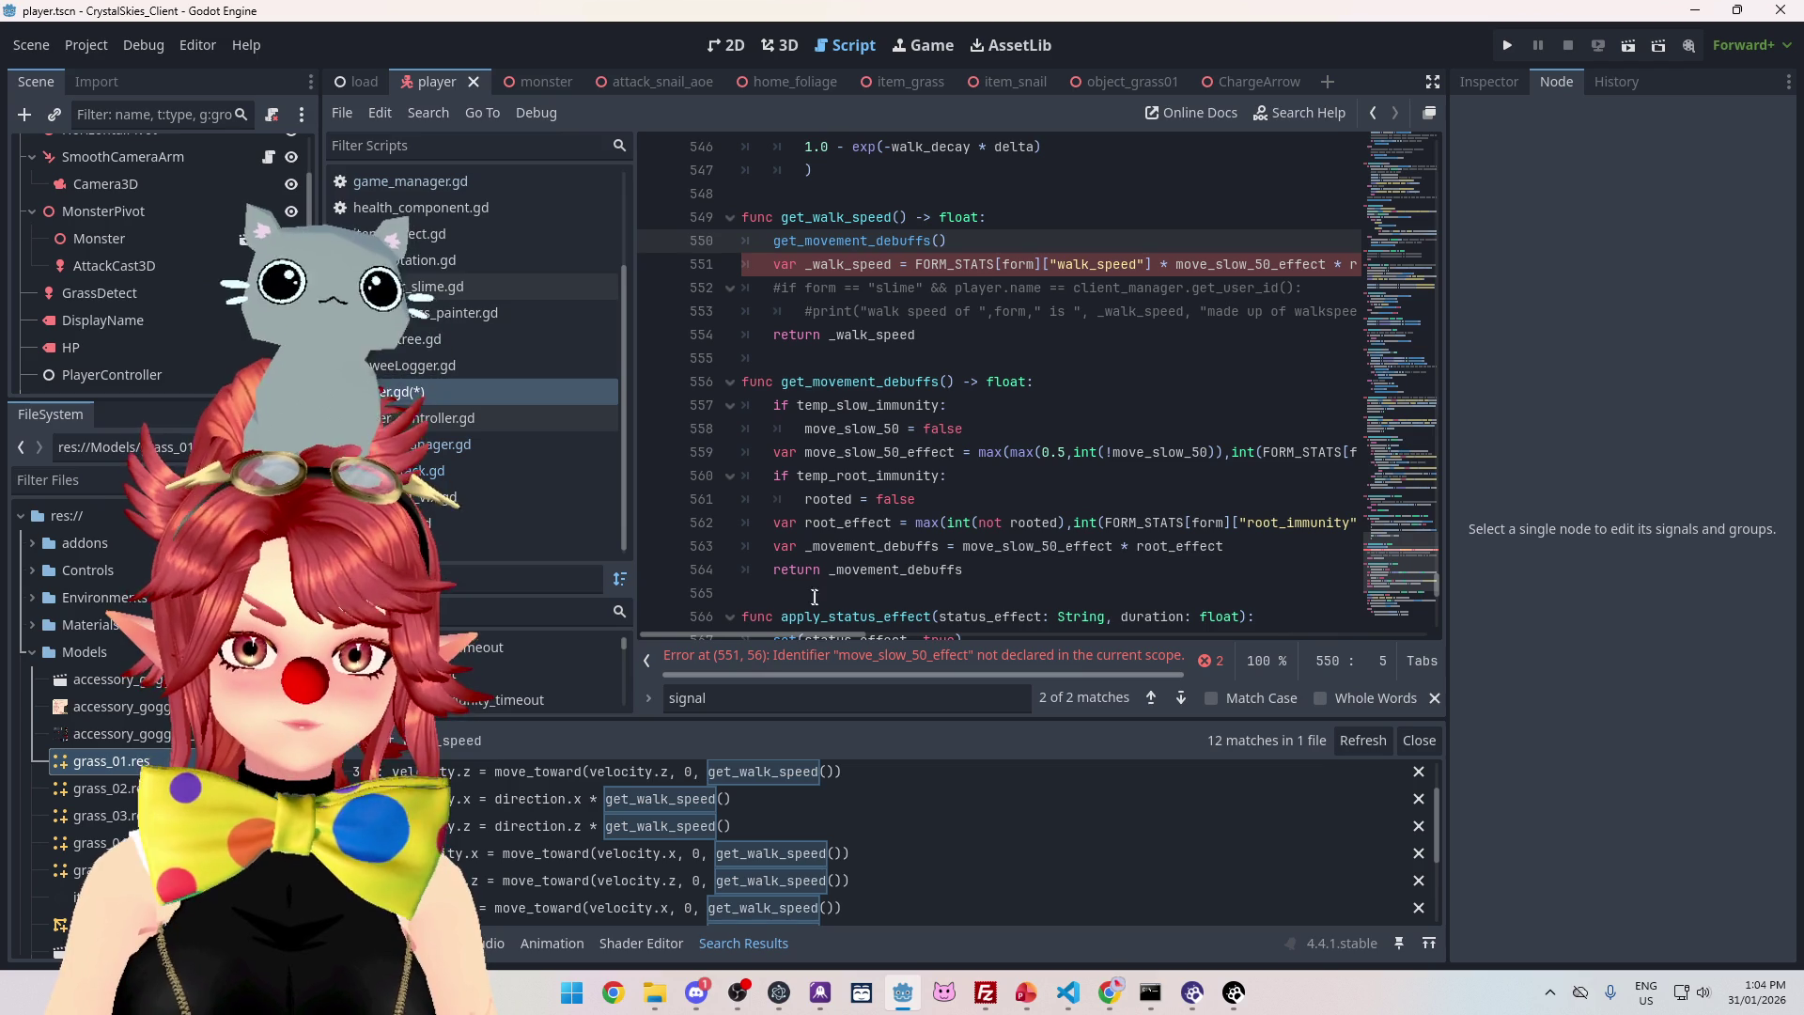
left_click_drag(830, 575, 976, 575)
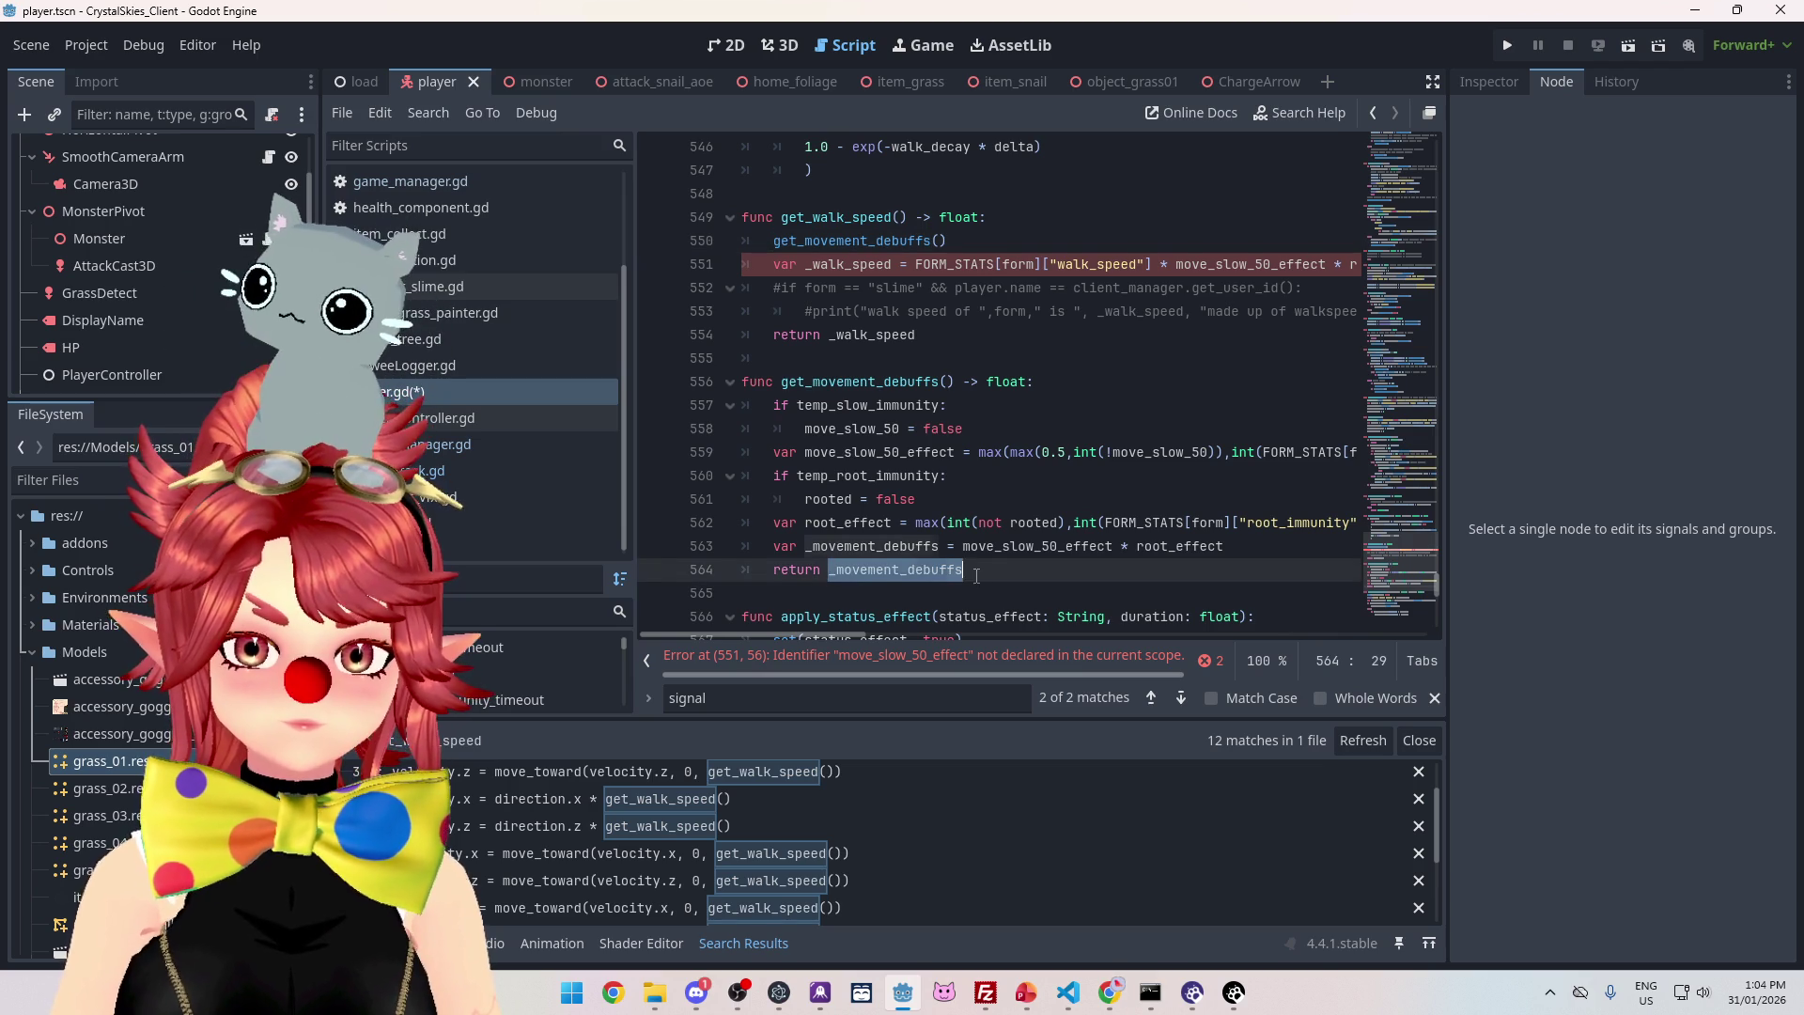
key("ctrl+c")
left_click(774, 241)
key("ctrl+v")
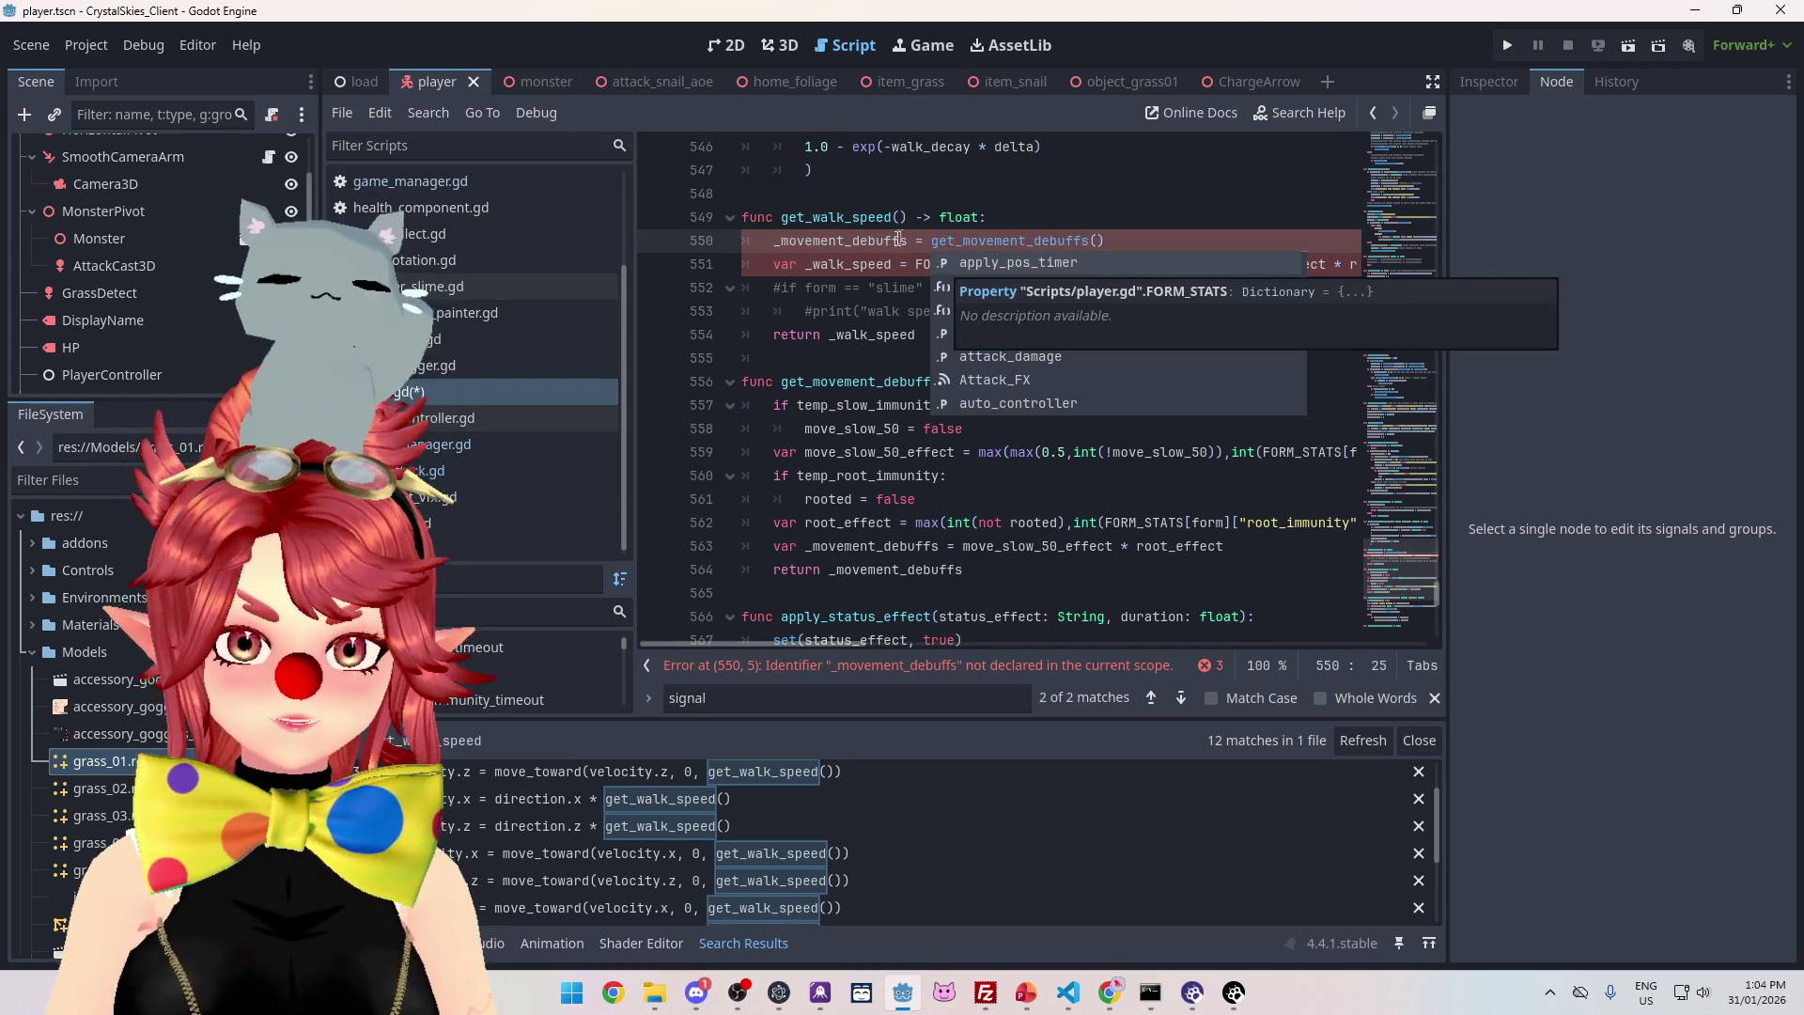
- Declare var _movement_debuffs = get_movement_debuffs() and multiply walk_speed by it
left_click(774, 241)
type("var")
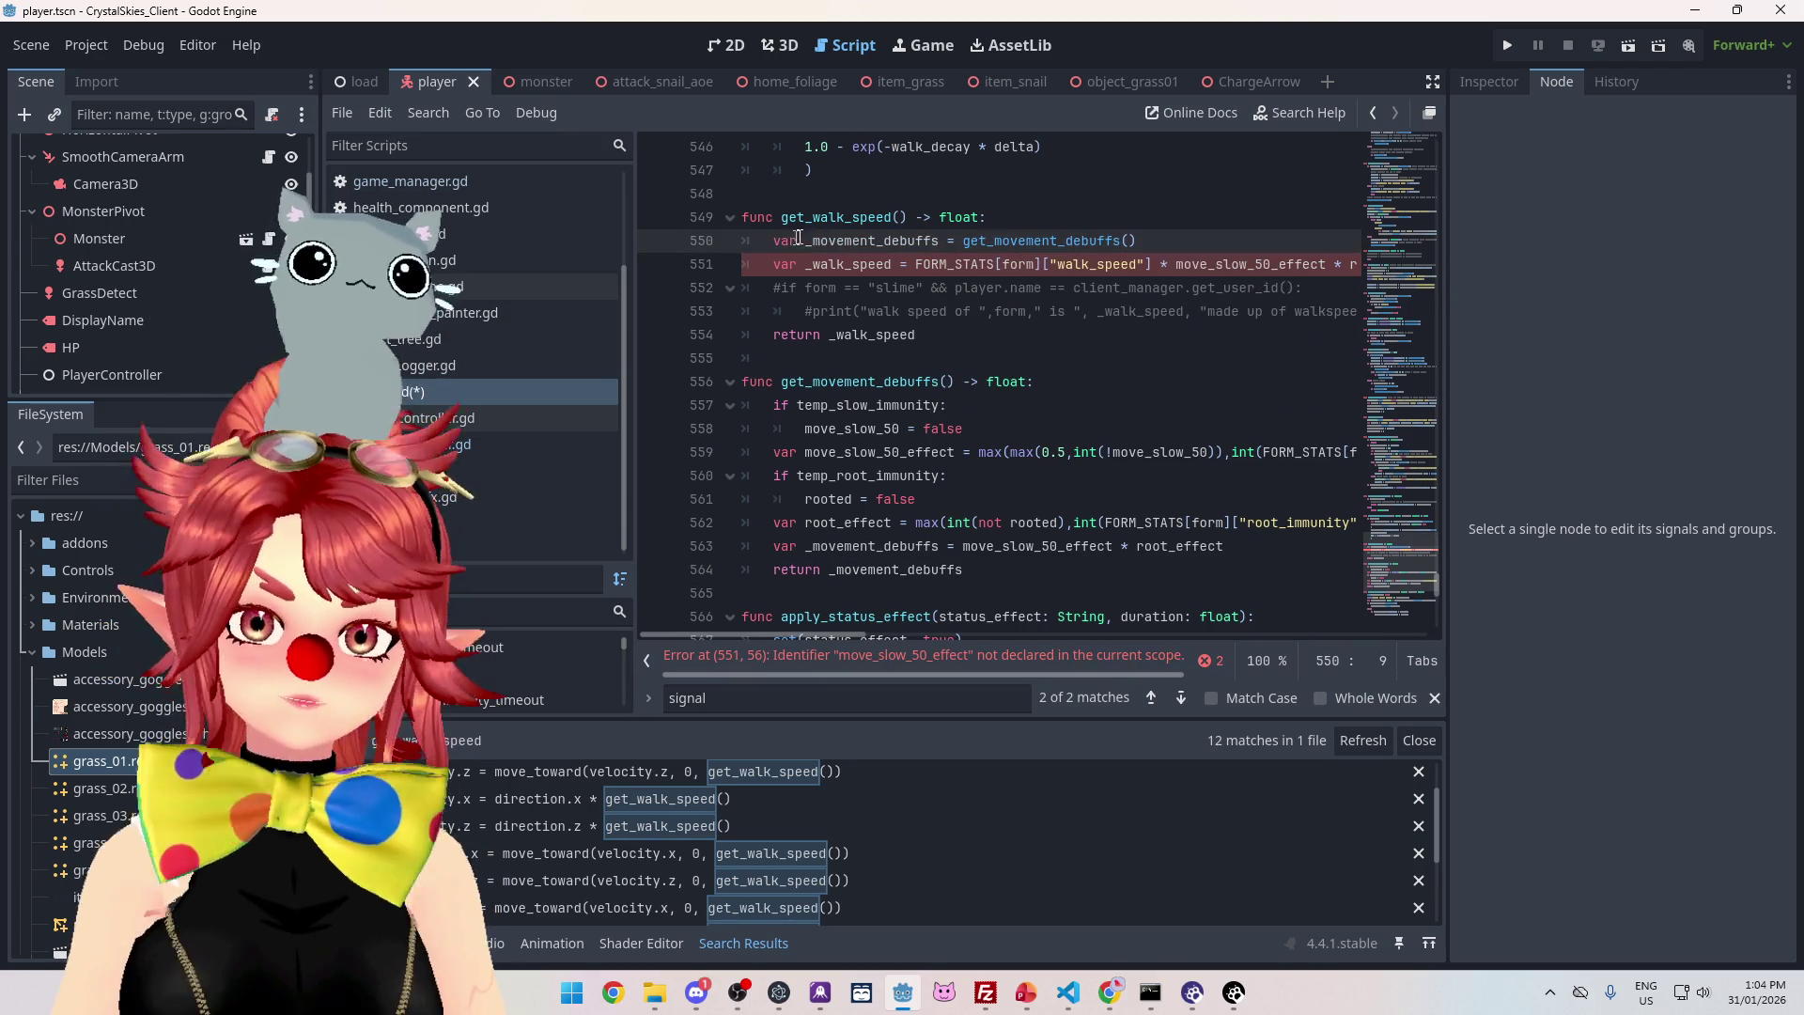
left_click_drag(805, 243, 942, 238)
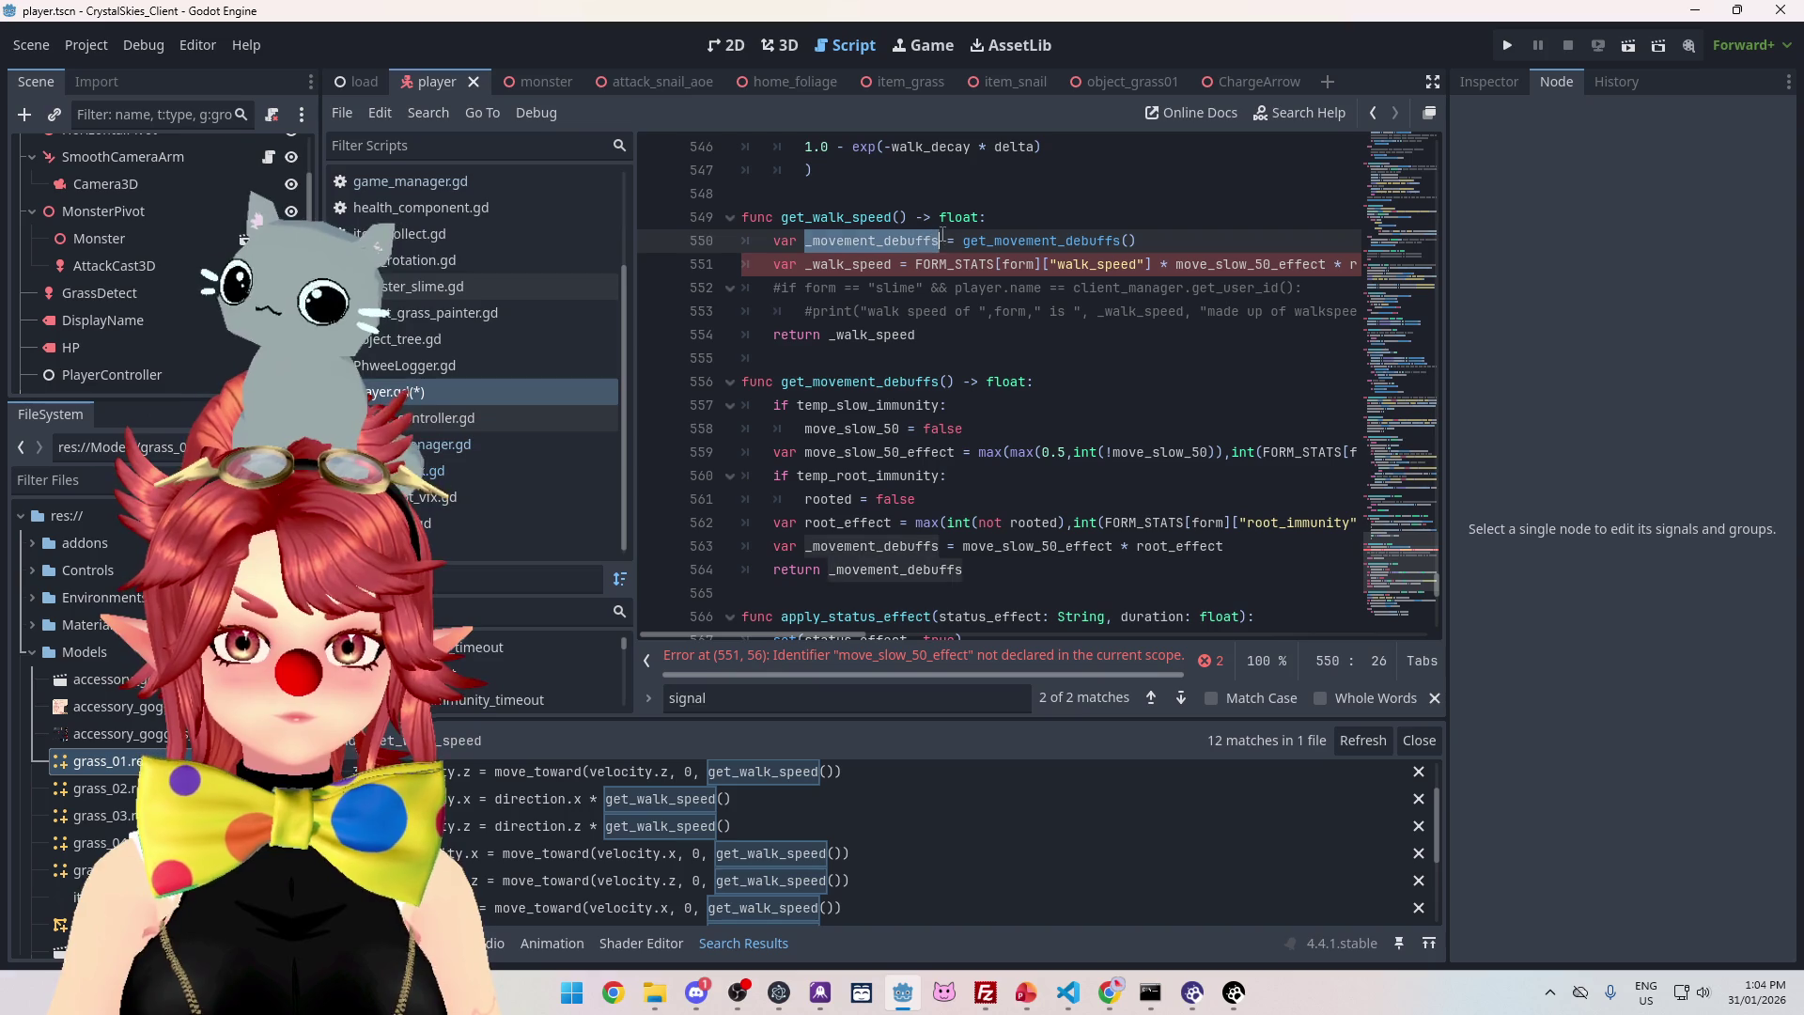
left_click(1169, 264)
key("shift+End")
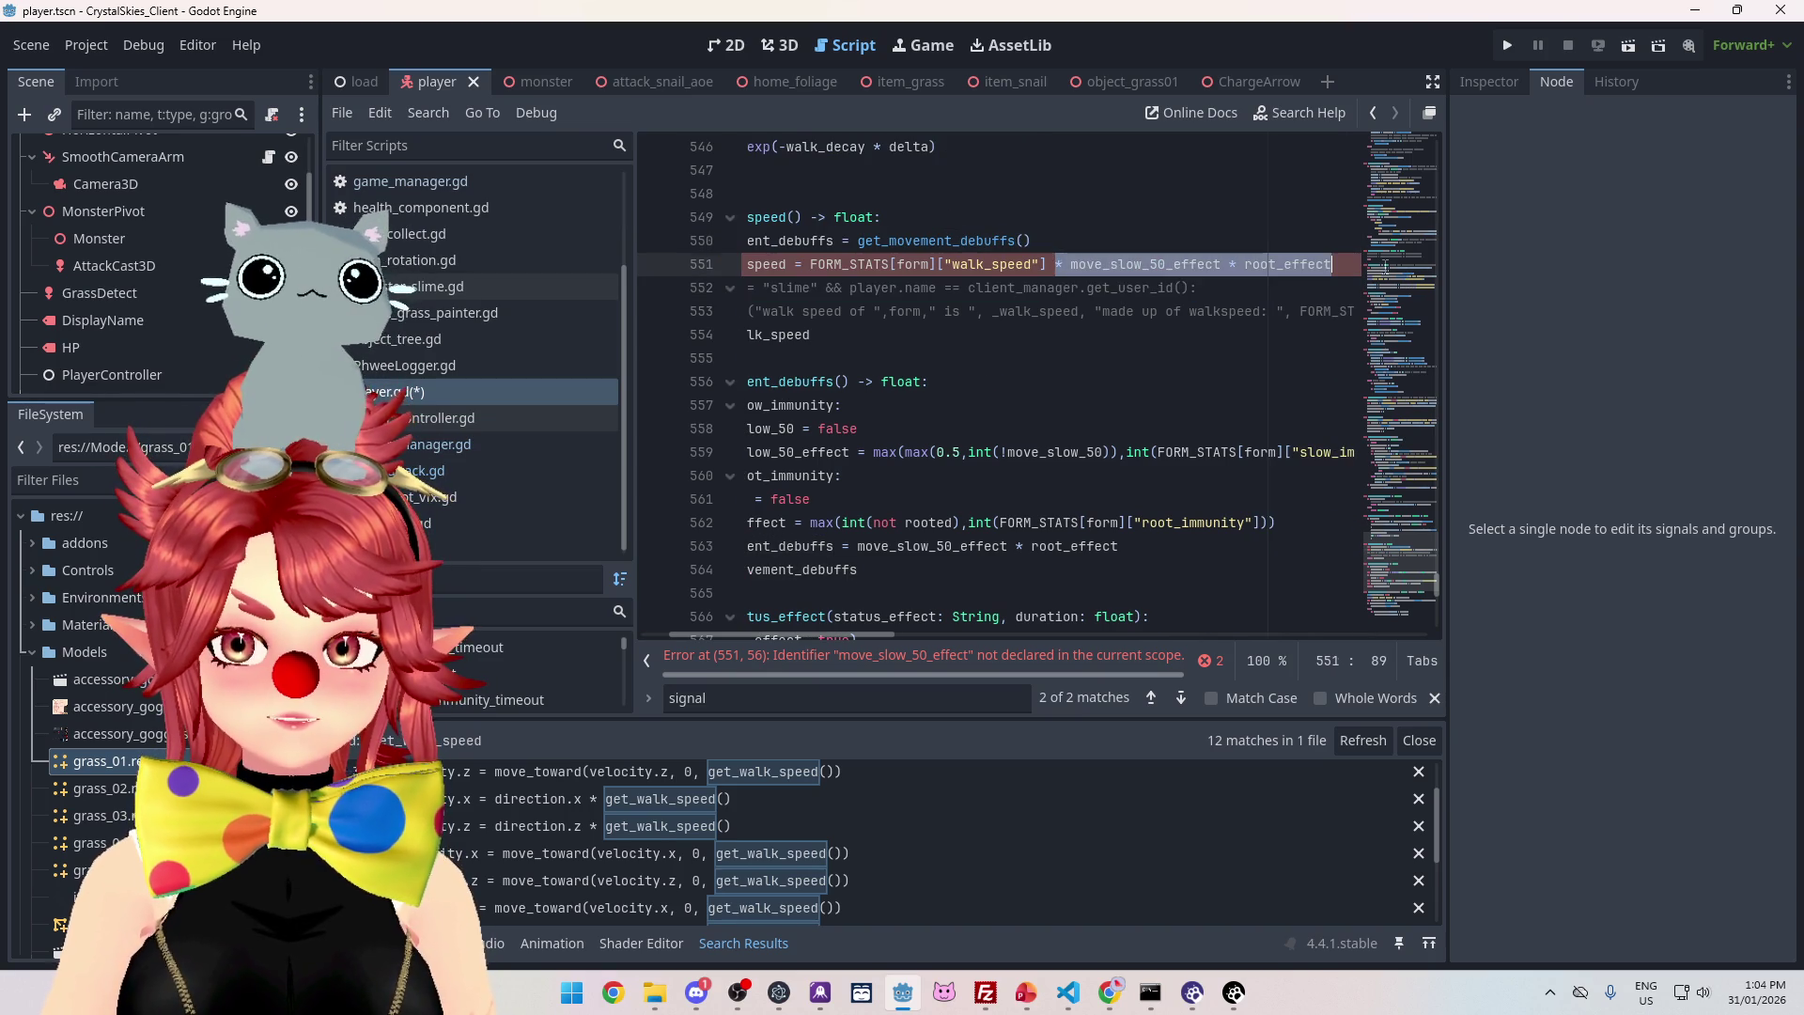
key("ctrl+v")
key("Down")
key("Down")
key("Down")
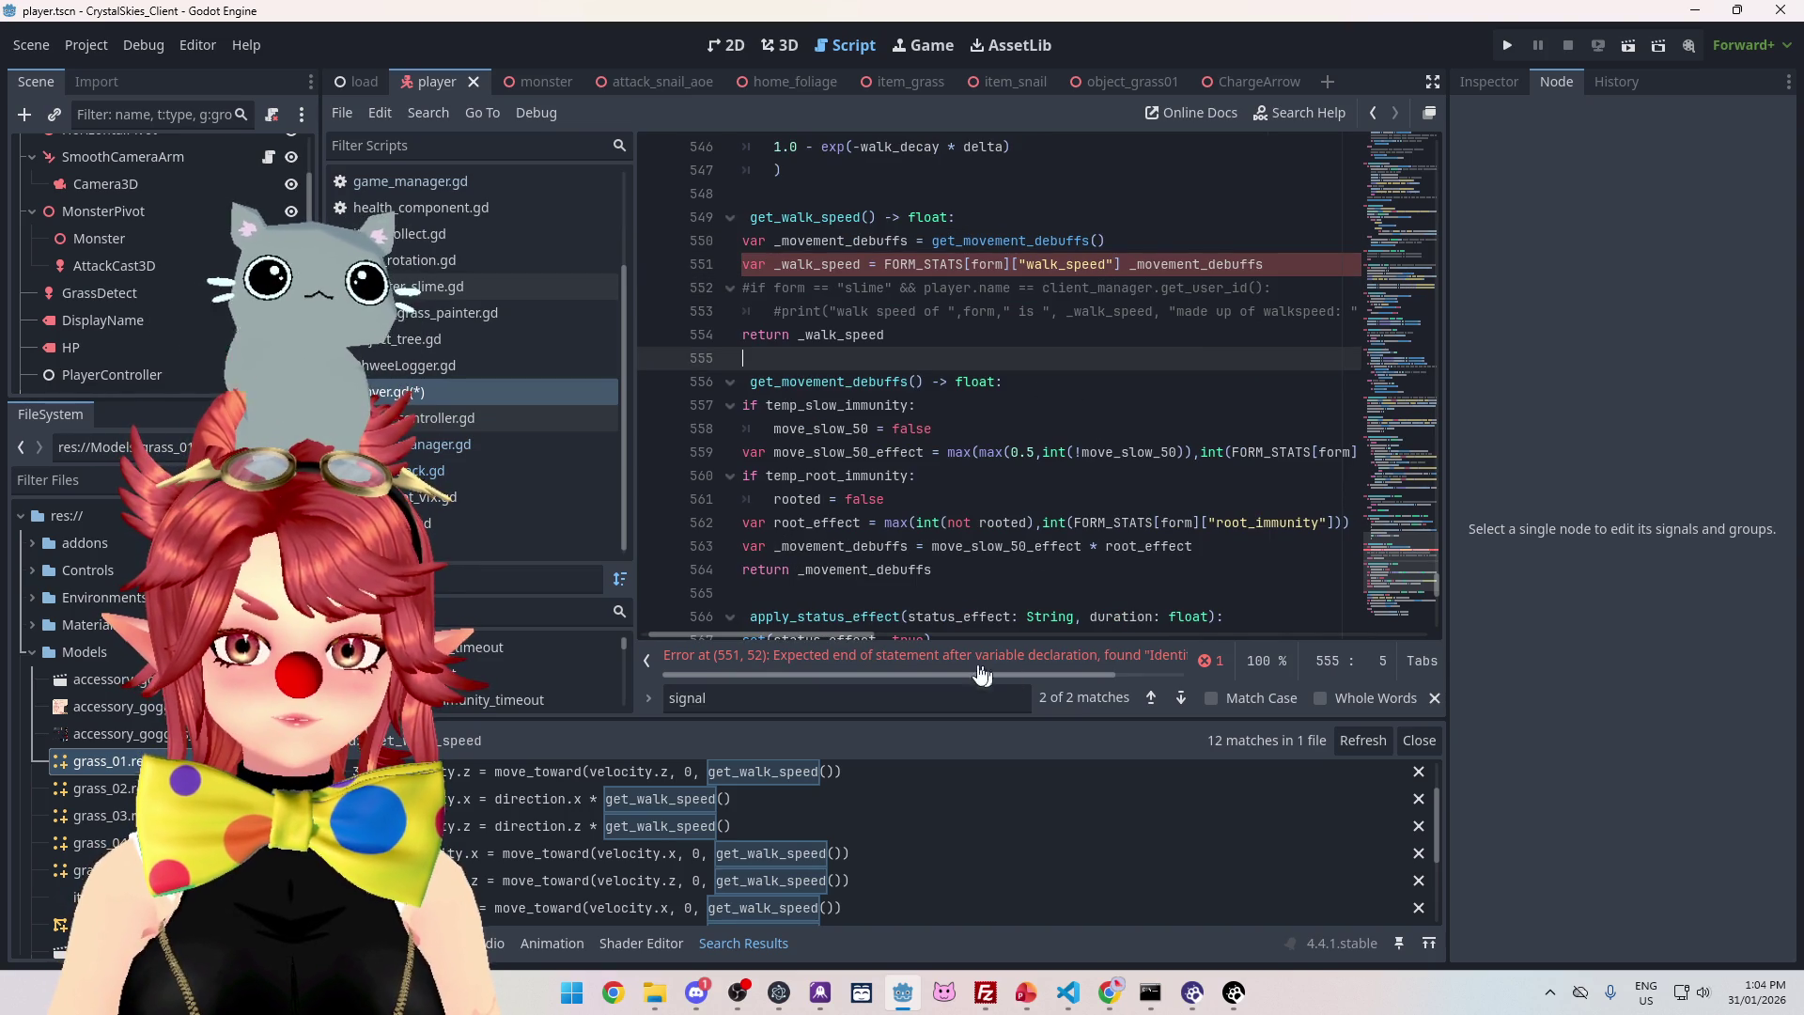
left_click(1130, 264)
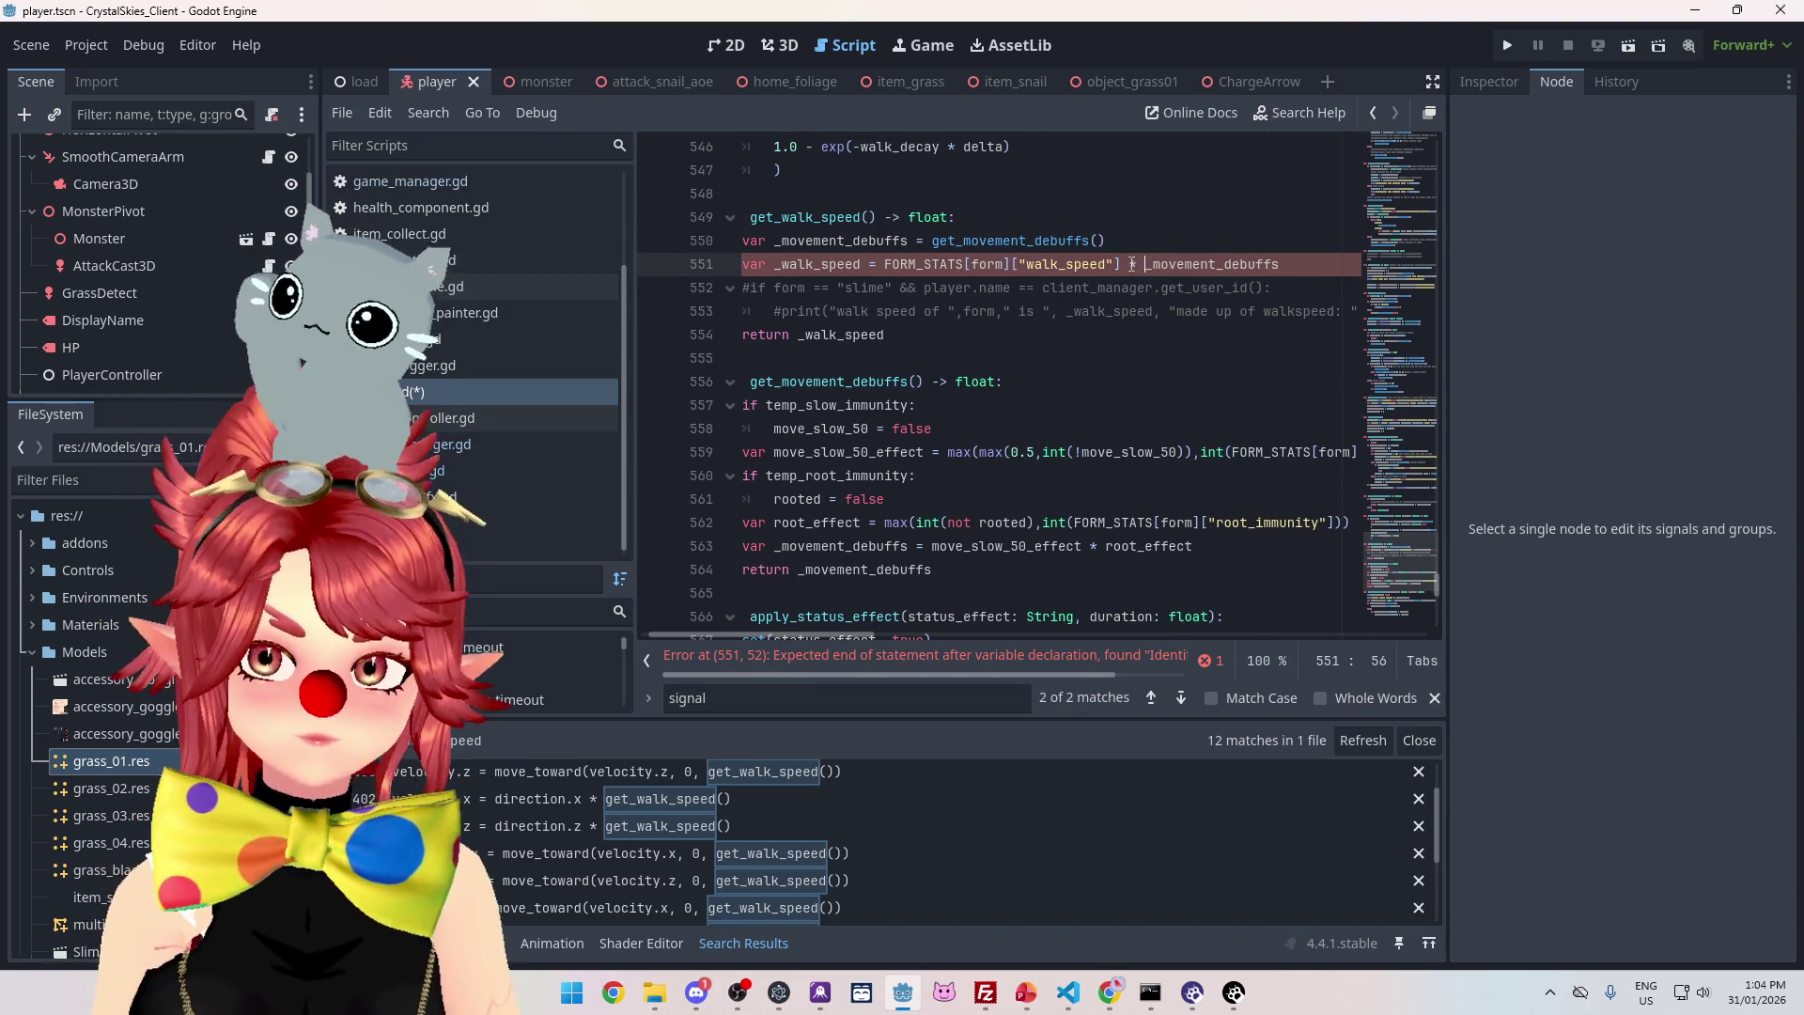
key("Down")
key("Down")
key("Down")
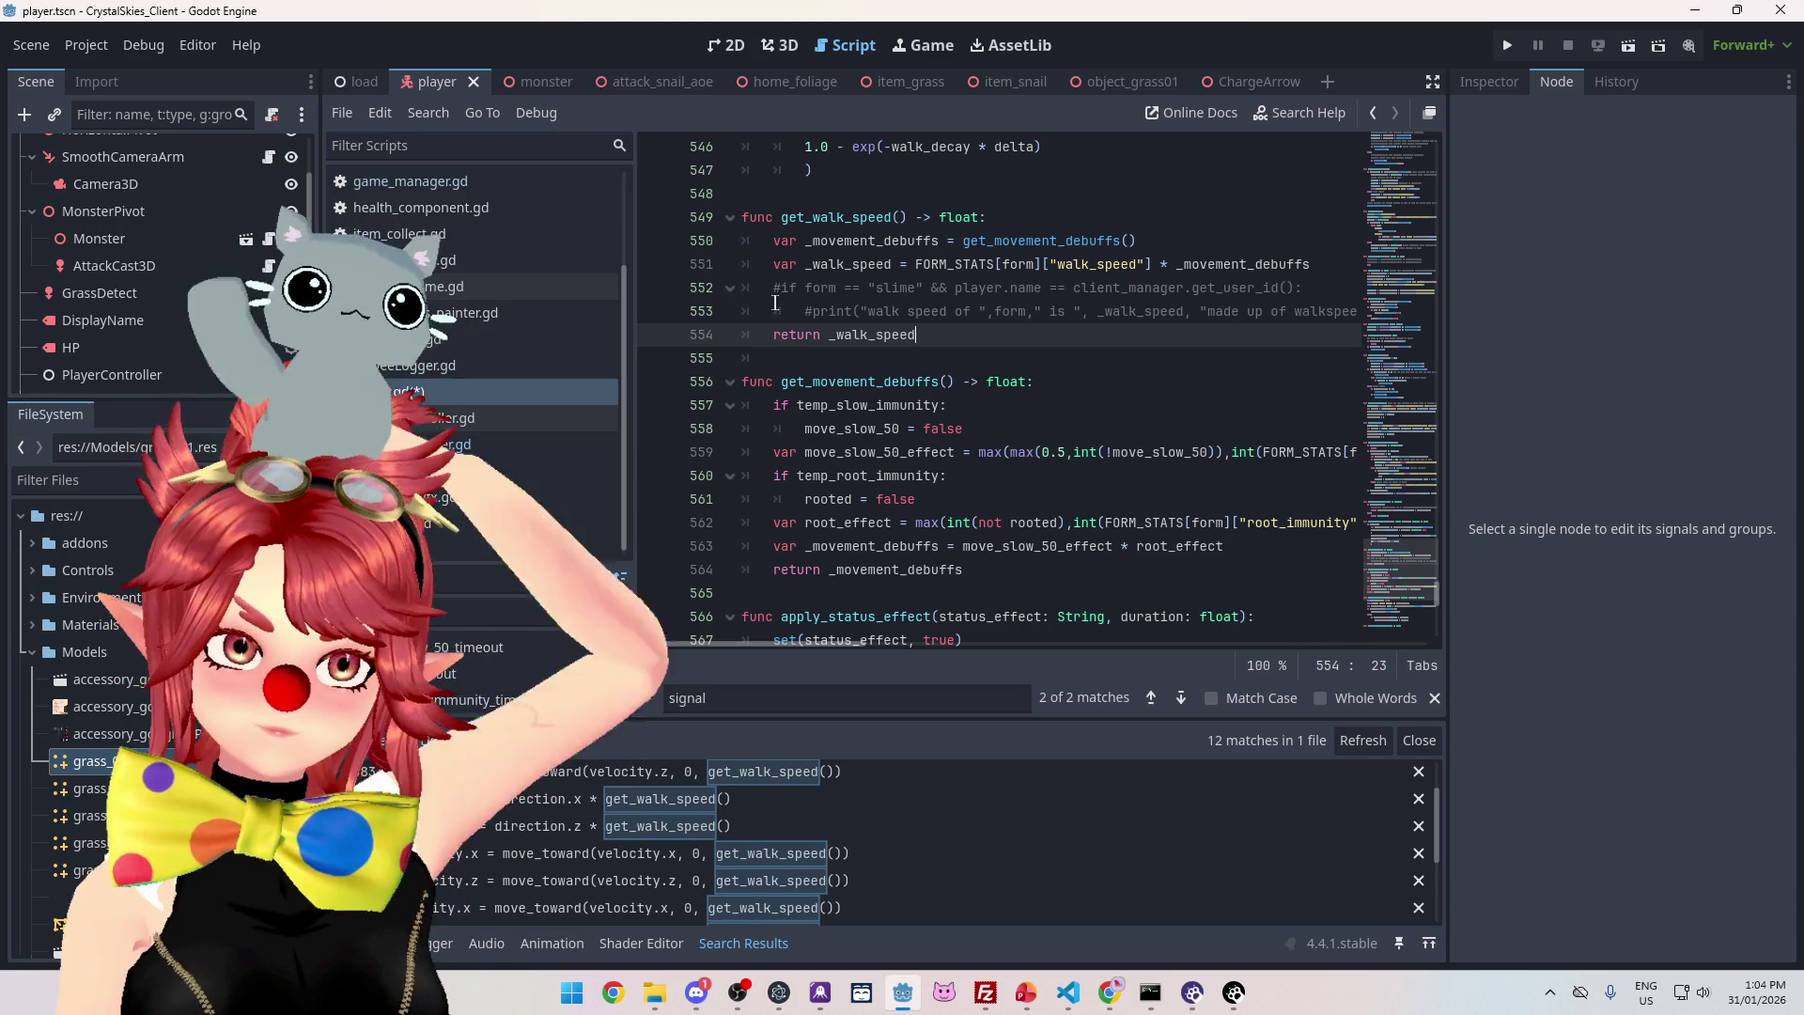
- Delete the commented-out debug print line and the leftover blank line
left_click_drag(773, 311, 1408, 311)
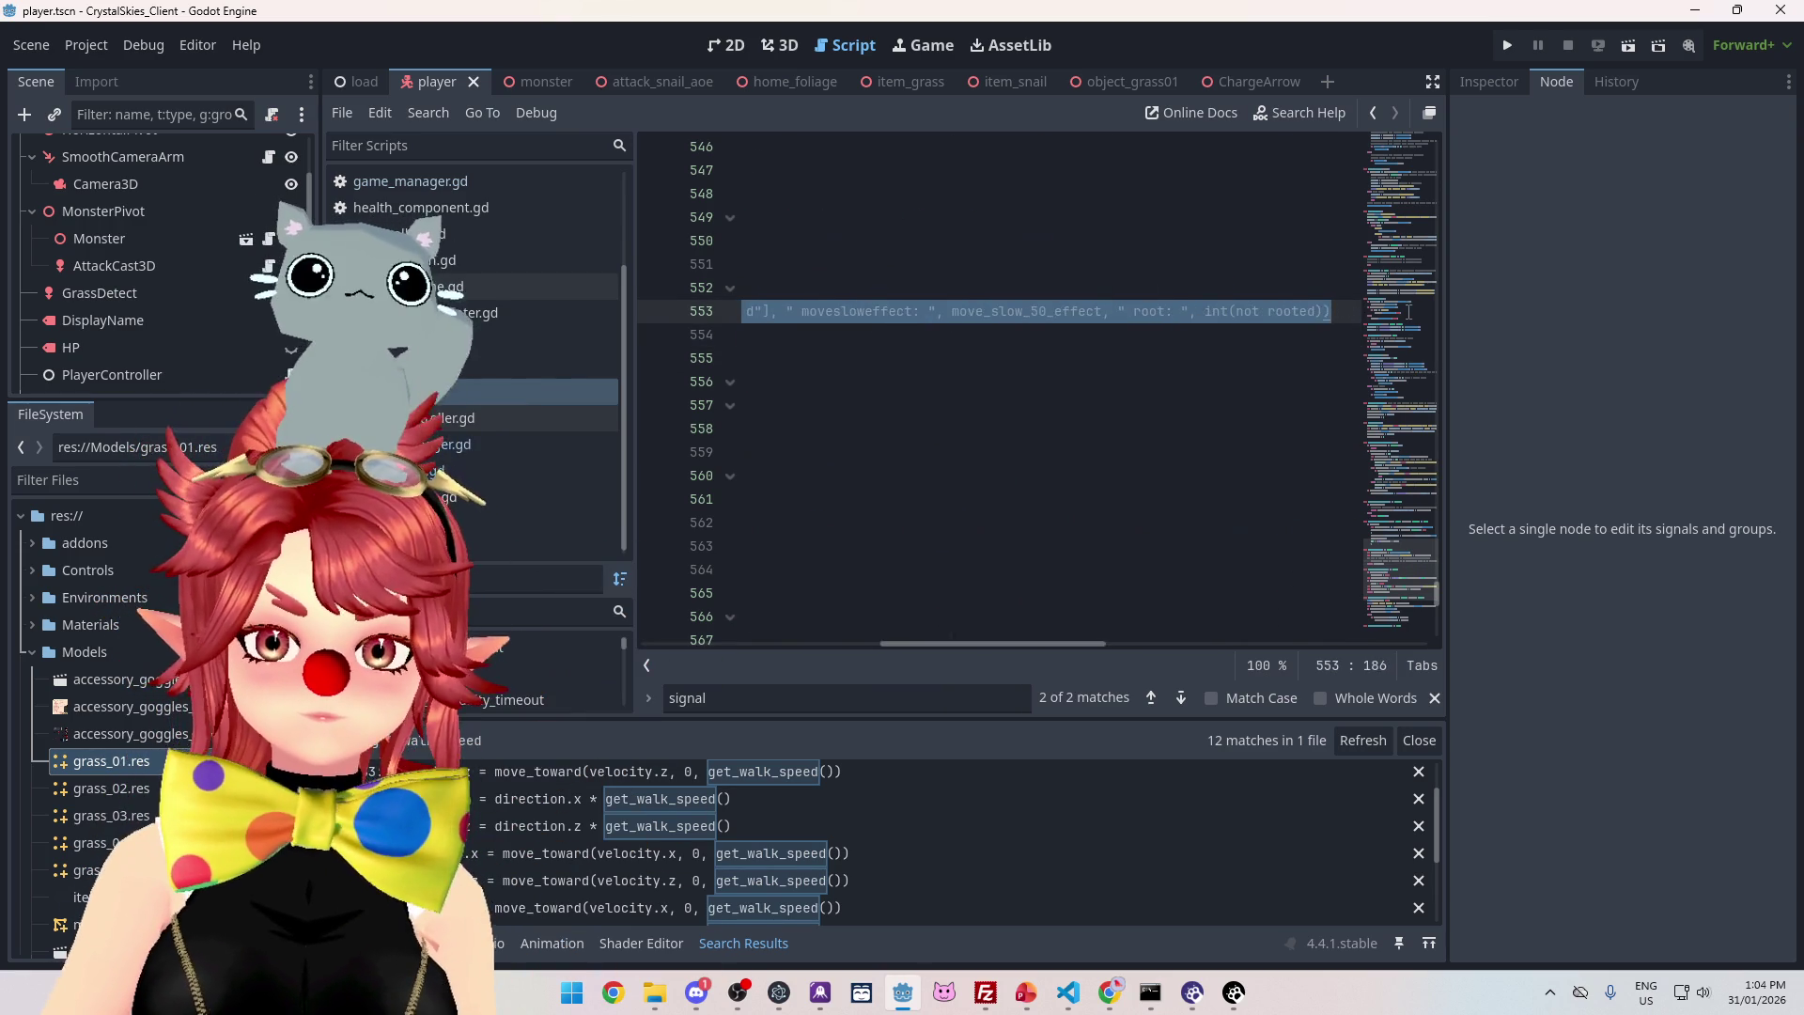
key("BackSpace")
key("BackSpace")
key("BackSpace")
left_click_drag(804, 641, 761, 577)
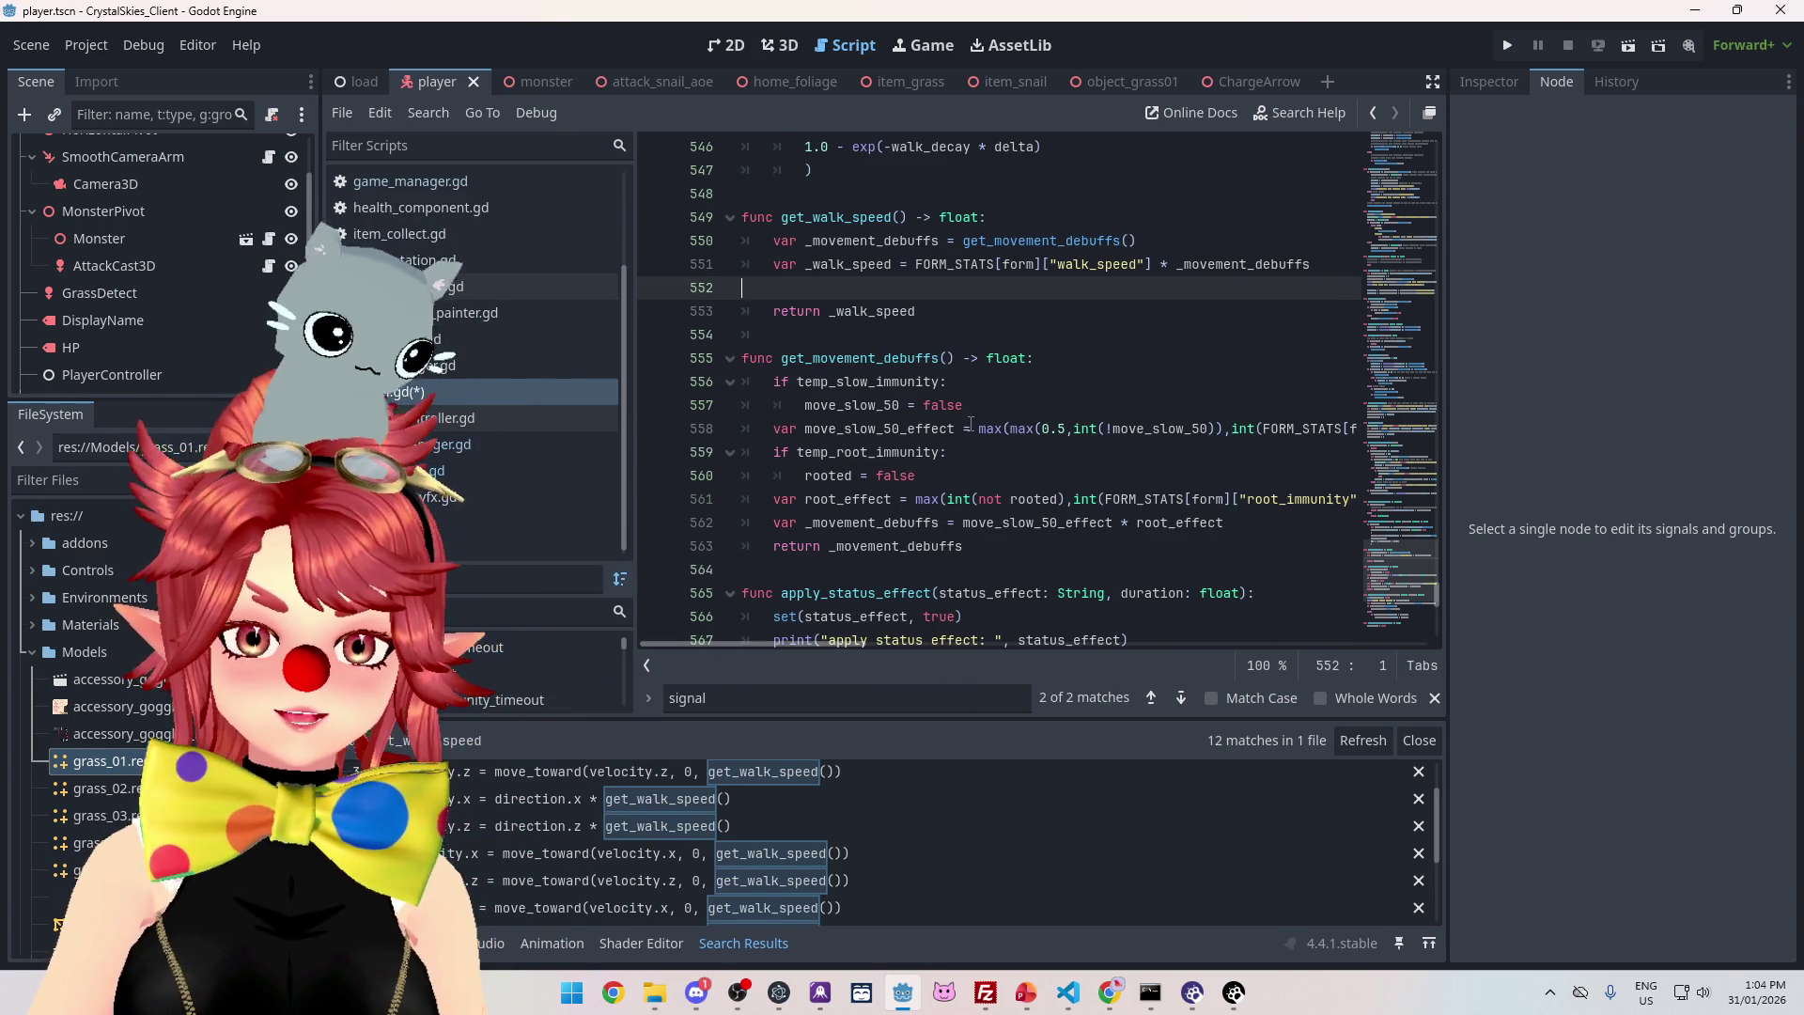
key("BackSpace")
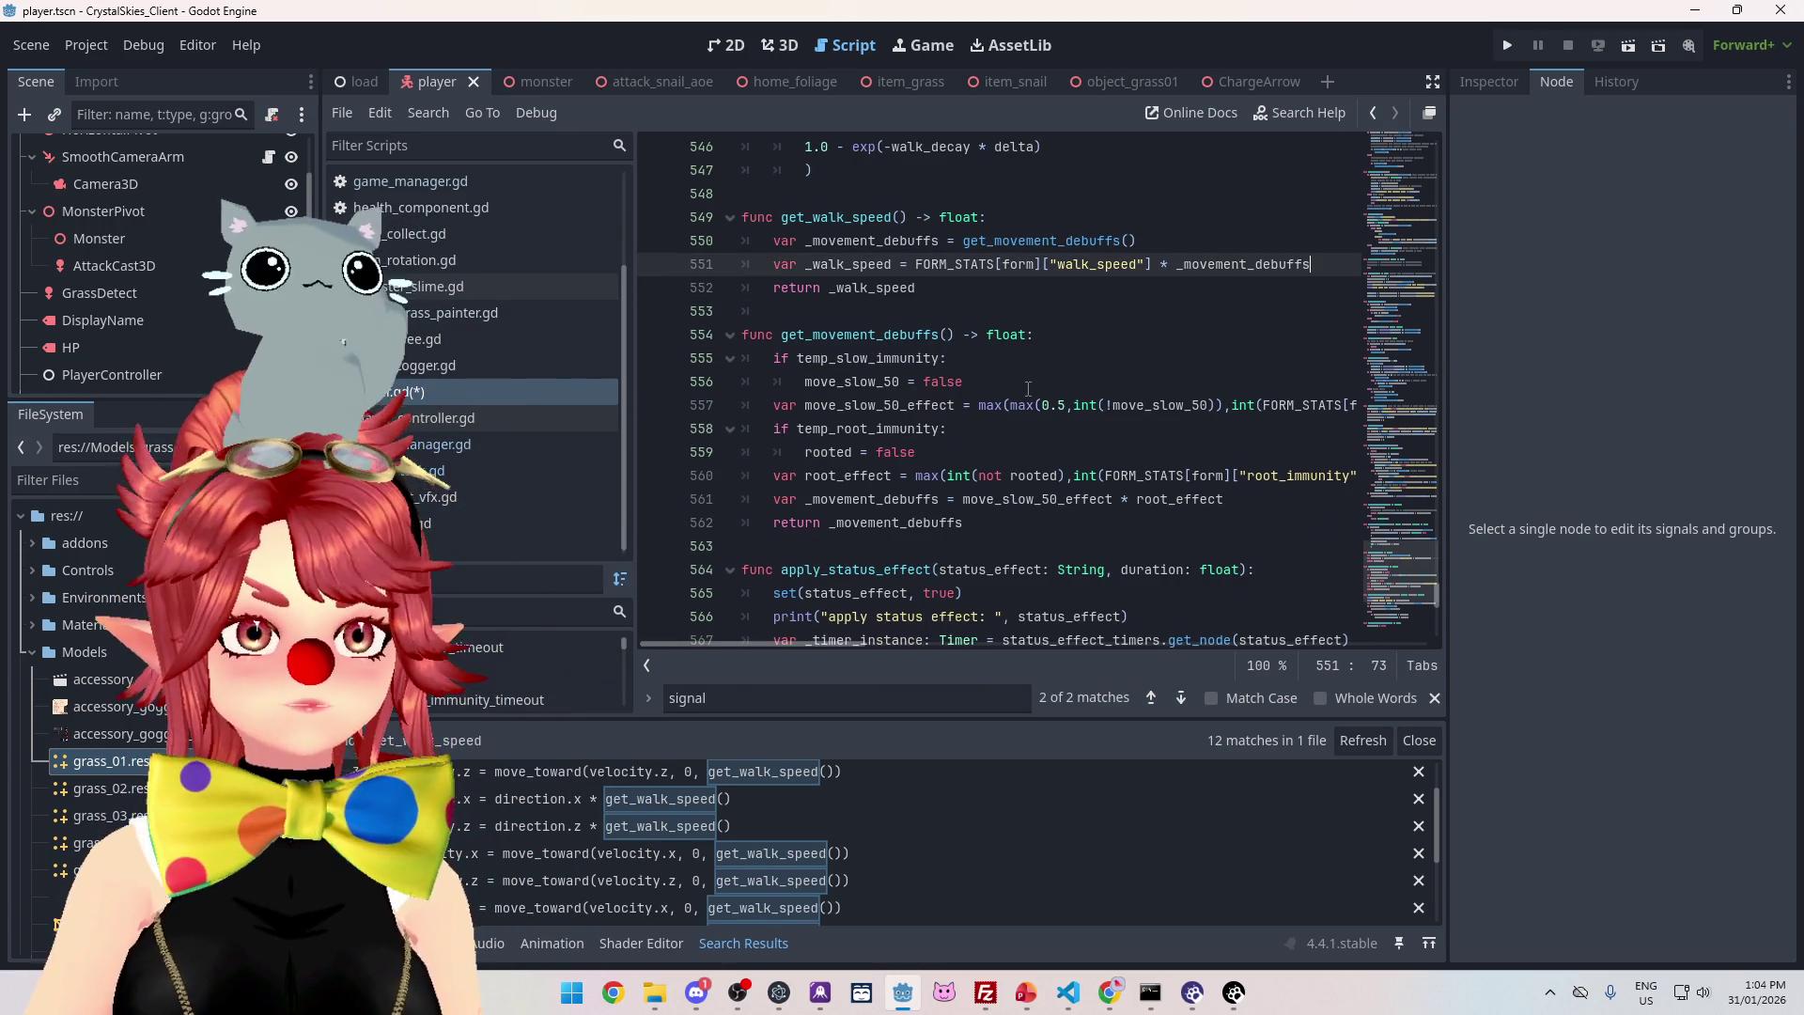
left_click(825, 188)
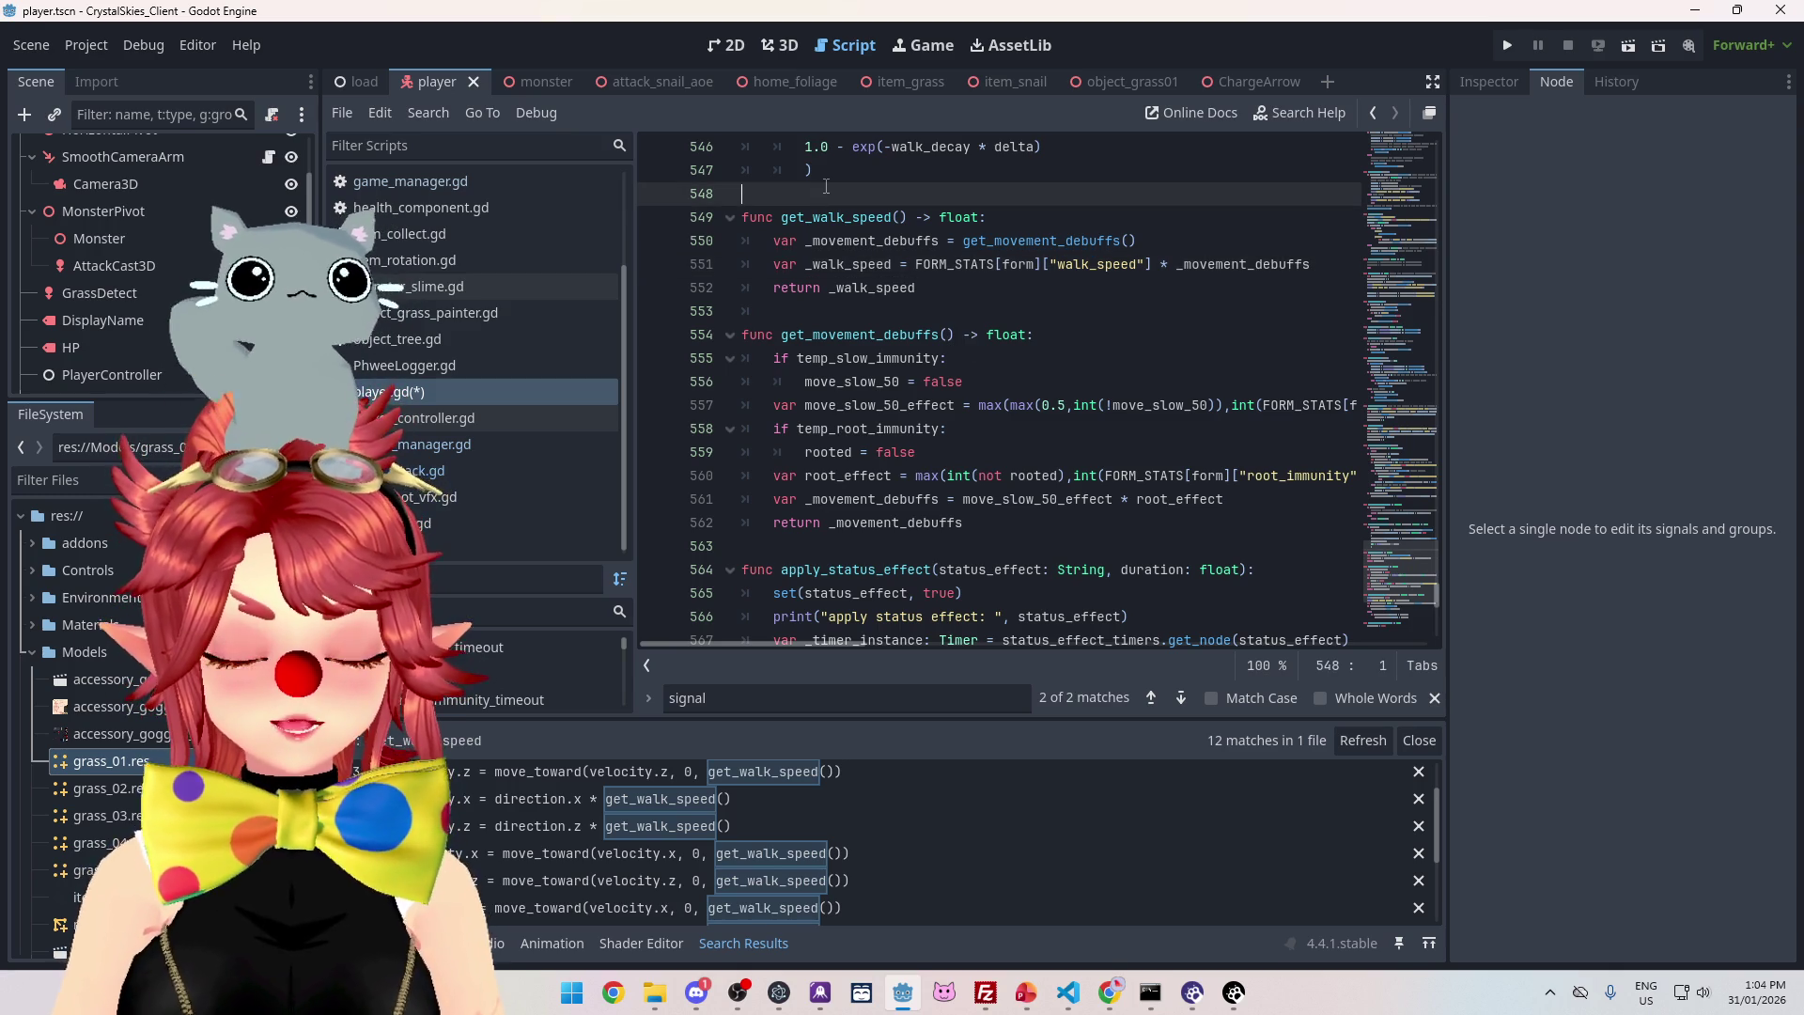
- Insert 'func get_attack_speed() -> float:' above get_walk_speed and begin its body
key("Return")
key("Return")
key("Up")
type("fun")
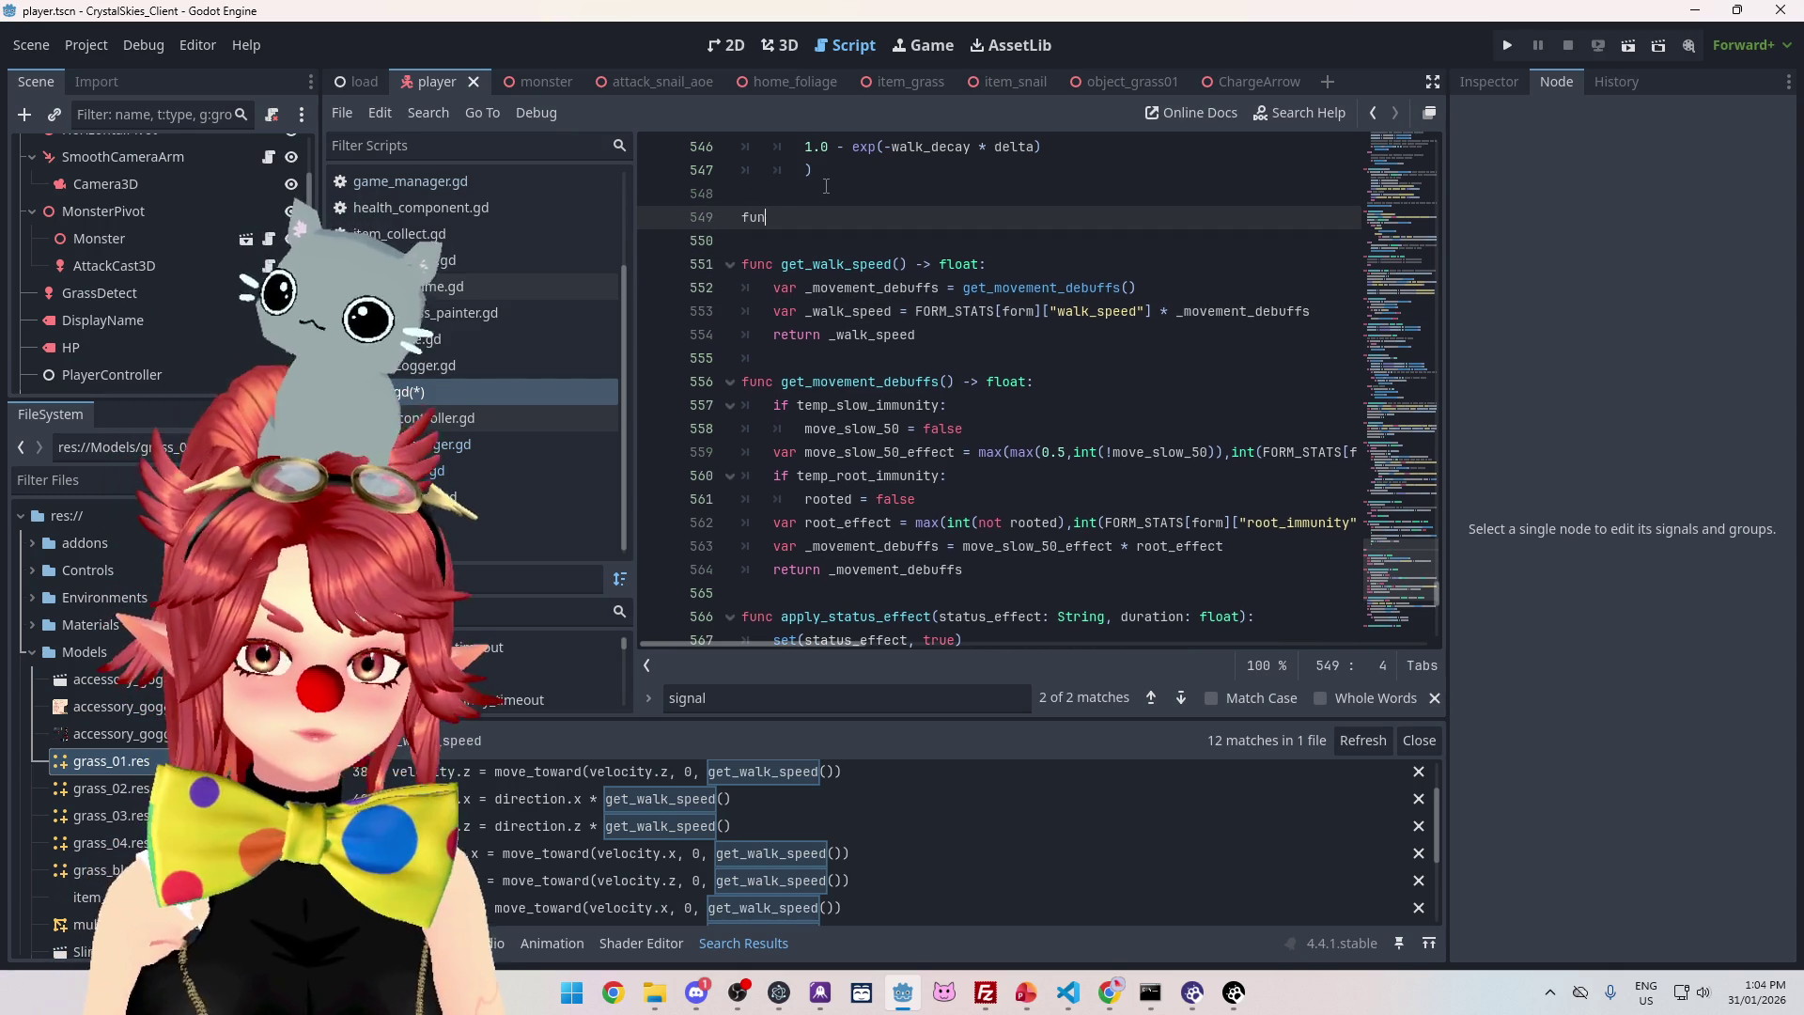
type("c get_attac")
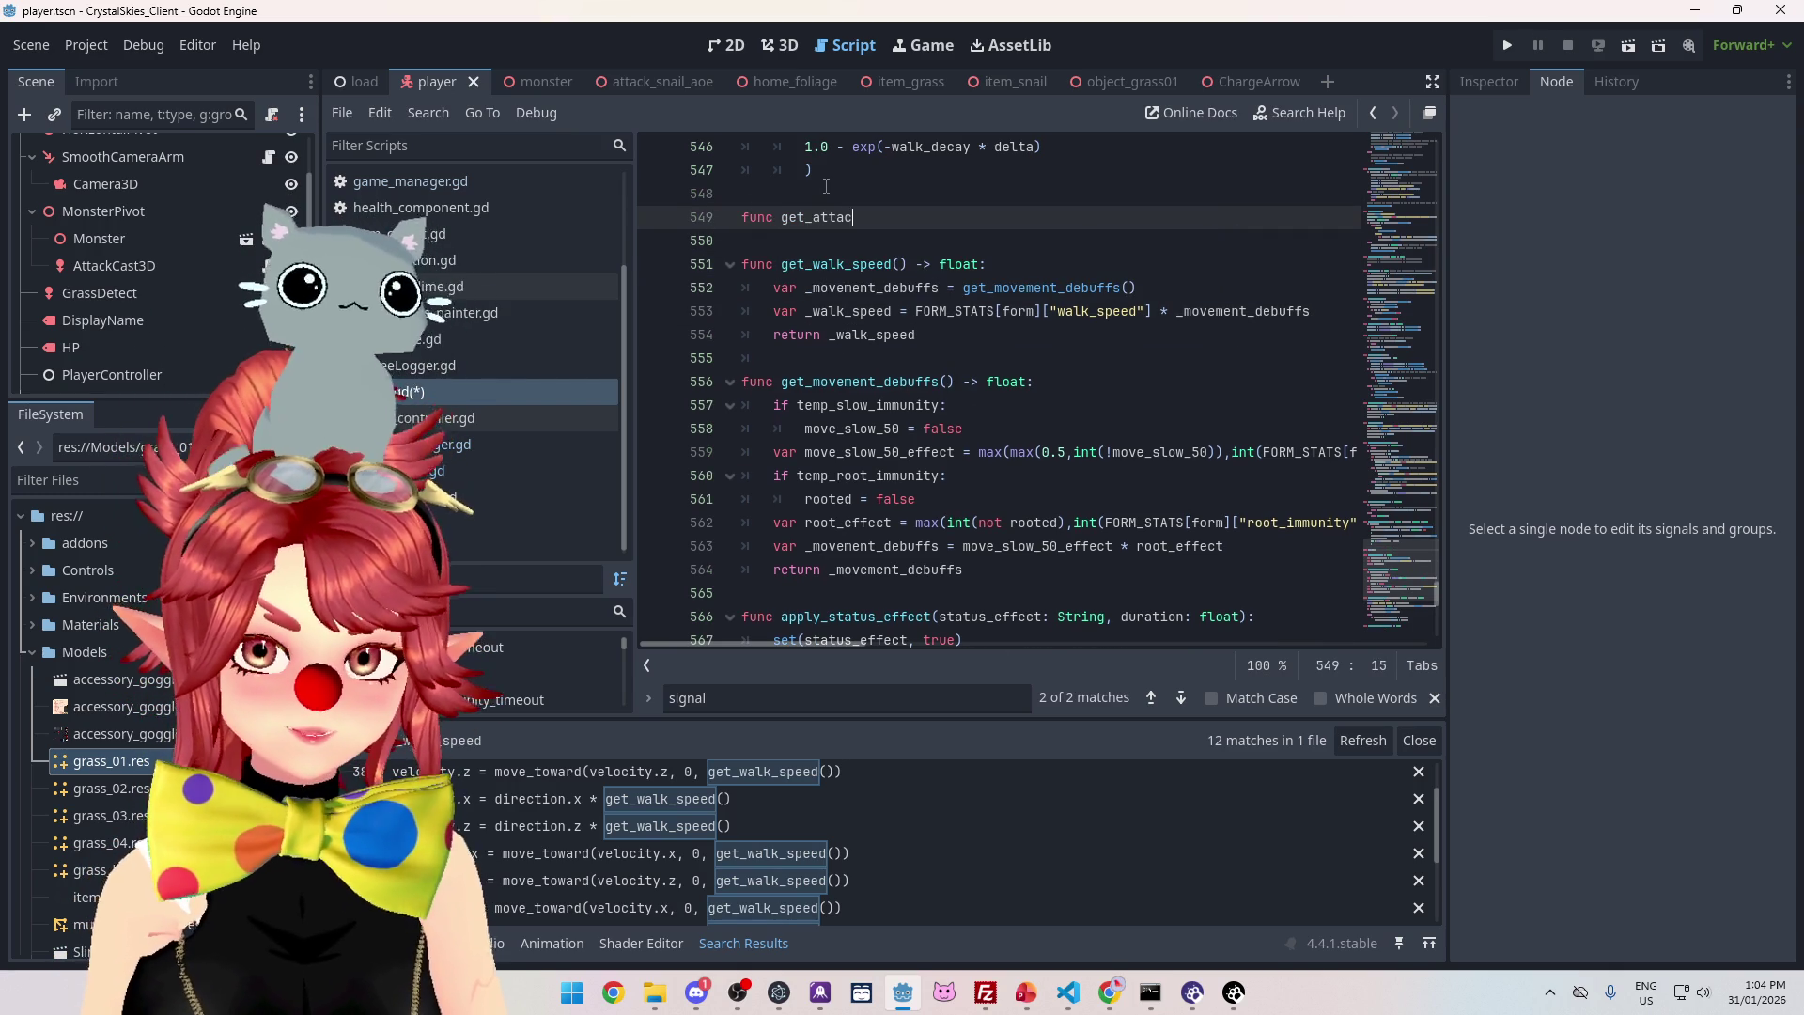
type("k_speed")
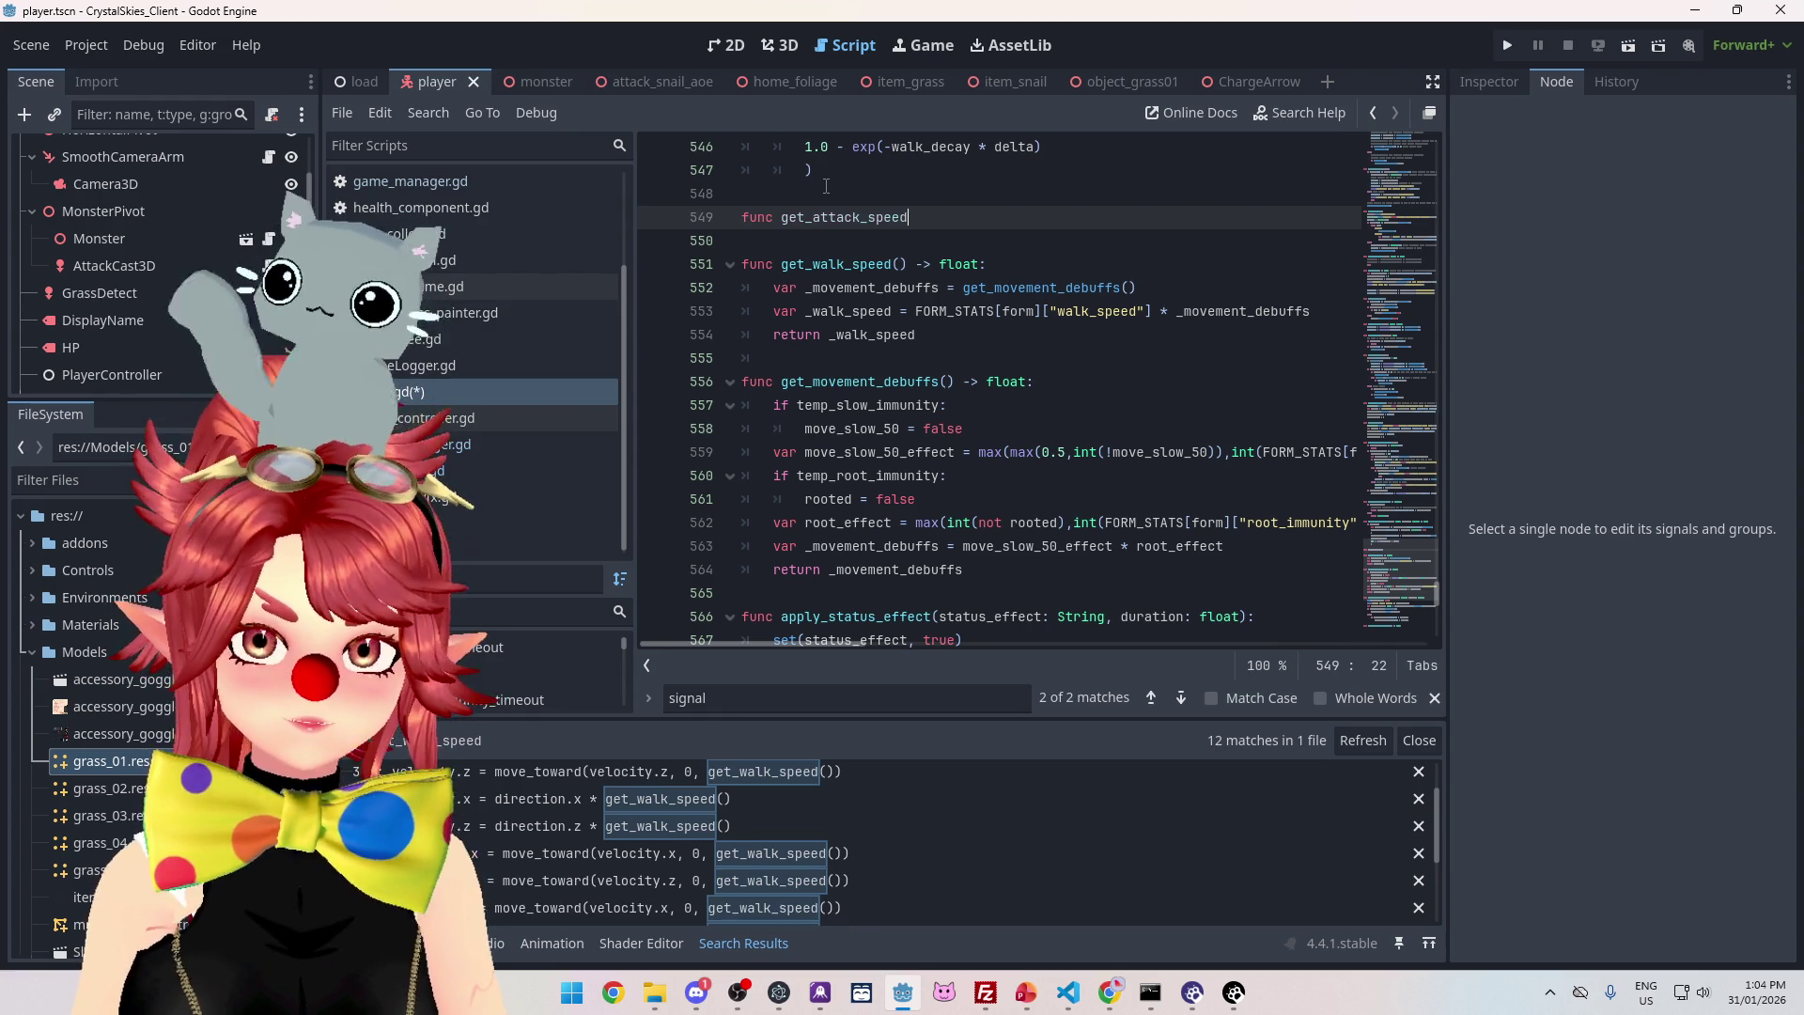
type("() -> flo")
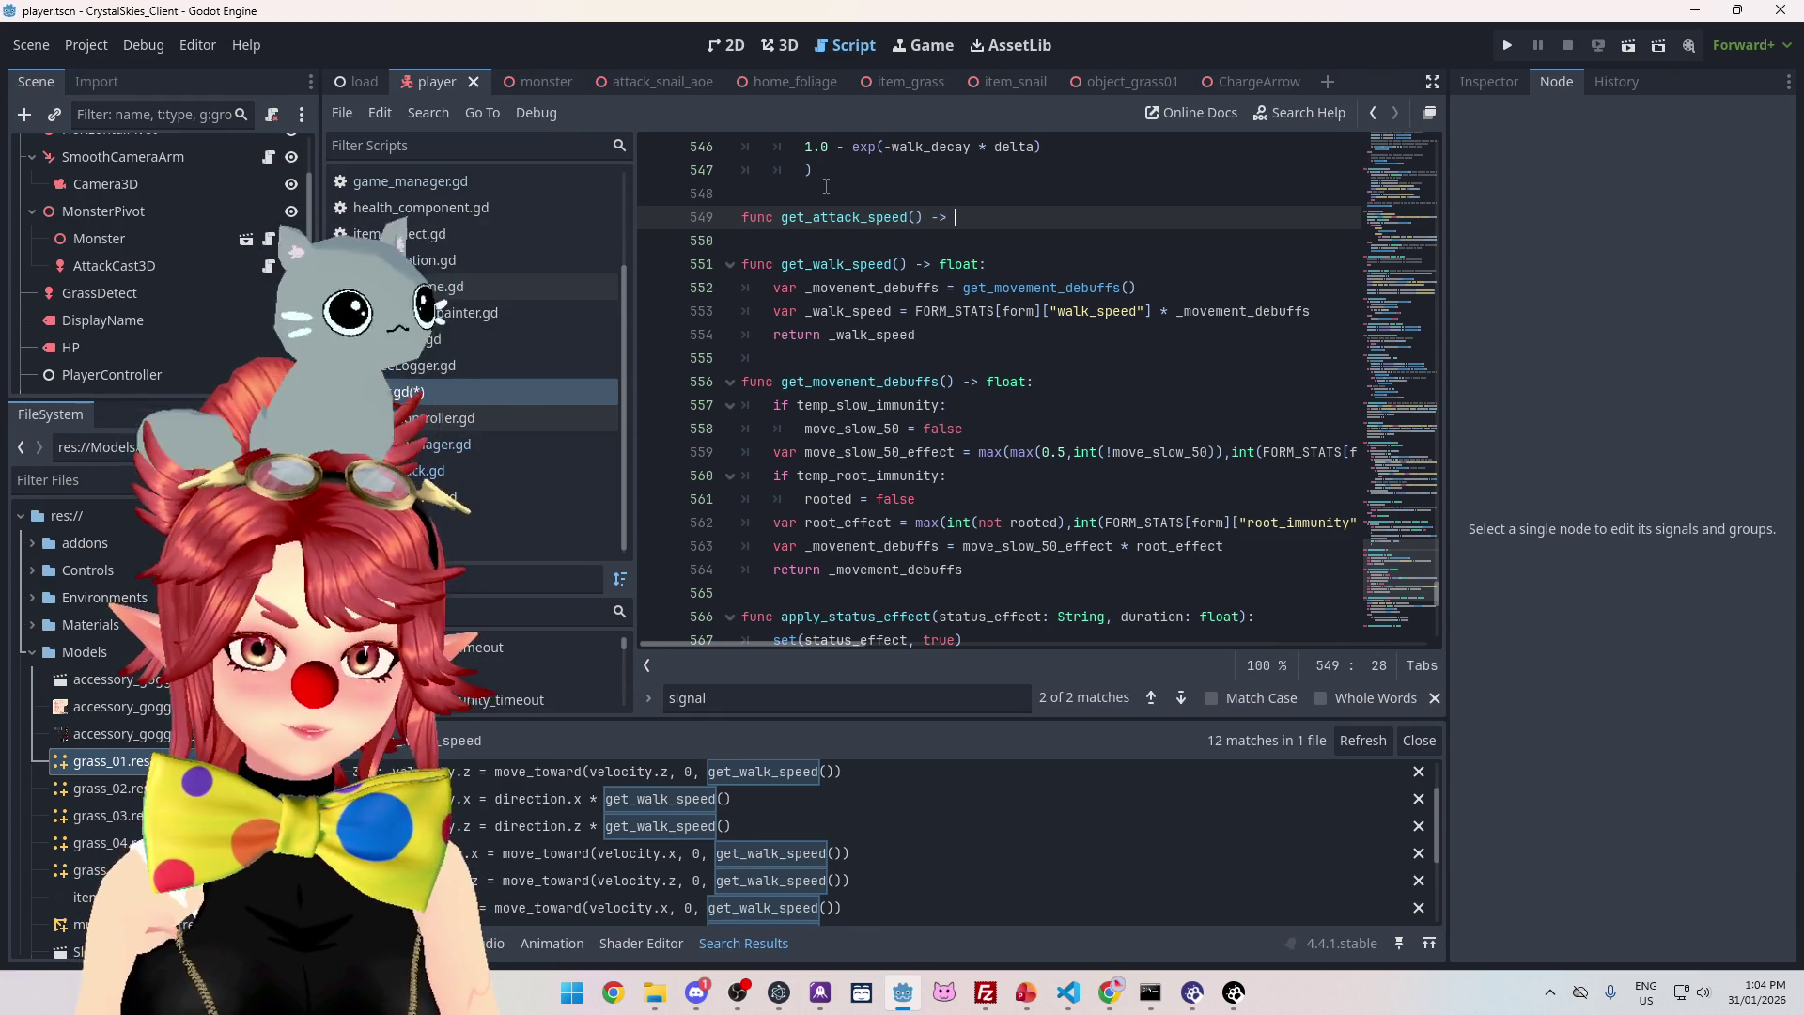
type("at:")
key("Return")
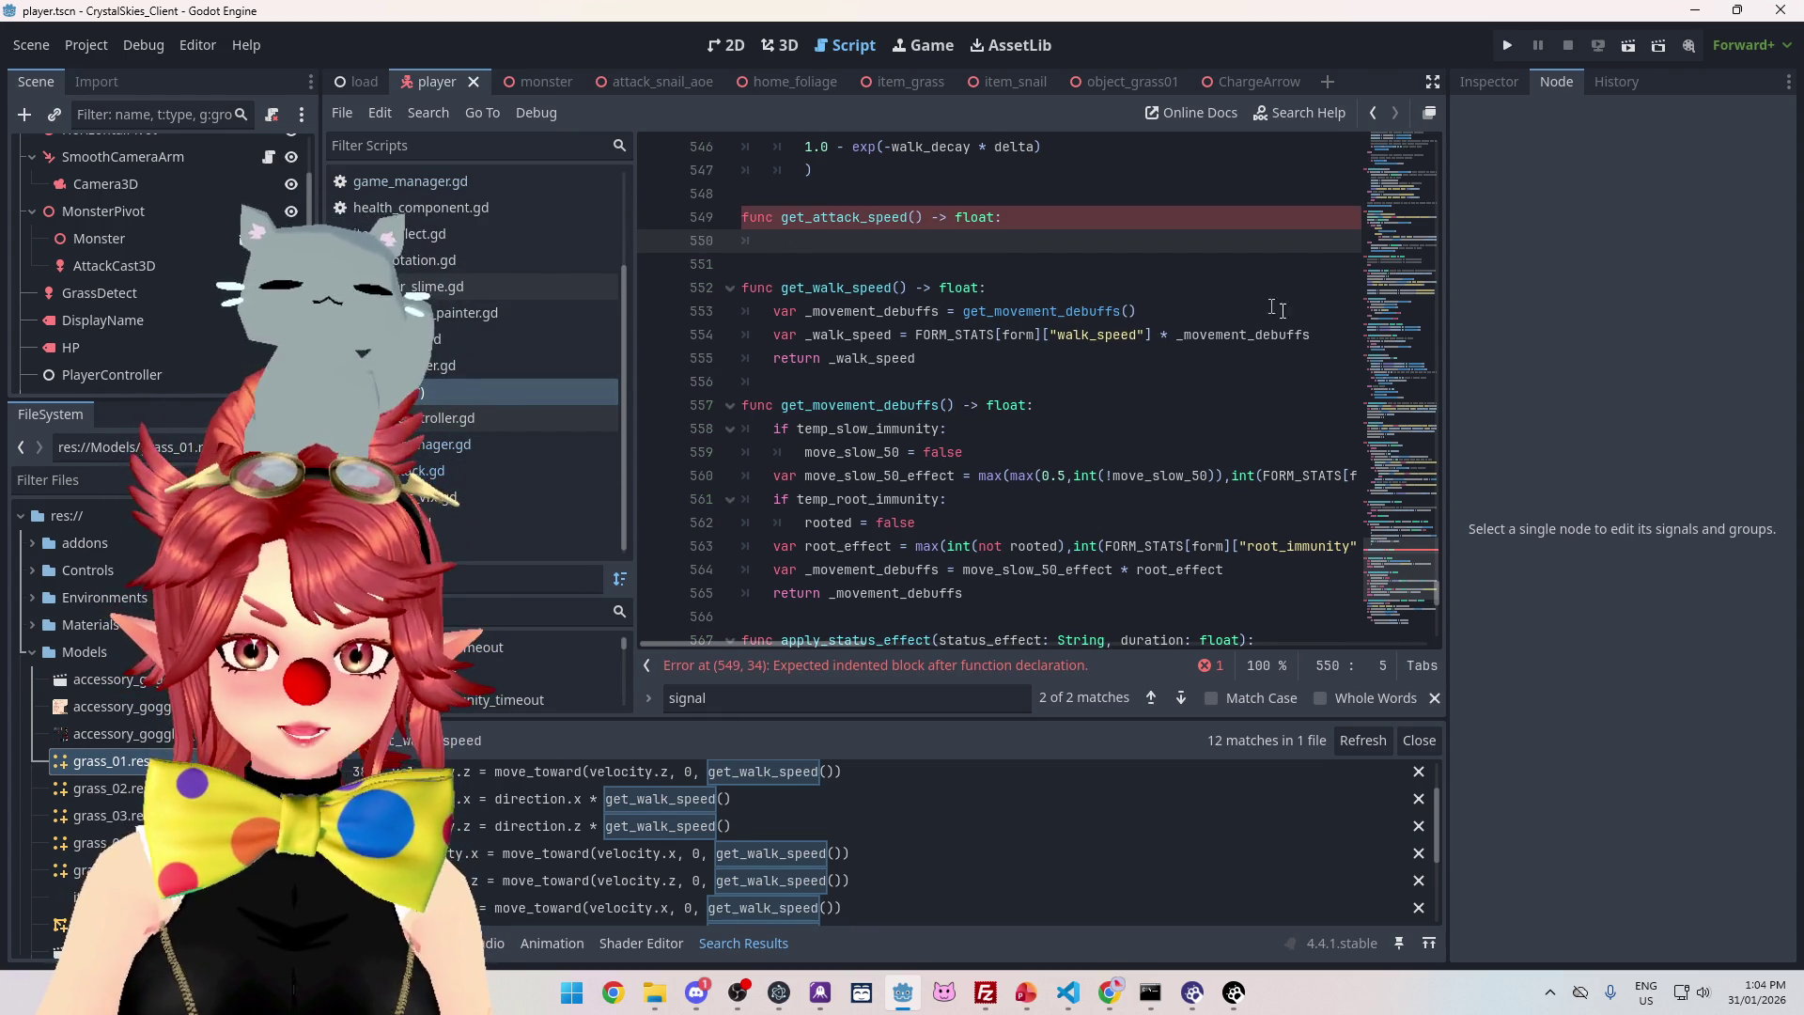
left_click_drag(1437, 592, 1439, 515)
- Make get_attack_speed return FORM_STATS[form]["attack_move_speed"], copied from call_attack's velocity lookup
scroll(1305, 414, "down", 1)
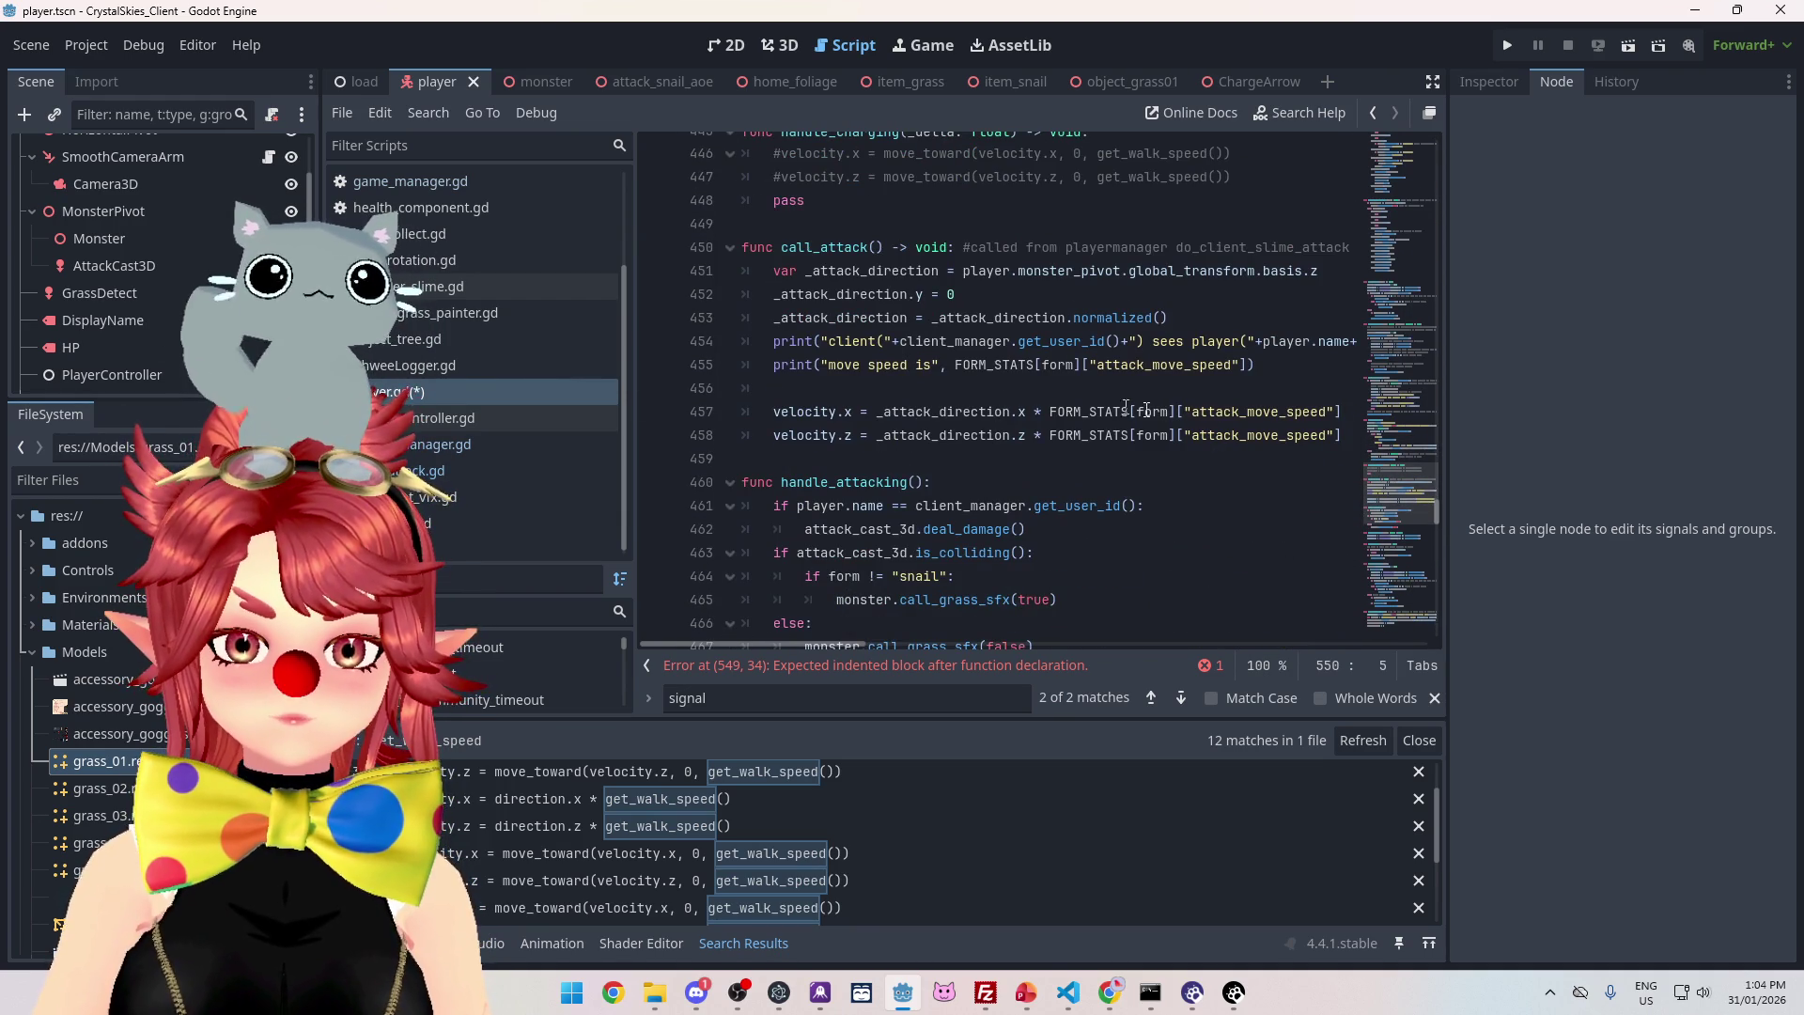
left_click_drag(1339, 414, 1032, 413)
key("ctrl+c")
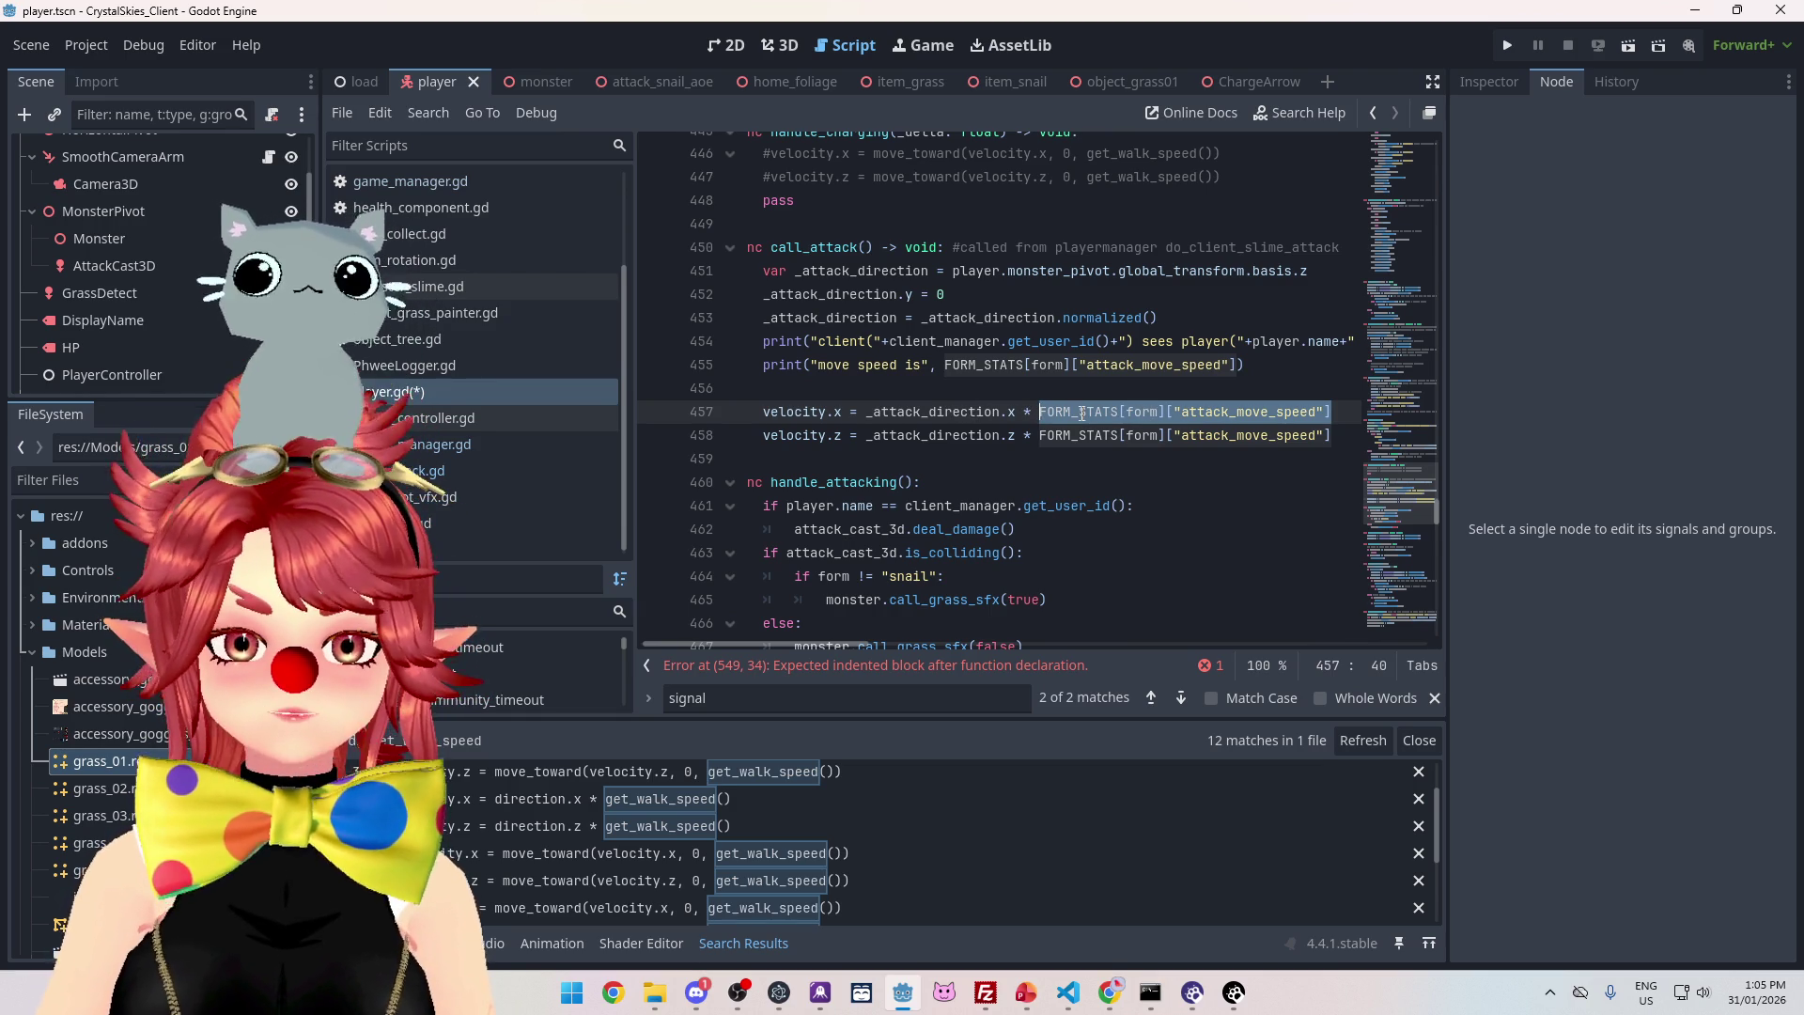
left_click_drag(1436, 517, 1426, 592)
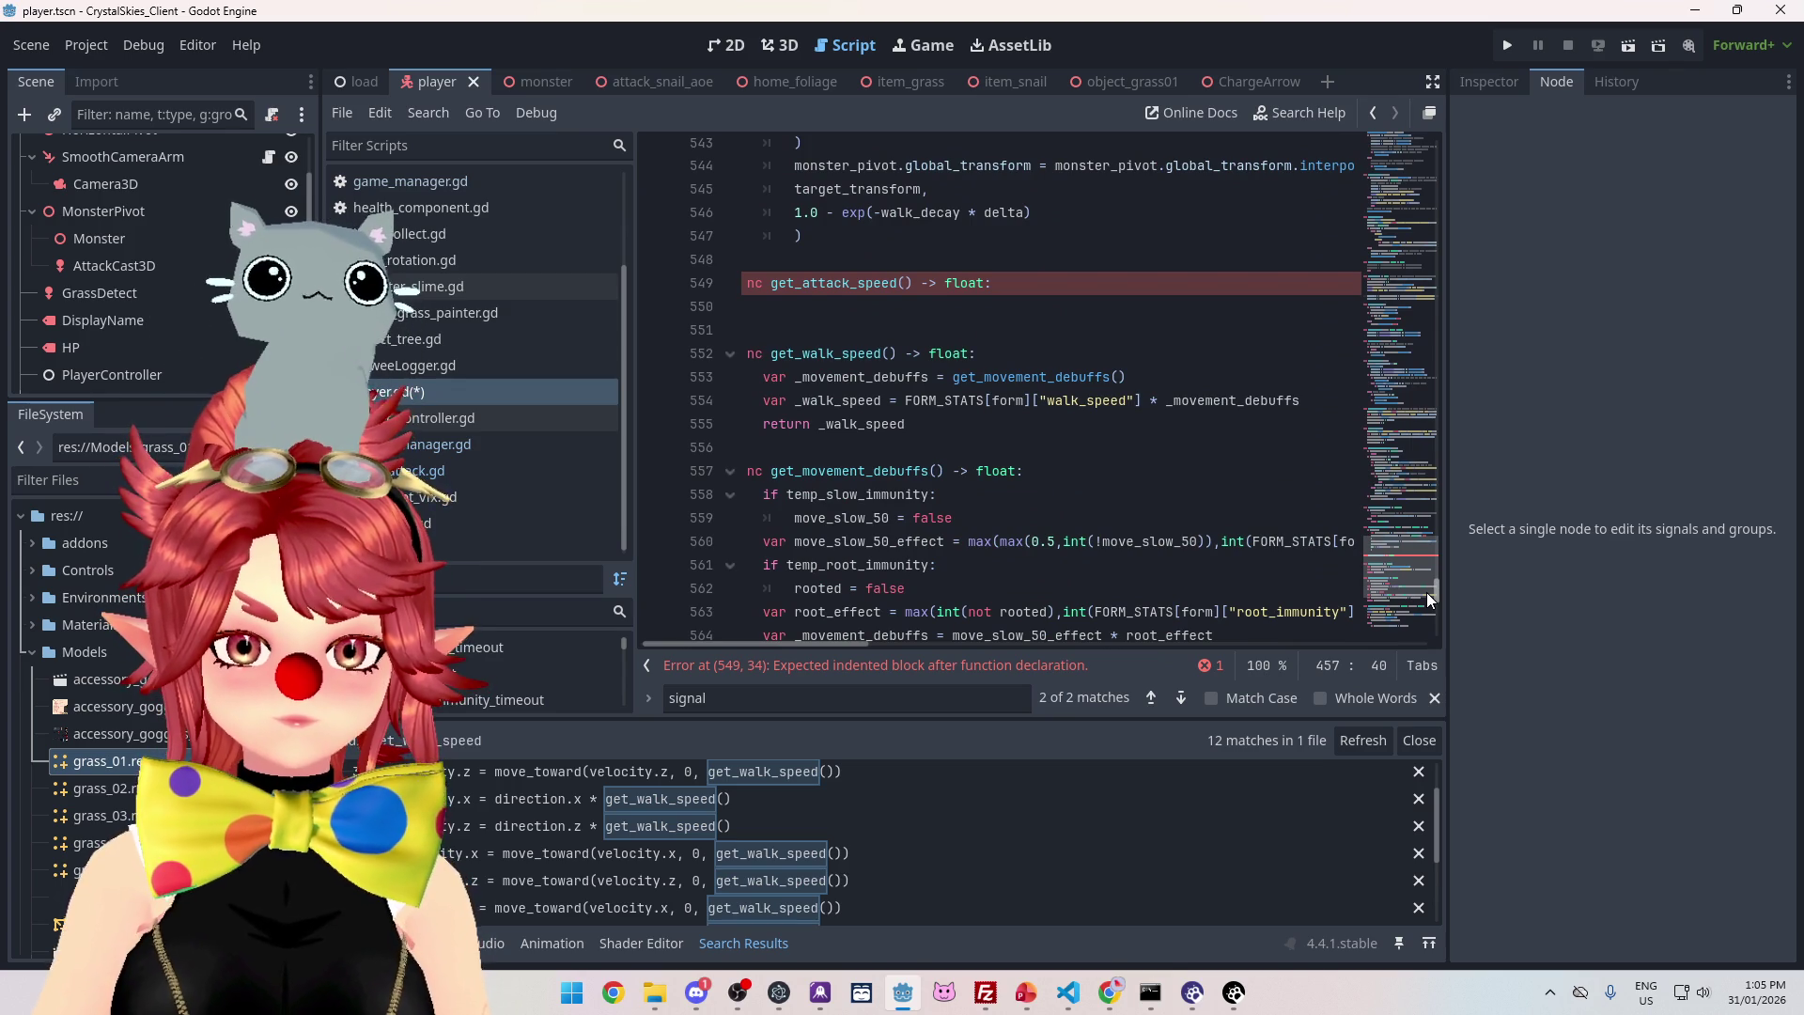
mouse_move(1426, 592)
left_mouse_down()
mouse_move(1423, 503)
mouse_move(1428, 521)
left_mouse_up()
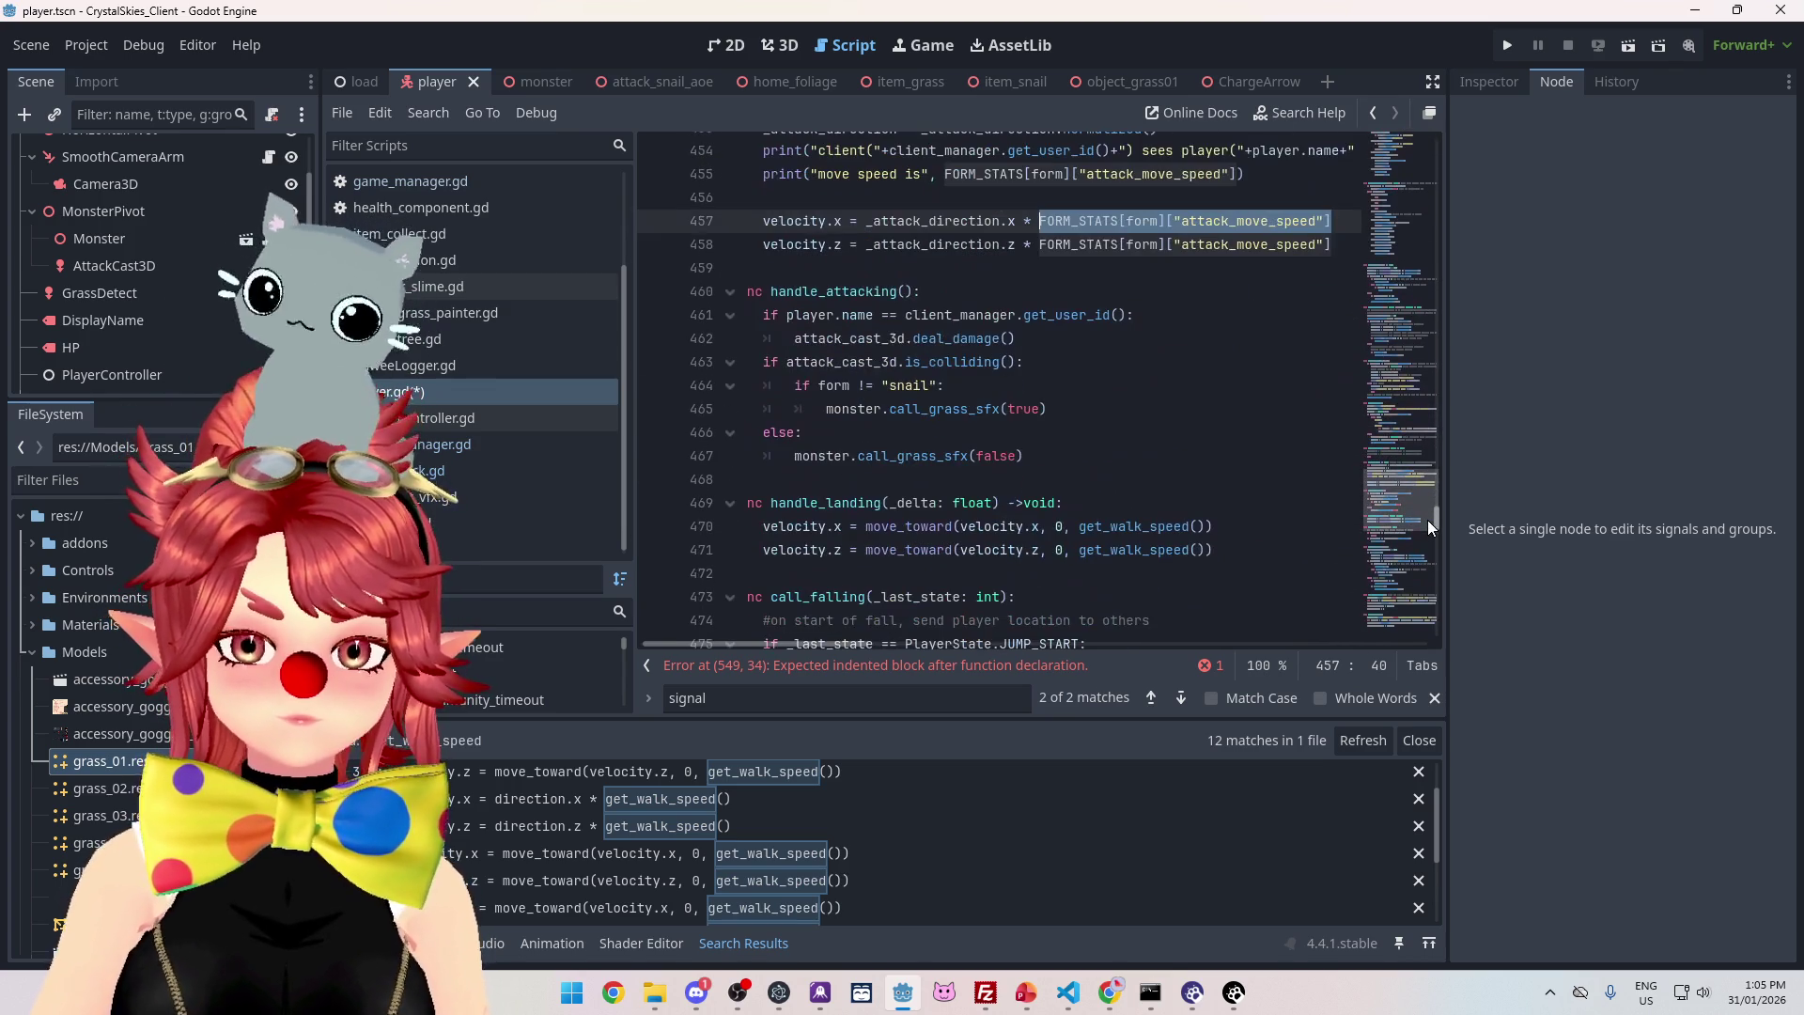
left_click_drag(1333, 220, 1043, 227)
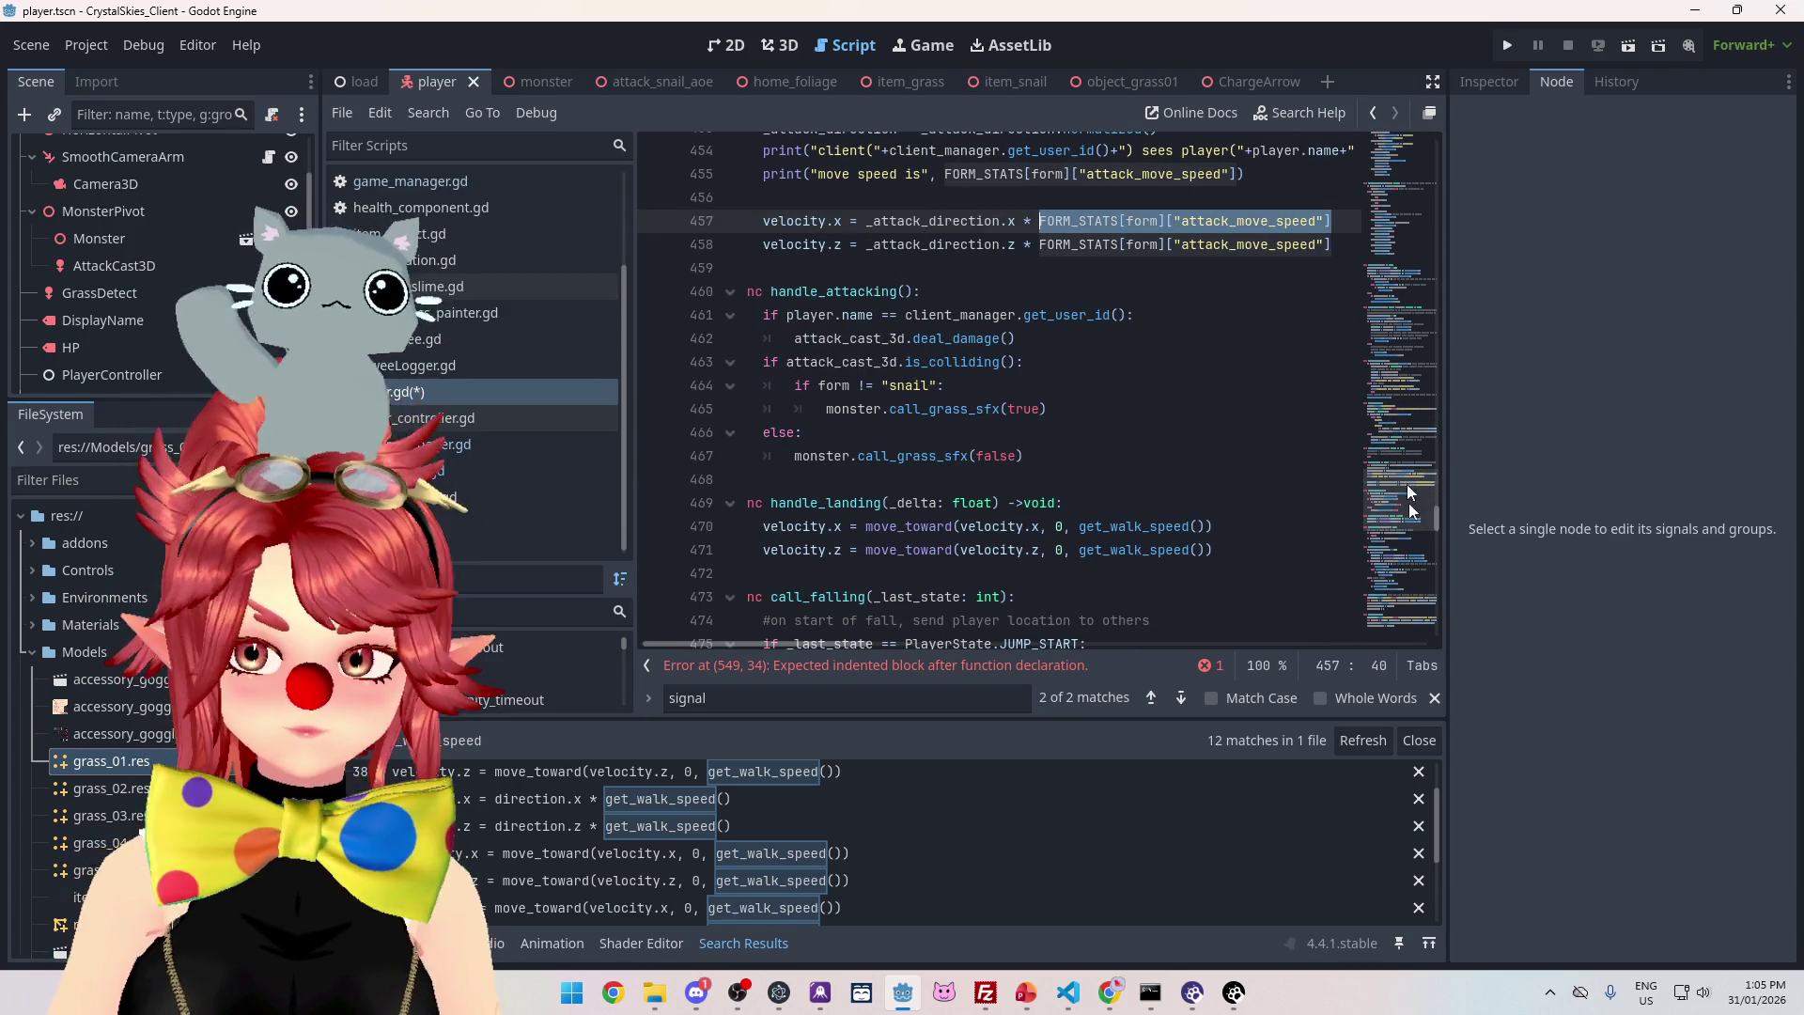
left_click_drag(1440, 516, 1439, 595)
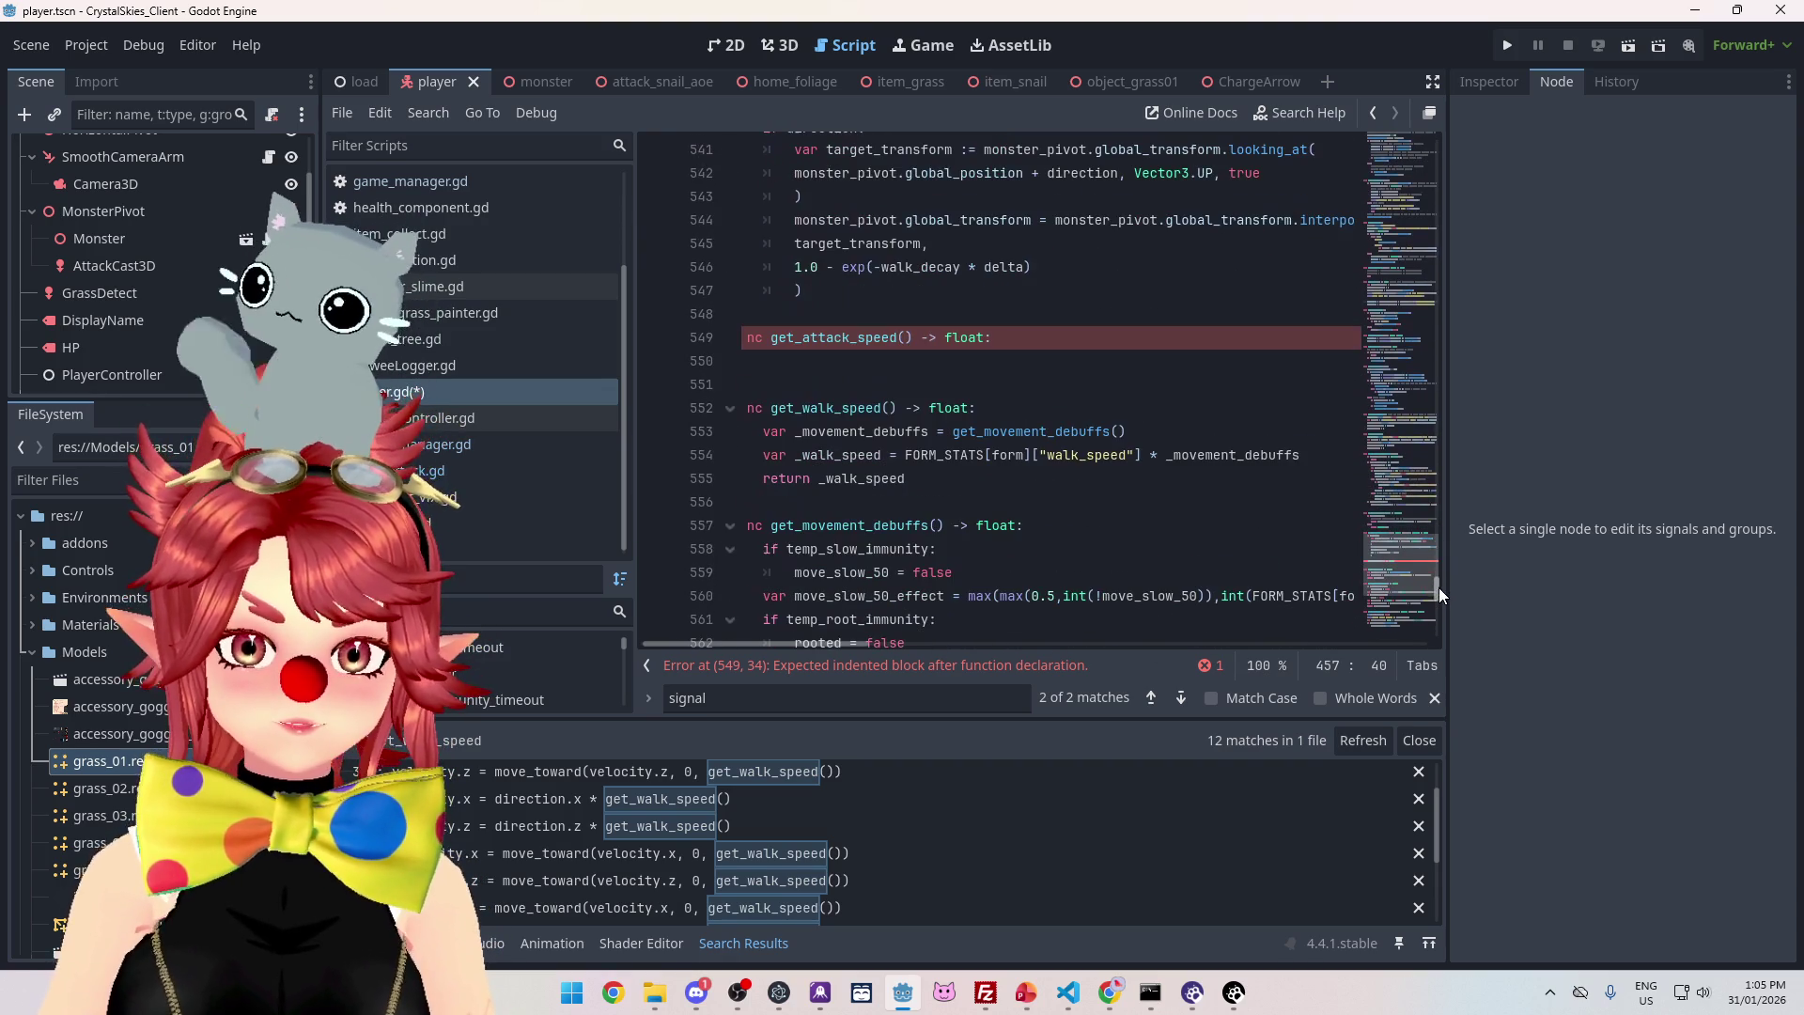
left_click(914, 364)
key("ctrl+v")
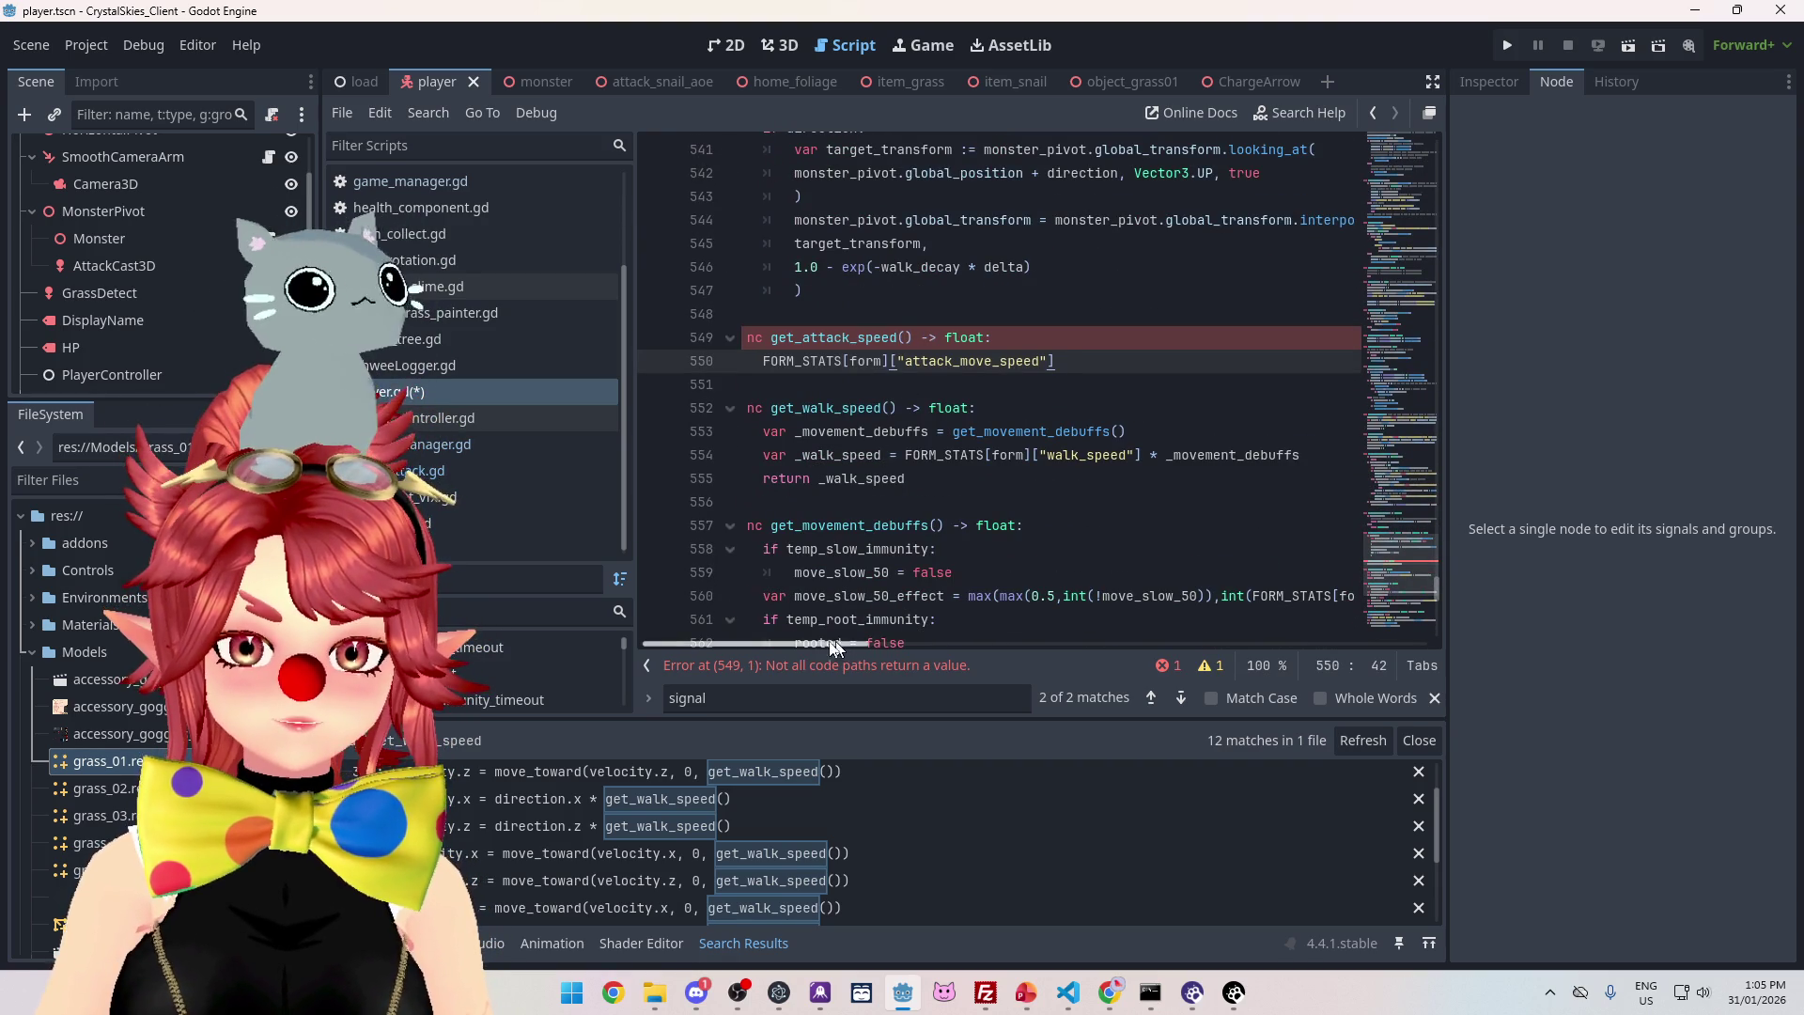
left_click_drag(841, 647, 777, 334)
type("return")
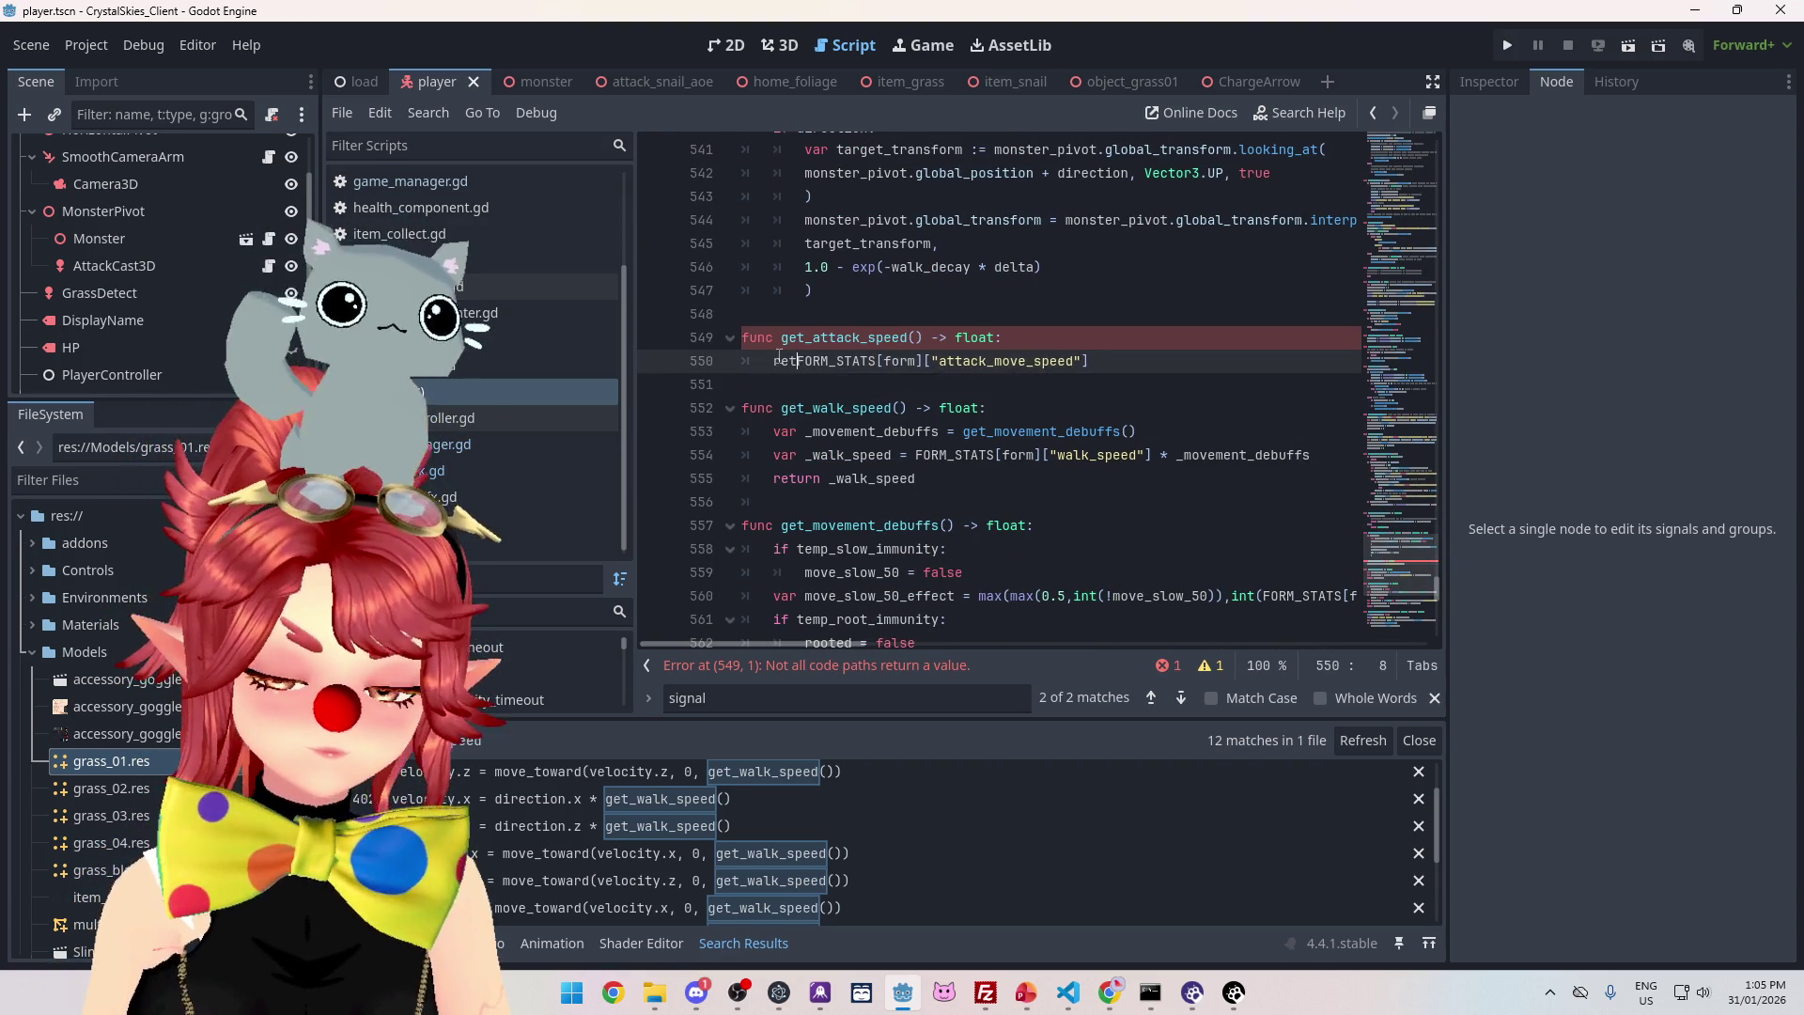
left_click(1105, 360)
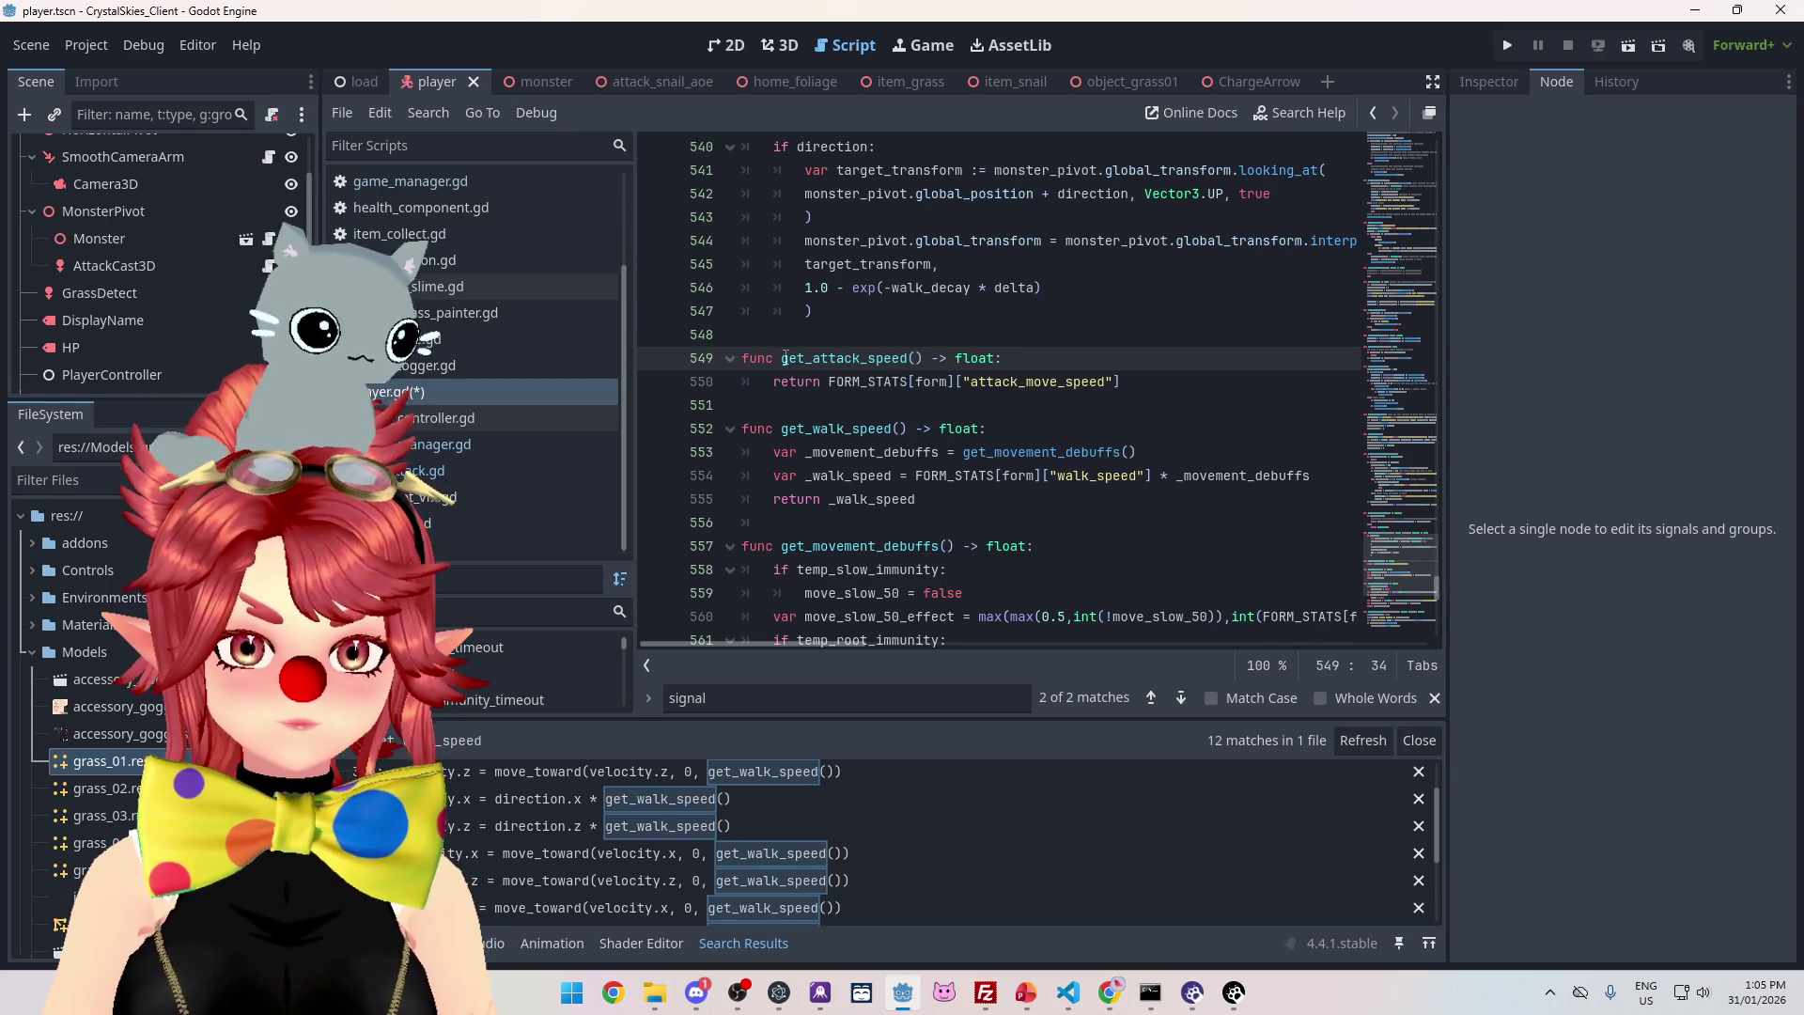
left_click_drag(785, 359, 935, 359)
key("ctrl+c")
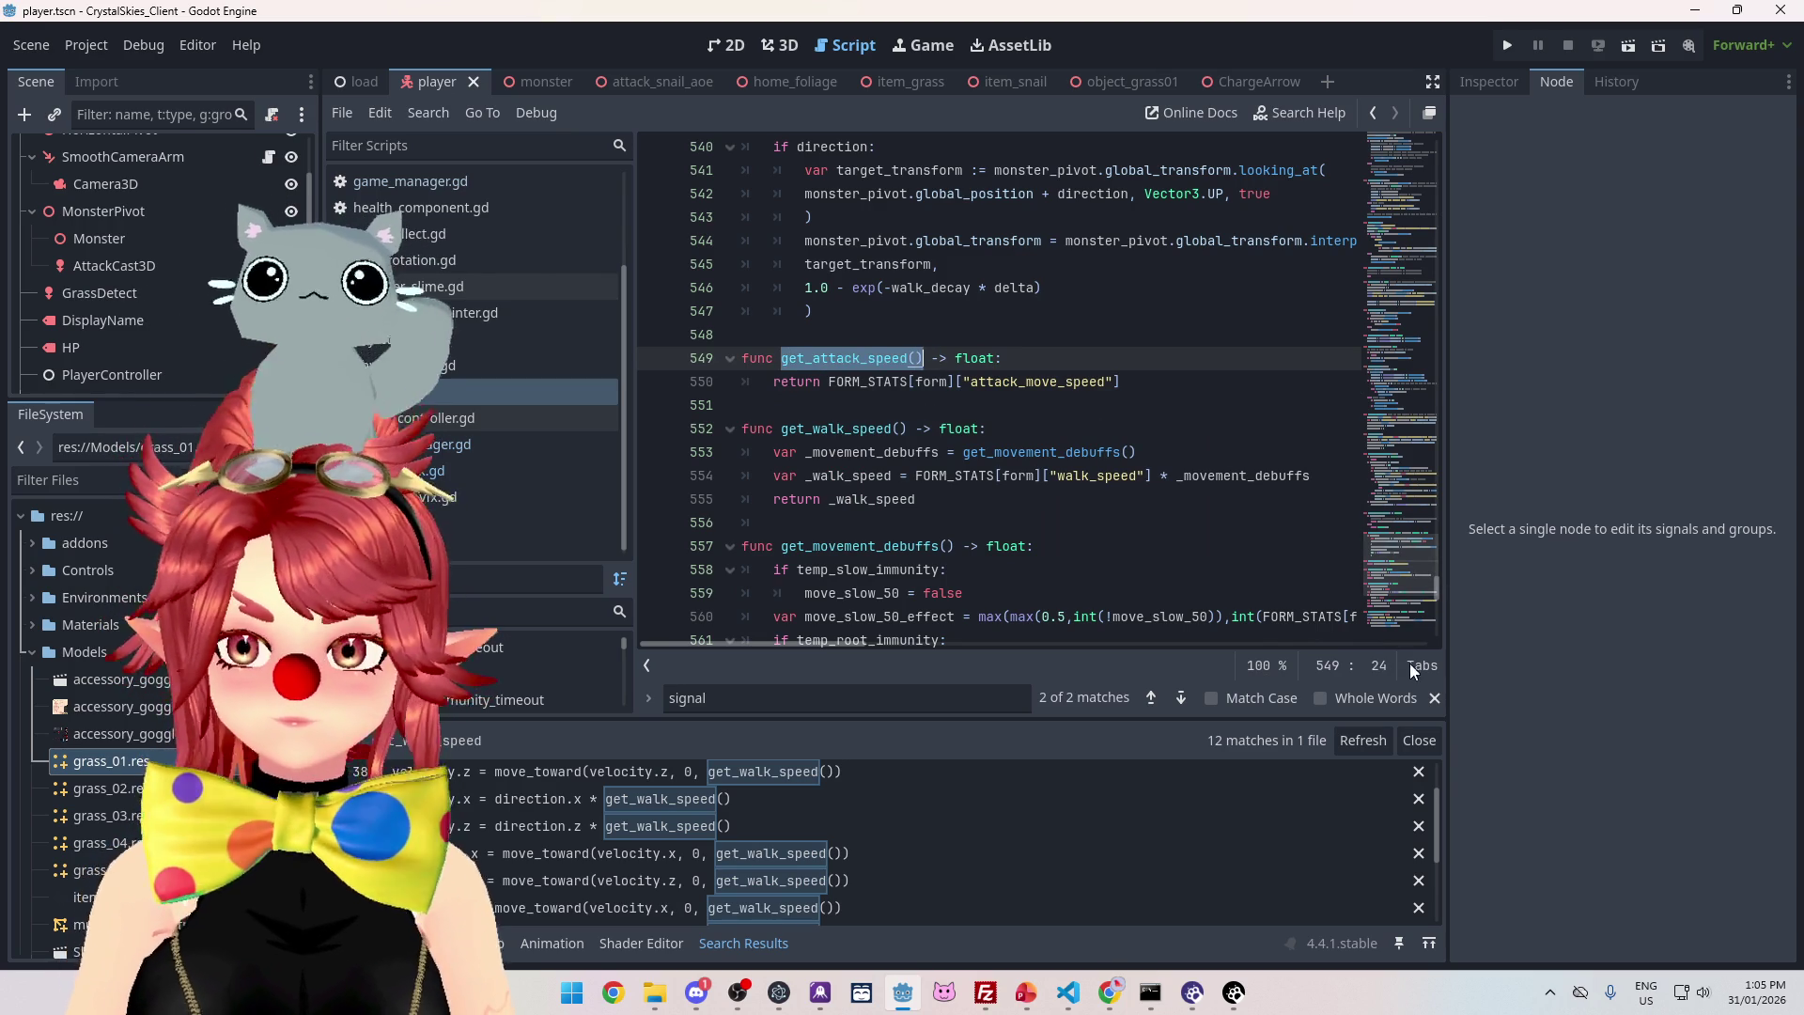
- Replace the x and z attack_move_speed lookups on lines 457–458 with get_attack_speed()
left_click_drag(1434, 590, 1433, 513)
left_click_drag(1332, 367, 1041, 367)
key("ctrl+v")
left_click_drag(1327, 392, 1039, 391)
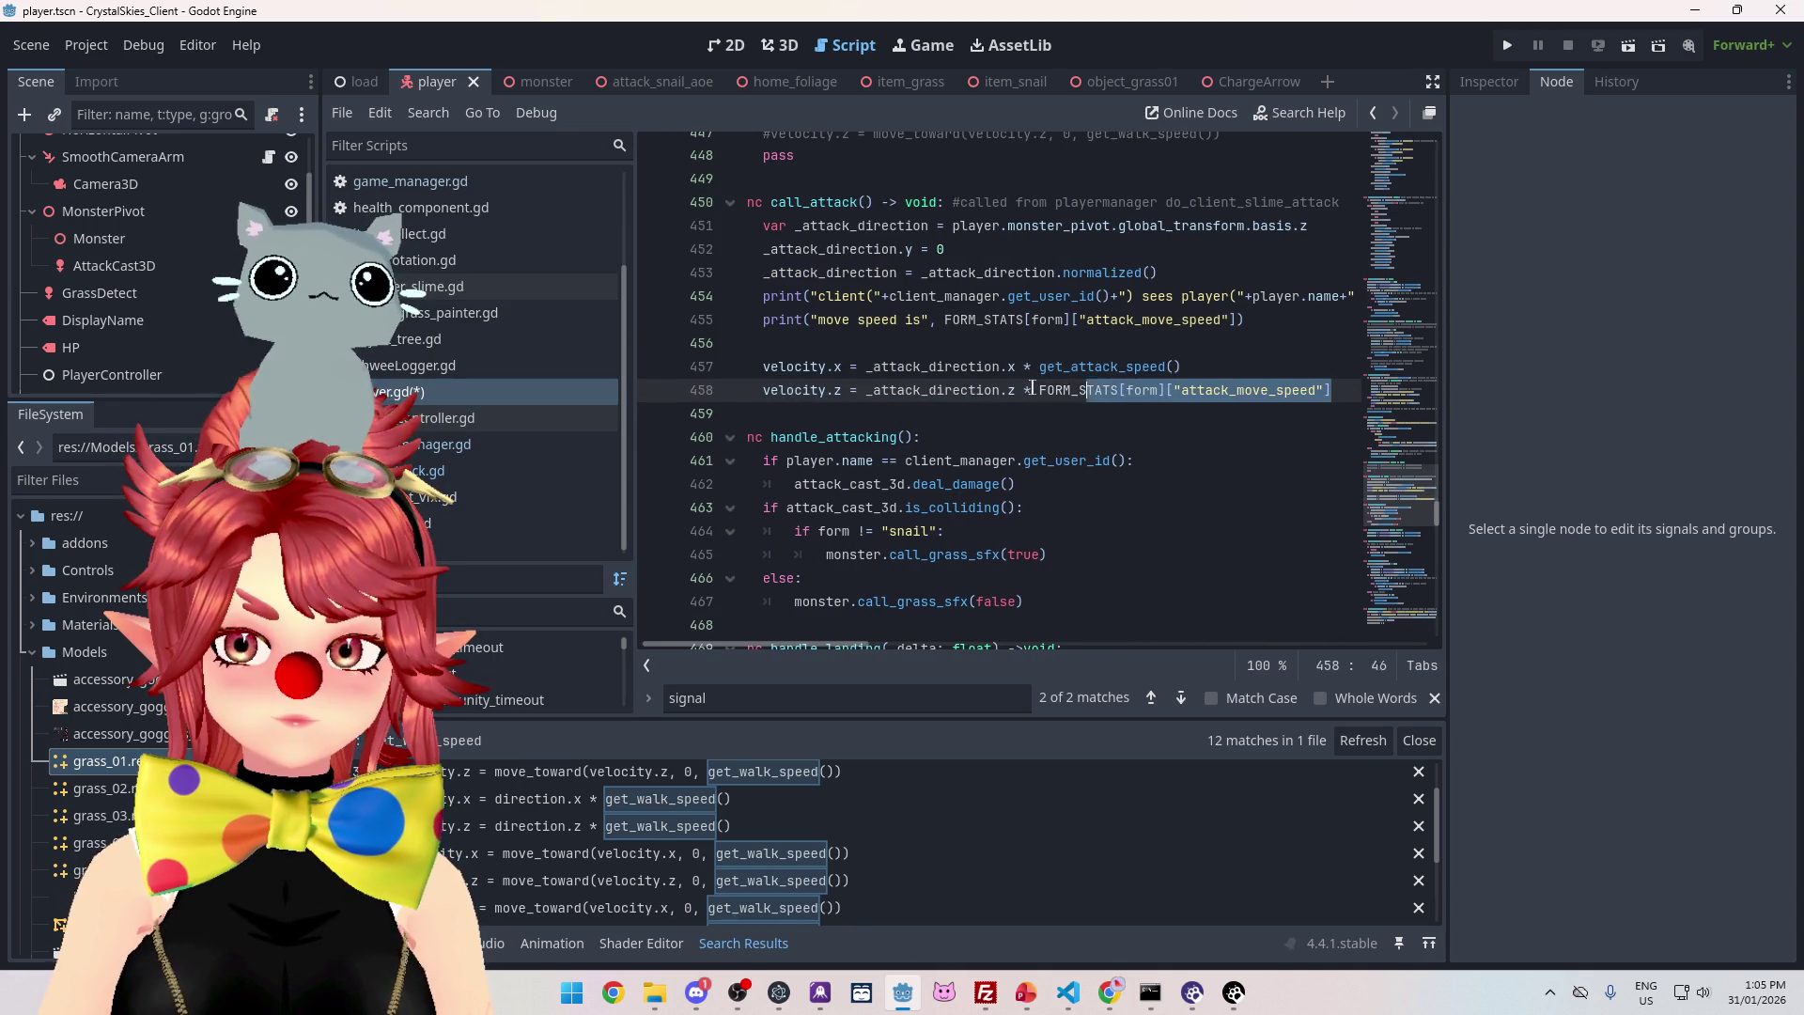
key("ctrl+v")
- Delete the move-speed debug print line and jump to the get_attack_speed definition
left_click(1143, 433)
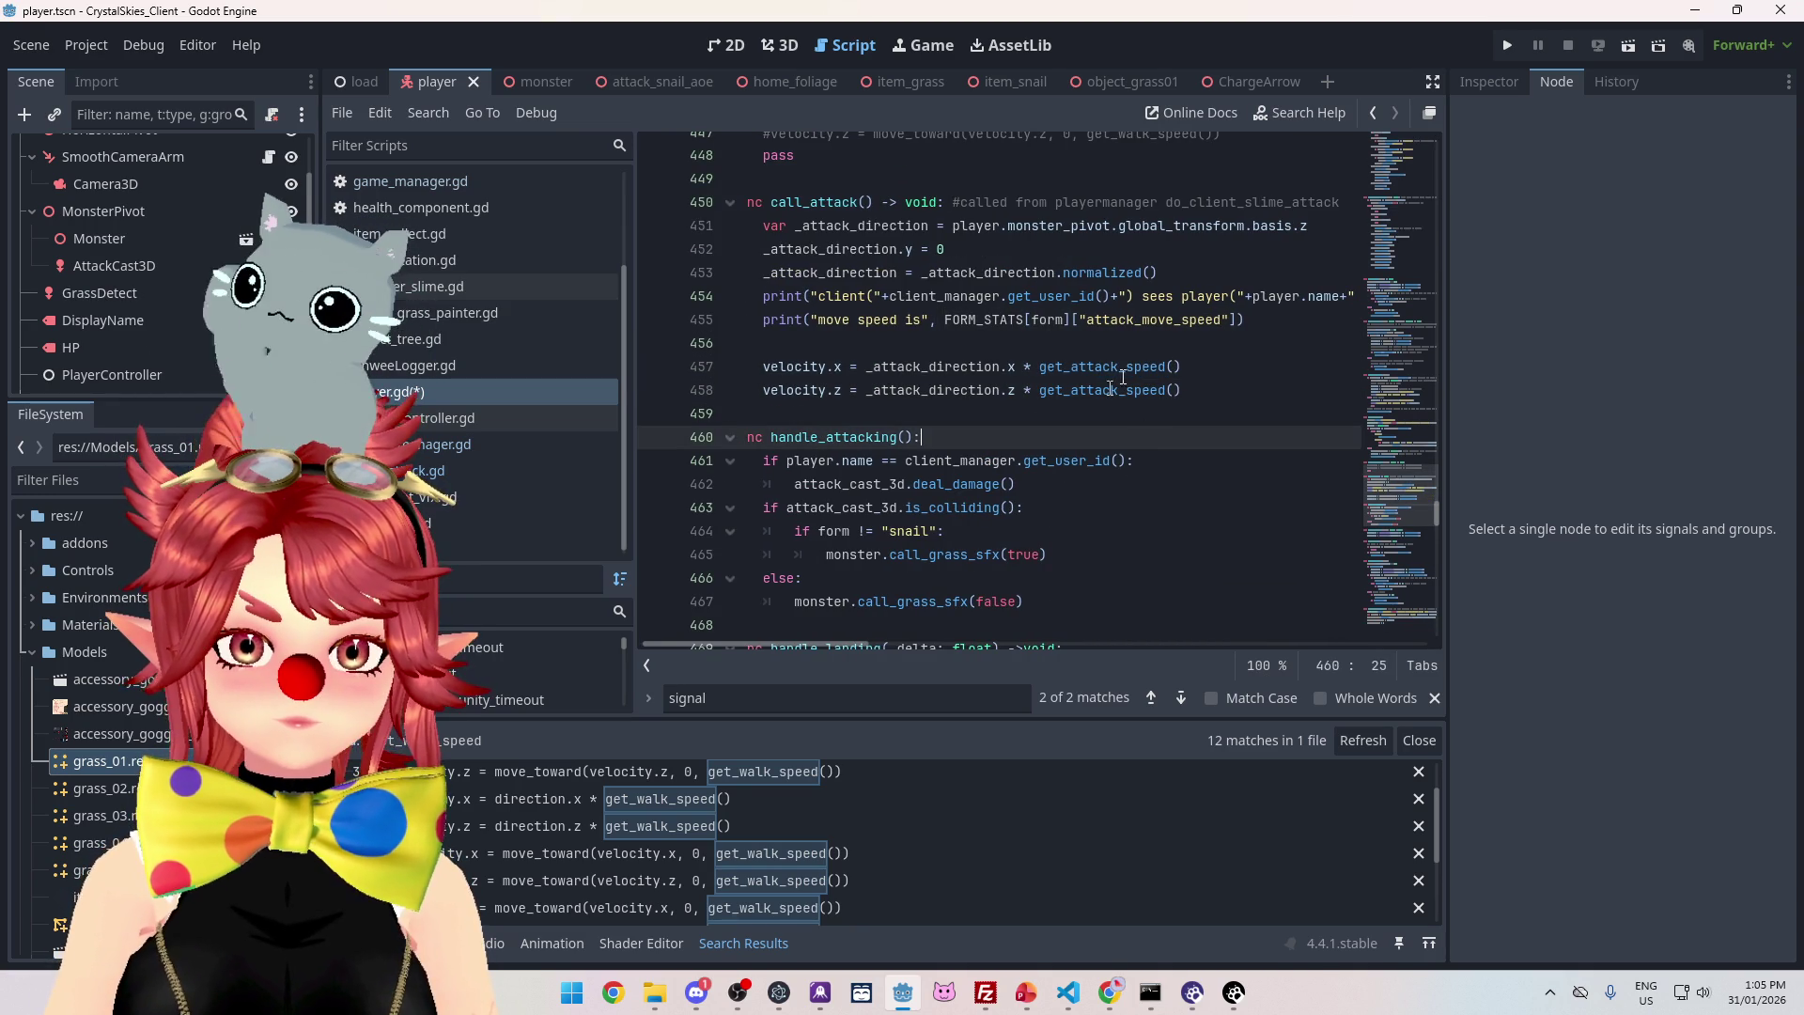
left_click_drag(1260, 323, 663, 329)
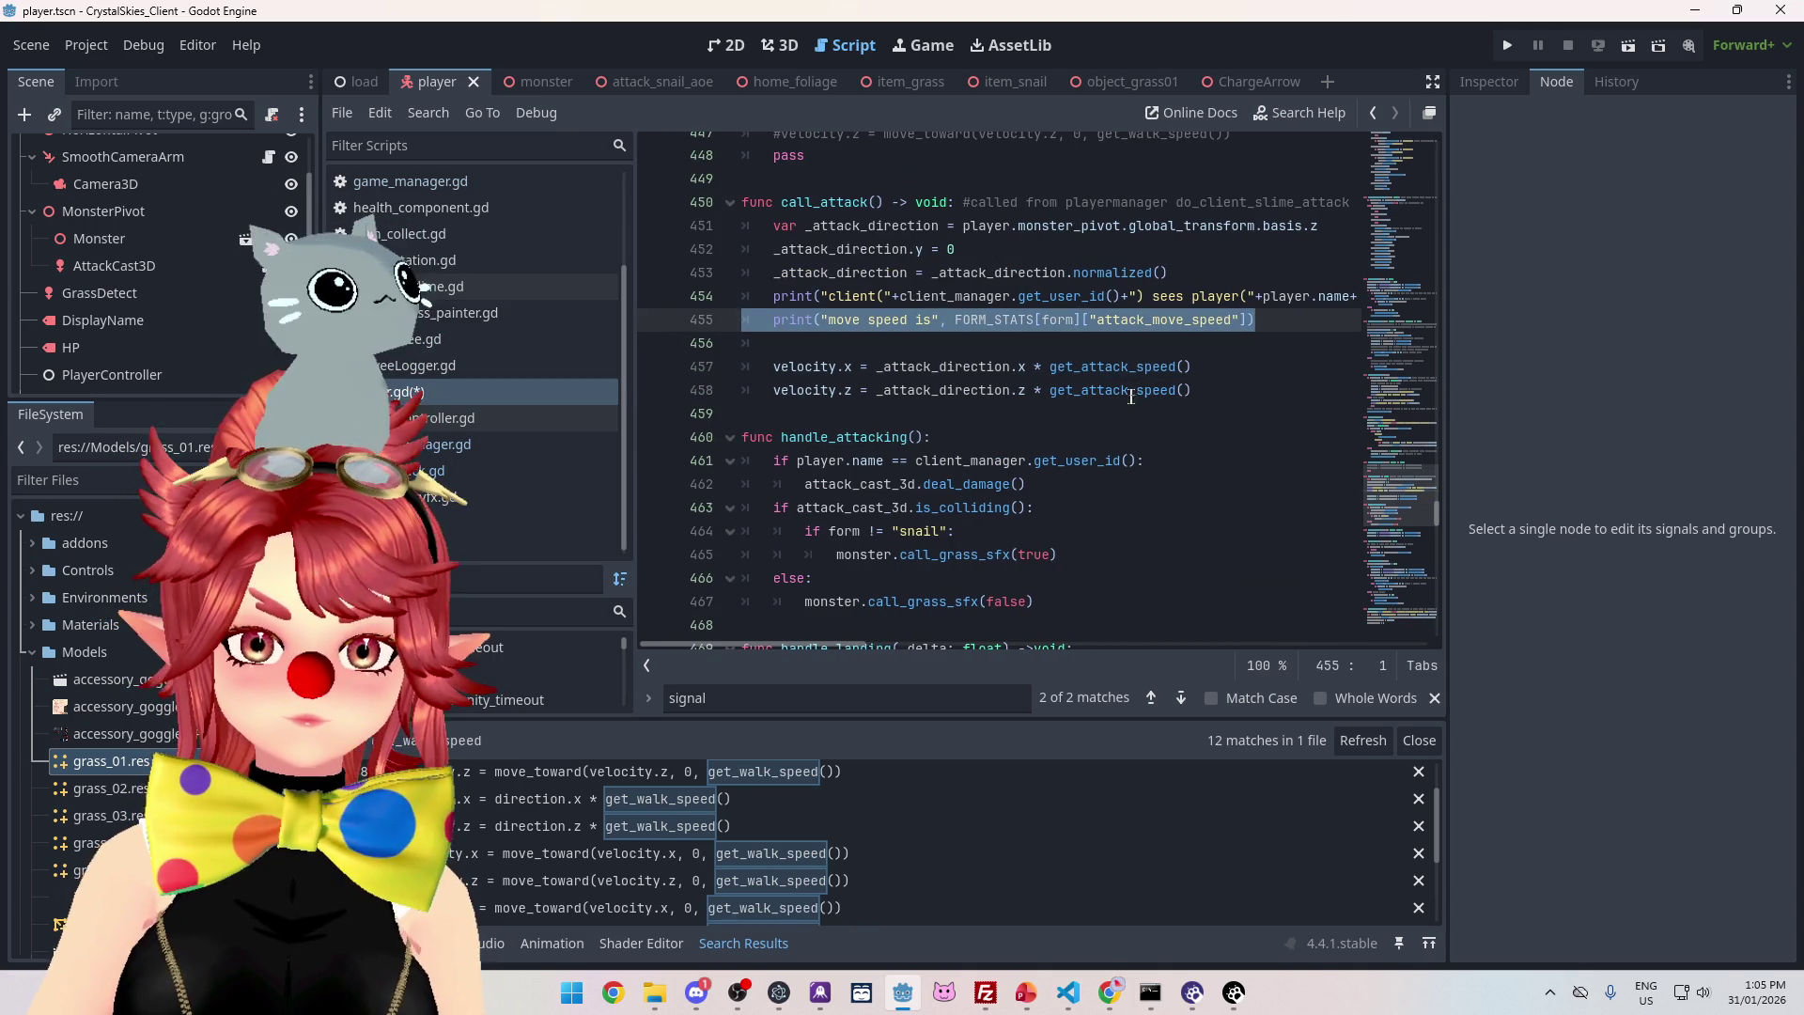
key("Delete")
key("Delete")
key("Delete")
left_click(1168, 413)
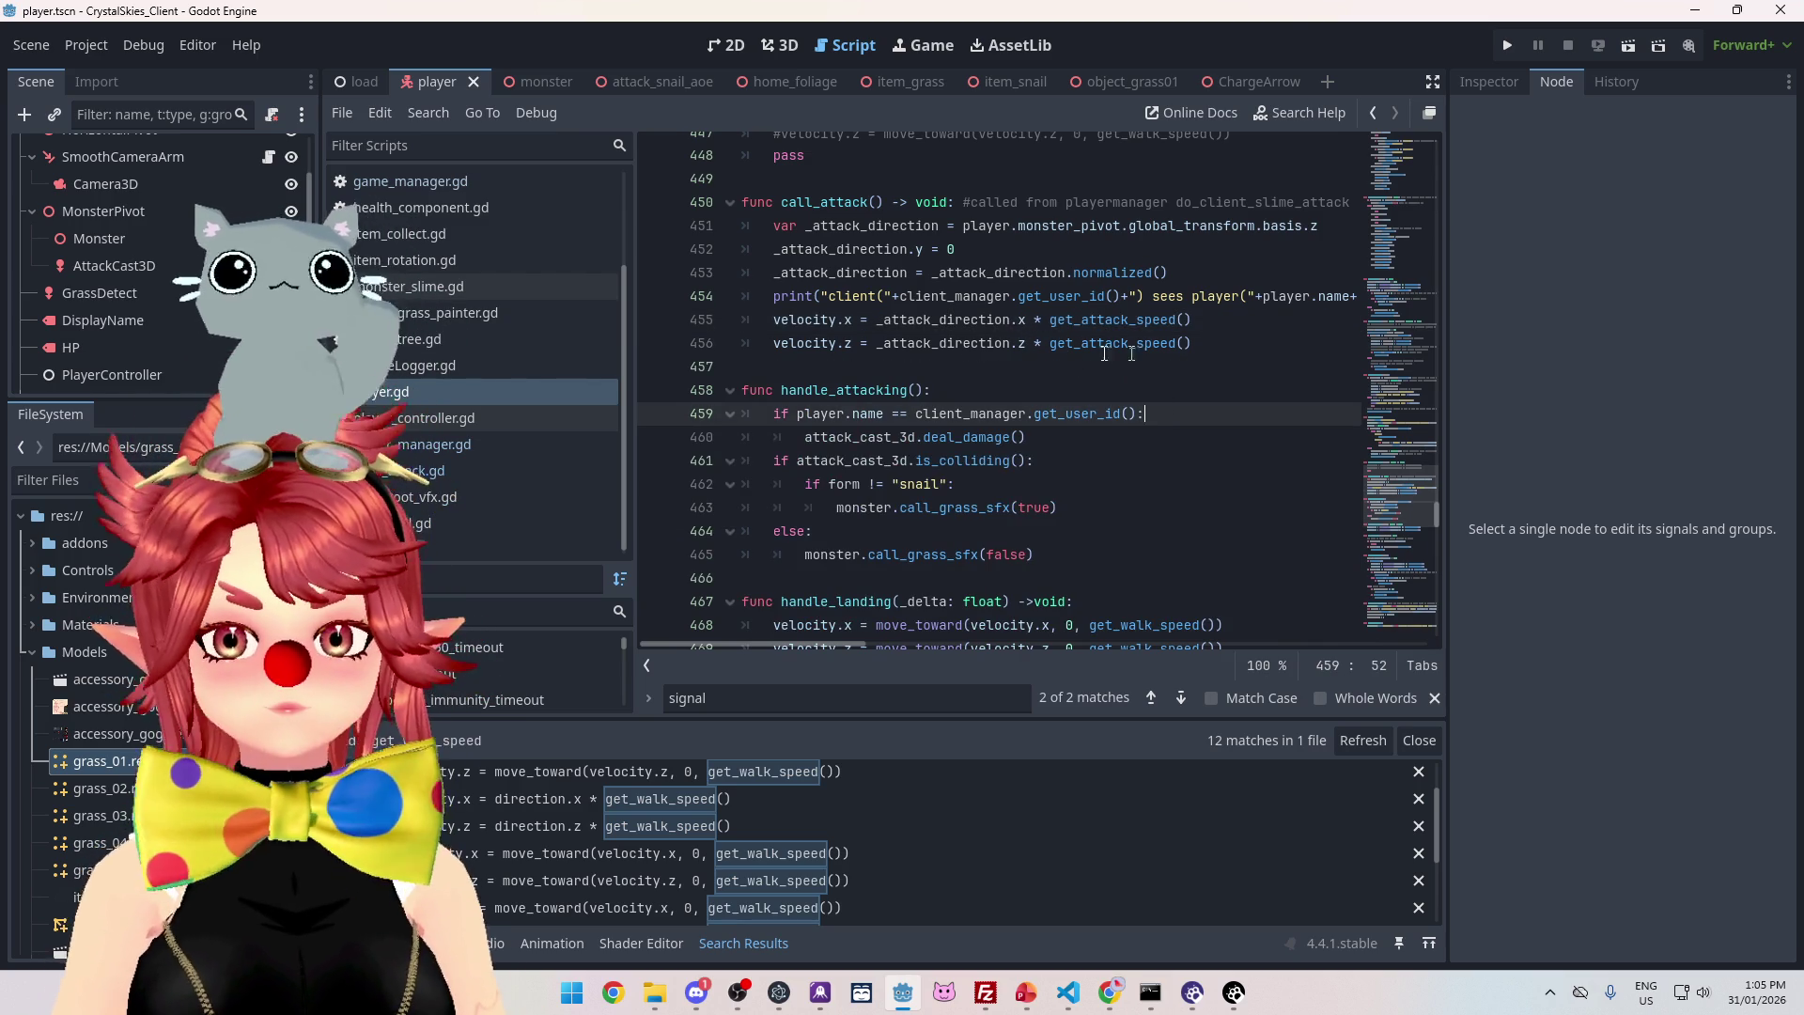
left_click(1113, 345, "ctrl")
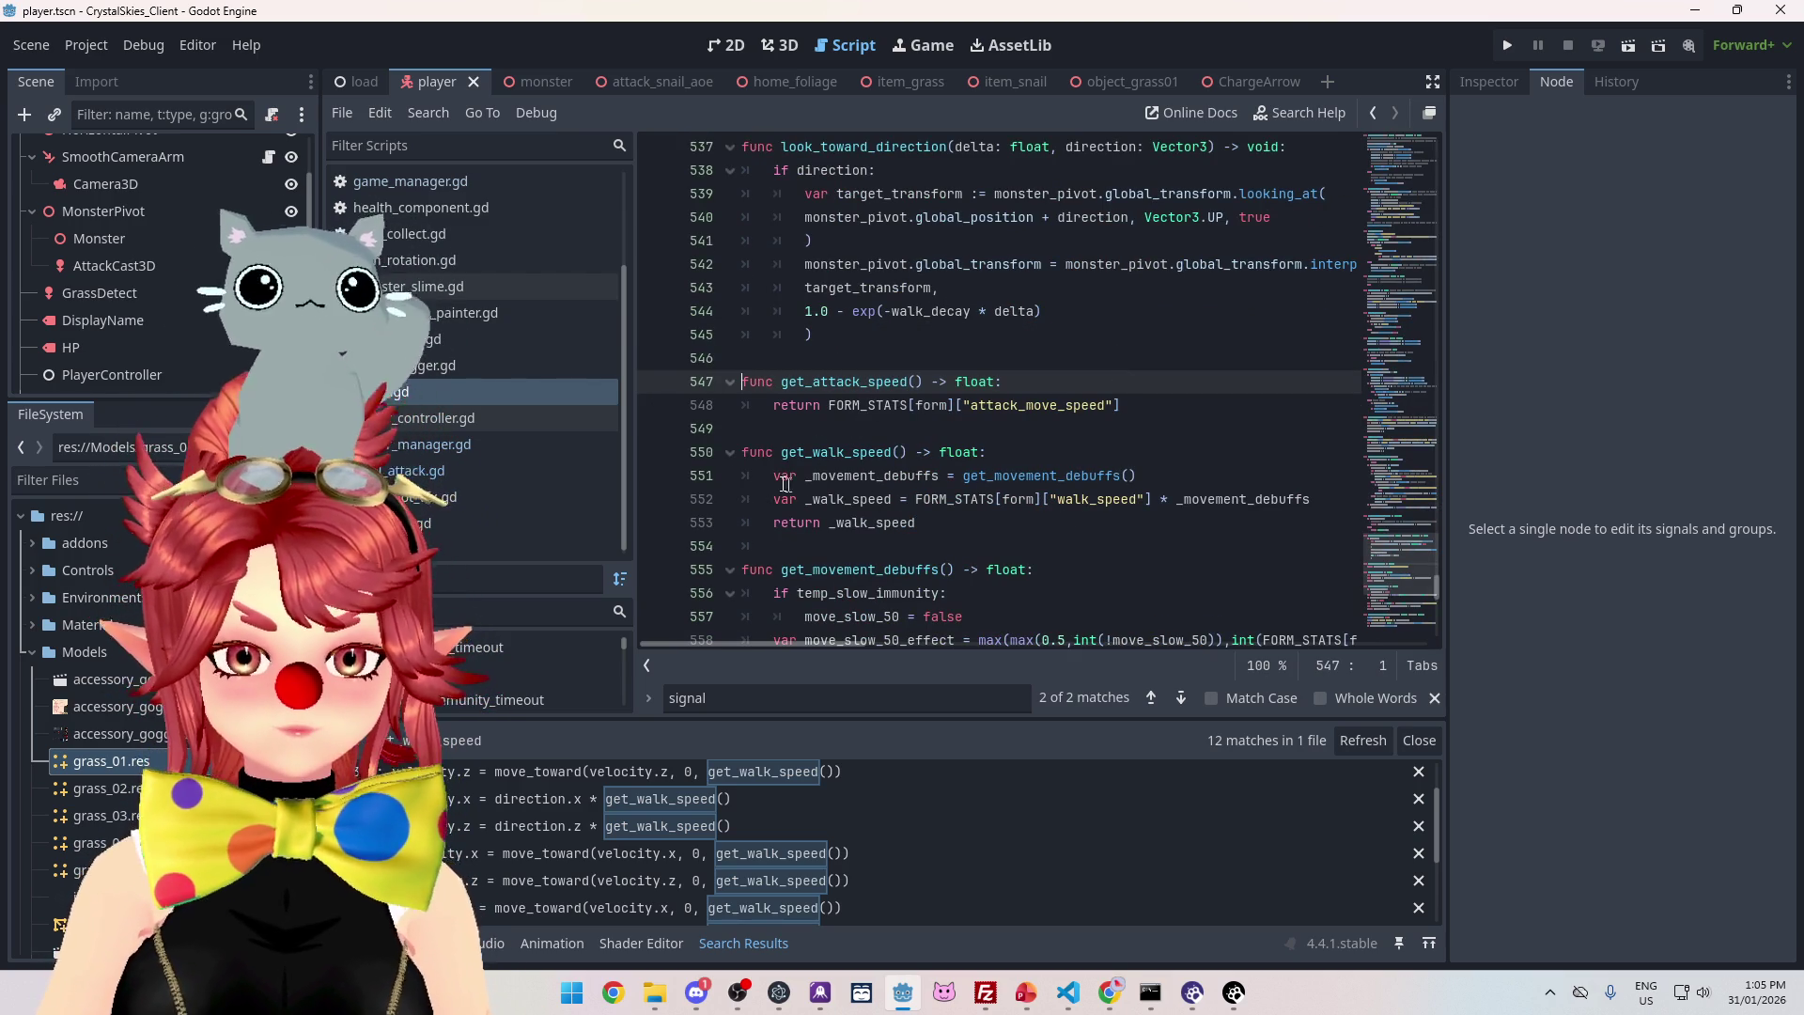
- Copy the _movement_debuffs line from get_walk_speed into the start of get_attack_speed
left_click_drag(777, 481, 1149, 477)
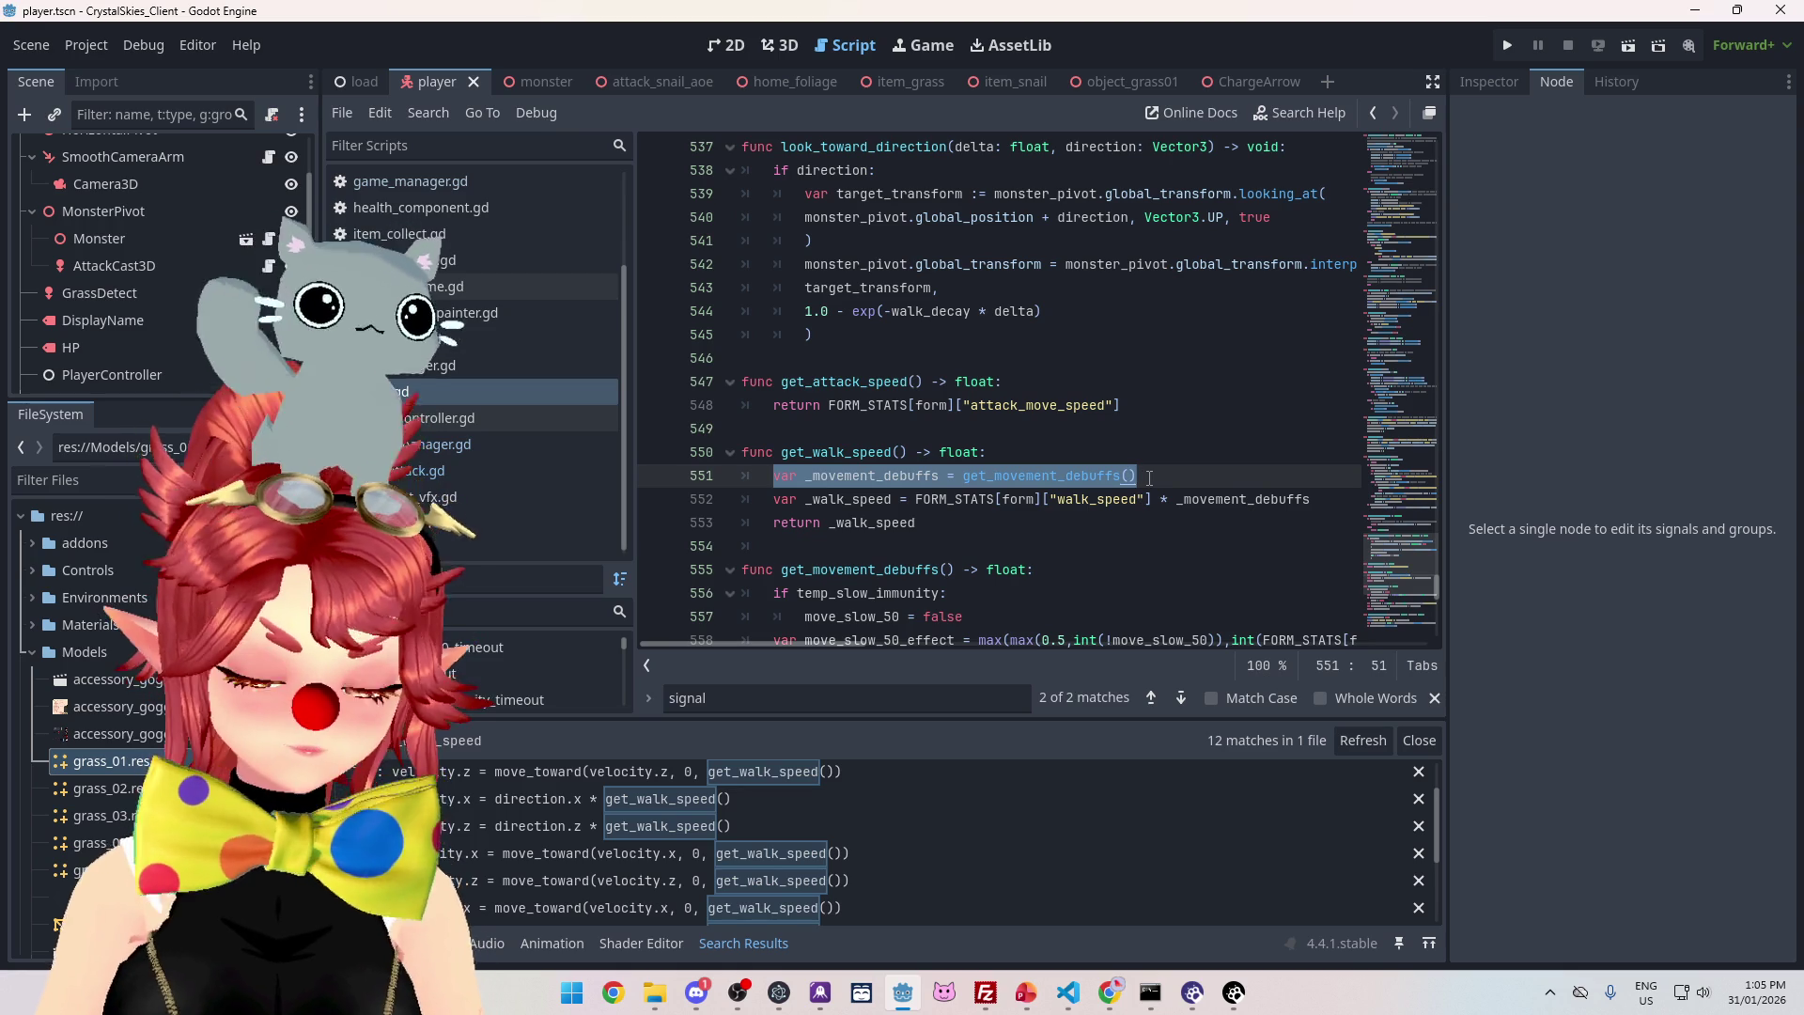
key("ctrl+c")
left_click(1034, 385)
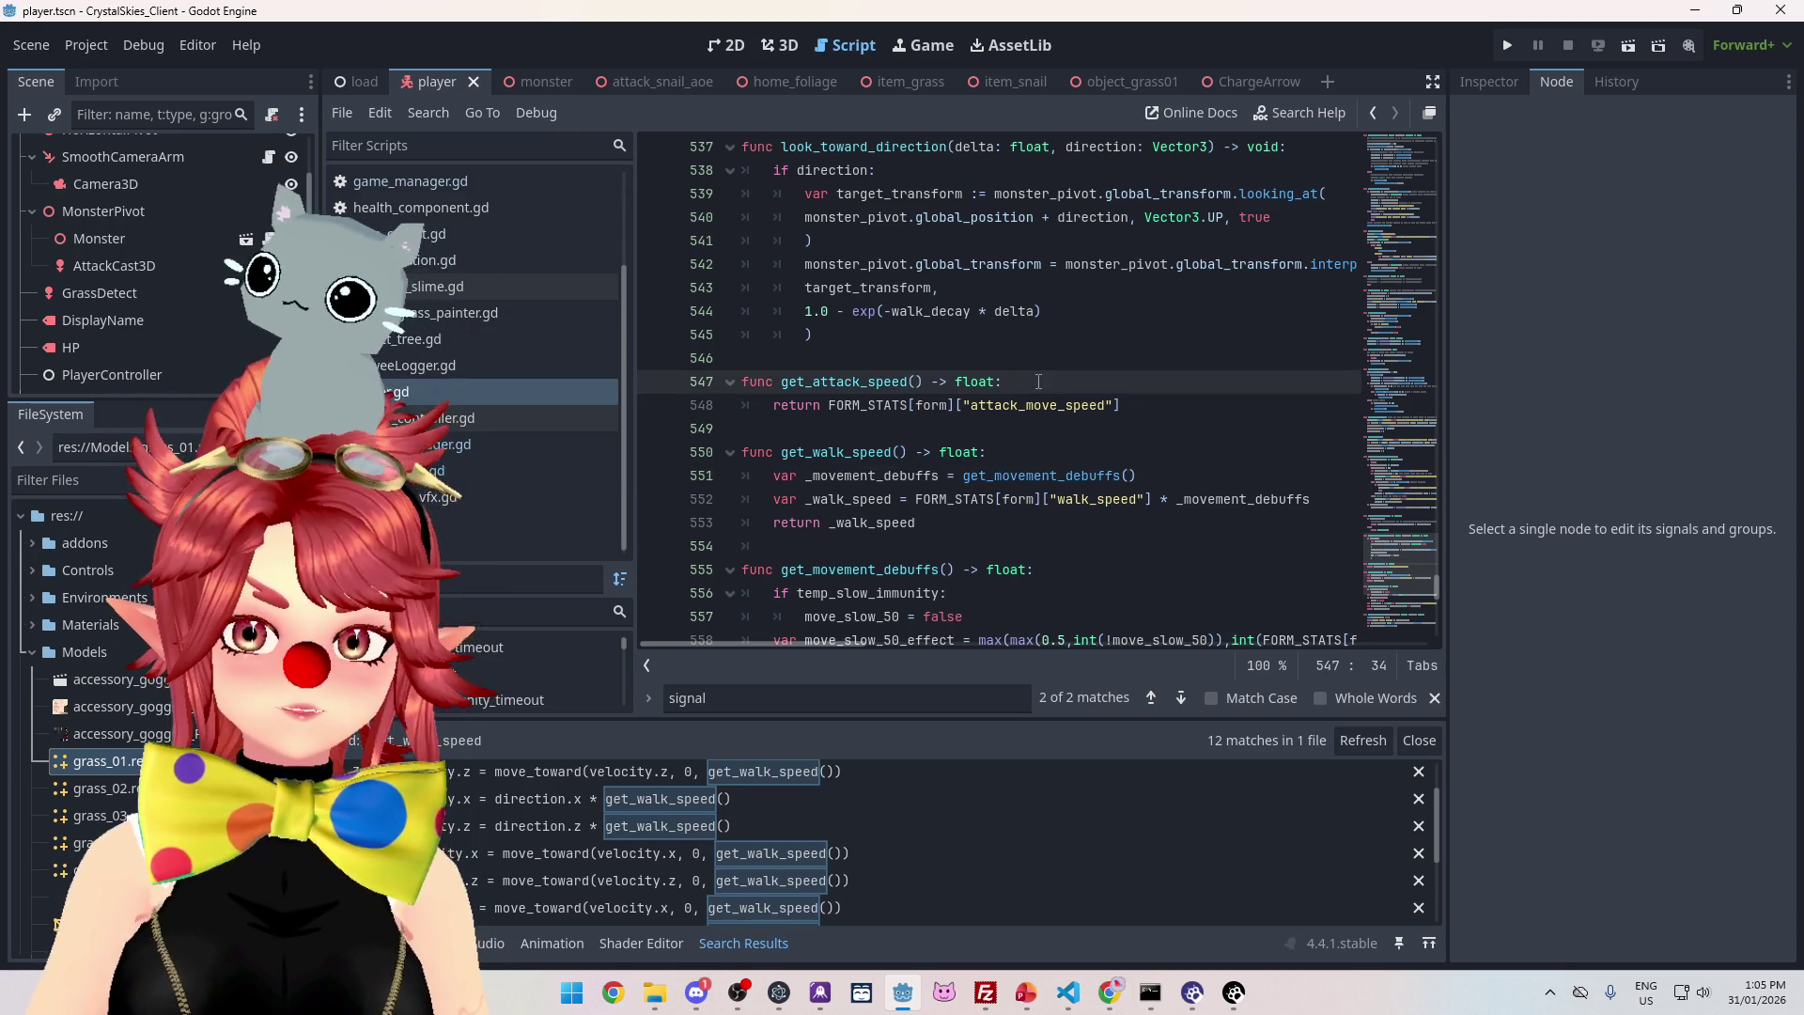
key("Return")
key("ctrl+v")
key("Return")
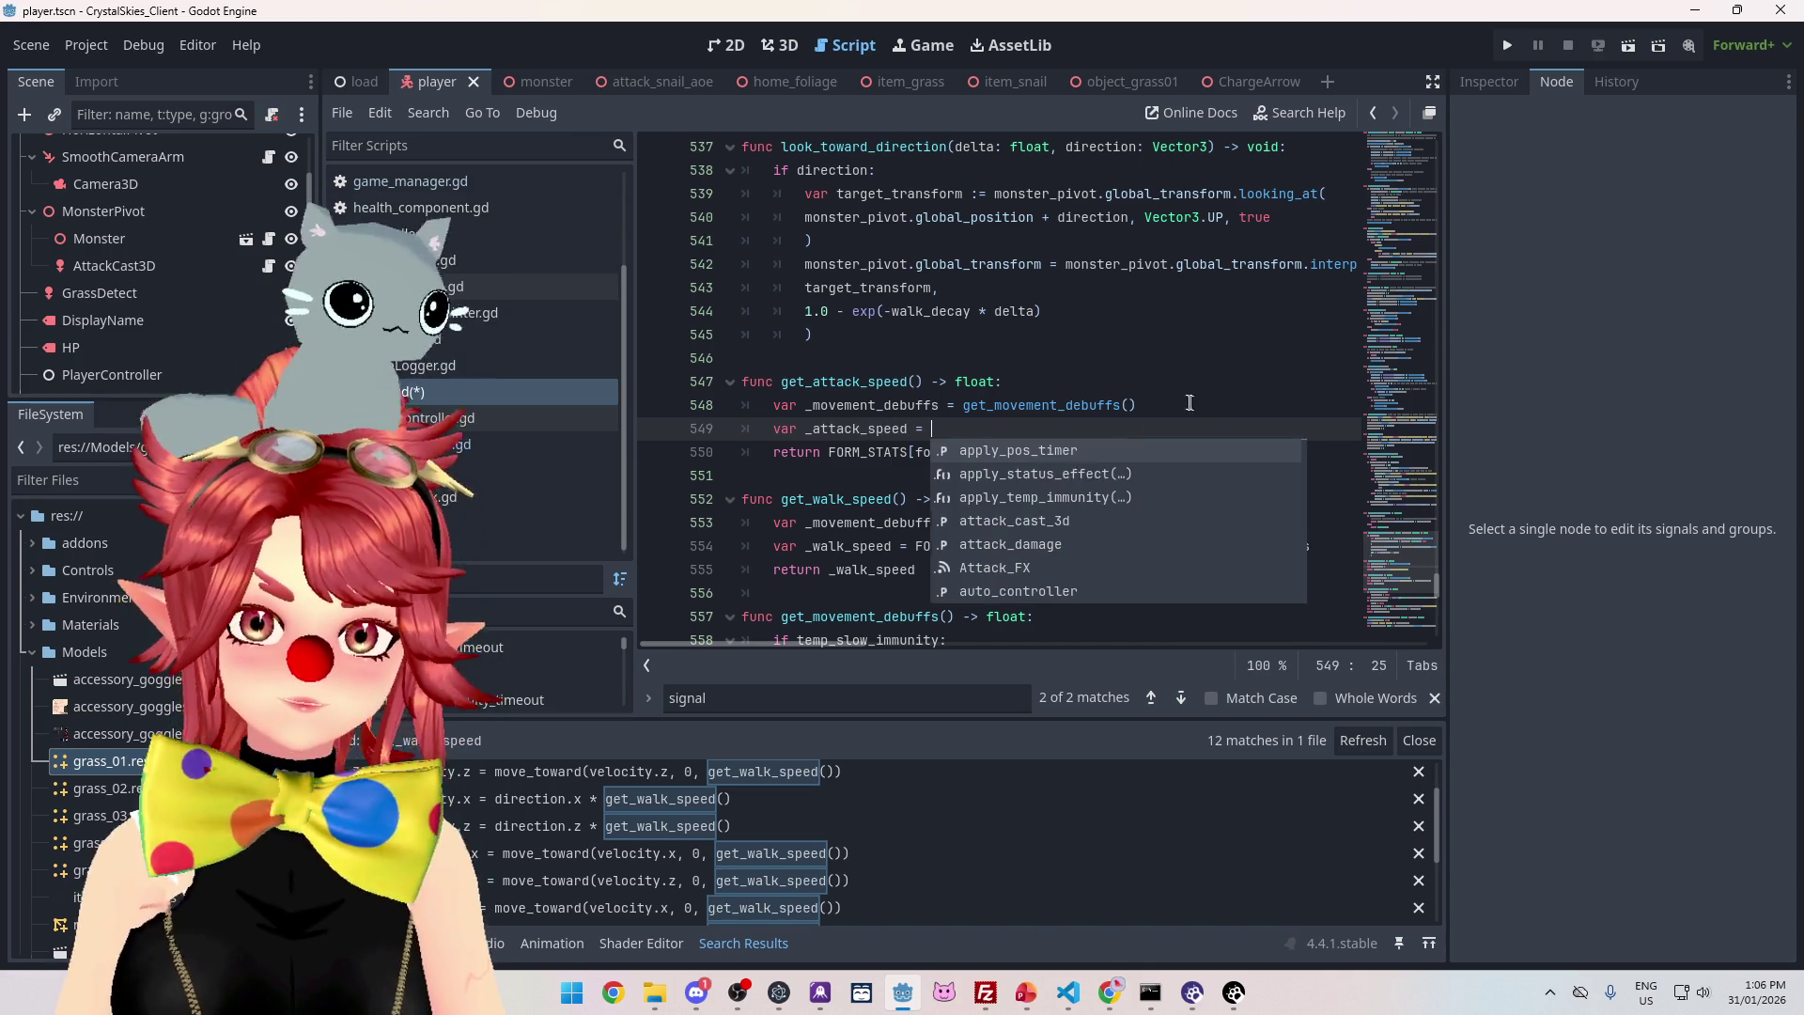
- Set _attack_speed to the attack_move_speed stat lookup multiplied by _movement_debuffs
left_click_drag(1120, 452, 830, 452)
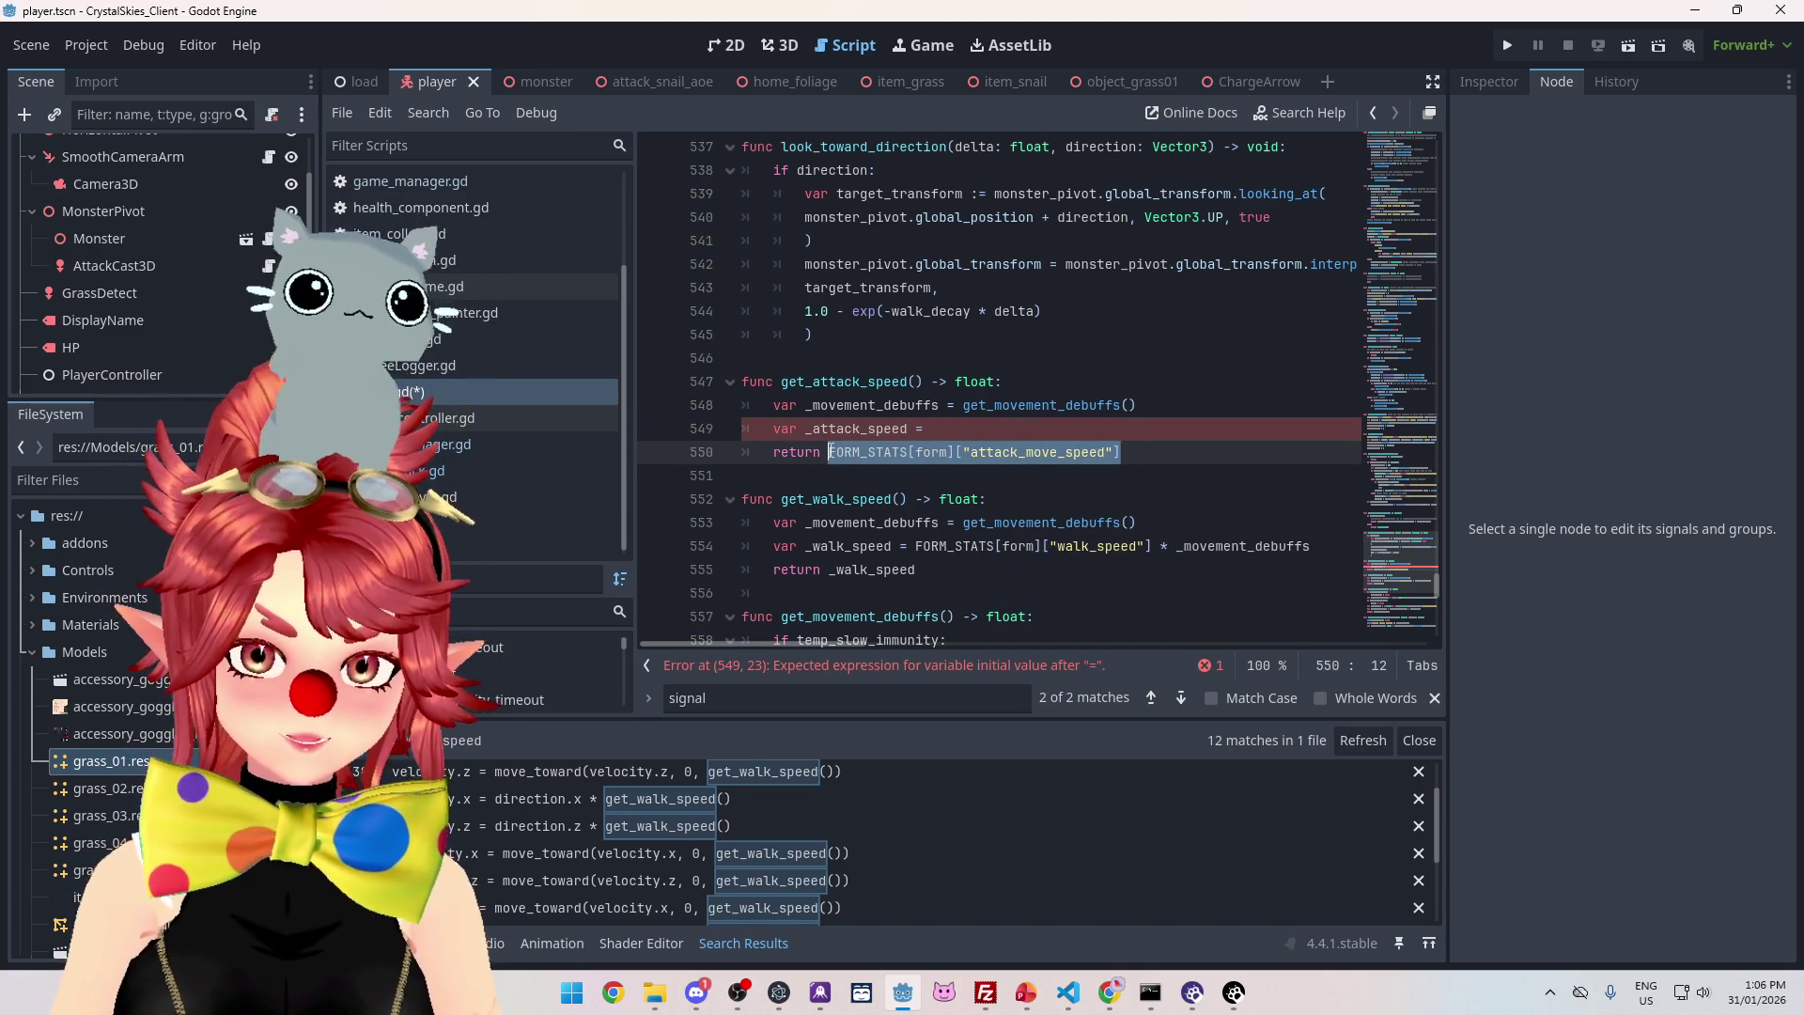
left_click(981, 426)
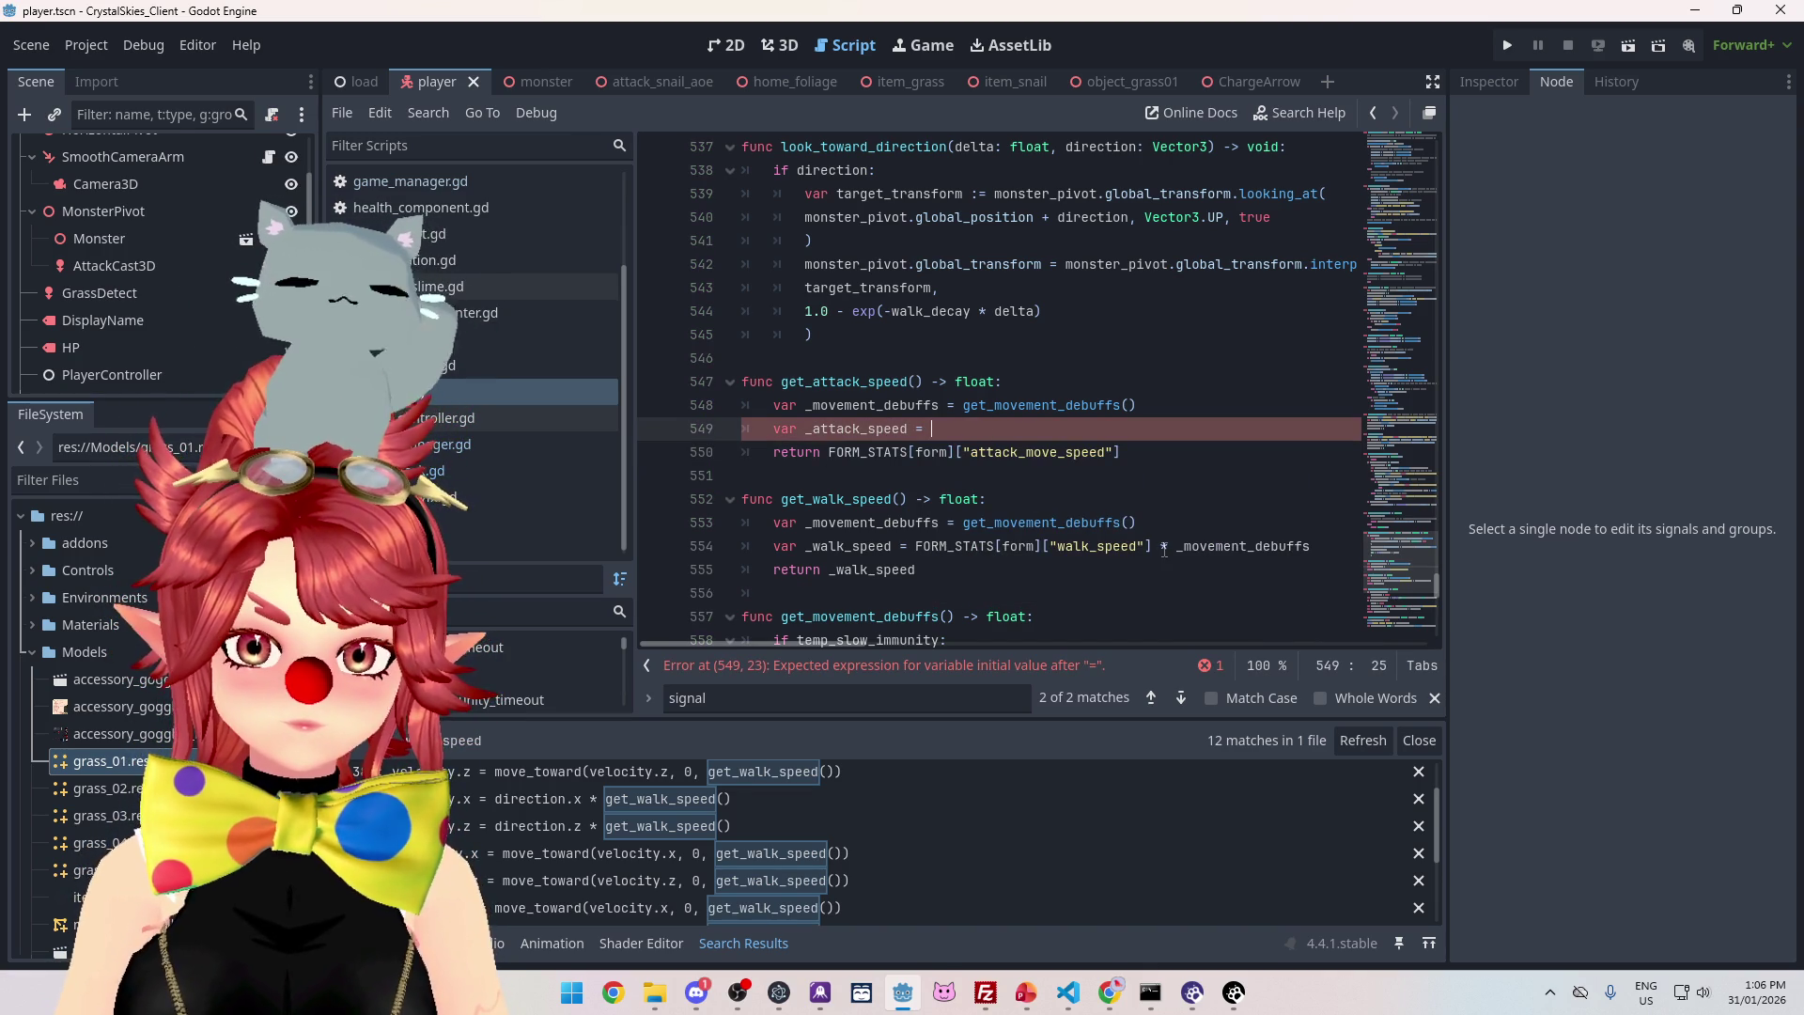
key("ctrl+v")
type("*")
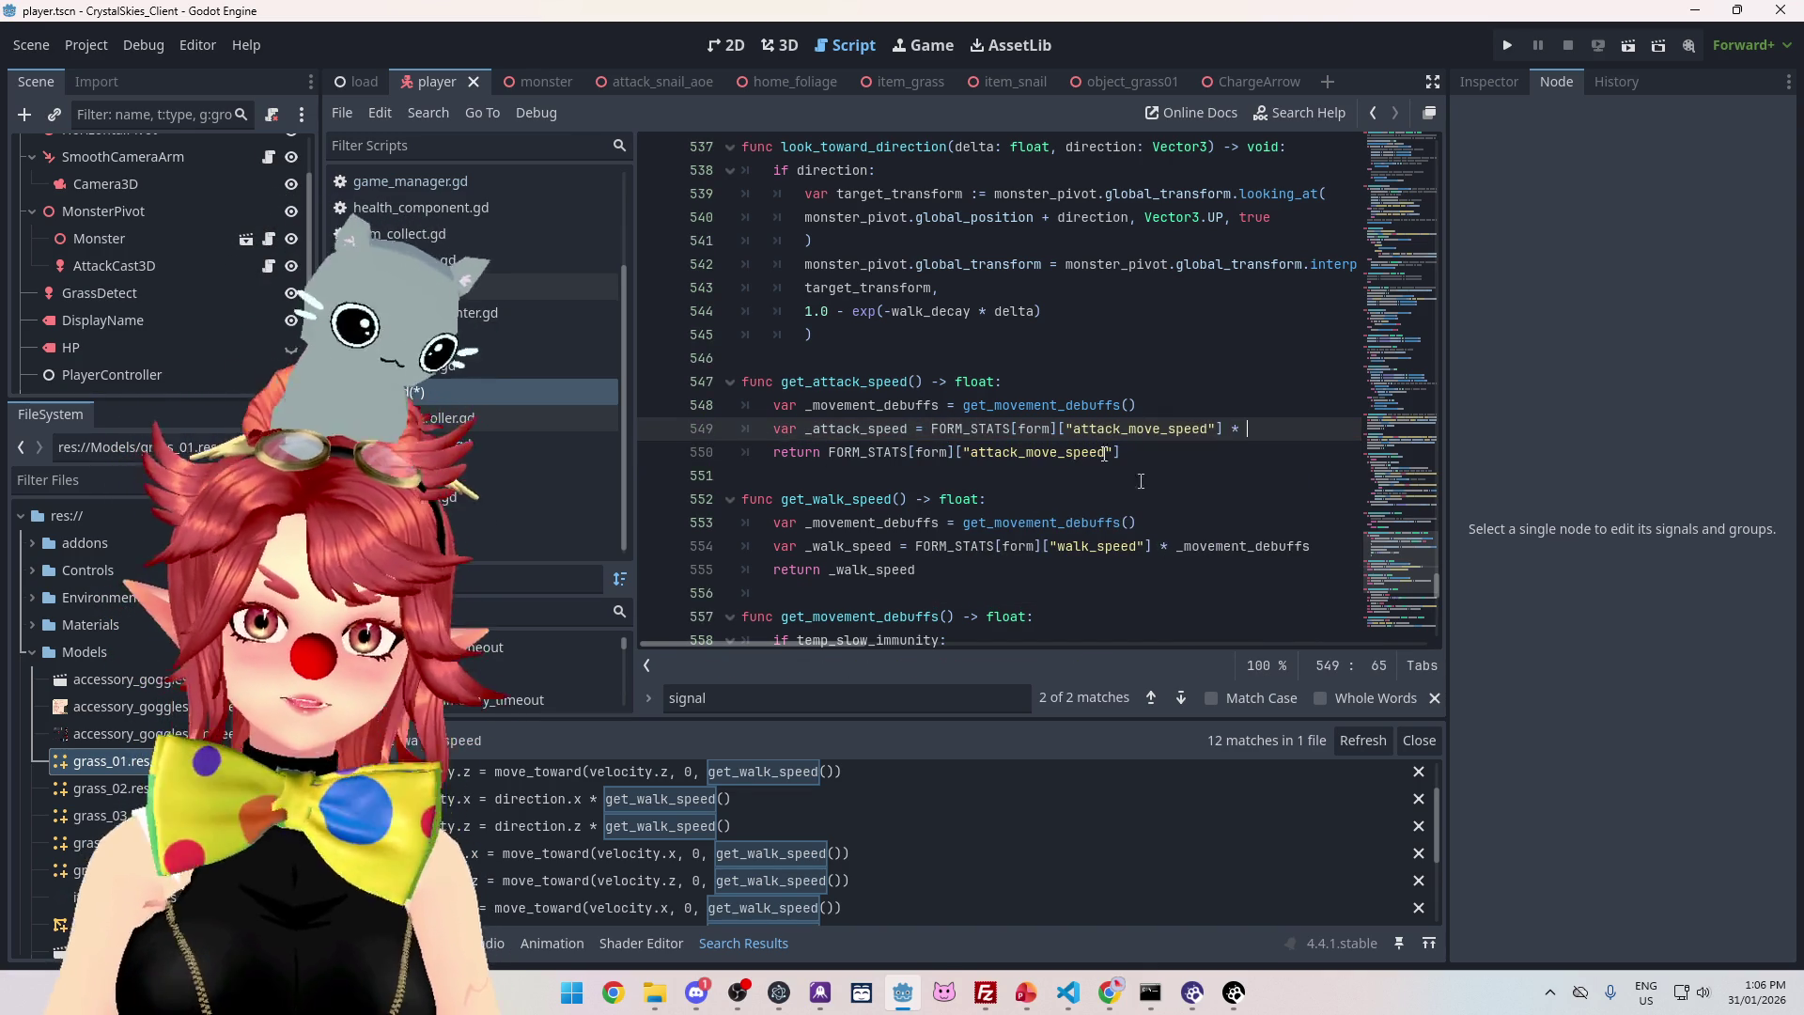
double_click(824, 414)
key("ctrl+c")
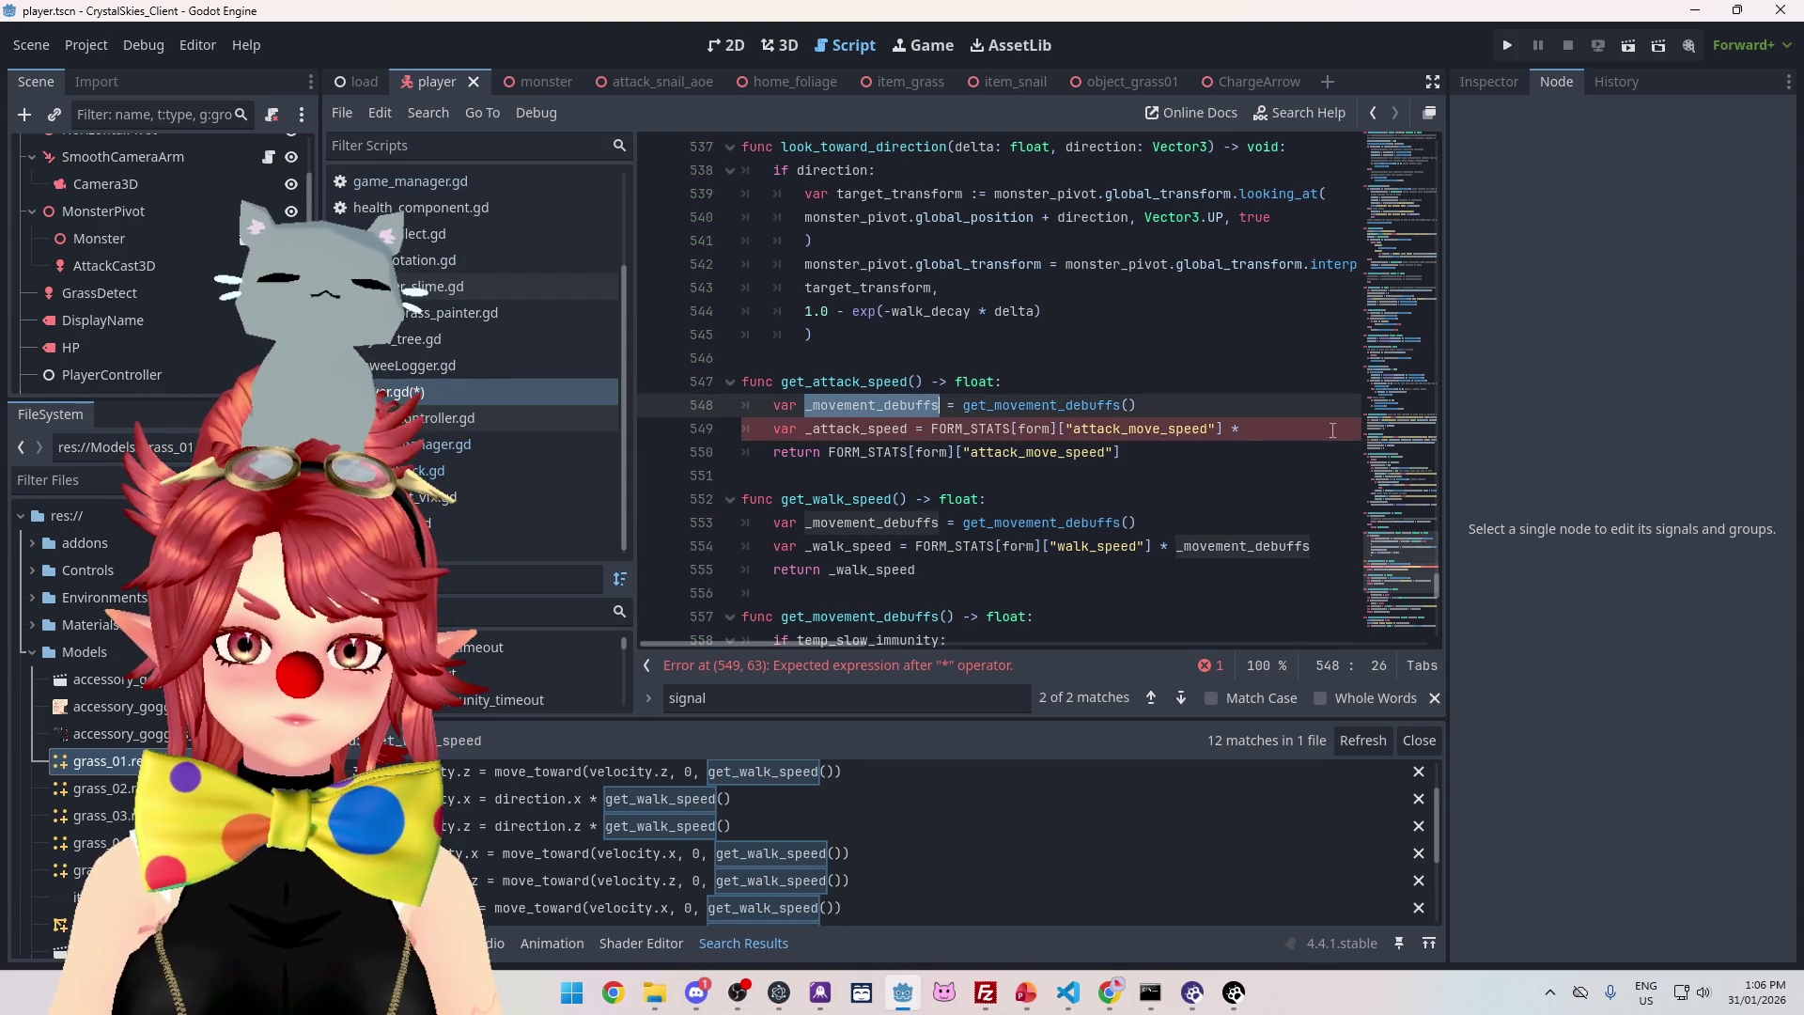
left_click(1278, 430)
key("ctrl+v")
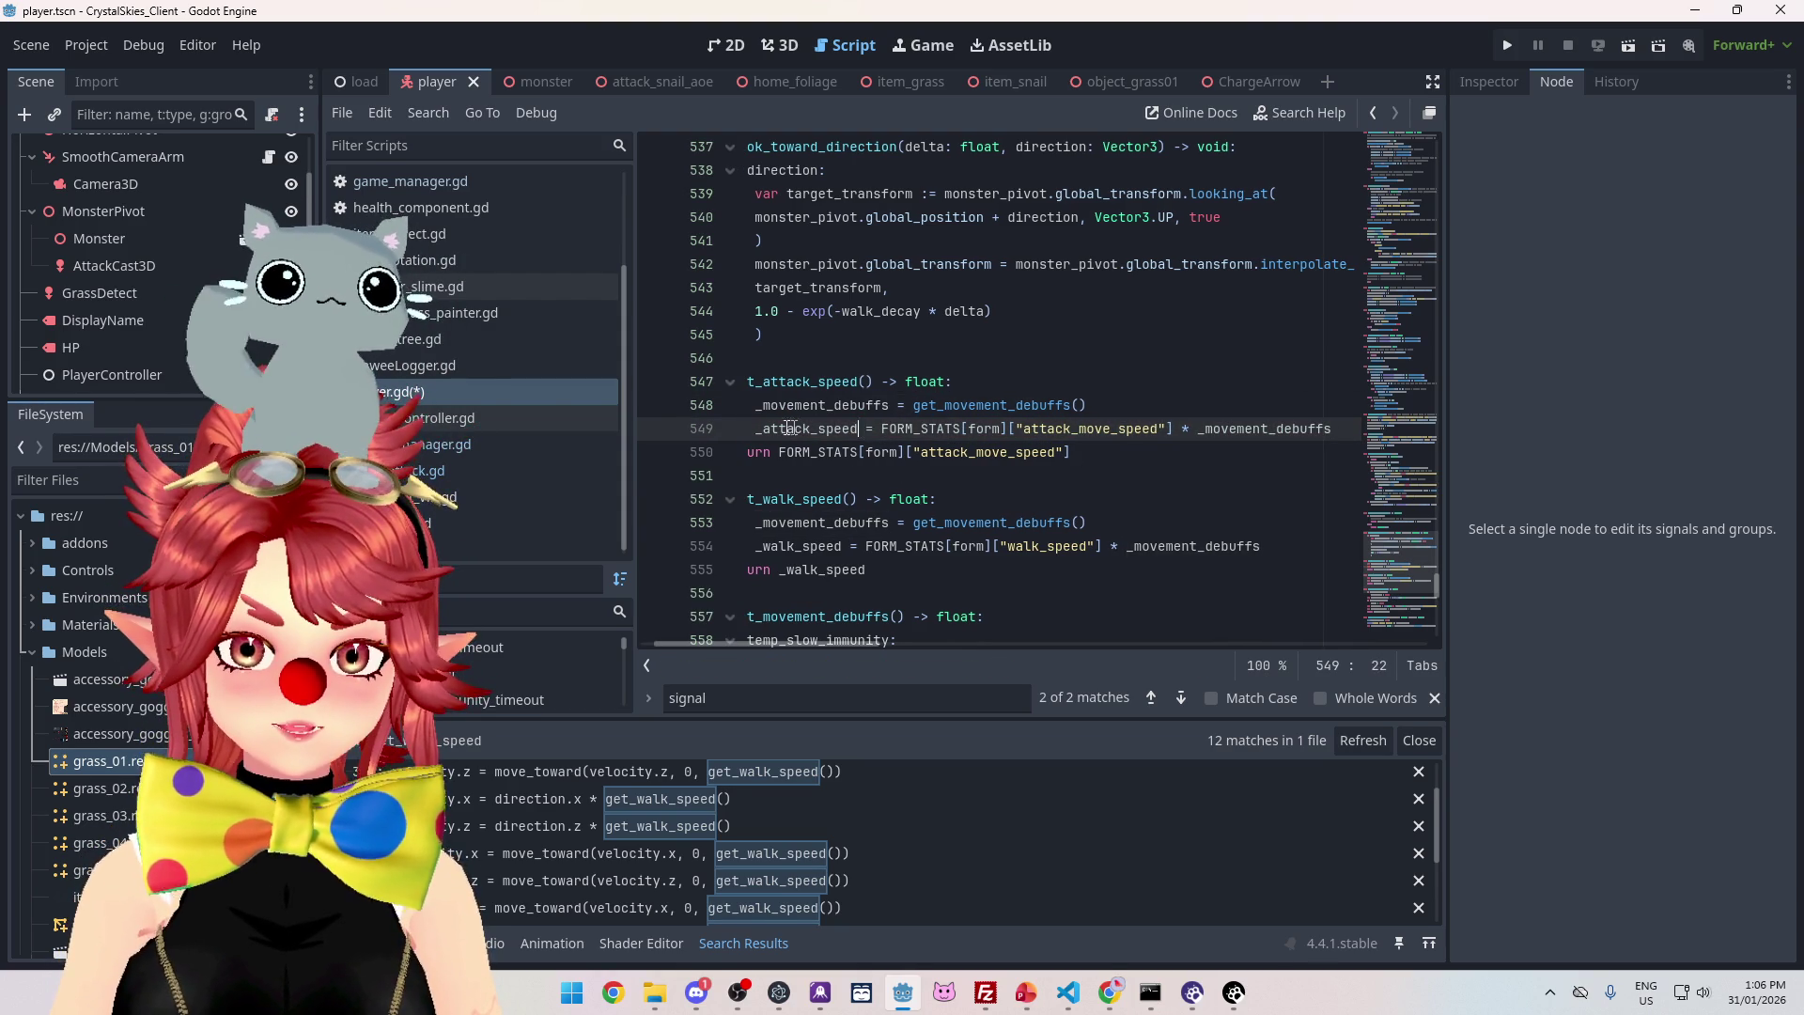
- Make get_attack_speed return _attack_speed instead of the raw stat, then save and run
double_click(840, 431)
key("ctrl+c")
key("Down")
key("End")
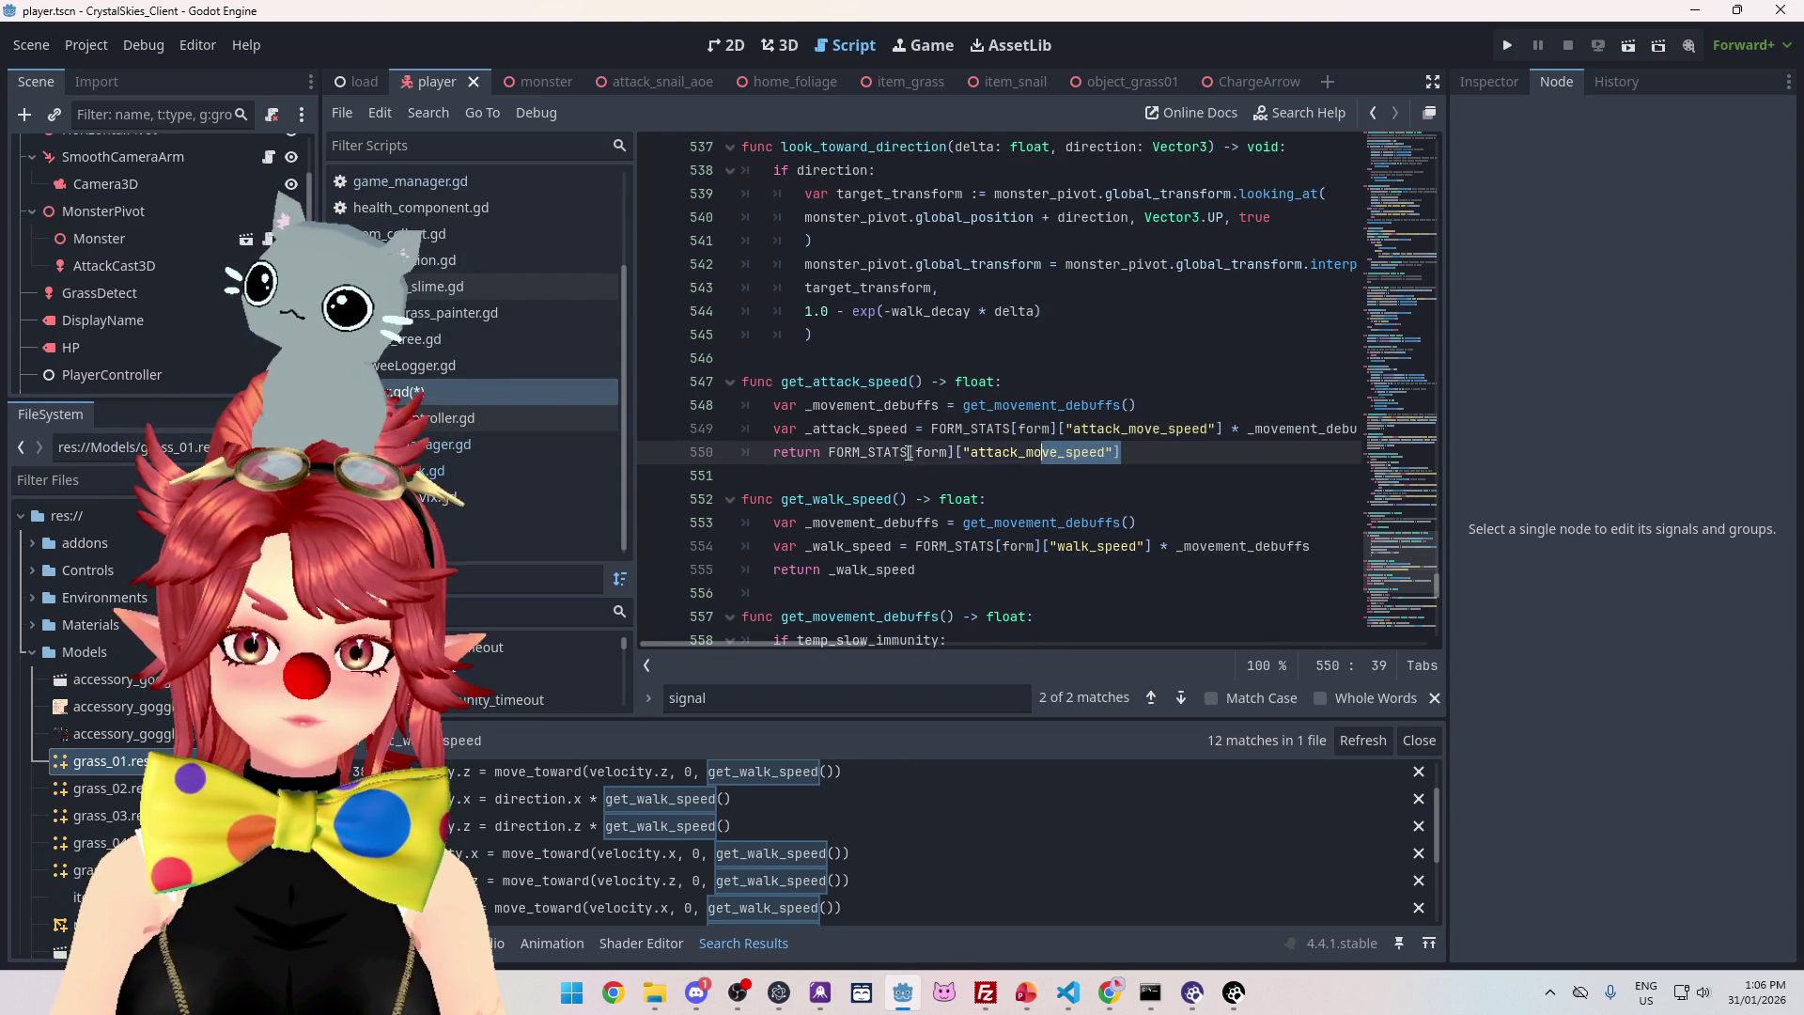
key("ctrl+shift+Left")
key("ctrl+shift+Left")
key("ctrl+shift+Left")
key("ctrl+v")
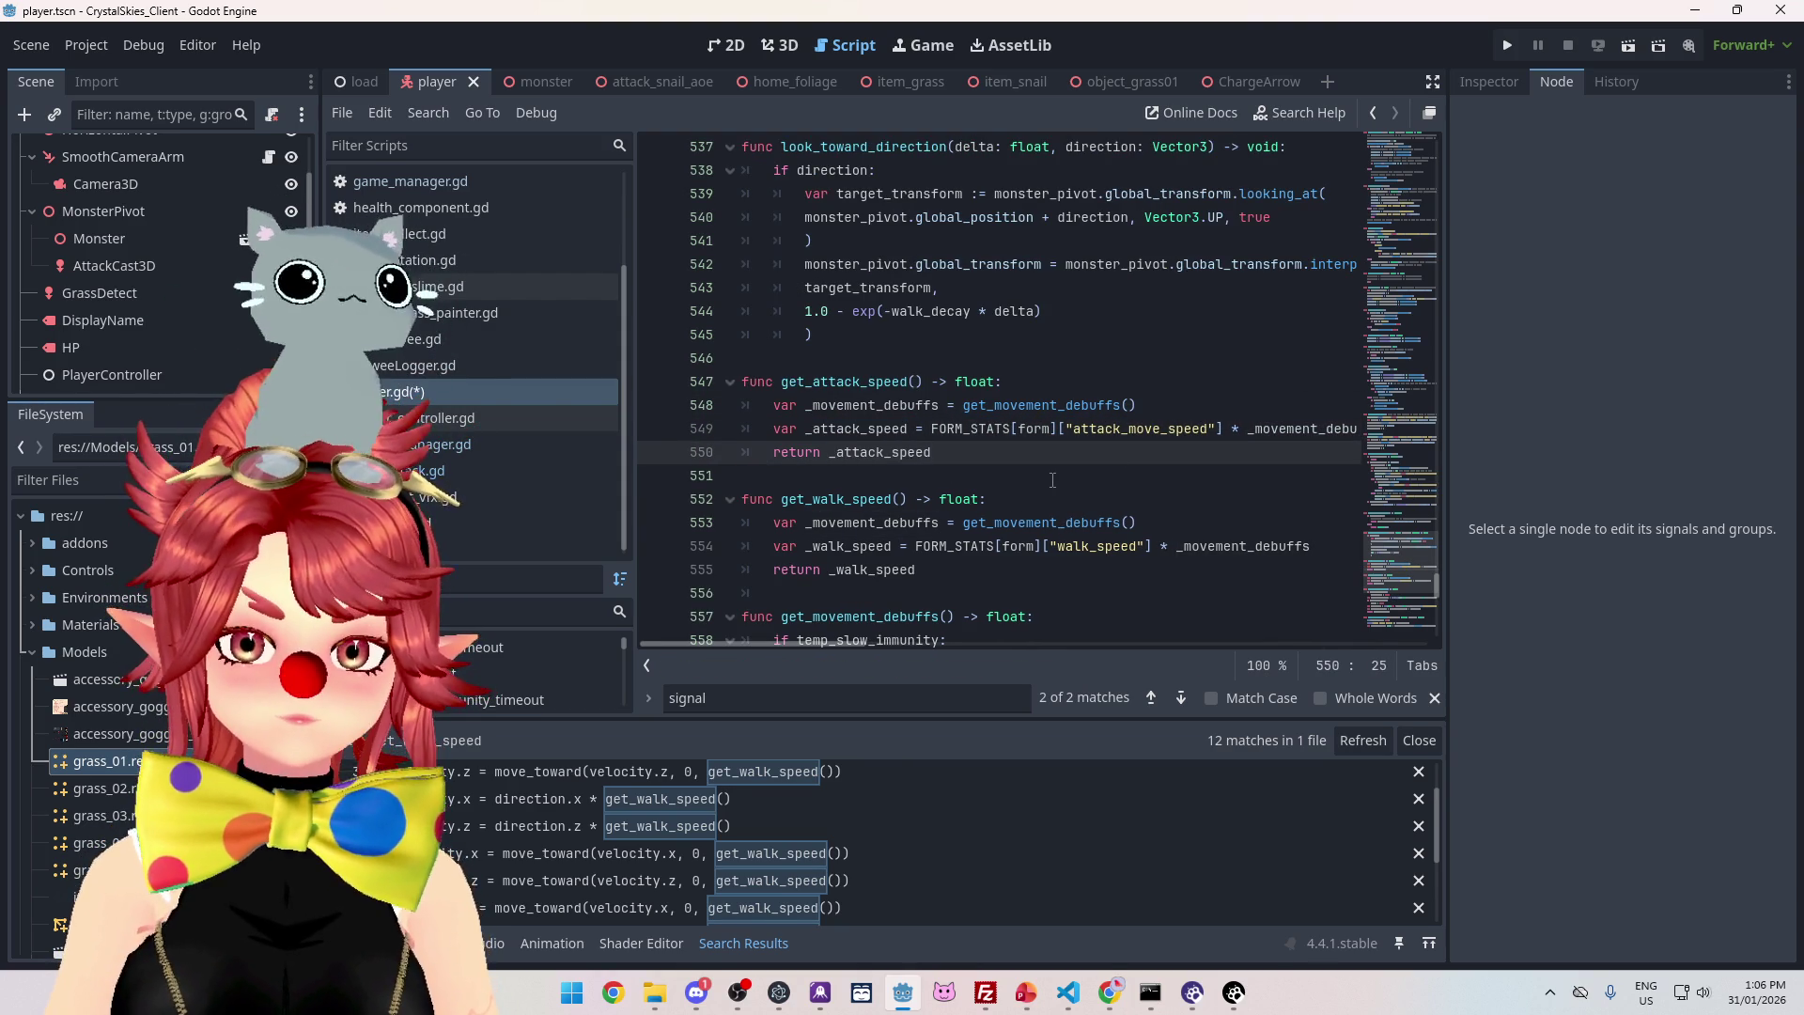
left_click(1052, 480)
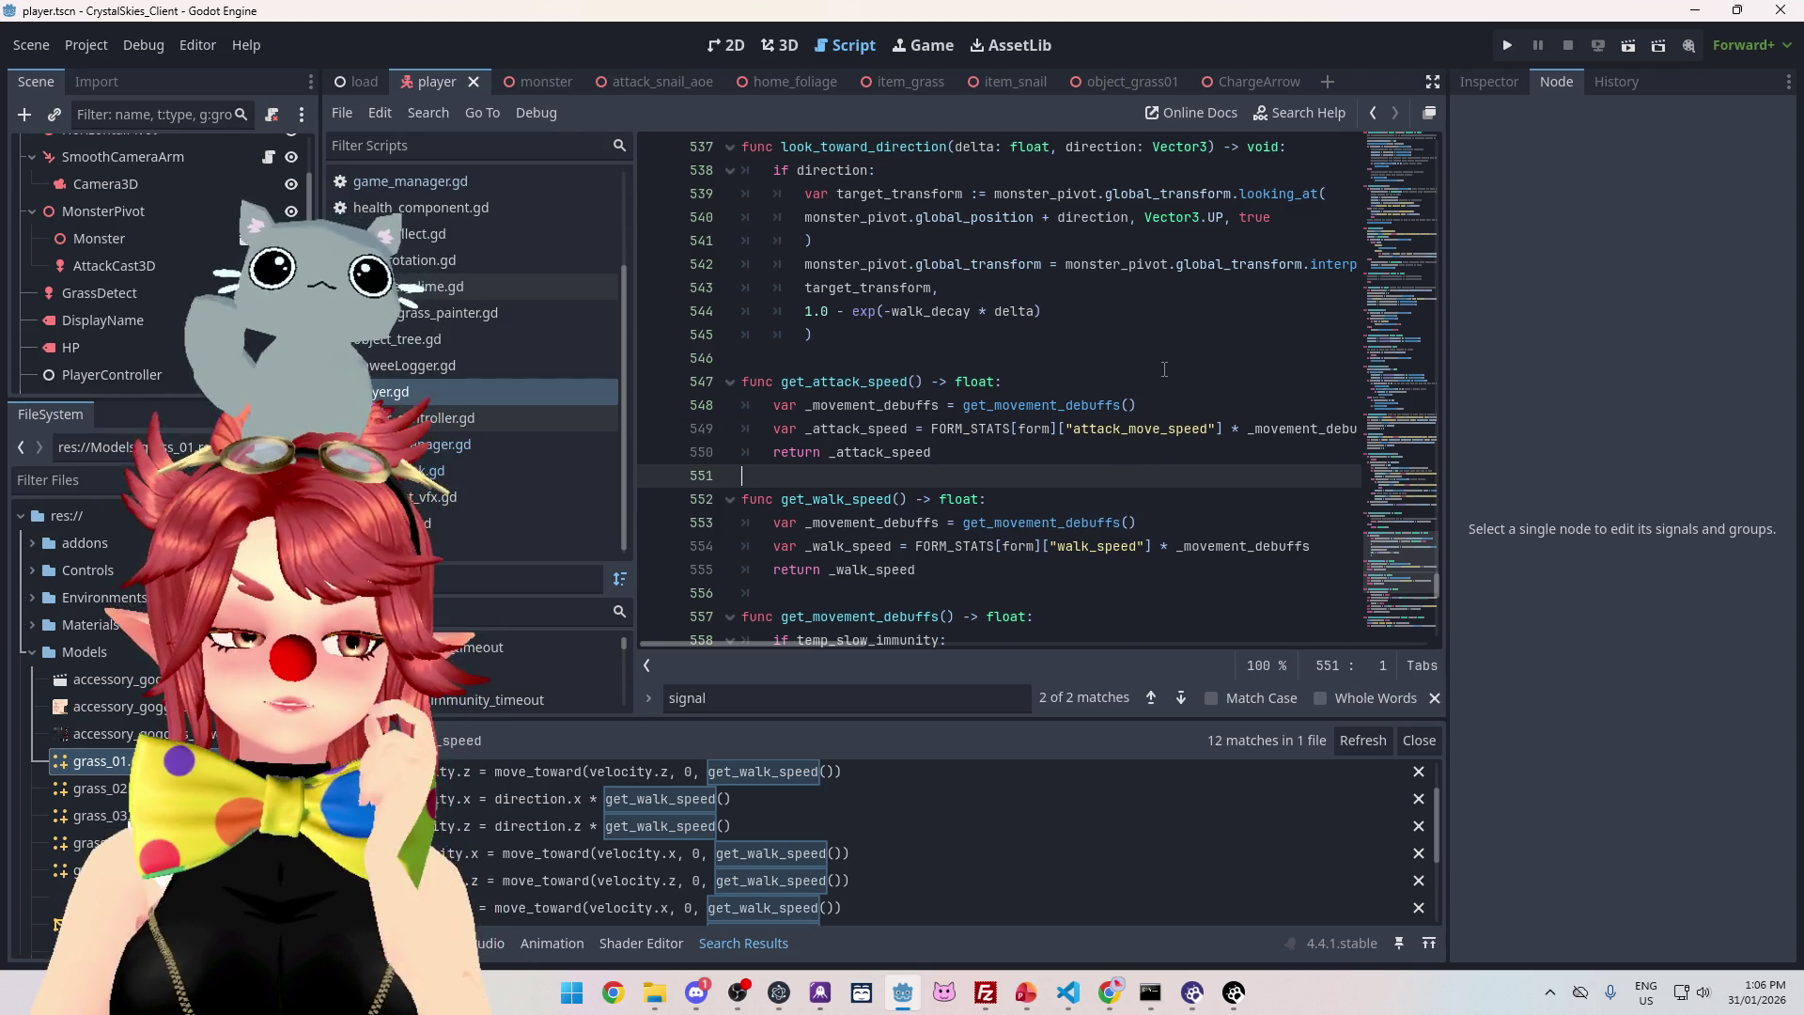
left_click(1507, 47)
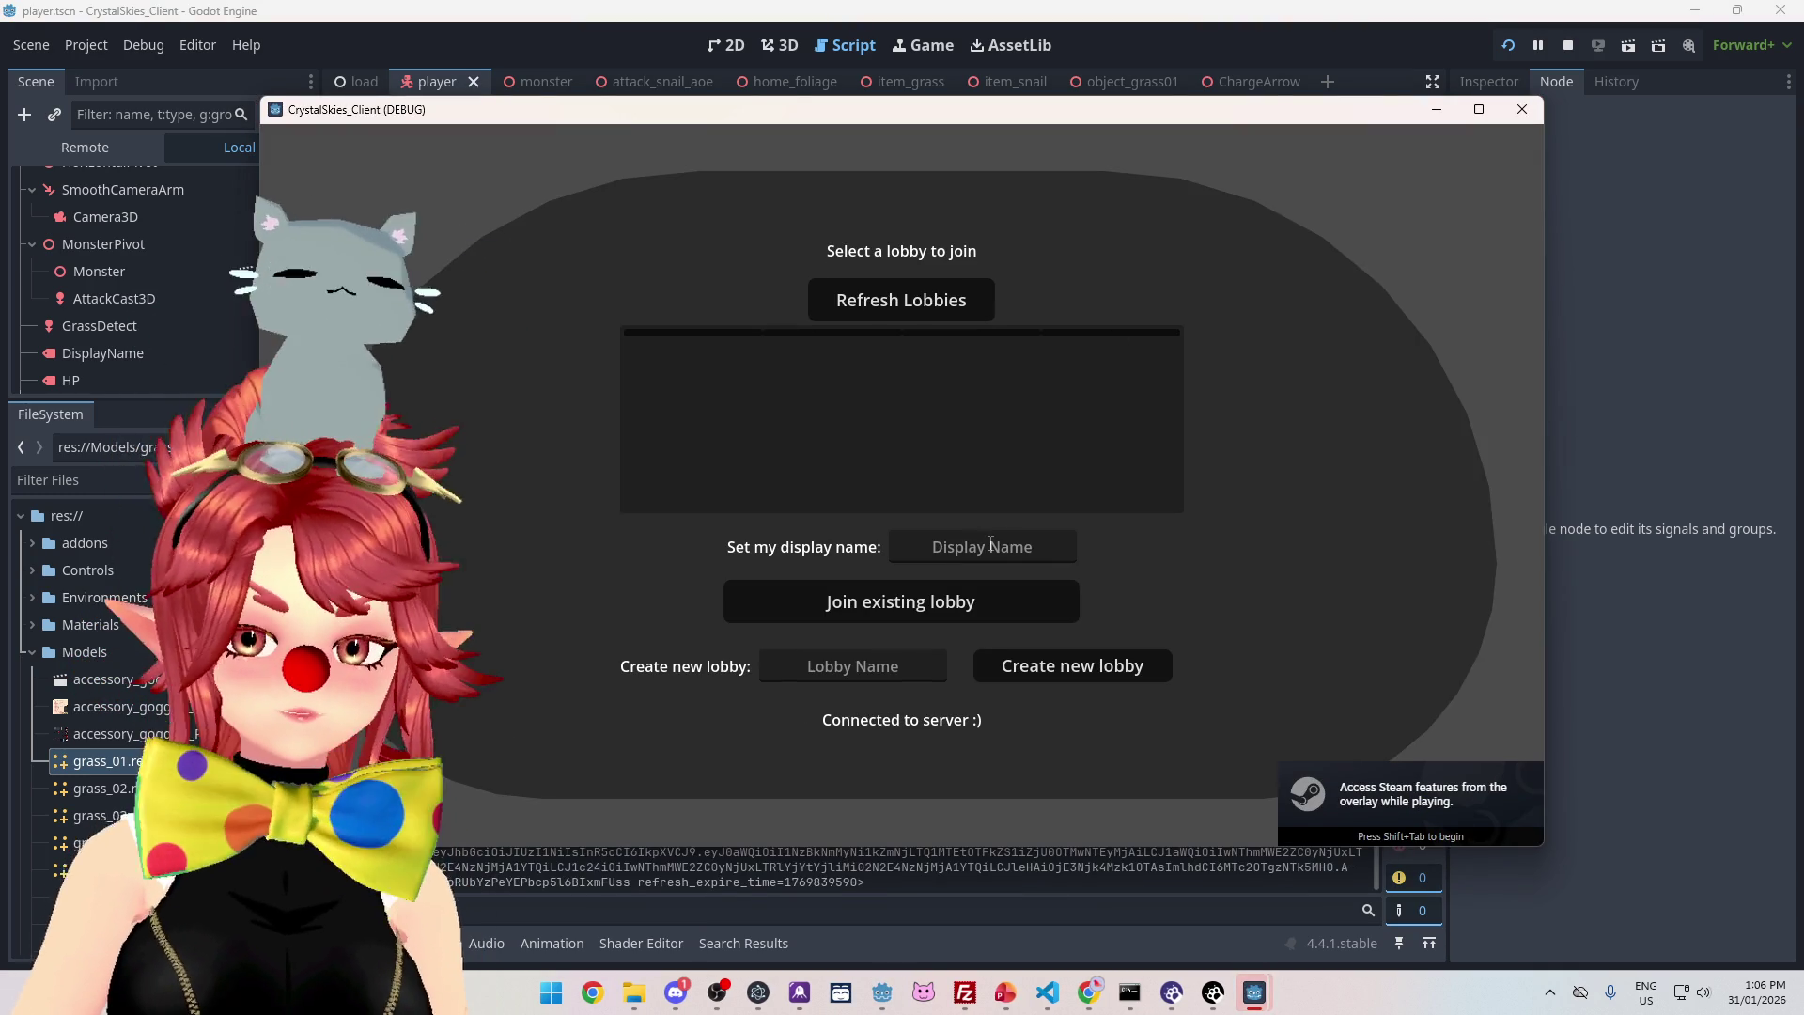
- Host a new lobby named 'asd' under the player's display name
left_click(985, 540)
type("Phwee")
key("Tab")
key("Tab")
type("asd")
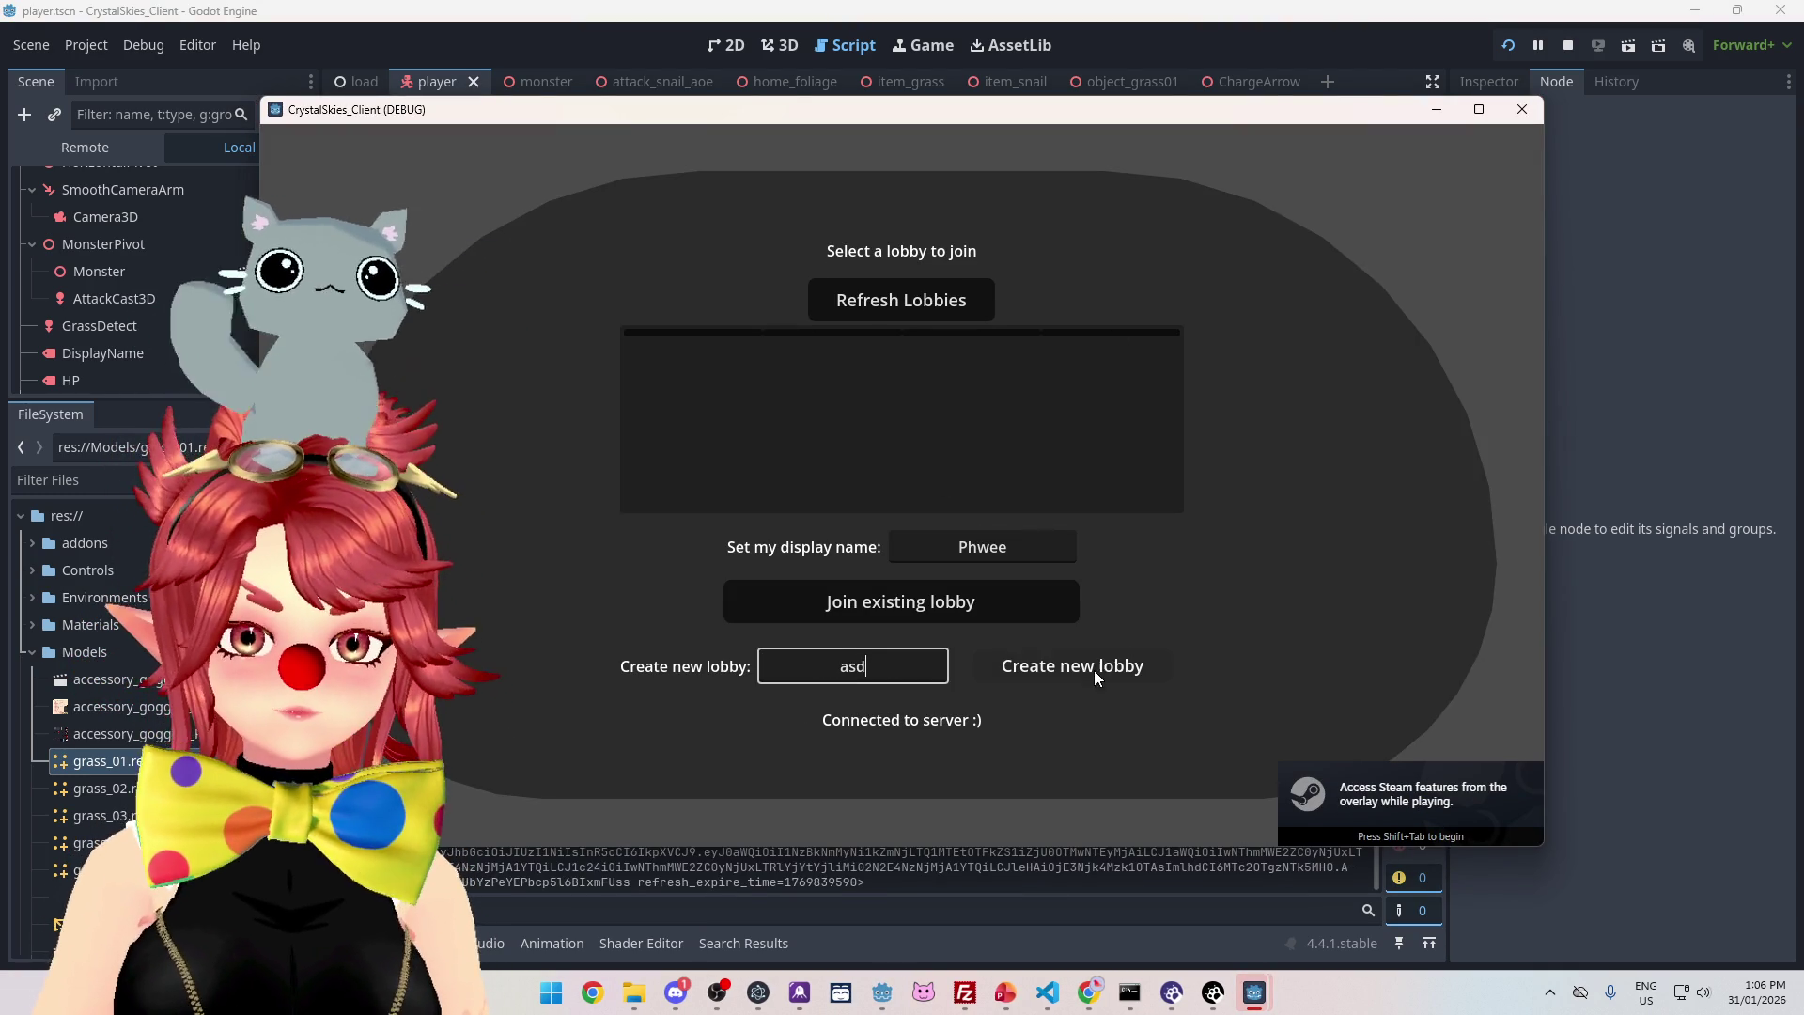
left_click(1093, 668)
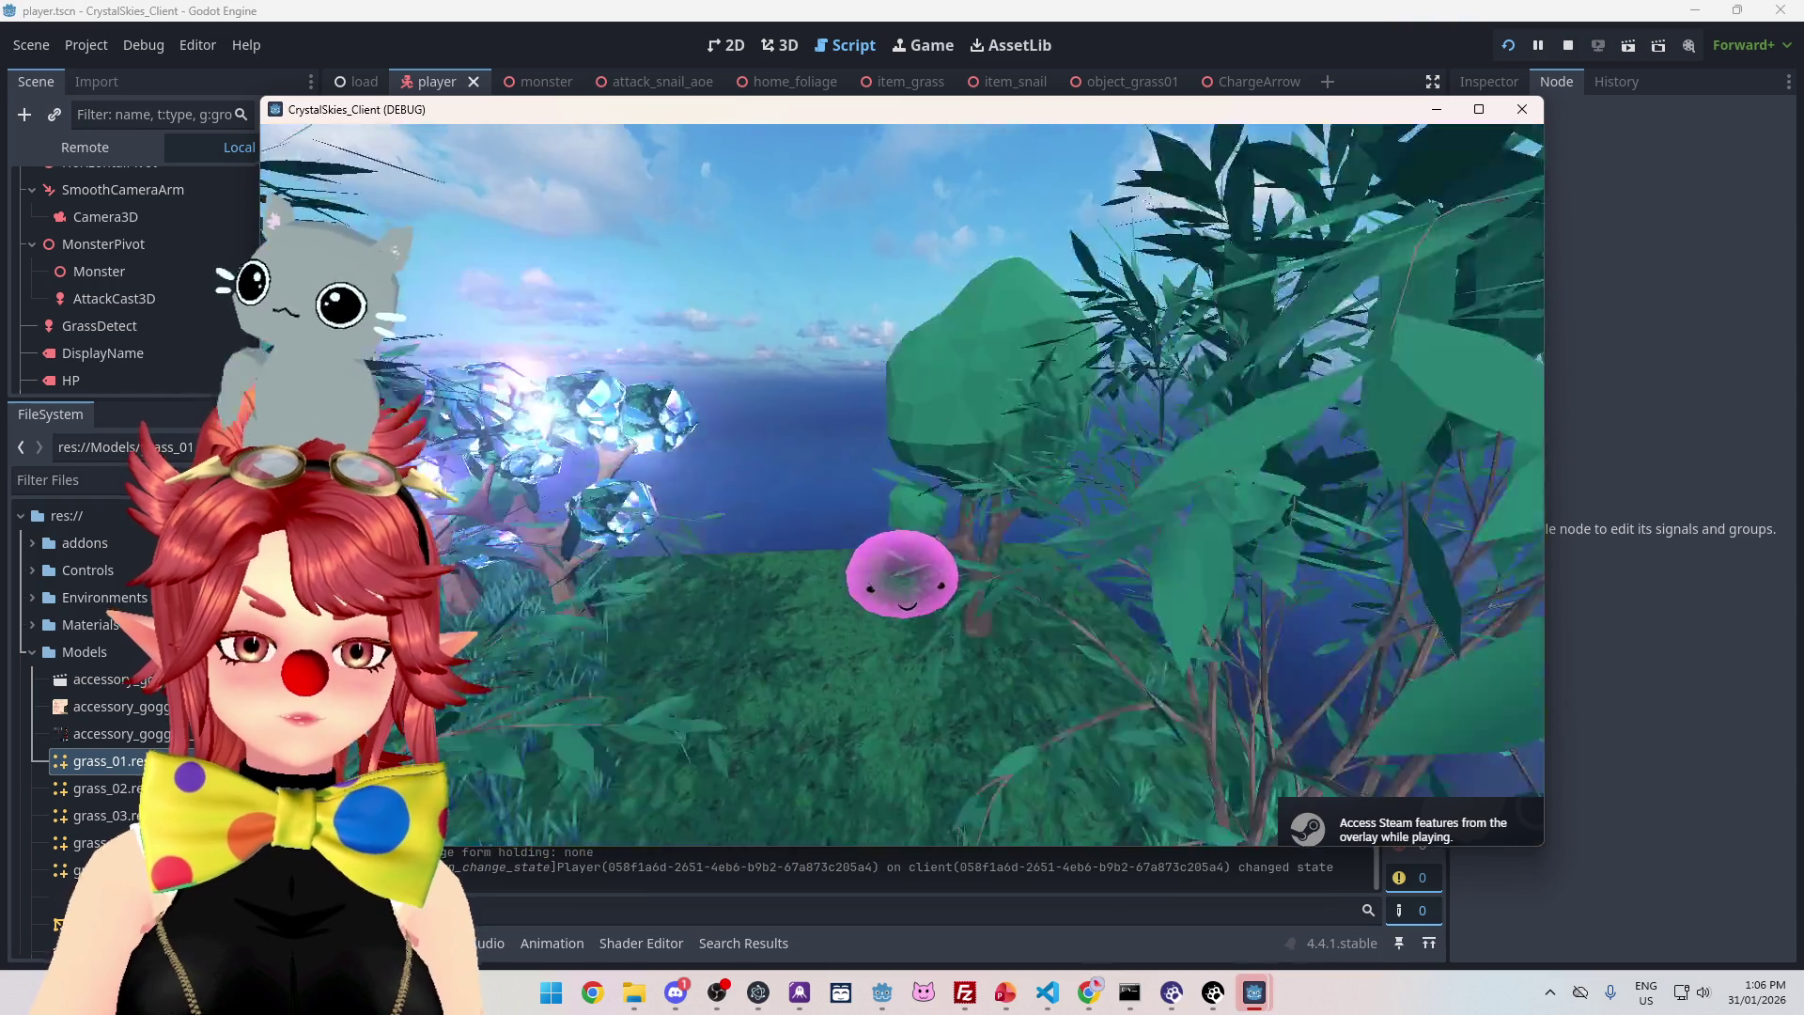
- Test the lobby with a second game client, then stop the debug run
key("Escape")
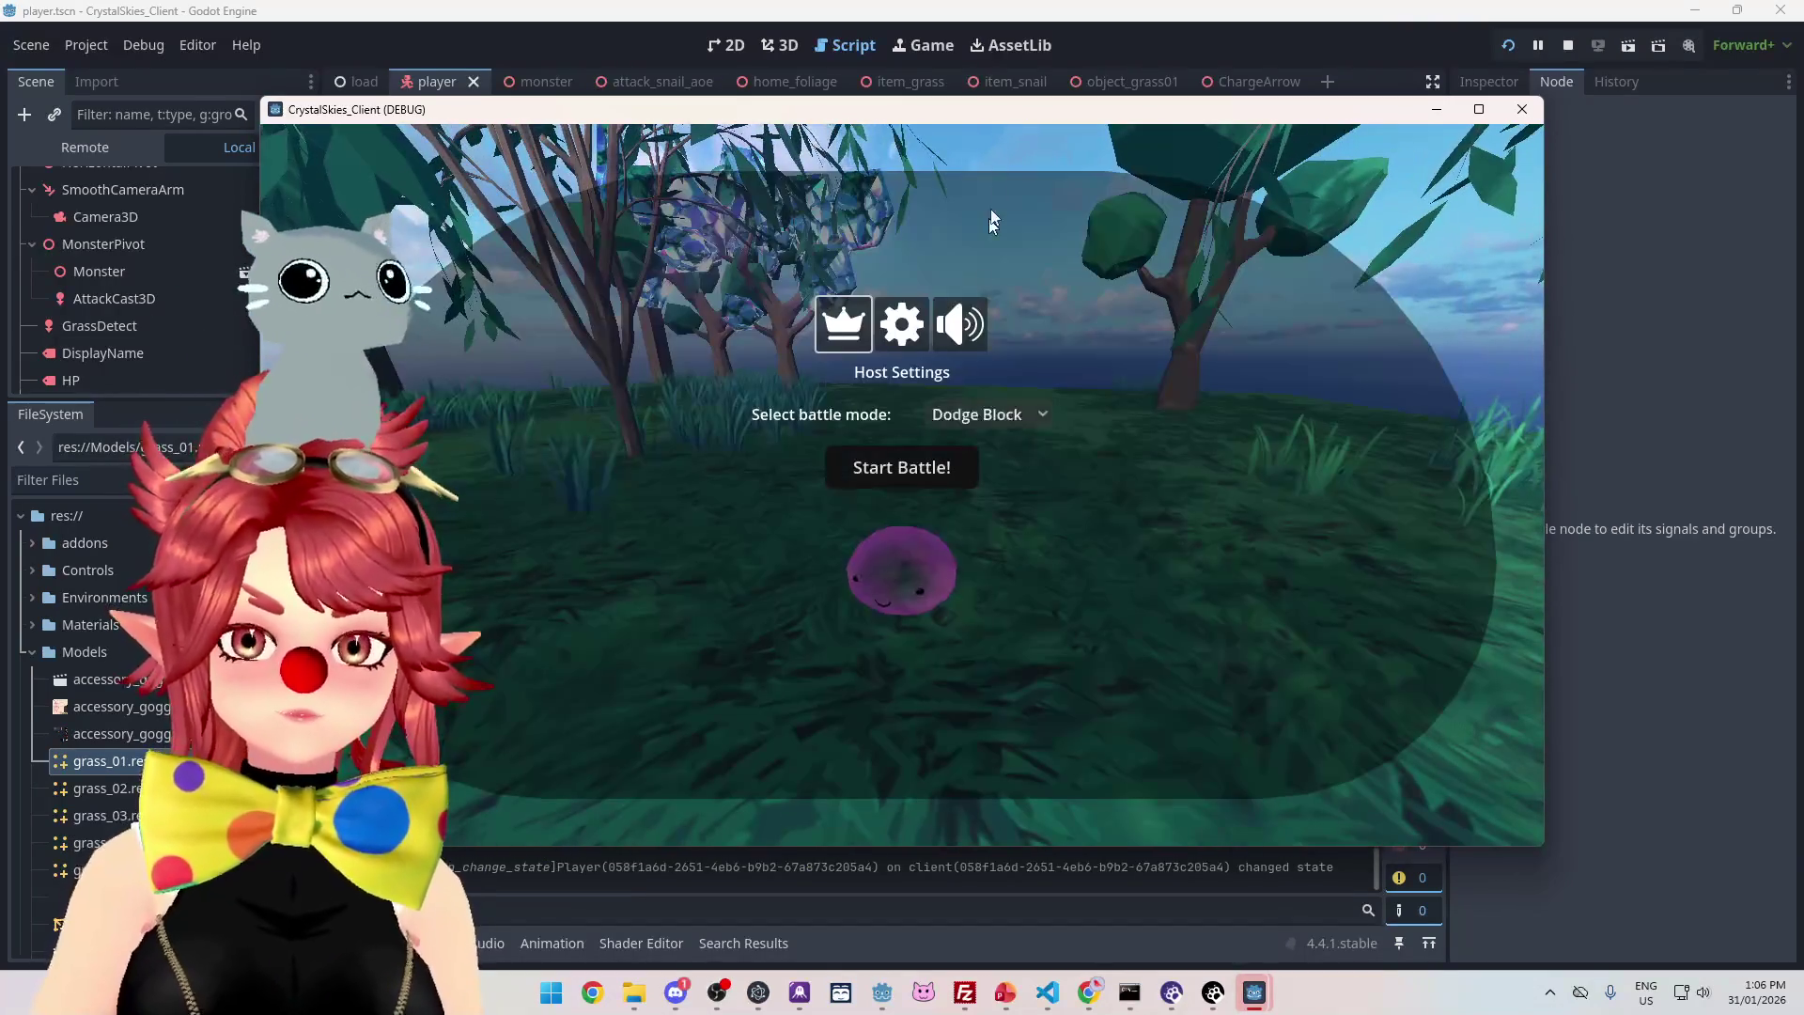
left_click_drag(1009, 109, 1011, 163)
left_click(1011, 109)
key("alt+F4")
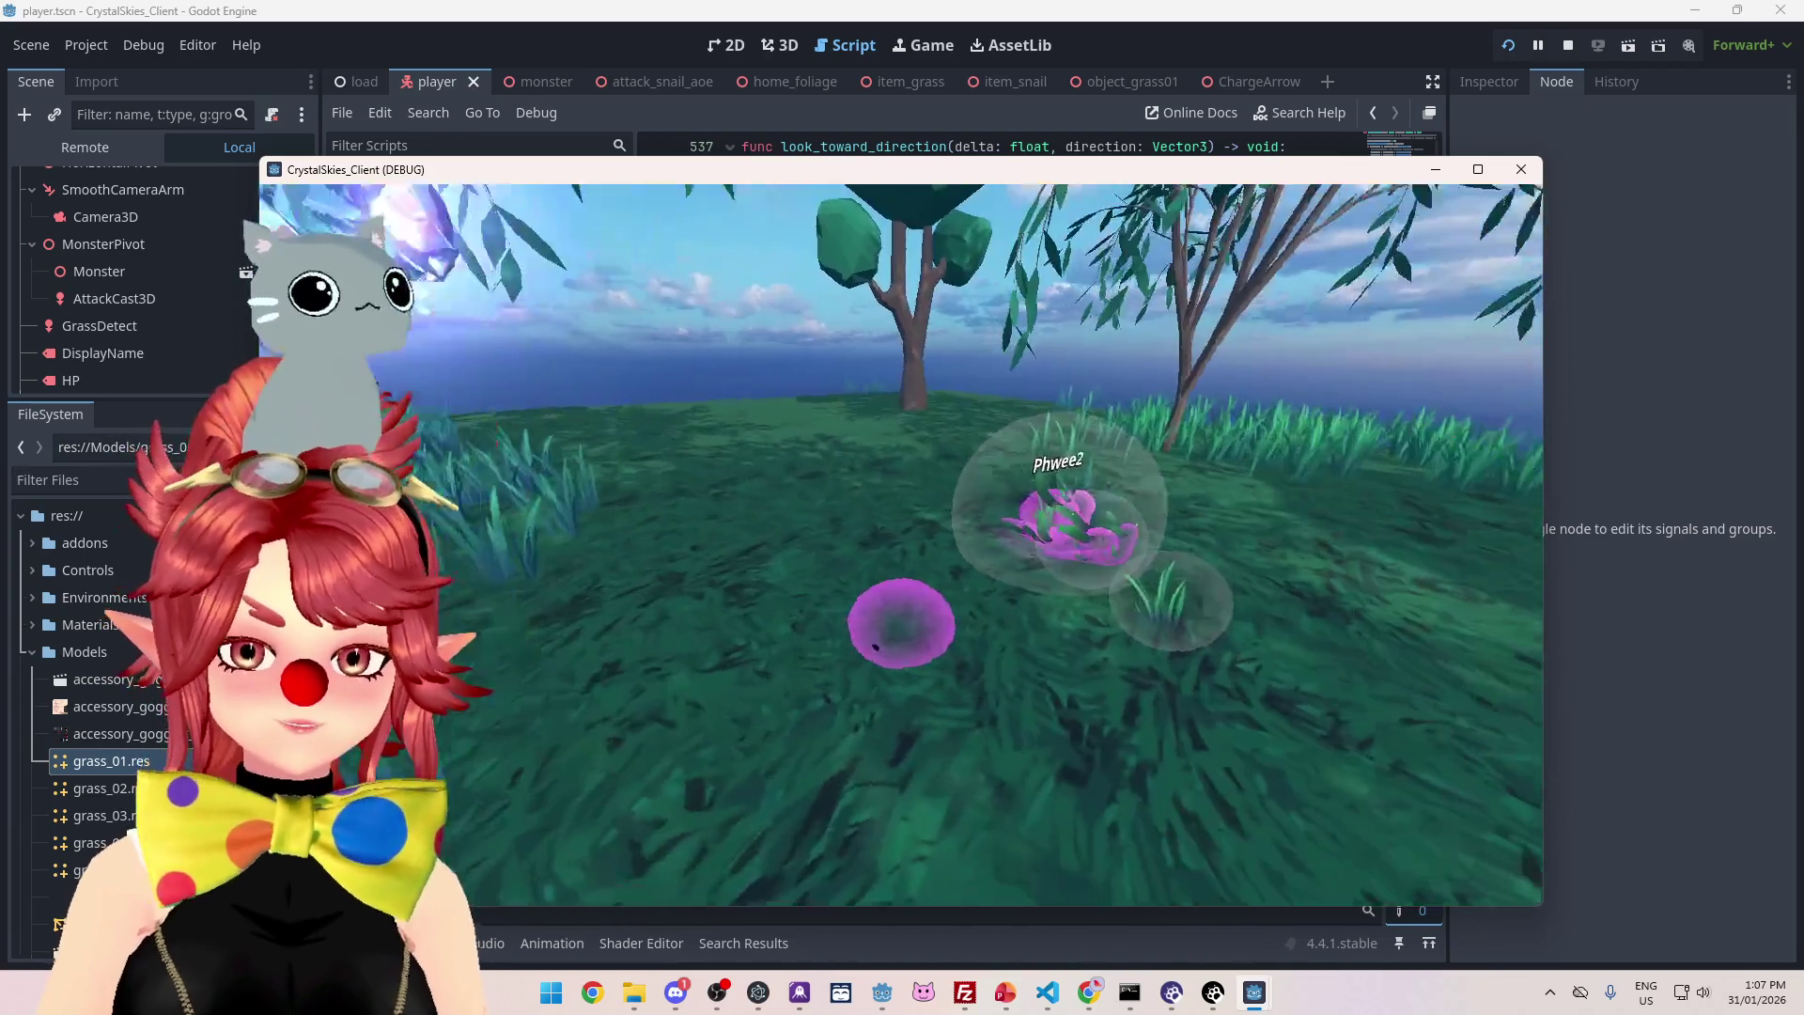
key("Escape")
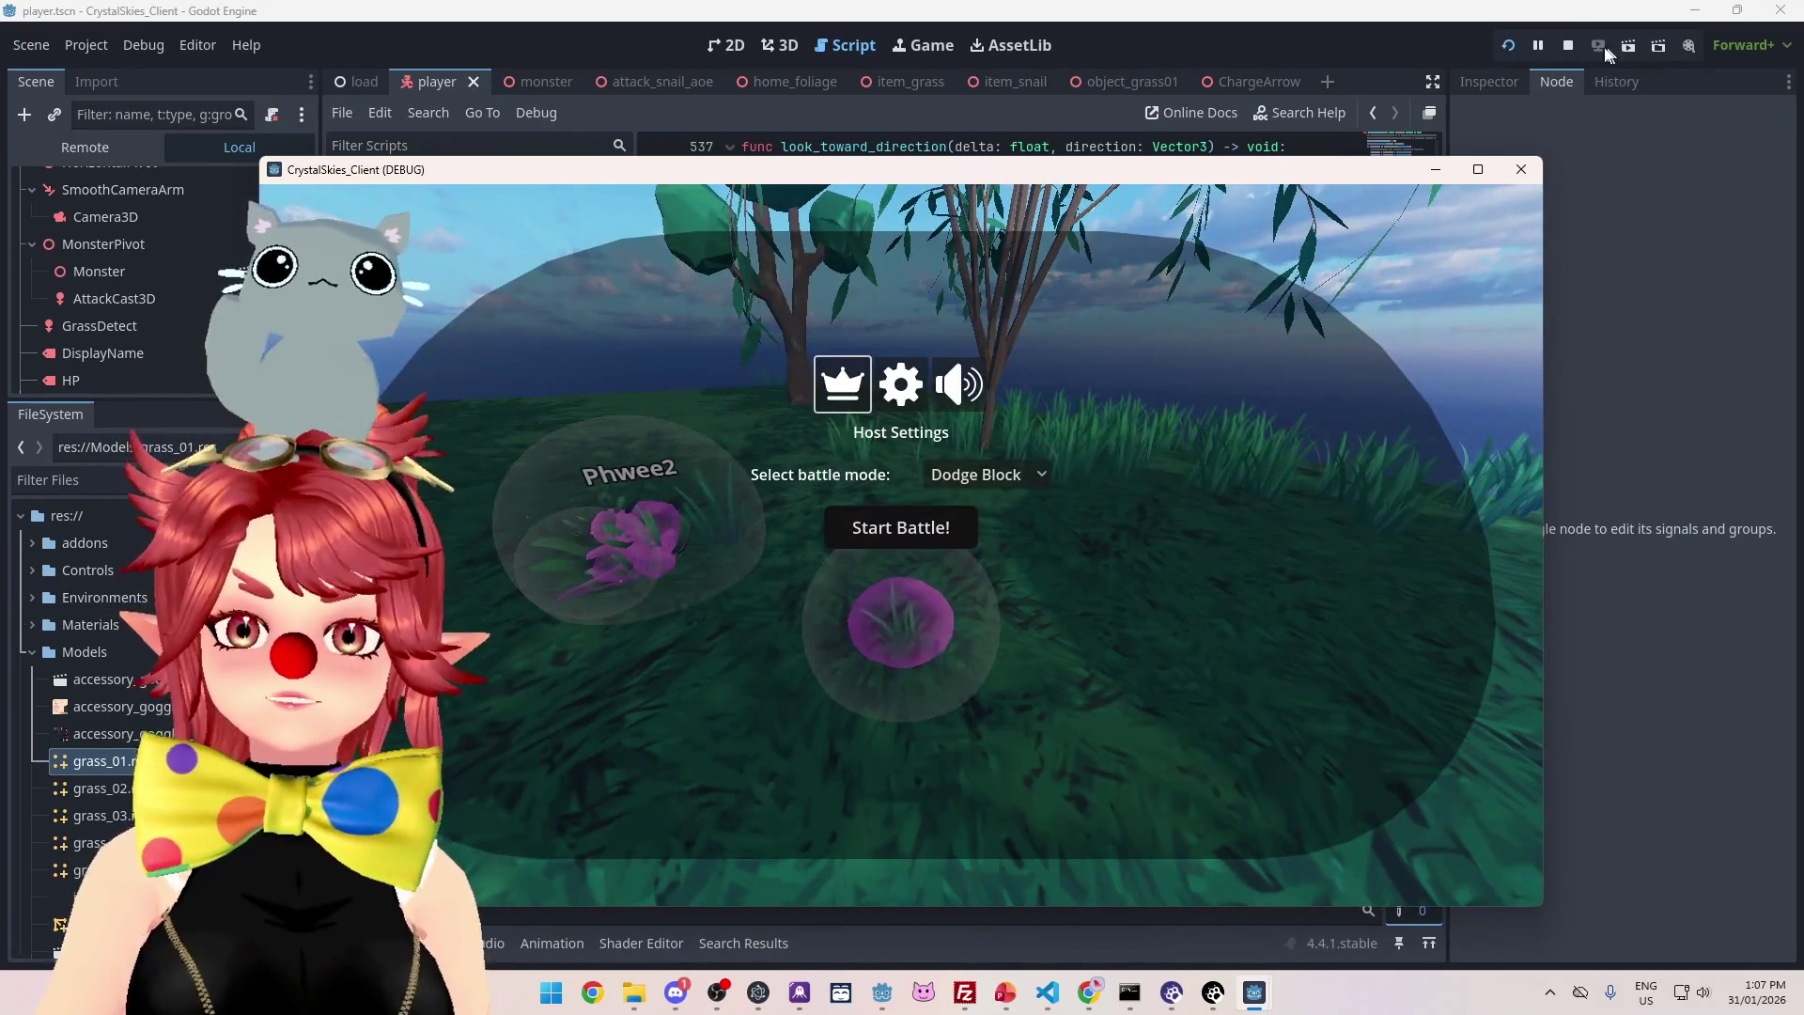
left_click(1567, 45)
left_click(1068, 264)
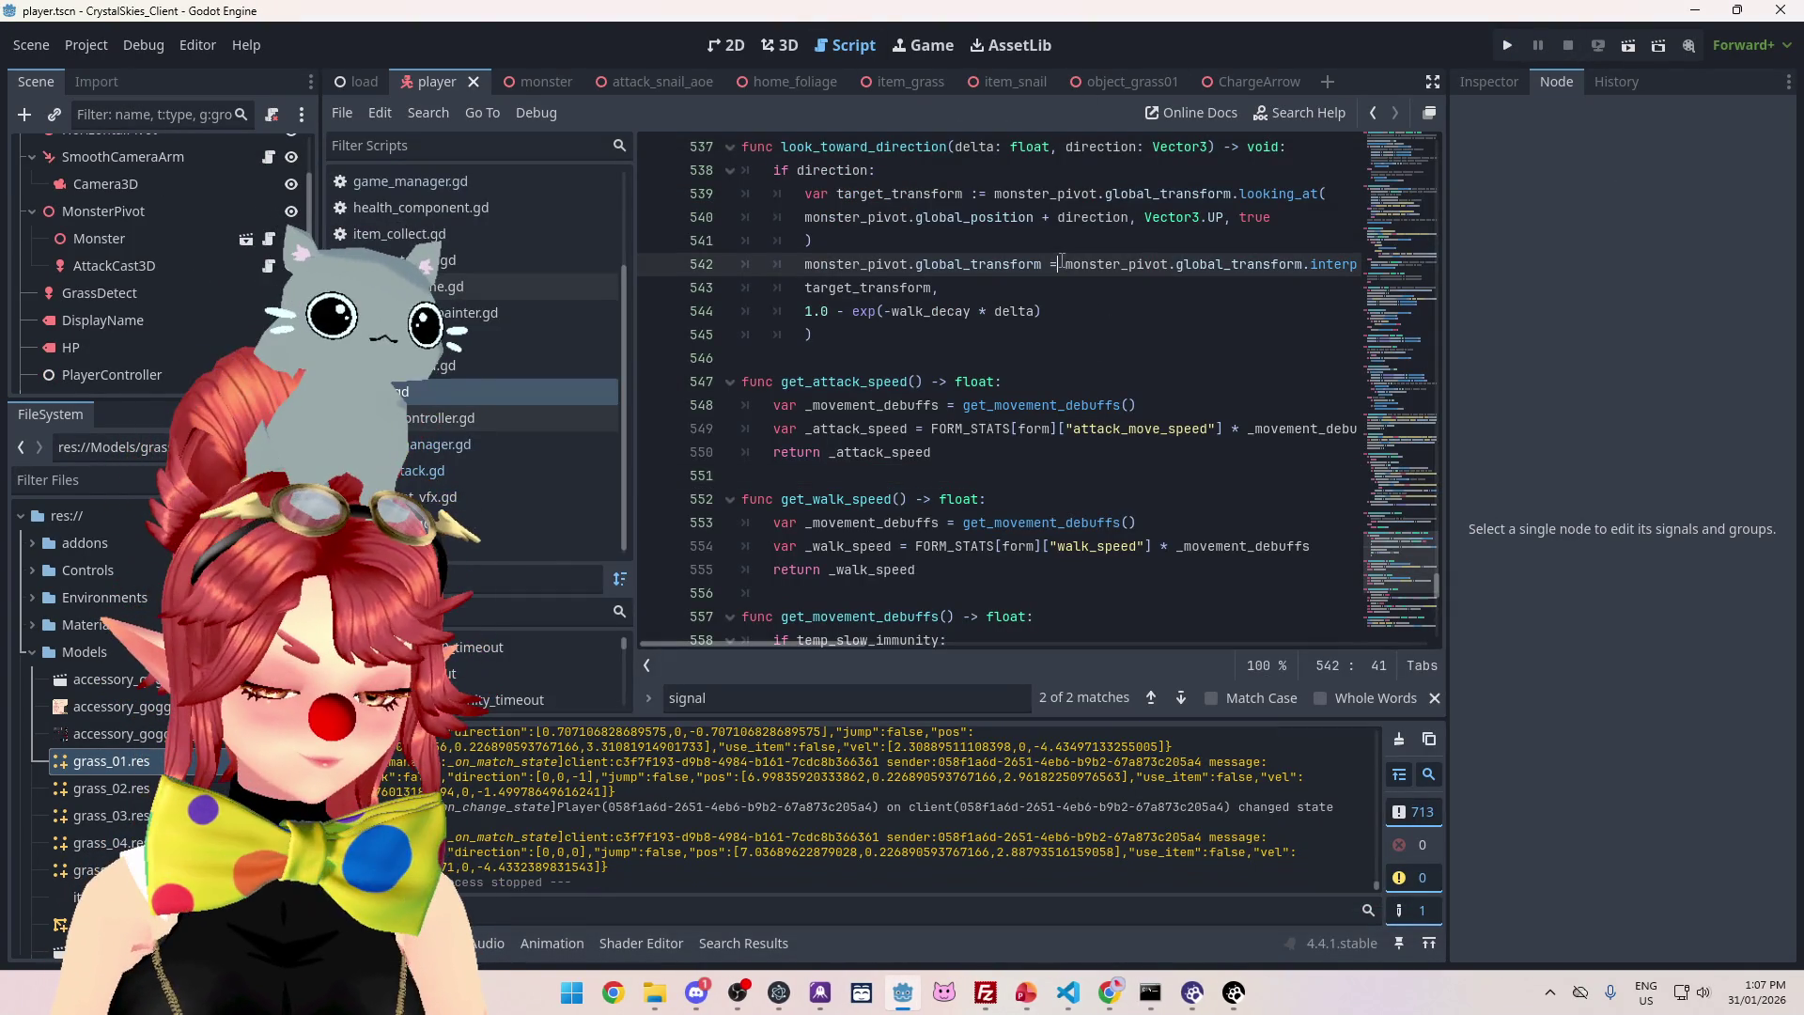
left_click(1030, 988)
- Delete the fixed grass-cage velocity bug item and highlight 'change player colours' in the to-do list
left_click(684, 434)
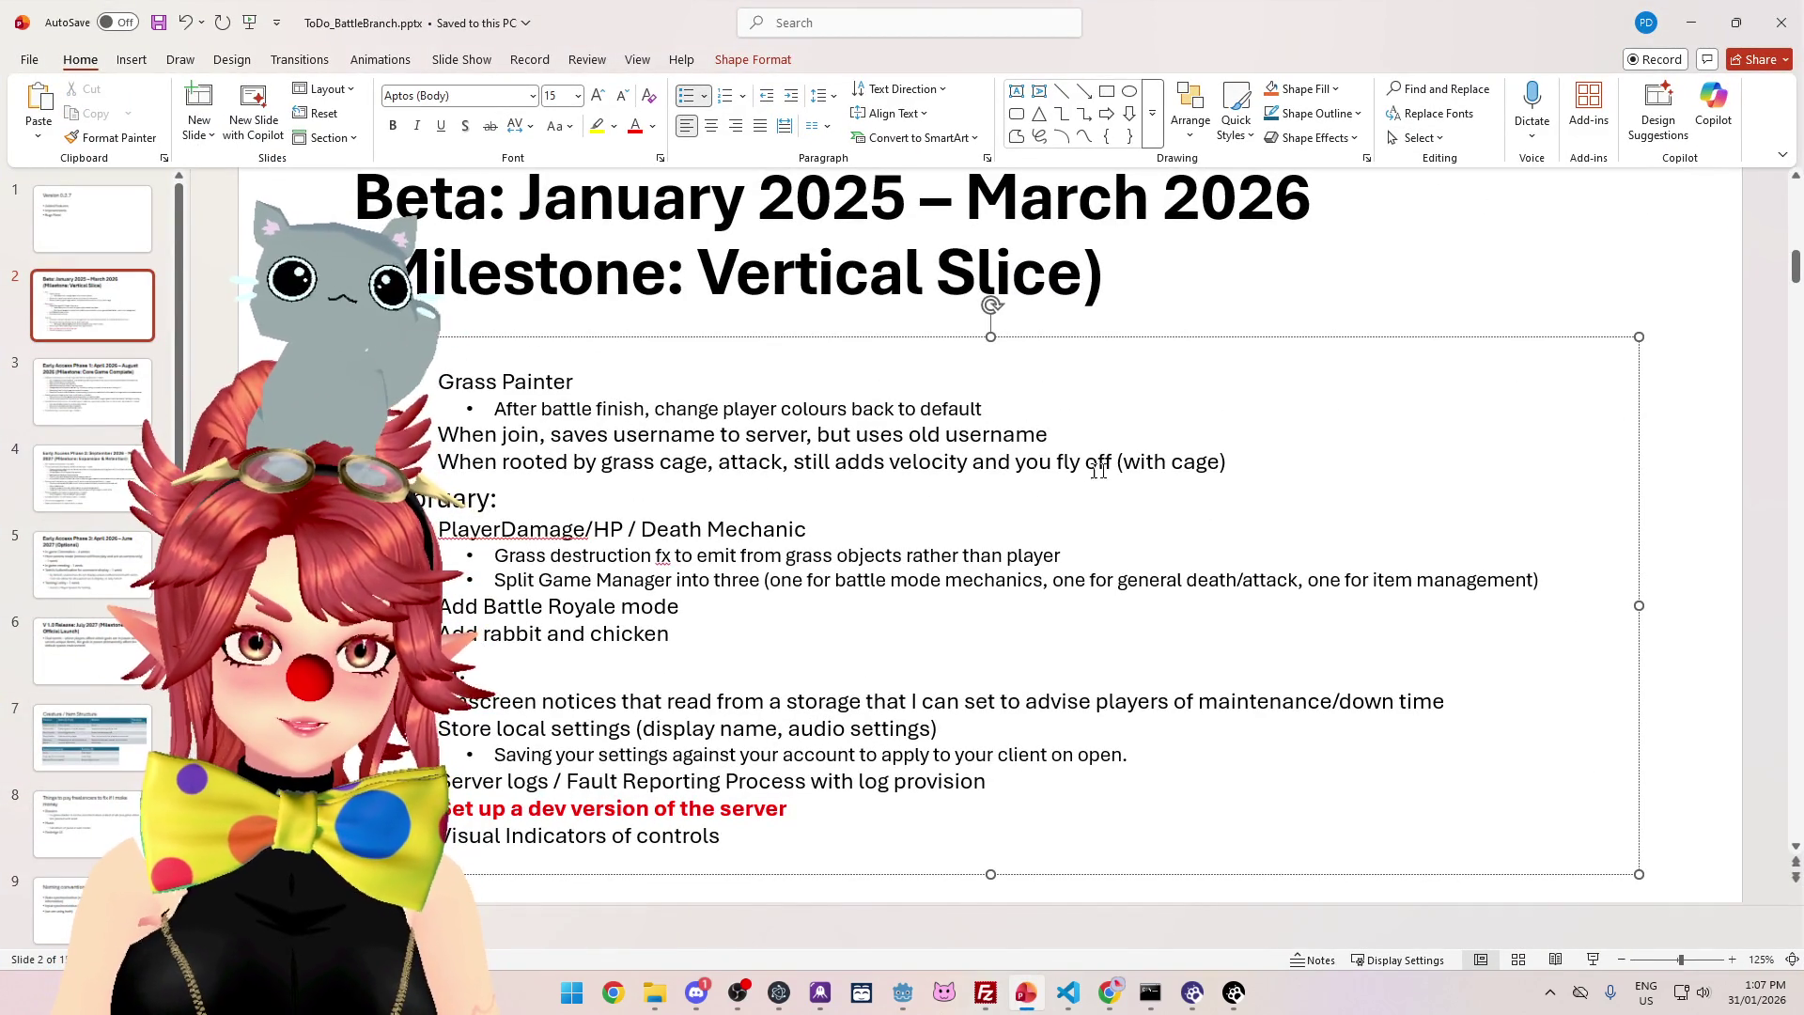
key("shift+Home")
key("BackSpace")
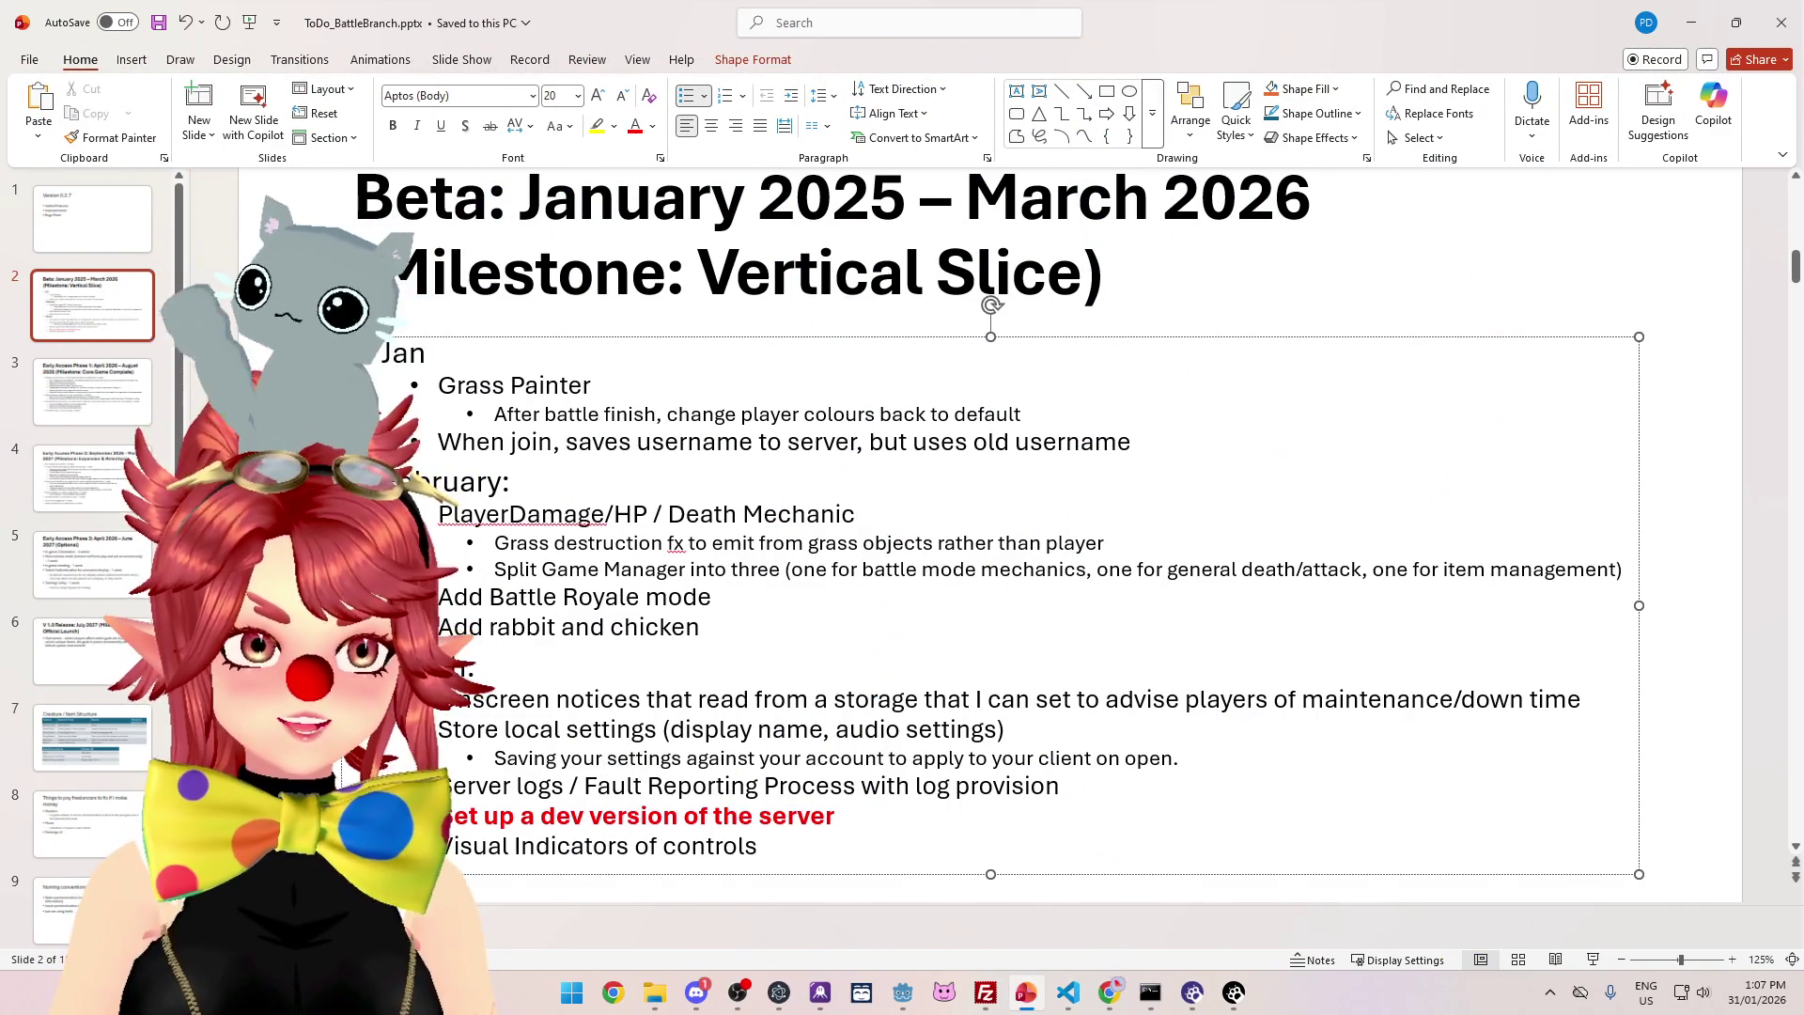
left_click_drag(691, 420, 872, 416)
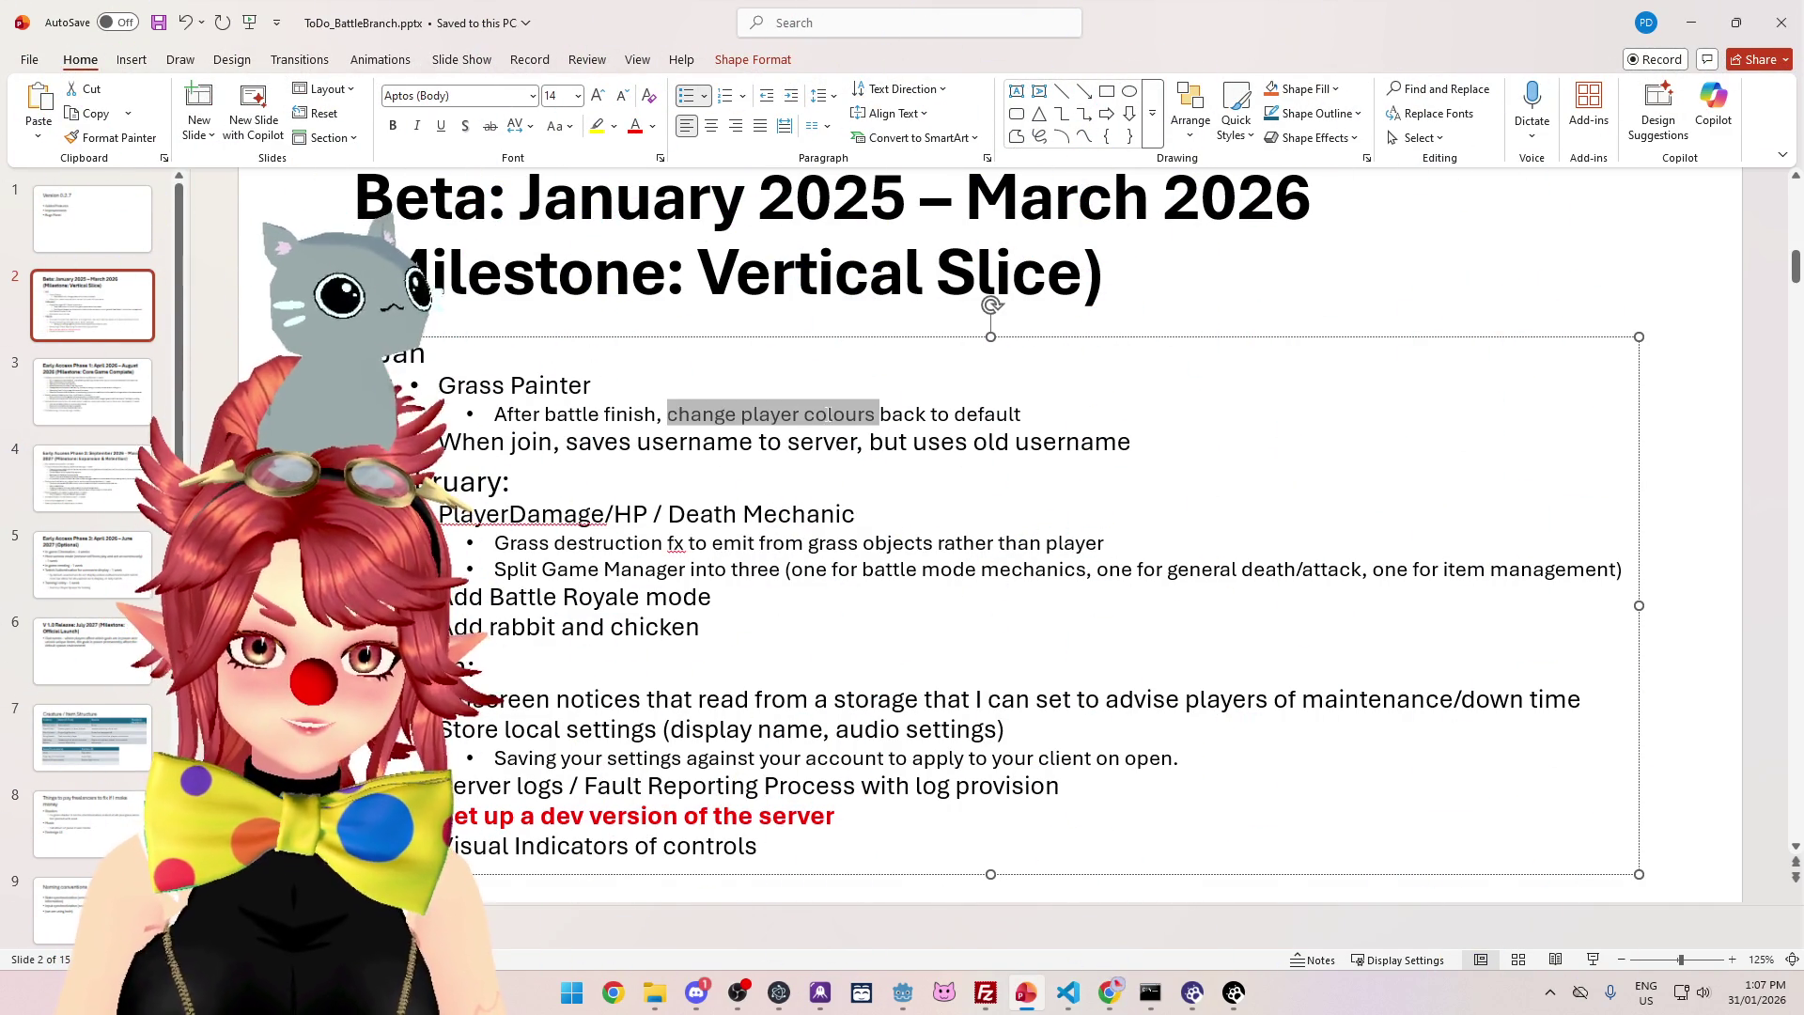
left_click(902, 992)
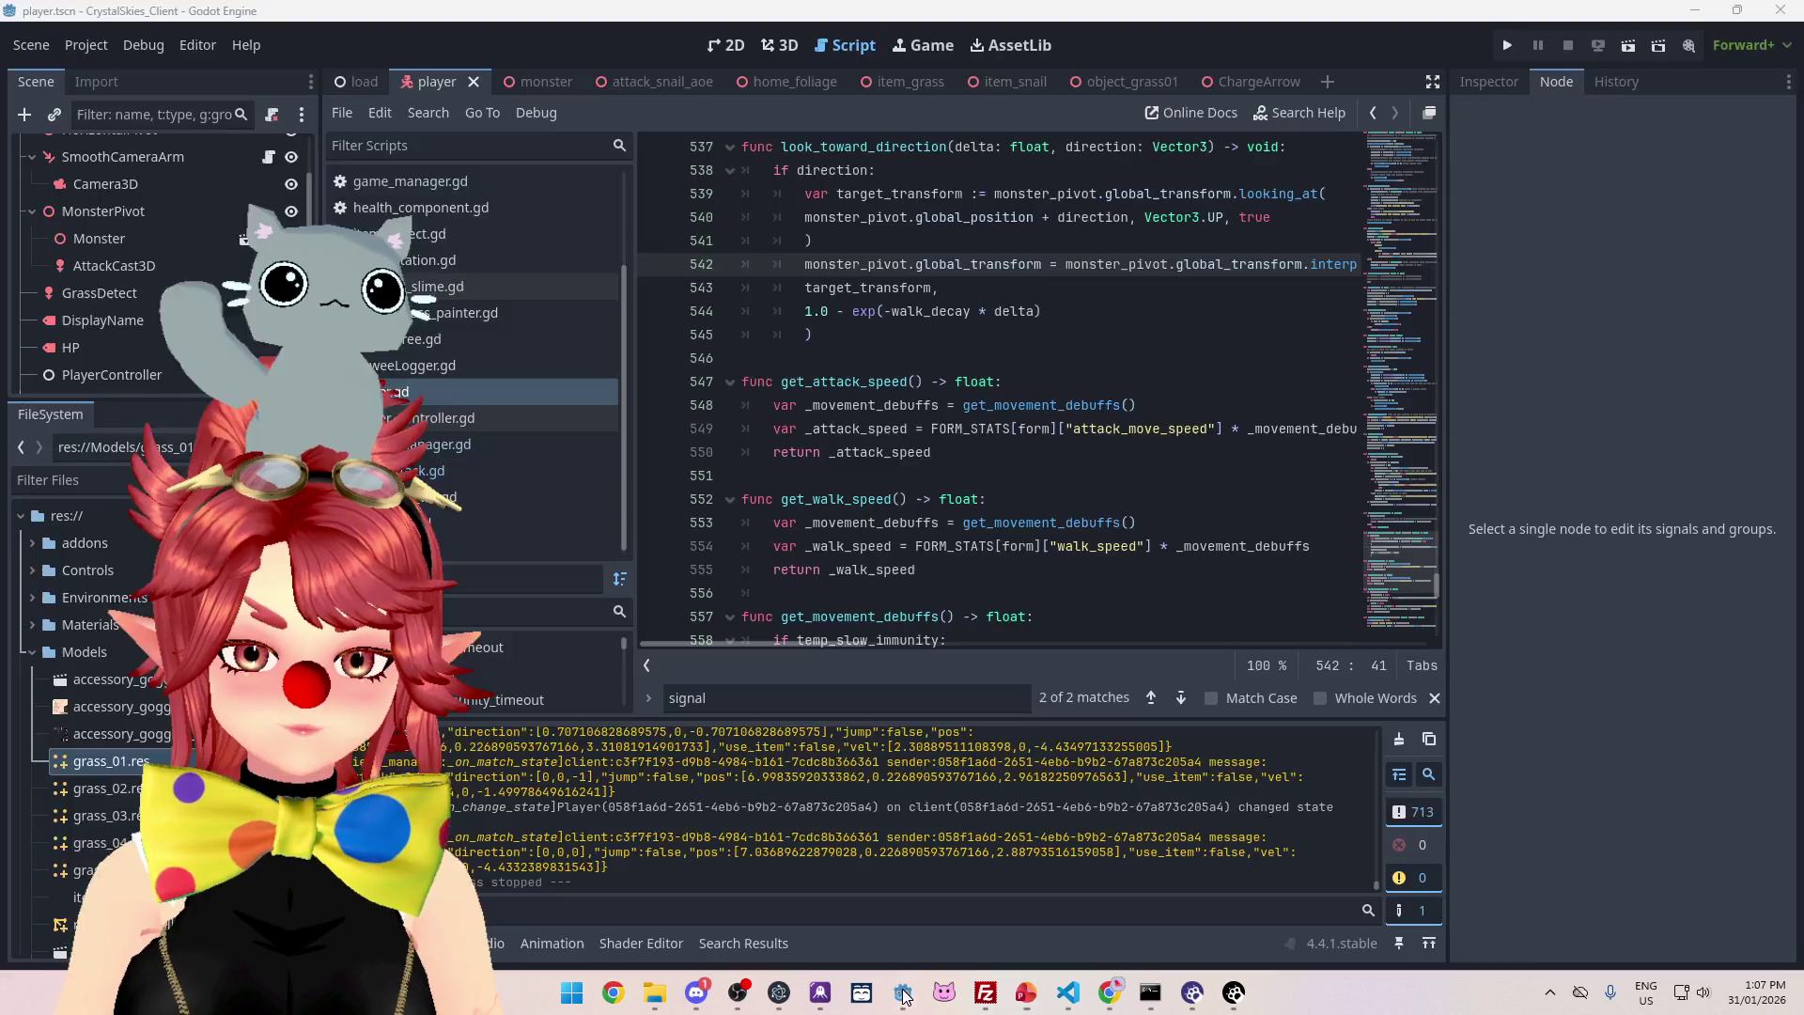
- Run the game, host lobby 'asddd' under the display name, and open the battle mode list
left_click(1507, 47)
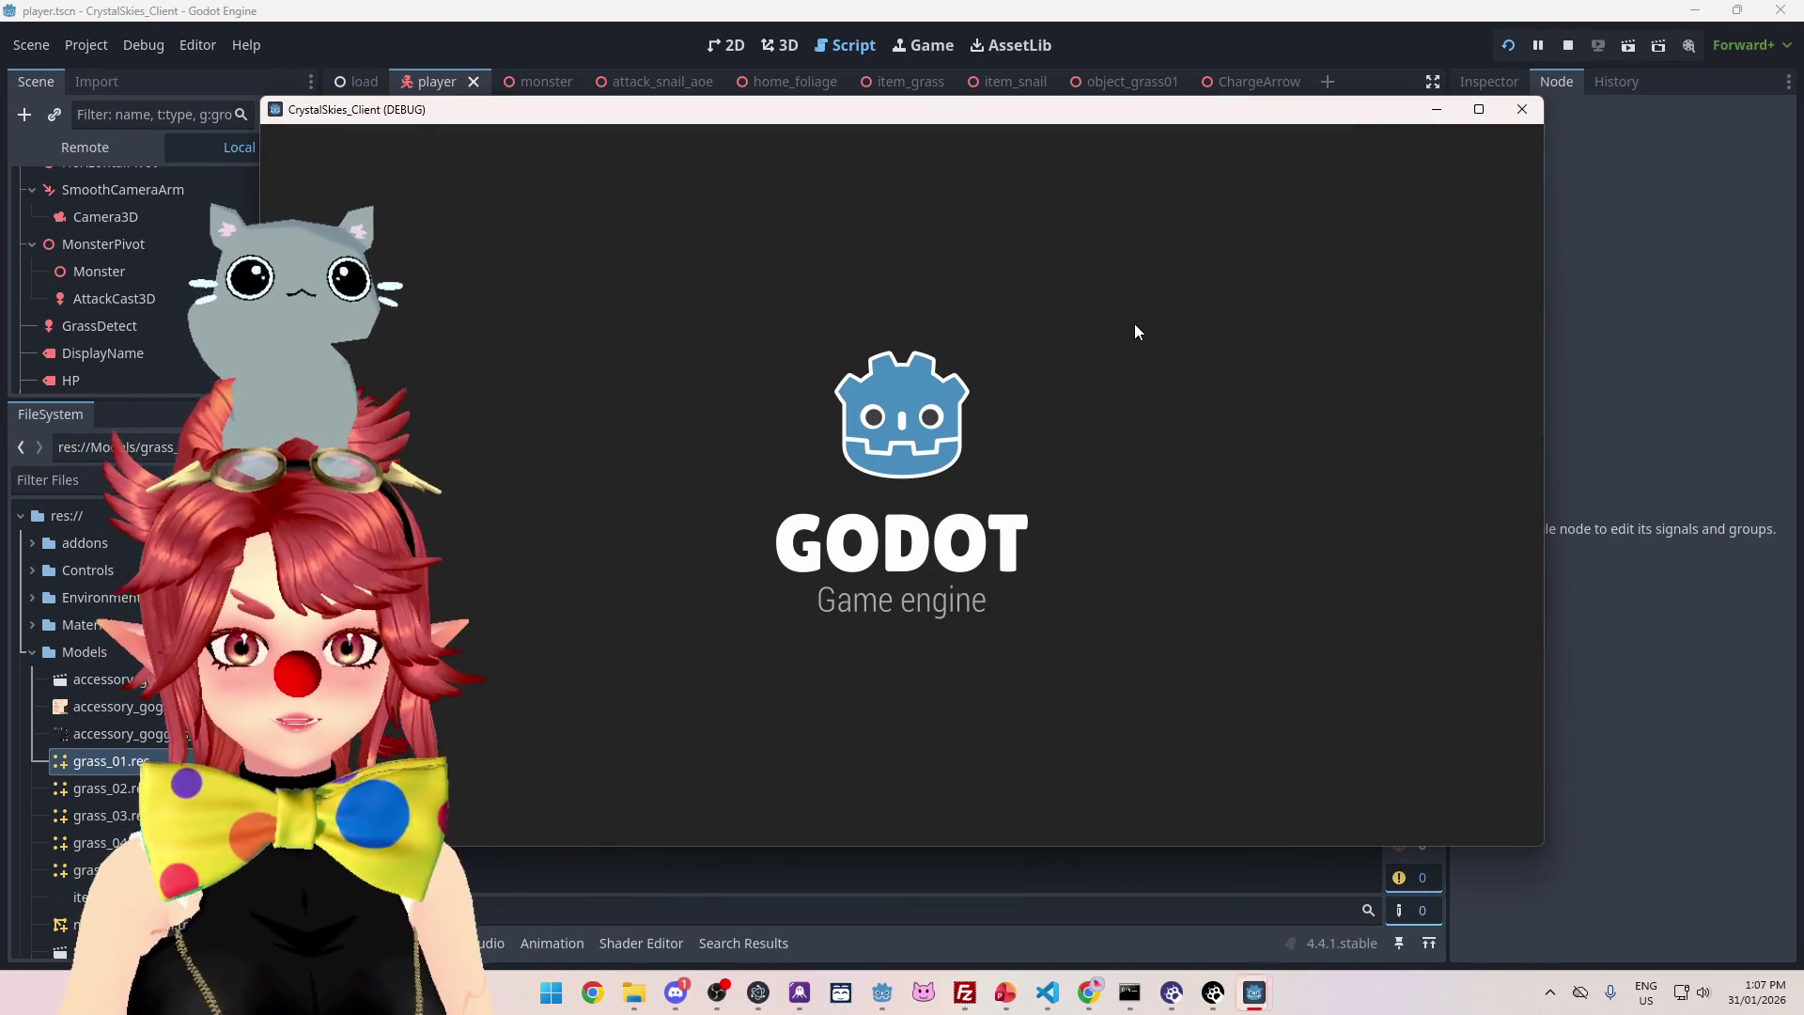
left_click(980, 546)
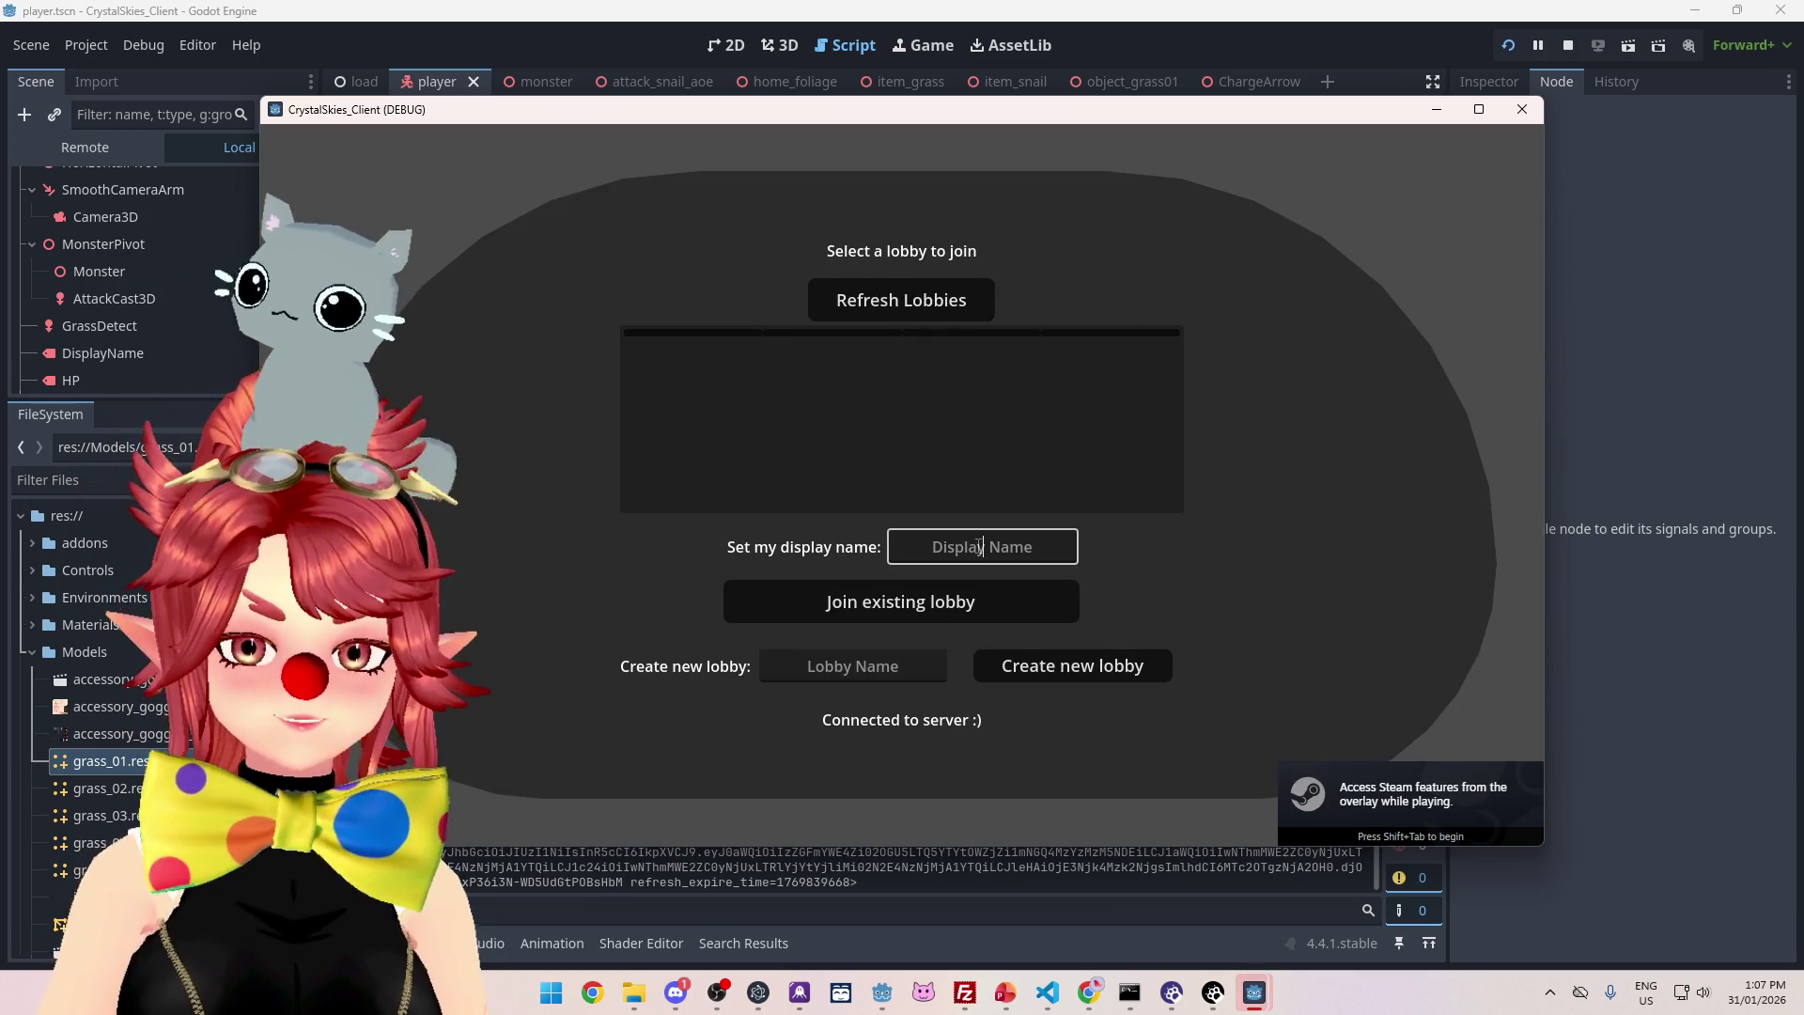
type("Phwee")
key("Tab")
key("Tab")
type("asddd")
left_click(1076, 667)
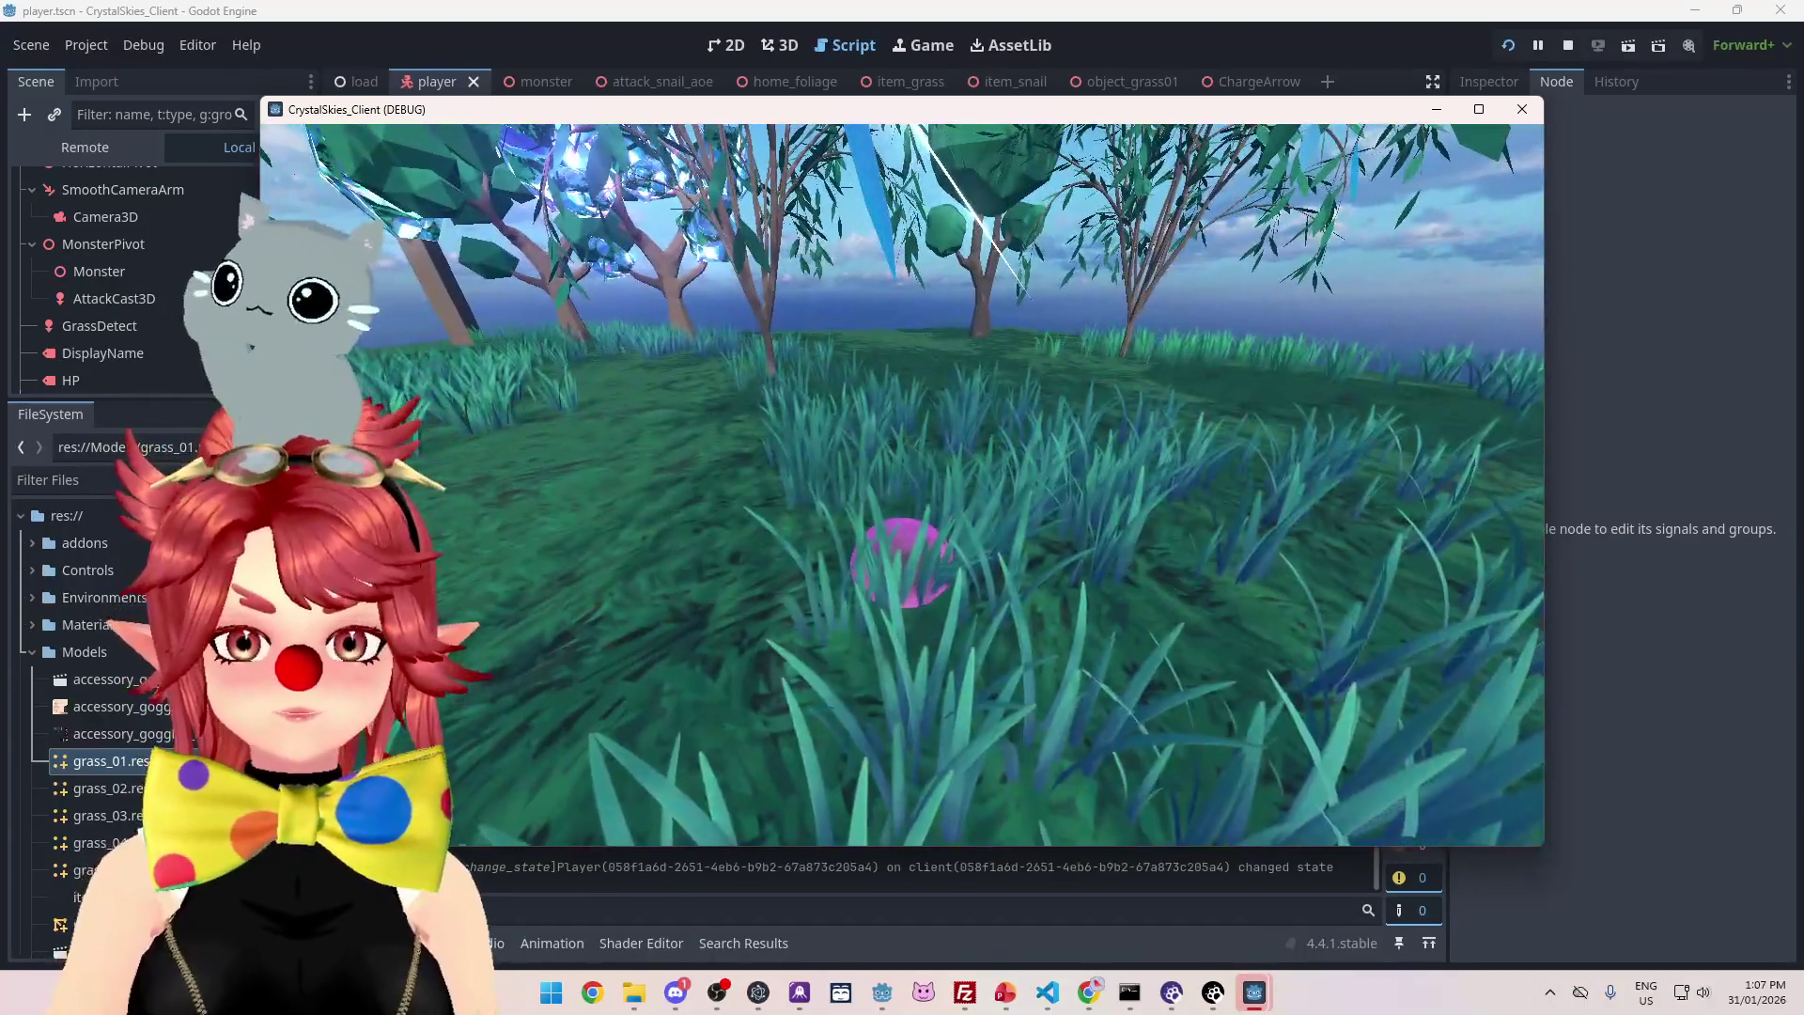
key("Escape")
left_click(1018, 413)
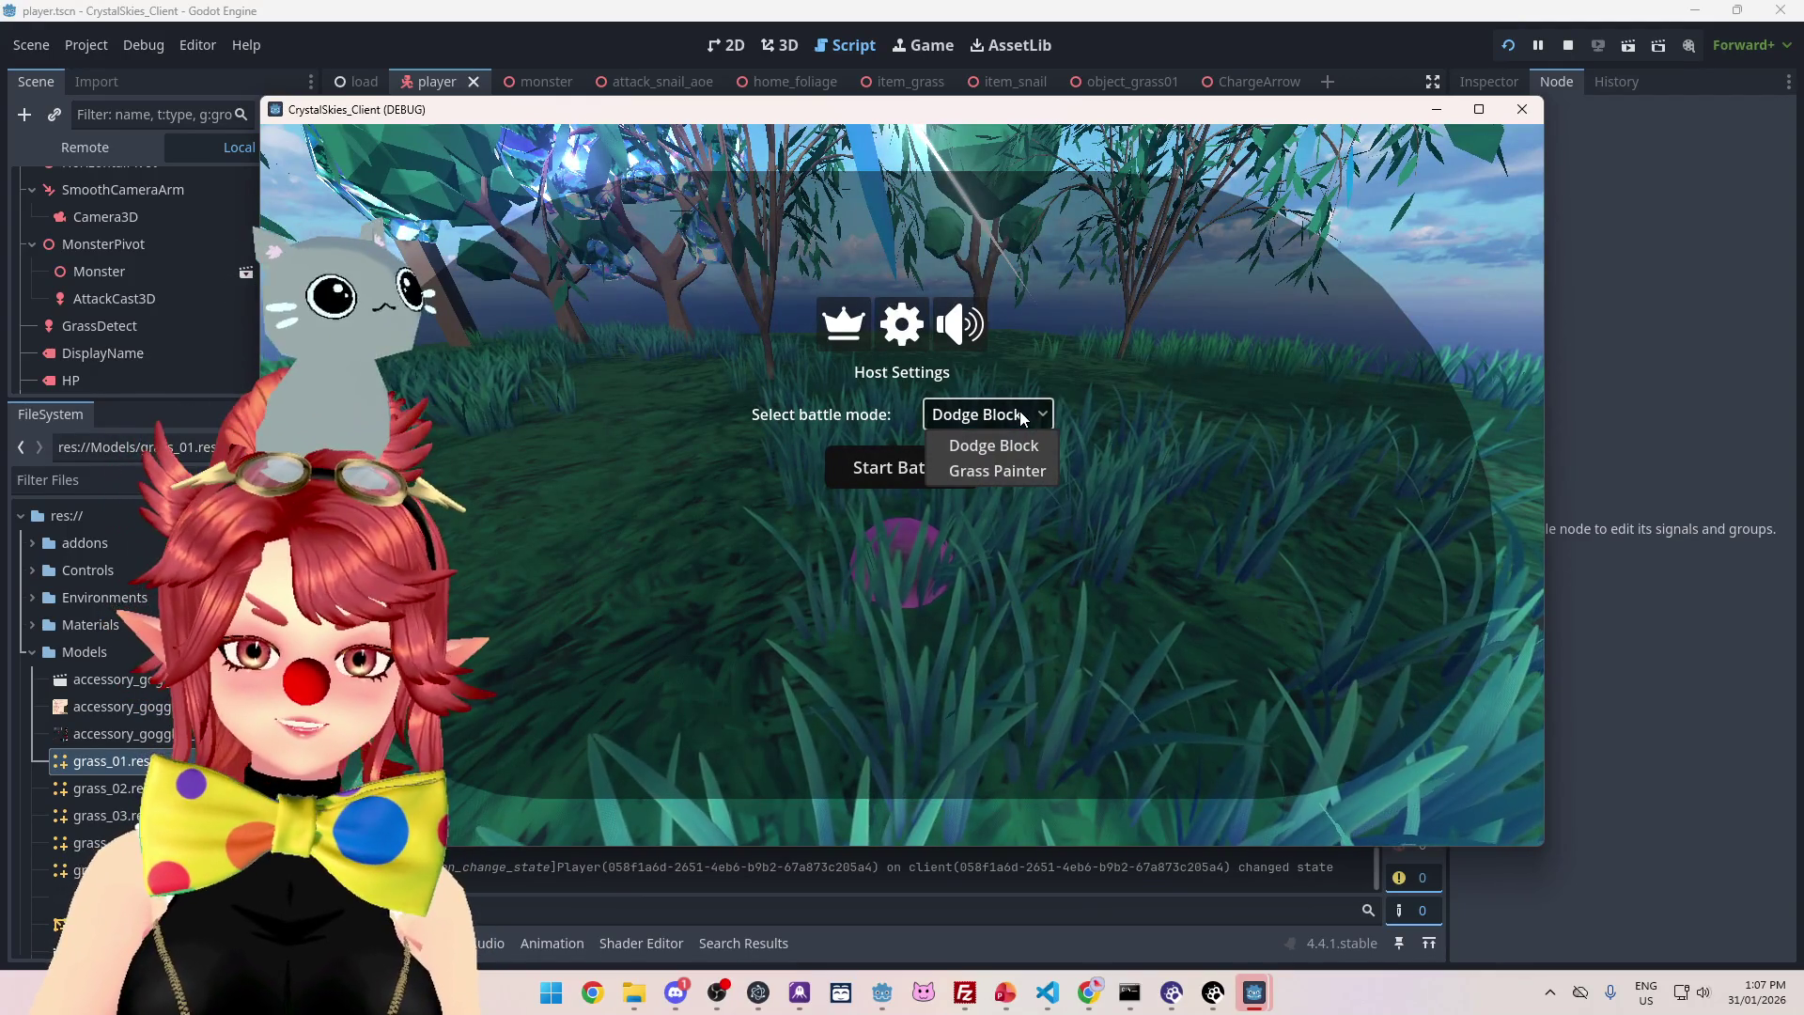
- Start a Grass Painter battle, play it in a maximized window, then stop the game
left_click(1026, 469)
left_click(920, 467)
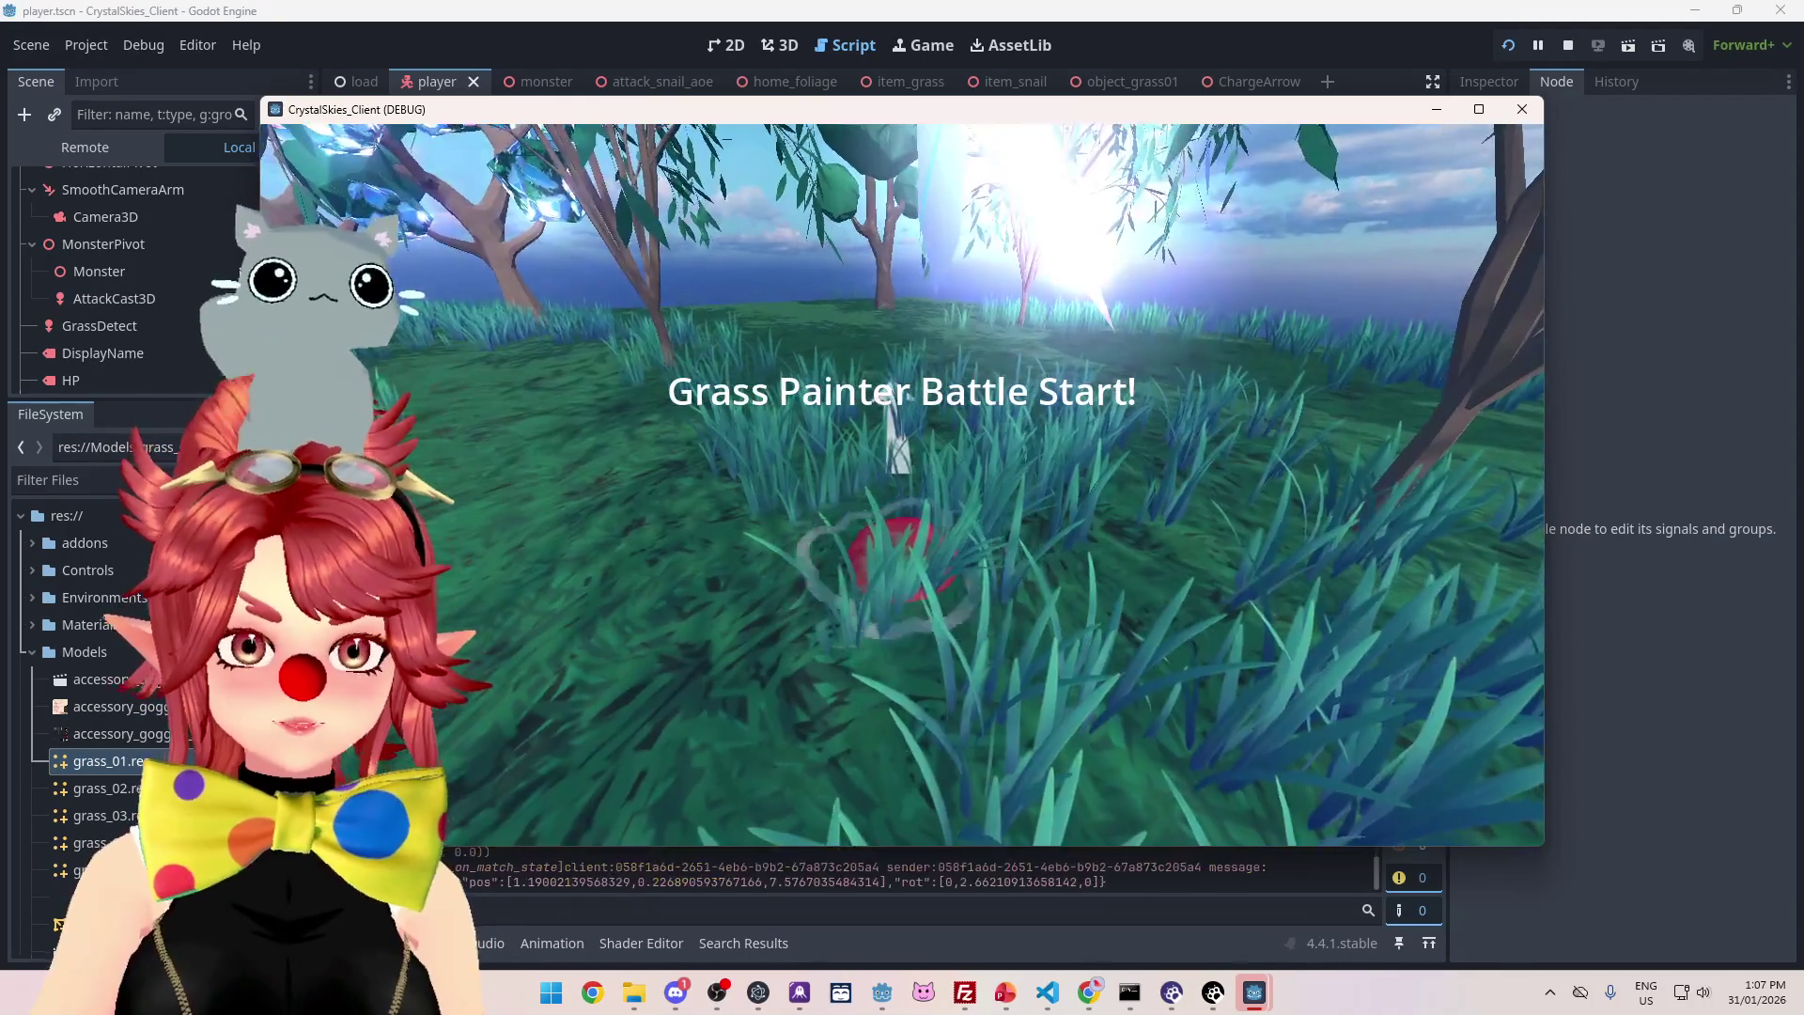
left_click(901, 485)
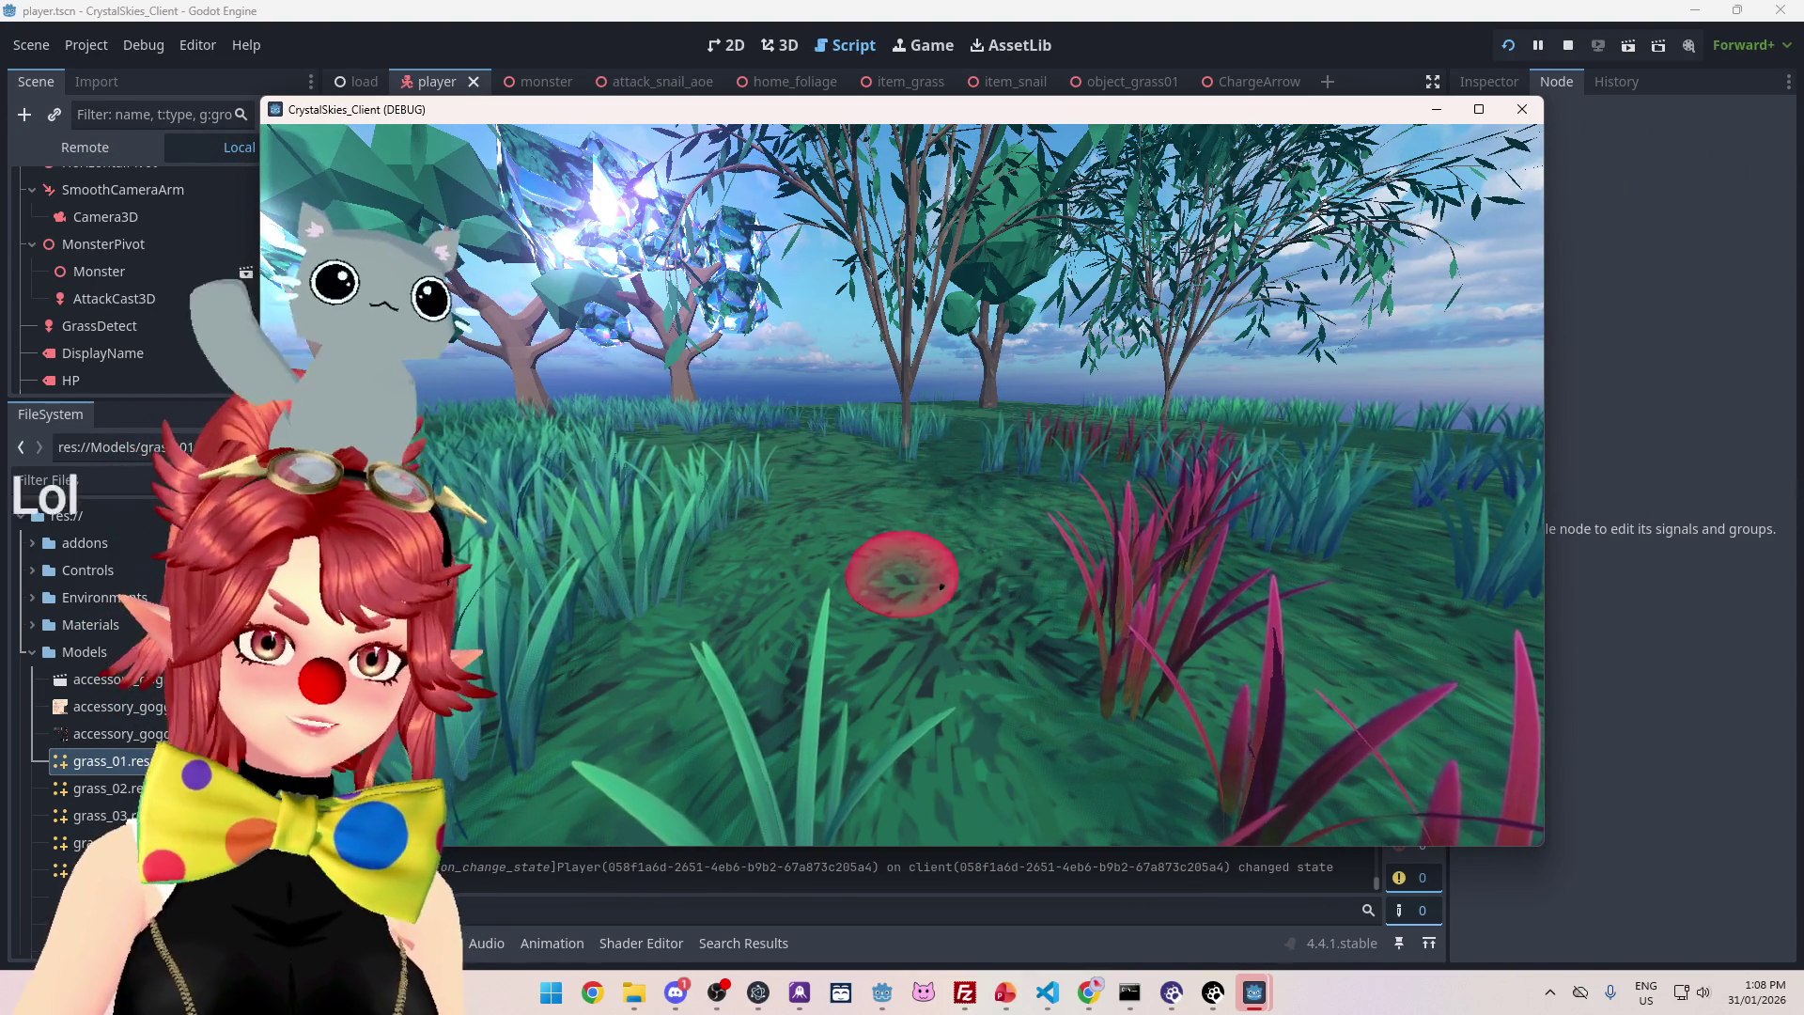
key("Escape")
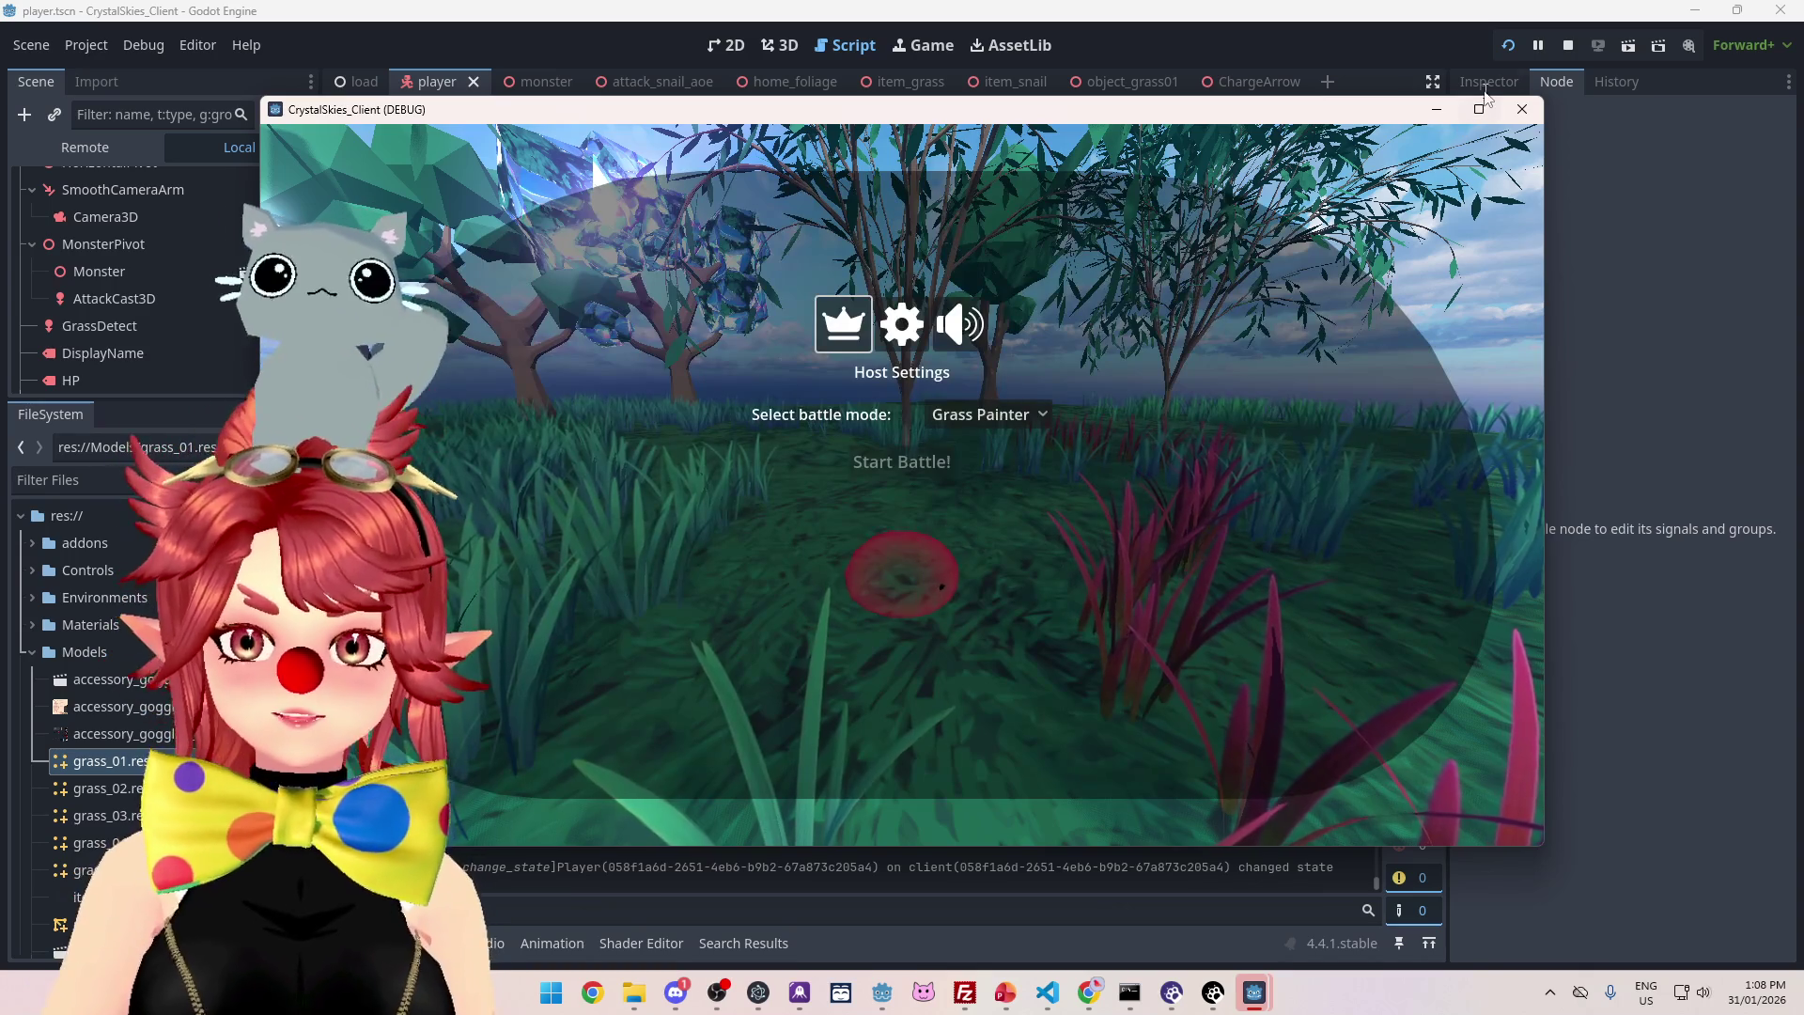
left_click(1479, 109)
key("Escape")
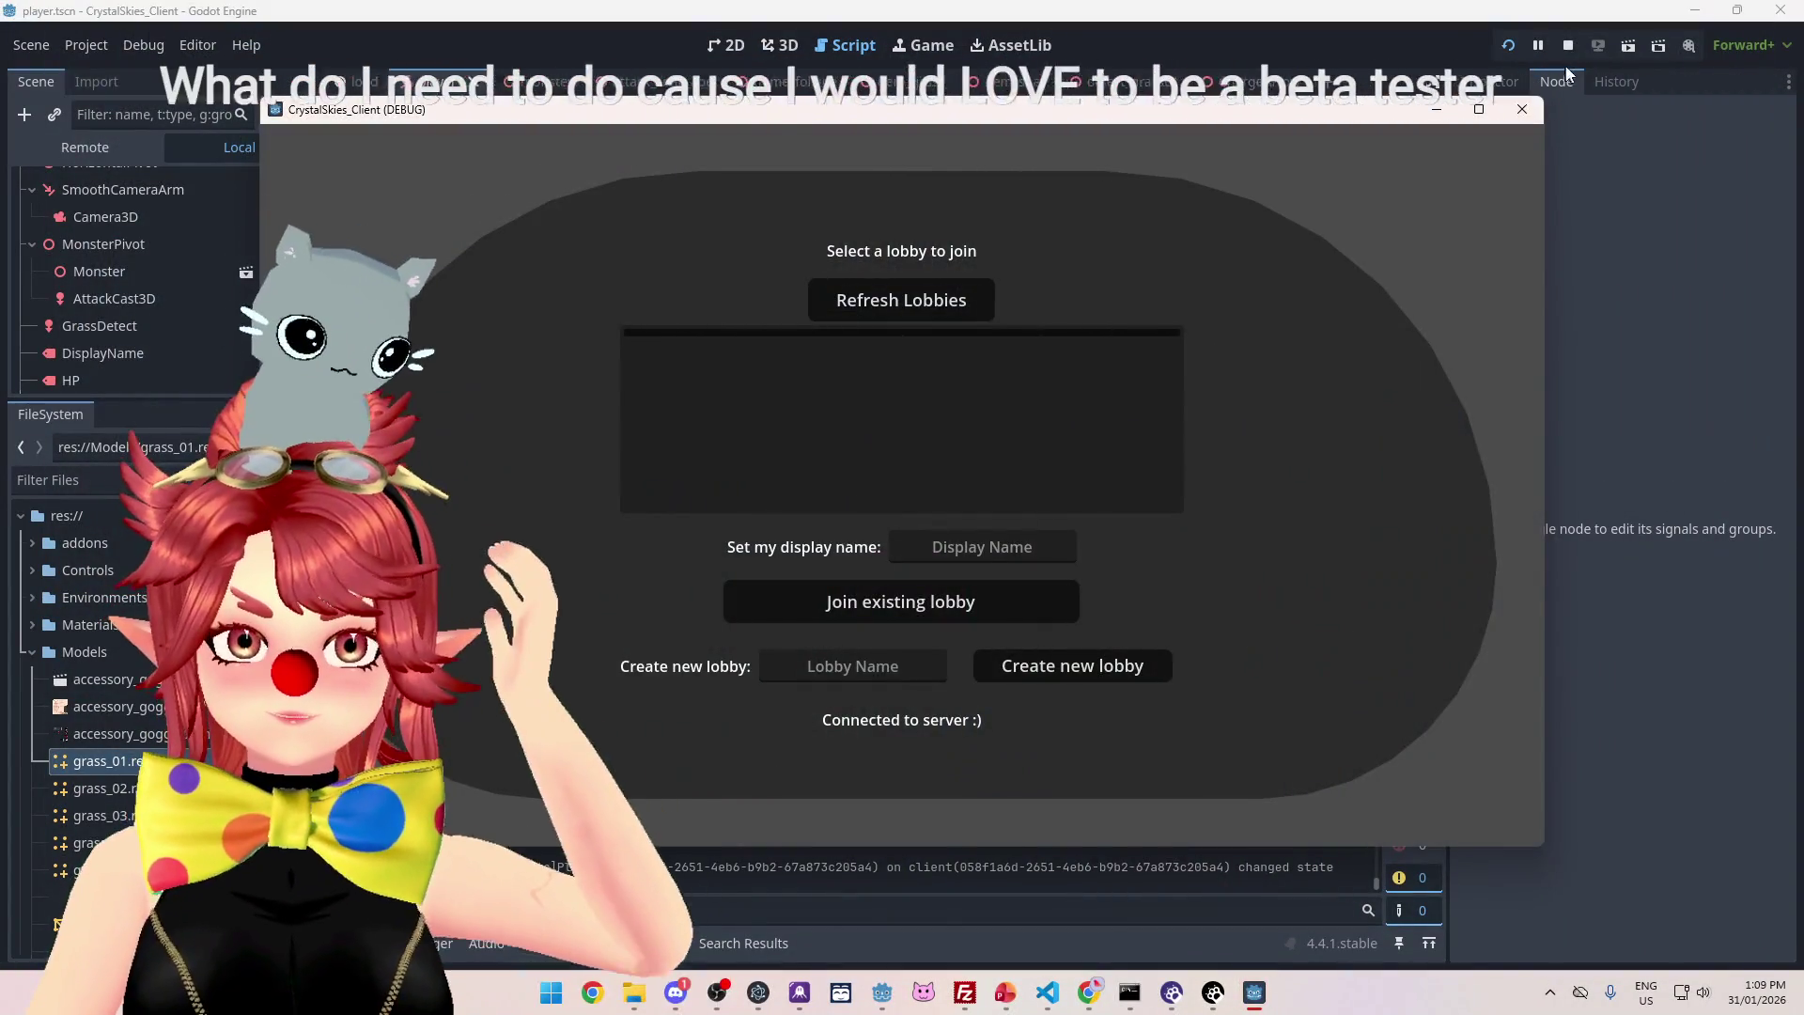
left_click(1522, 109)
- Export every platform preset as a release build with Project > Export > Export All
left_click(79, 43)
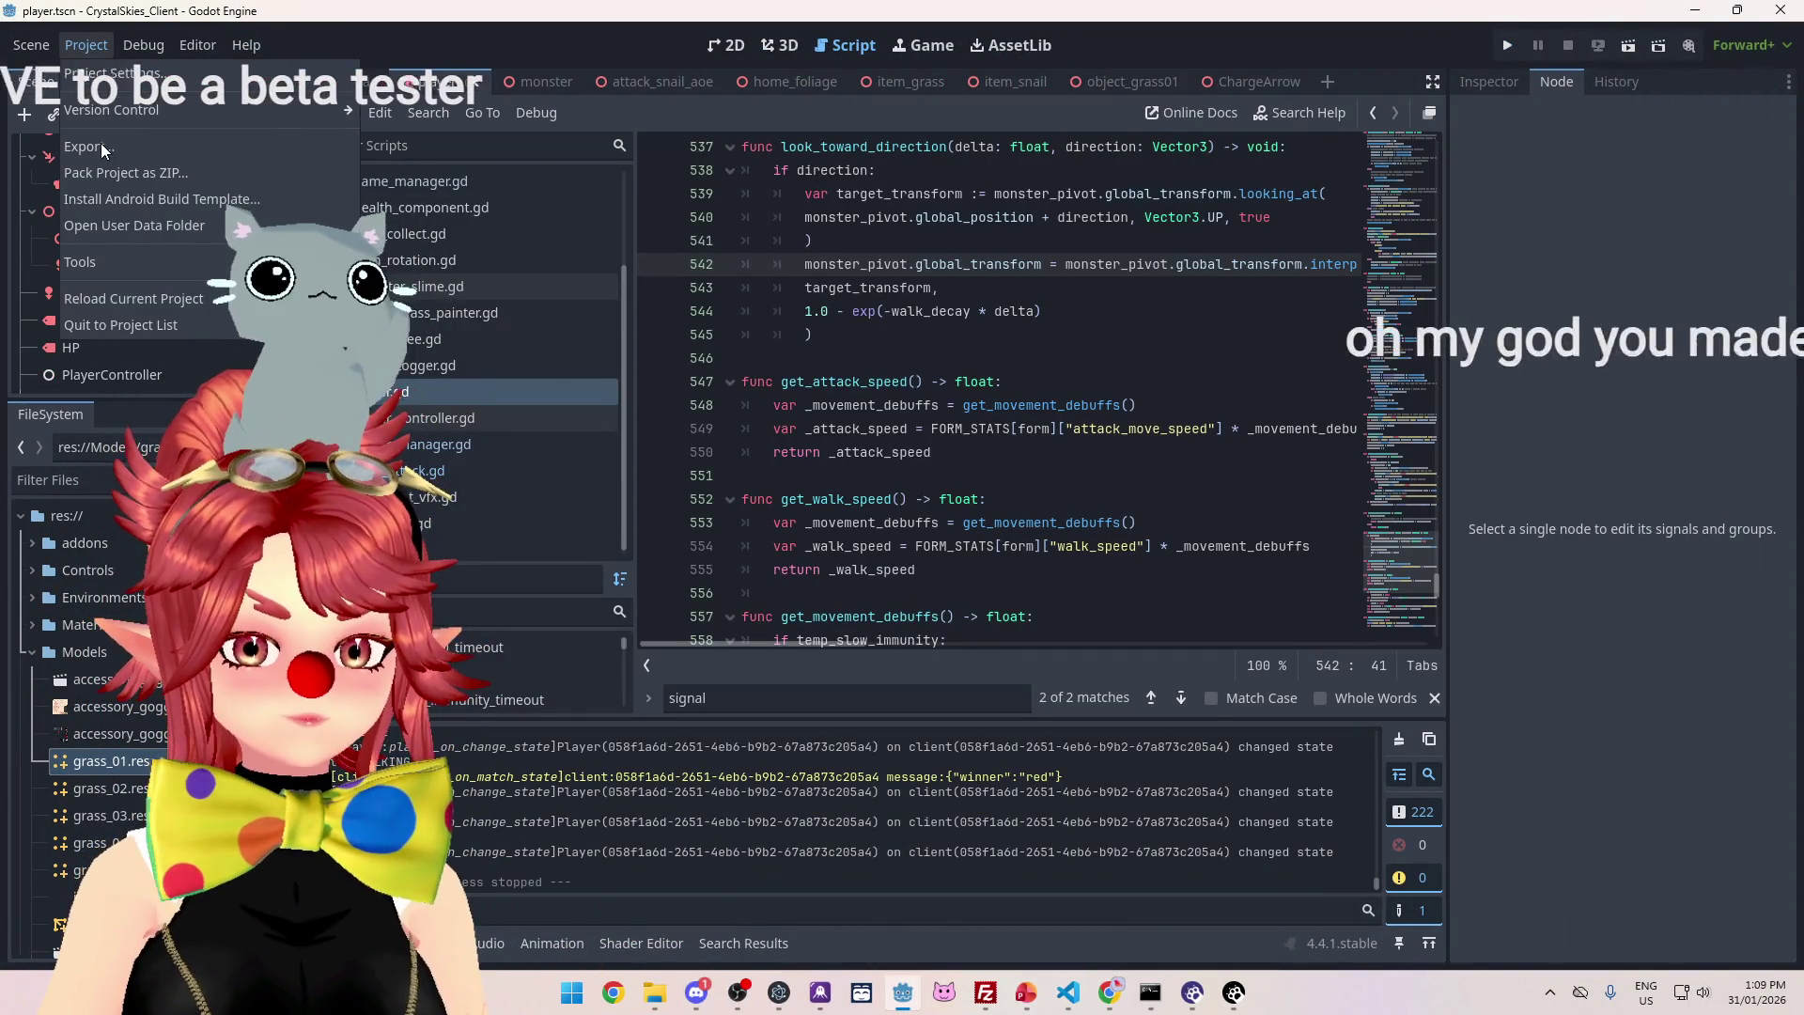
left_click(103, 147)
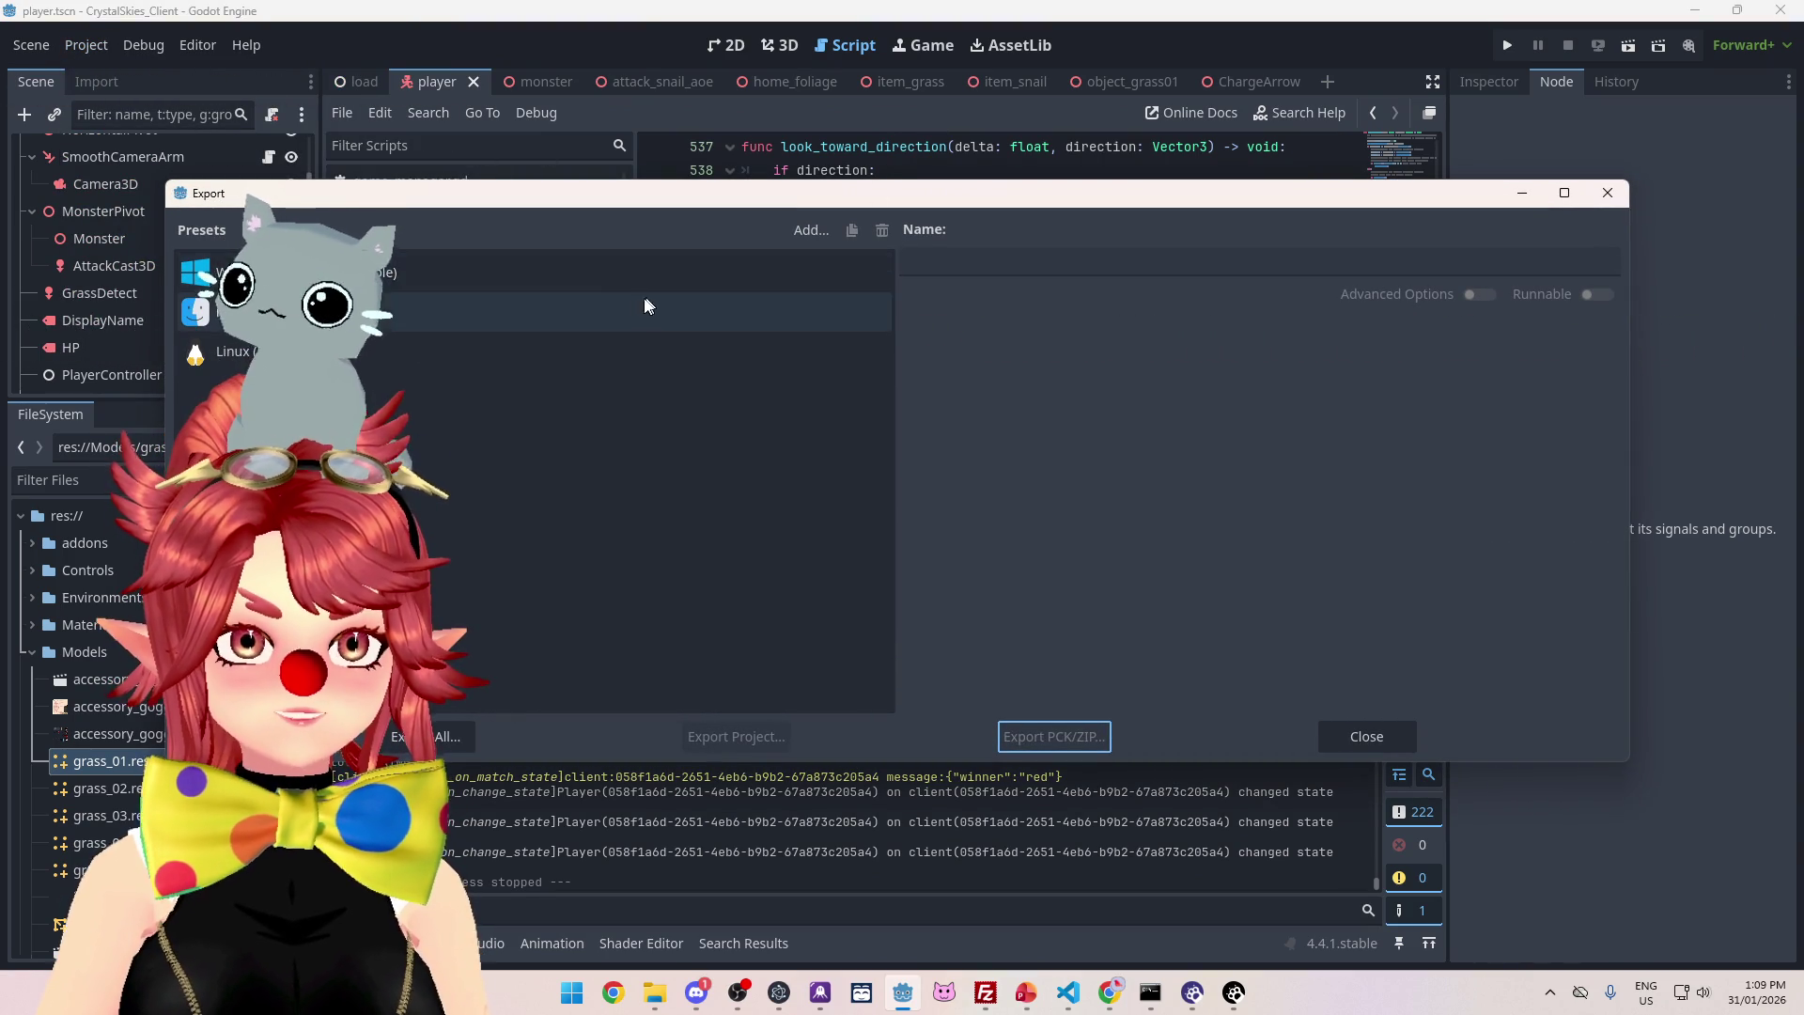
left_click_drag(676, 200, 675, 184)
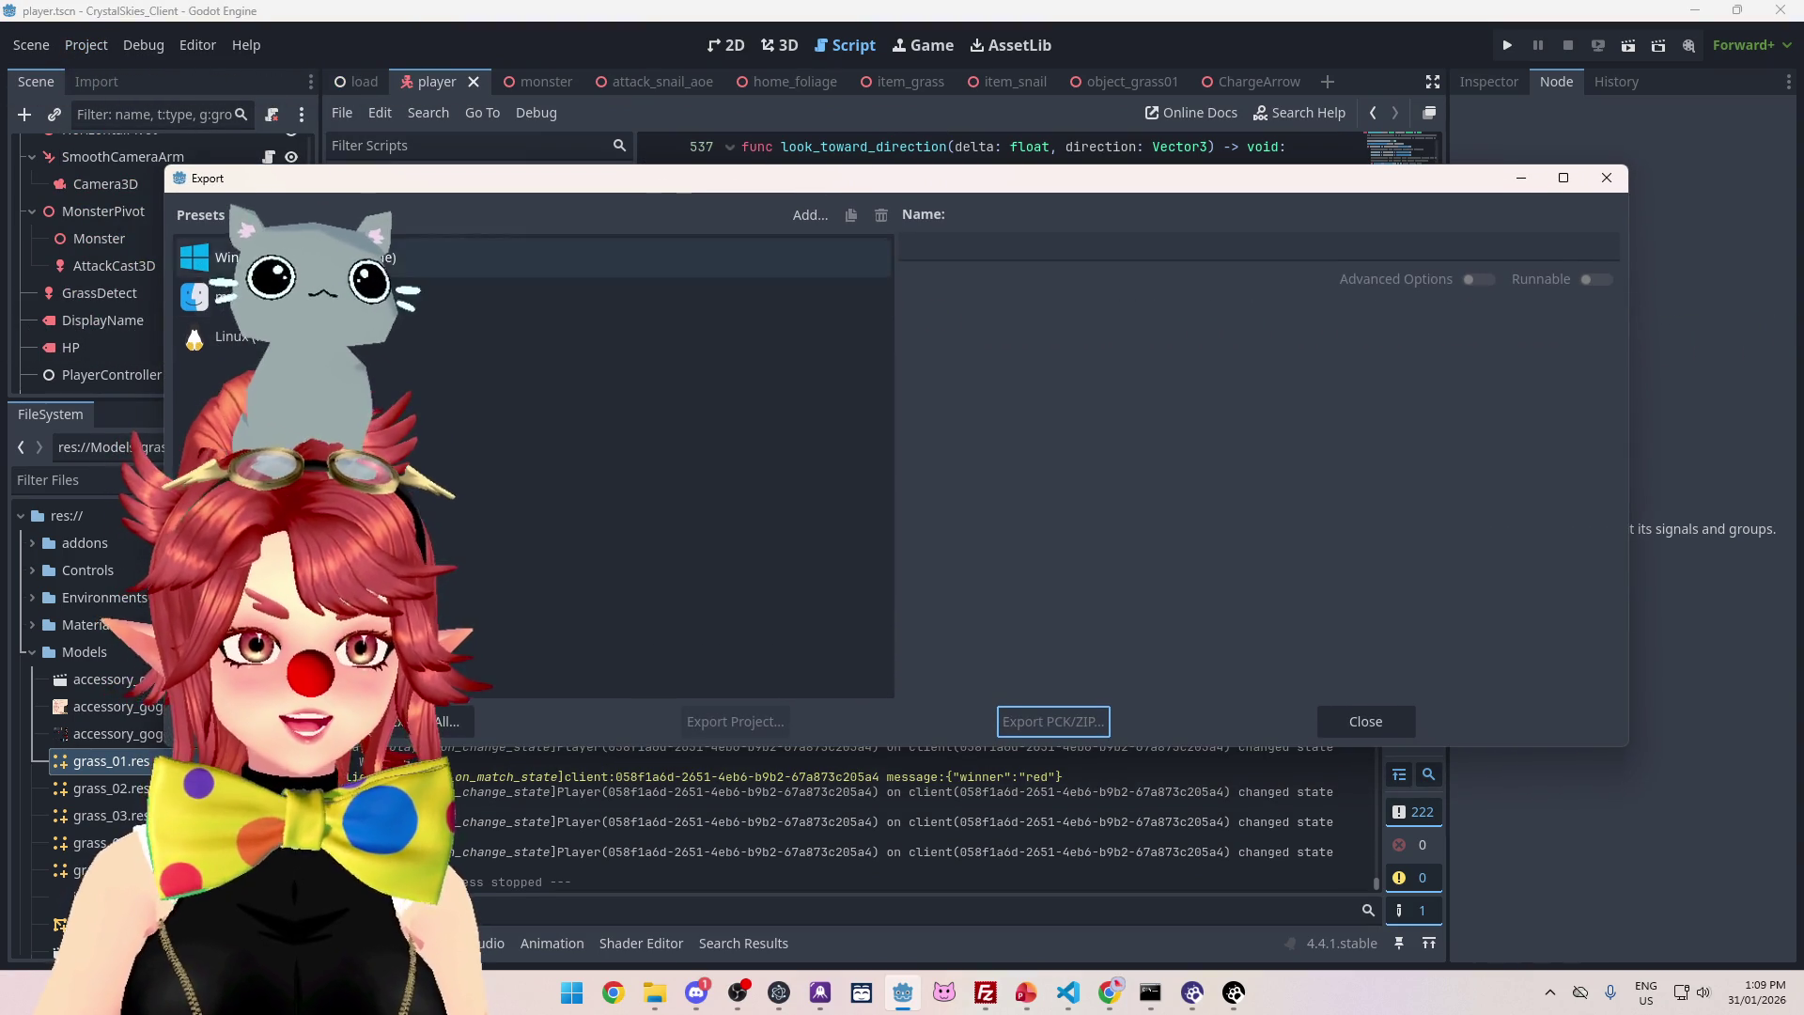
left_click(439, 721)
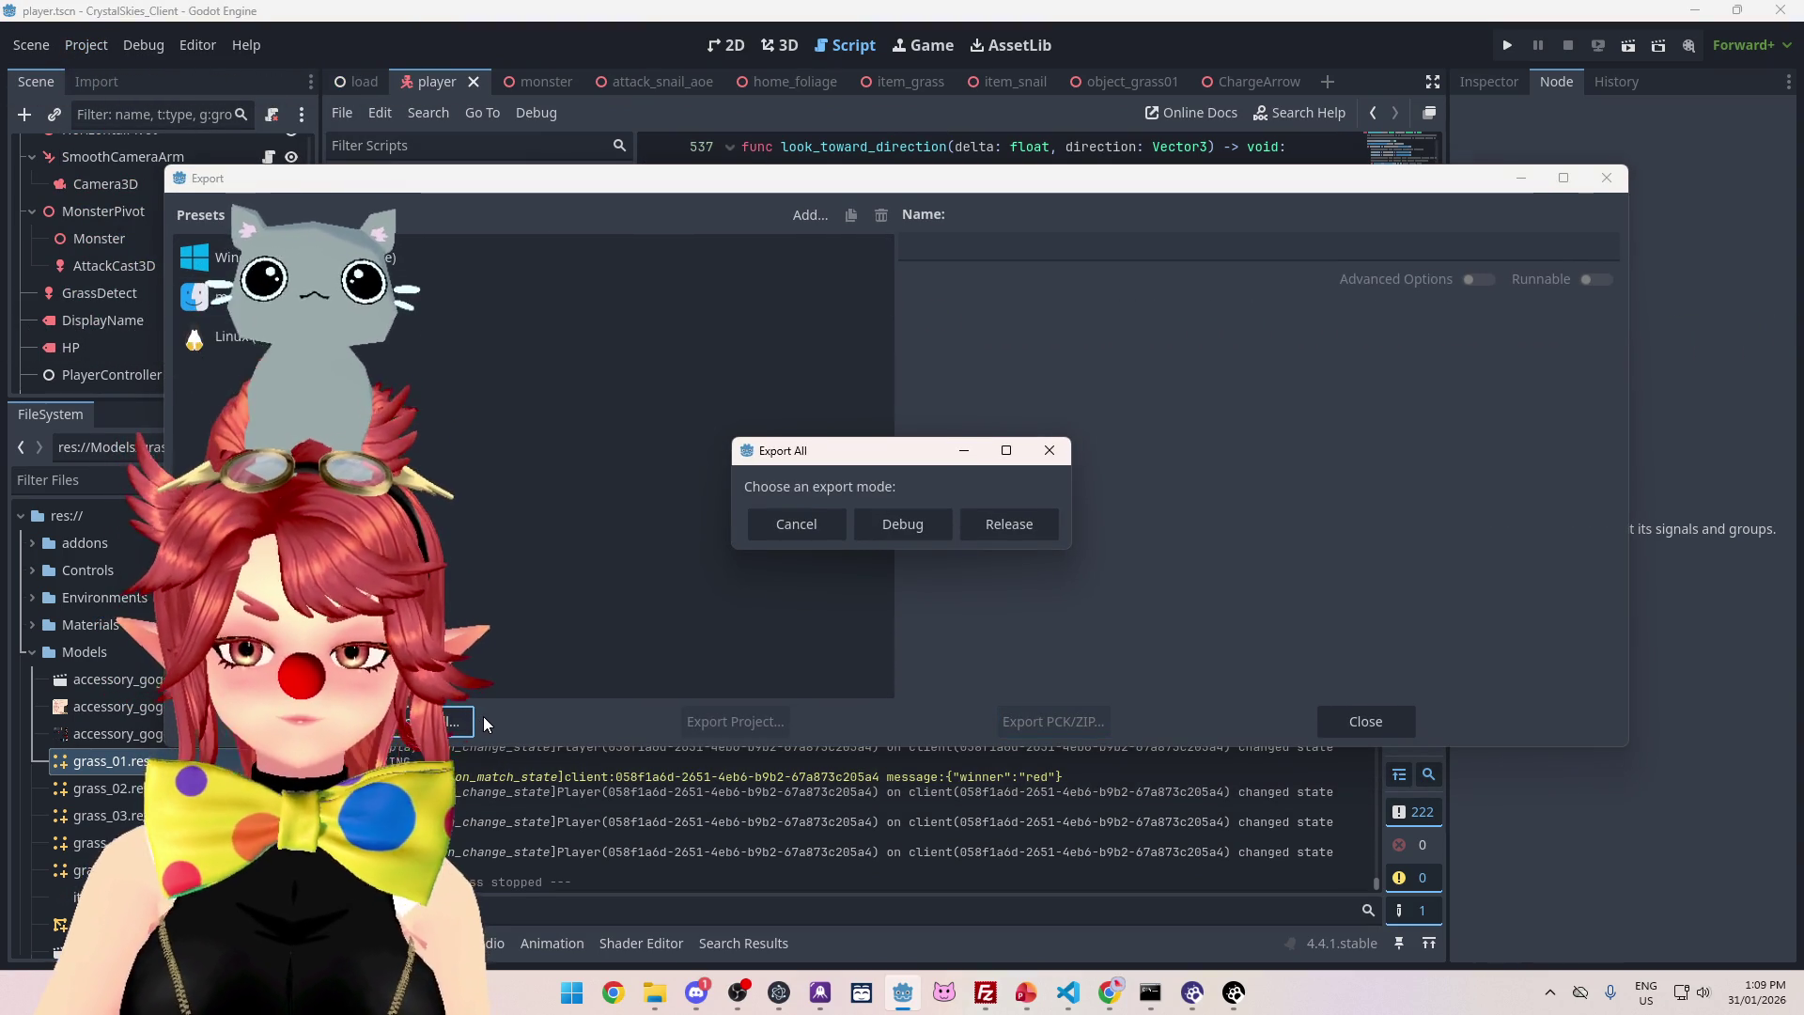
left_click(1011, 528)
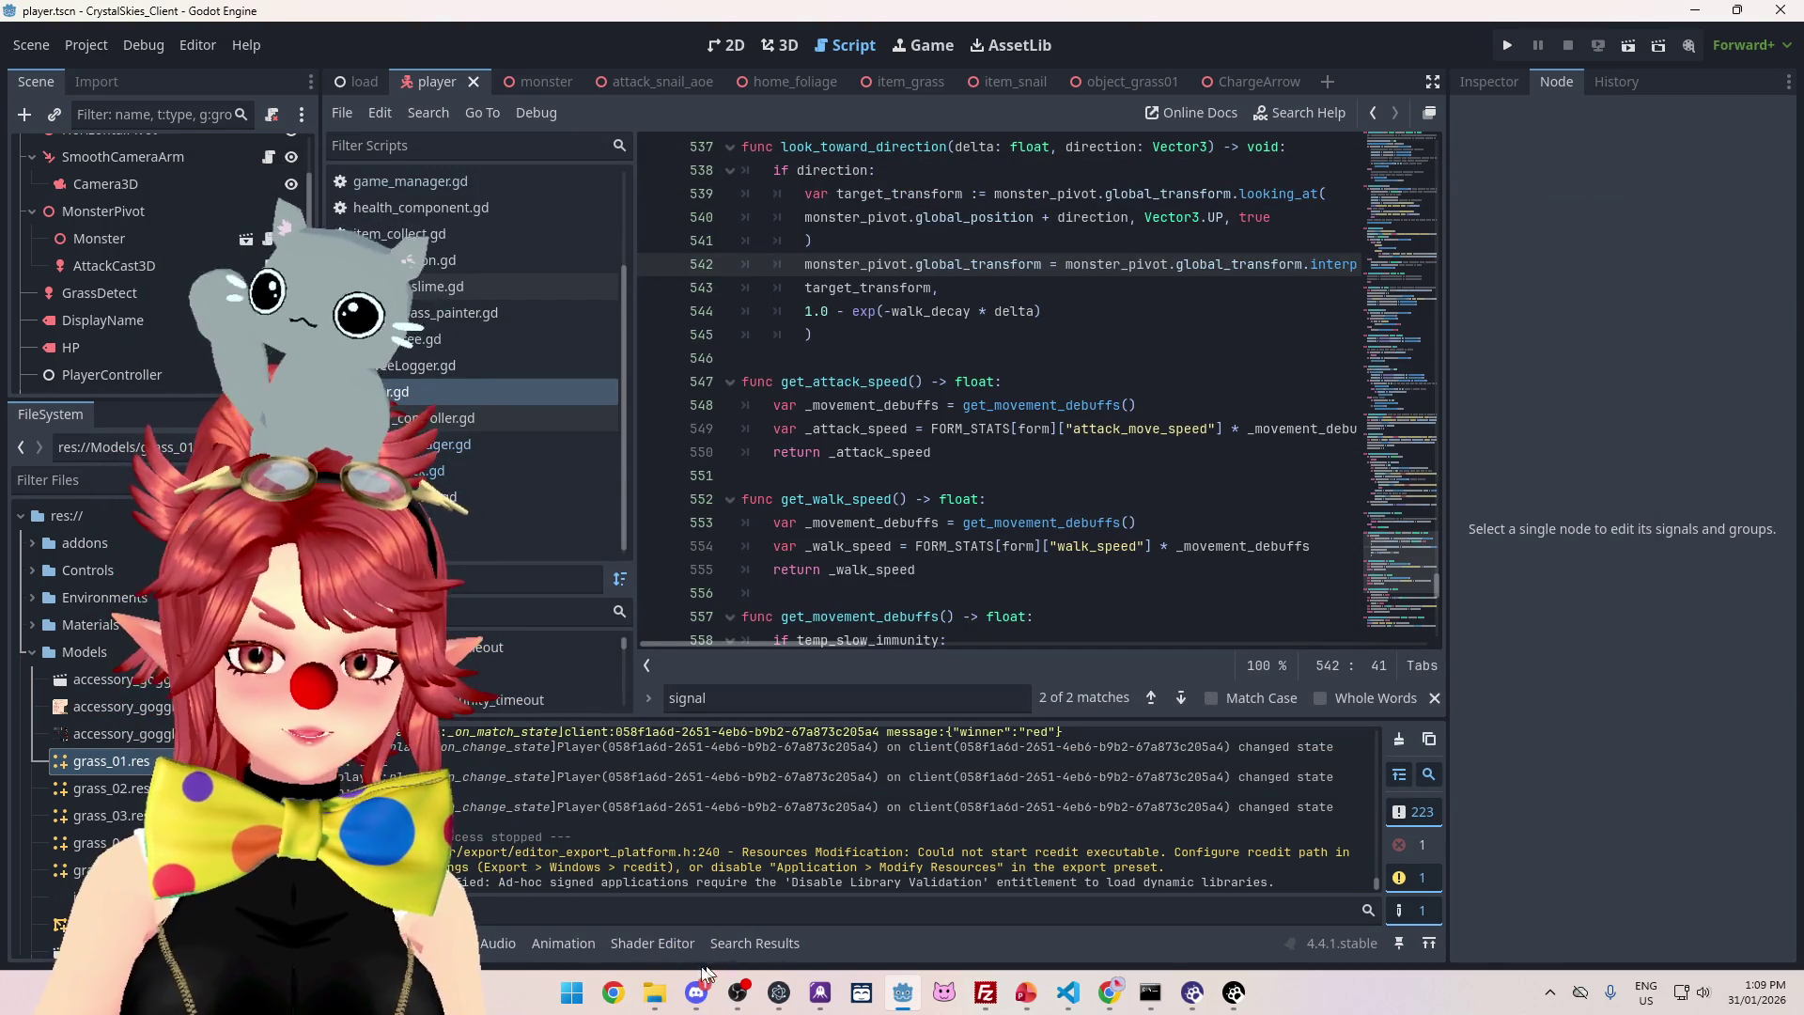
left_click(655, 993)
- Add the _0.2.7b version suffix to the Linux and Mac zip file names
left_click(900, 282)
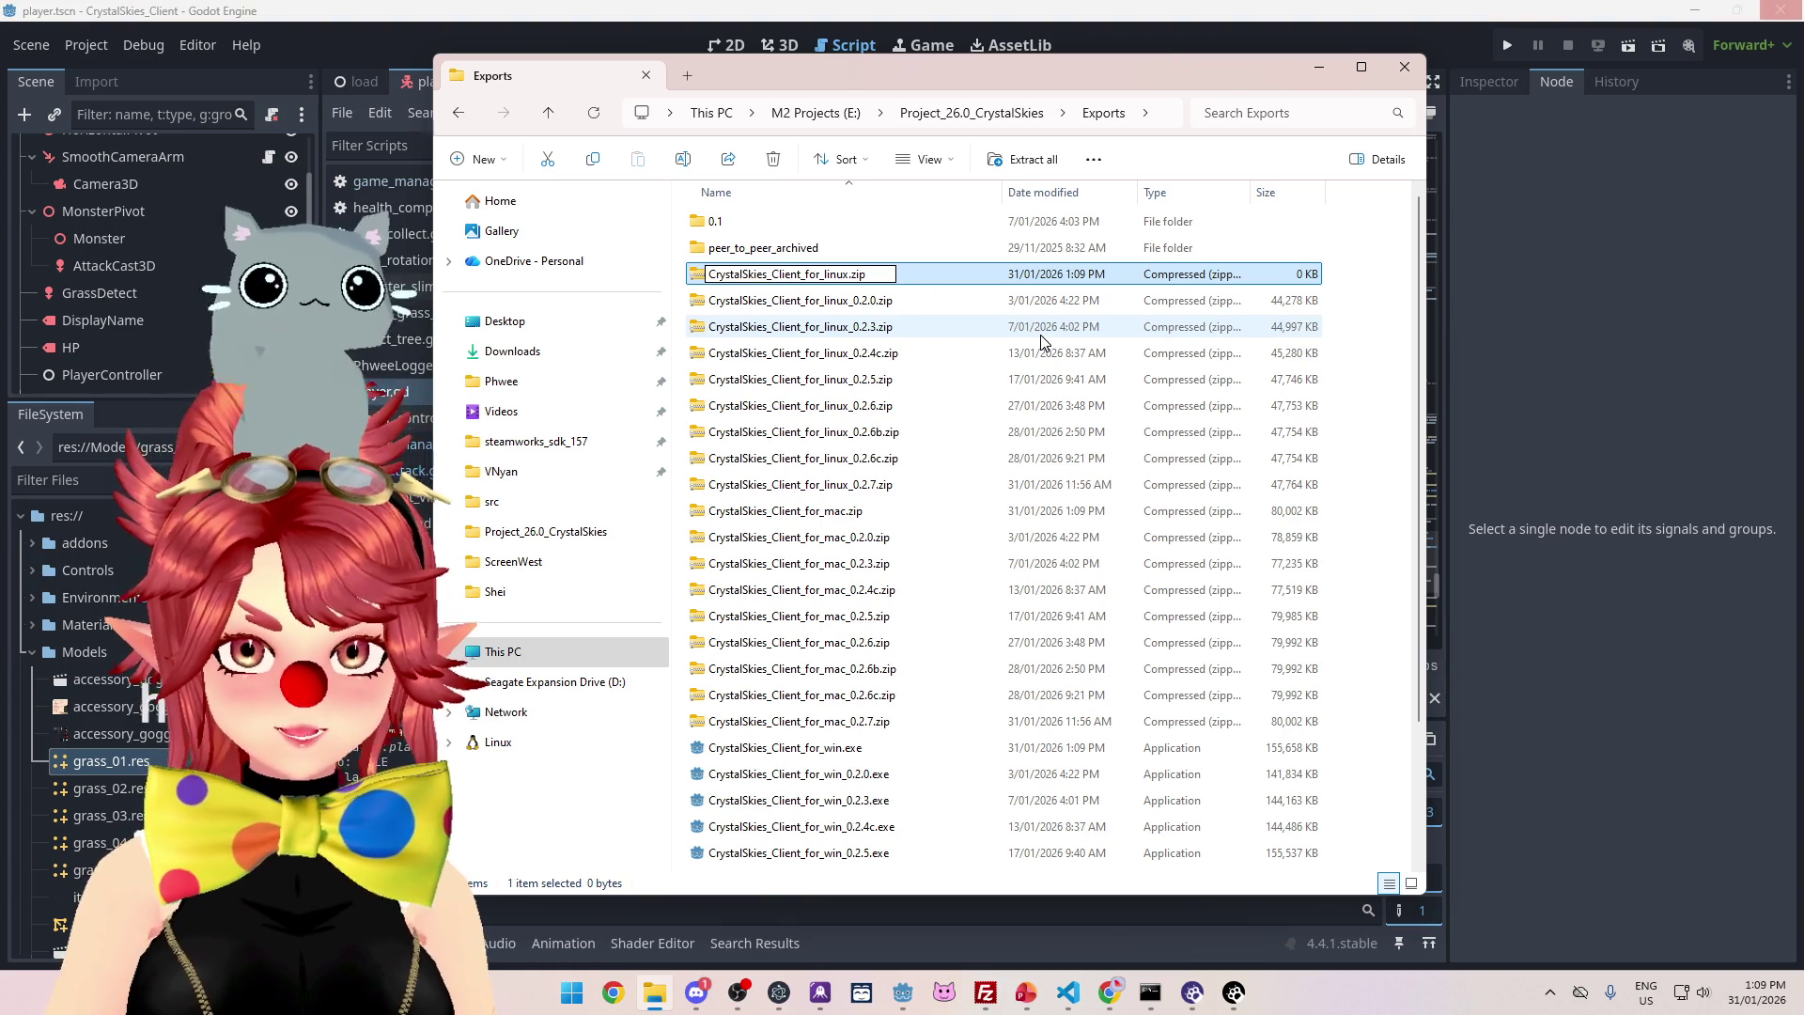
type("_0.2")
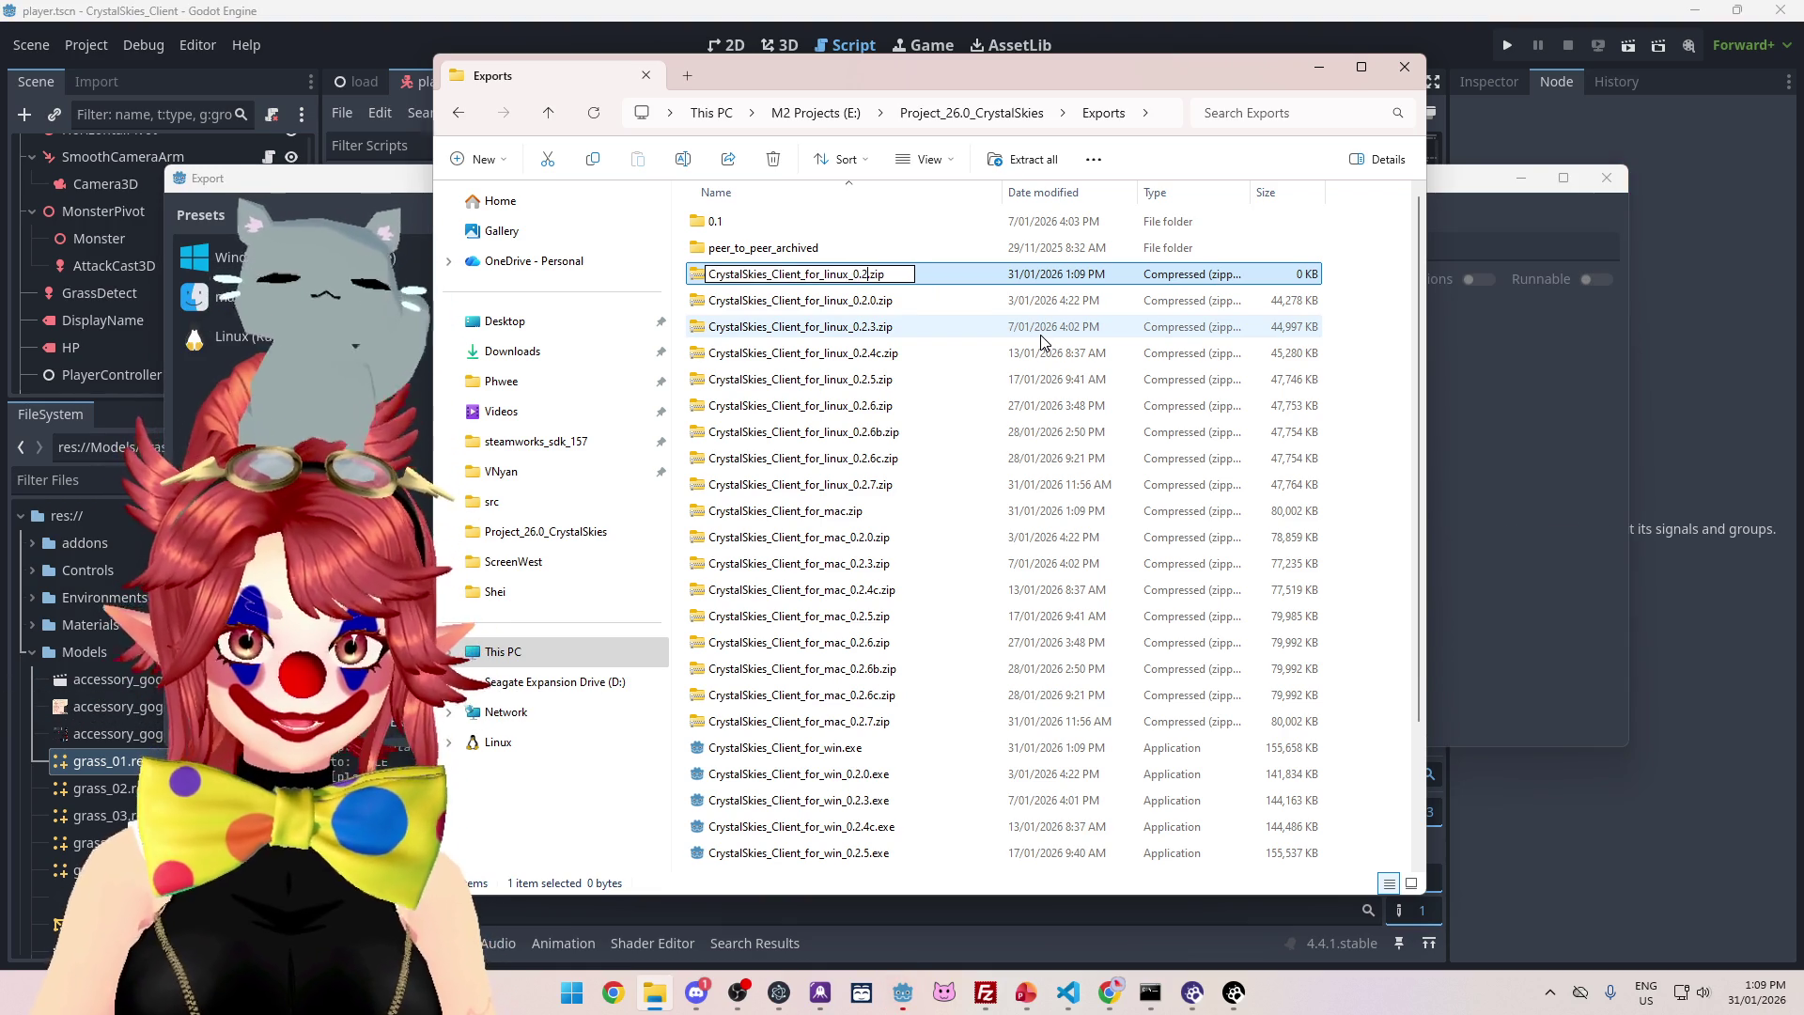
type(".8")
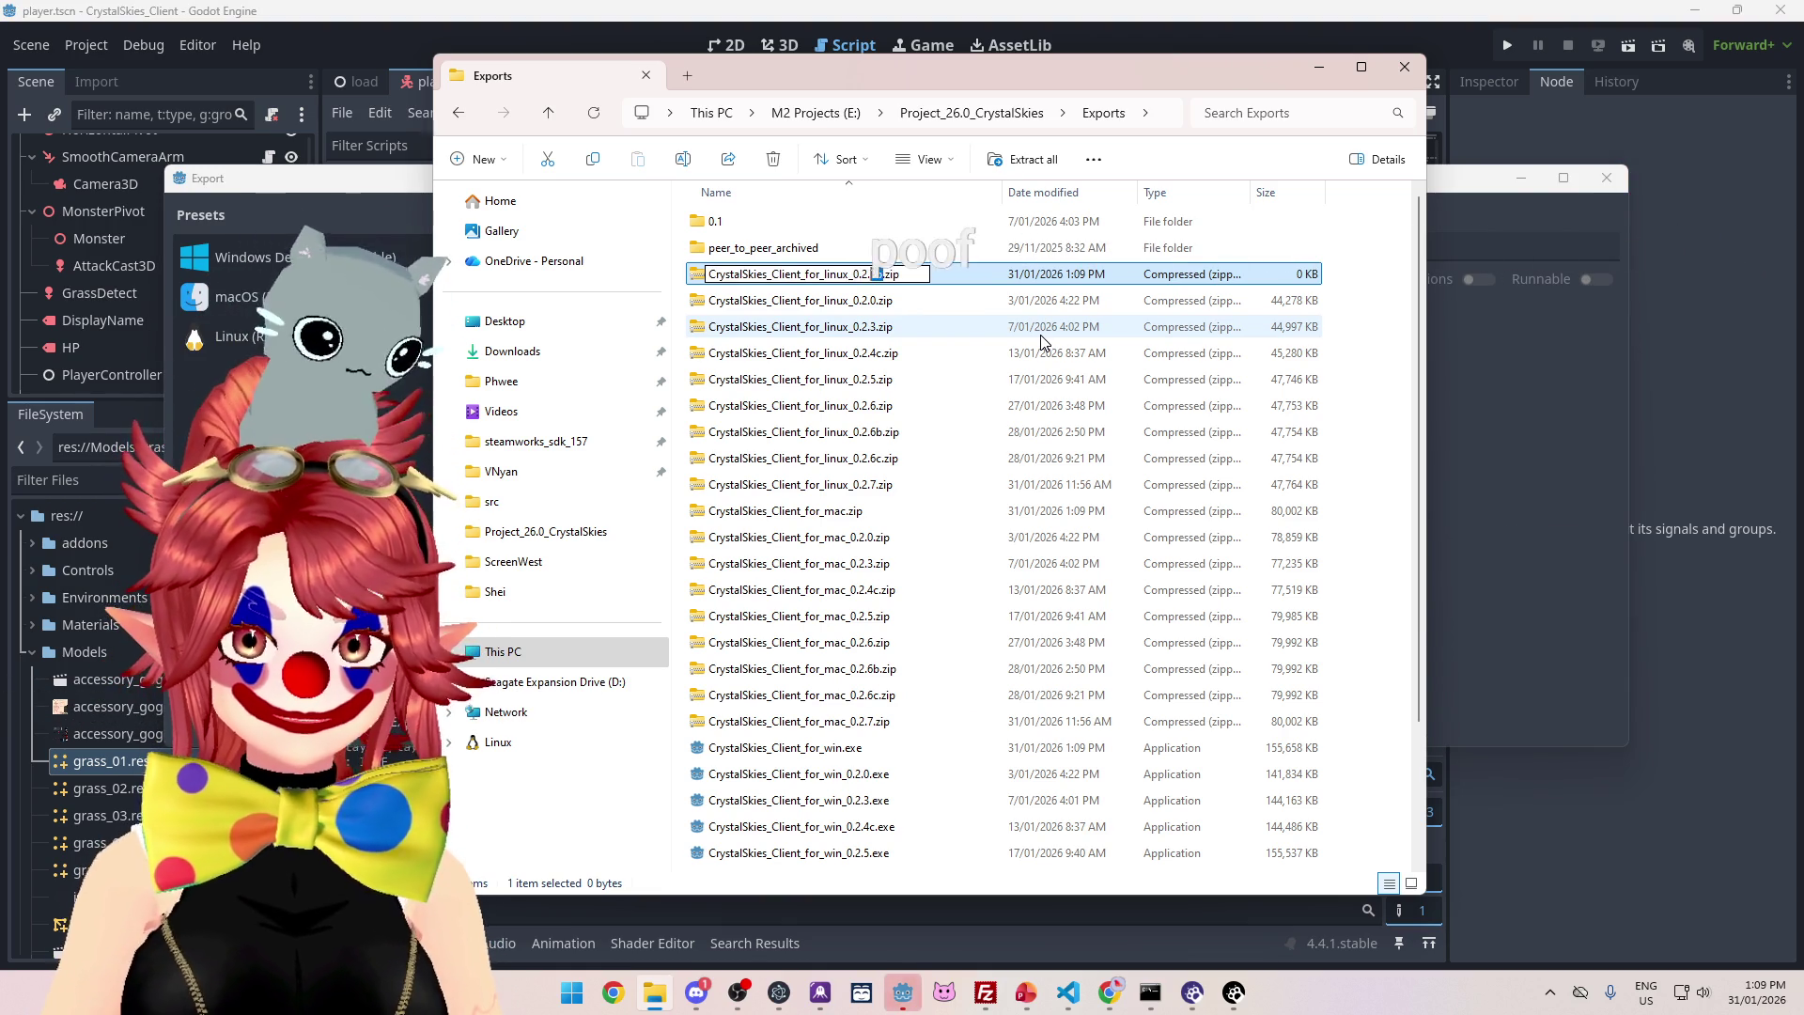
key("shift+Left")
key("shift+Left")
key("shift+Left")
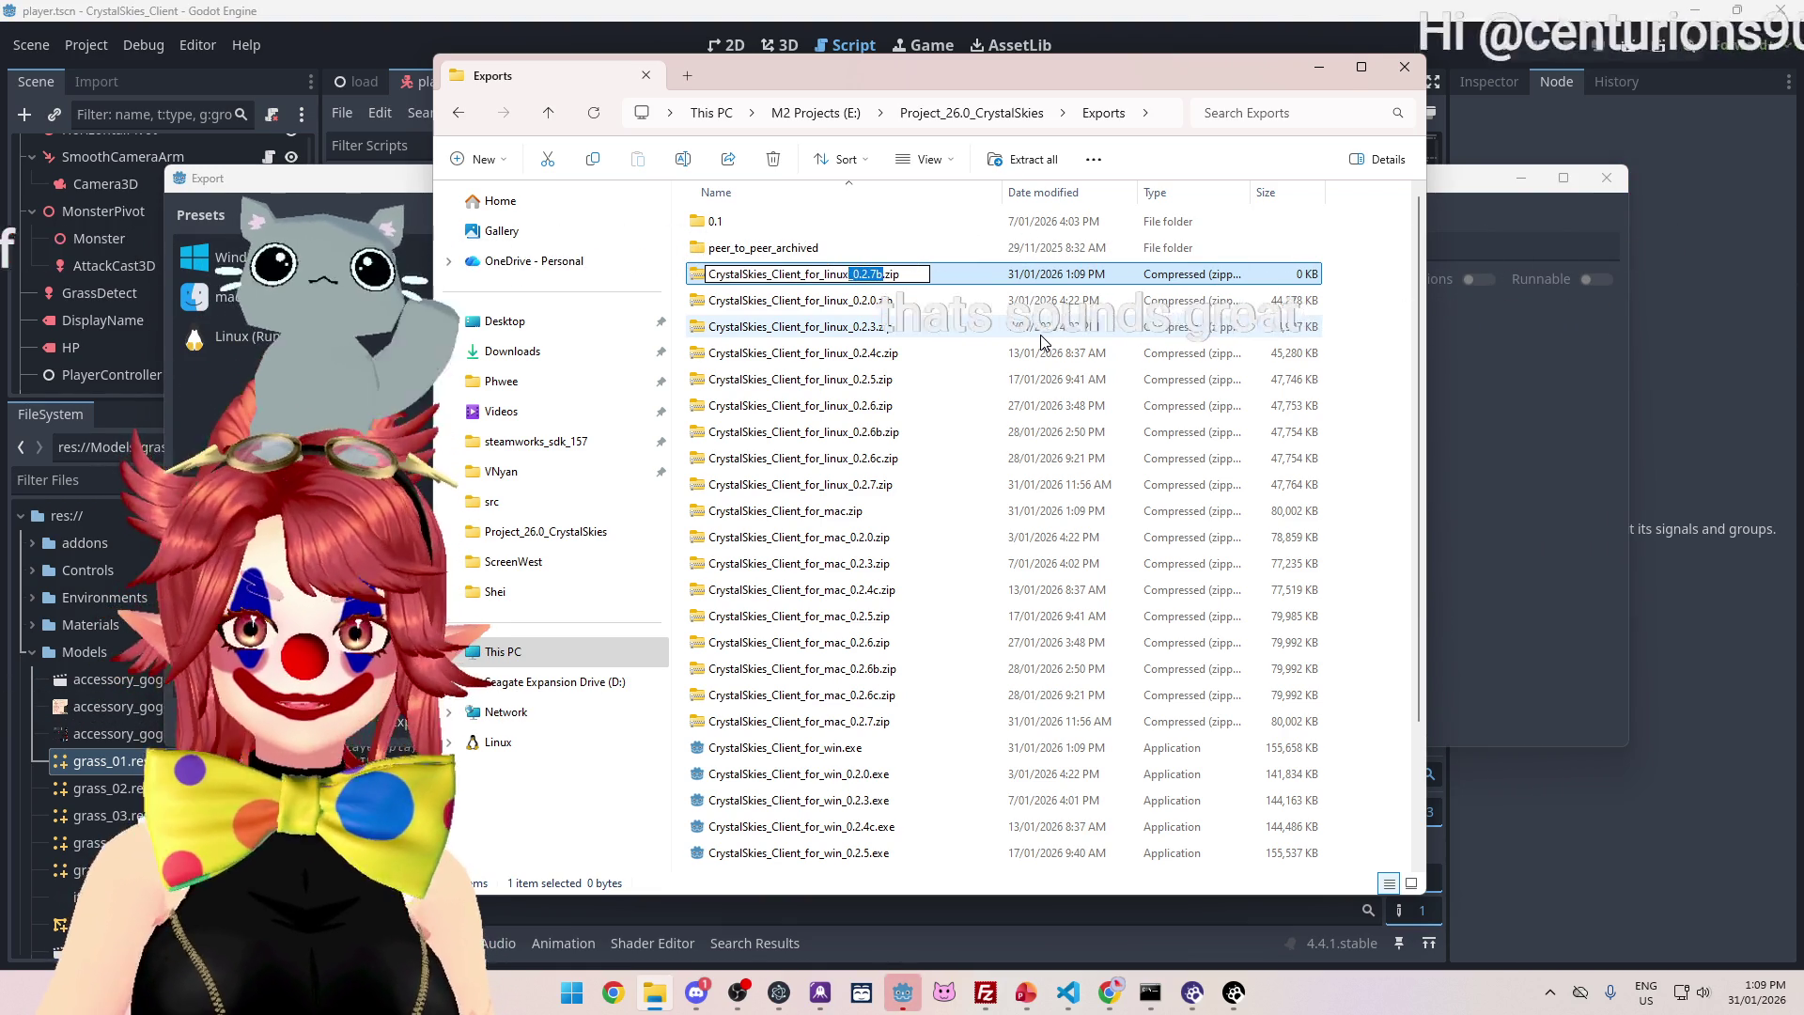
key("Return")
left_click(908, 512)
key("F2")
key("Right")
type("_0.2.7b")
key("Return")
- Rename the Windows executable with _0.2.7b and drag all three builds into a Discord message
left_click(848, 749)
key("F2")
key("Right")
type("_0.2.7b")
key("Return")
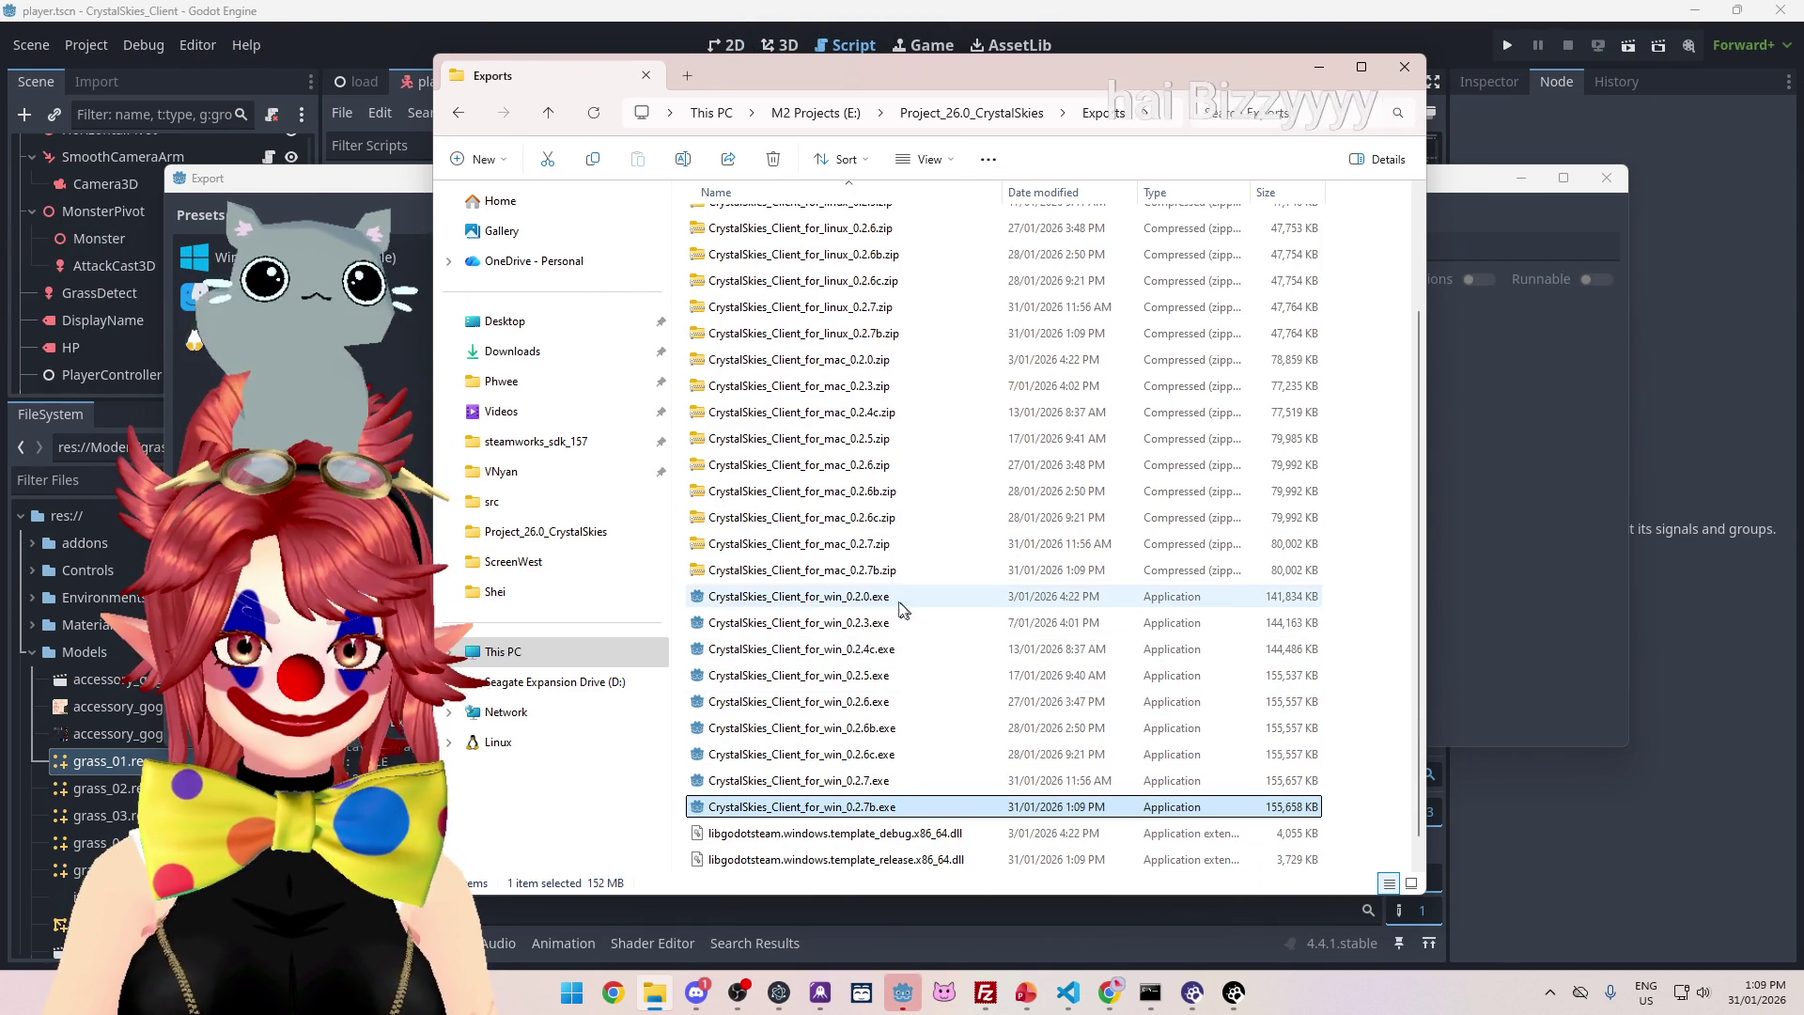
key("alt+Tab")
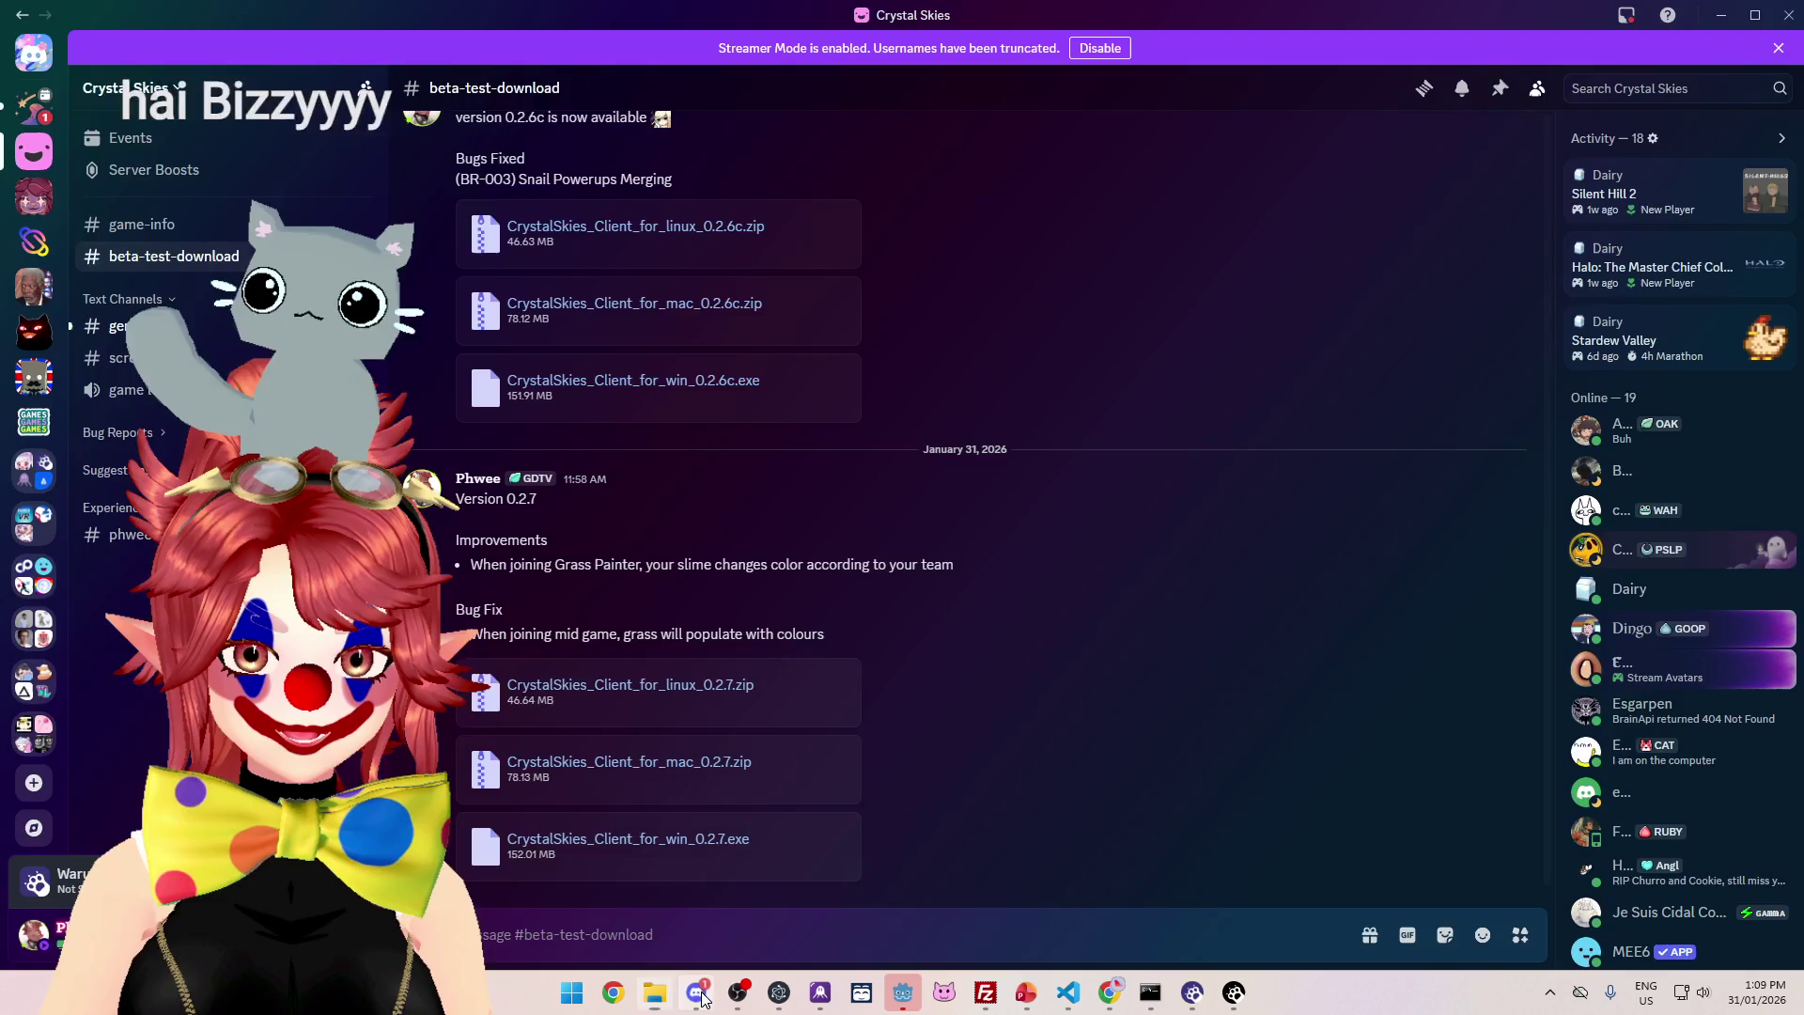
key("alt+Tab")
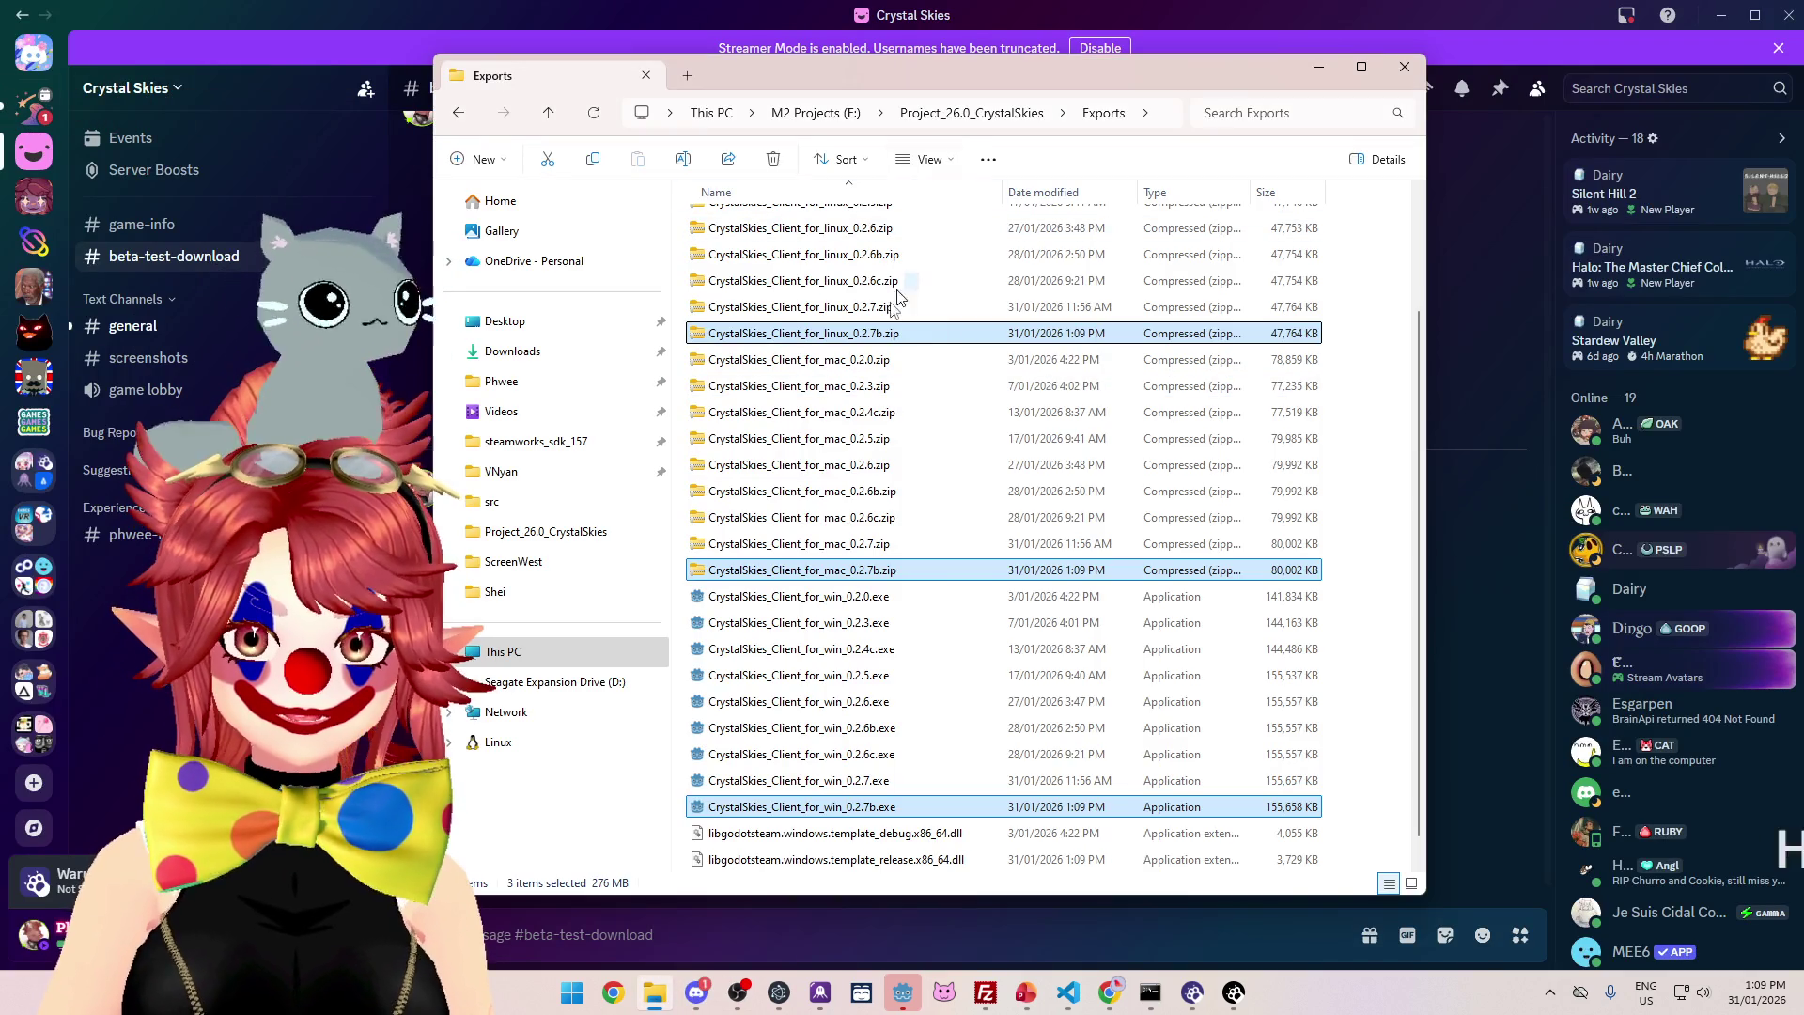
mouse_move(866, 340)
left_mouse_down()
mouse_move(808, 907)
mouse_move(761, 940)
mouse_move(699, 933)
left_mouse_up()
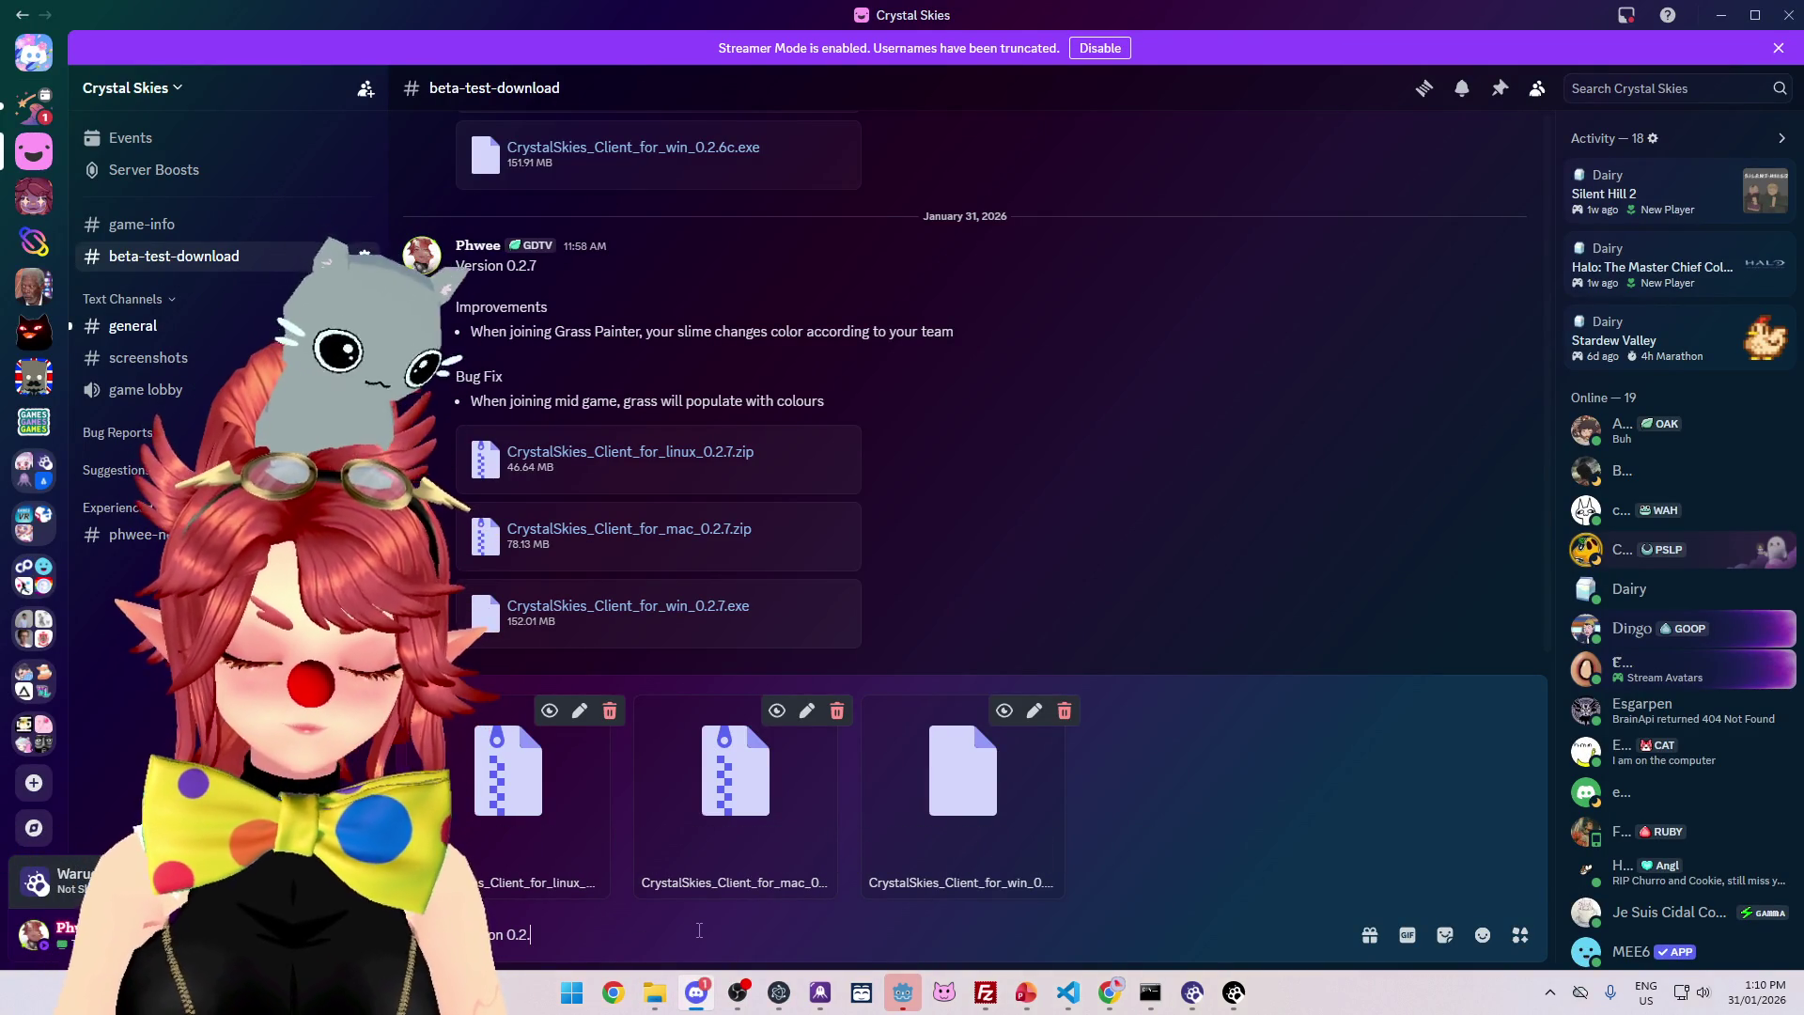
- Finish the Version 0.2.7b bug-fix notes and send them with the three builds attached
key("shift+Return")
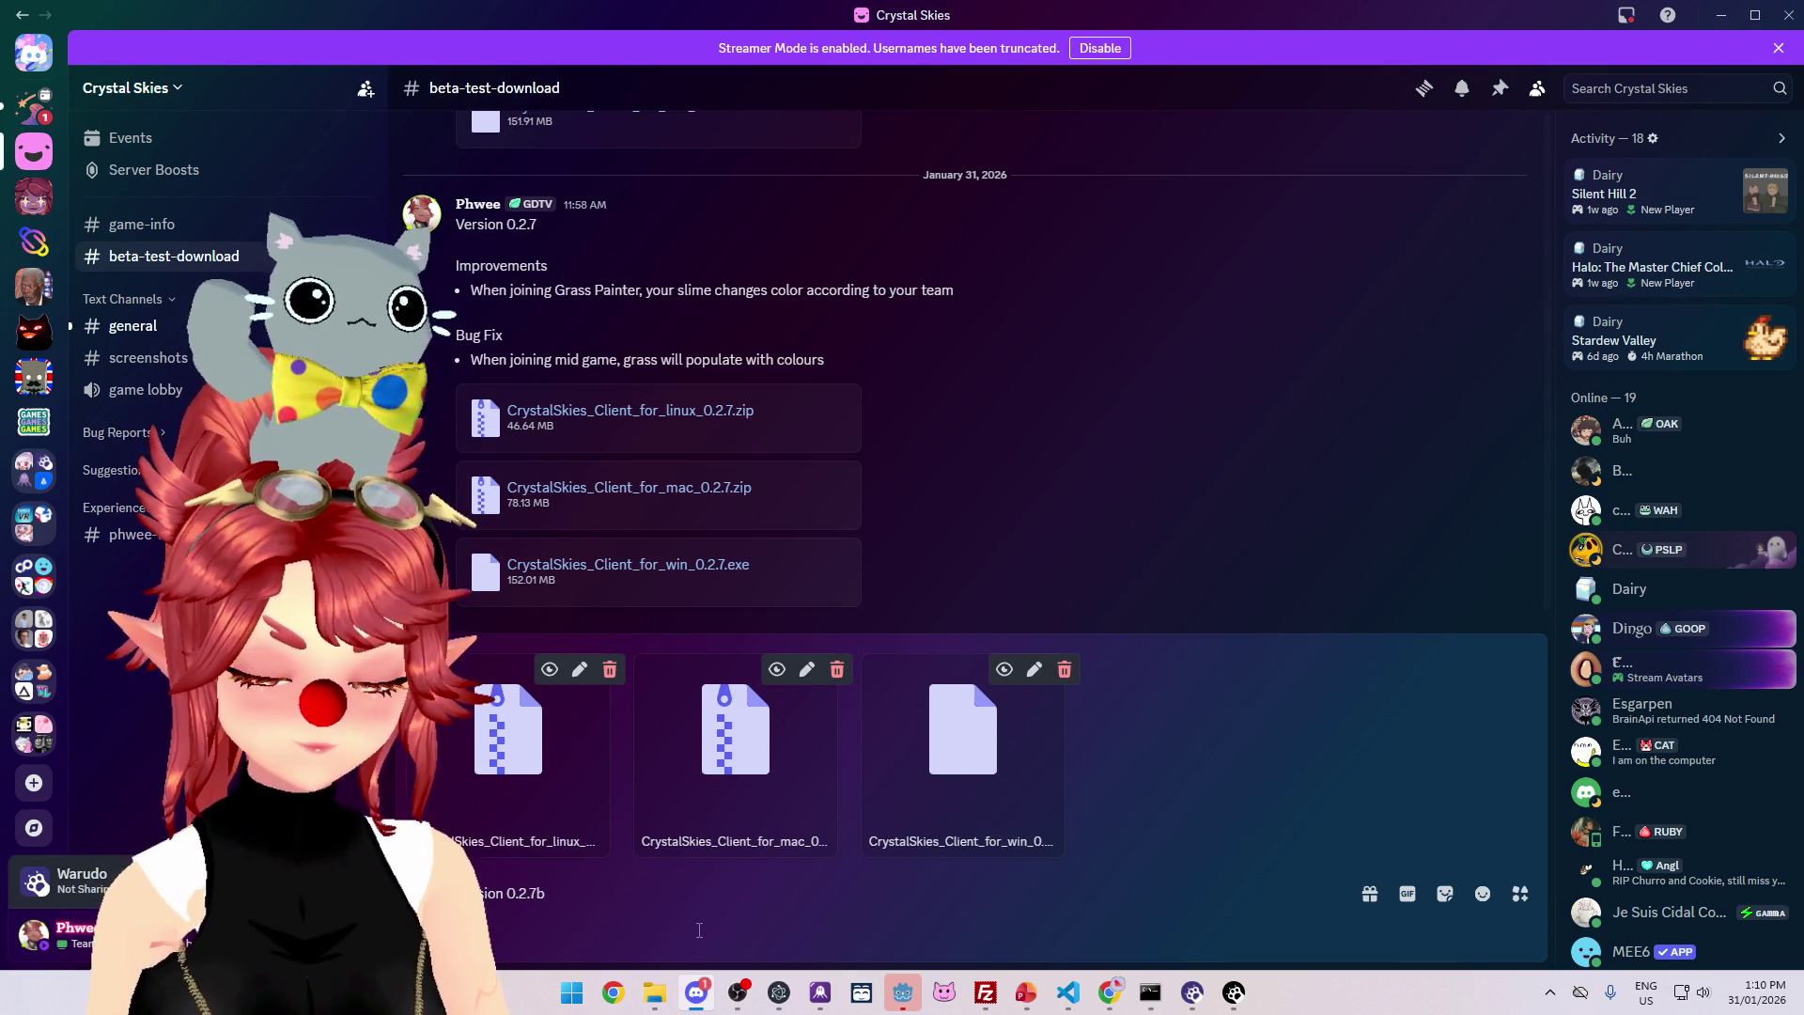
key("shift+Return")
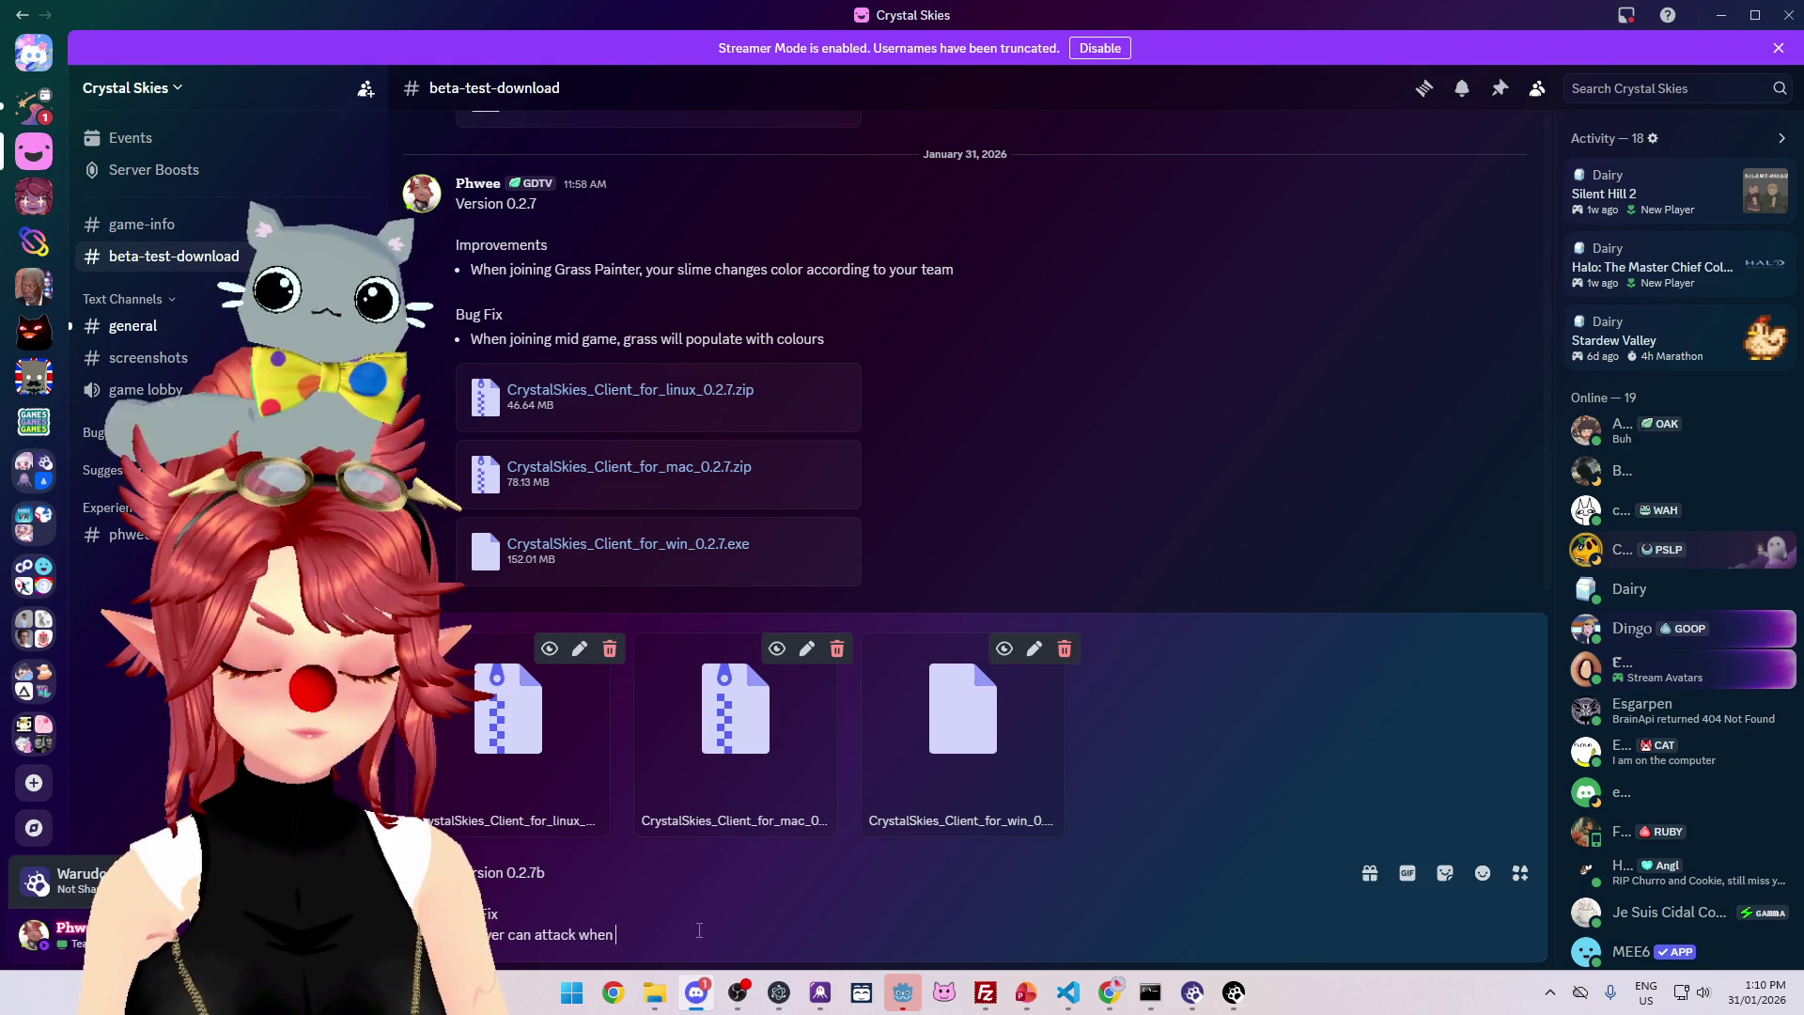
type("ooted")
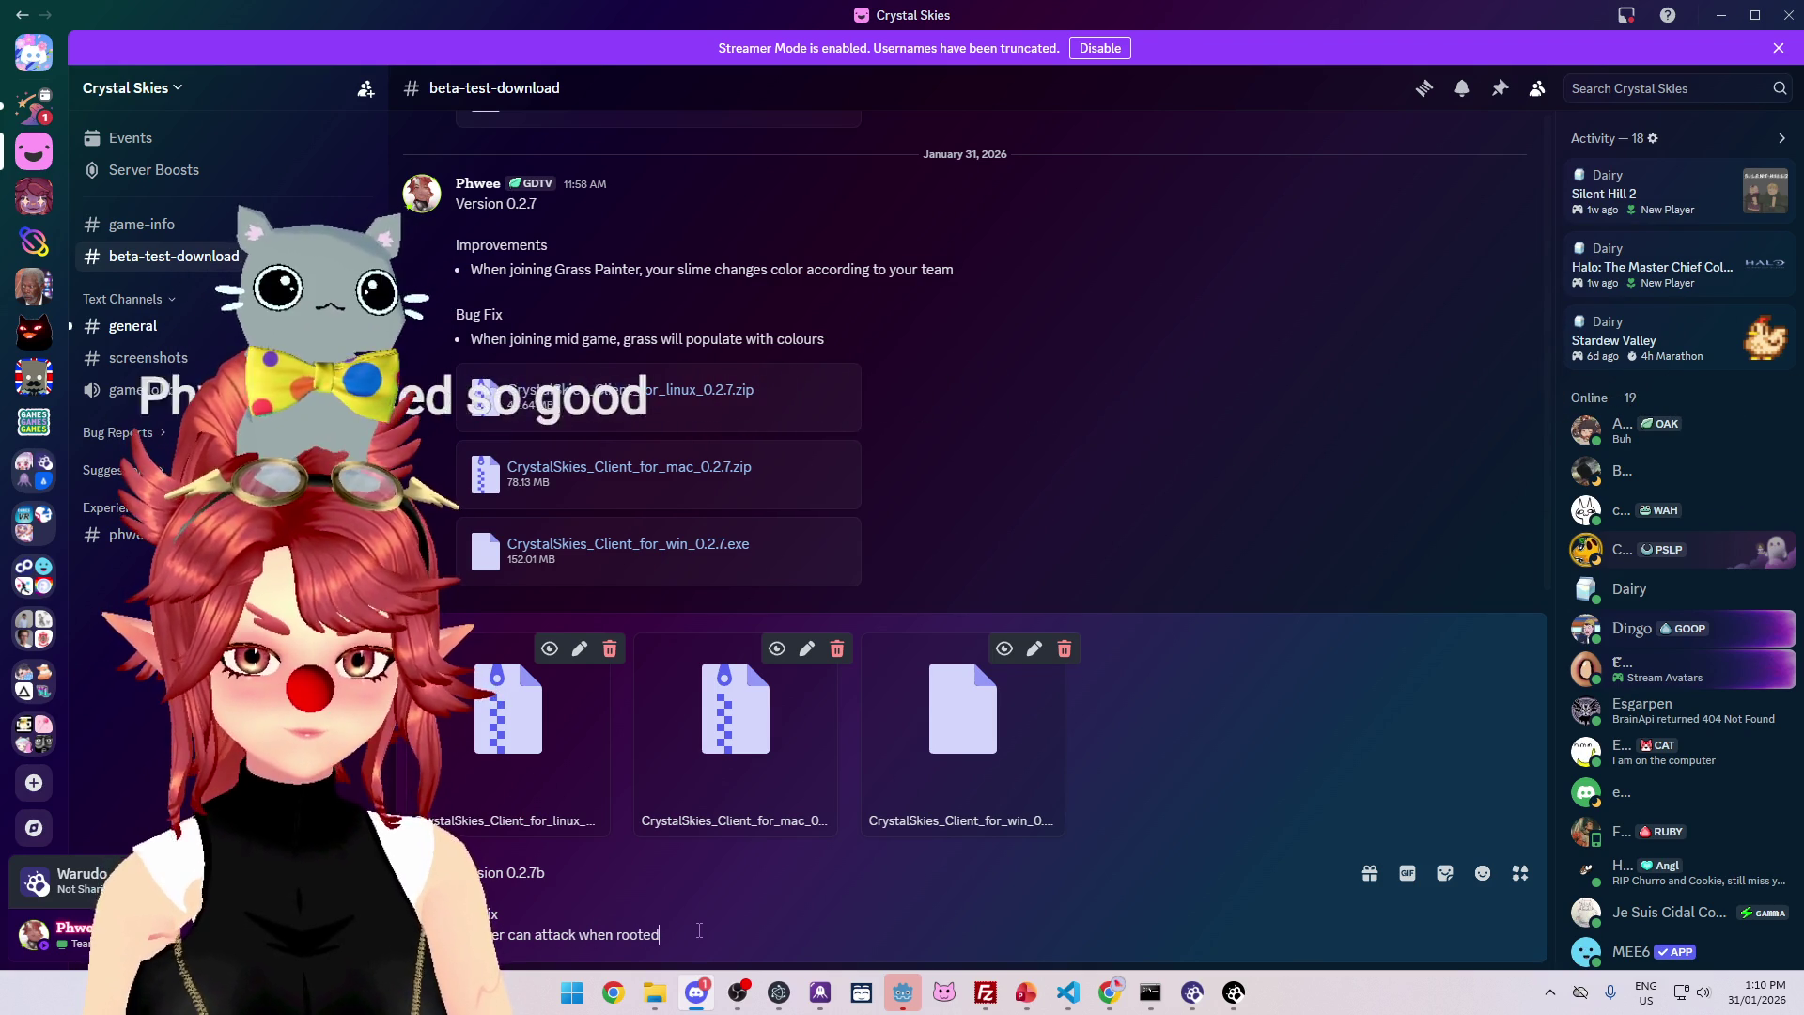
type("The ")
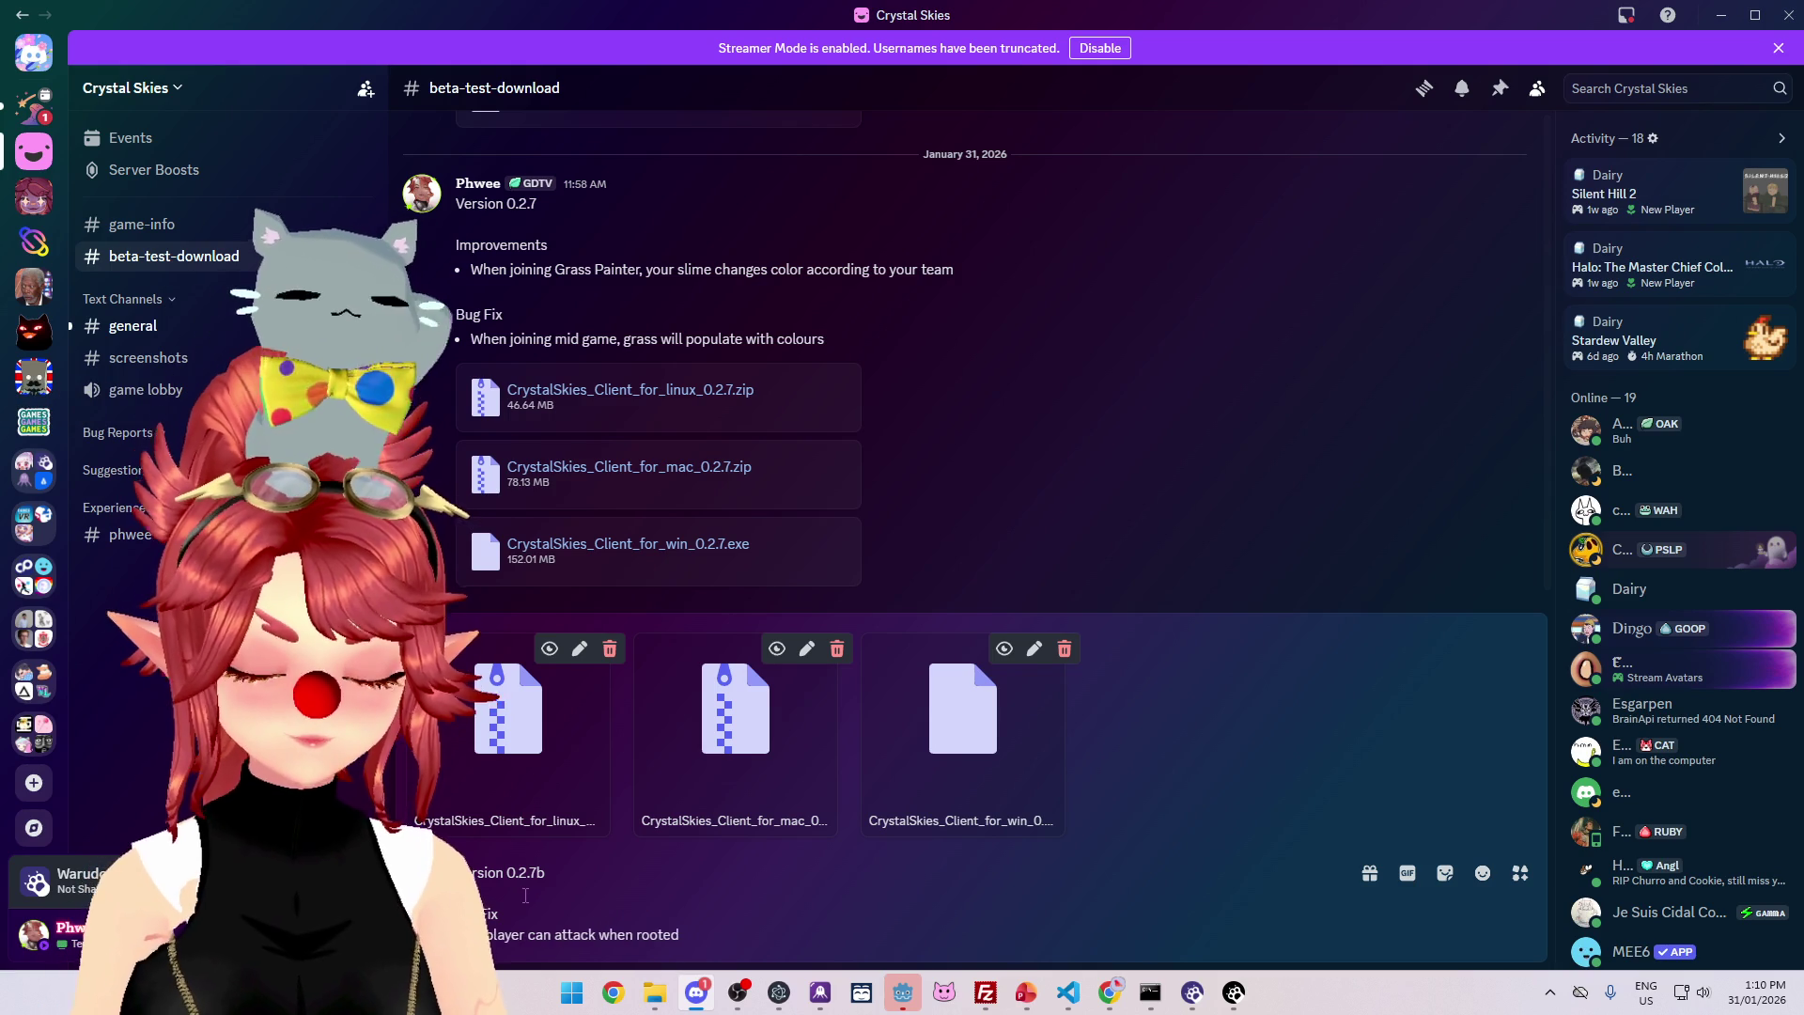
type("from being abl")
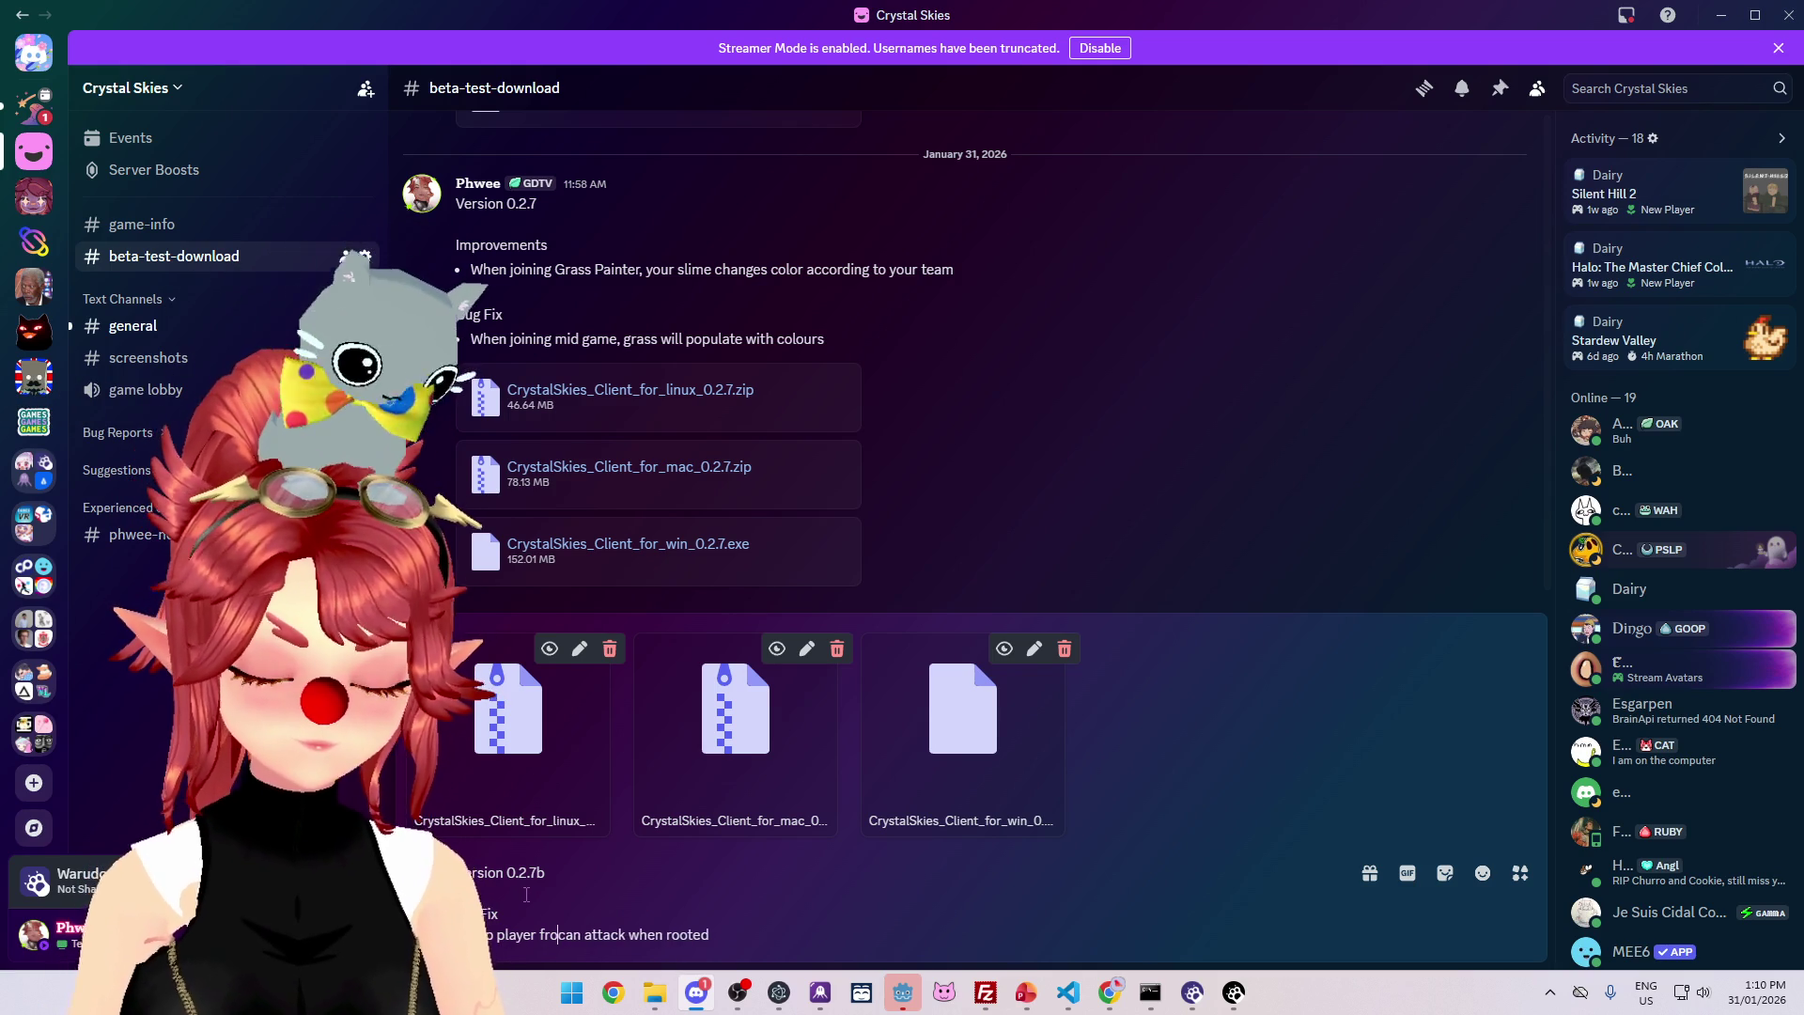
type("e to")
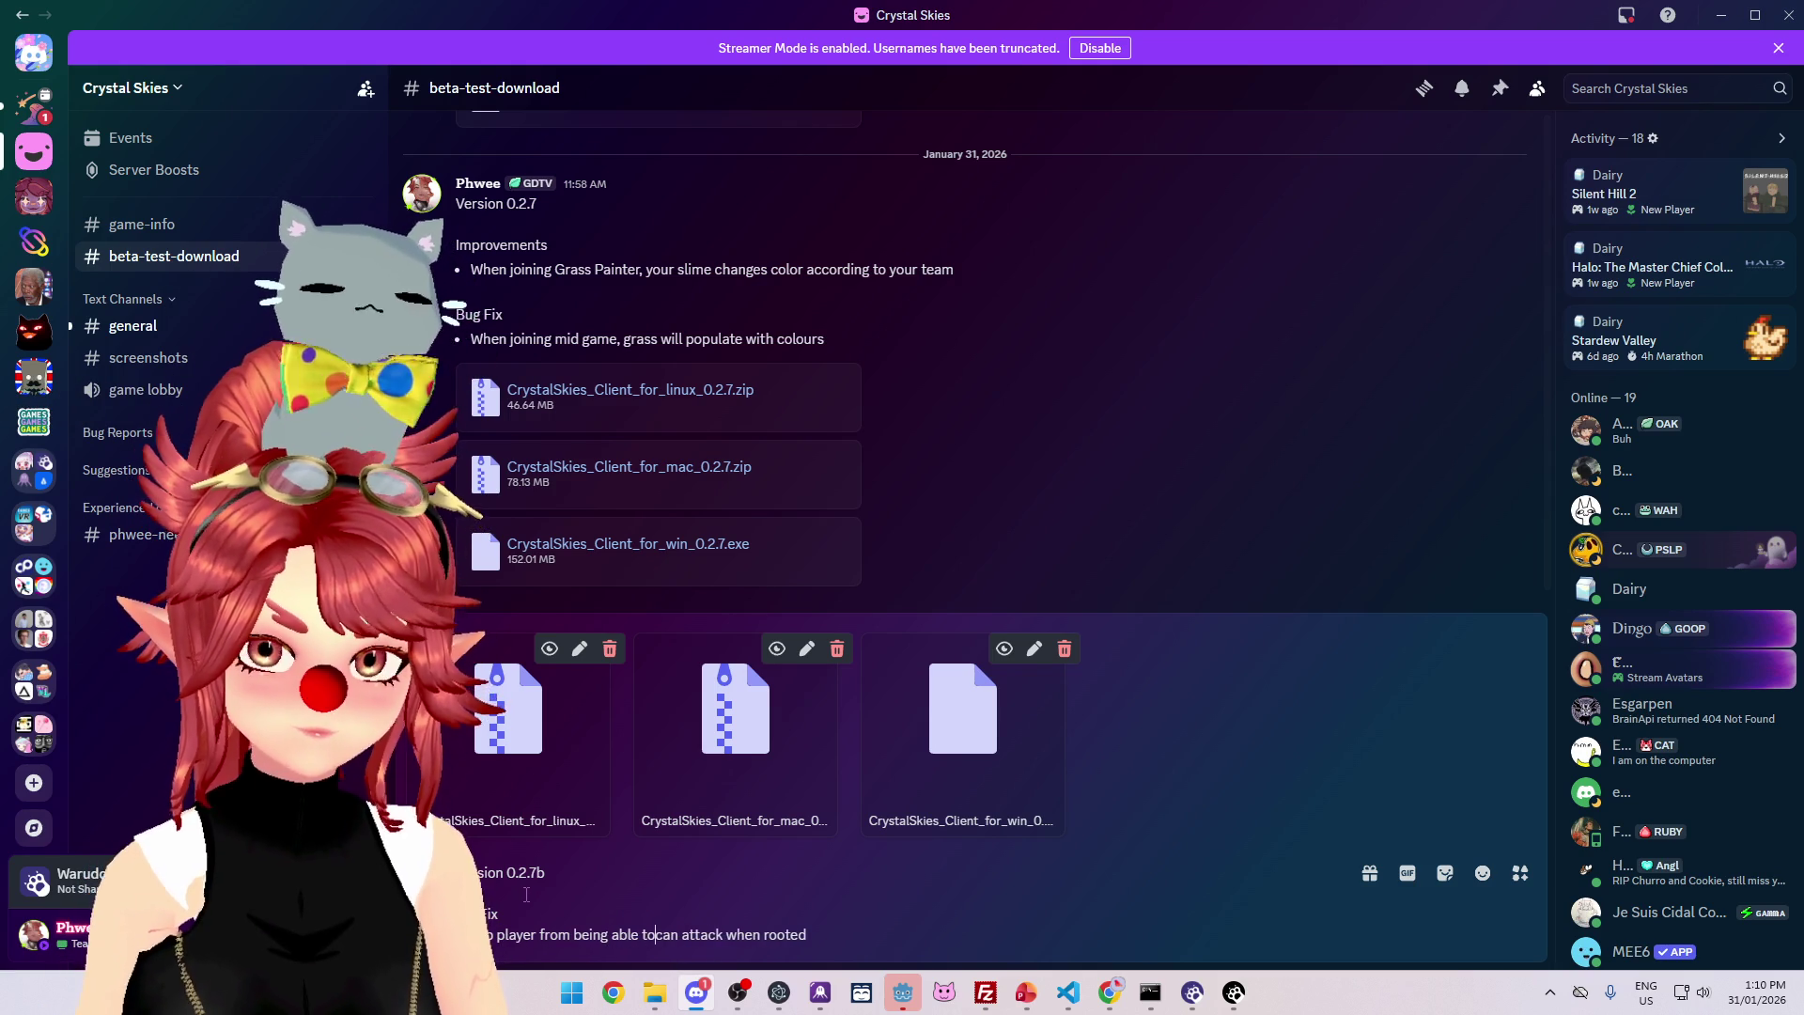
key("Delete")
key("Delete")
key("Delete")
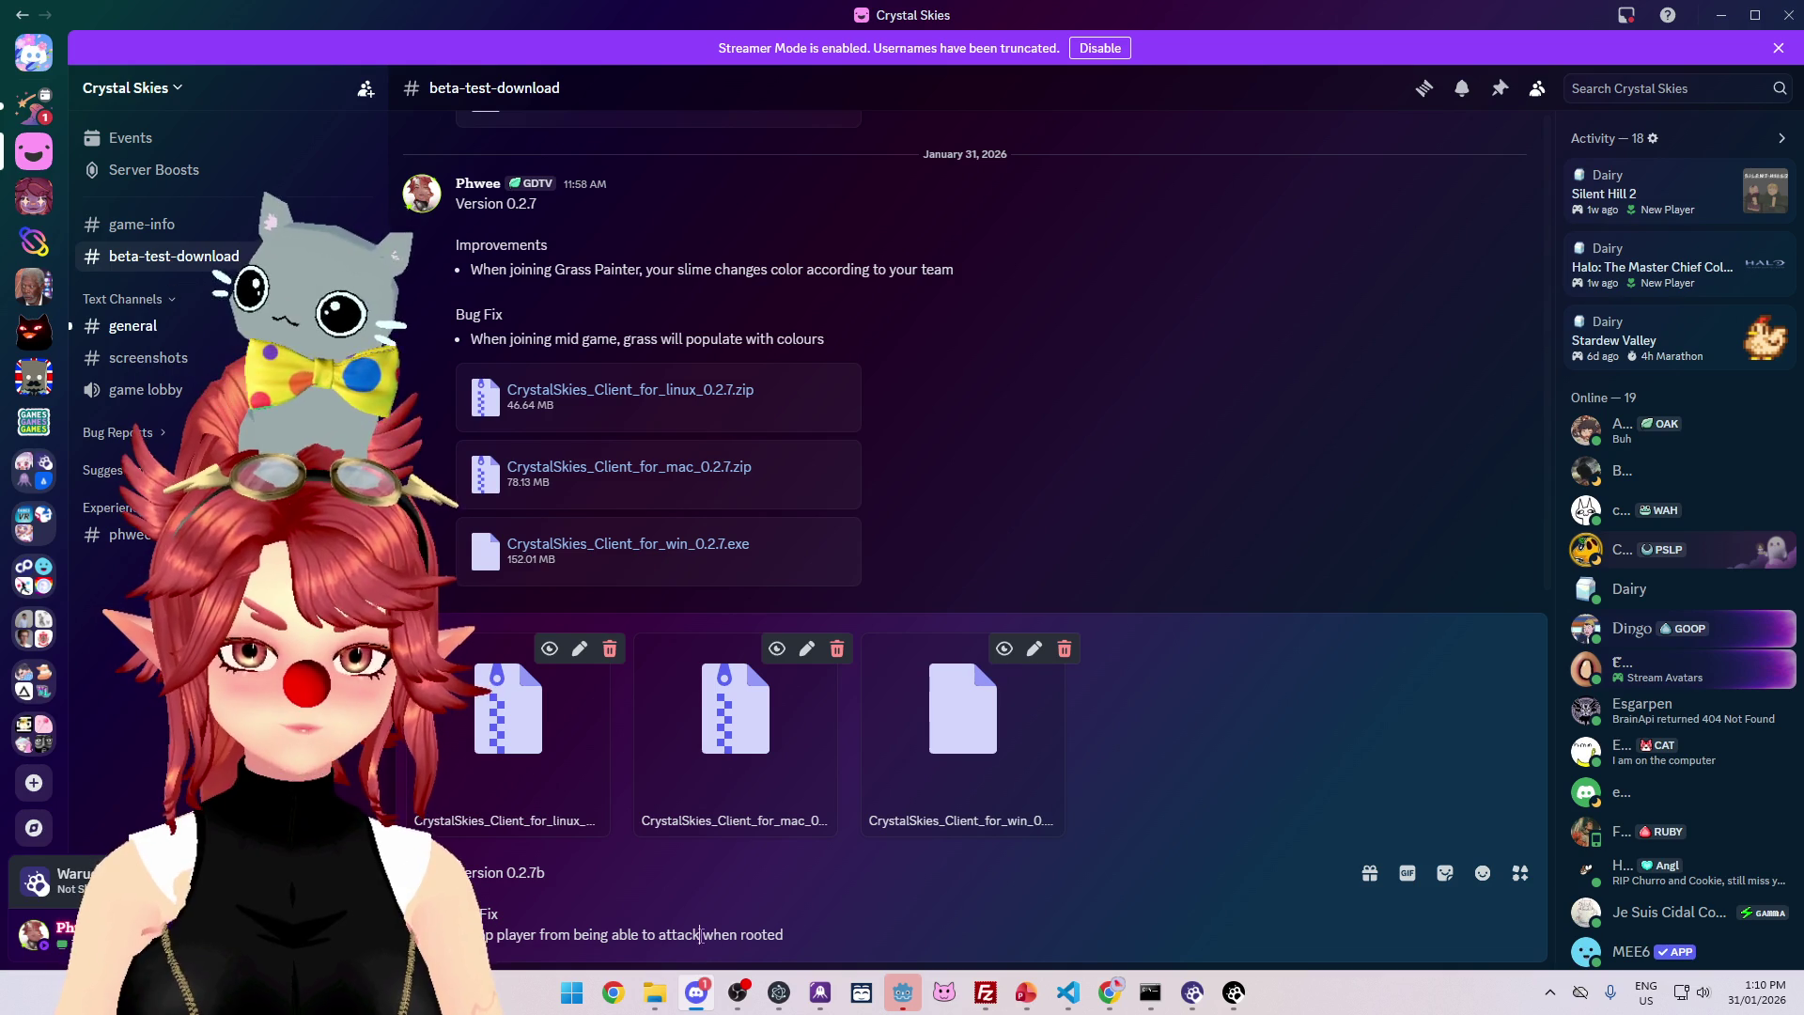
type("-move")
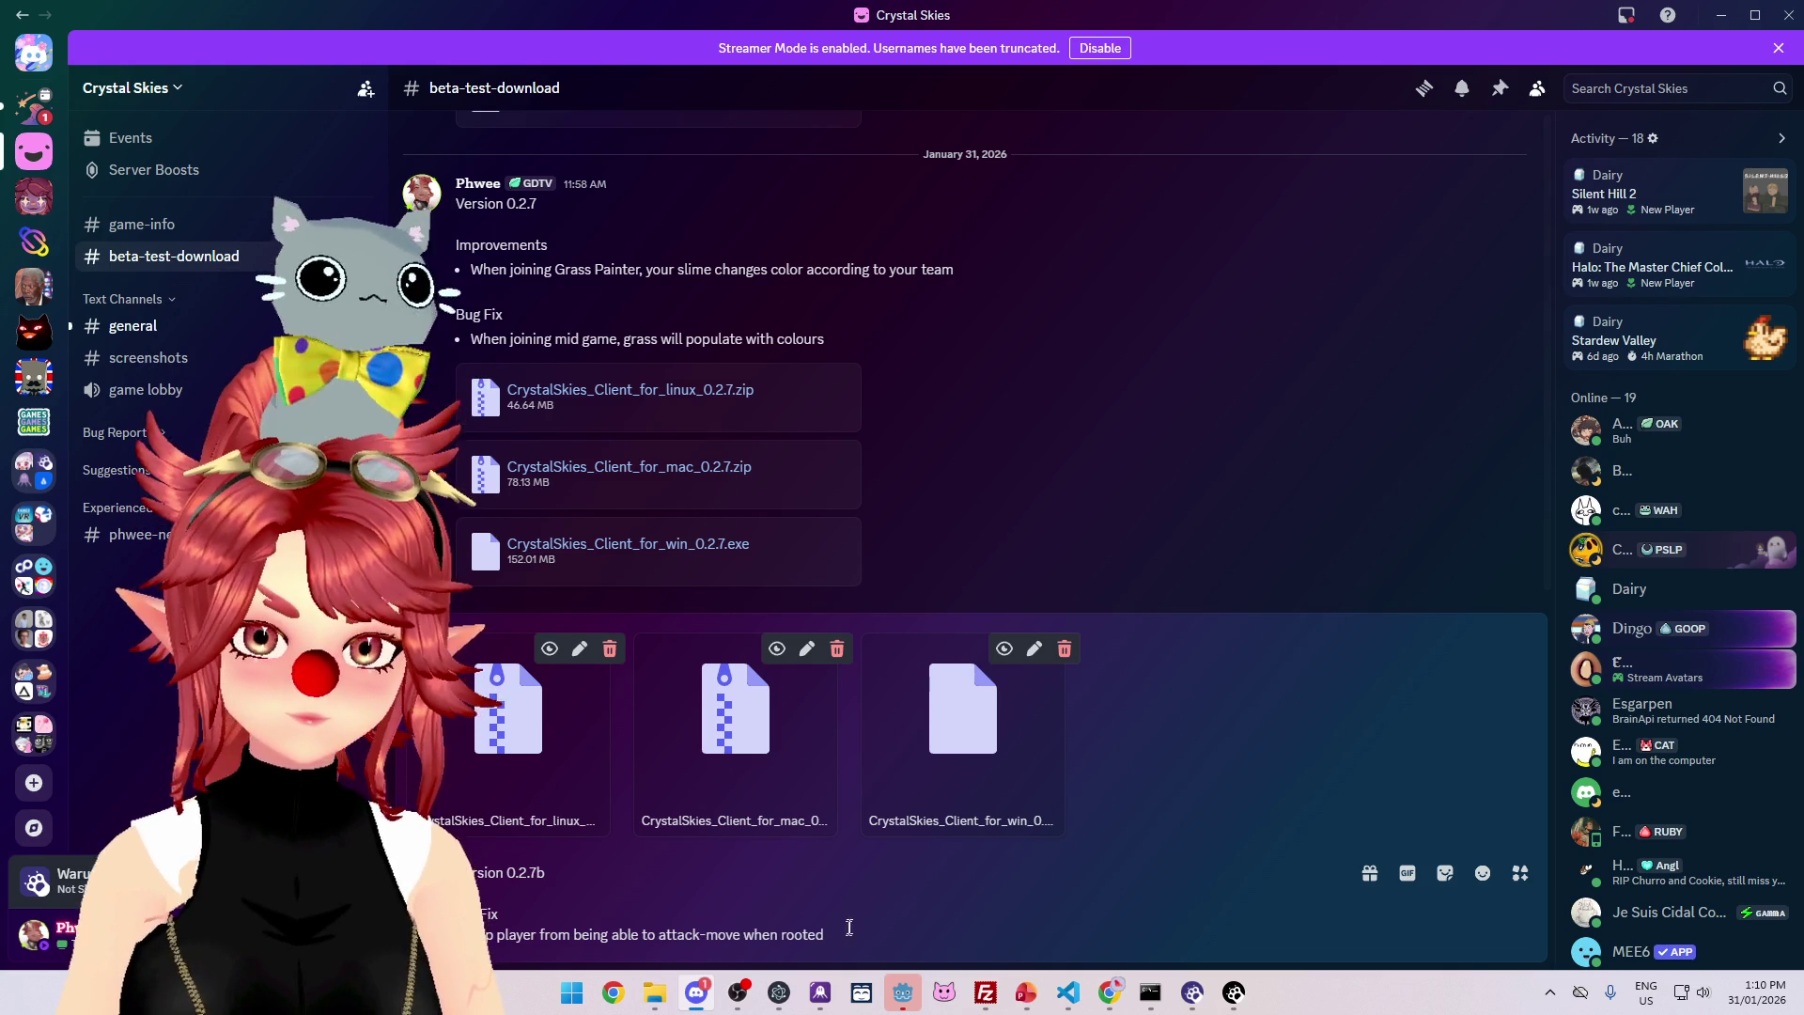
key("shift+Return")
type("layer colour resets after battle")
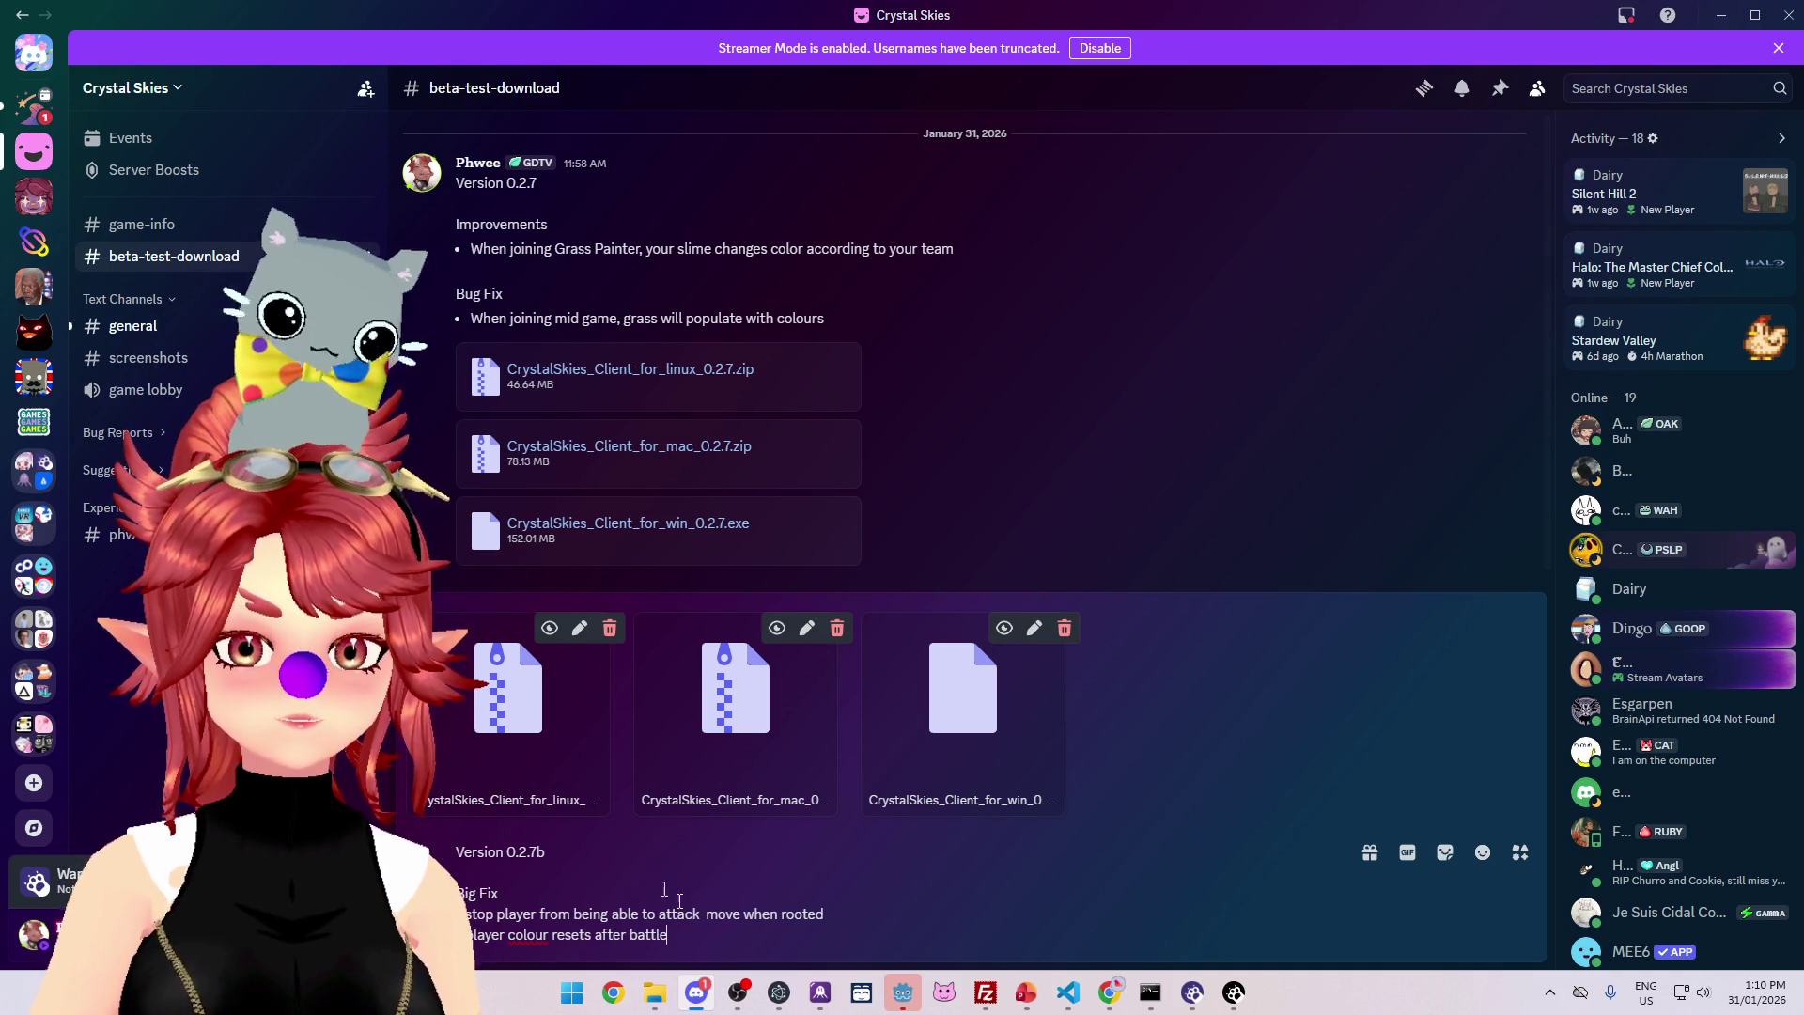
key("Return")
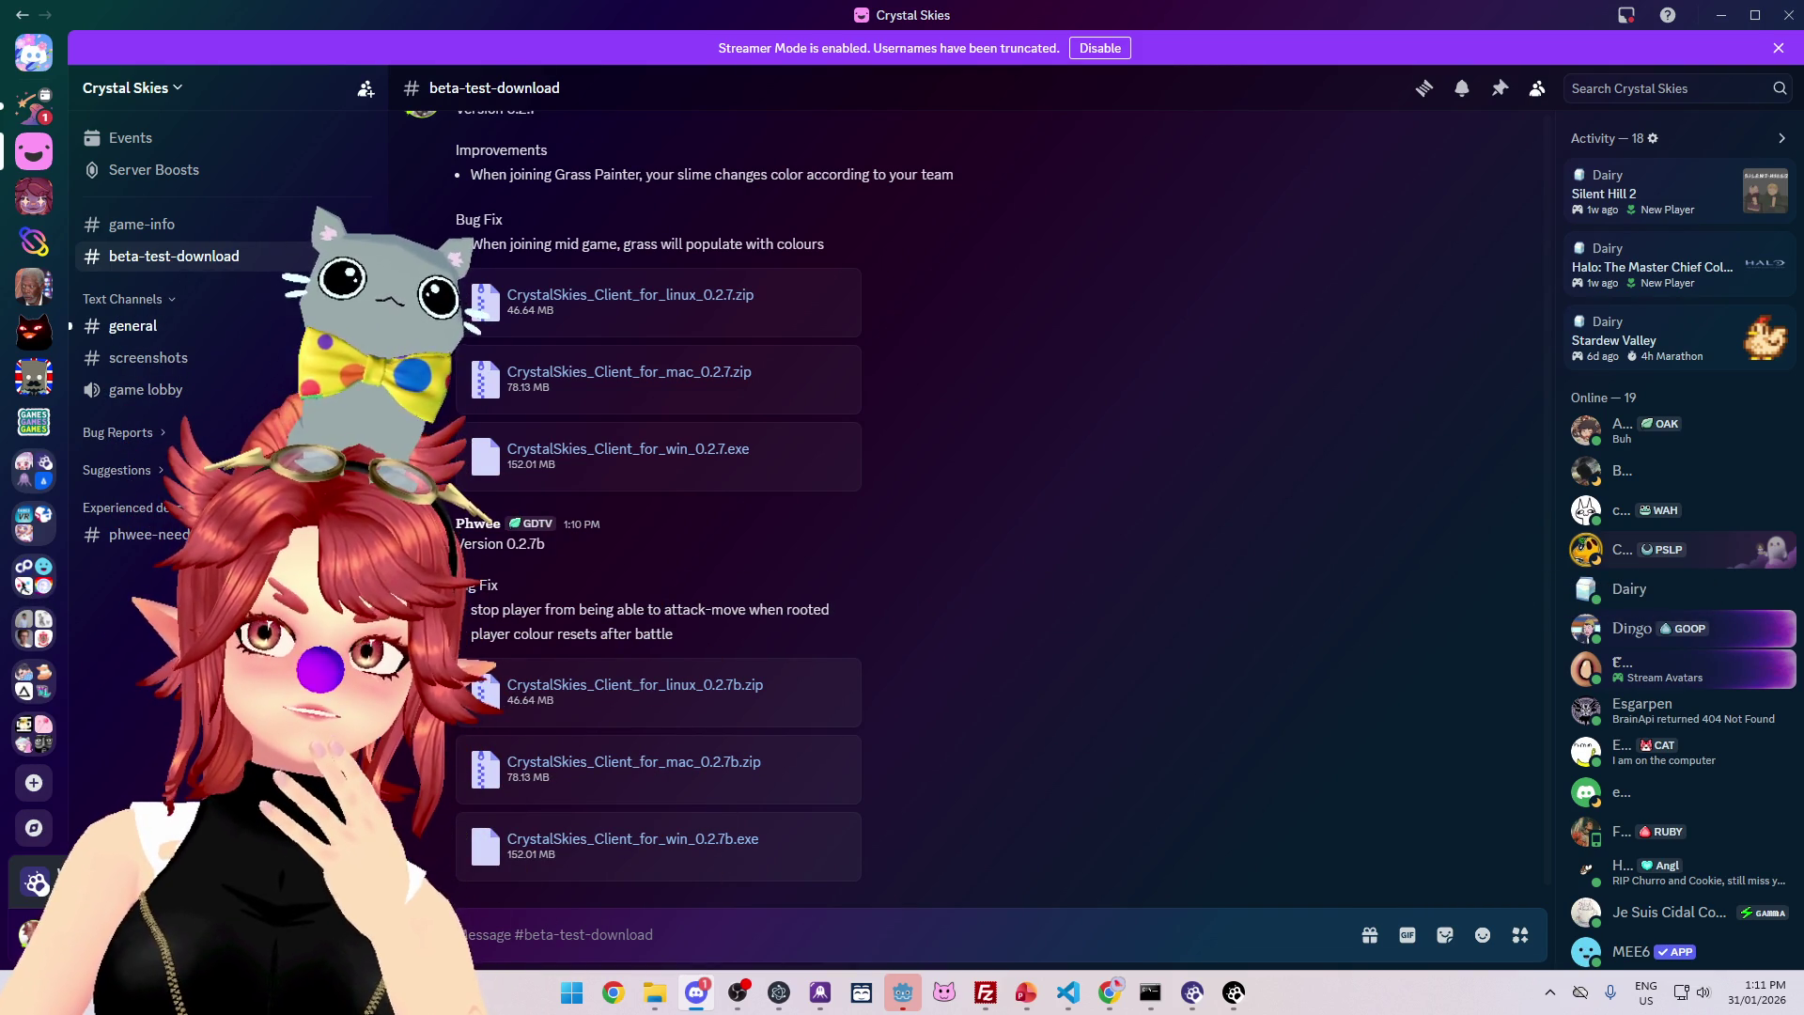
- Let the three 0.2.7b files finish uploading, then open the post's context menu
right_click(1128, 543)
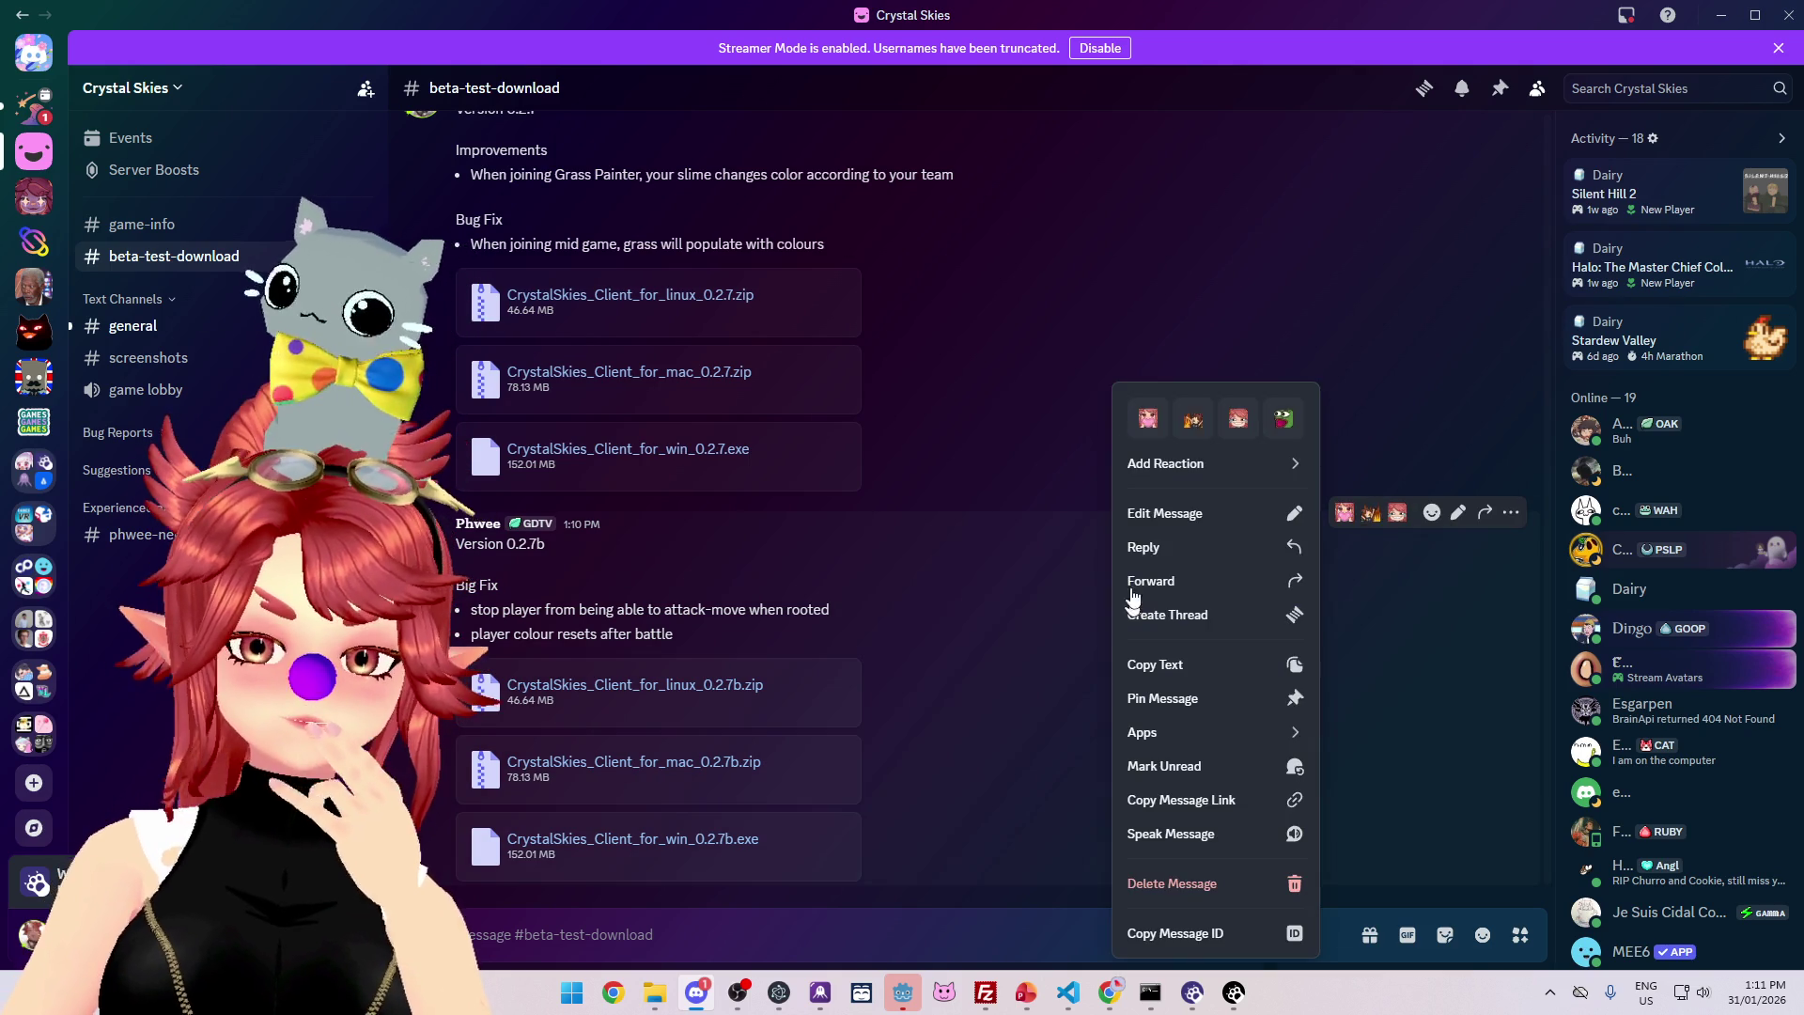
- Edit the 0.2.7b post to add 'checked for nulls on charging VFX call & added delay on disconnect'
left_click(1168, 512)
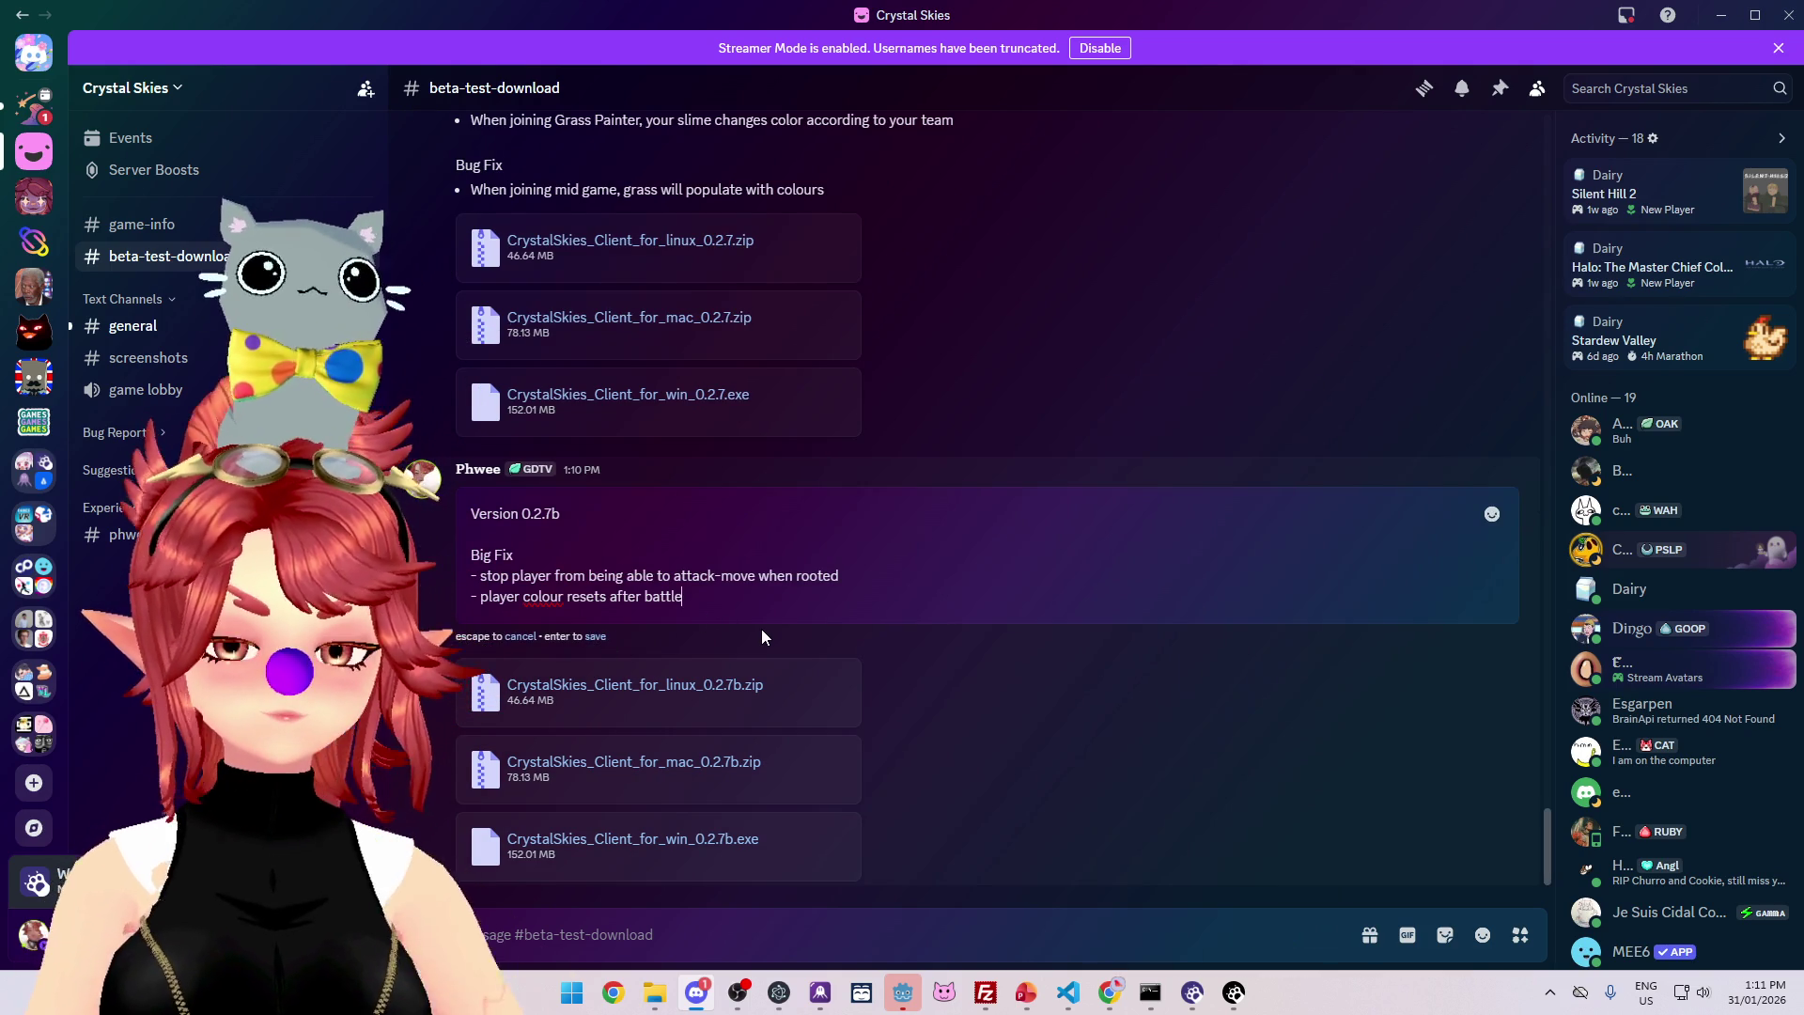
key("shift+Return")
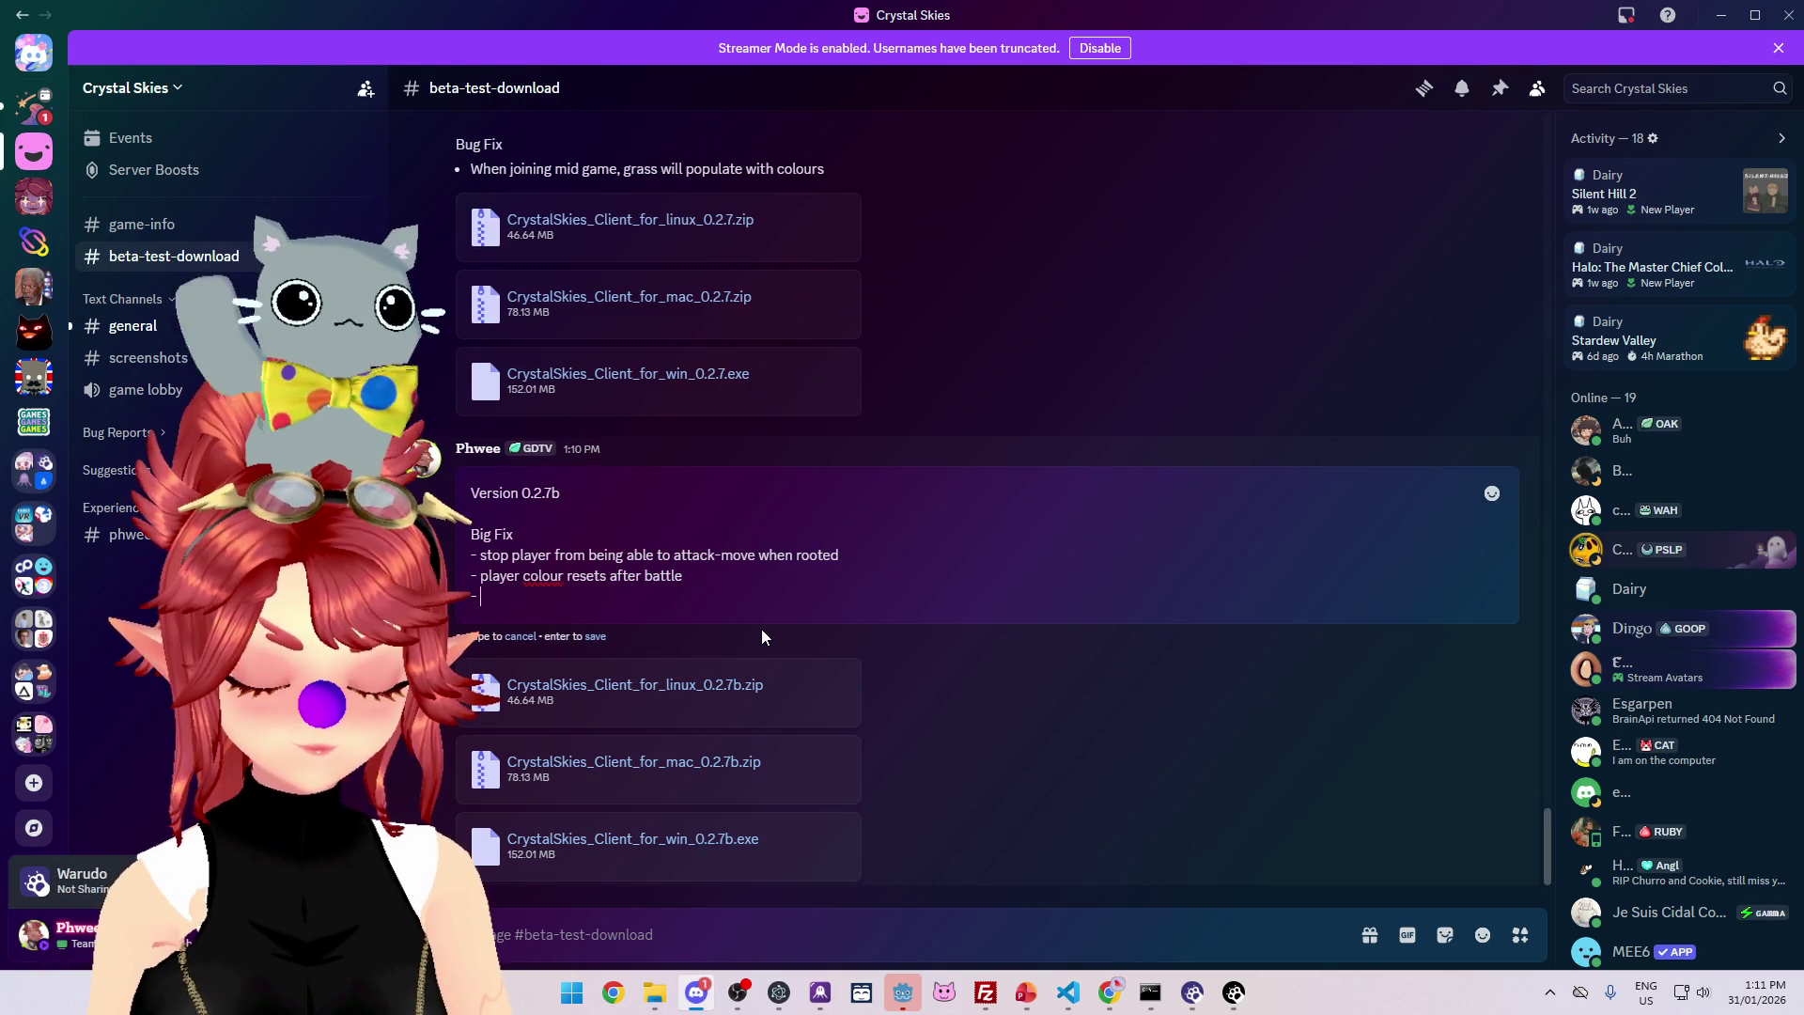
type("- che")
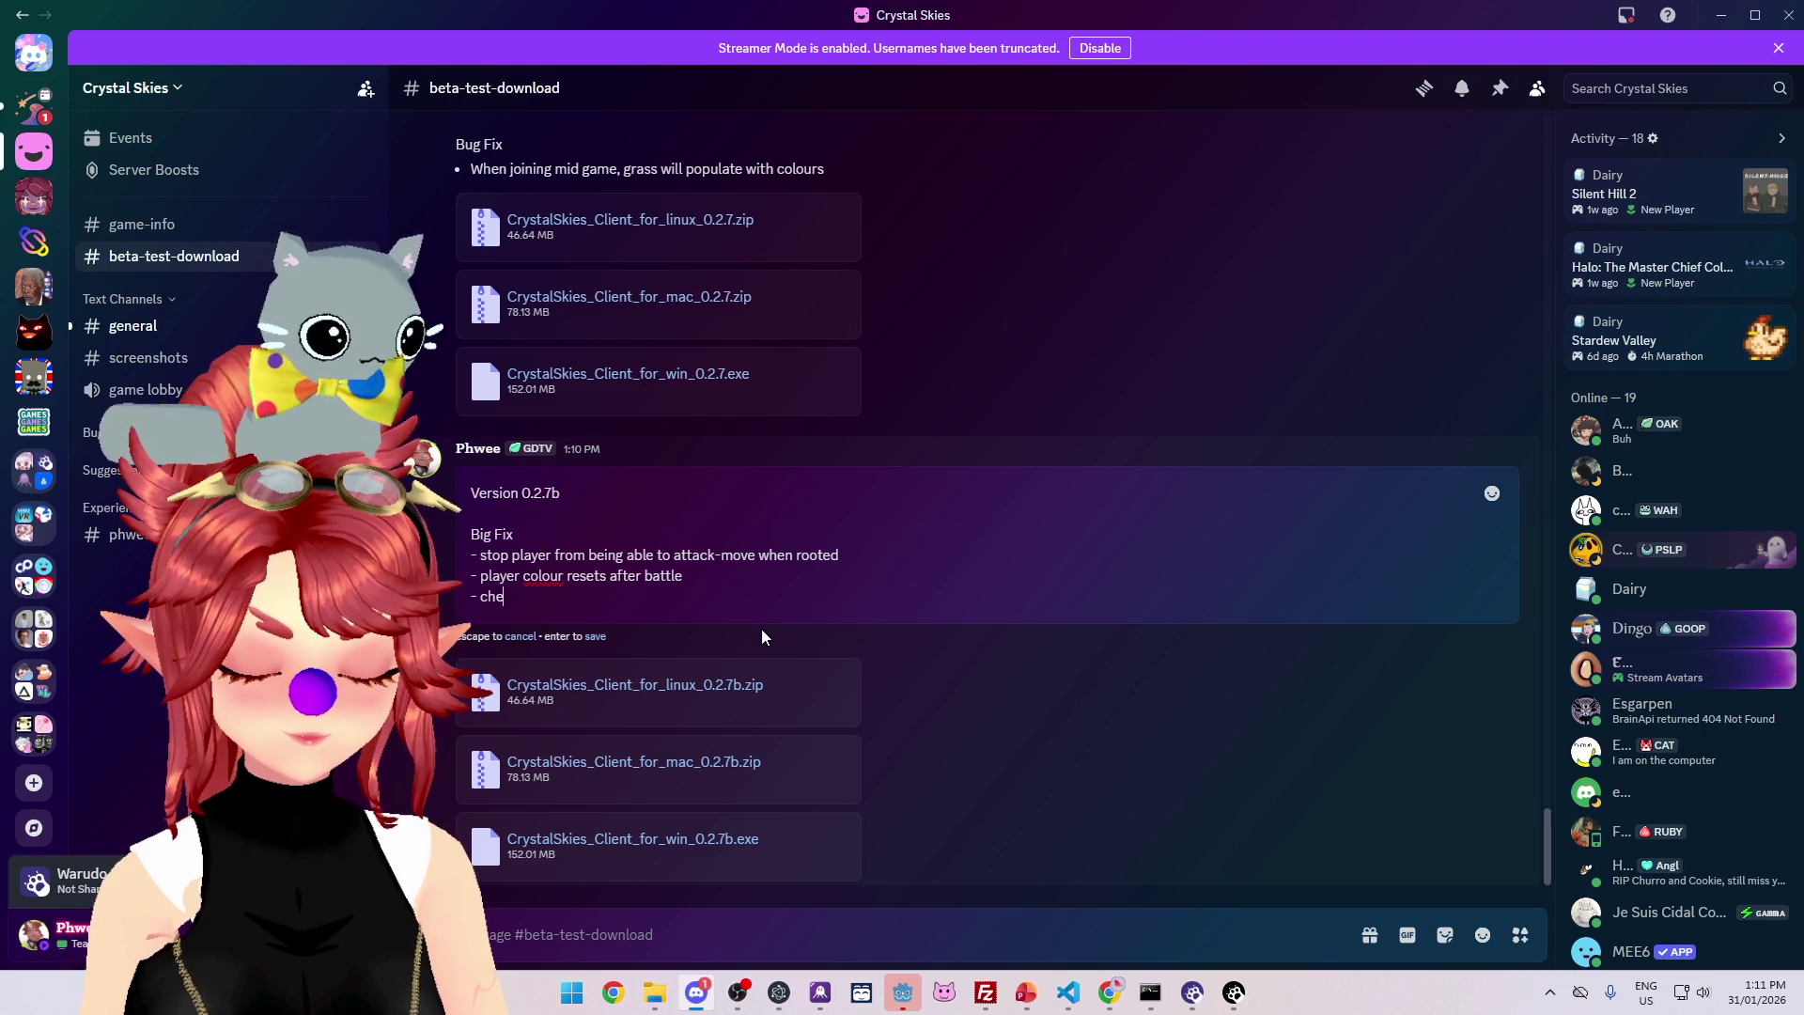
type("cked for nulls on ")
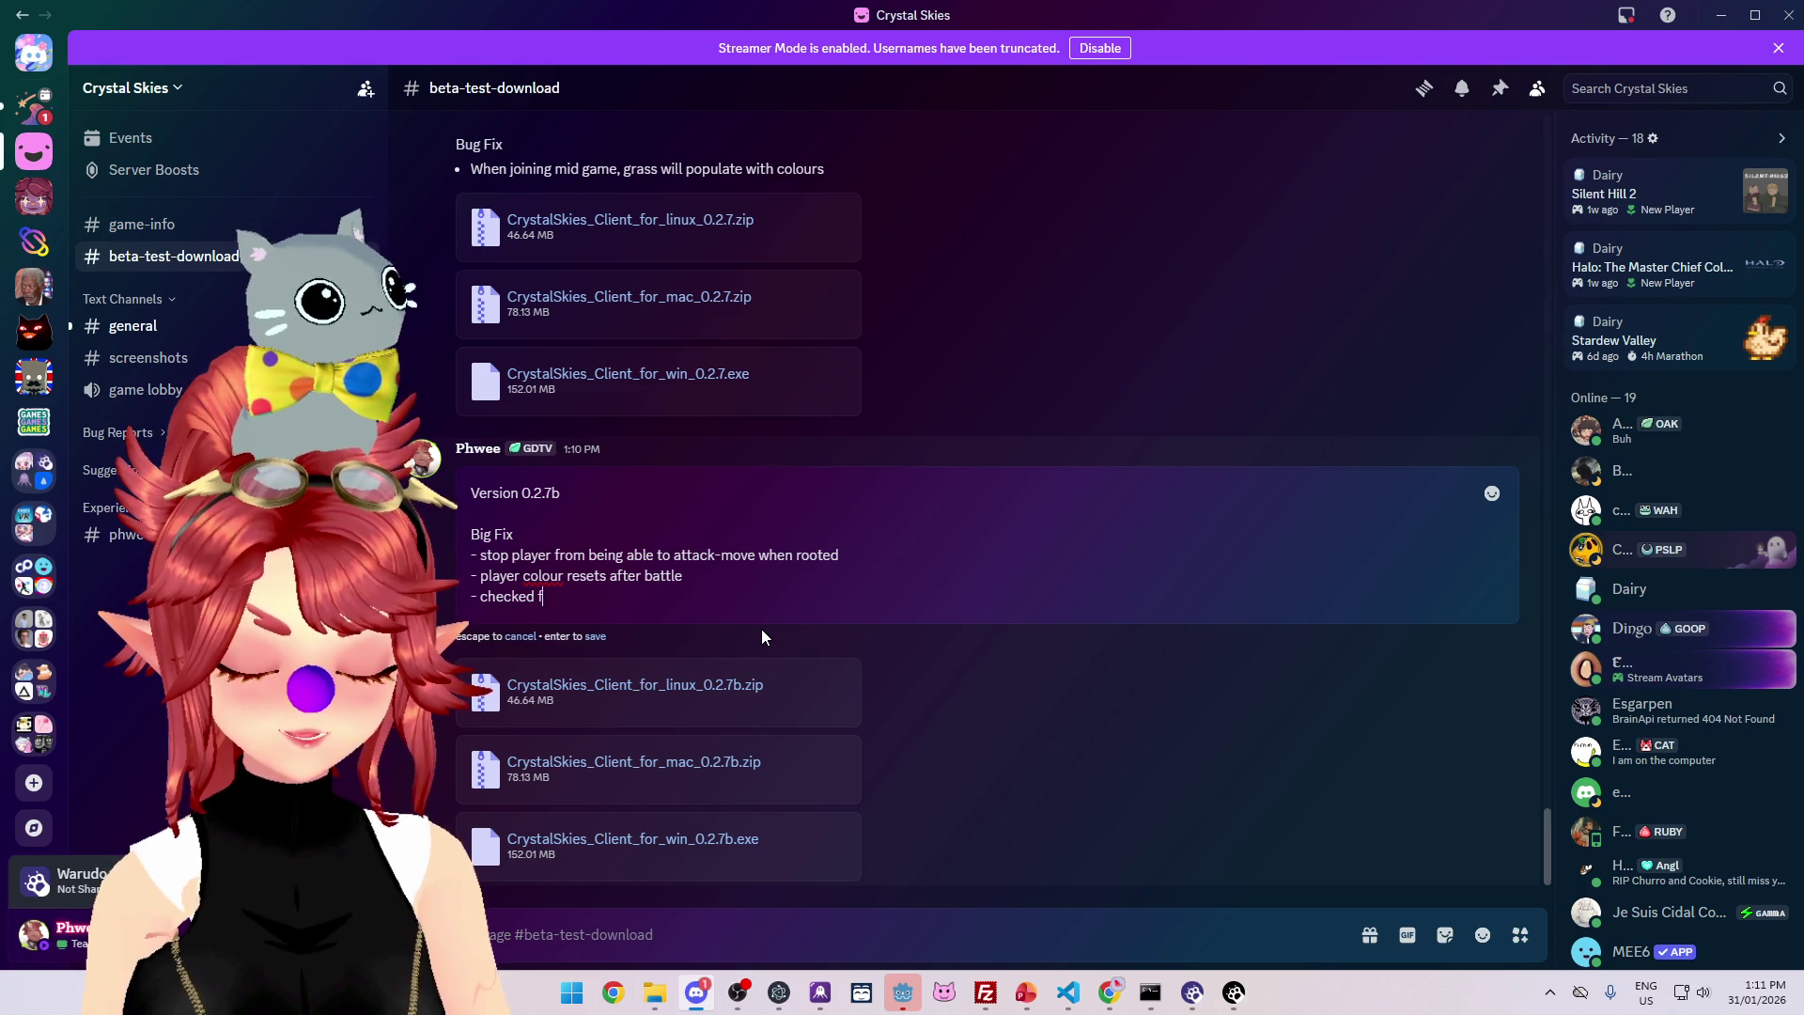
type("charging VFX call ")
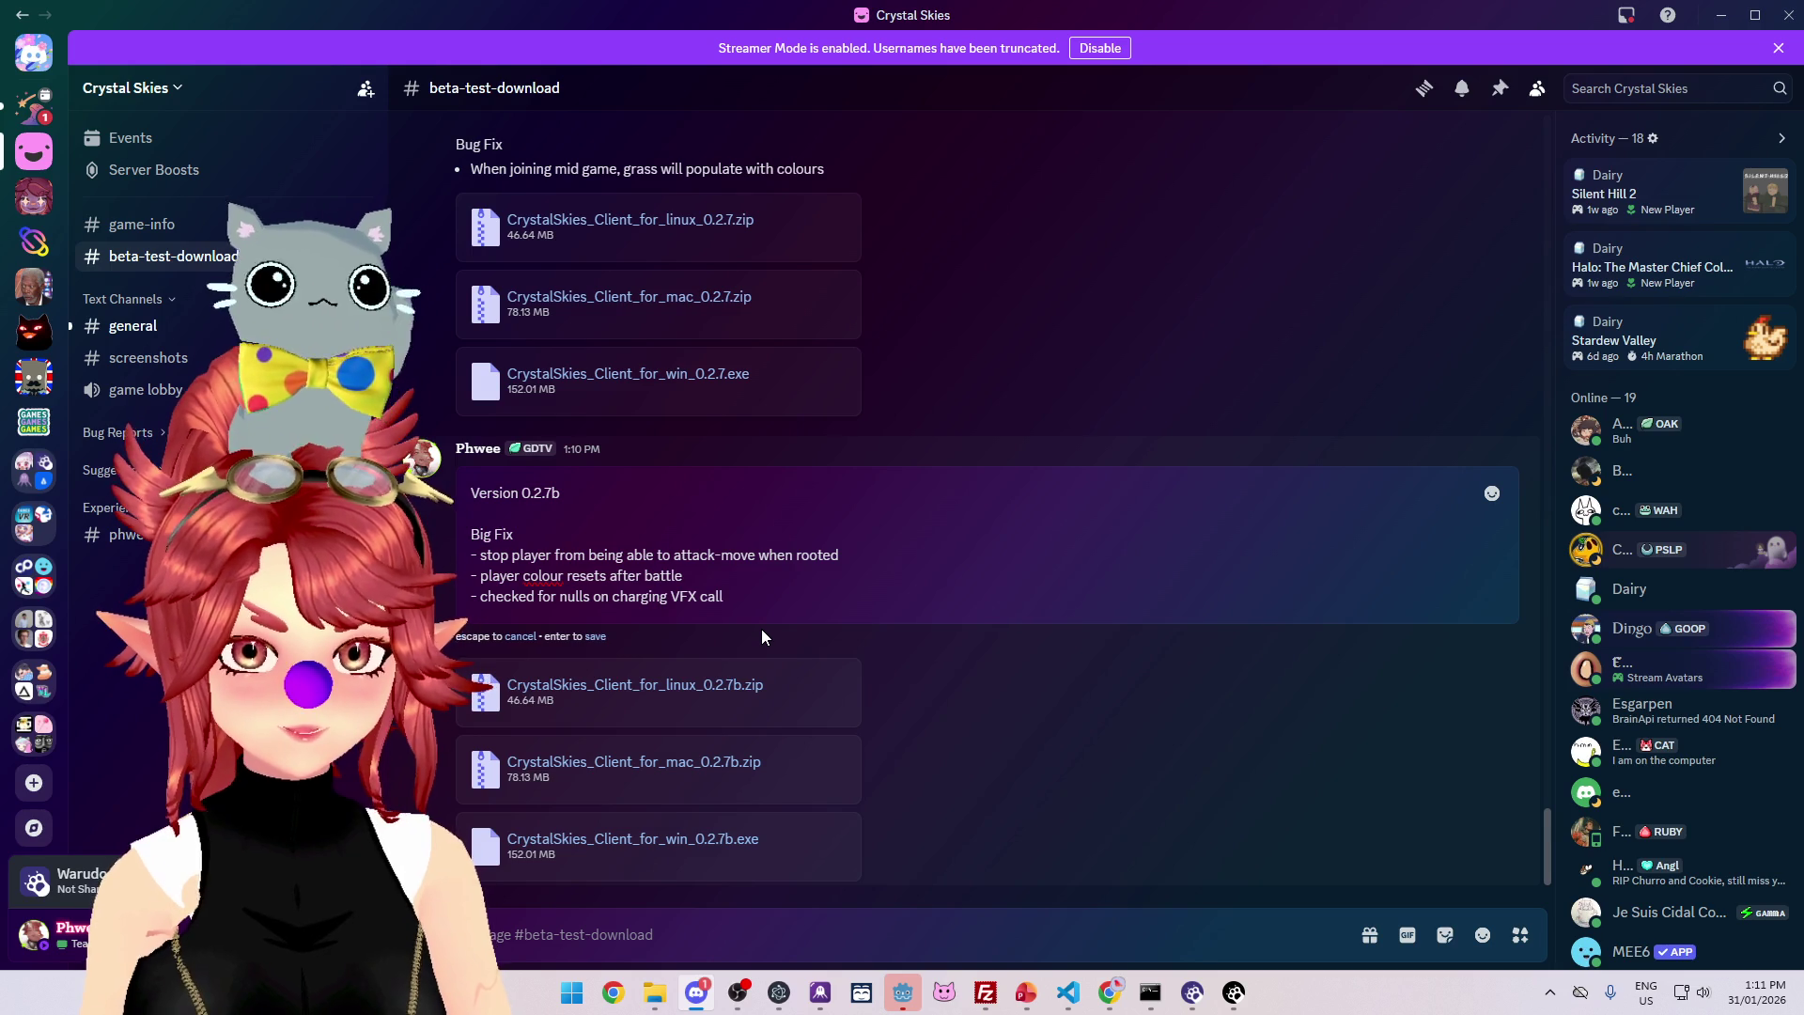
type("& added")
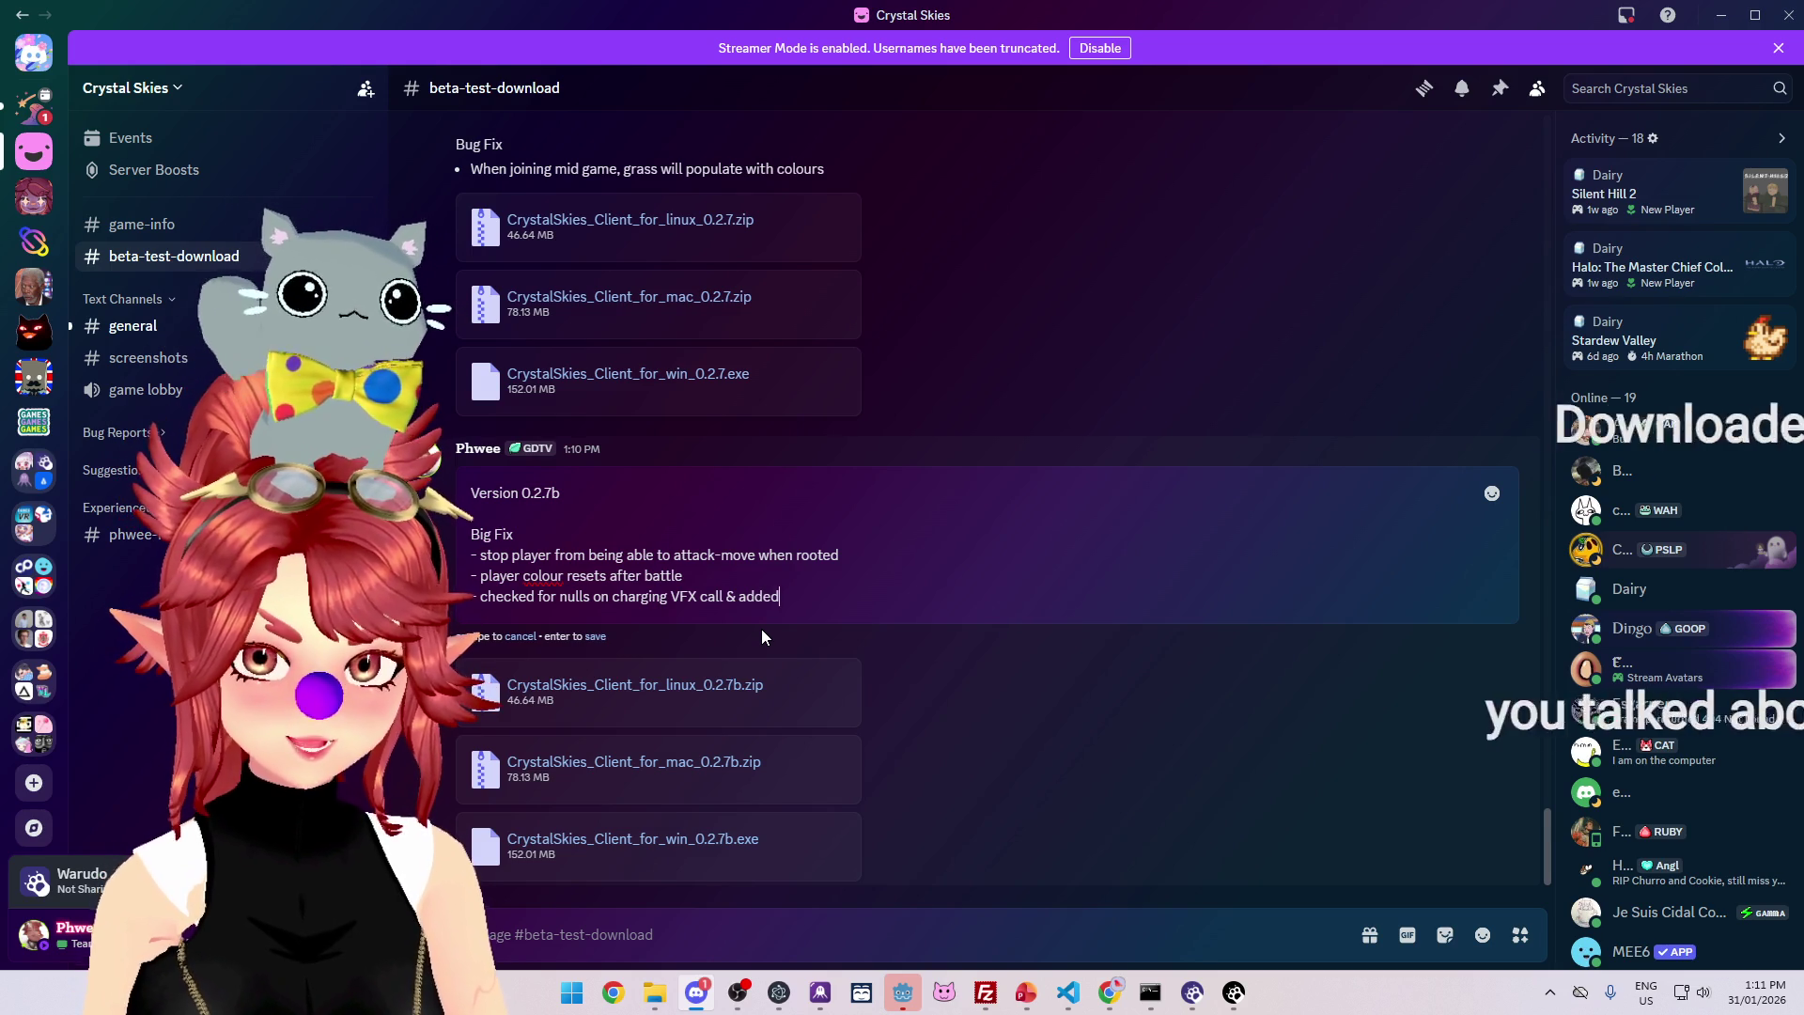
type(" delay on disconnect")
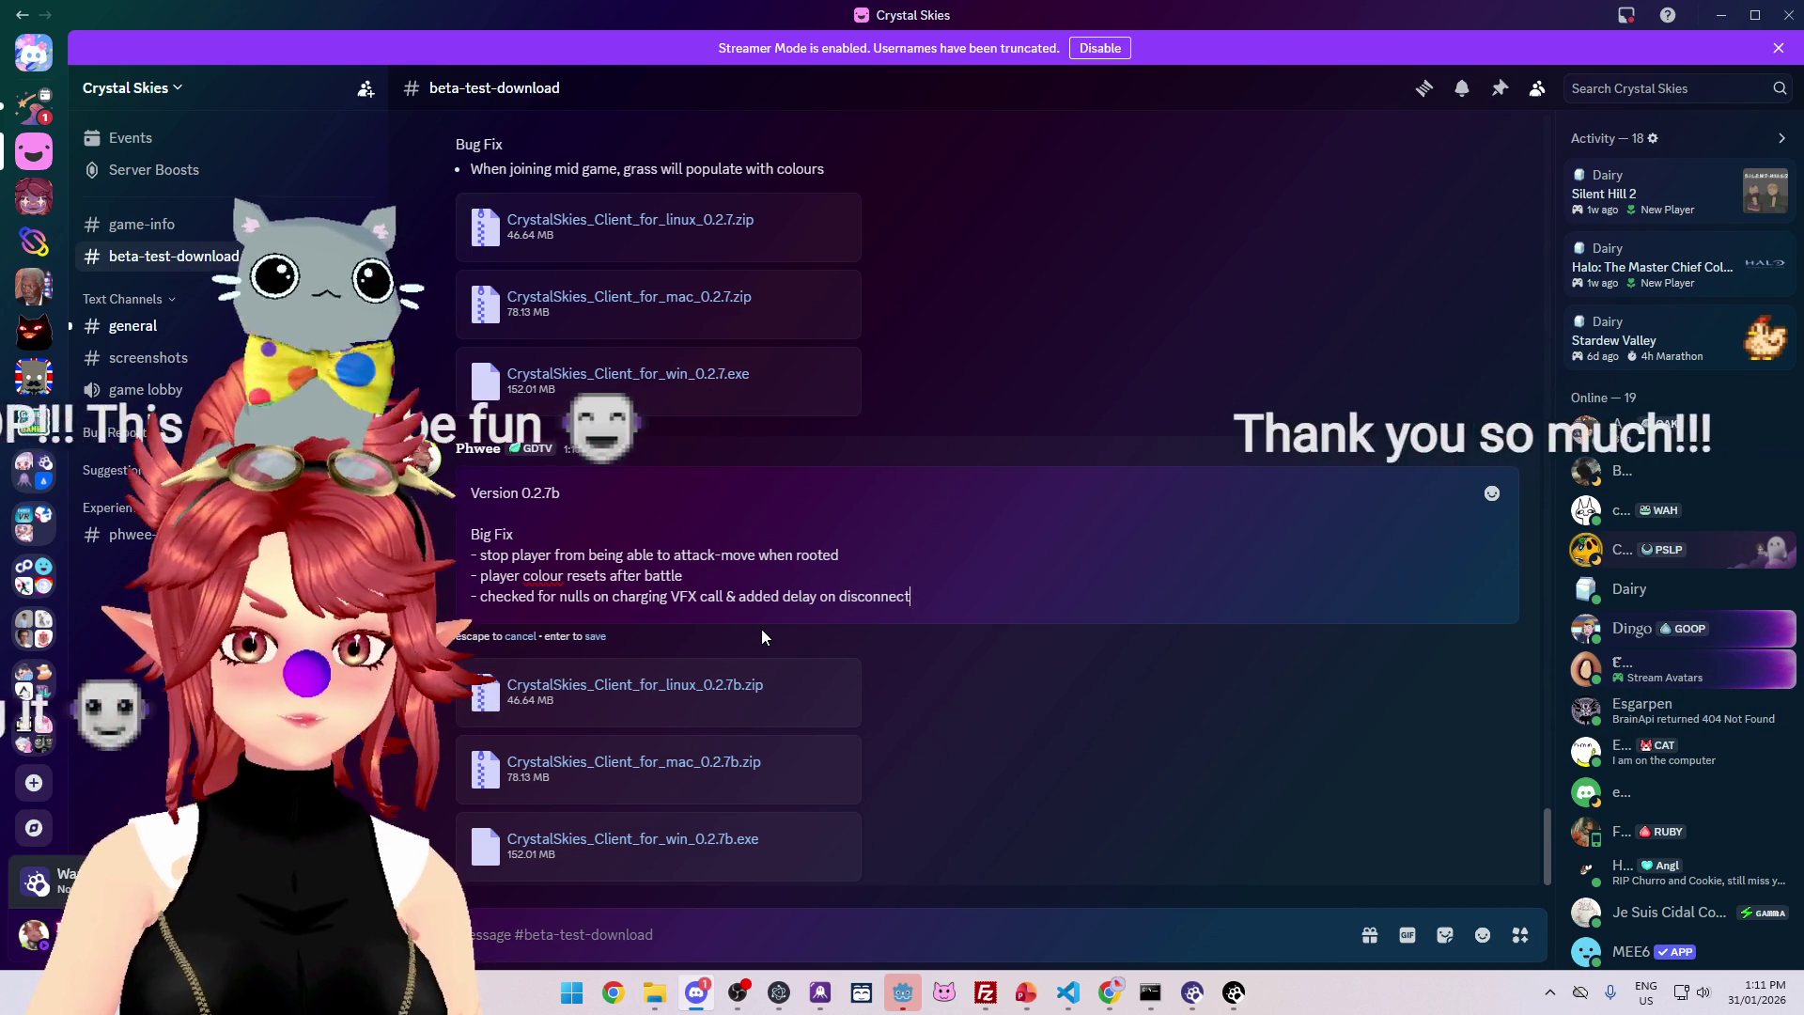
key("Return")
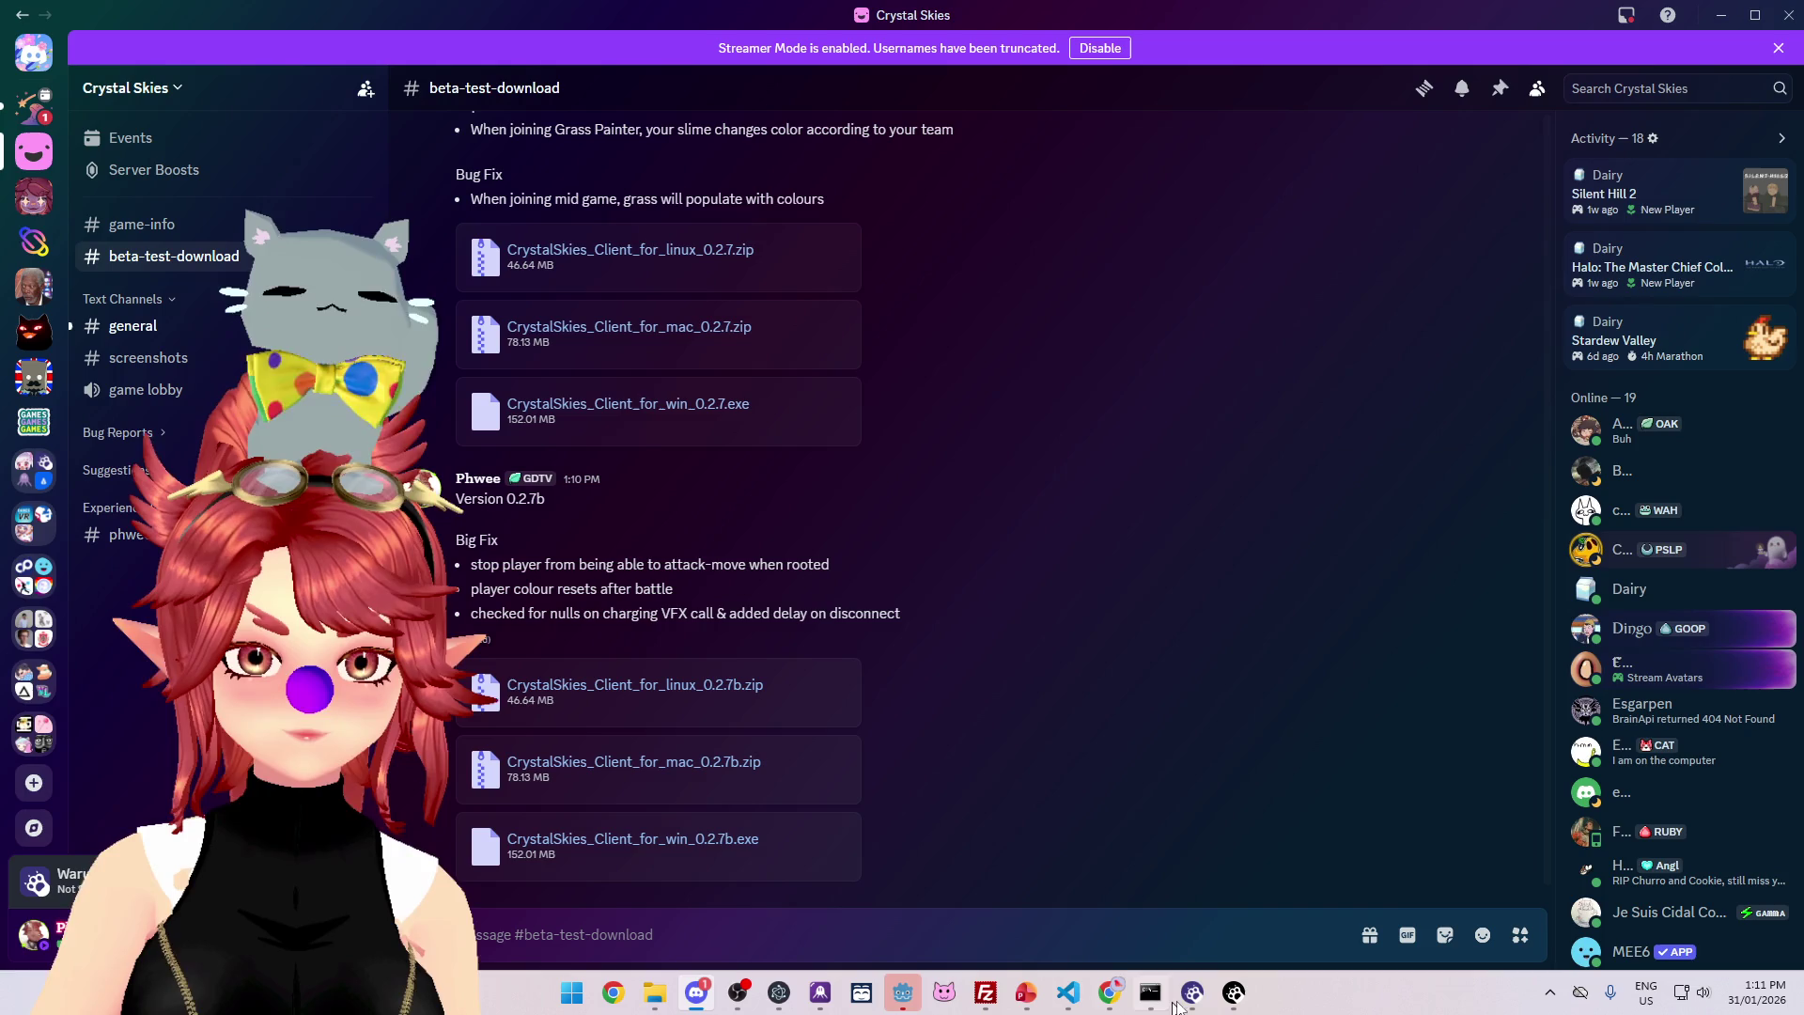
left_click(902, 992)
- Dismiss the export results and run the game client full screen
left_click(898, 722)
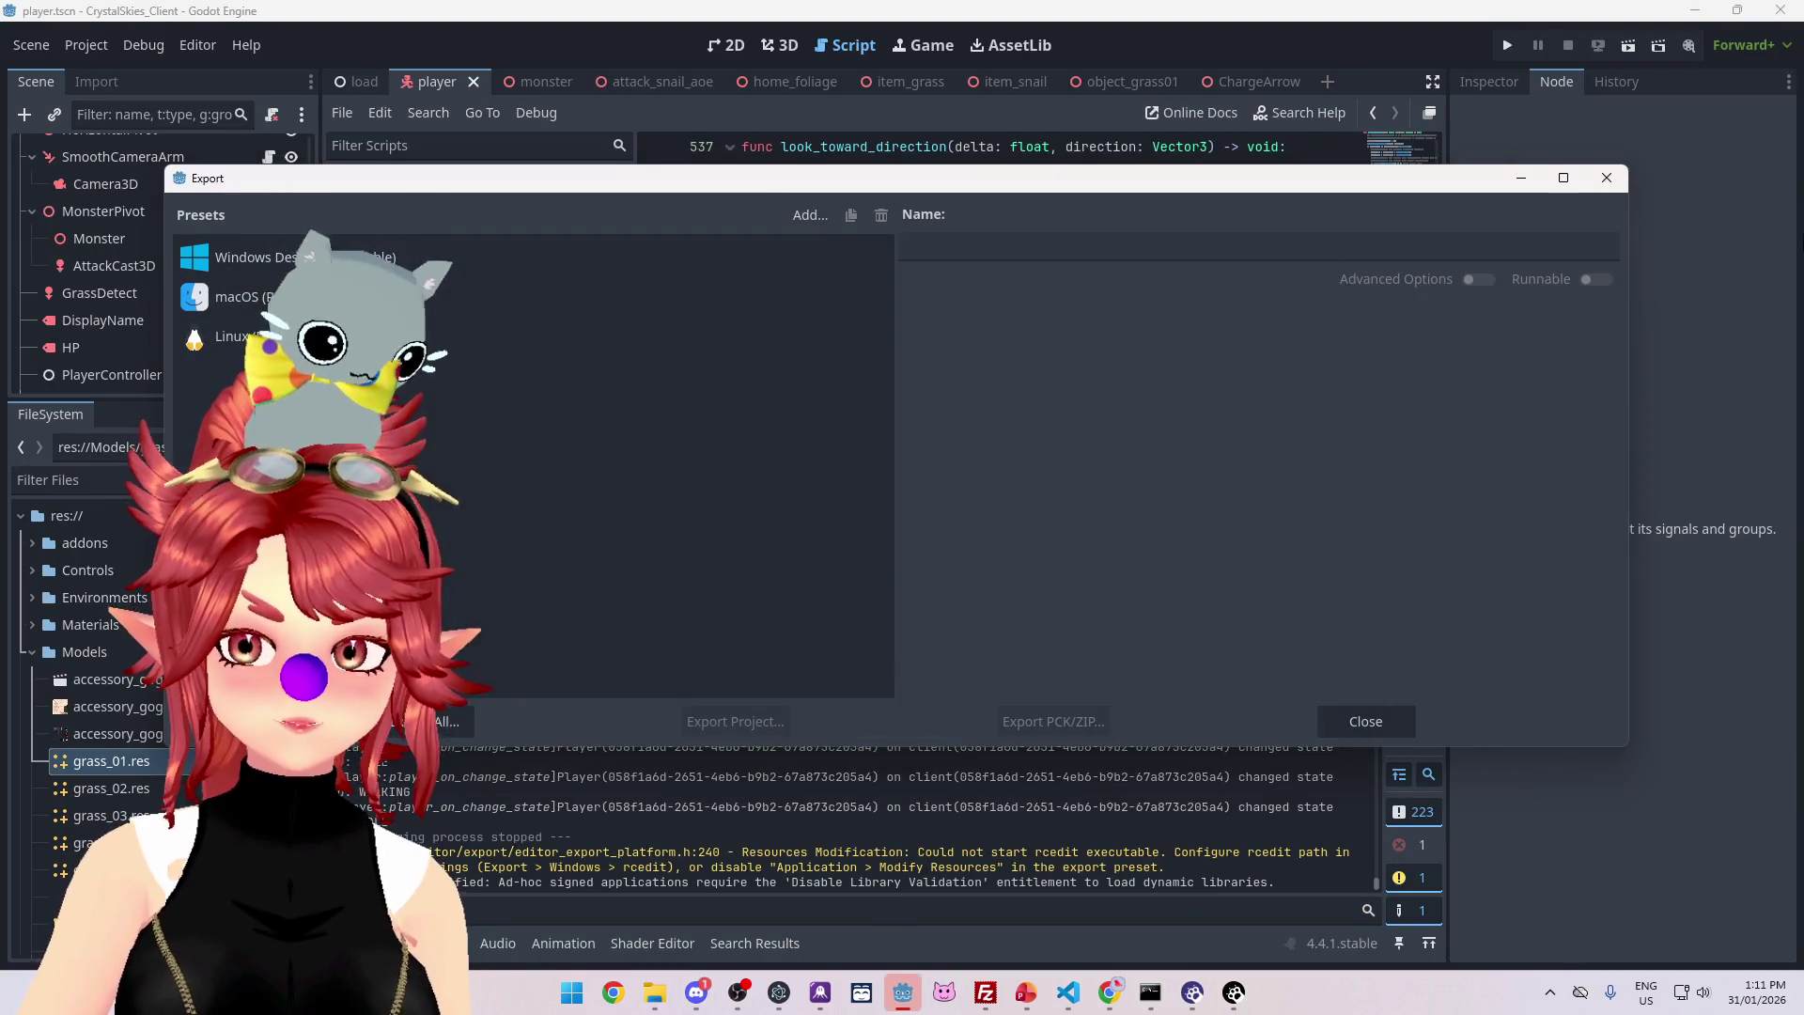
left_click(1509, 45)
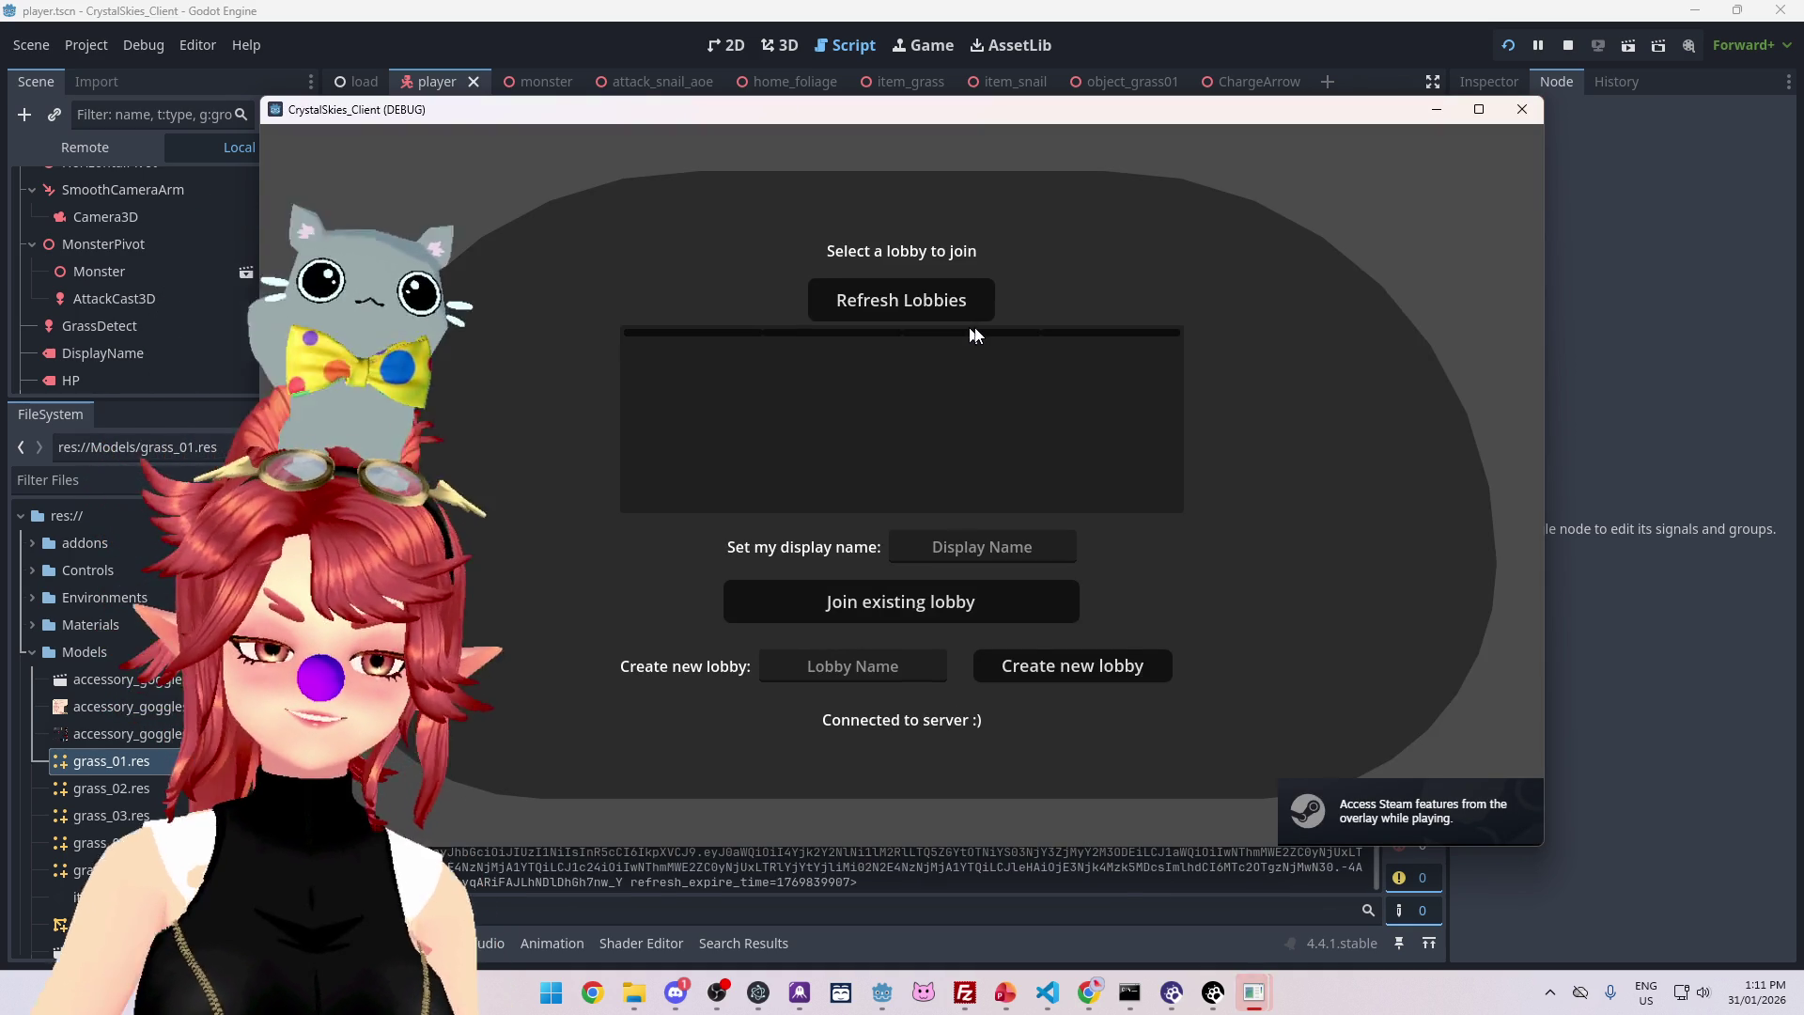
left_click(1478, 109)
- Create a new lobby named 'Phwee' and walk the player forward into the grassy clearing
left_click(956, 560)
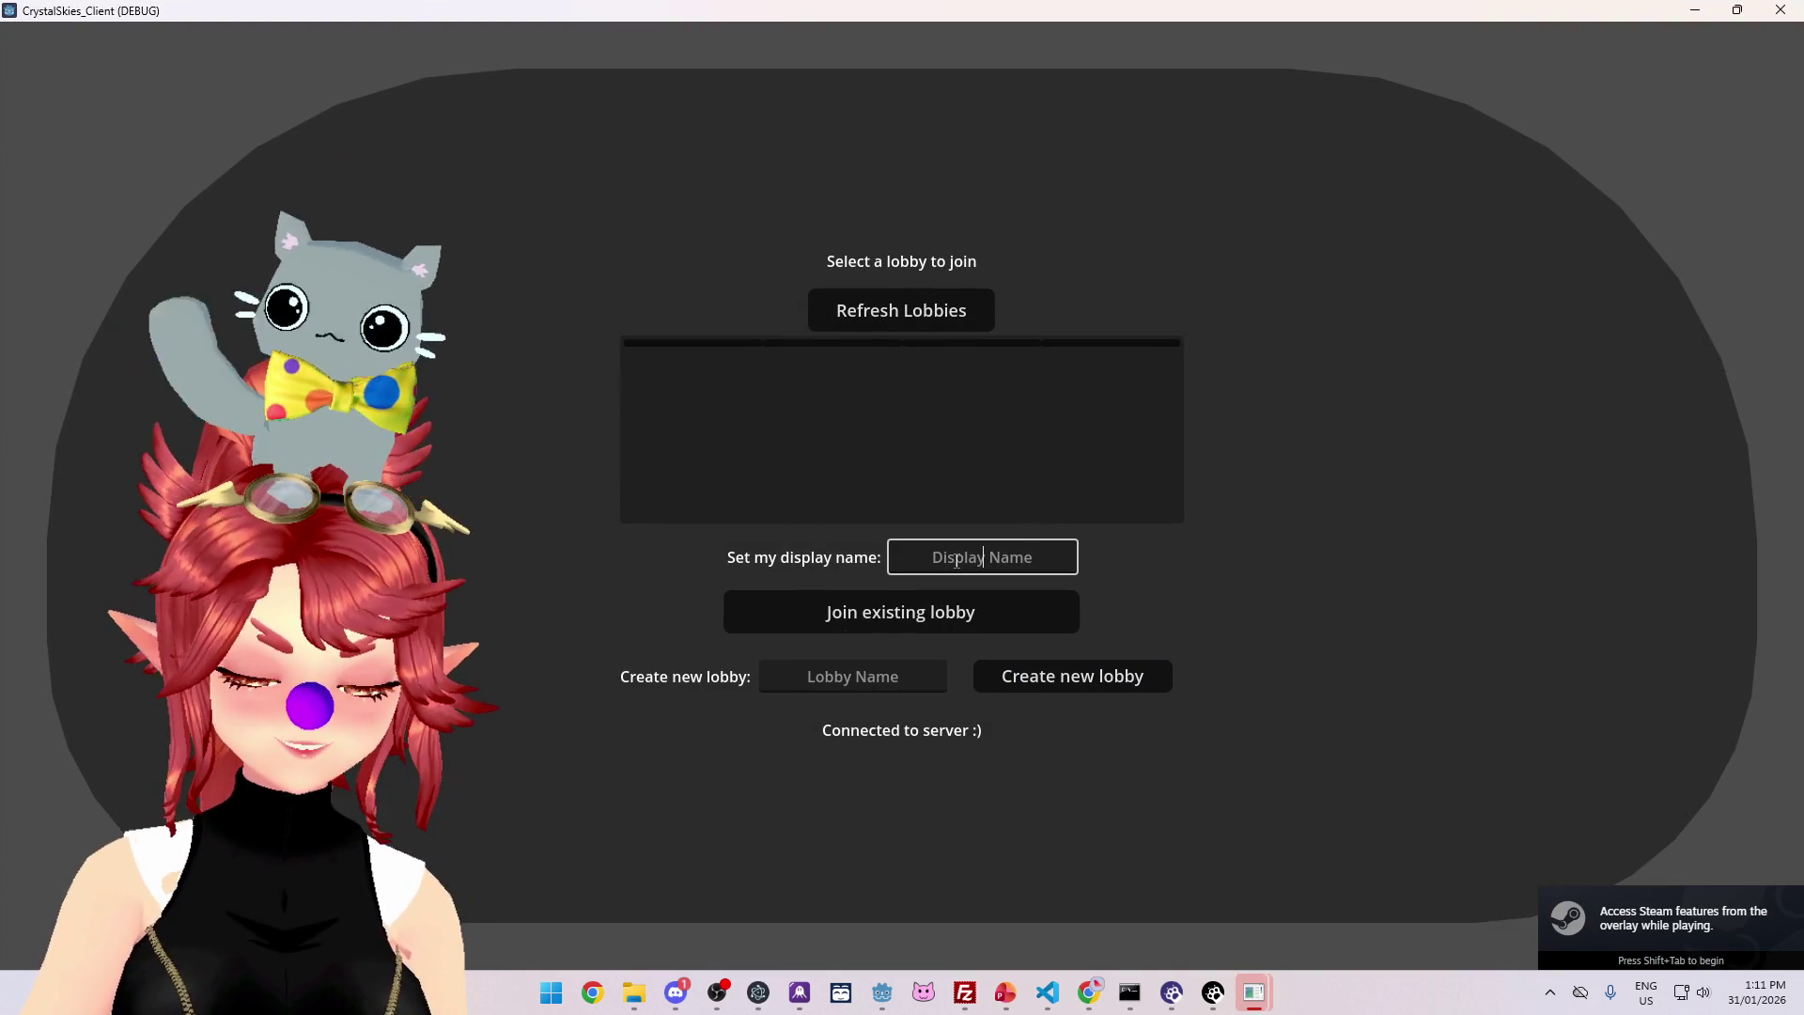
type("Phwee")
key("Tab")
key("Tab")
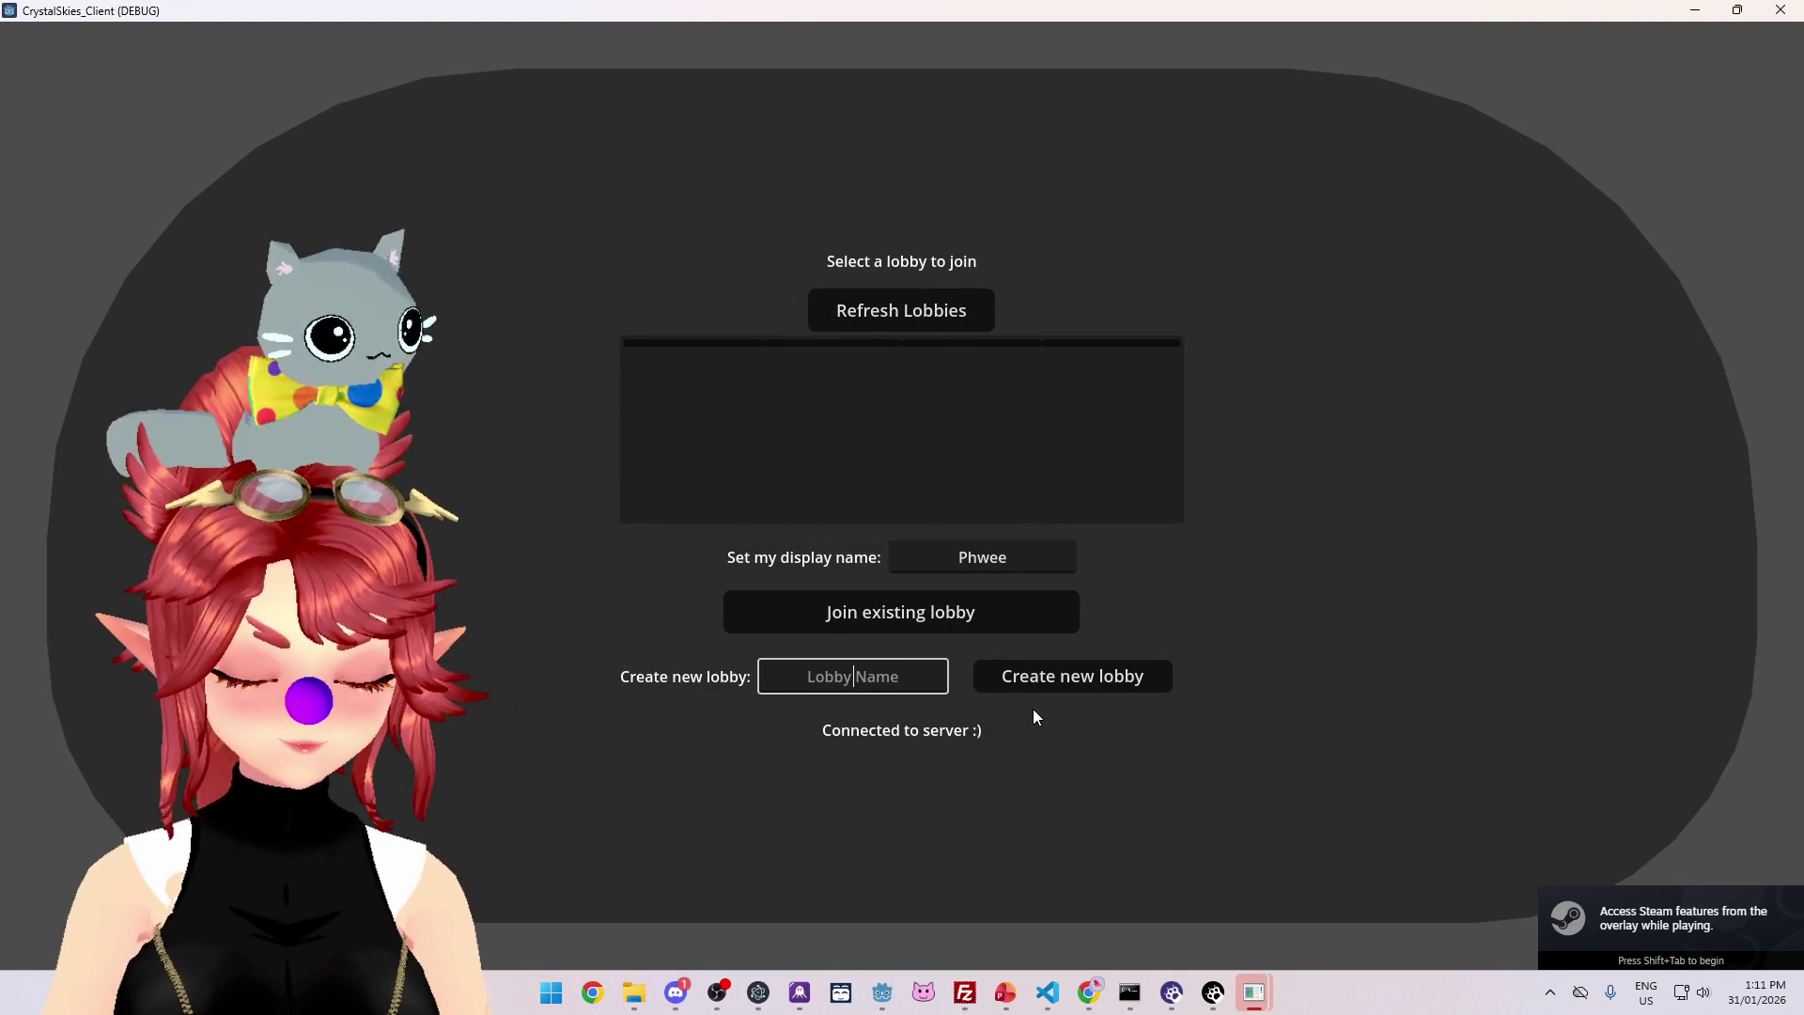
type("Phwee")
left_click(1077, 676)
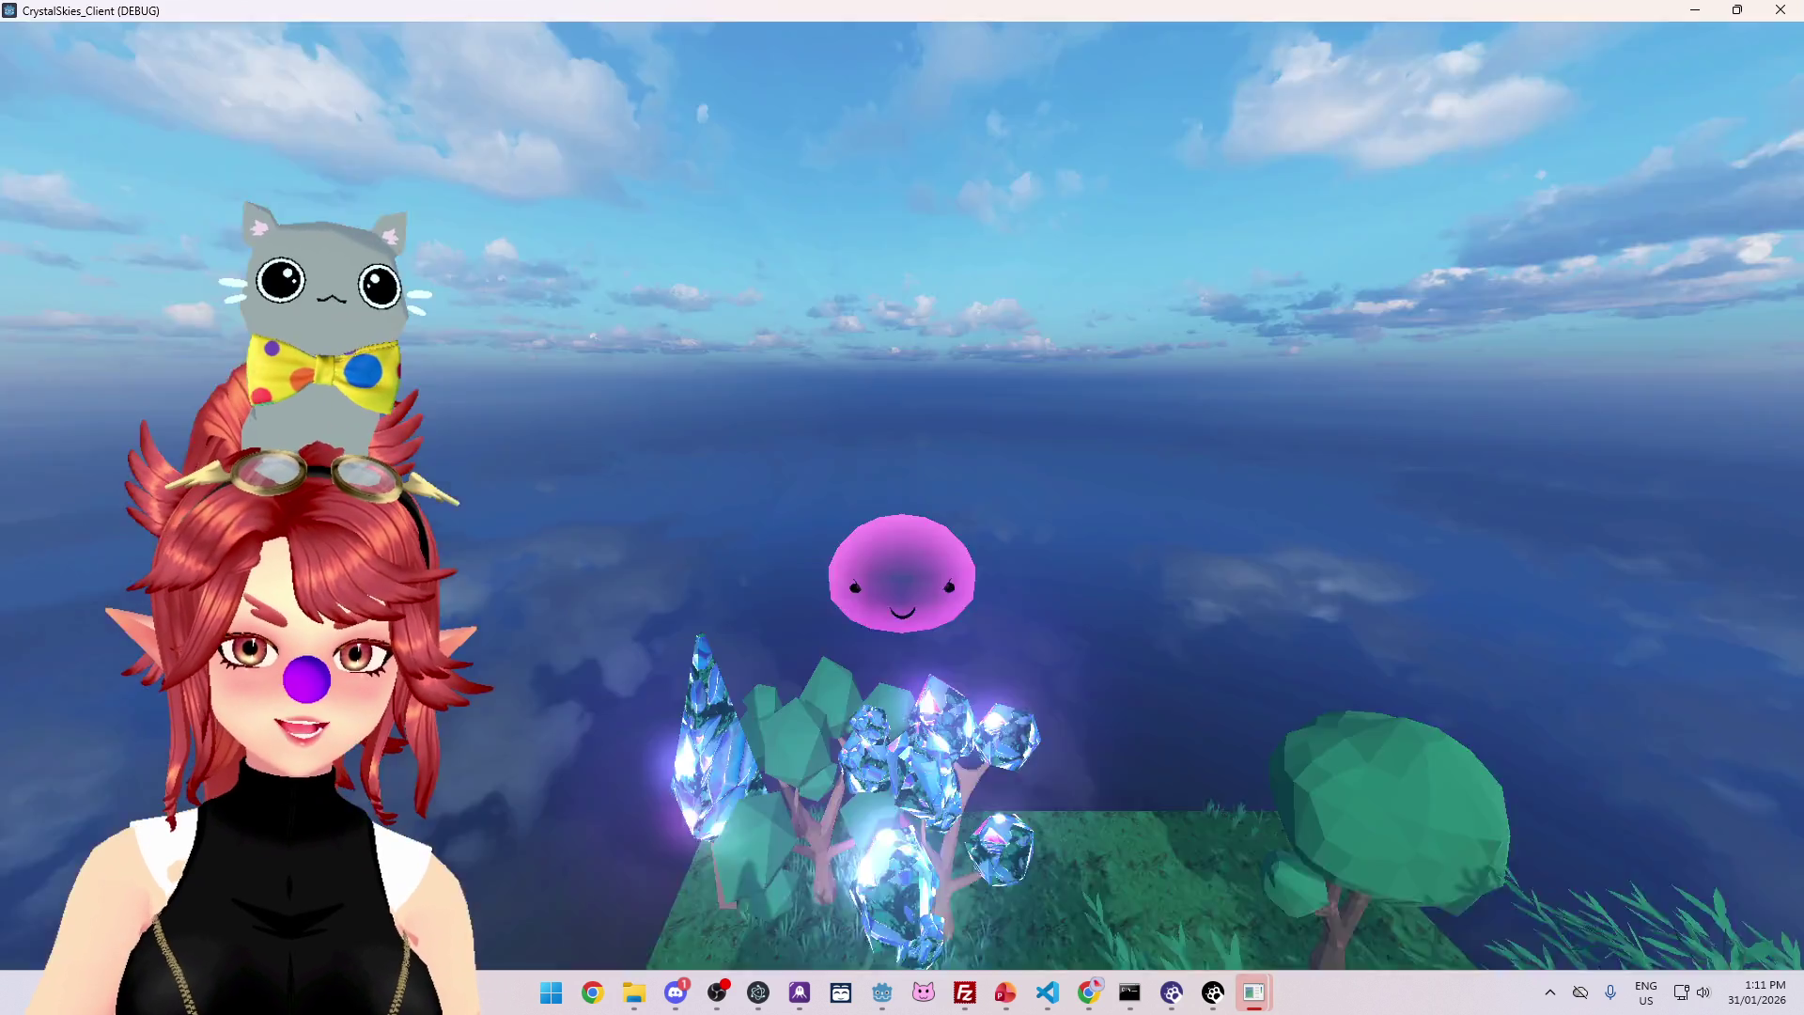
key("w")
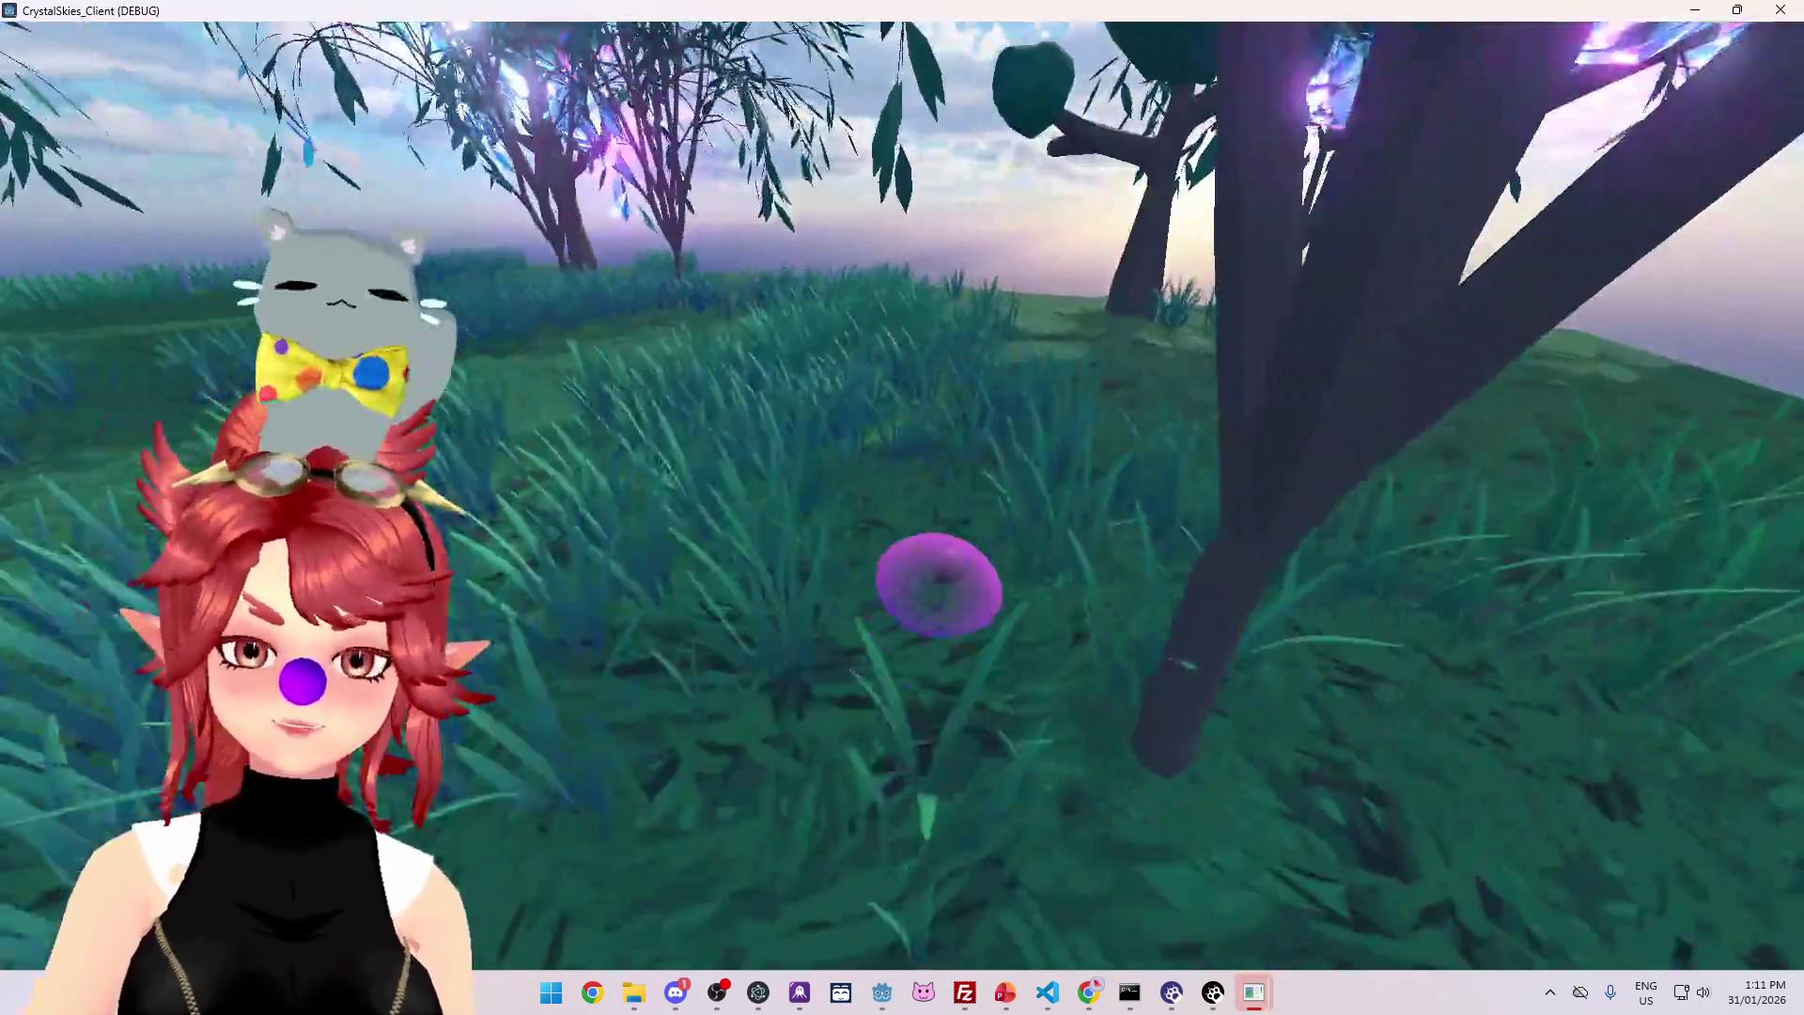
key("w")
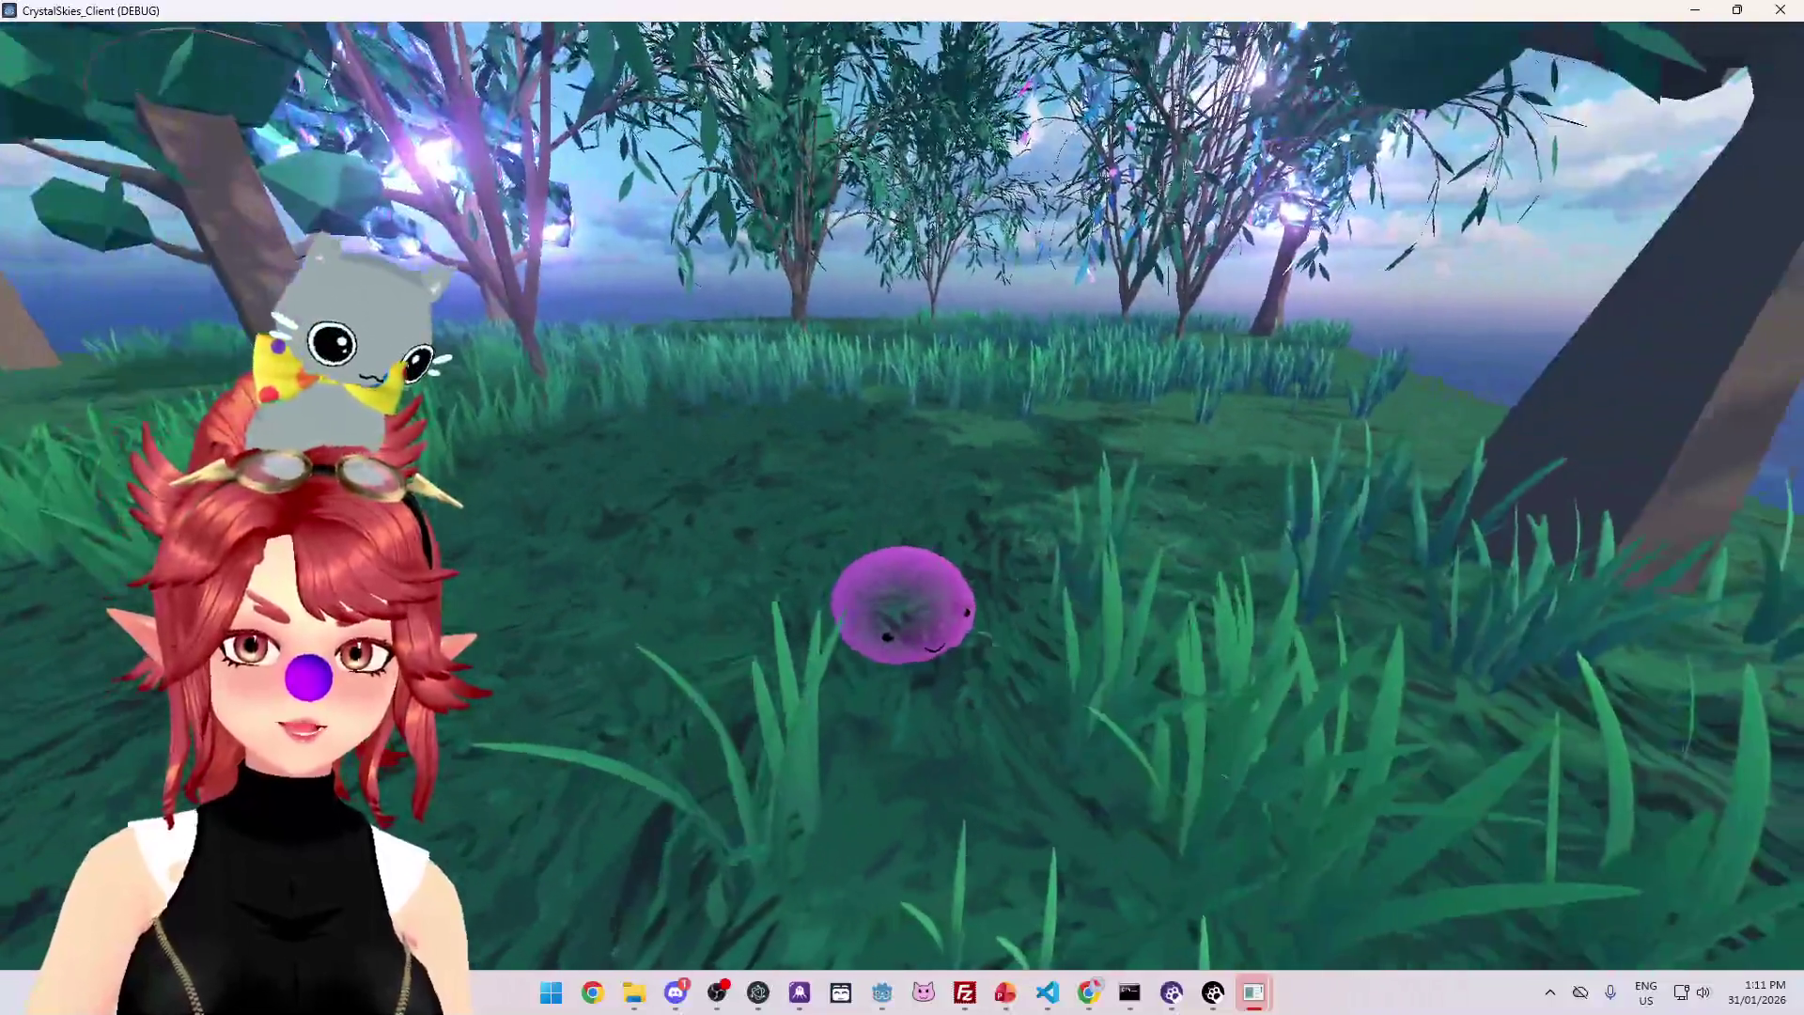
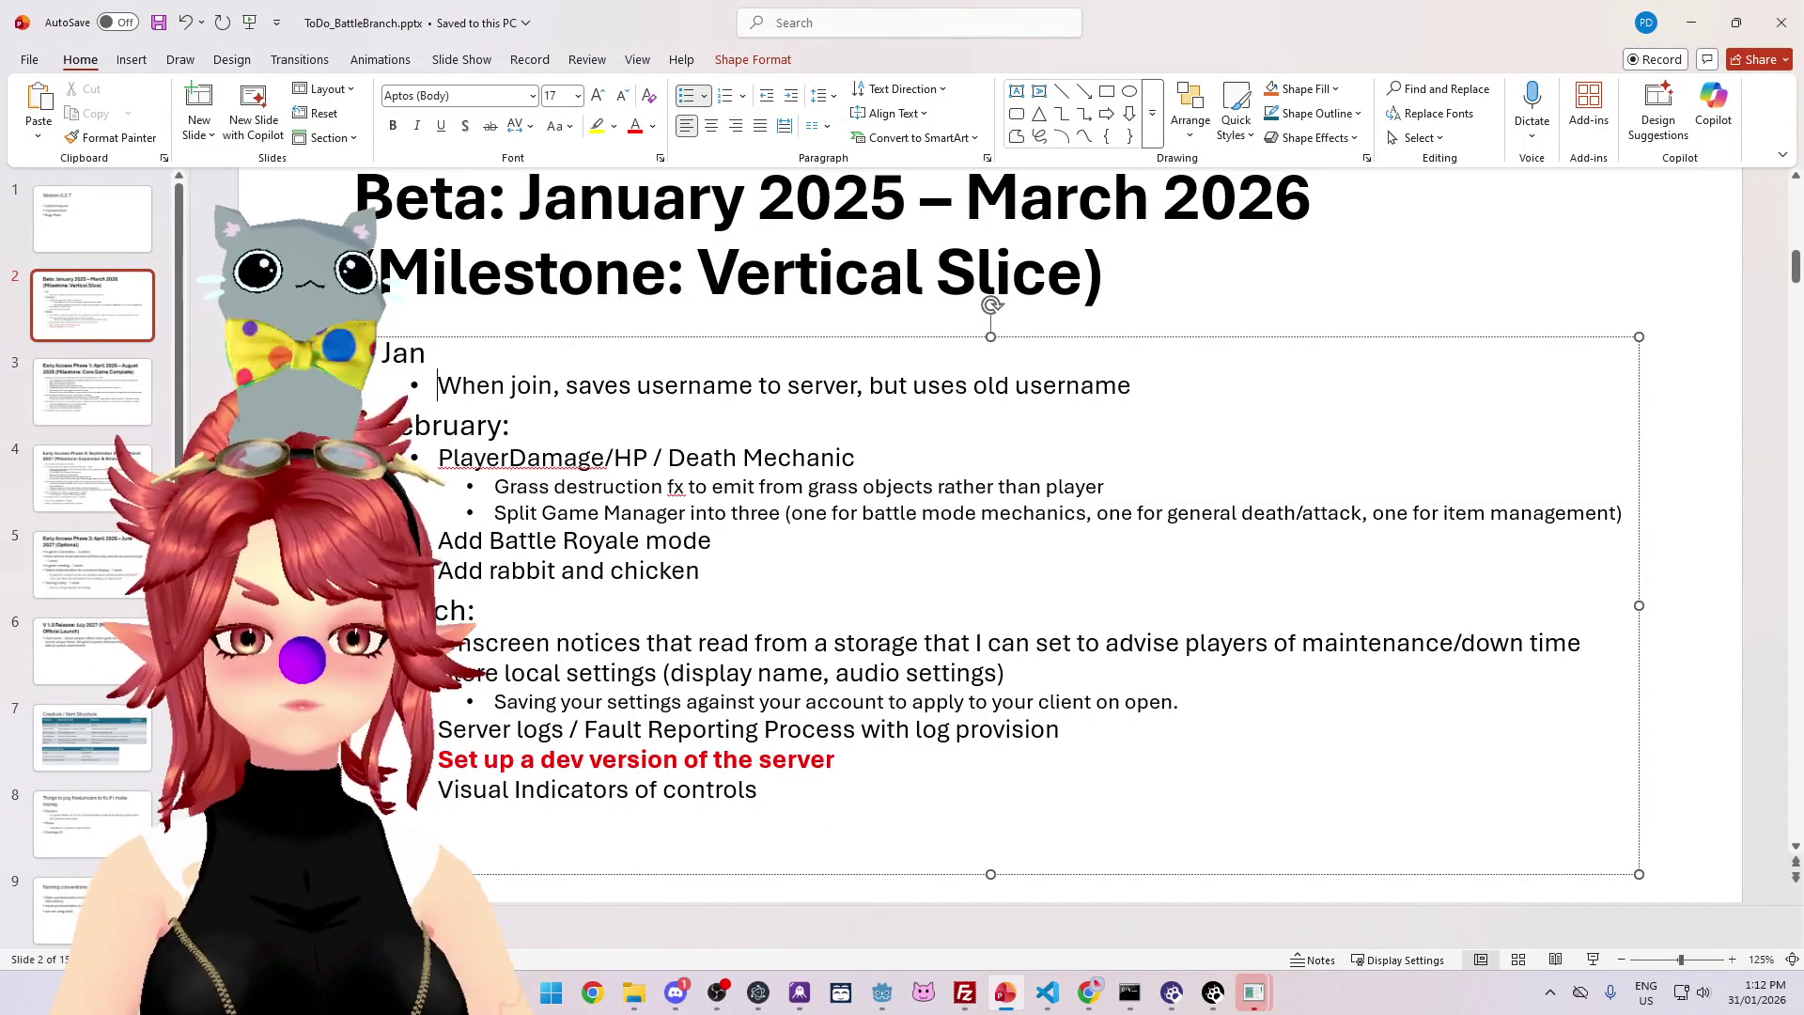
- Minimize the PowerPoint roadmap so the CrystalSkies game client shows
left_click(1694, 26)
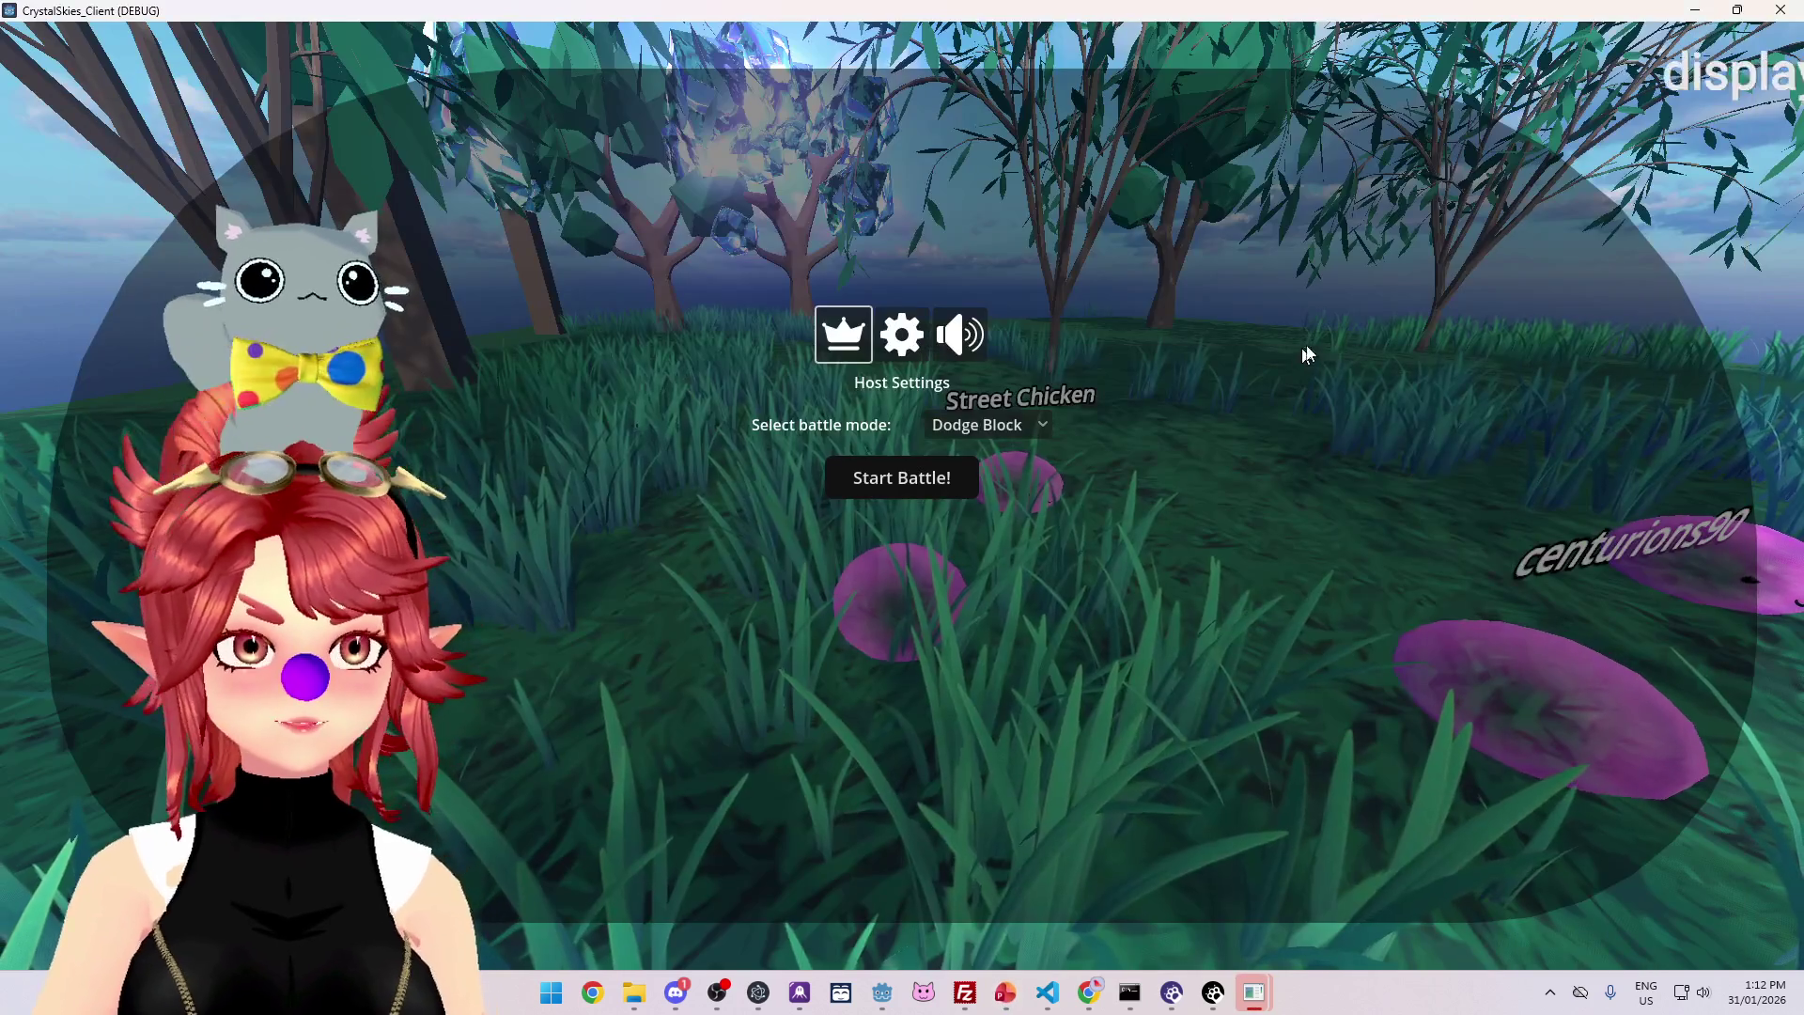
- In Host Settings, switch the battle mode from Dodge Block to Grass Painter and start the battle
left_click(1689, 206)
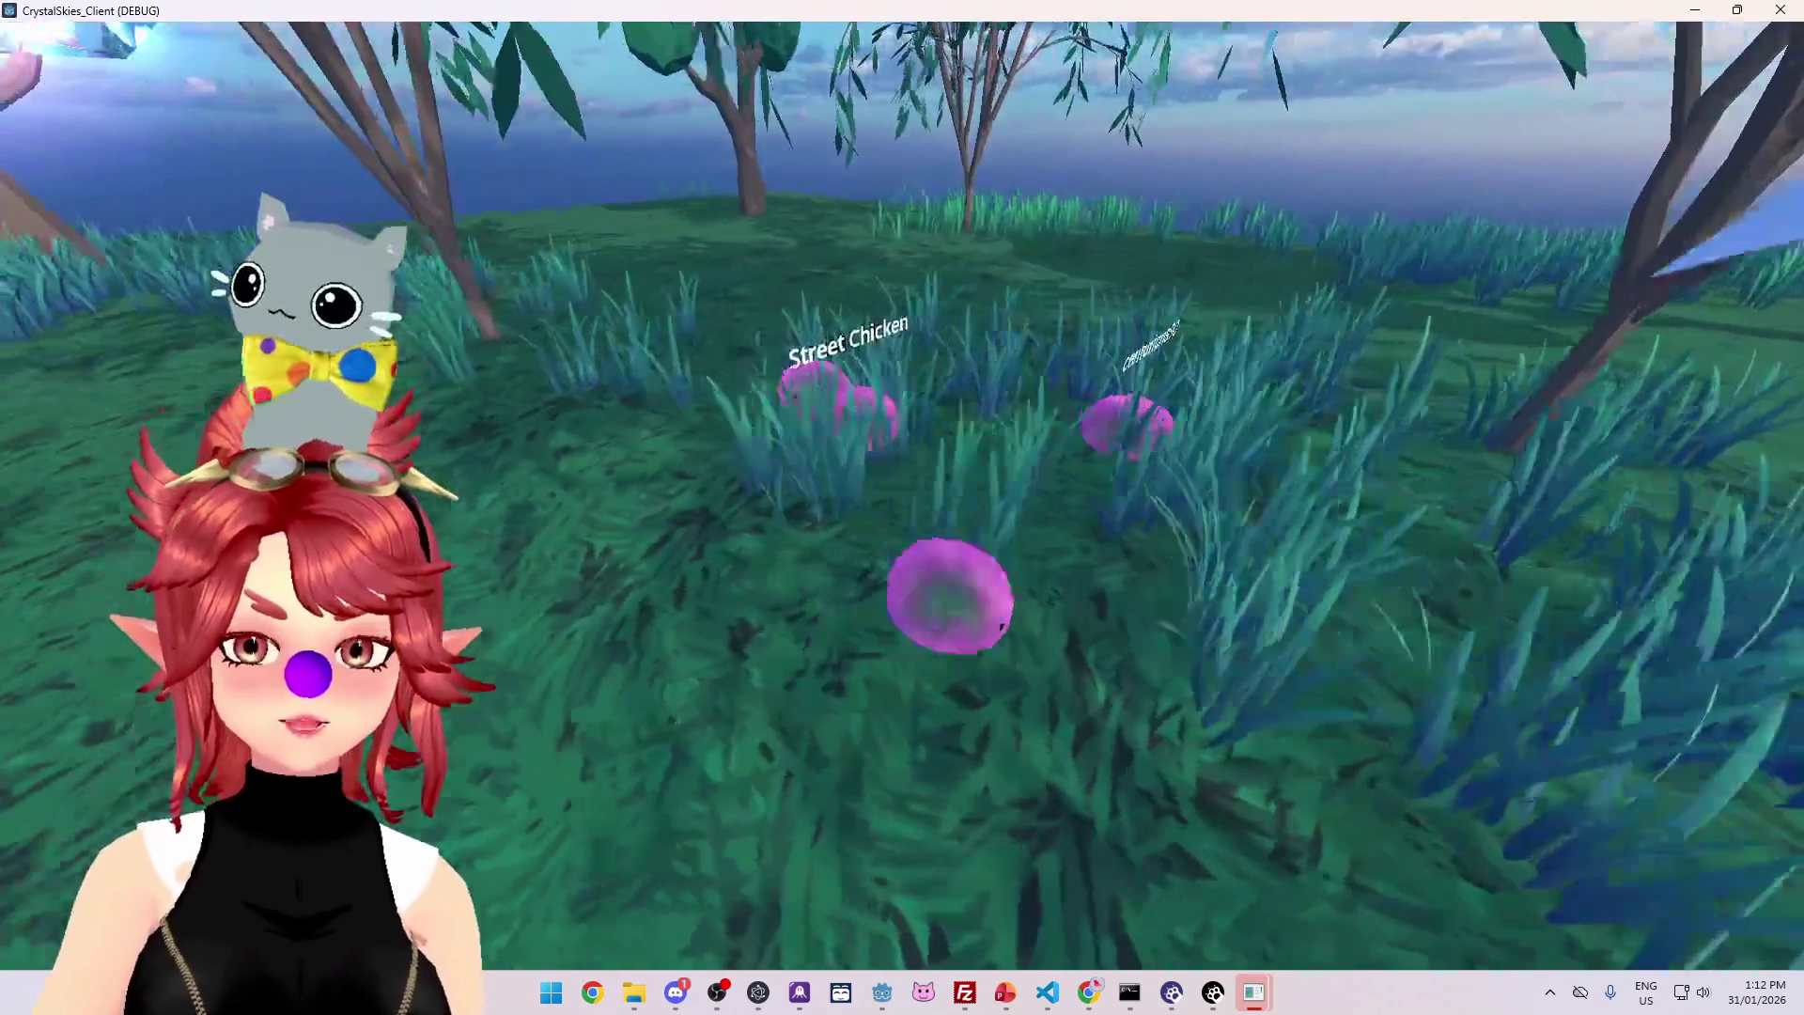
key("Escape")
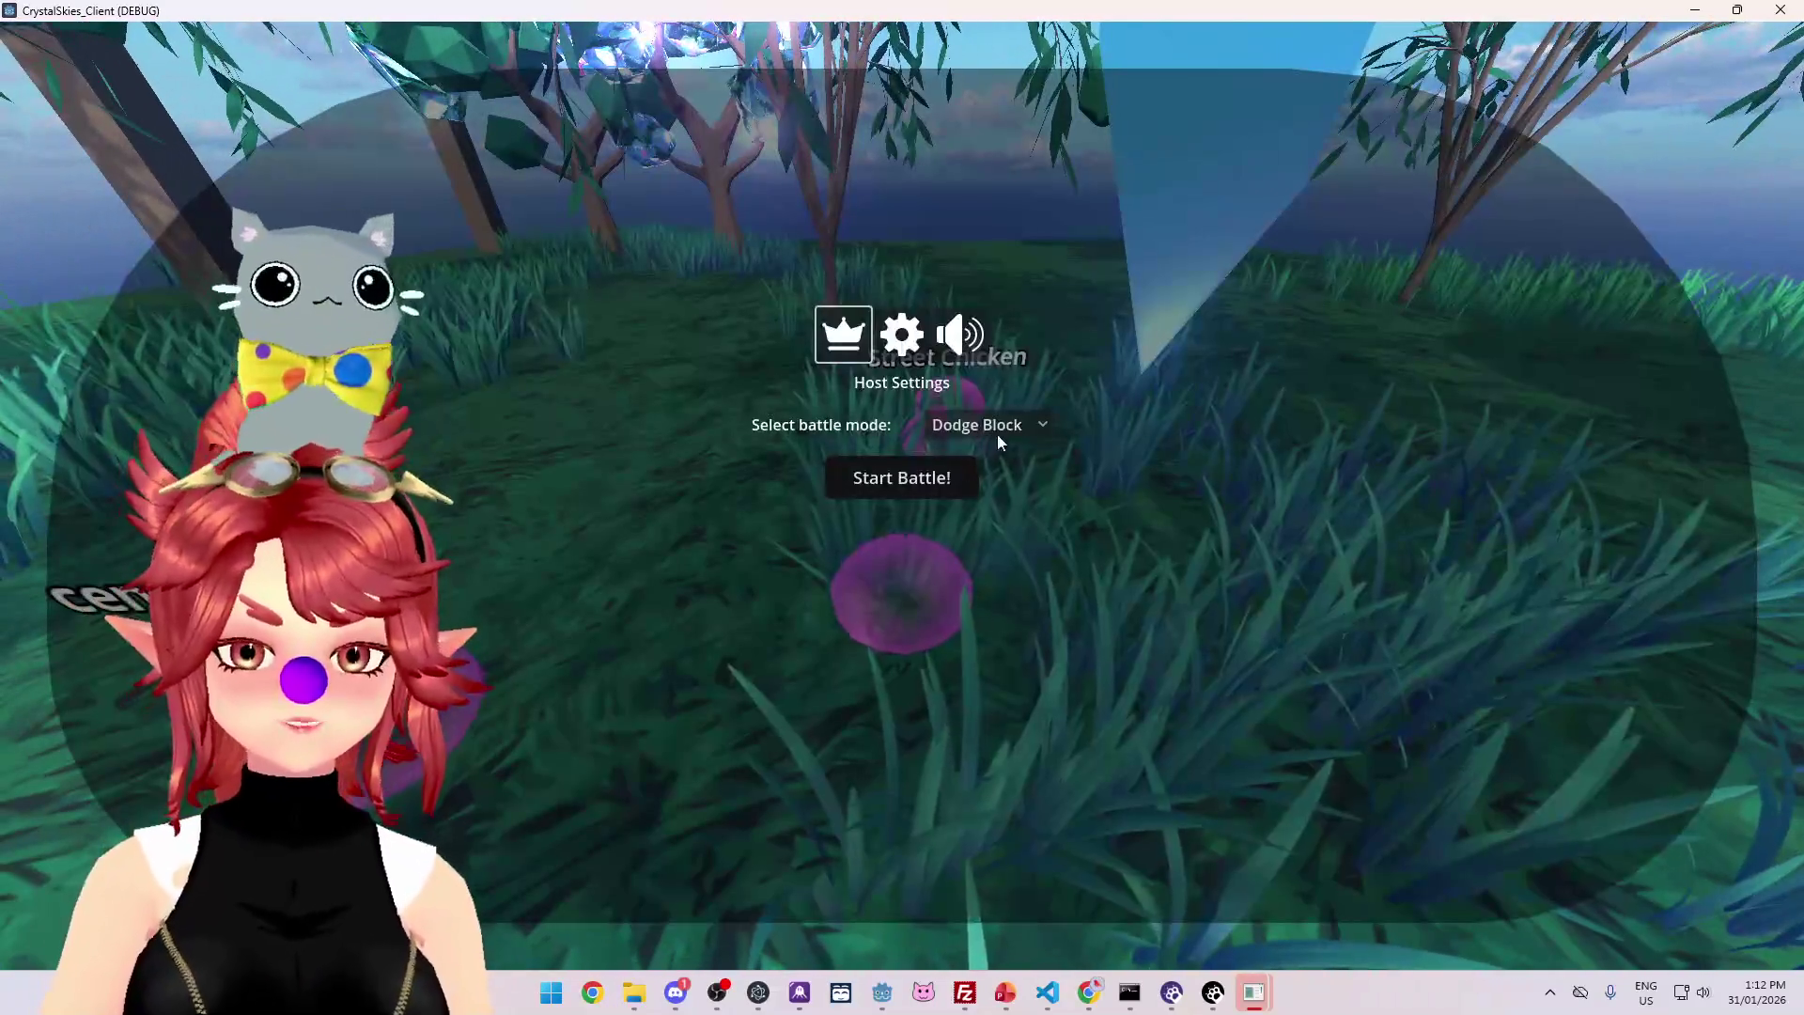
left_click(996, 428)
left_click(1000, 482)
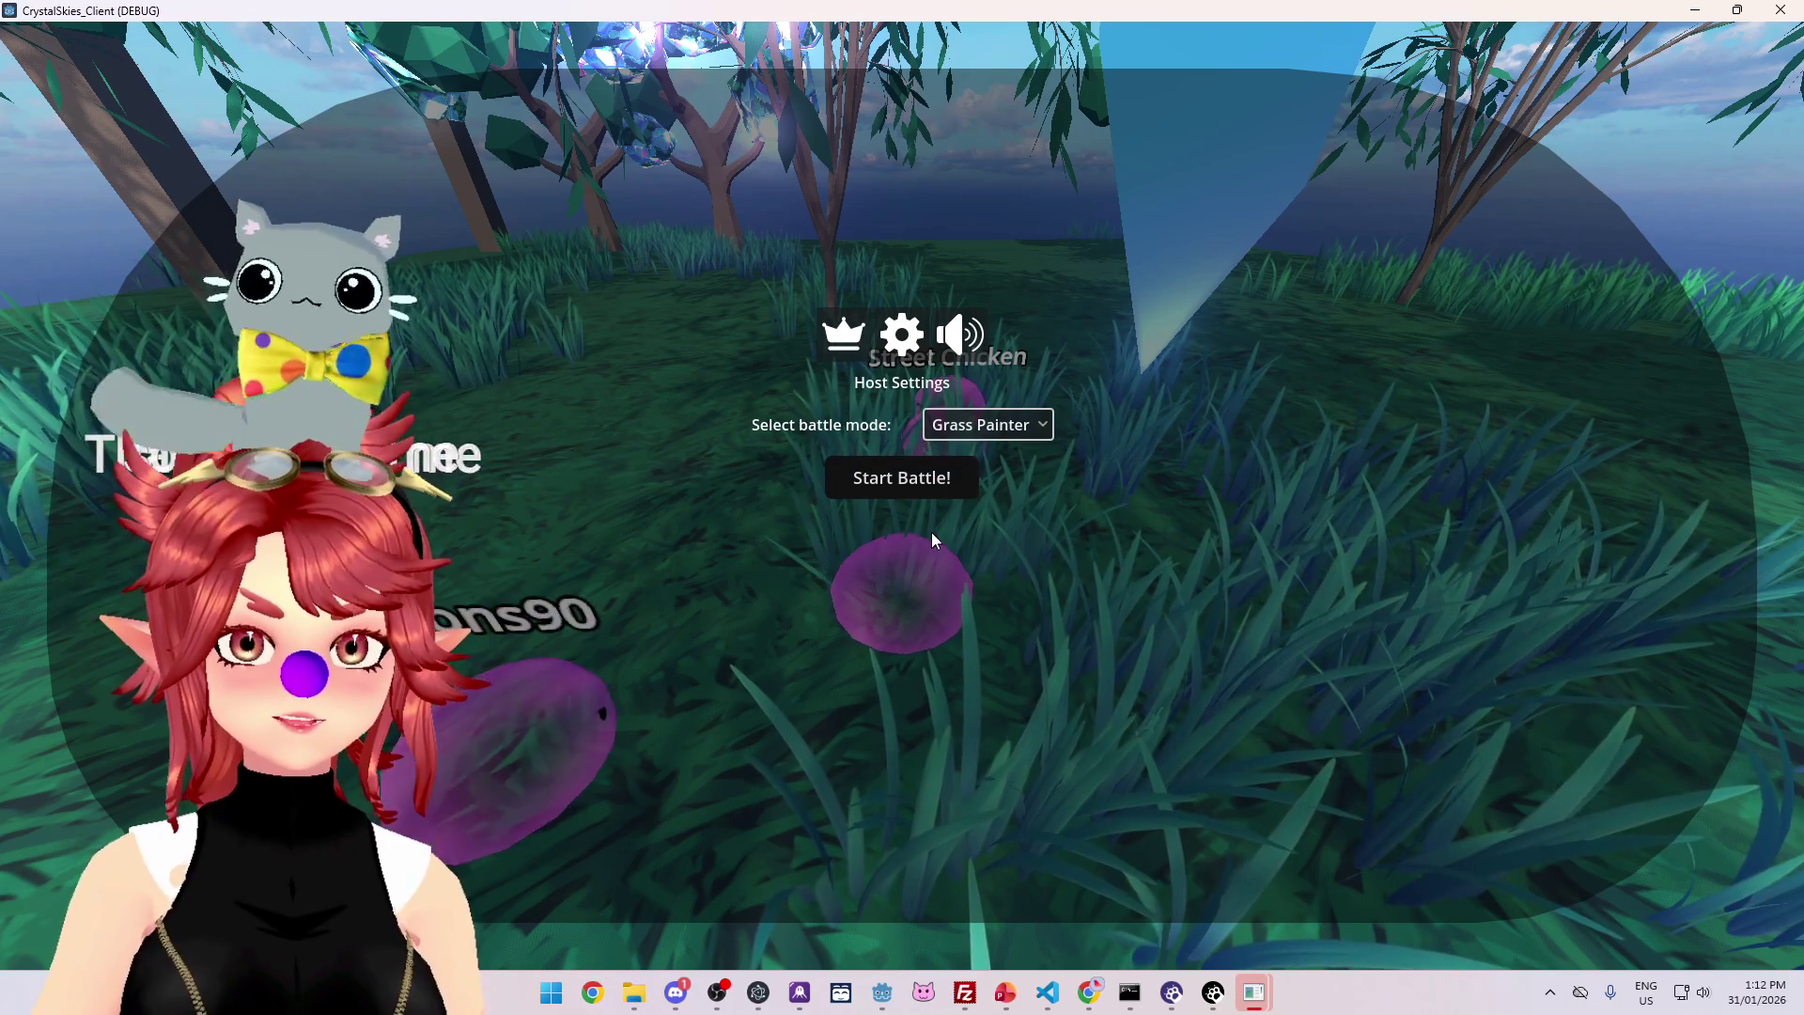
left_click(901, 478)
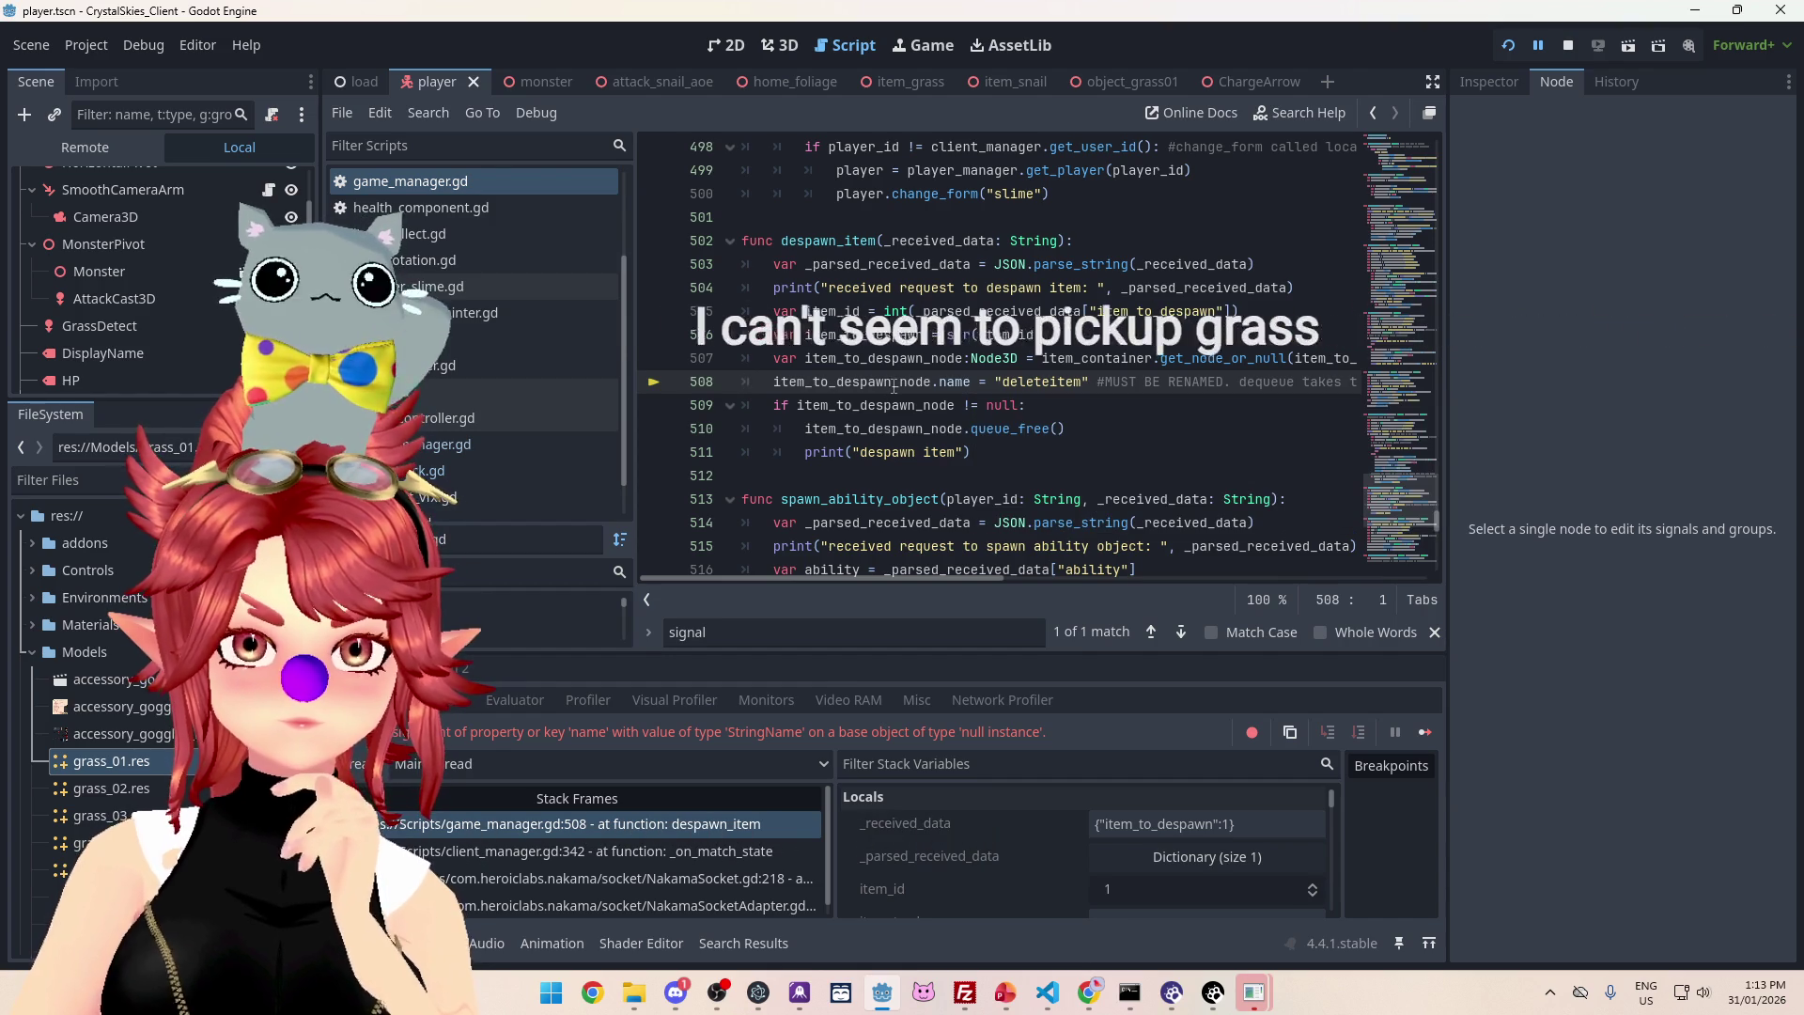
mouse_move(893, 387)
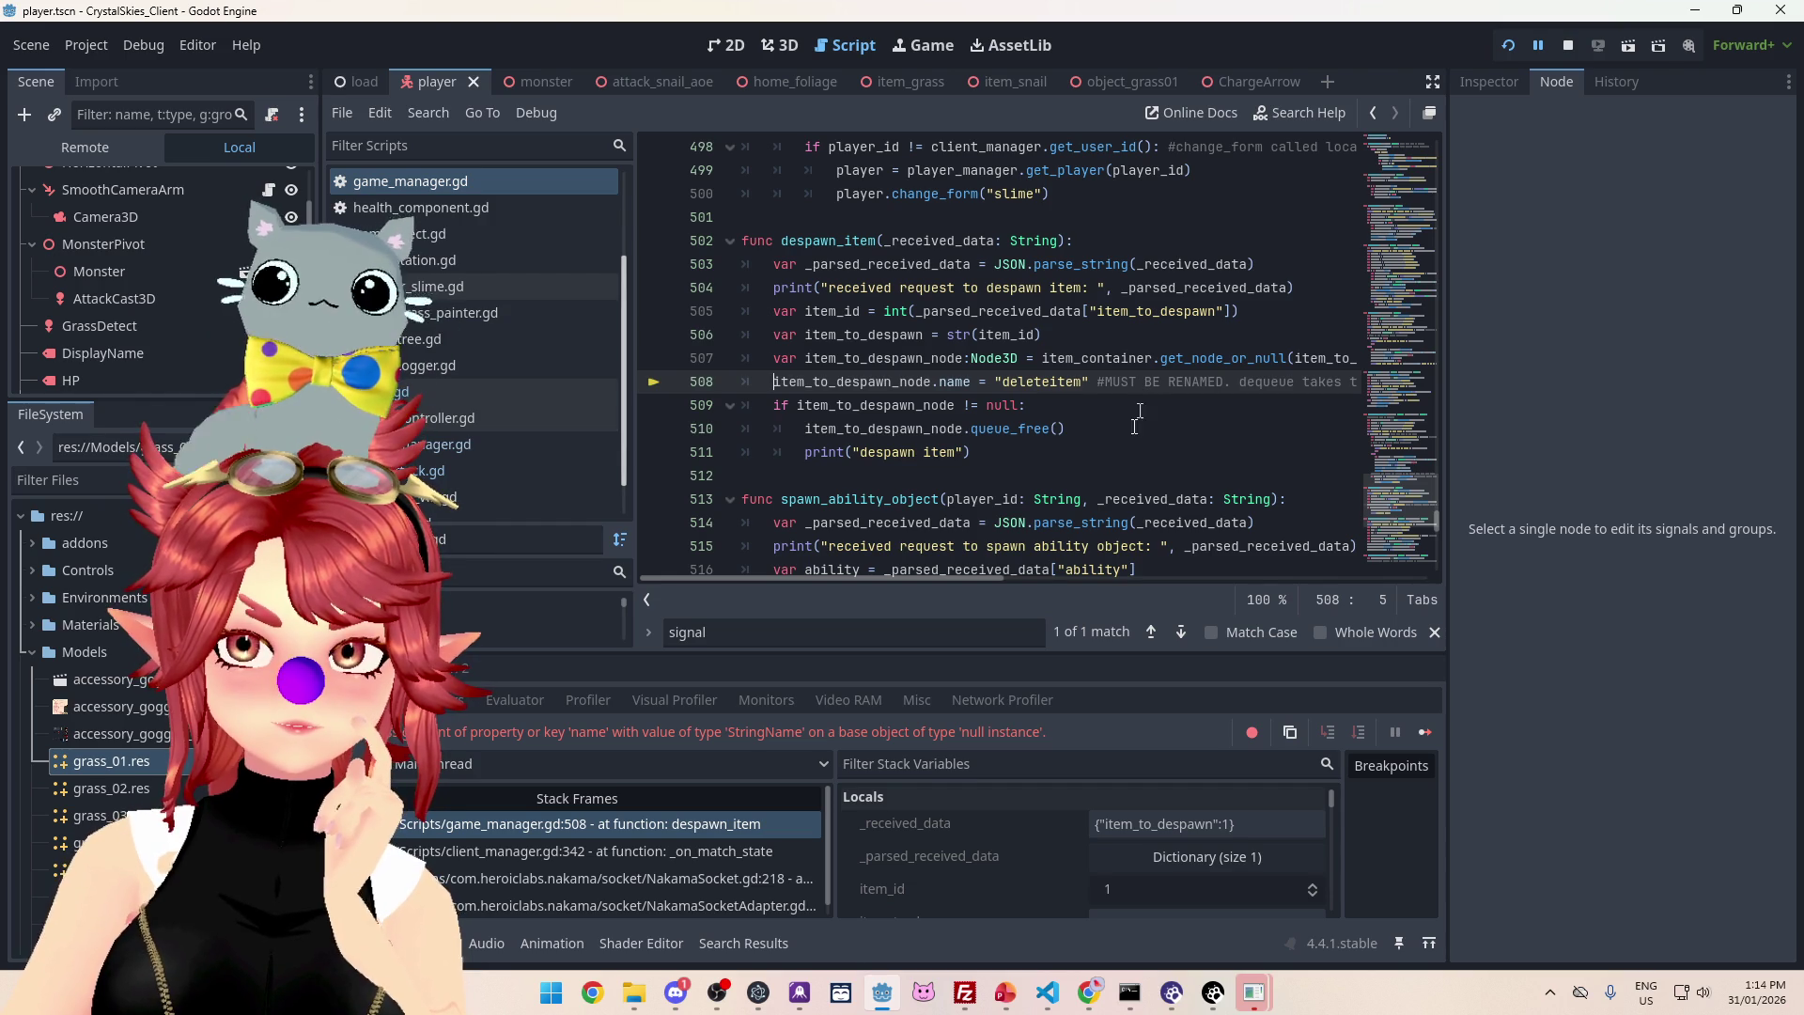
- Nest the line-508 rename inside despawn_item's null check and save game_manager.gd
scroll(933, 578, "right", 5)
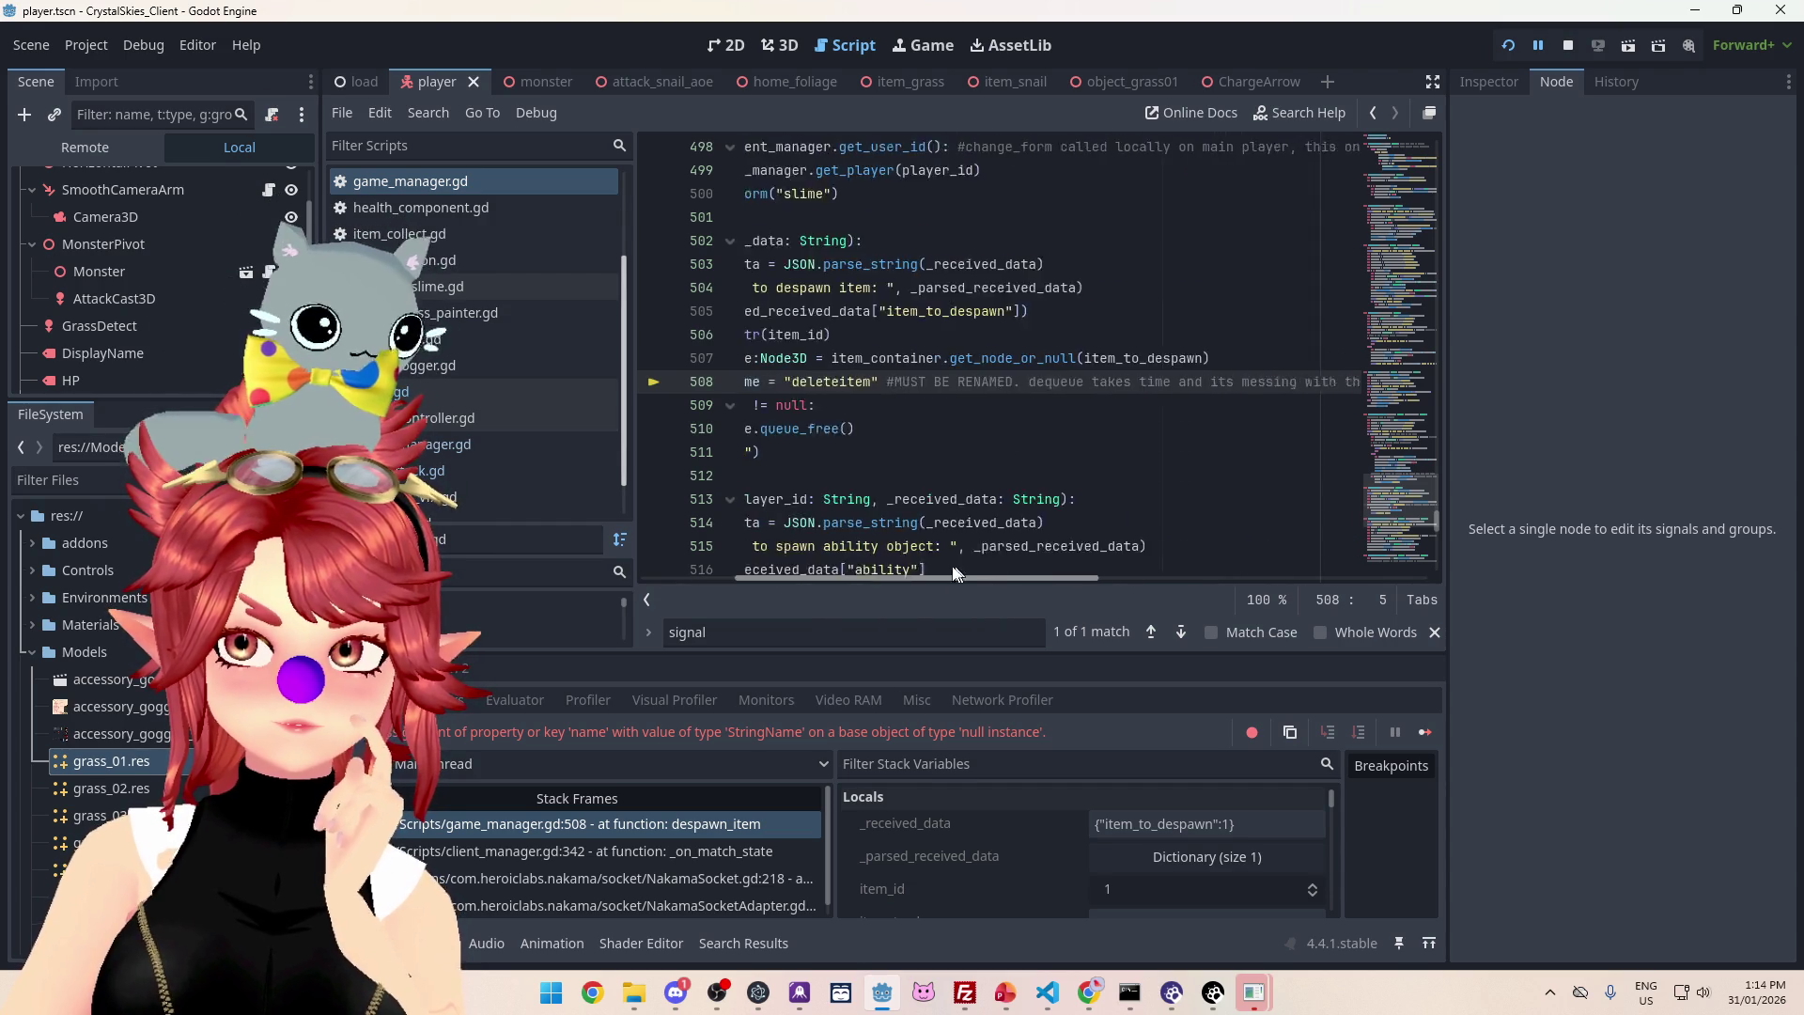
scroll(980, 577, "left", 5)
key("Down")
key("Tab")
left_click(905, 342)
key("ctrl+s")
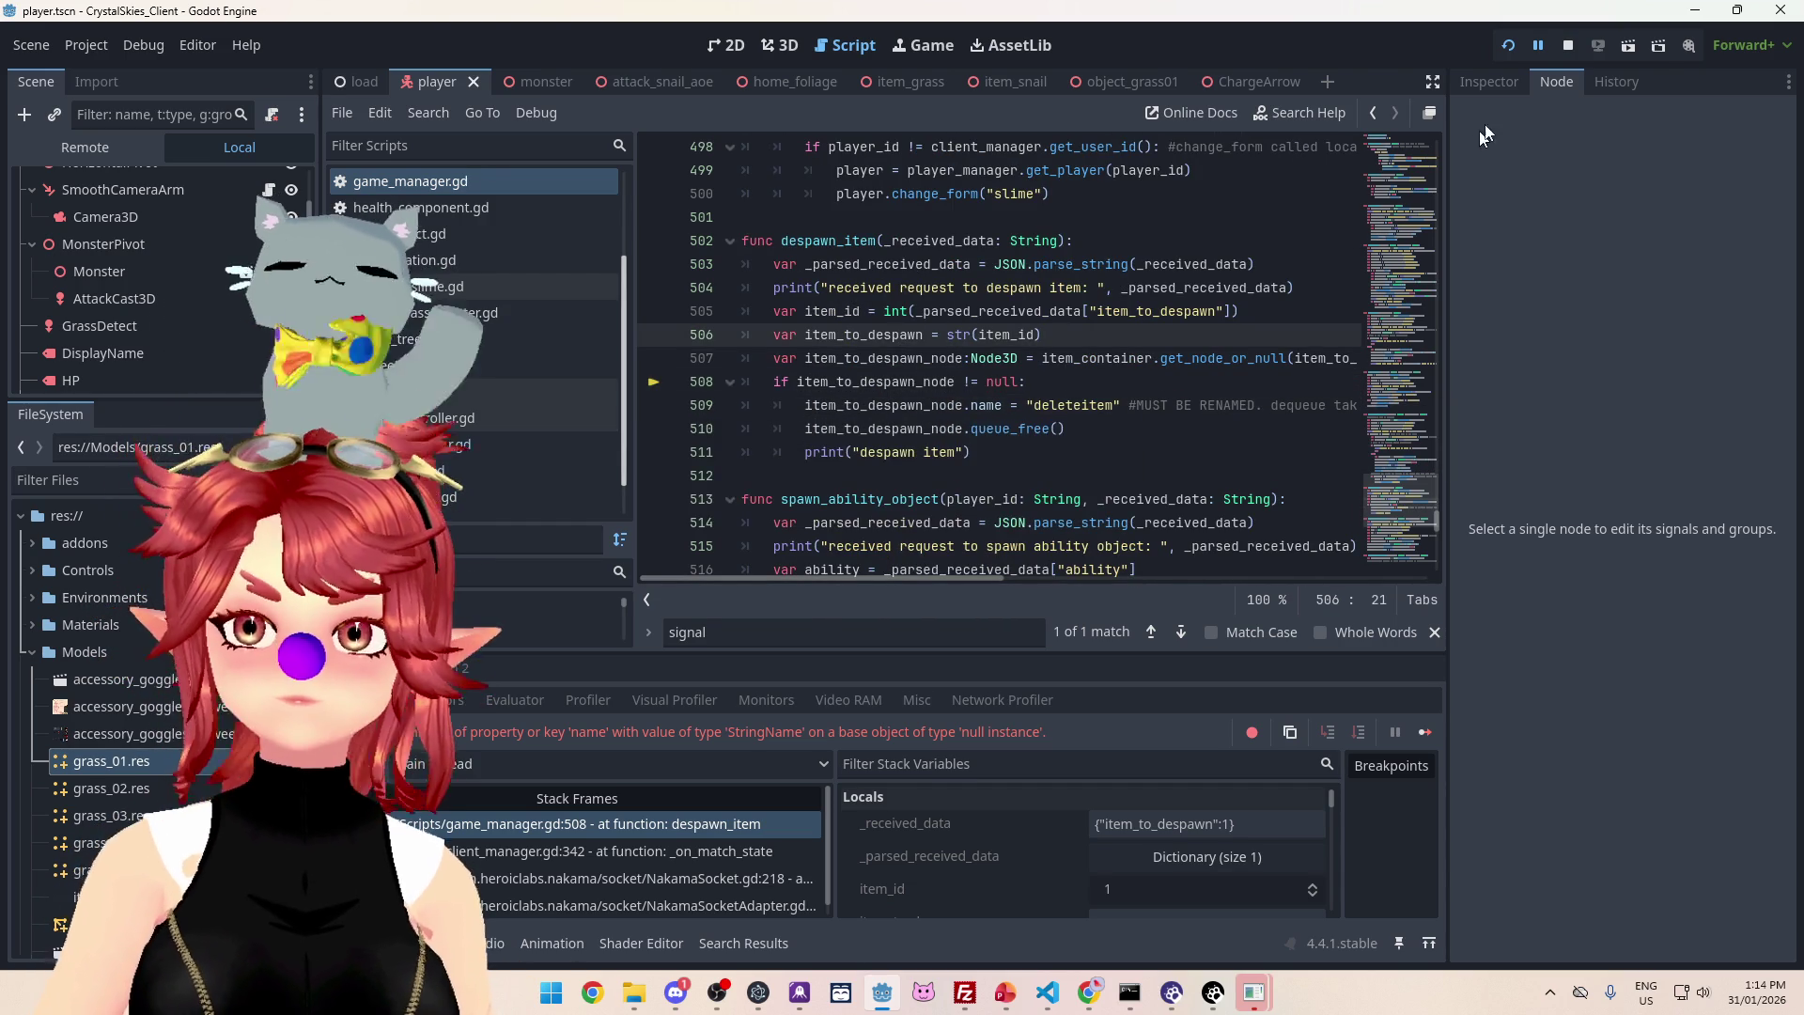
- Stop the paused debug session and bring up the droplet console in Chrome
left_click(1567, 45)
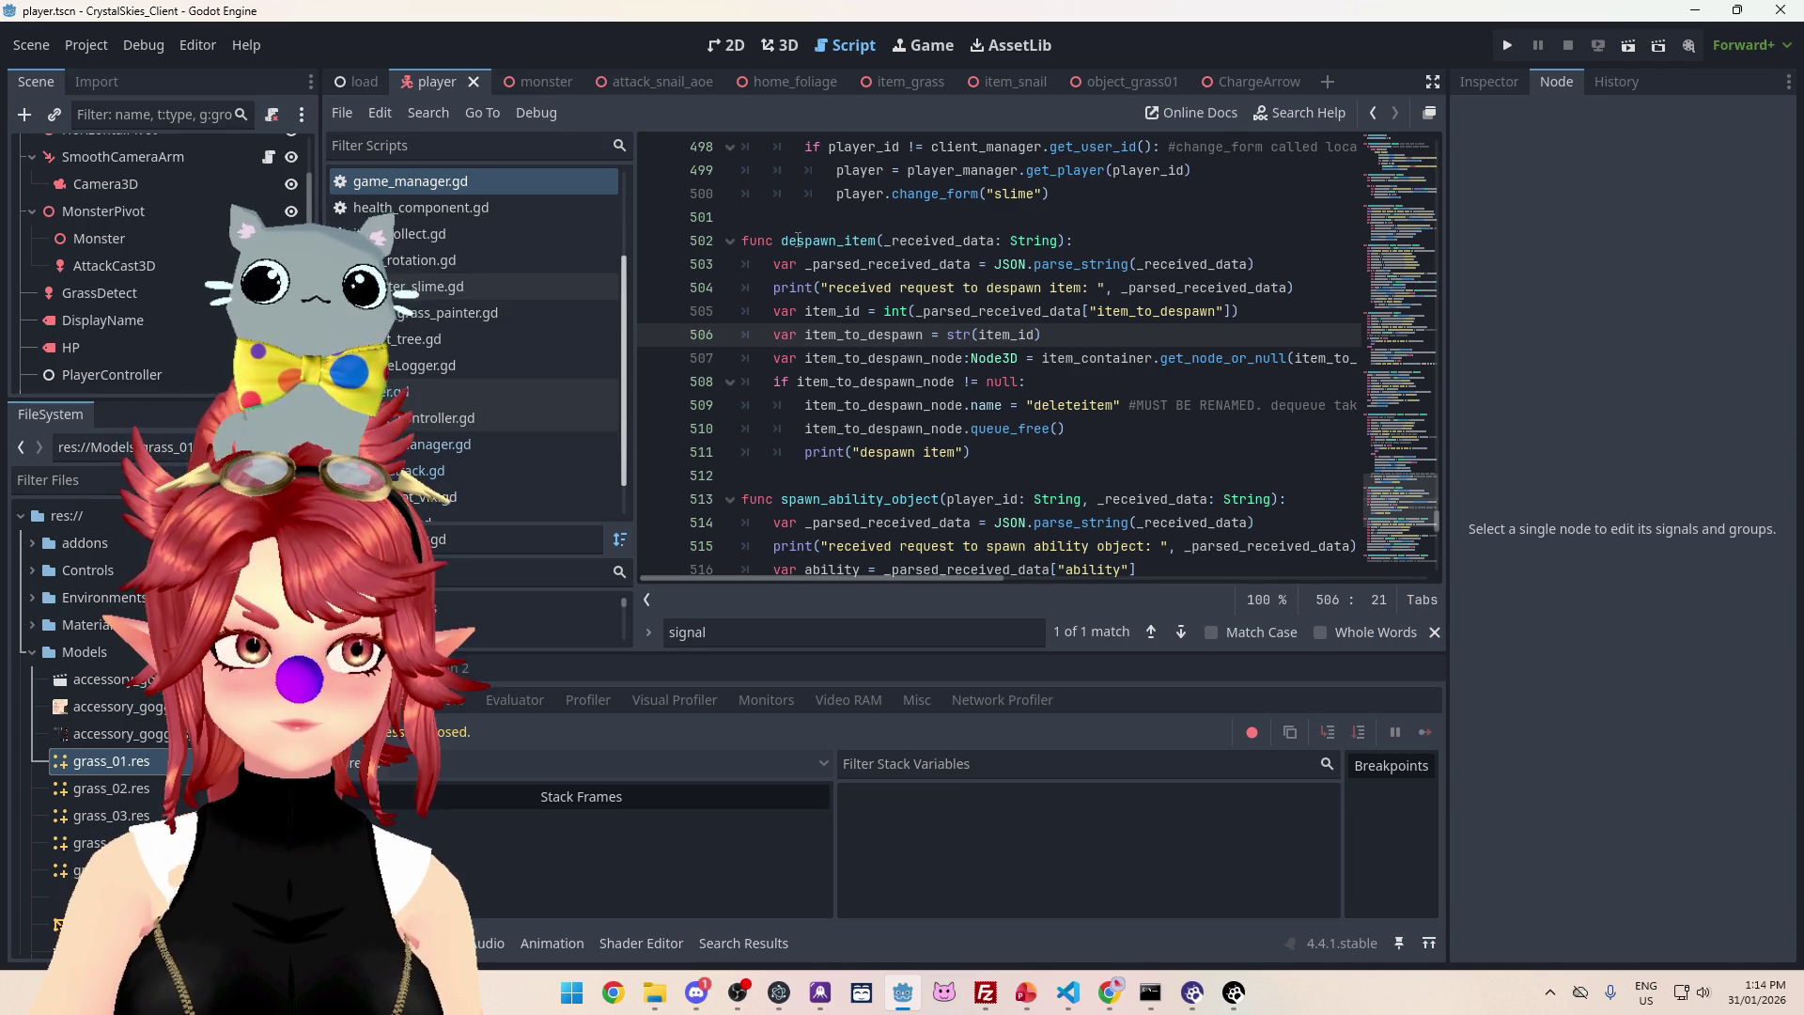
mouse_move(1118, 982)
left_click(1189, 905)
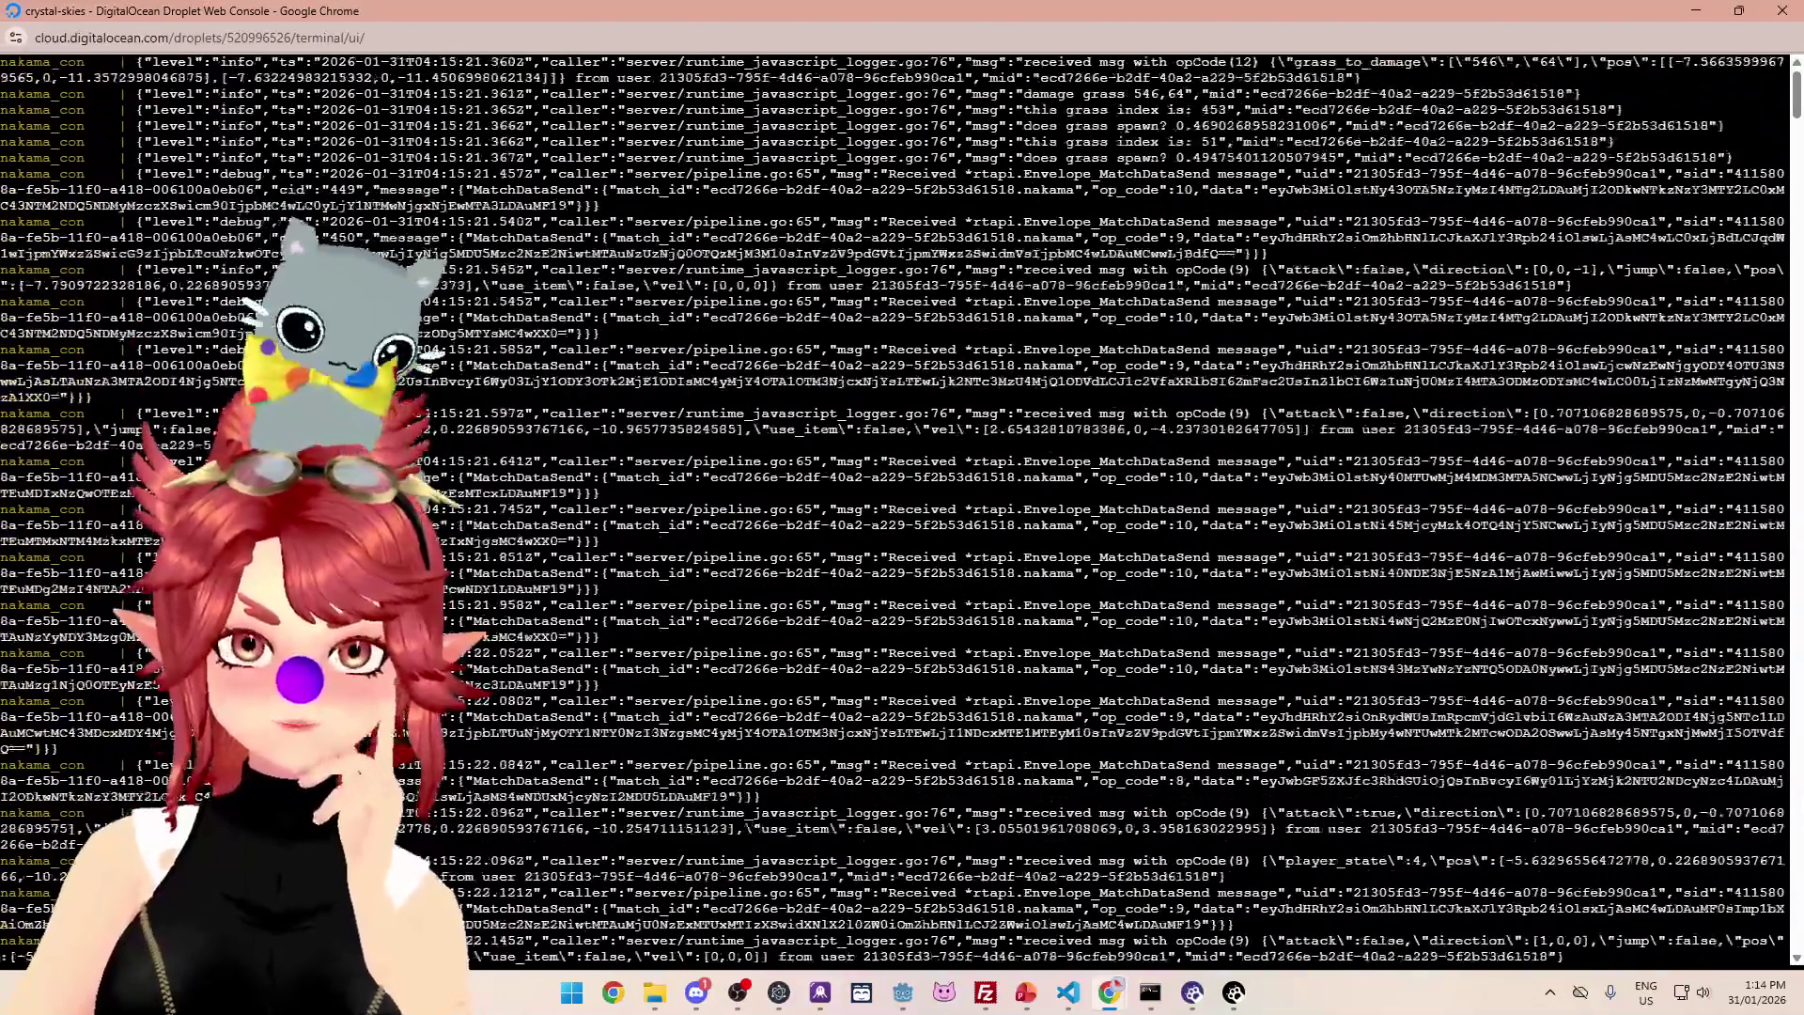
- Scroll the Nakama server log to its latest entries, then return to the Godot editor
scroll(1751, 763, "down", 20)
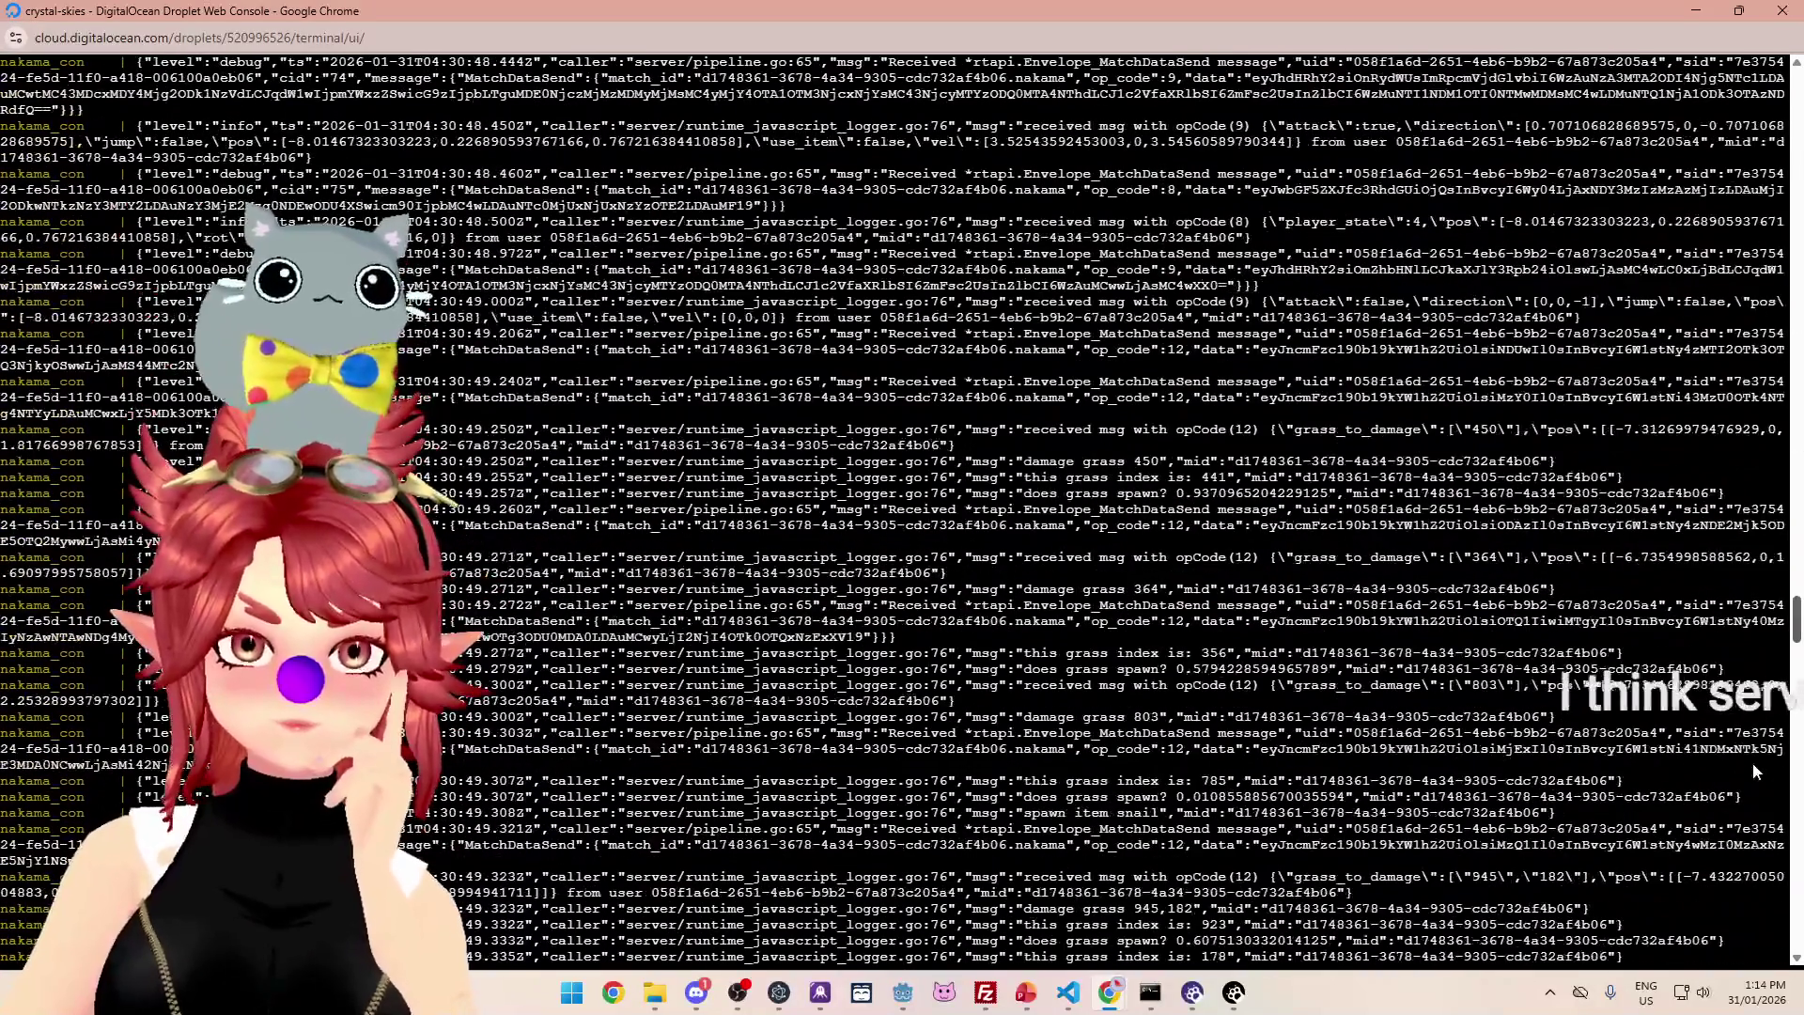
scroll(1757, 767, "down", 10)
scroll(1762, 780, "down", 15)
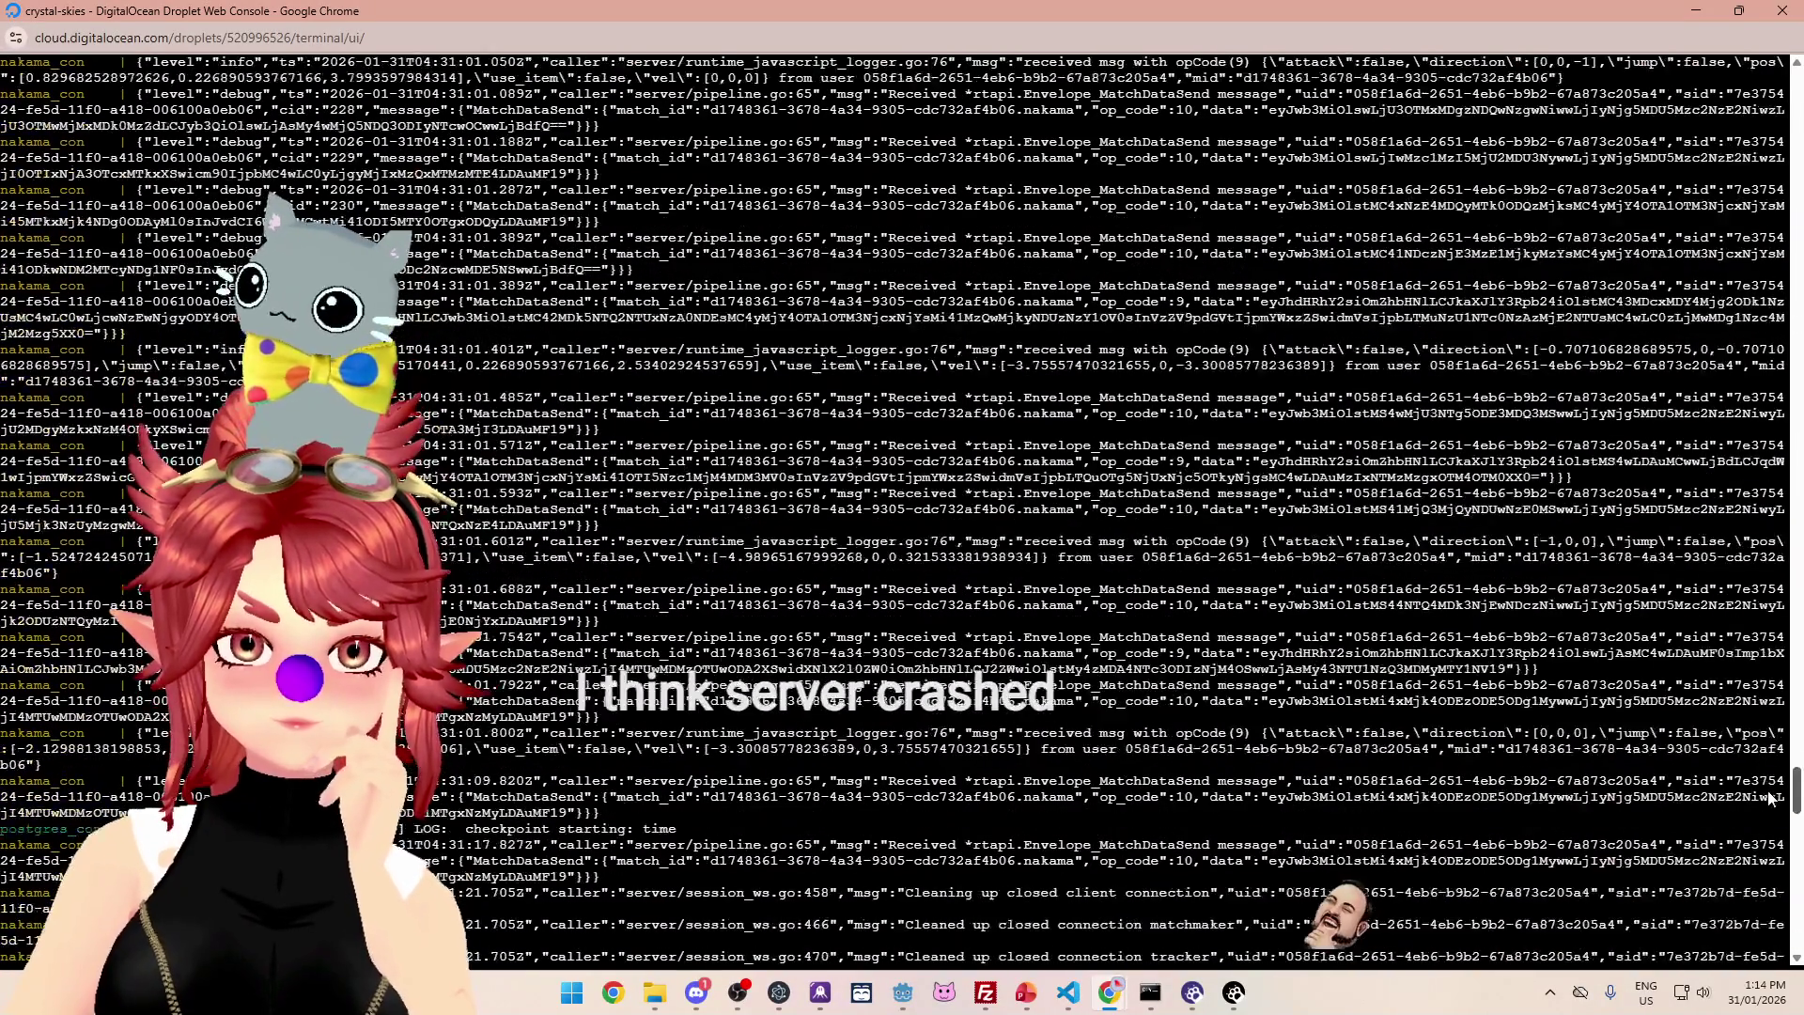
scroll(1775, 852, "down", 20)
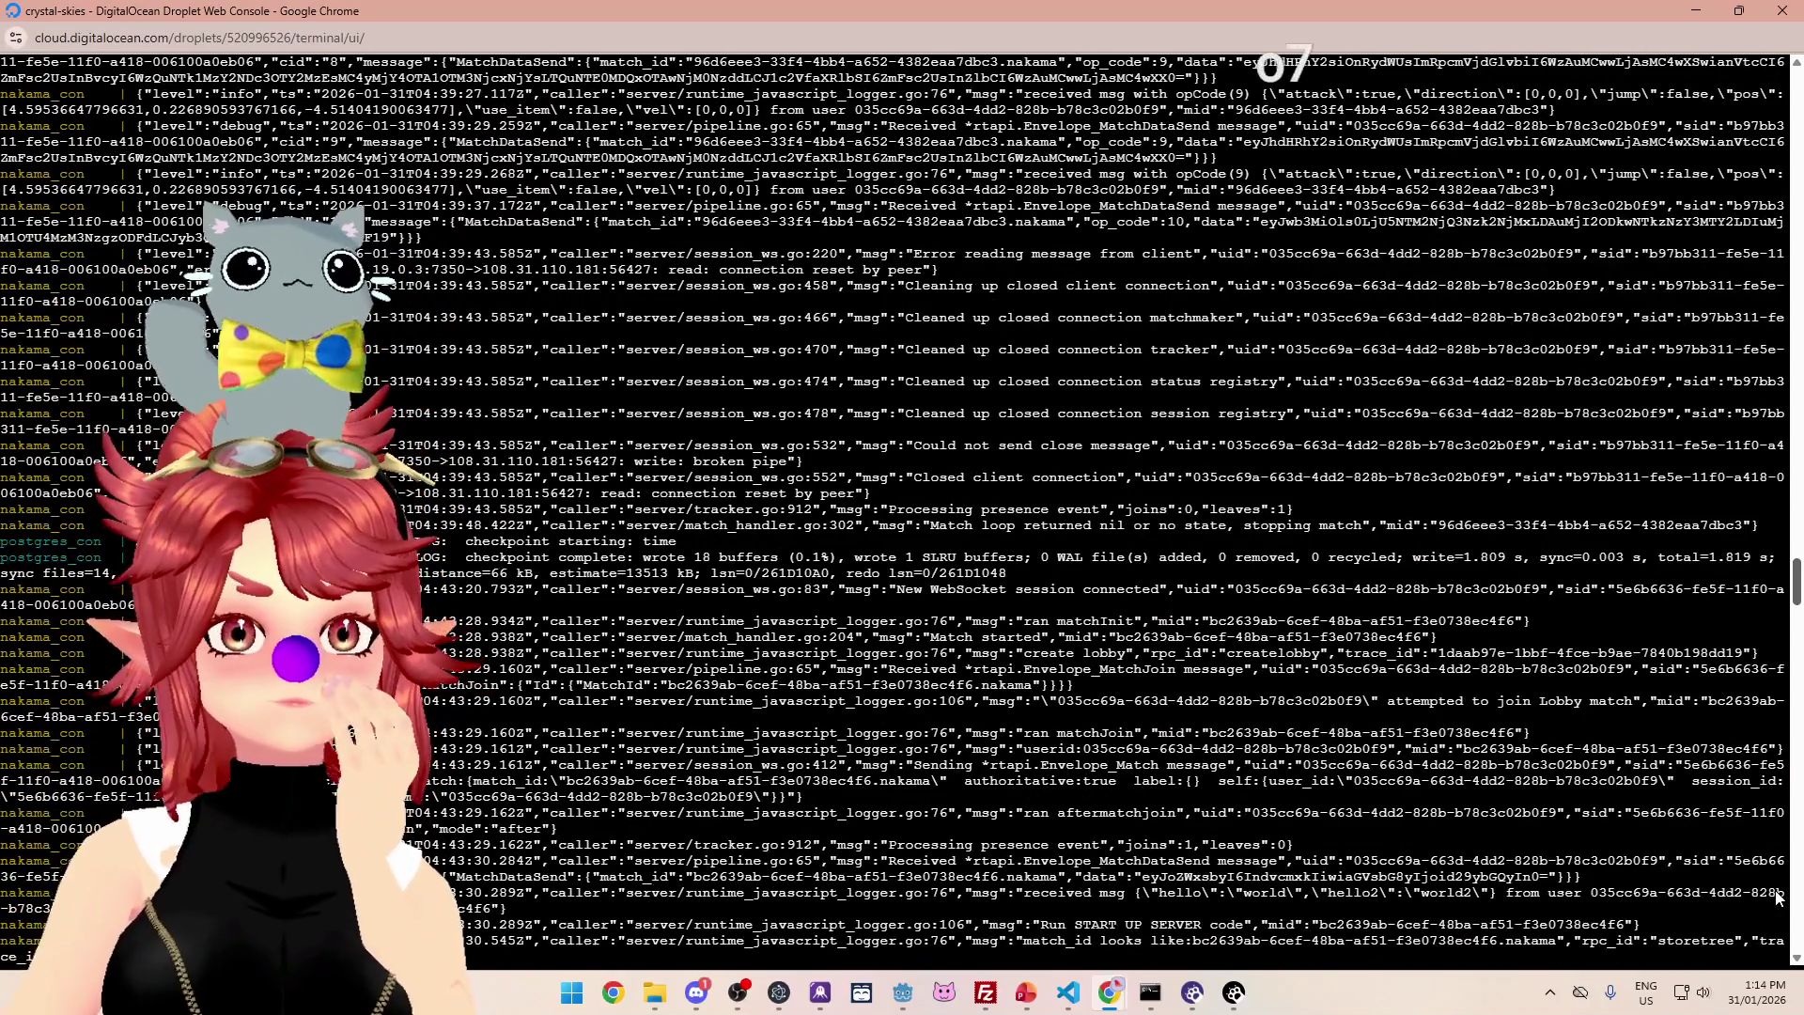
scroll(1776, 897, "down", 20)
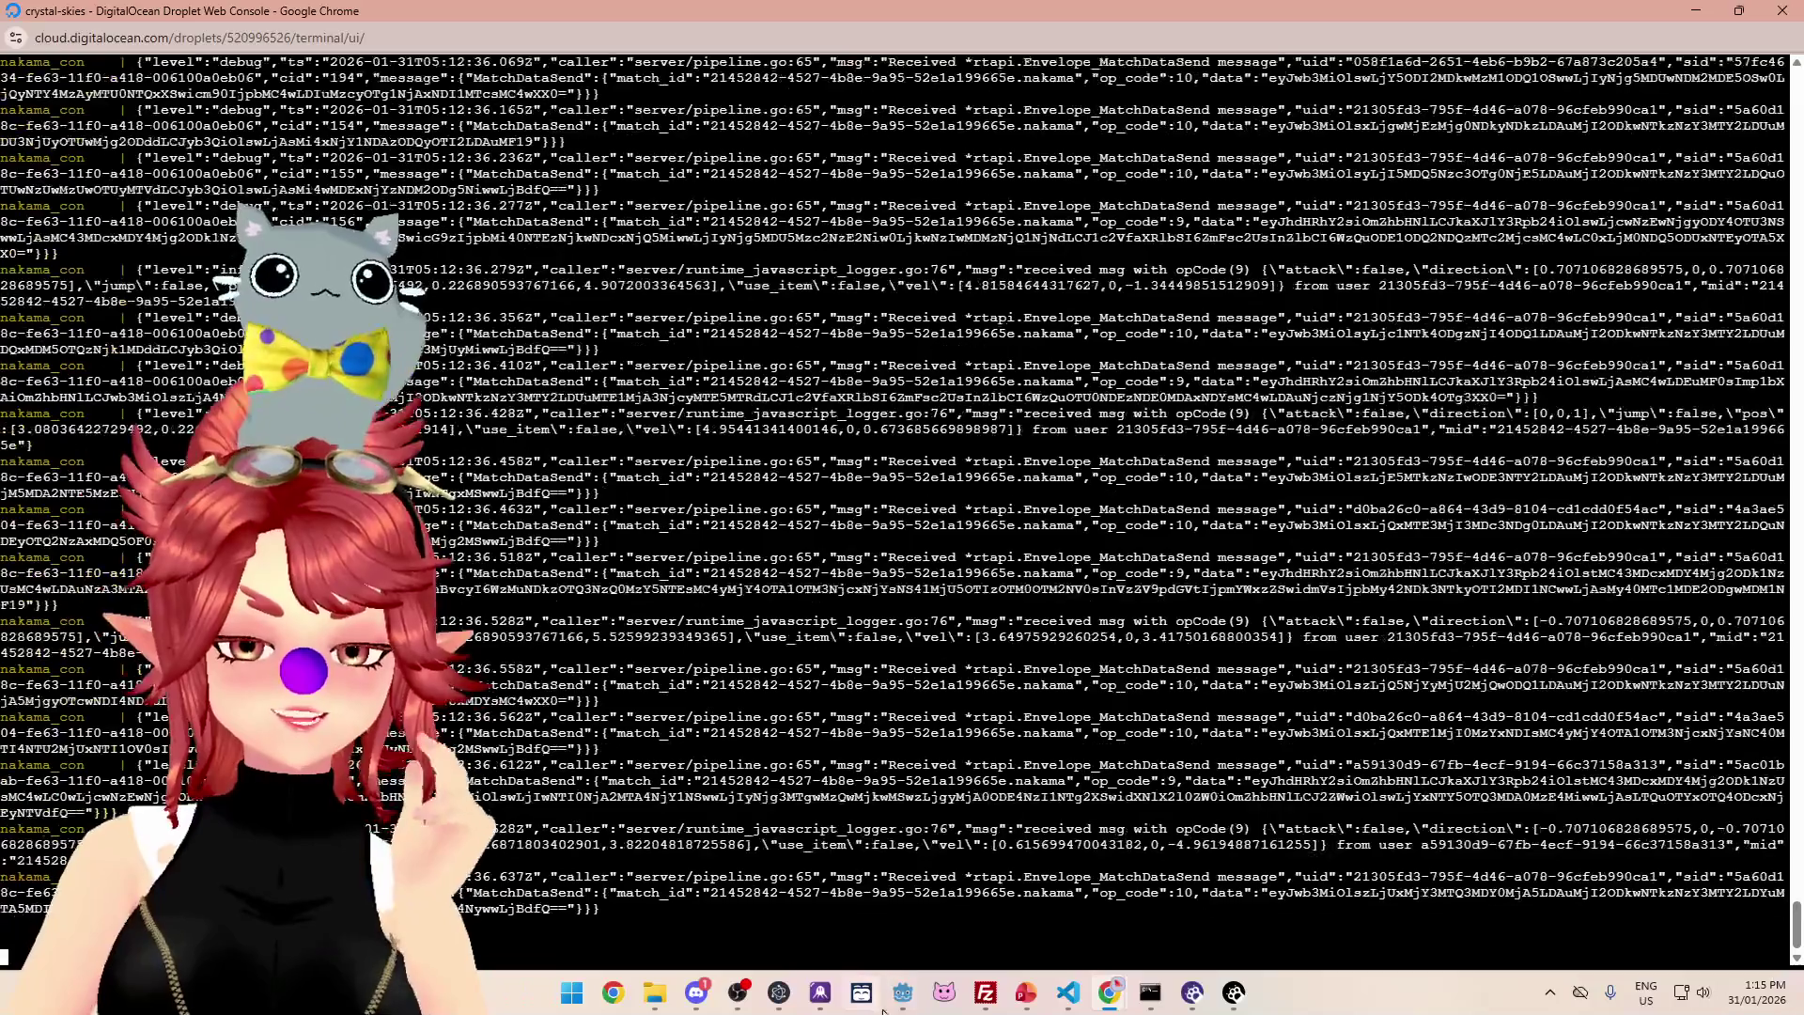
left_click(902, 992)
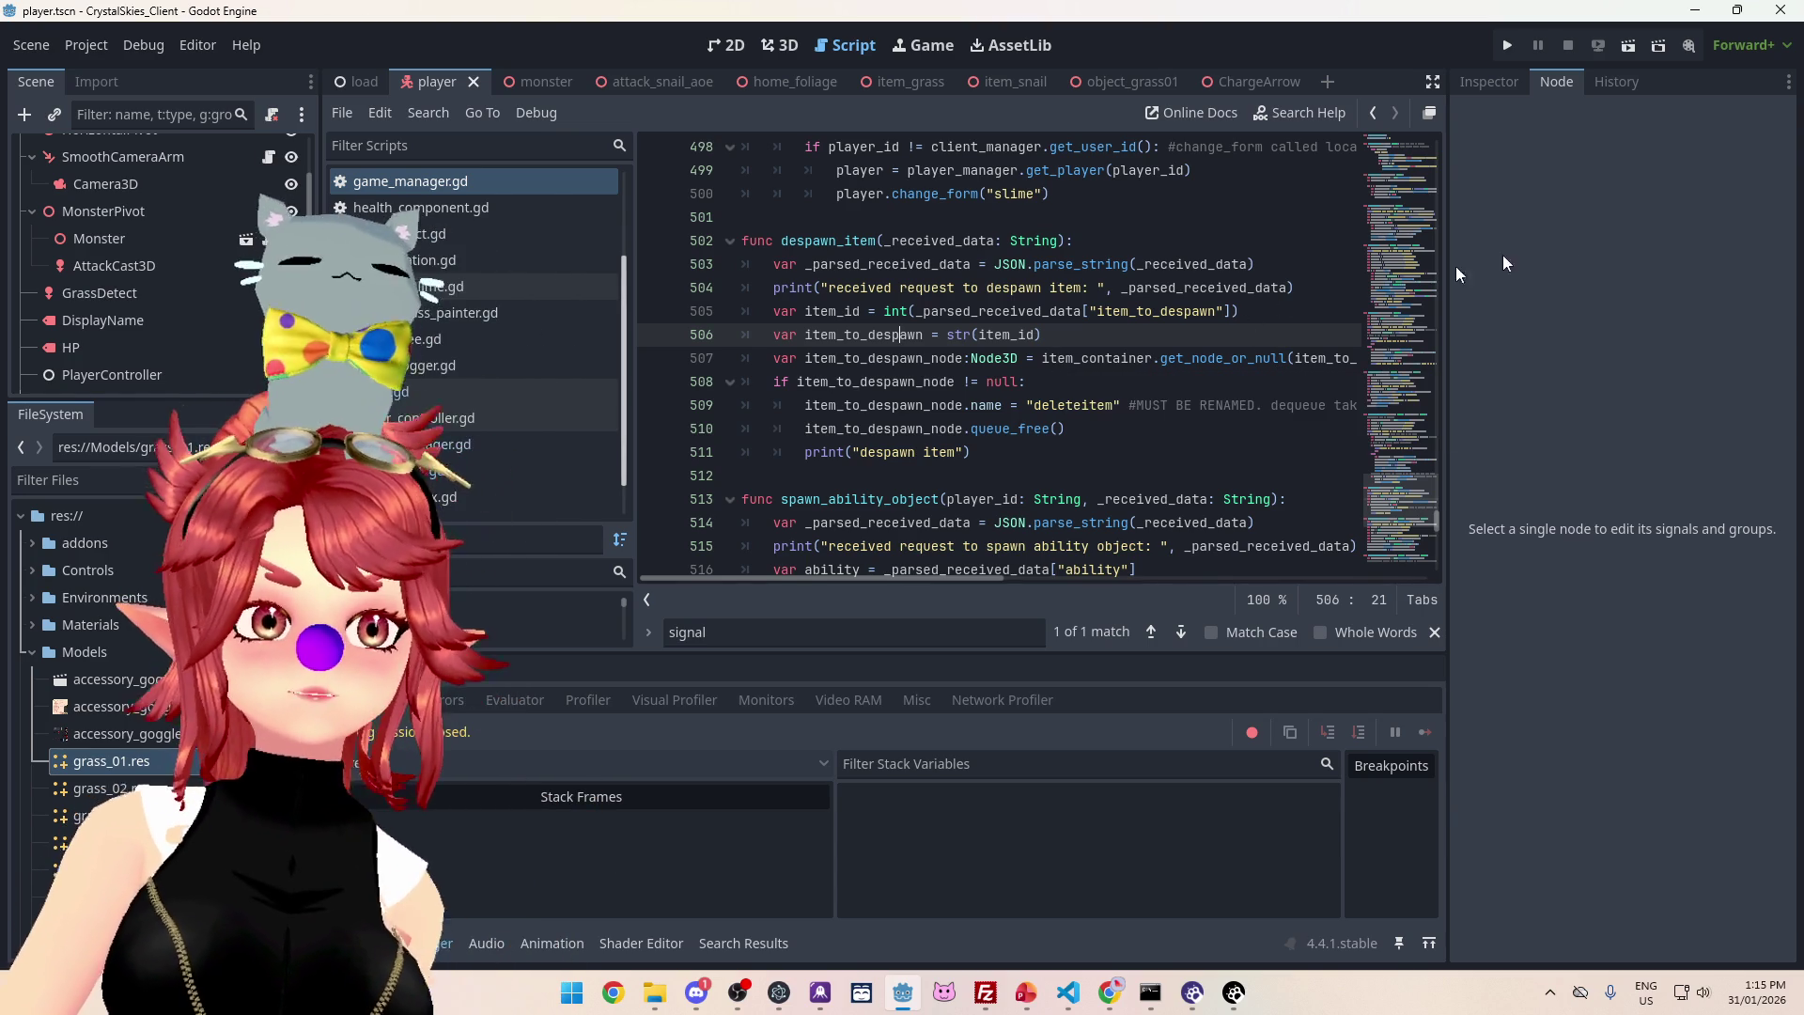
- Bring up nk_lobbyhandler.ts in VS Code and highlight the uses of player_info
left_click(1075, 996)
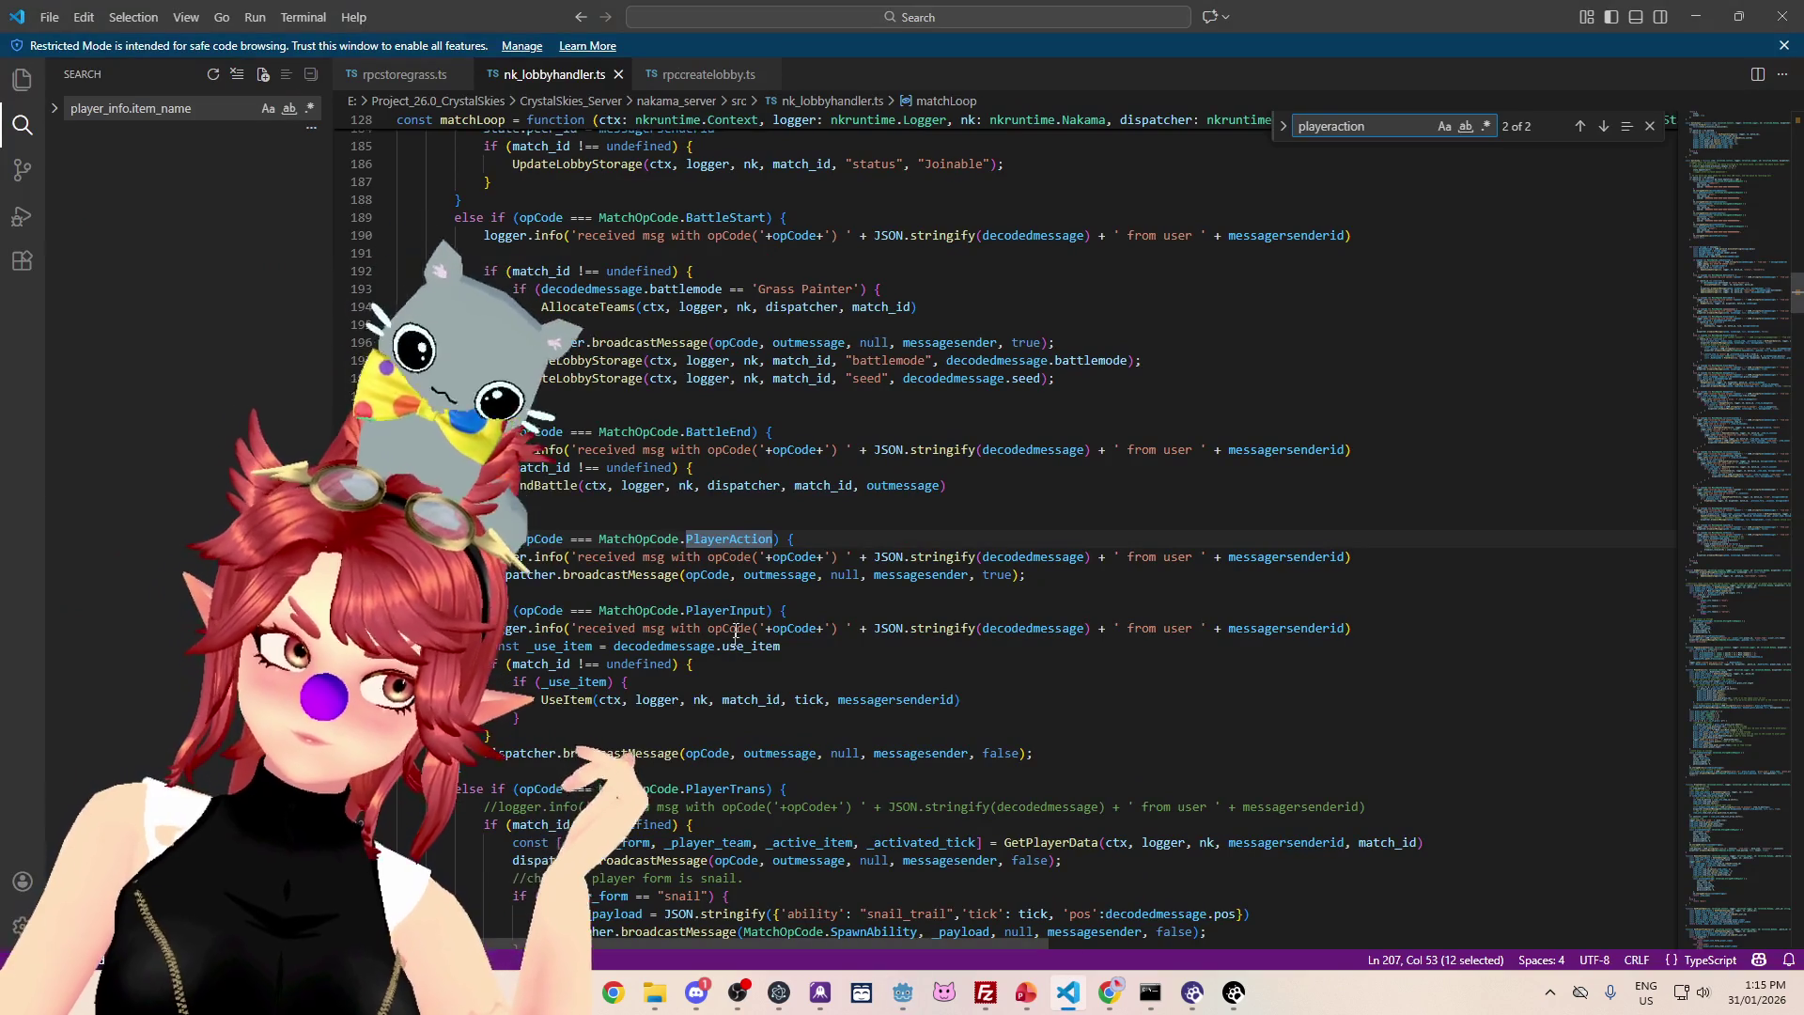
scroll(762, 542, "up", 5)
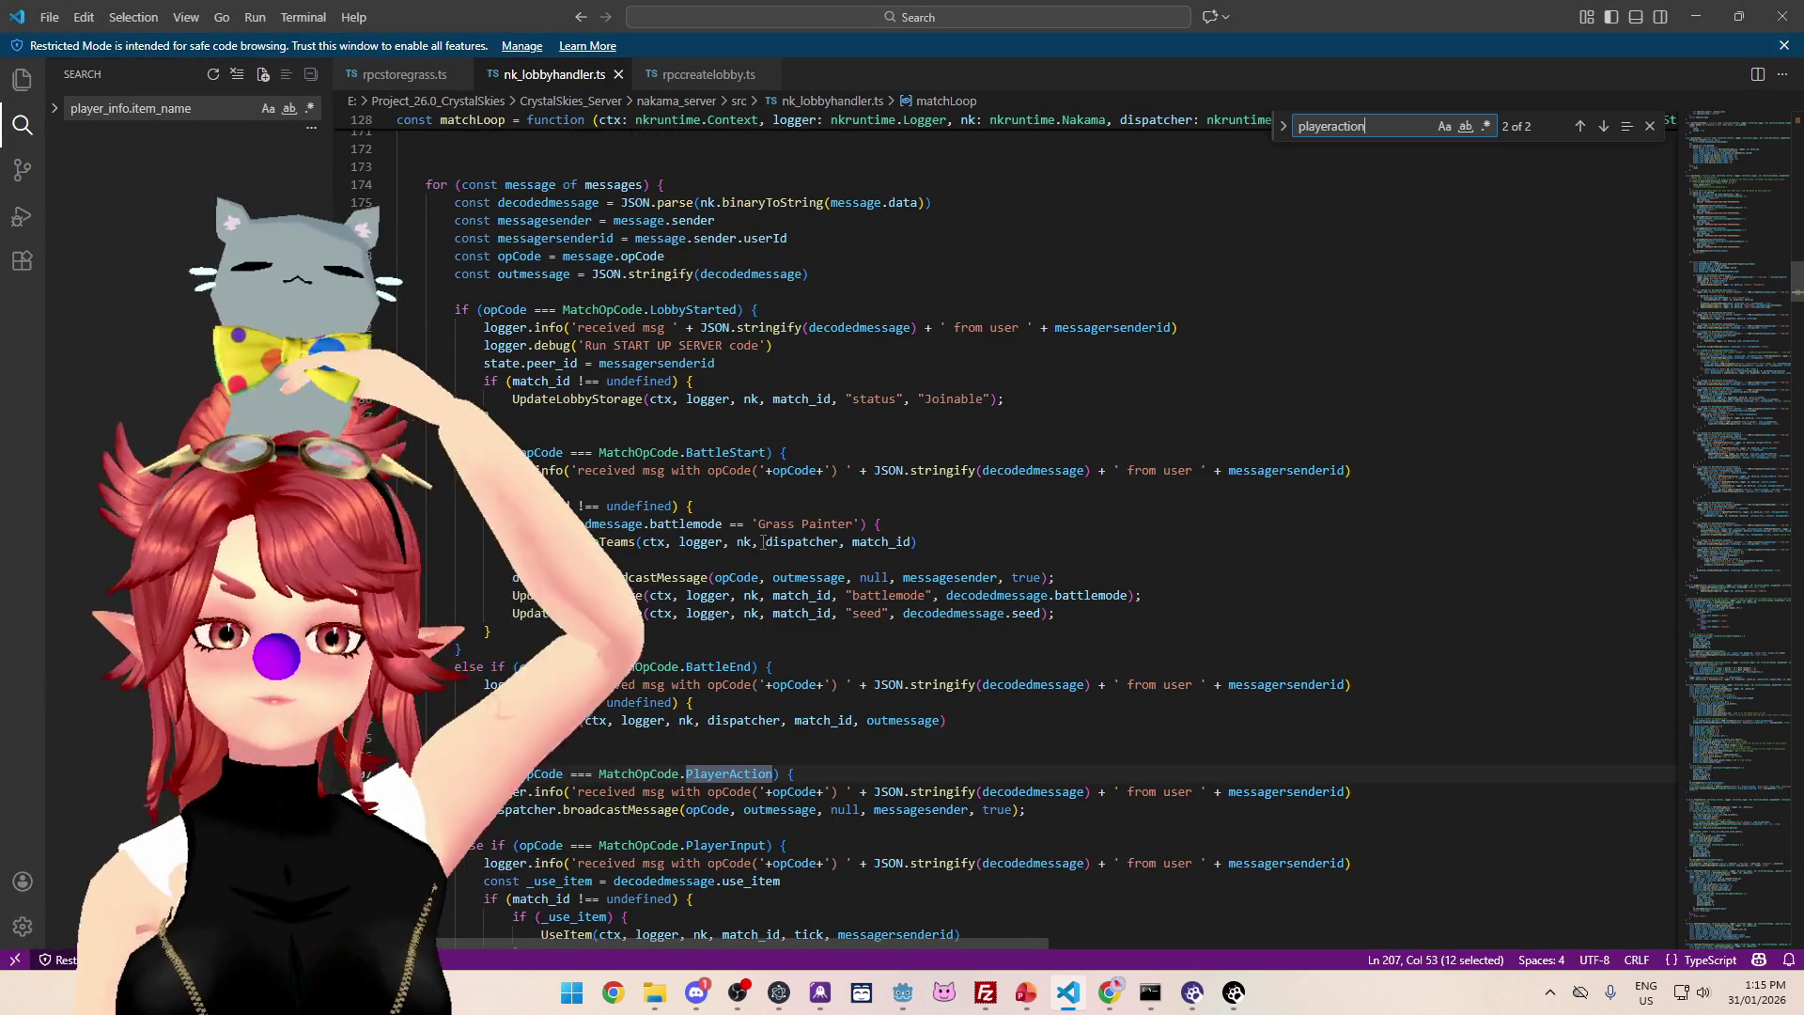
scroll(765, 535, "up", 15)
scroll(775, 521, "up", 7)
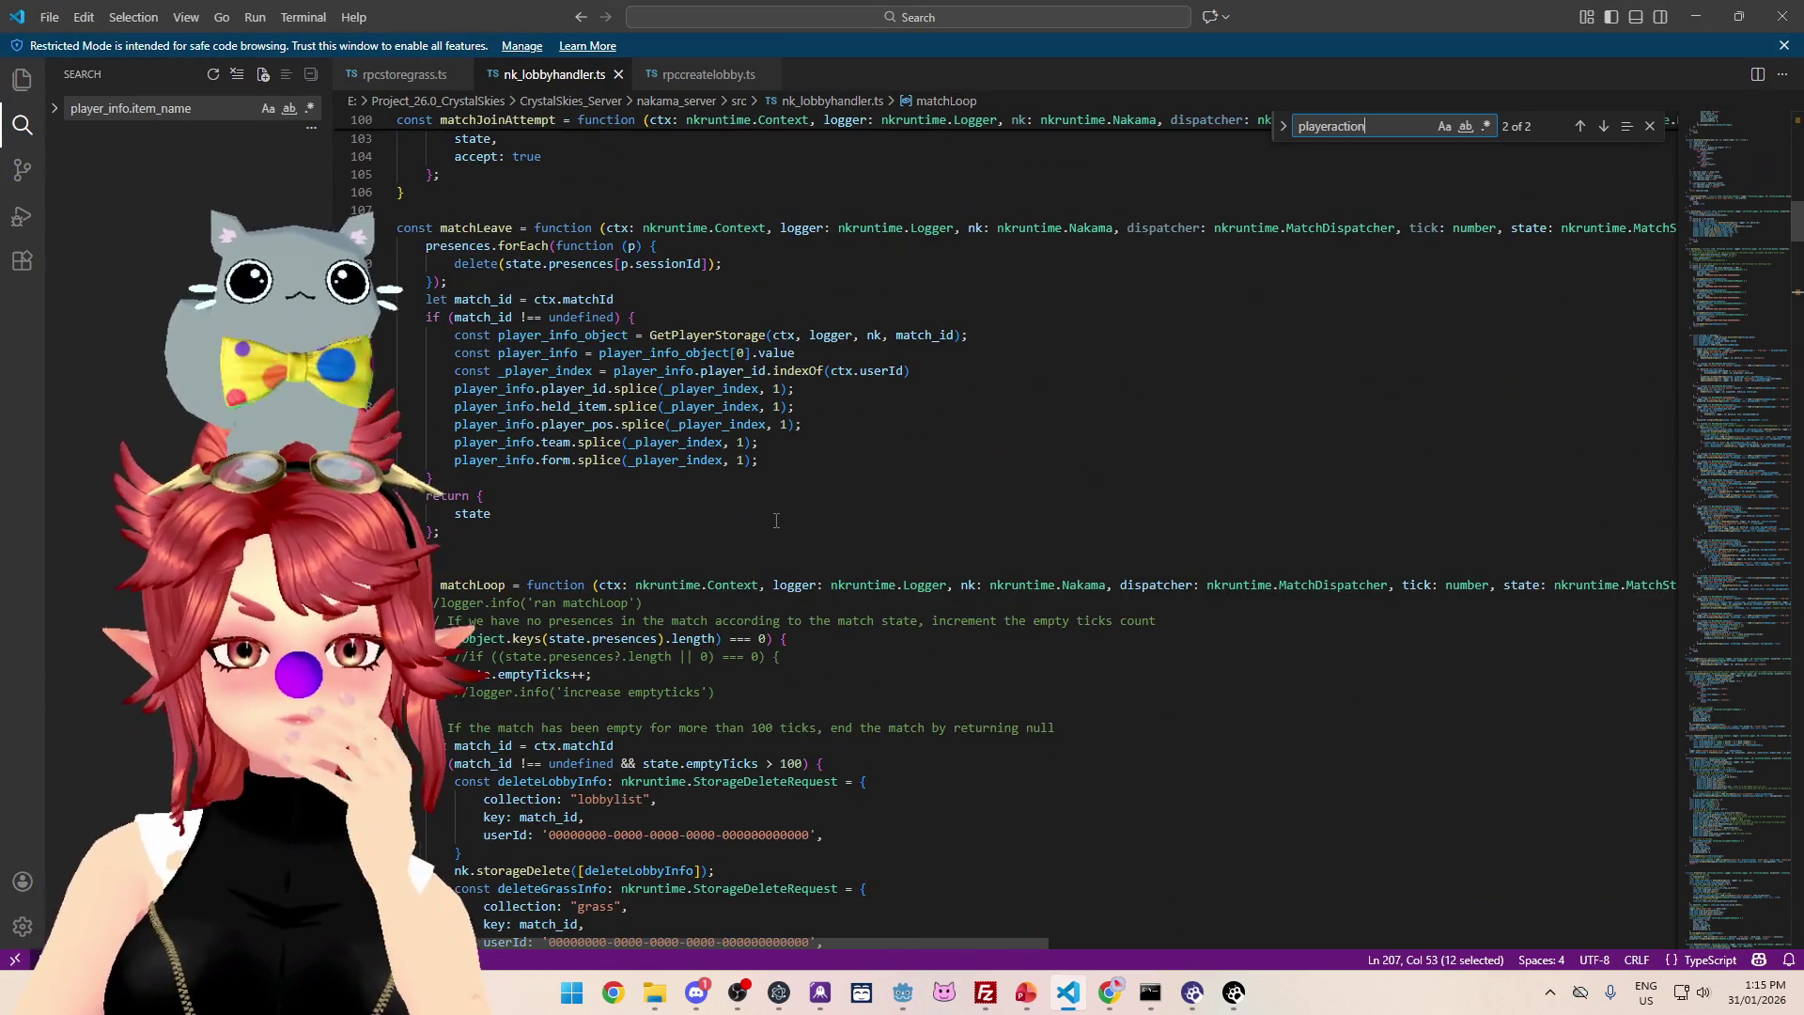
mouse_move(718, 440)
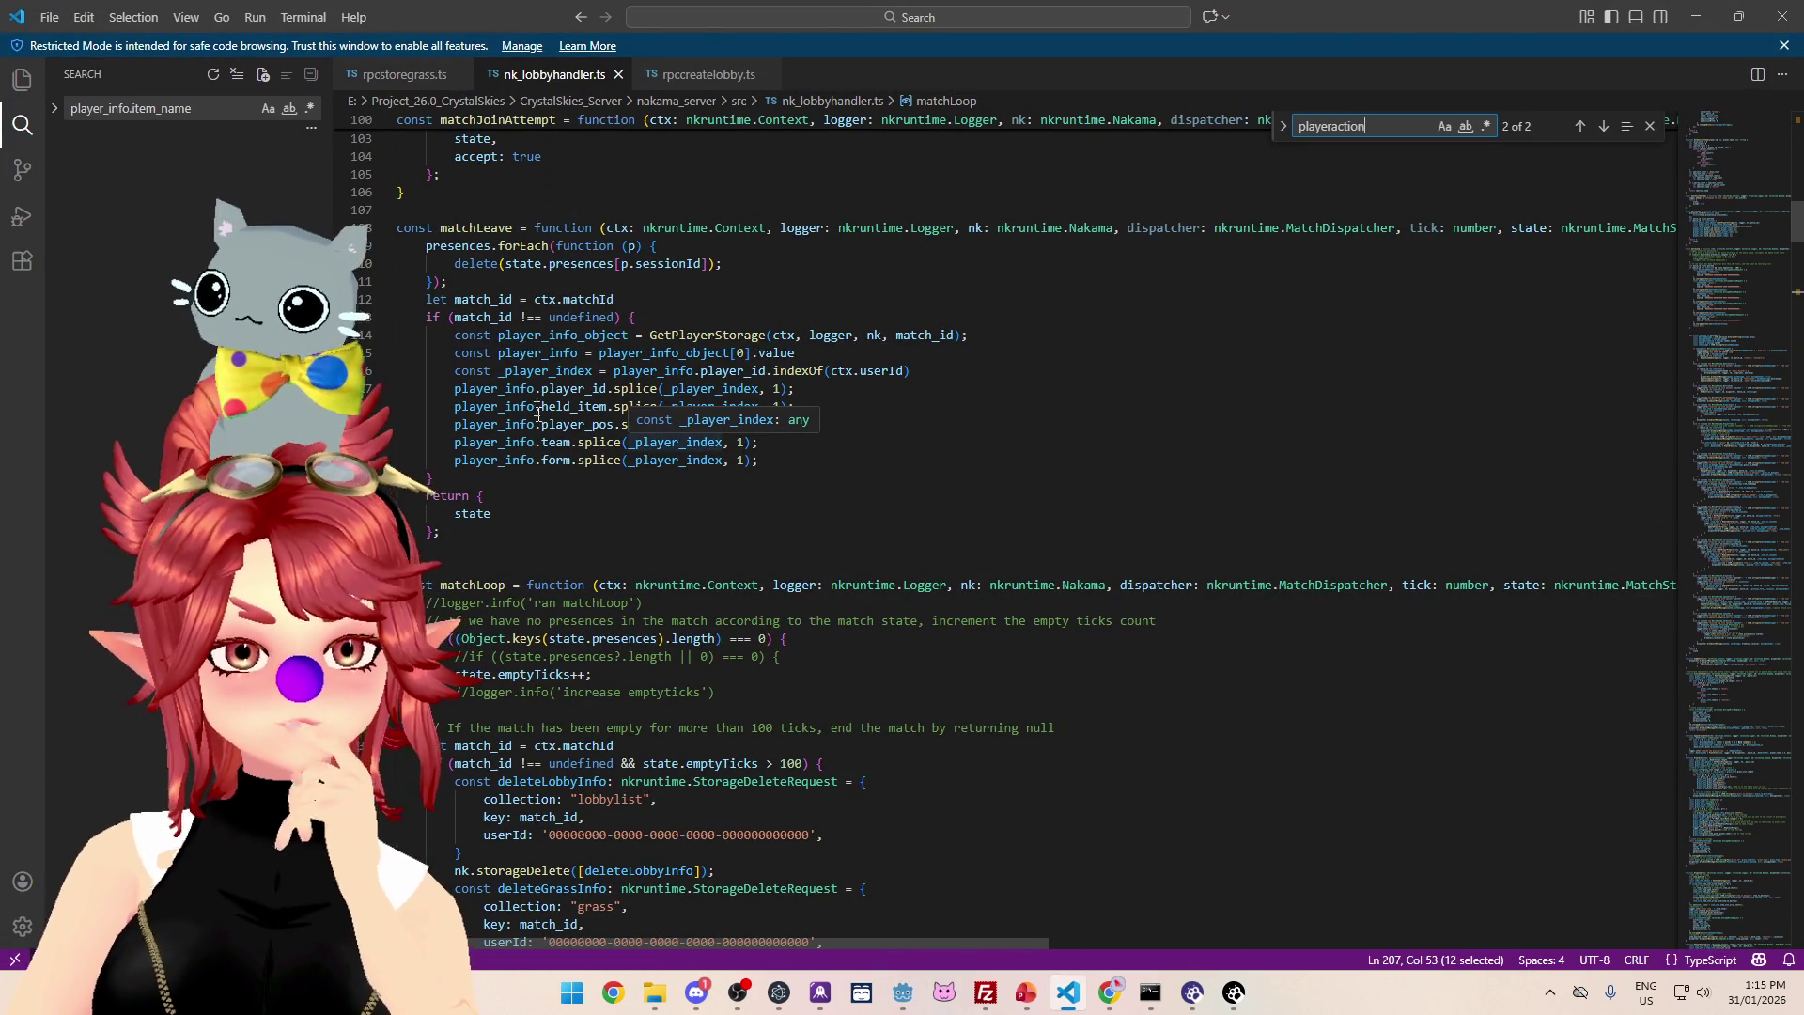
left_click_drag(578, 459, 593, 460)
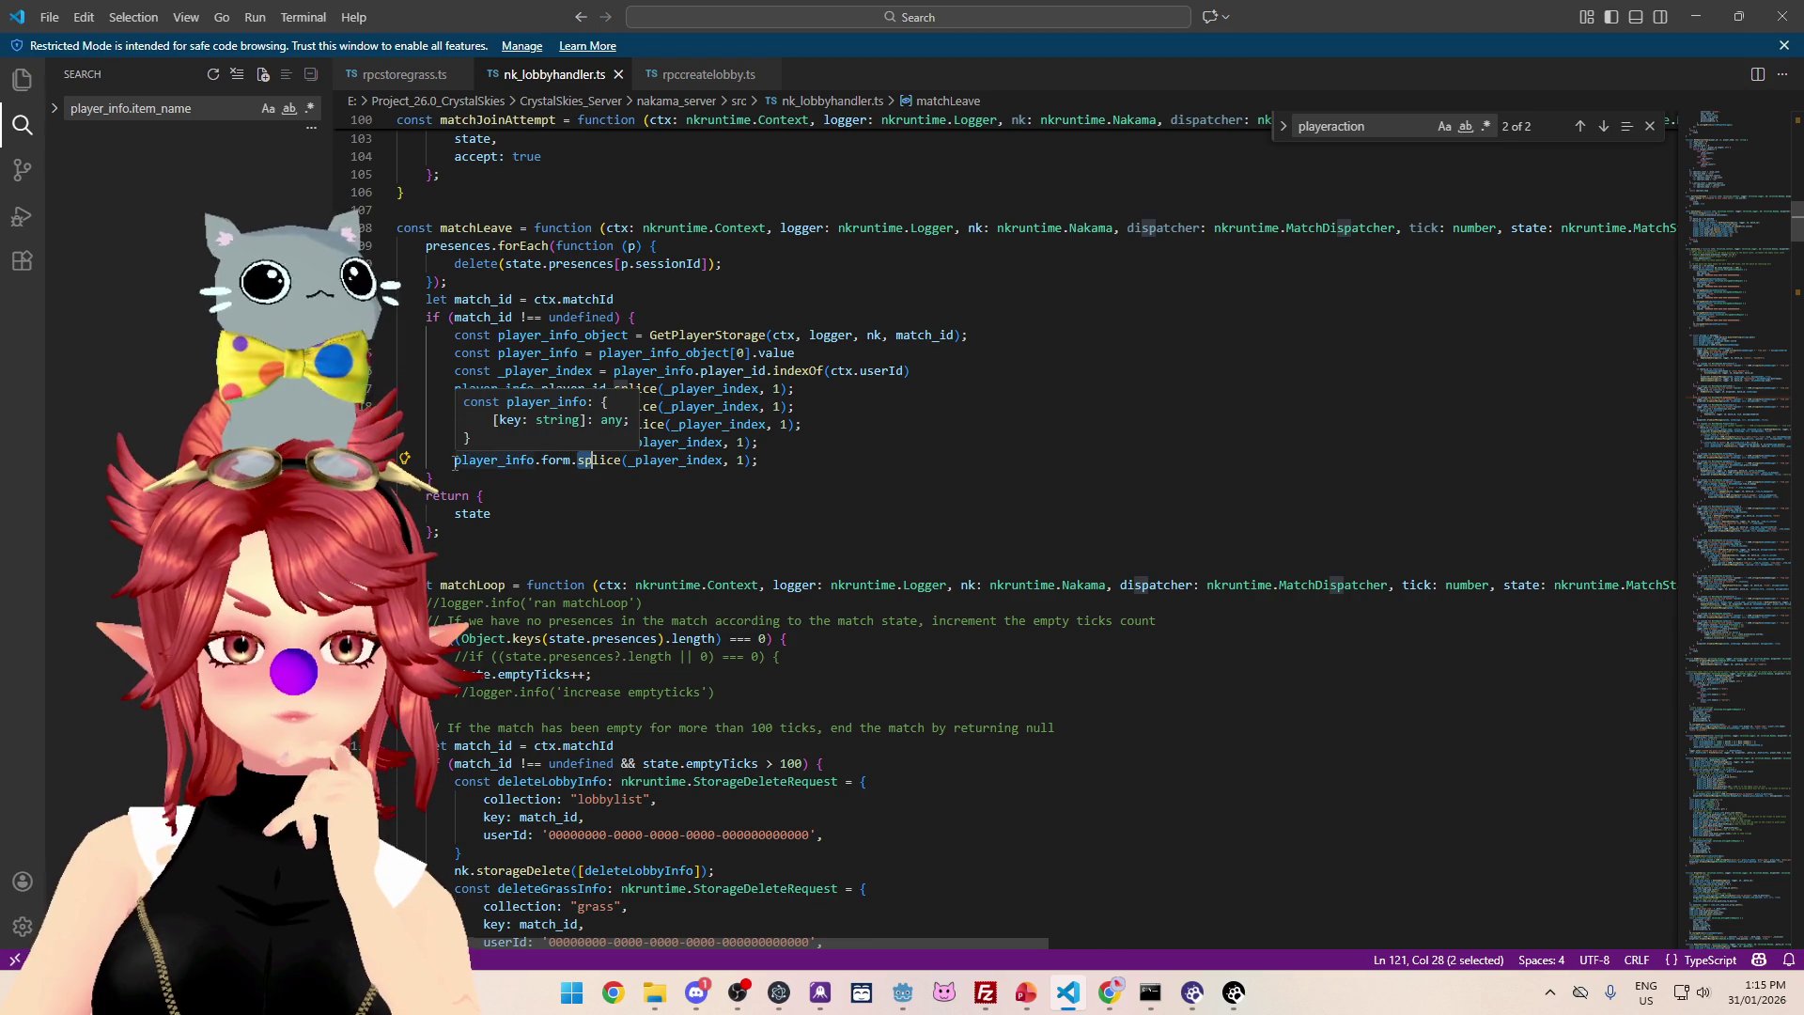
left_click_drag(456, 461, 528, 463)
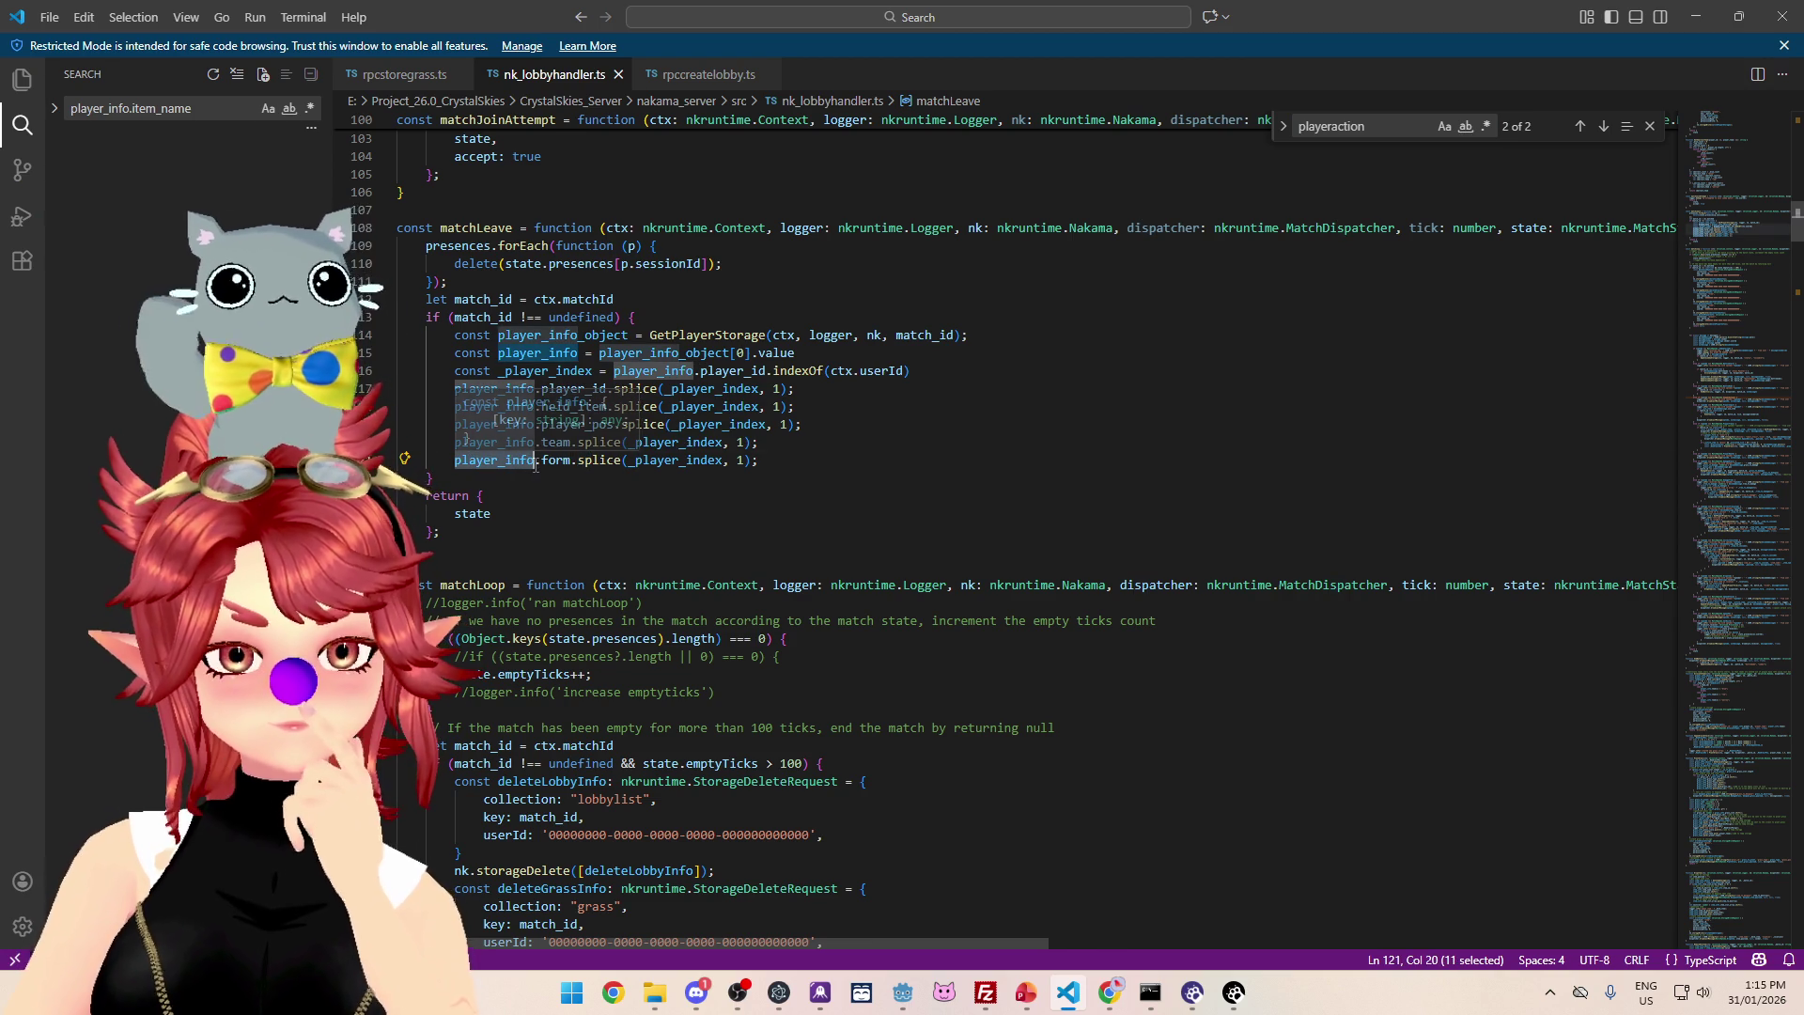
- Scroll down to RemoveEnvItem and select its item_info variable
scroll(533, 475, "up", 20)
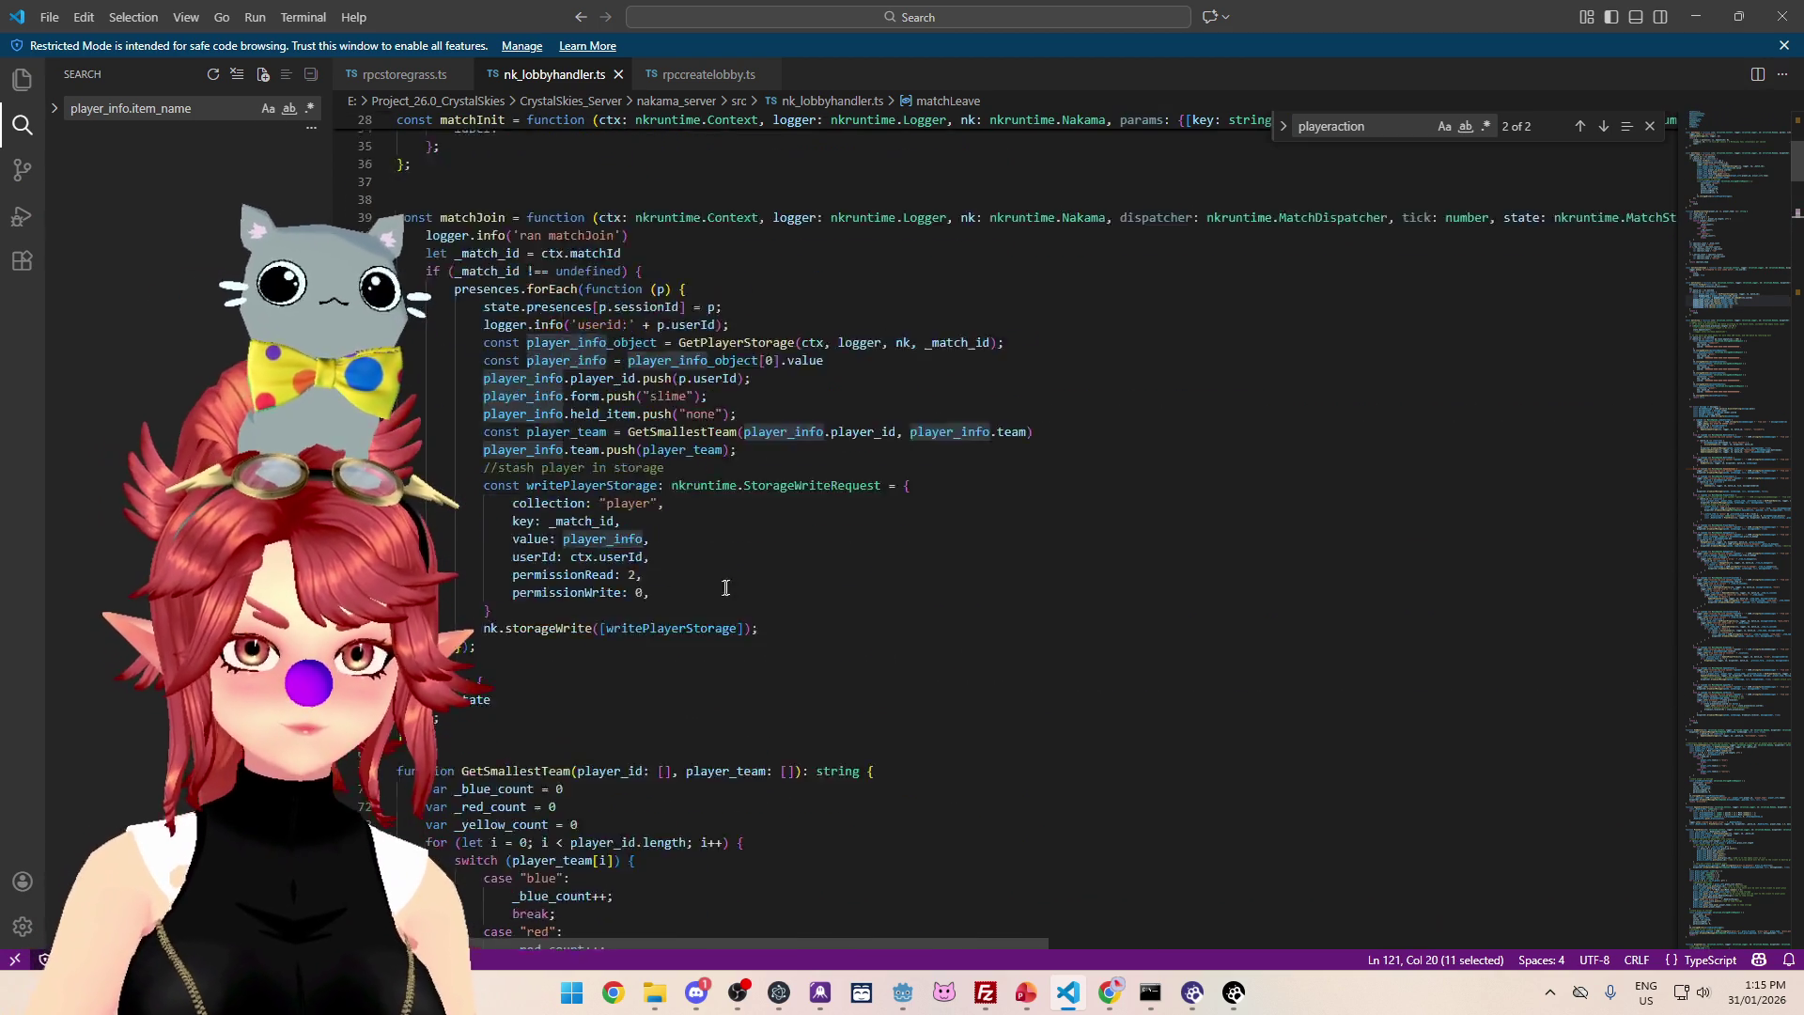
scroll(730, 585, "up", 10)
scroll(731, 577, "down", 20)
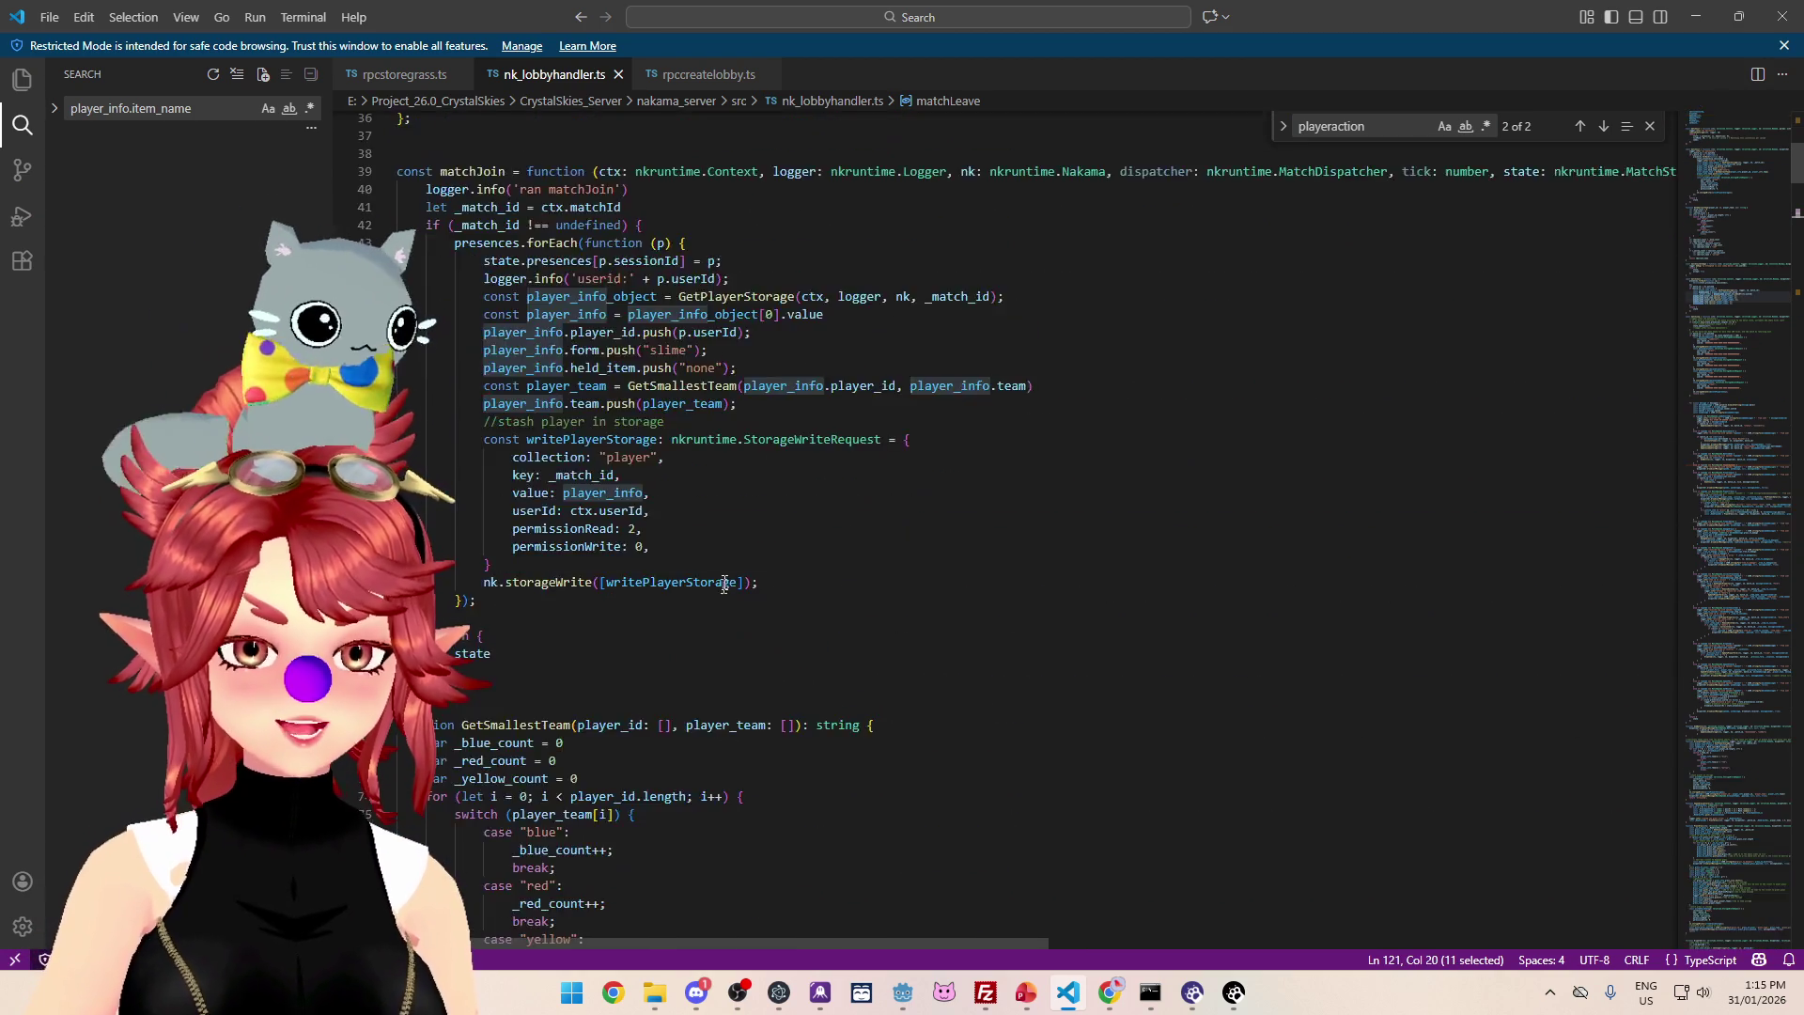
scroll(731, 578, "down", 20)
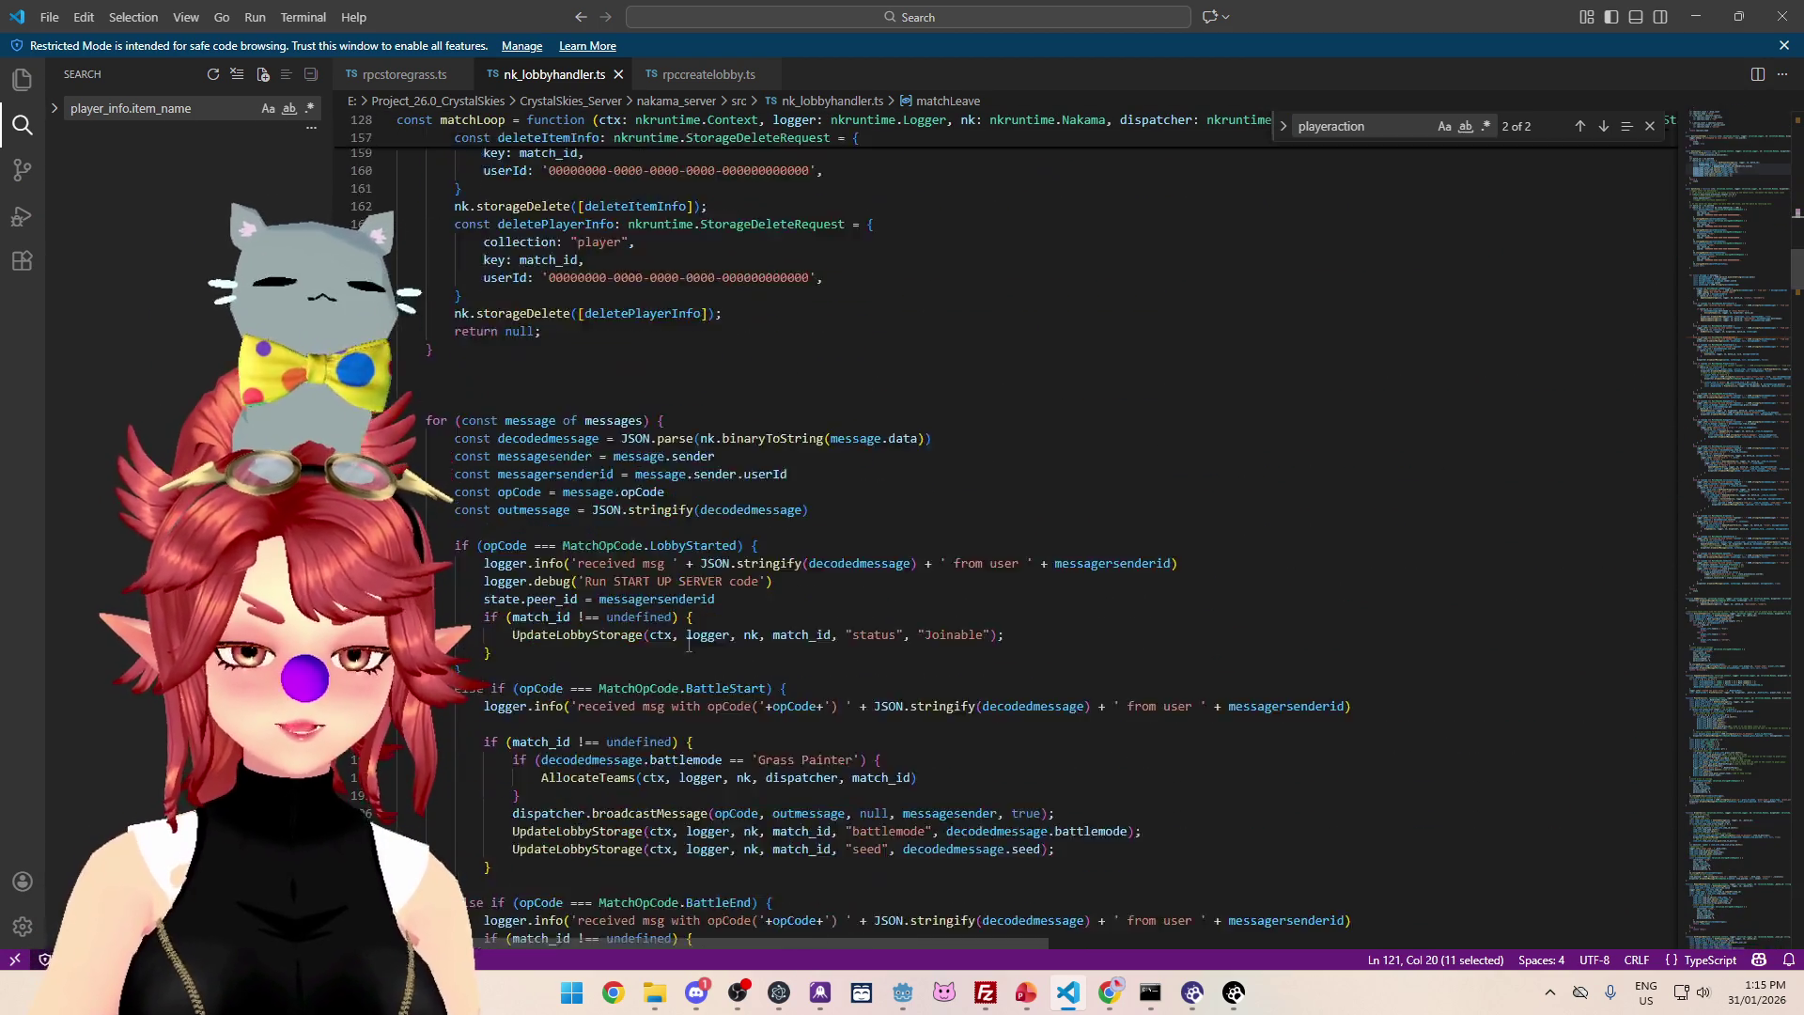
scroll(670, 636, "down", 11)
scroll(586, 614, "down", 20)
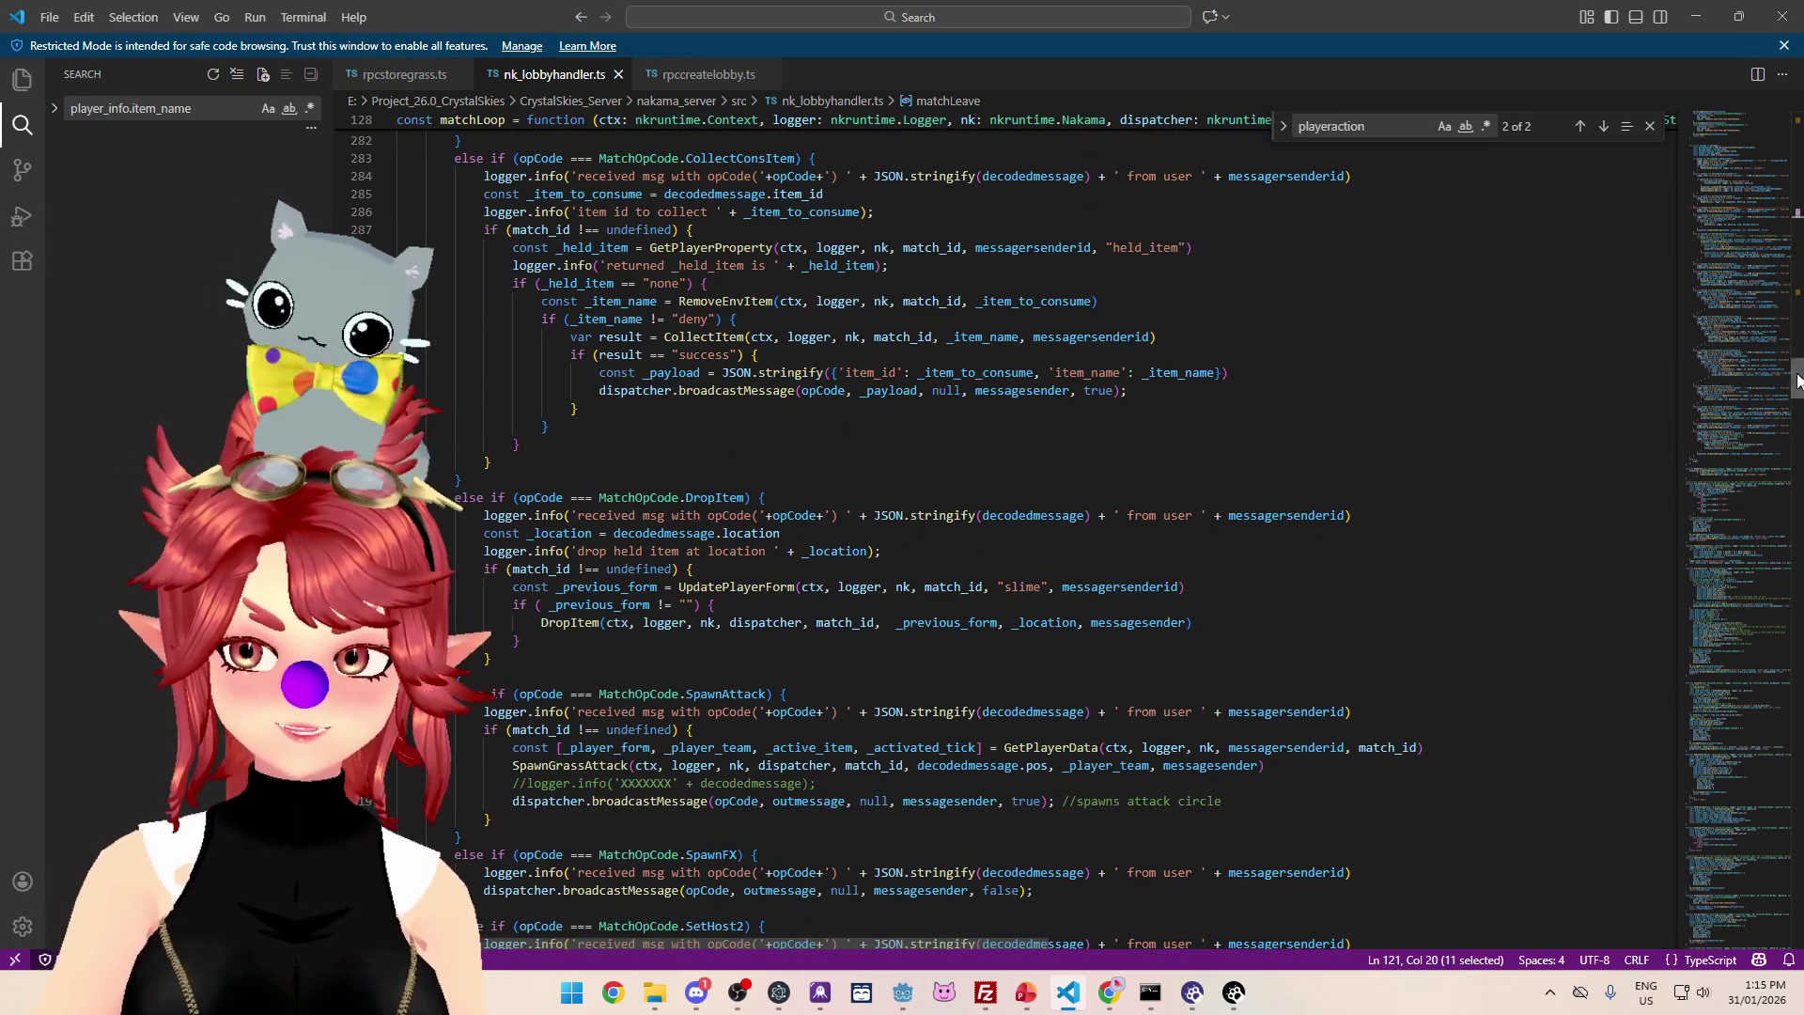
scroll(1702, 487, "down", 20)
left_click_drag(1770, 540, 1766, 558)
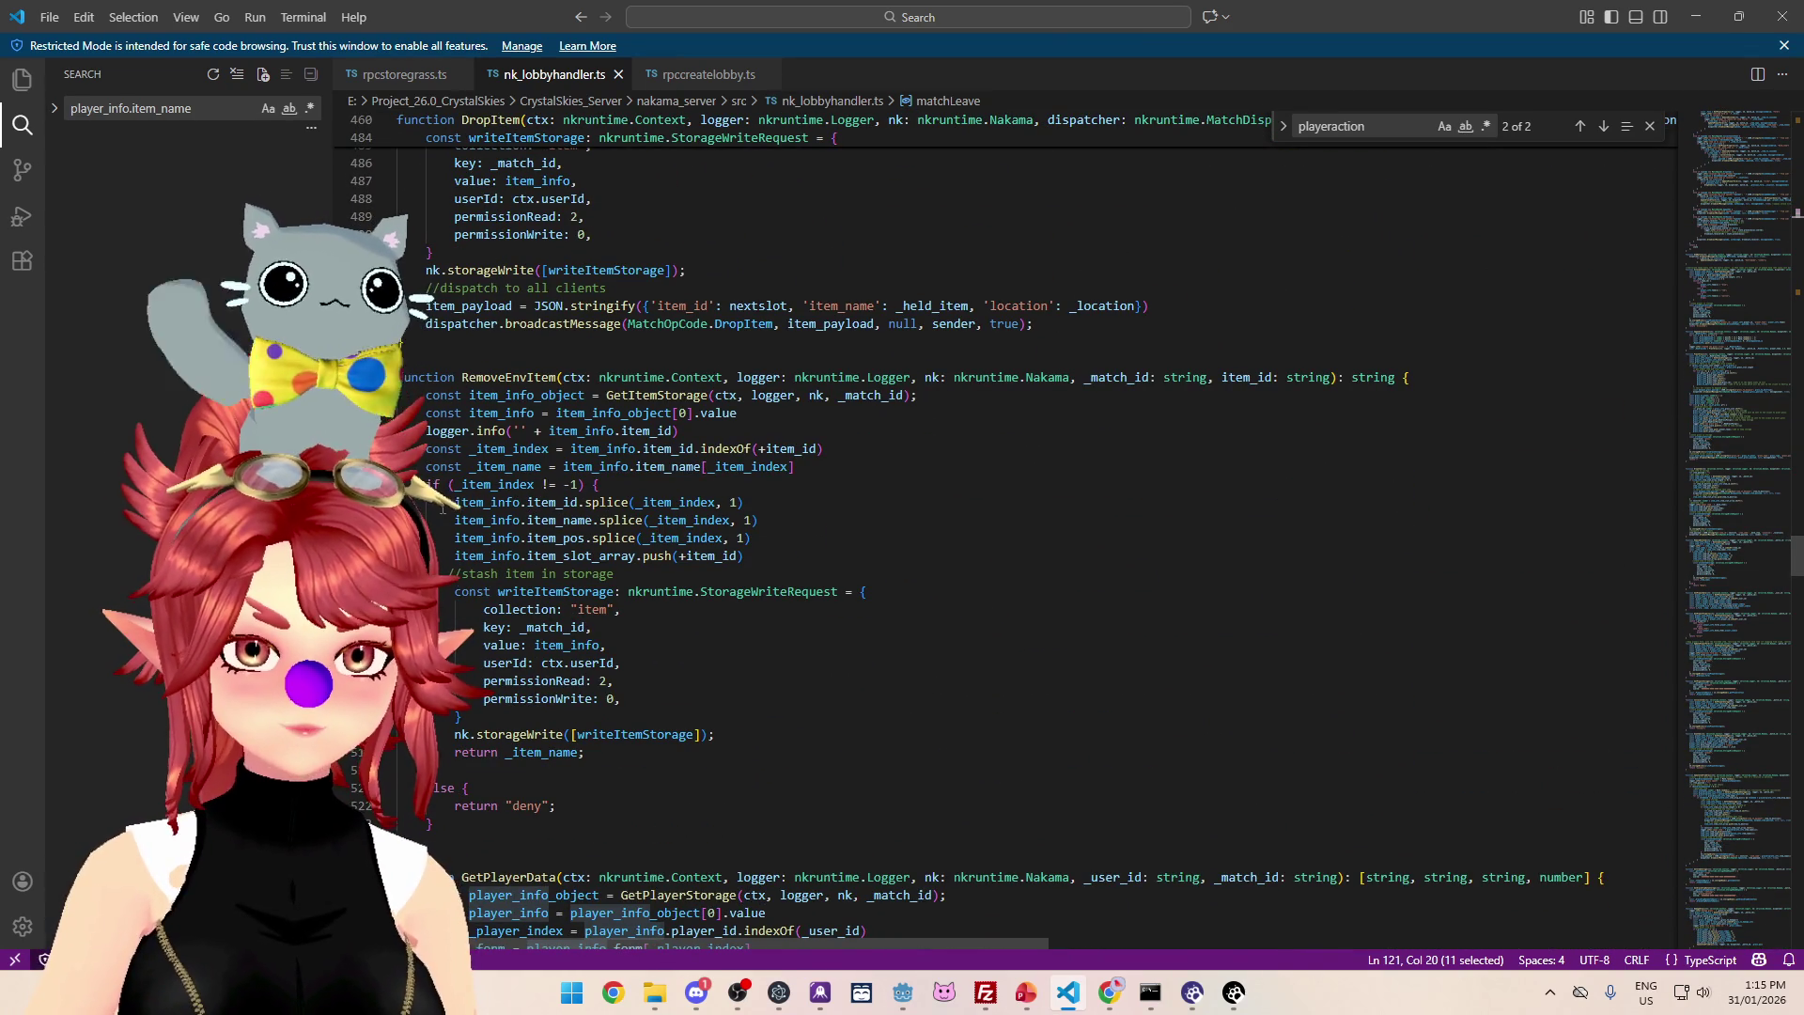
left_click_drag(455, 503, 513, 503)
- Search for item_info and step through its DropItem and RemoveEnvItem results
key("ctrl+shift+f")
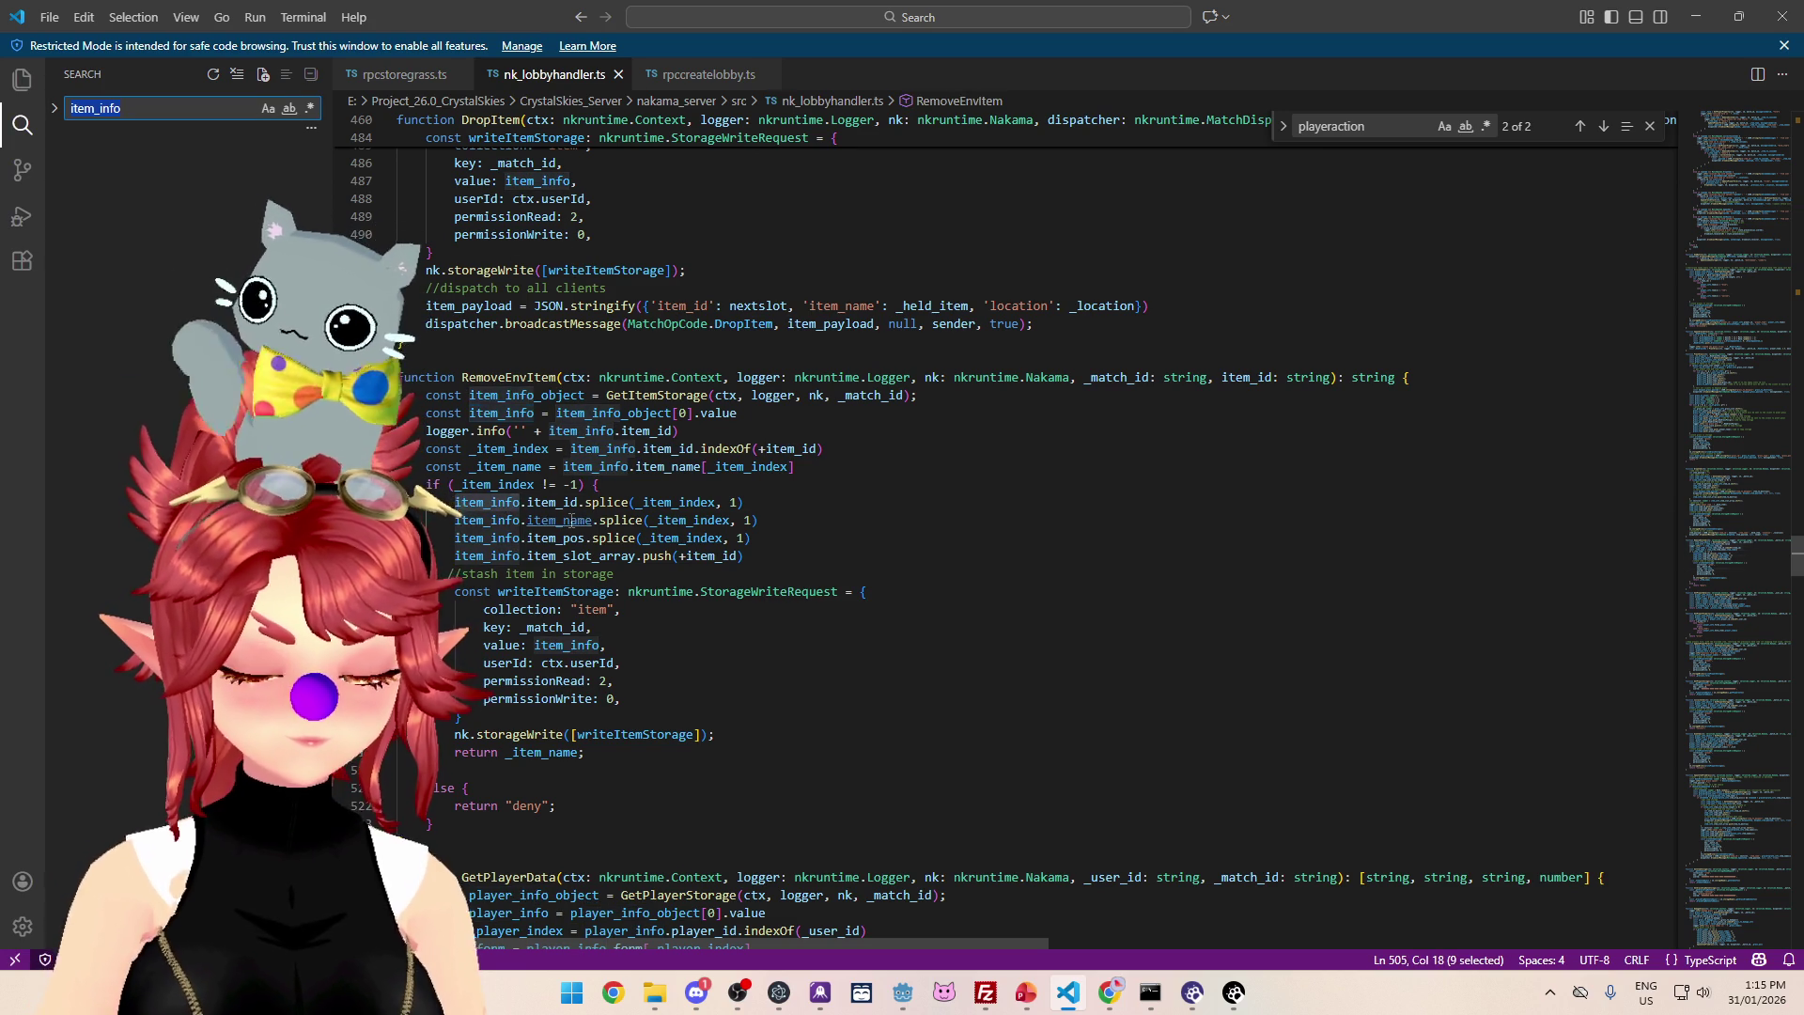
left_click(162, 192)
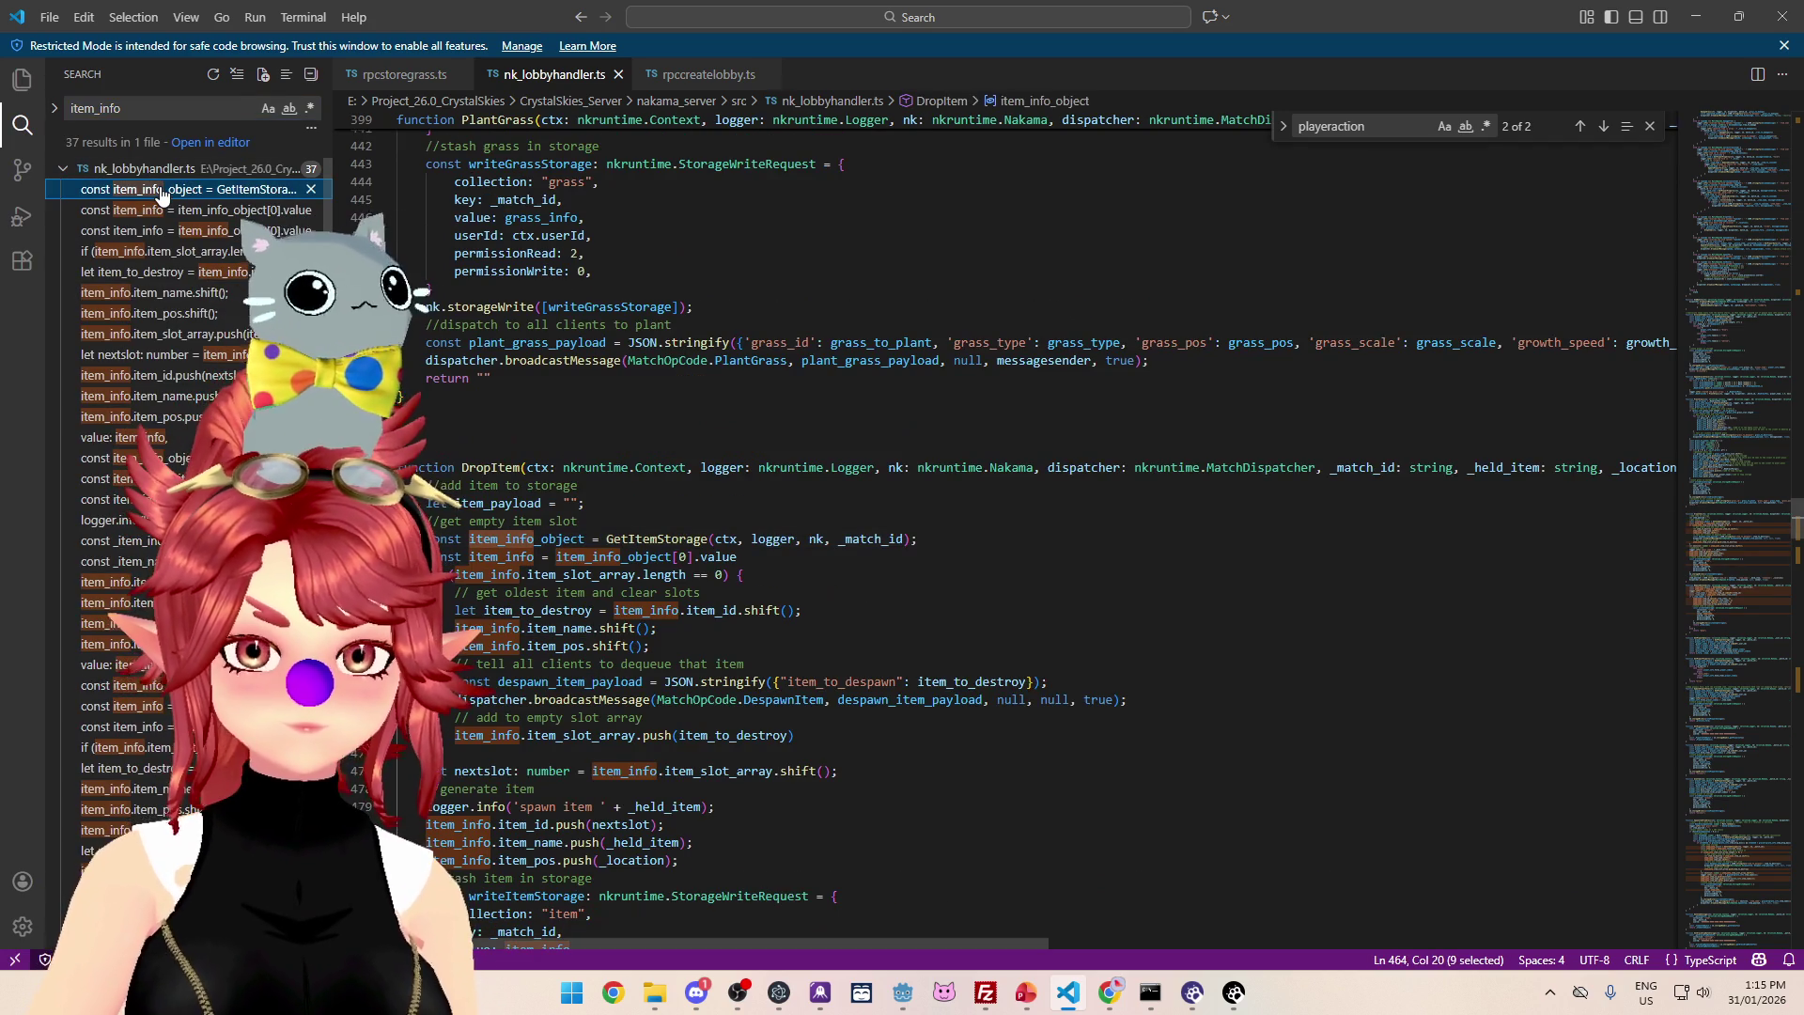
scroll(647, 593, "down", 3)
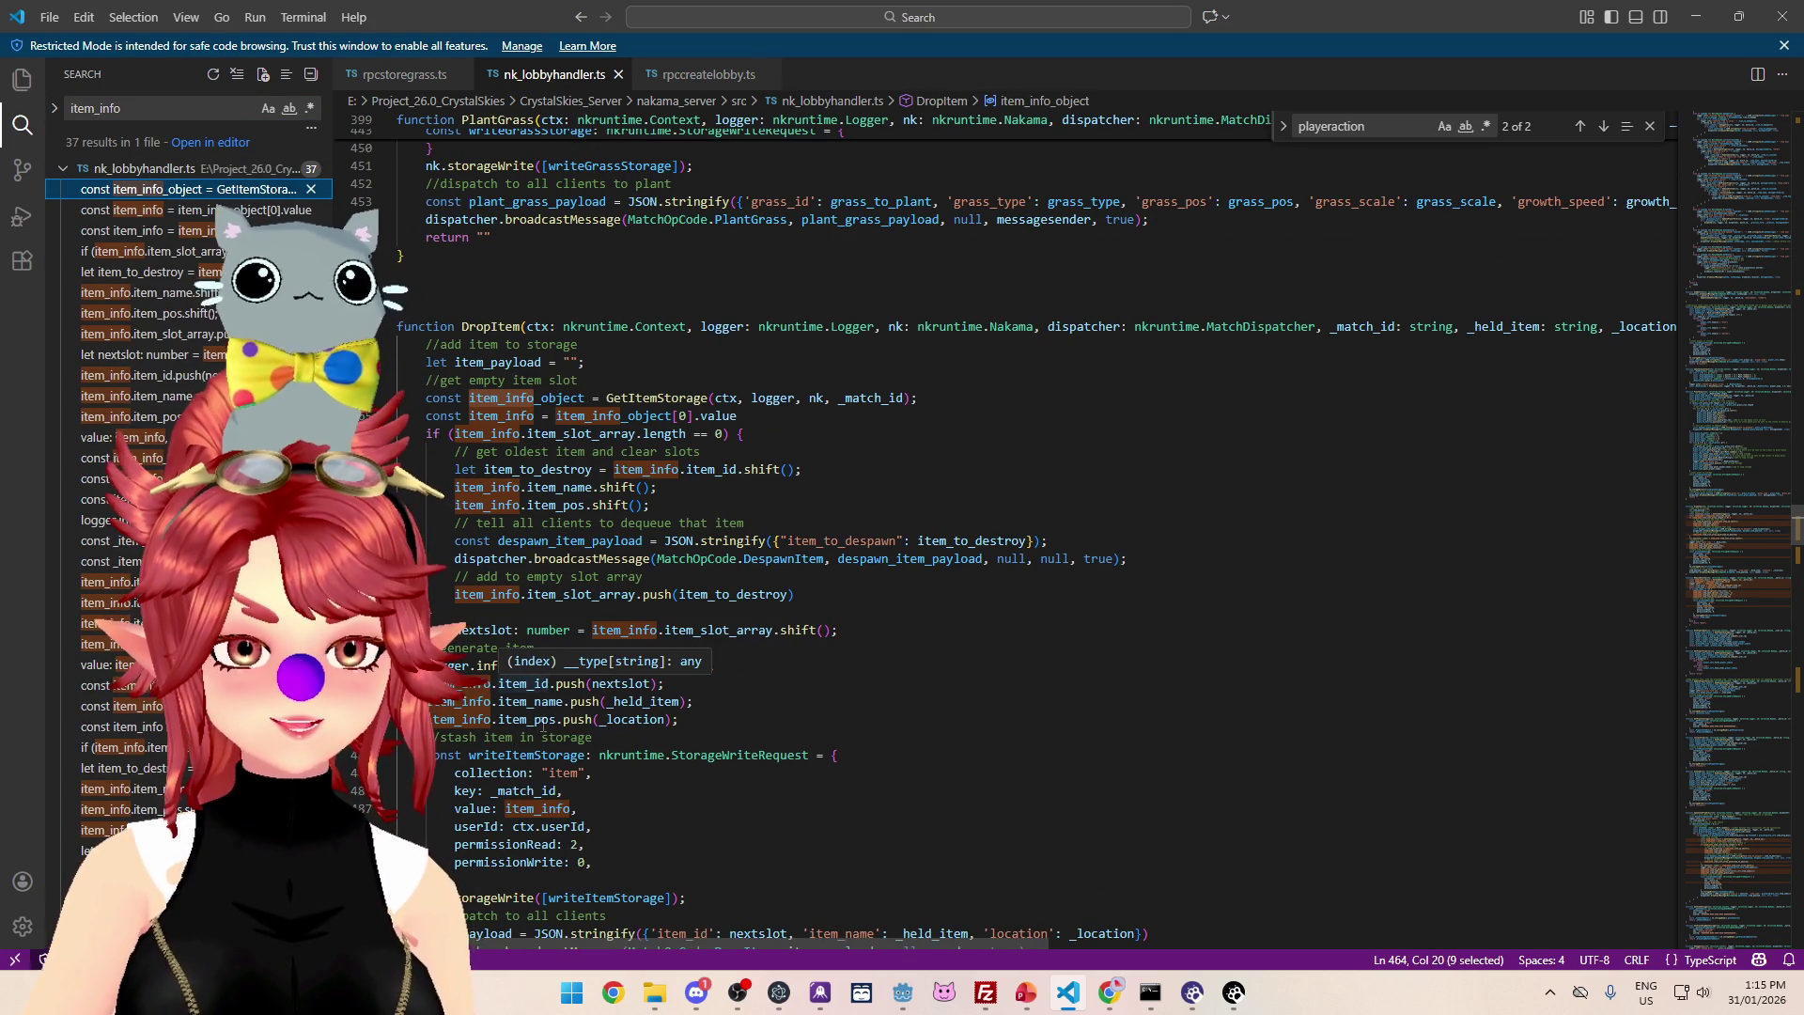
left_click(185, 212)
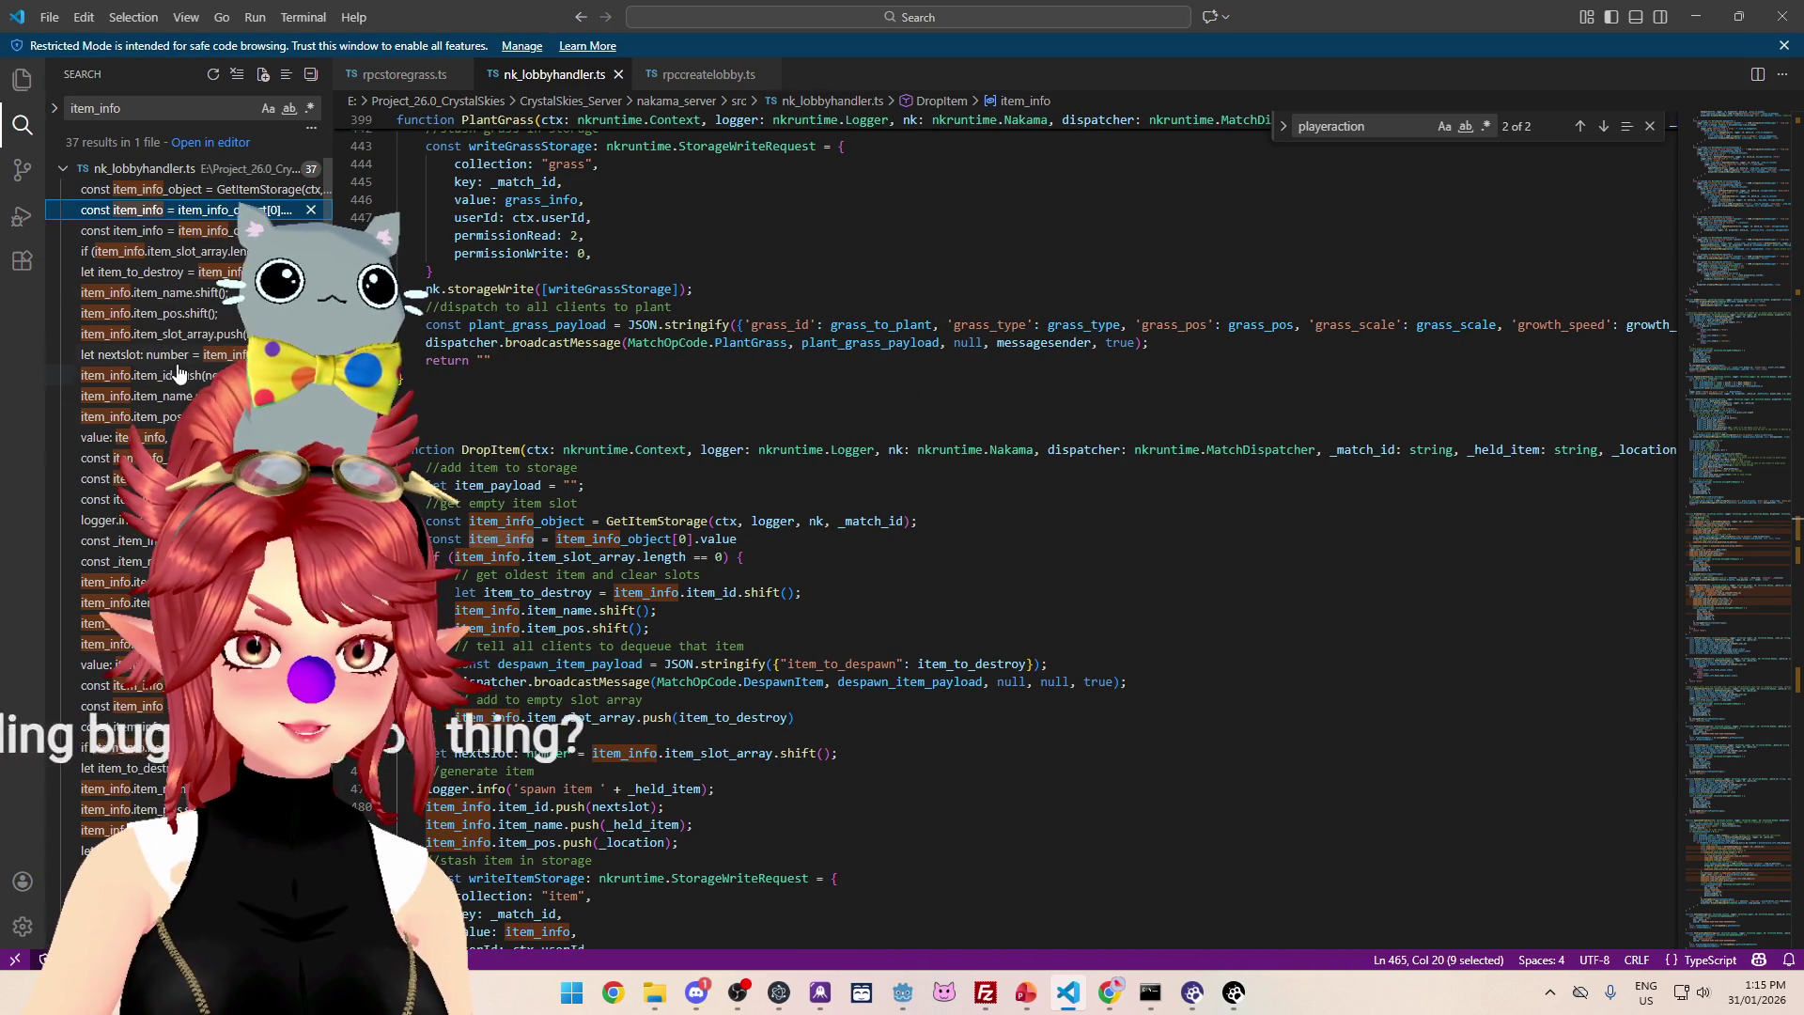
left_click(170, 336)
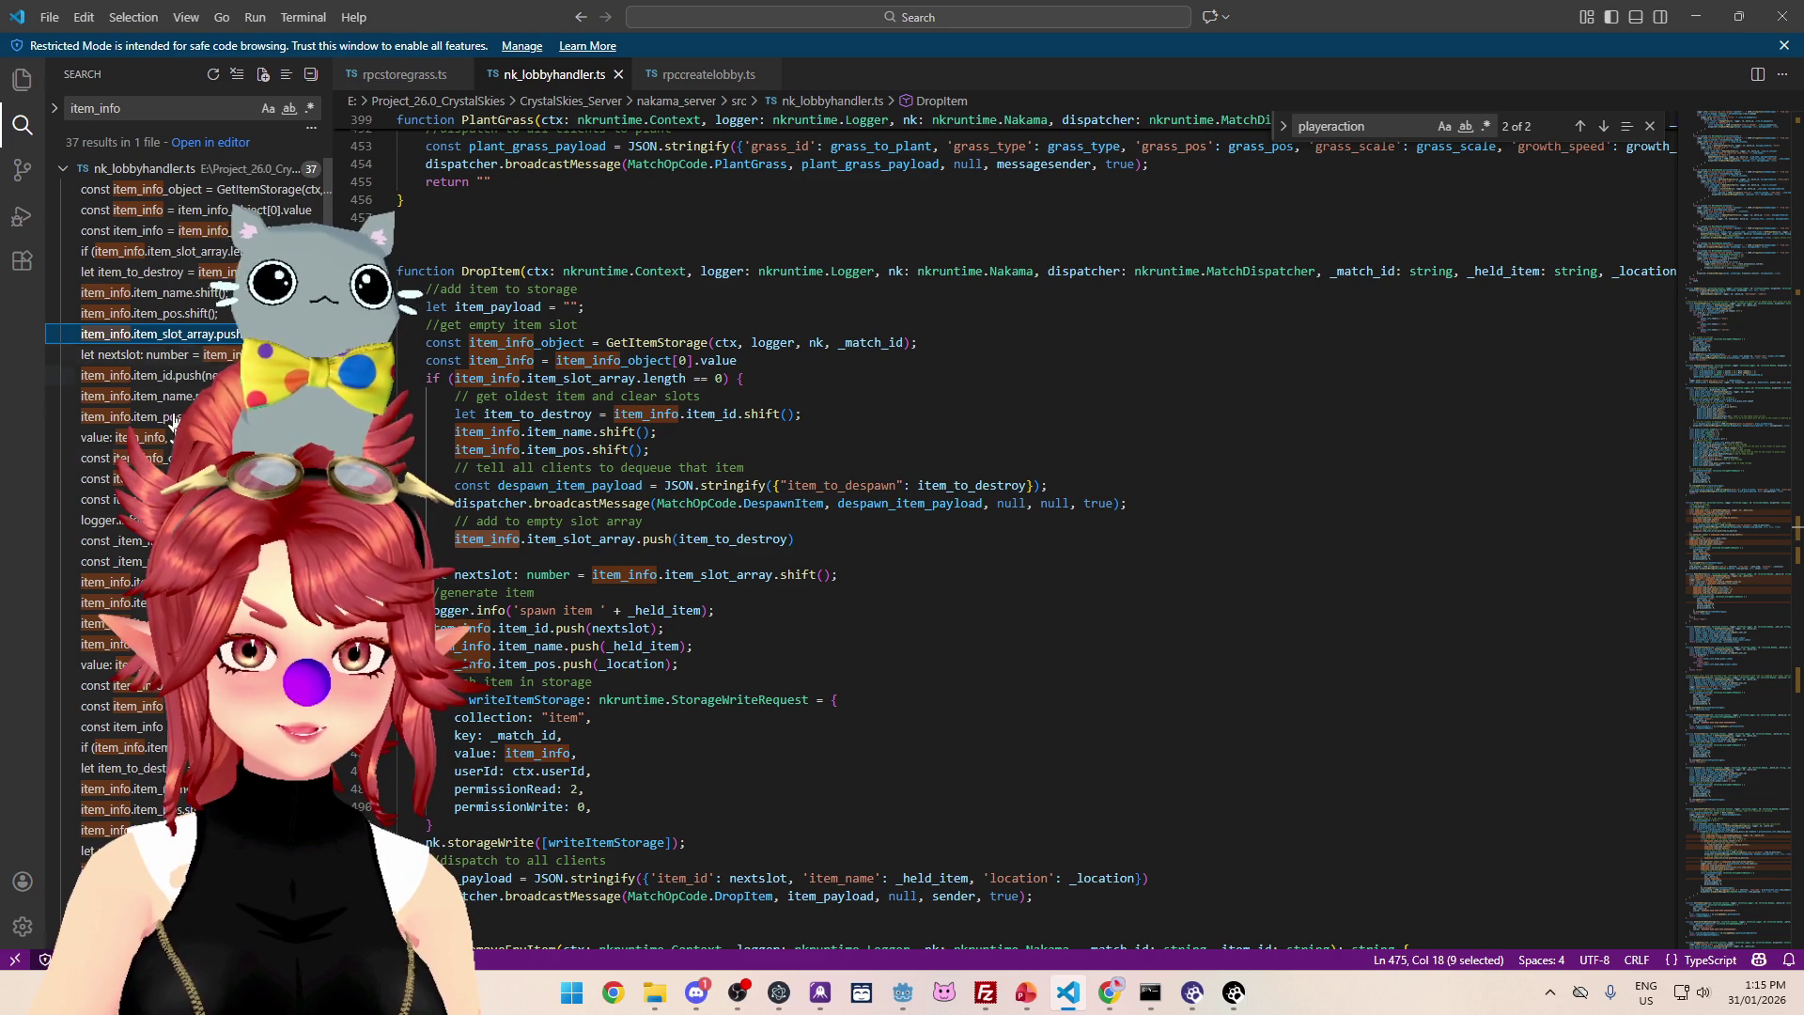
scroll(172, 394, "down", 1)
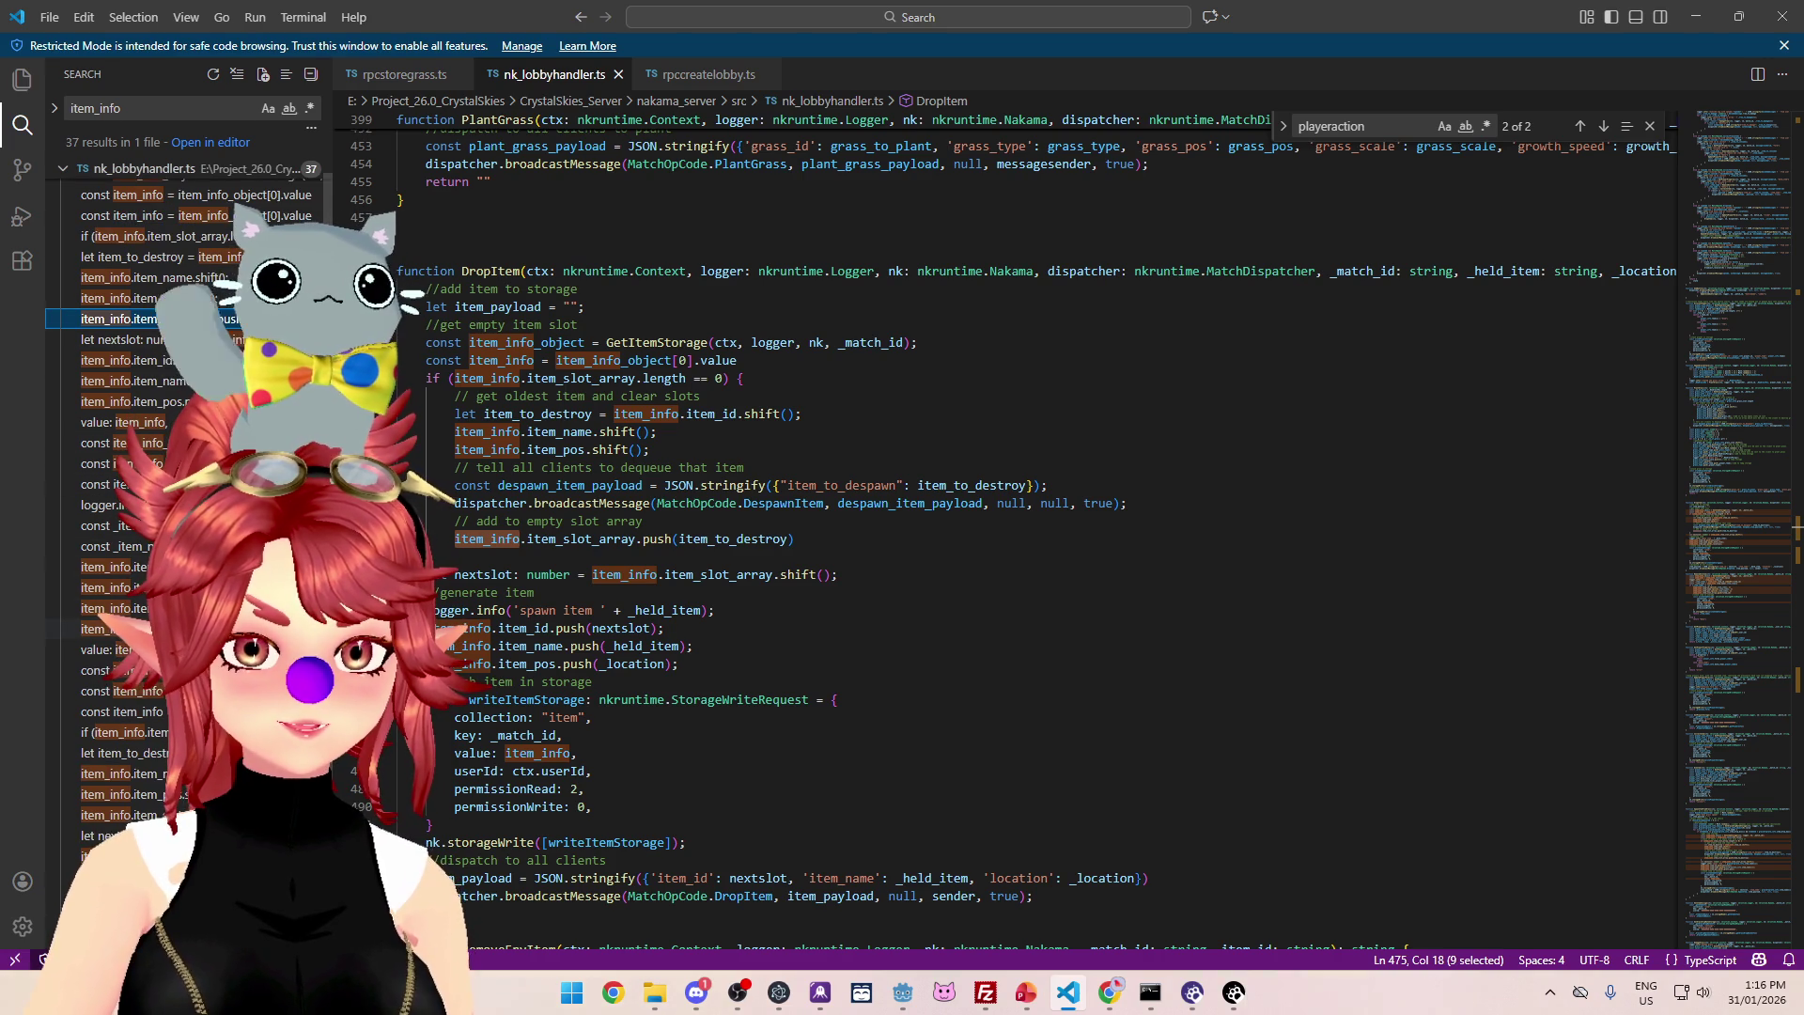
left_click(94, 629)
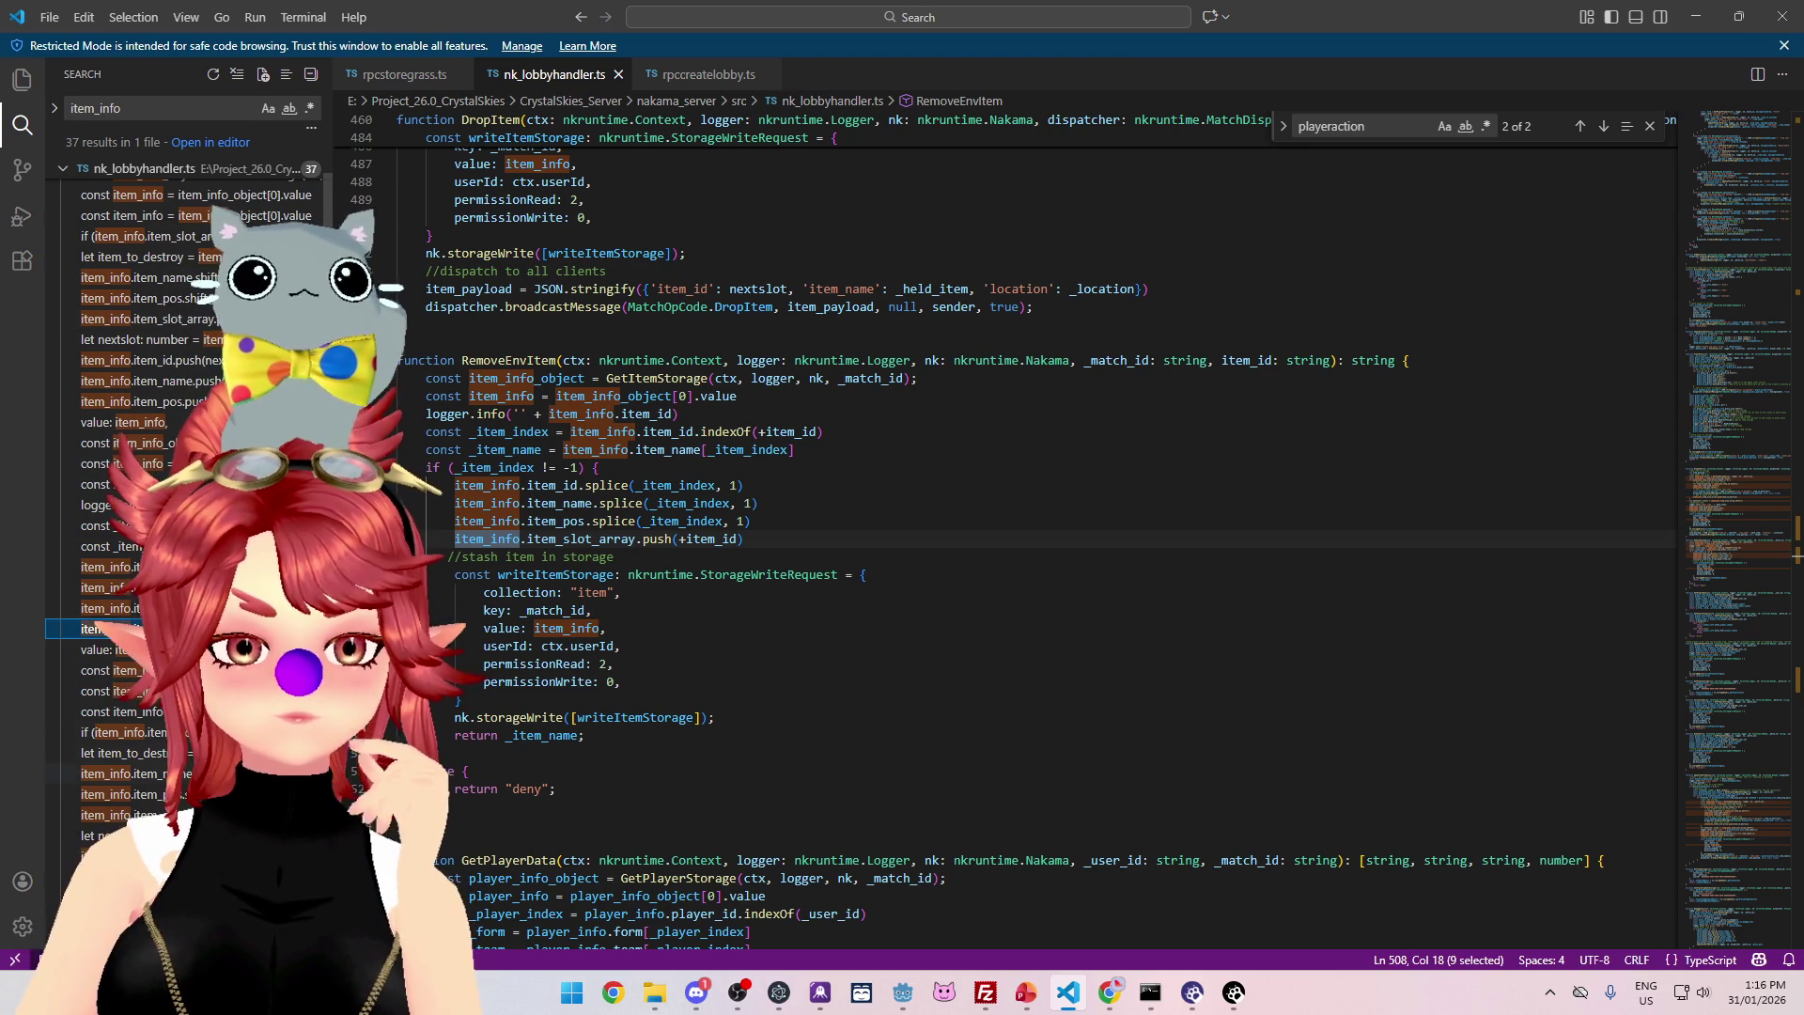
- Open the SpawnItemFromGrass item_info result and dismiss the JSON.stringify documentation popup
left_click(113, 856)
left_click(113, 877)
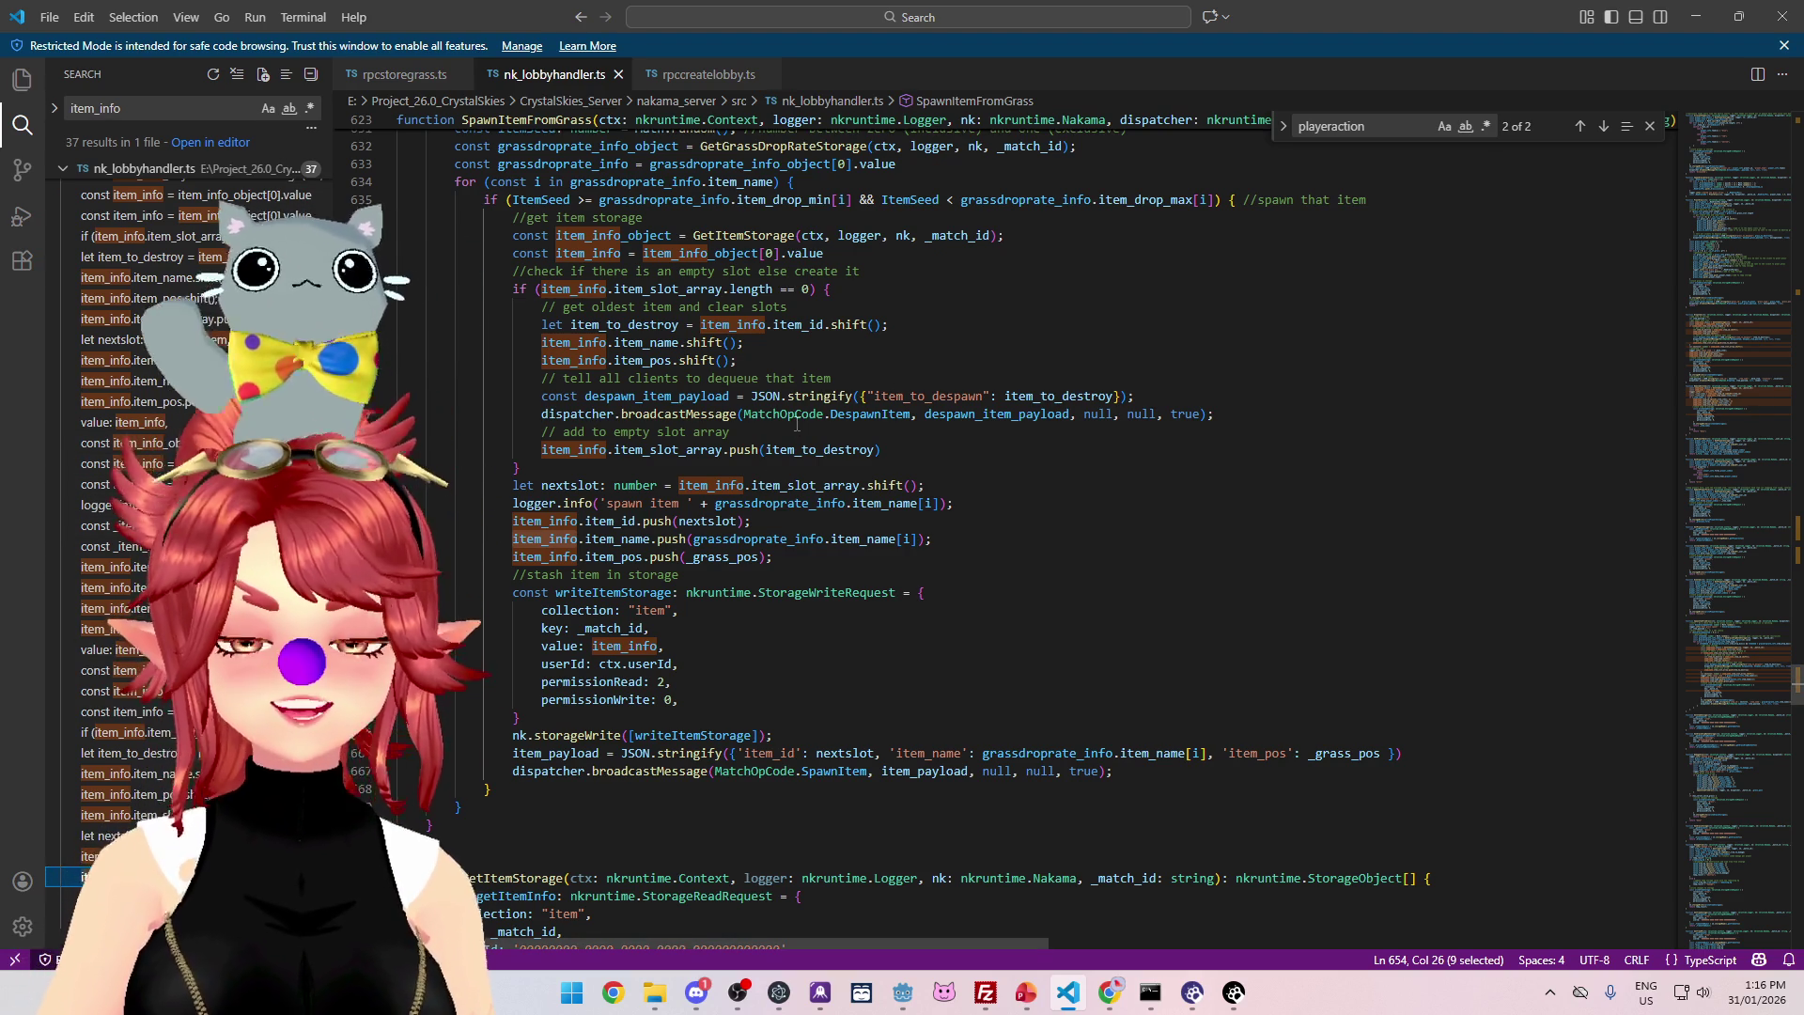
mouse_move(792, 391)
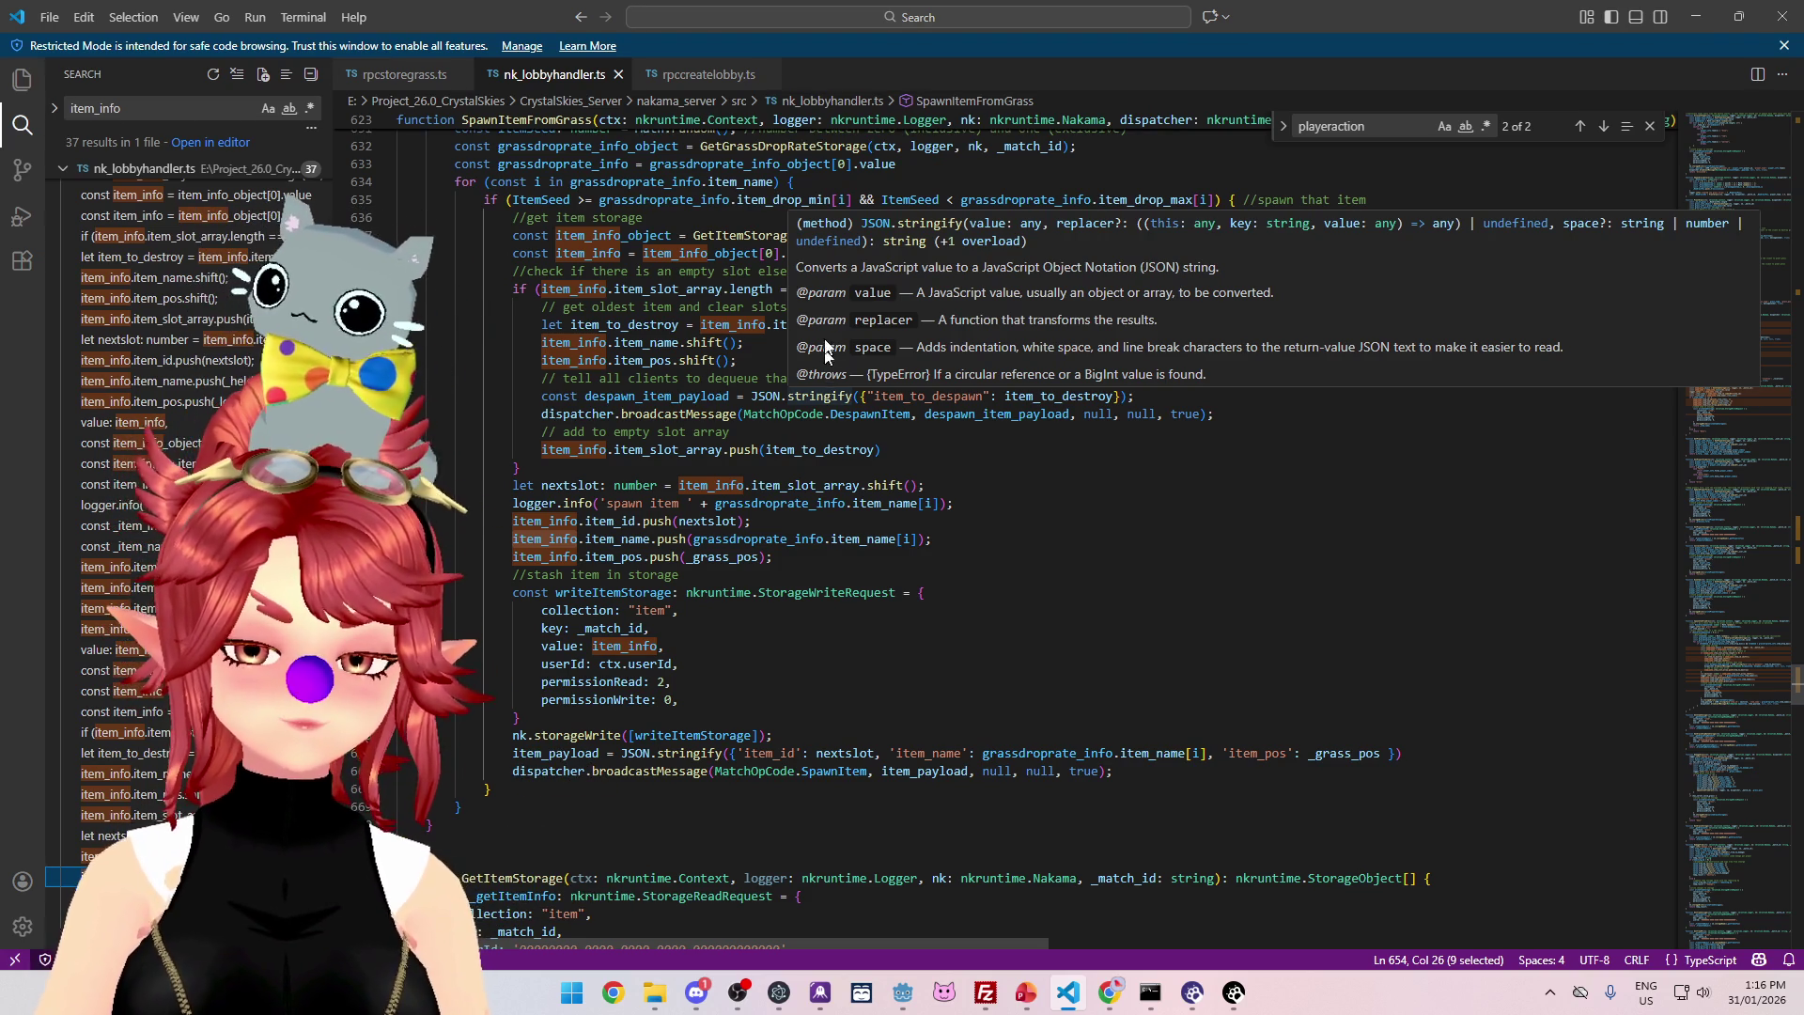
left_click(855, 627)
mouse_move(904, 994)
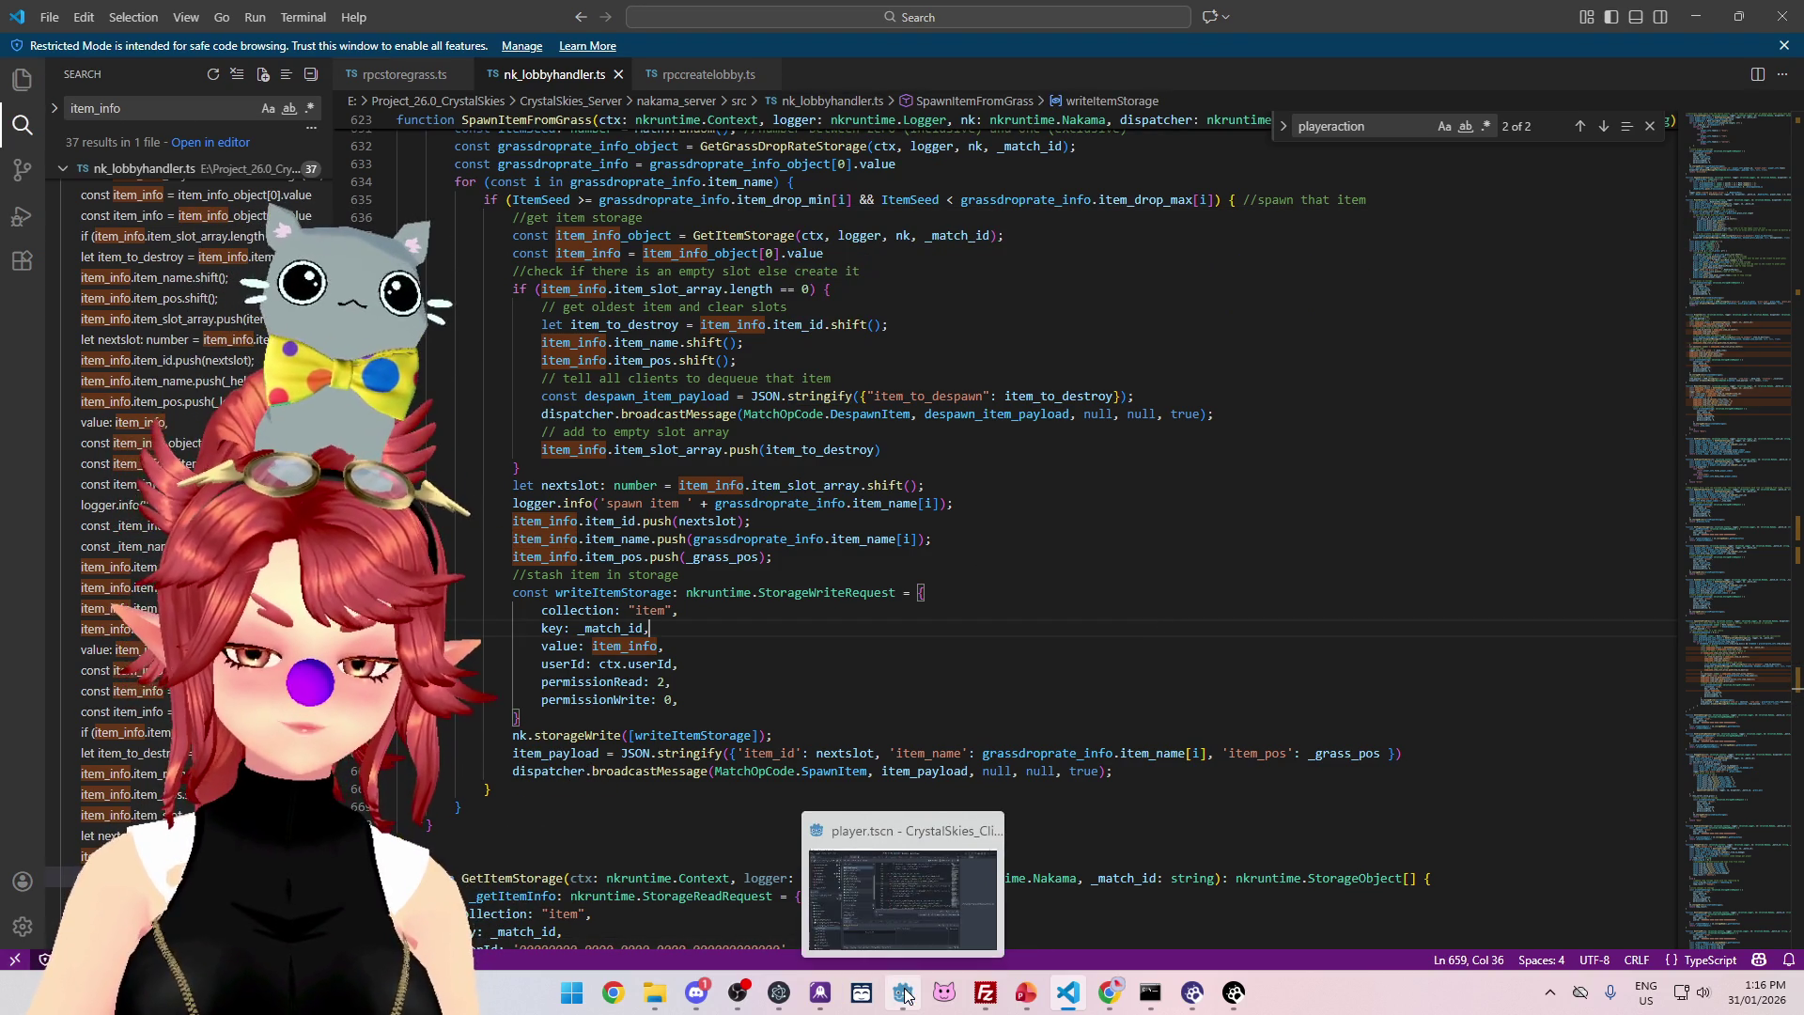
left_click(700, 990)
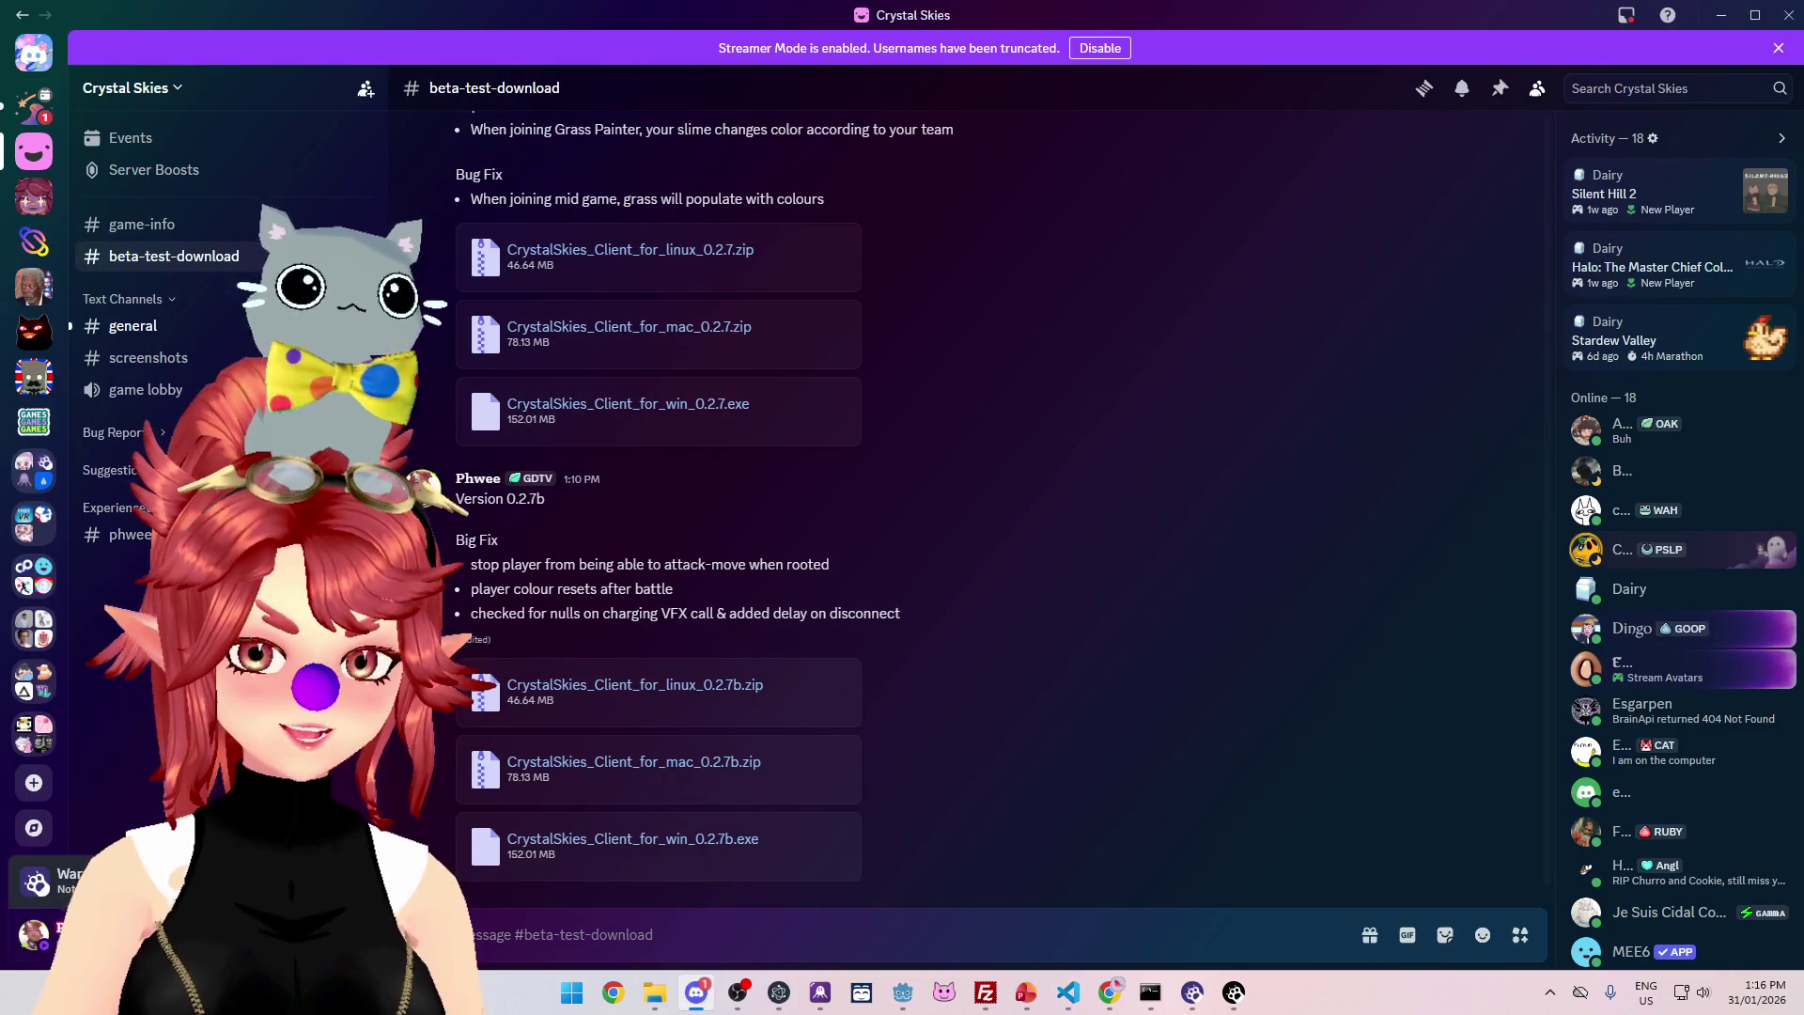
- Expand Suggestions, view #creature-suggestions, then minimize Discord
left_click(136, 470)
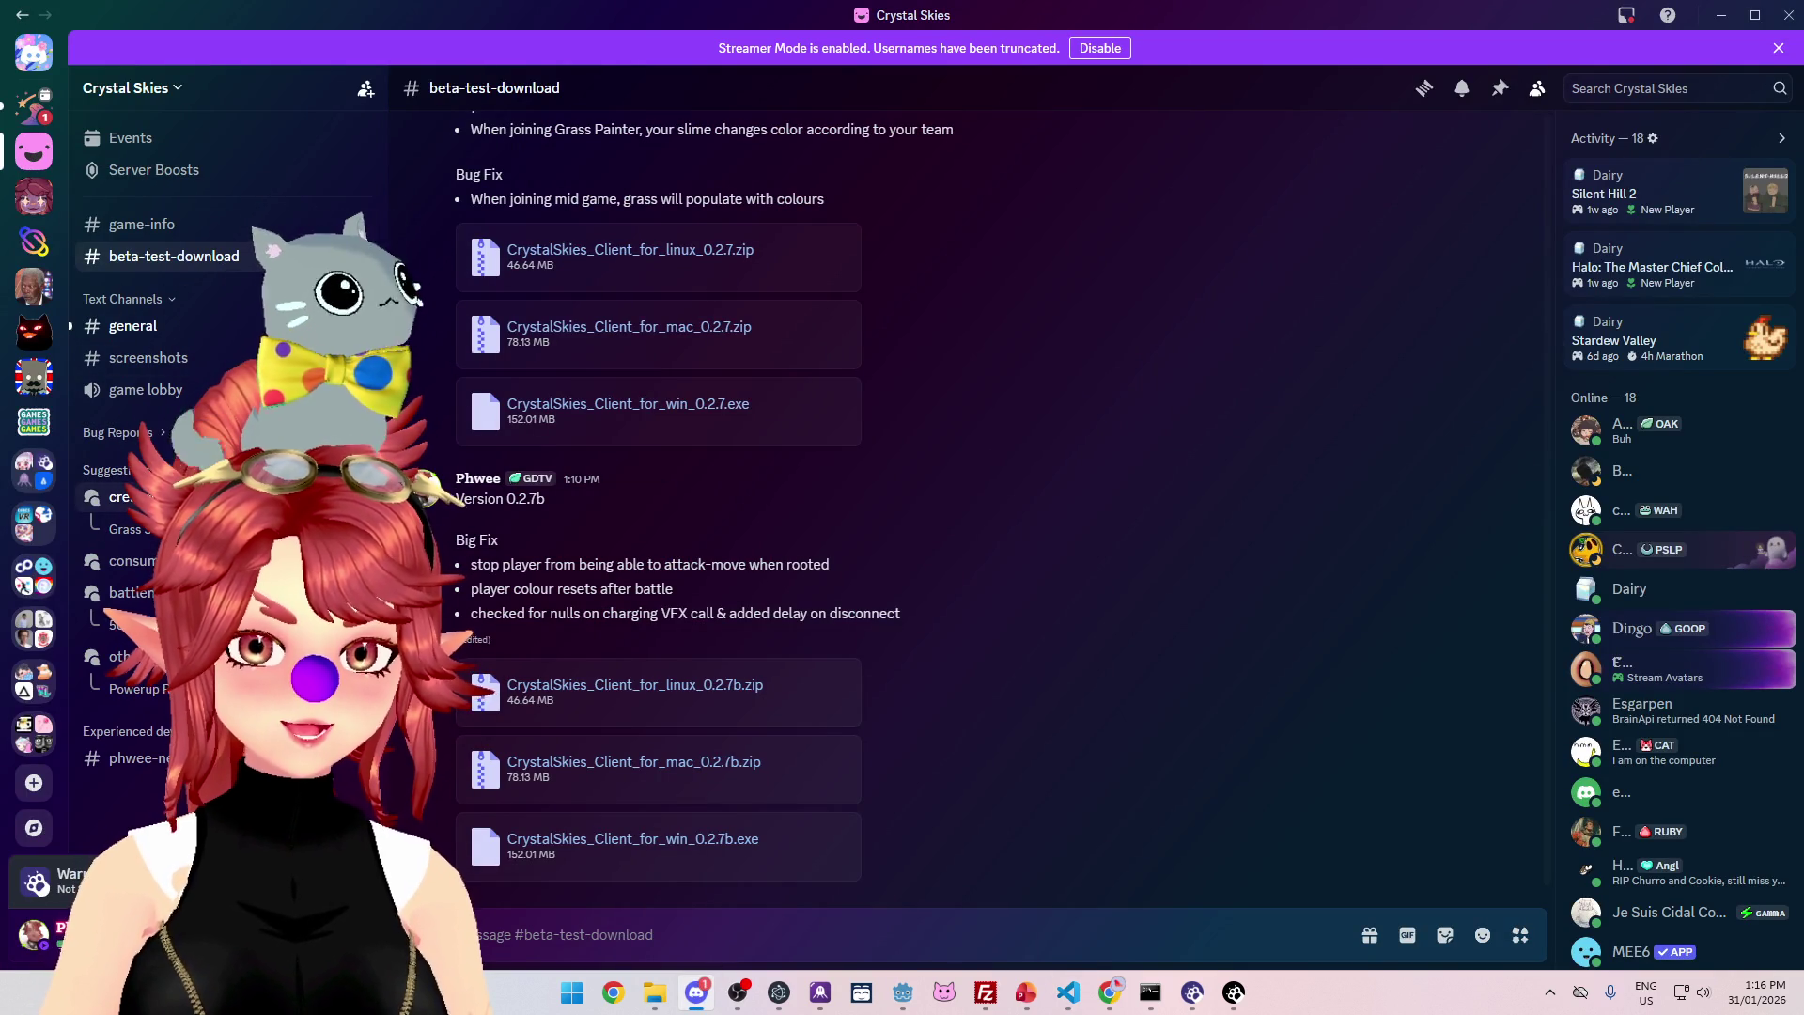
left_click(122, 496)
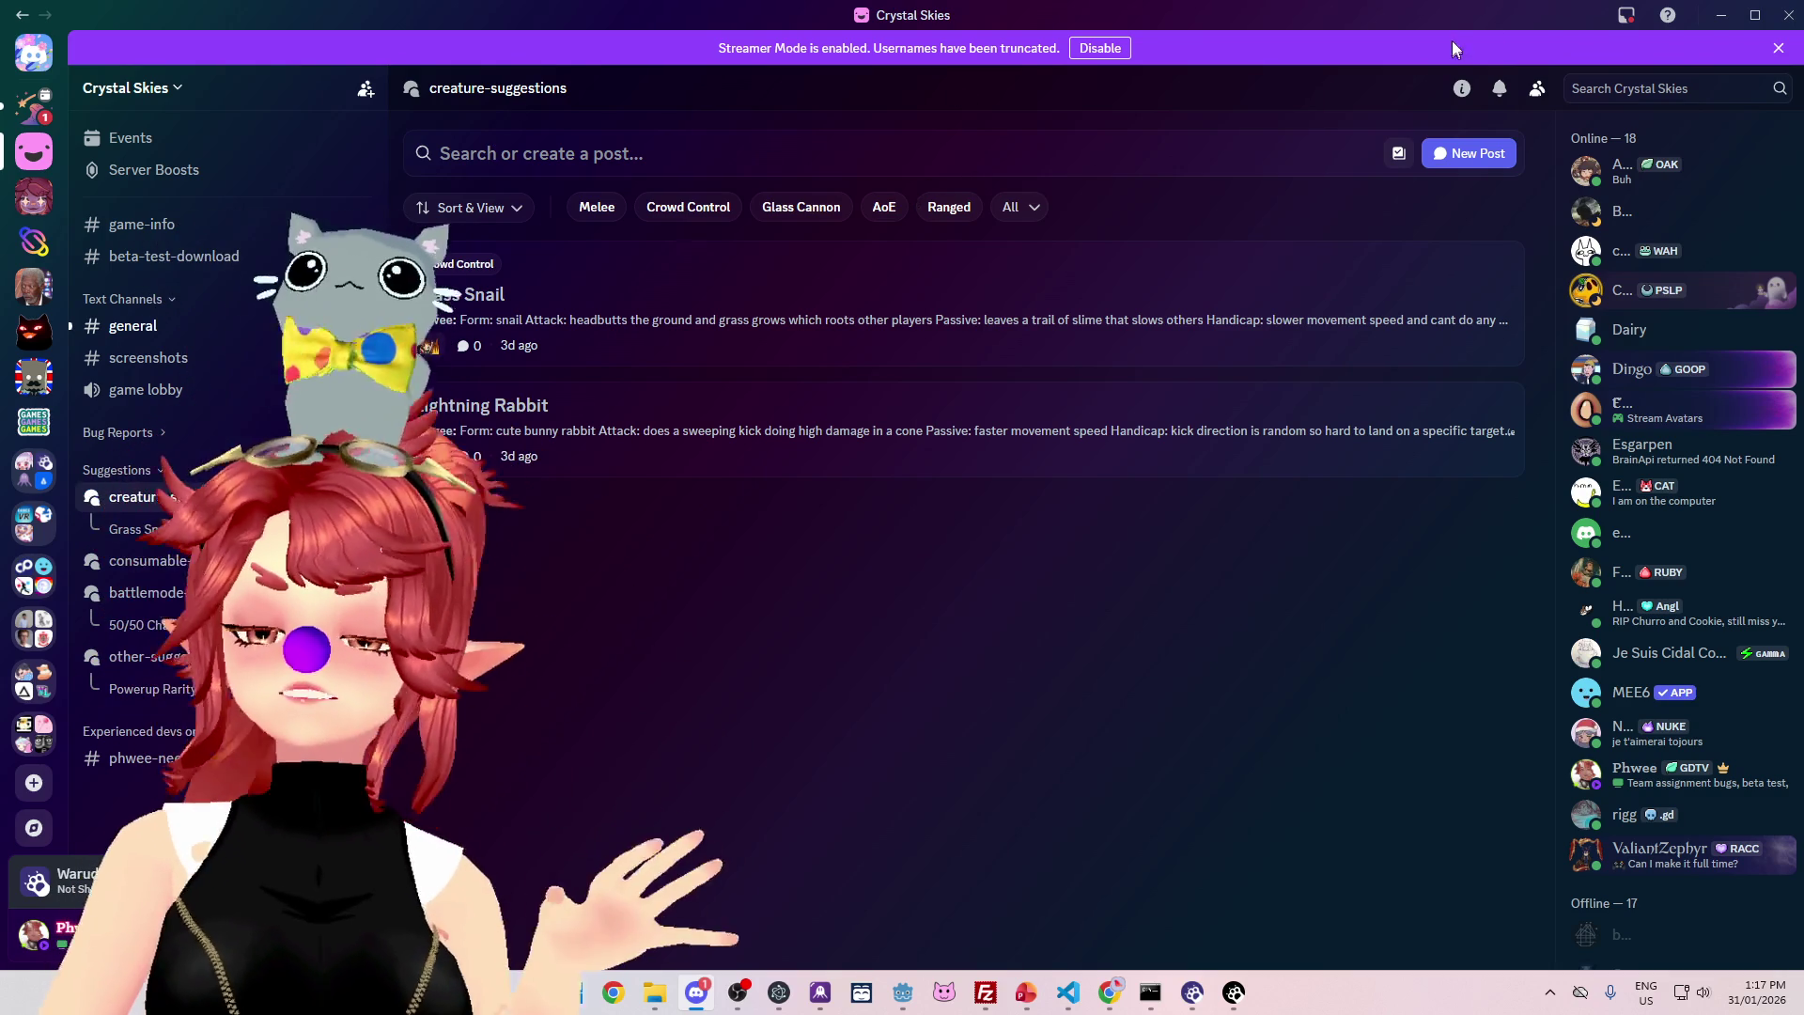
left_click(1720, 18)
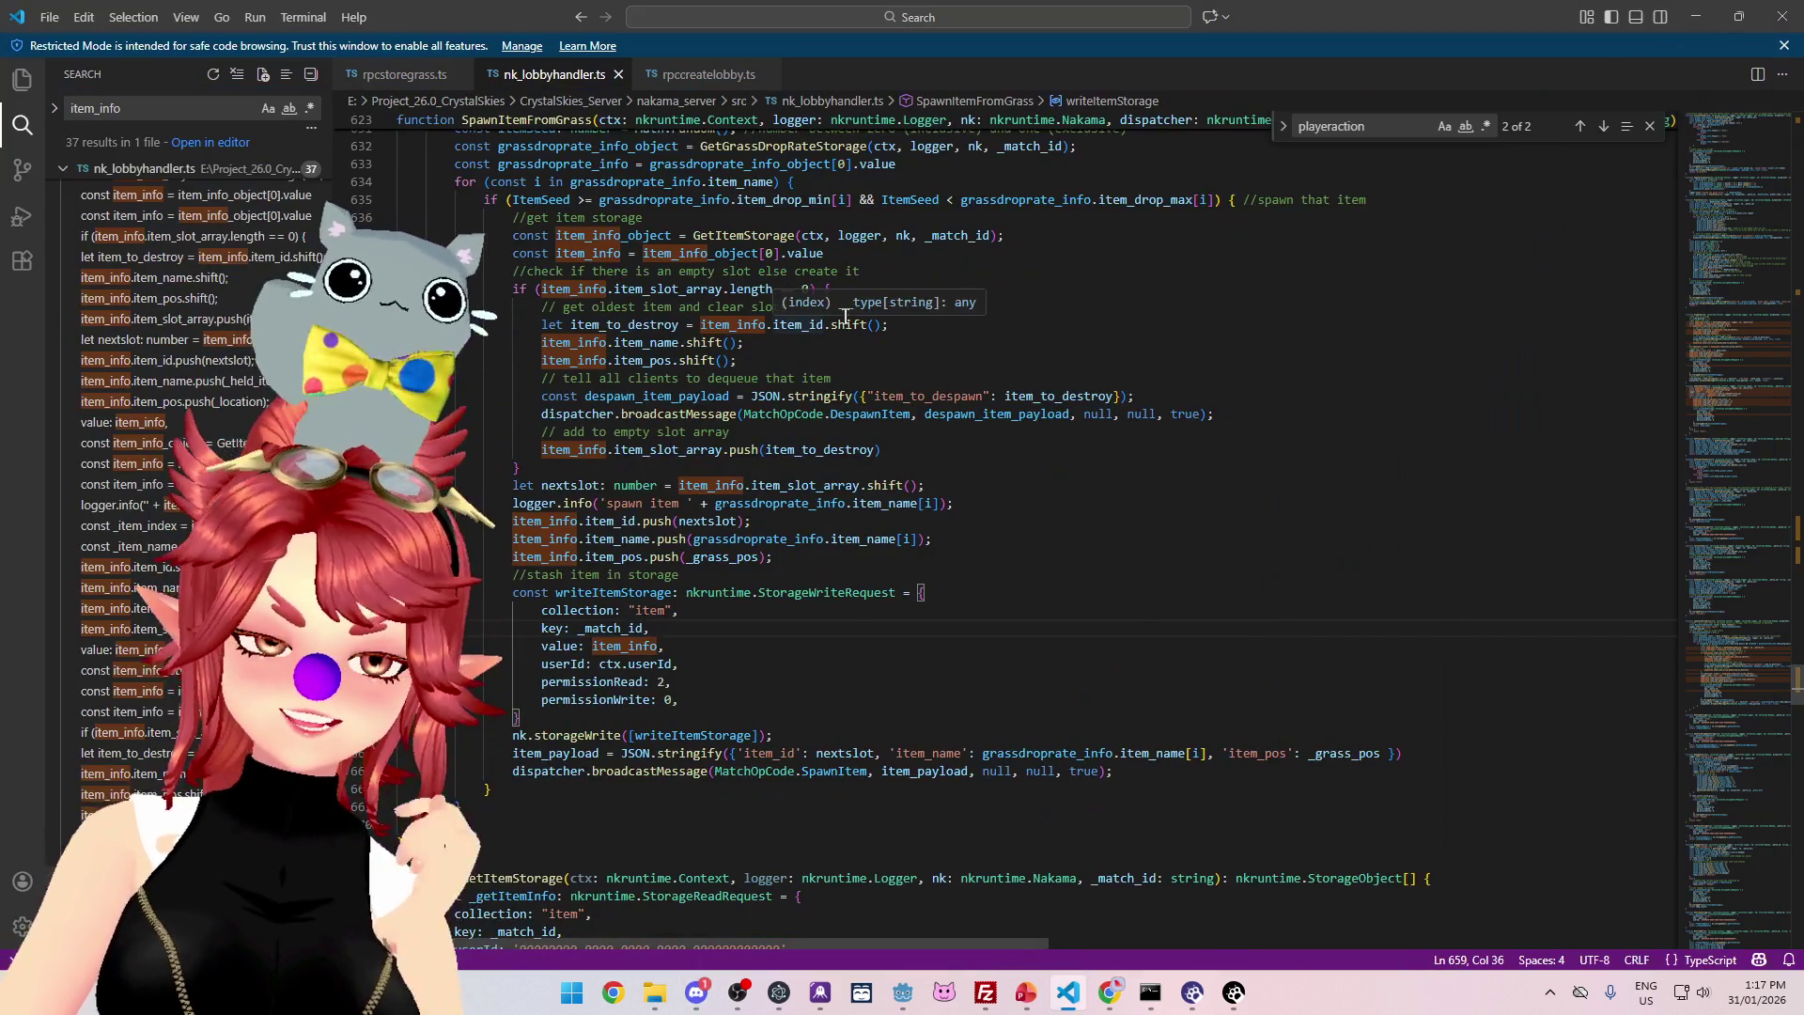
- Check despawn_item in the Godot client and the droplet console, then bring up the ToDo_BattleBranch deck
left_click(908, 260)
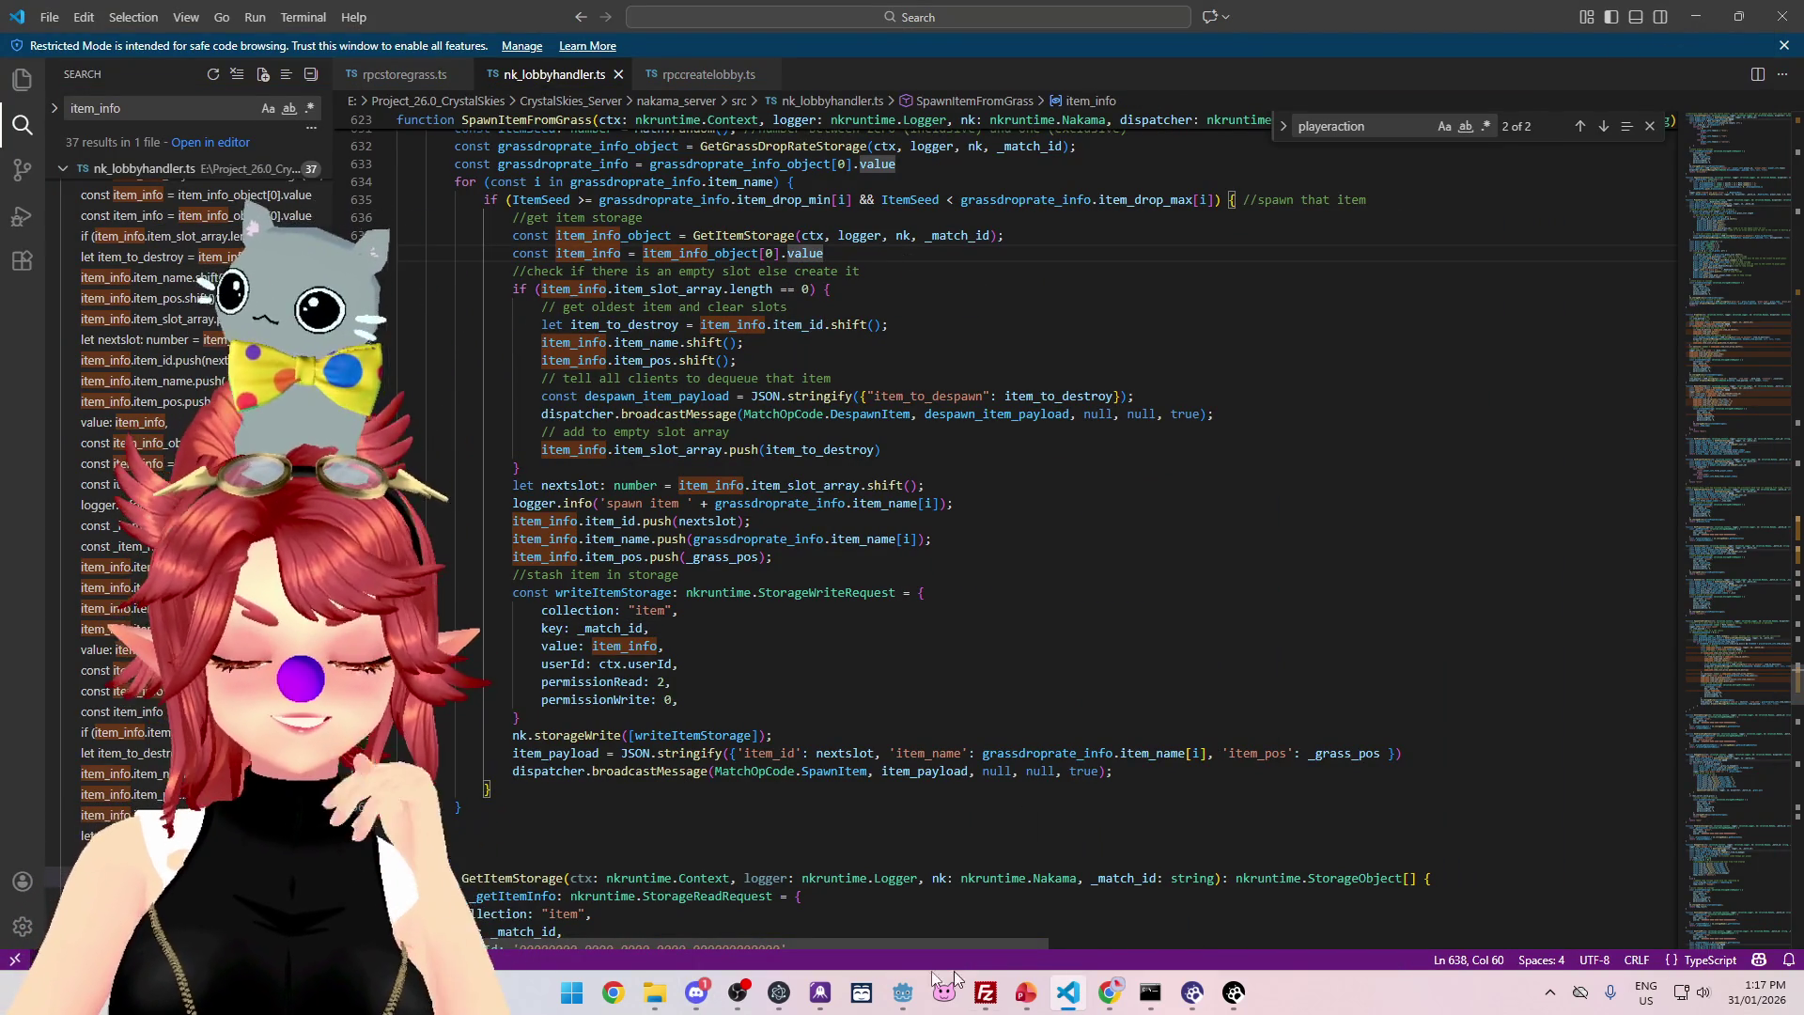
left_click(706, 994)
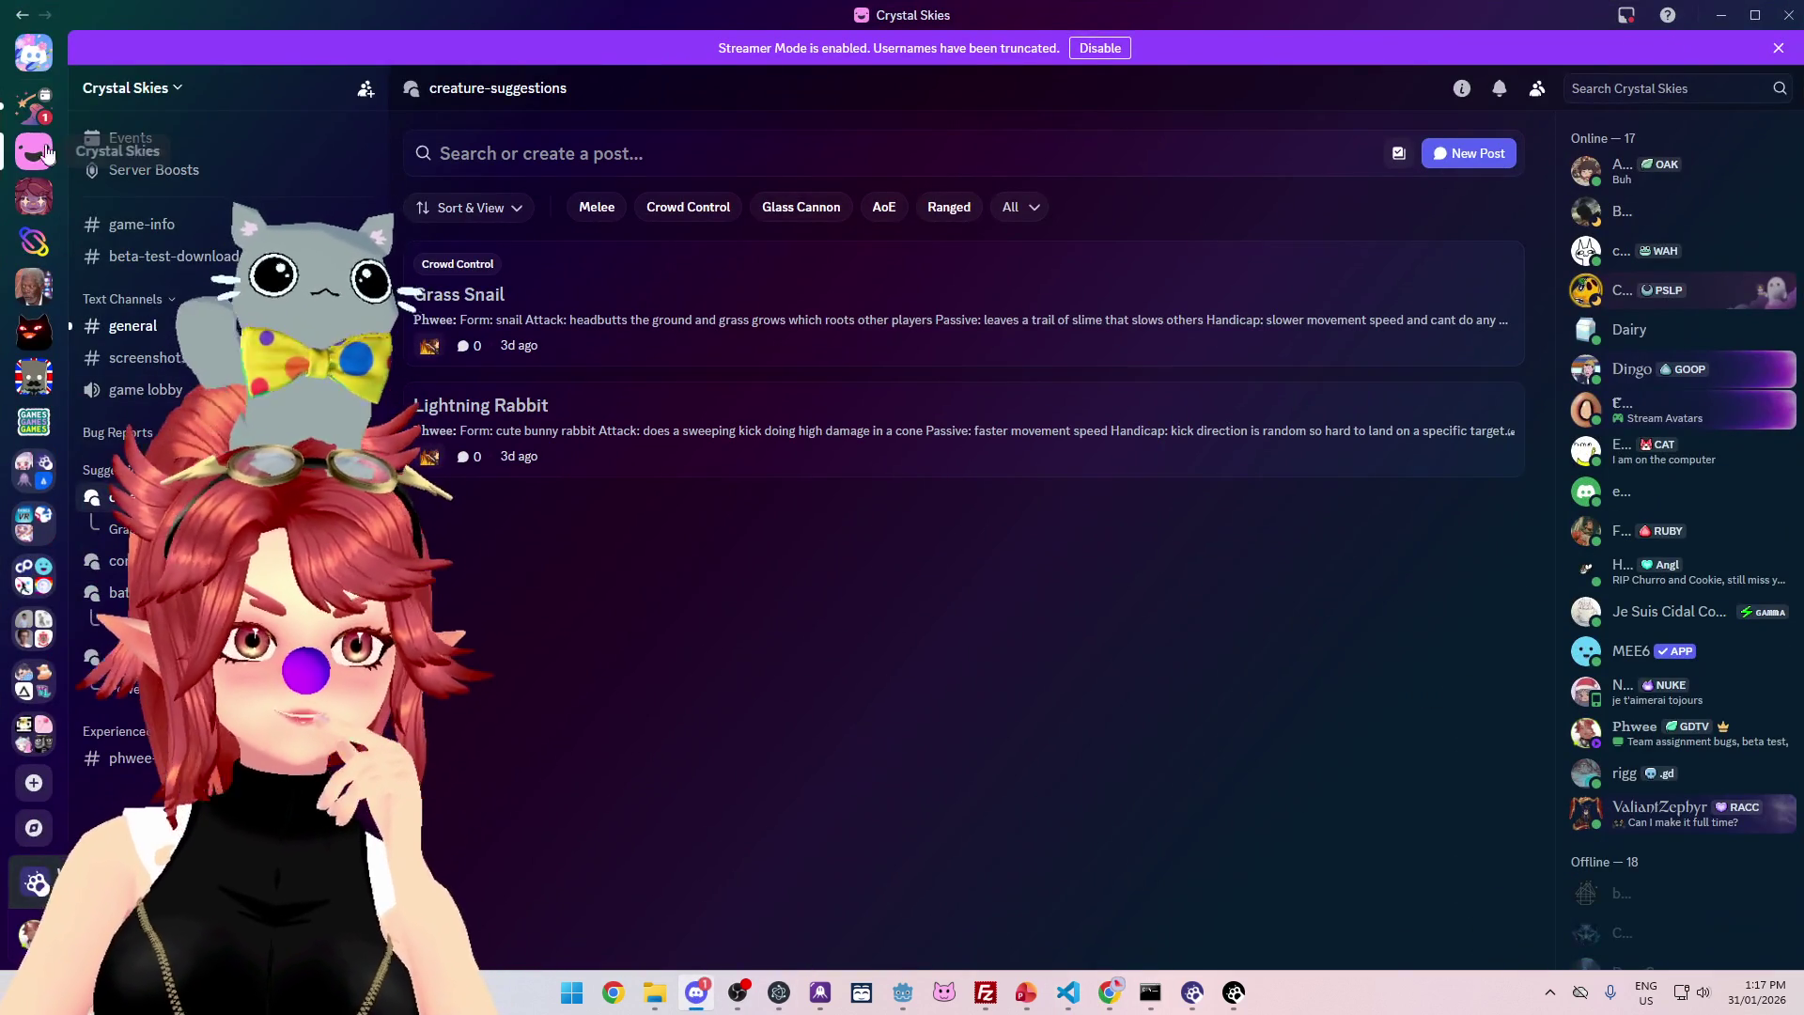
left_click(902, 992)
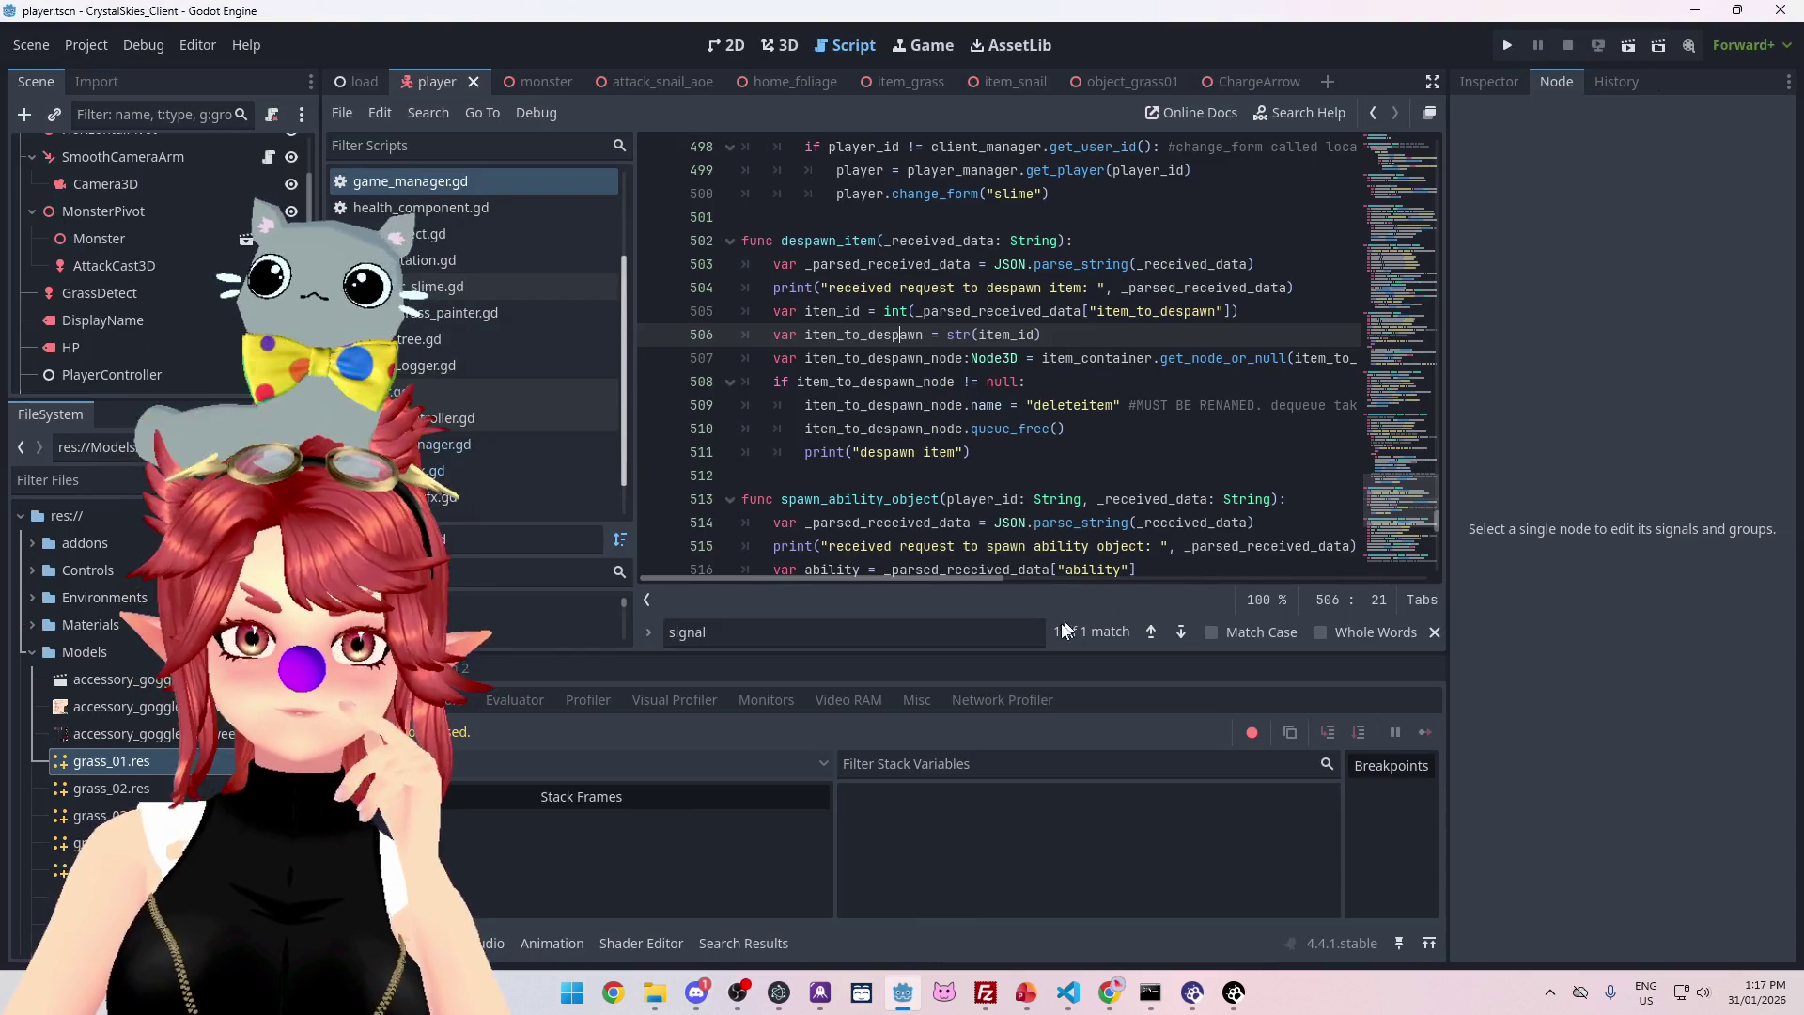
left_click(1109, 992)
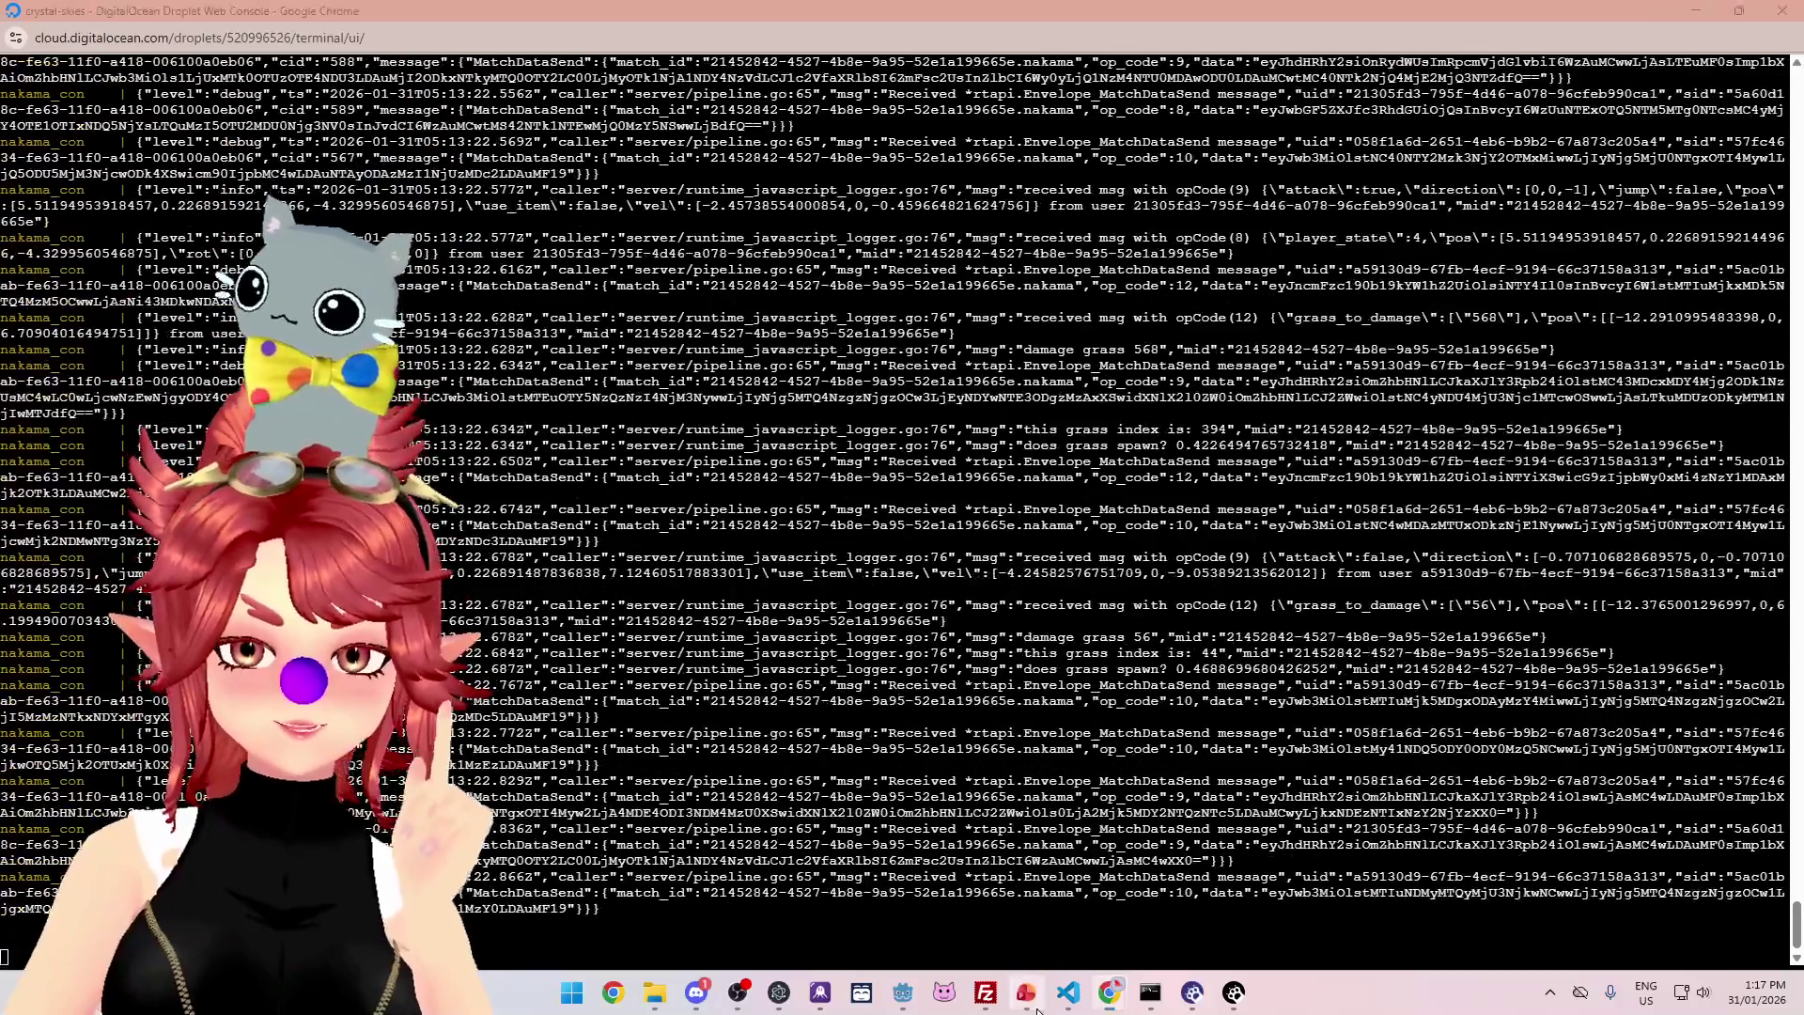
left_click(1026, 993)
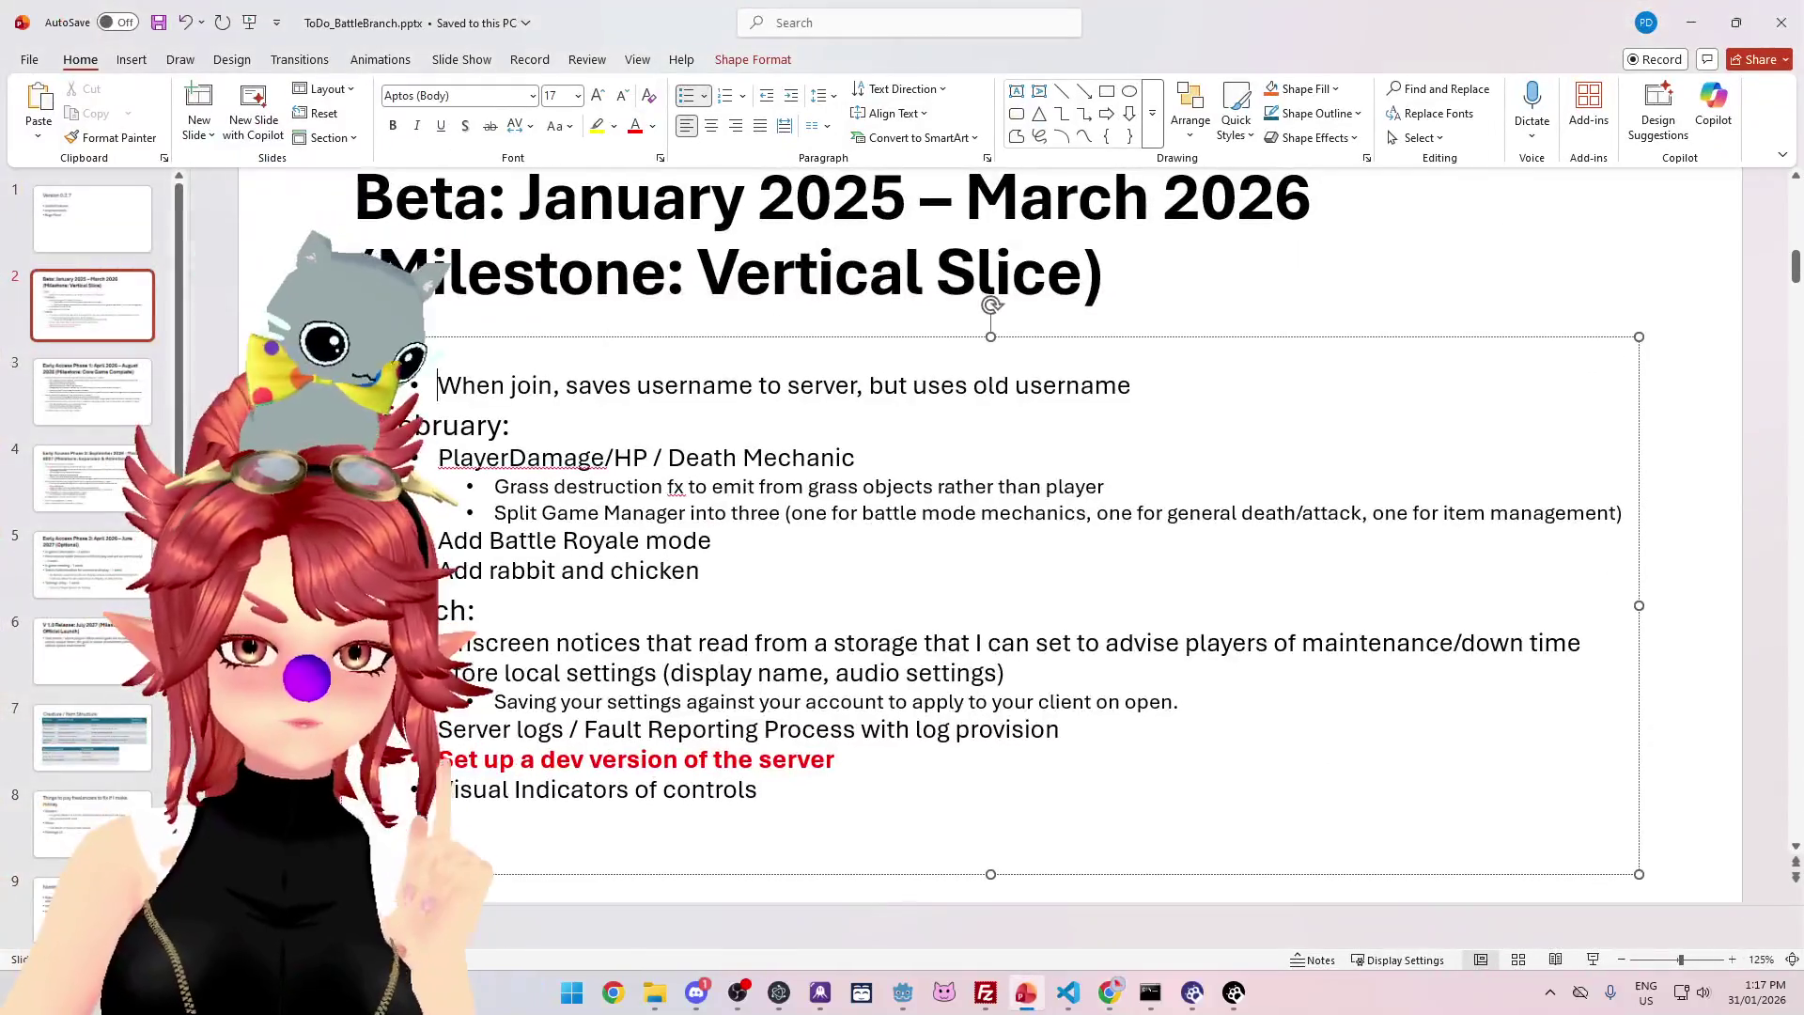
- Page through slides 3, 6, 11 and 12 to reach slide 13's Docker notes
left_click(108, 387)
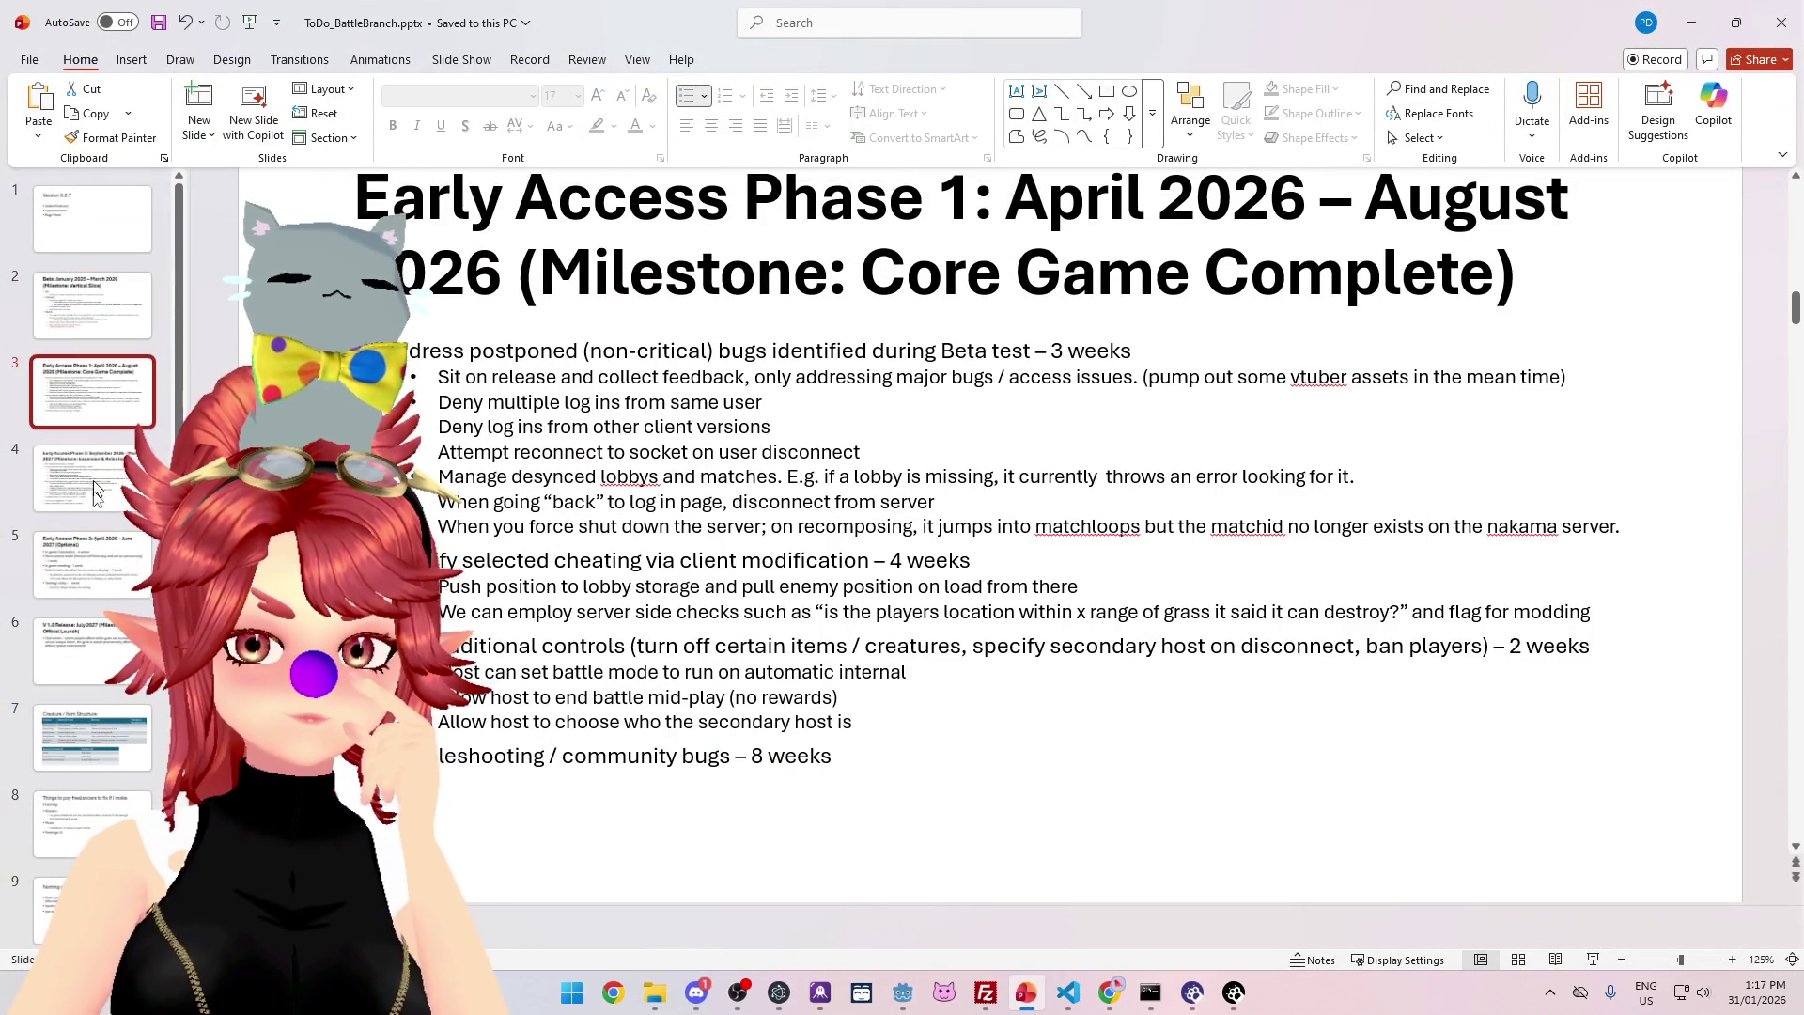
left_click(98, 648)
scroll(99, 751, "down", 4)
left_click(101, 757)
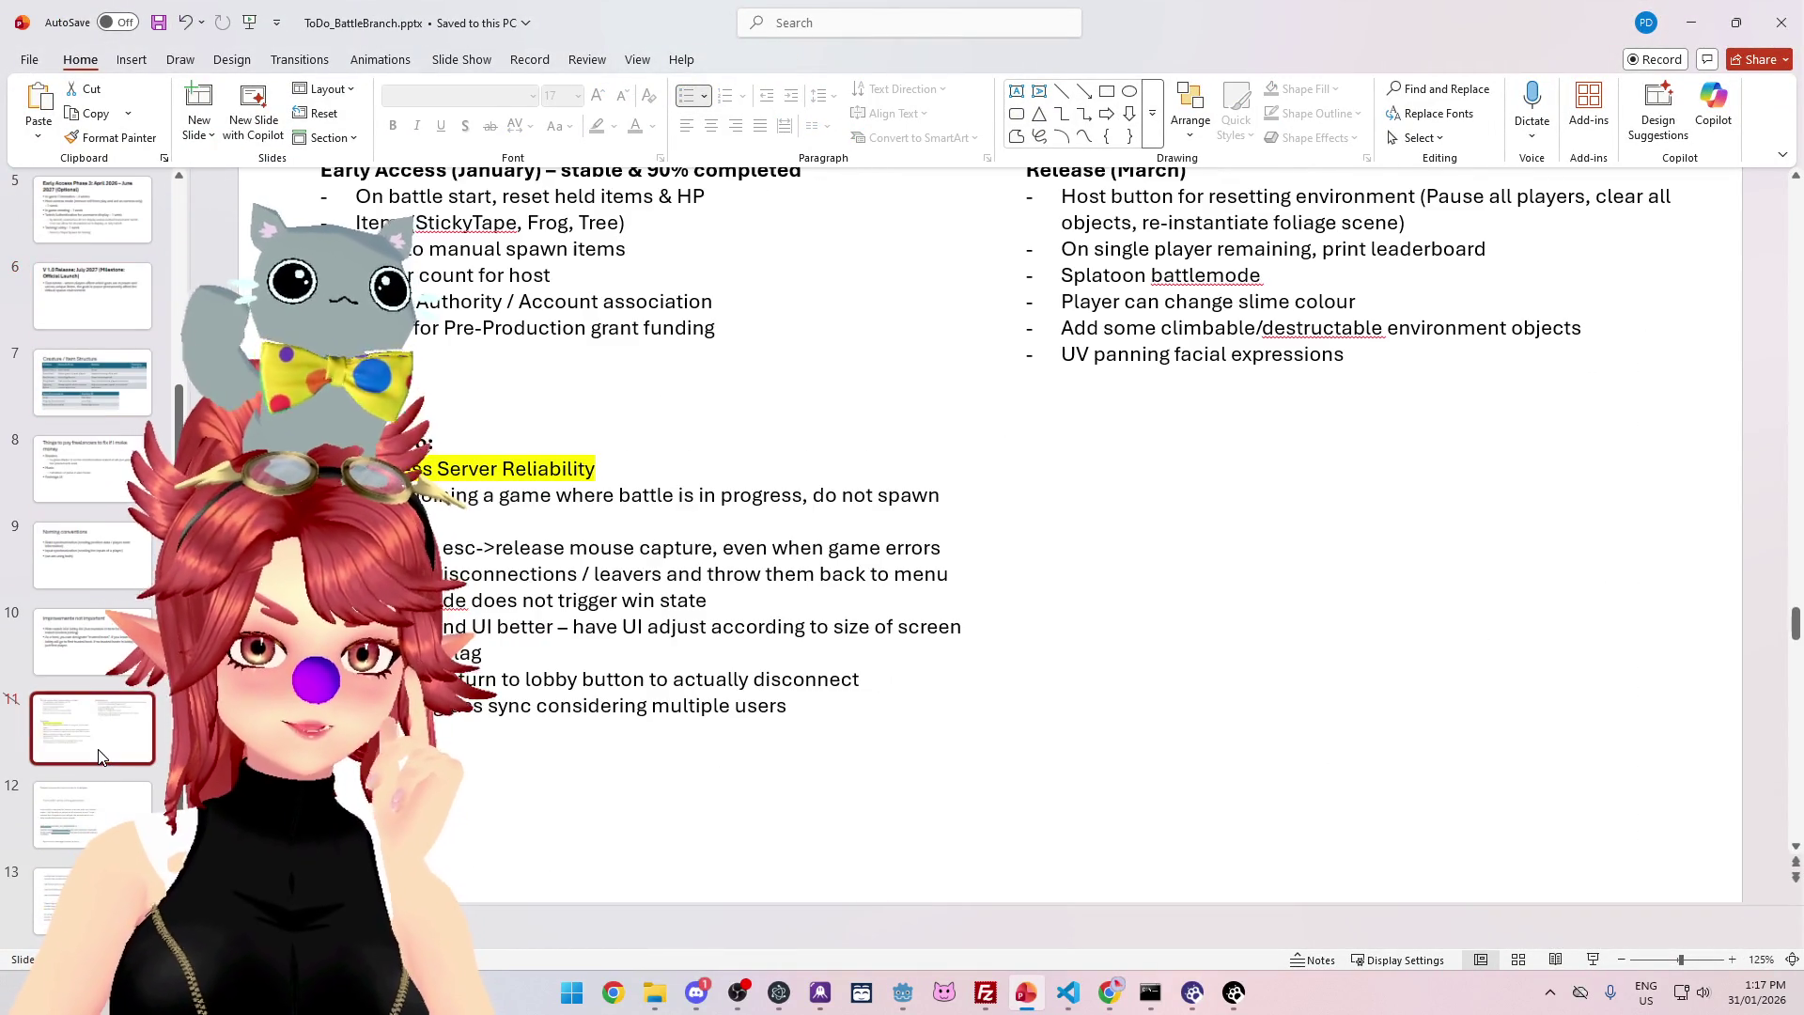
left_click(92, 825)
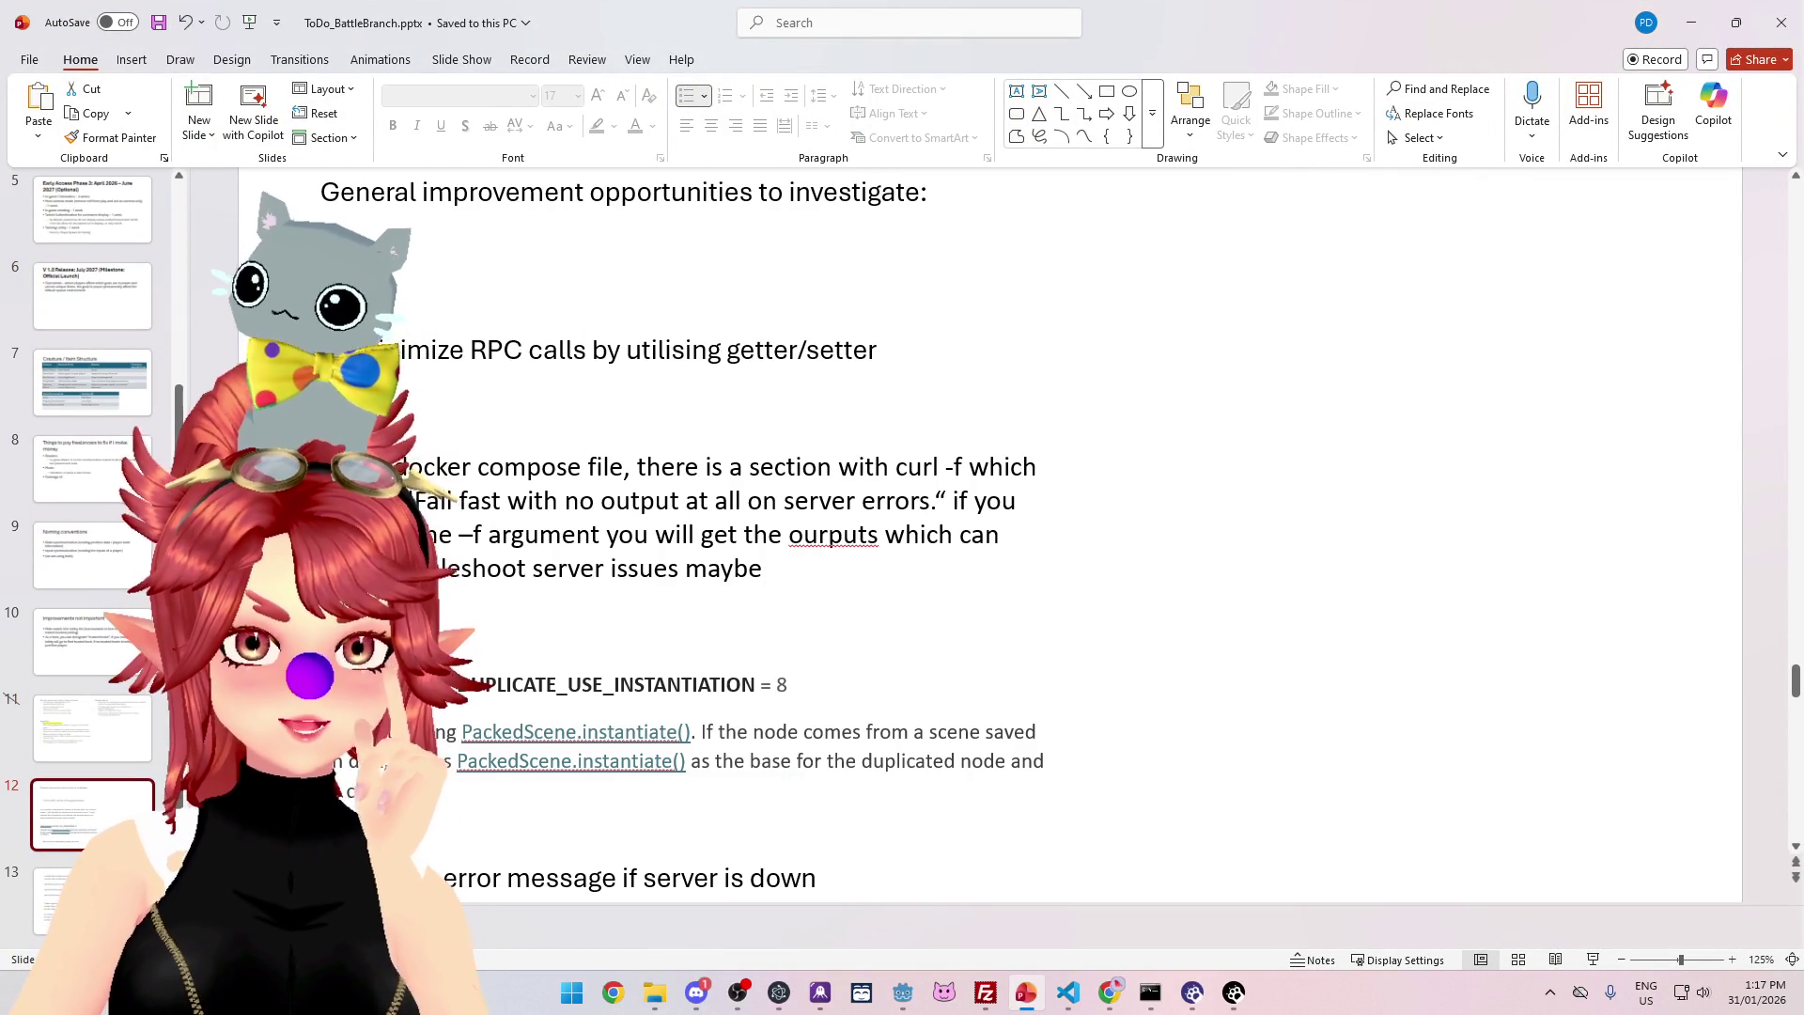
left_click(94, 897)
- Select the docker logs nakama line, then shift the text box slightly right and down
left_click(593, 618)
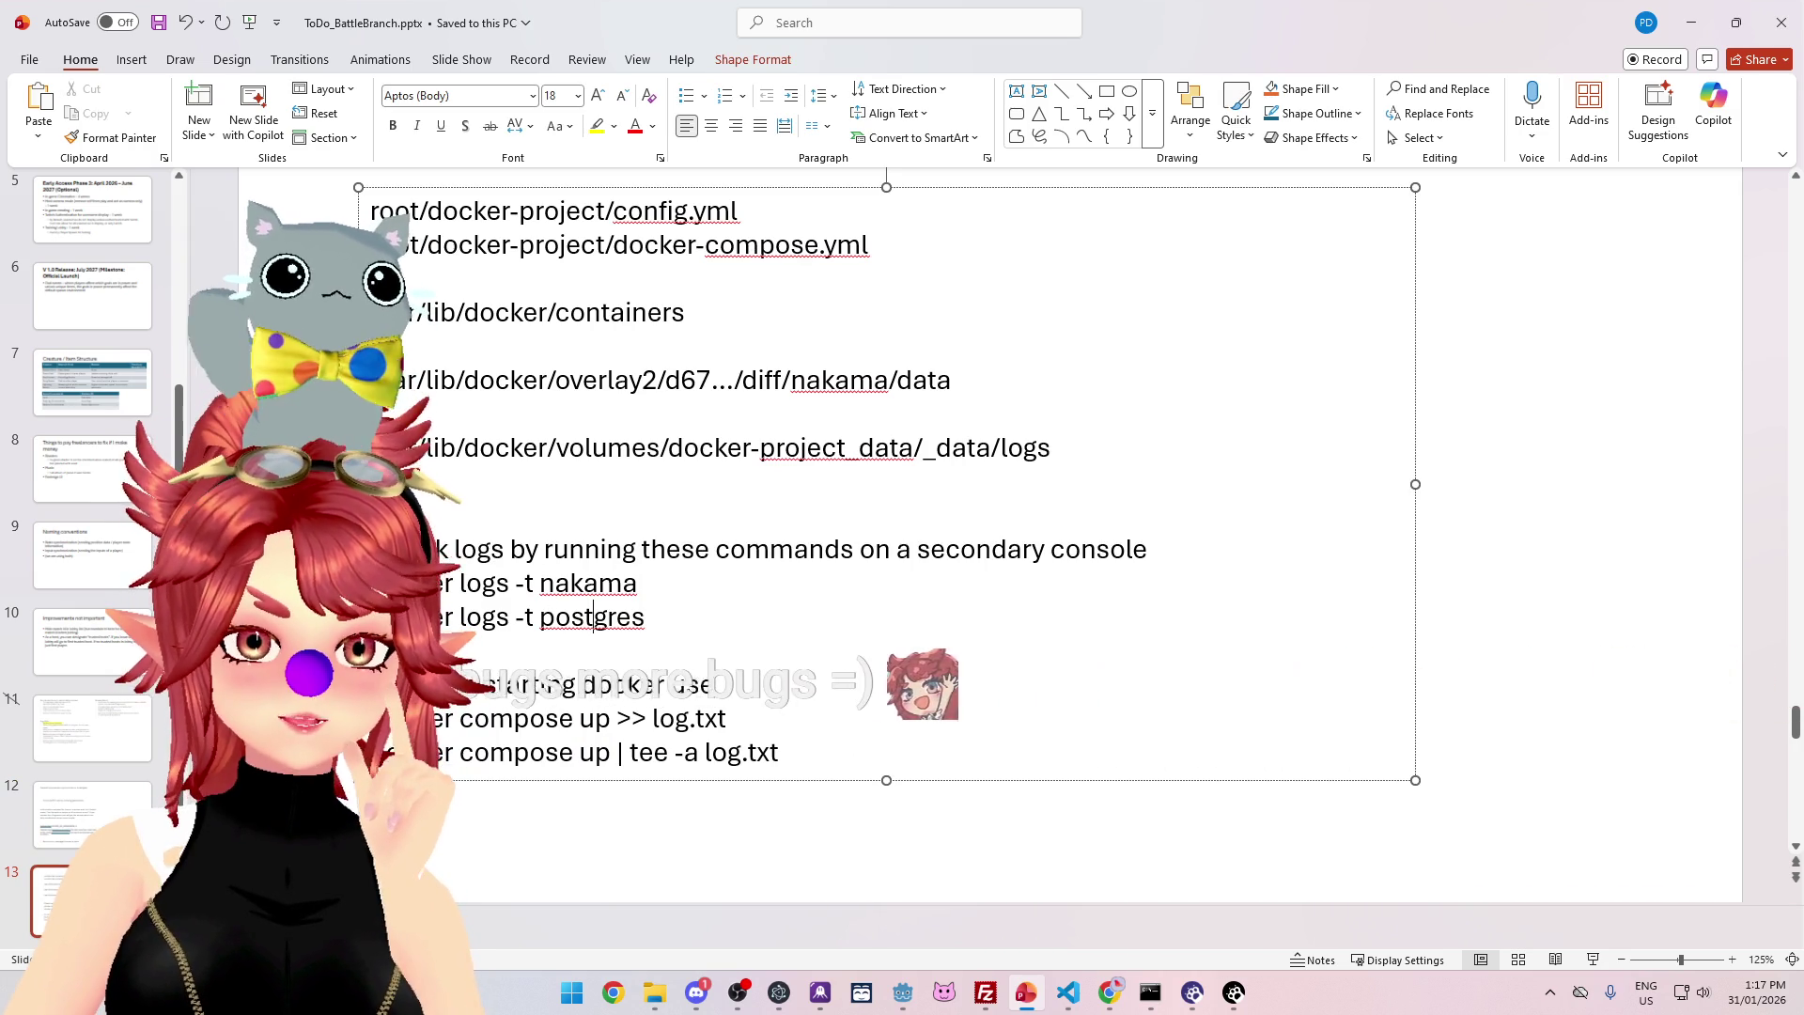
triple_click(779, 582)
left_click(779, 582)
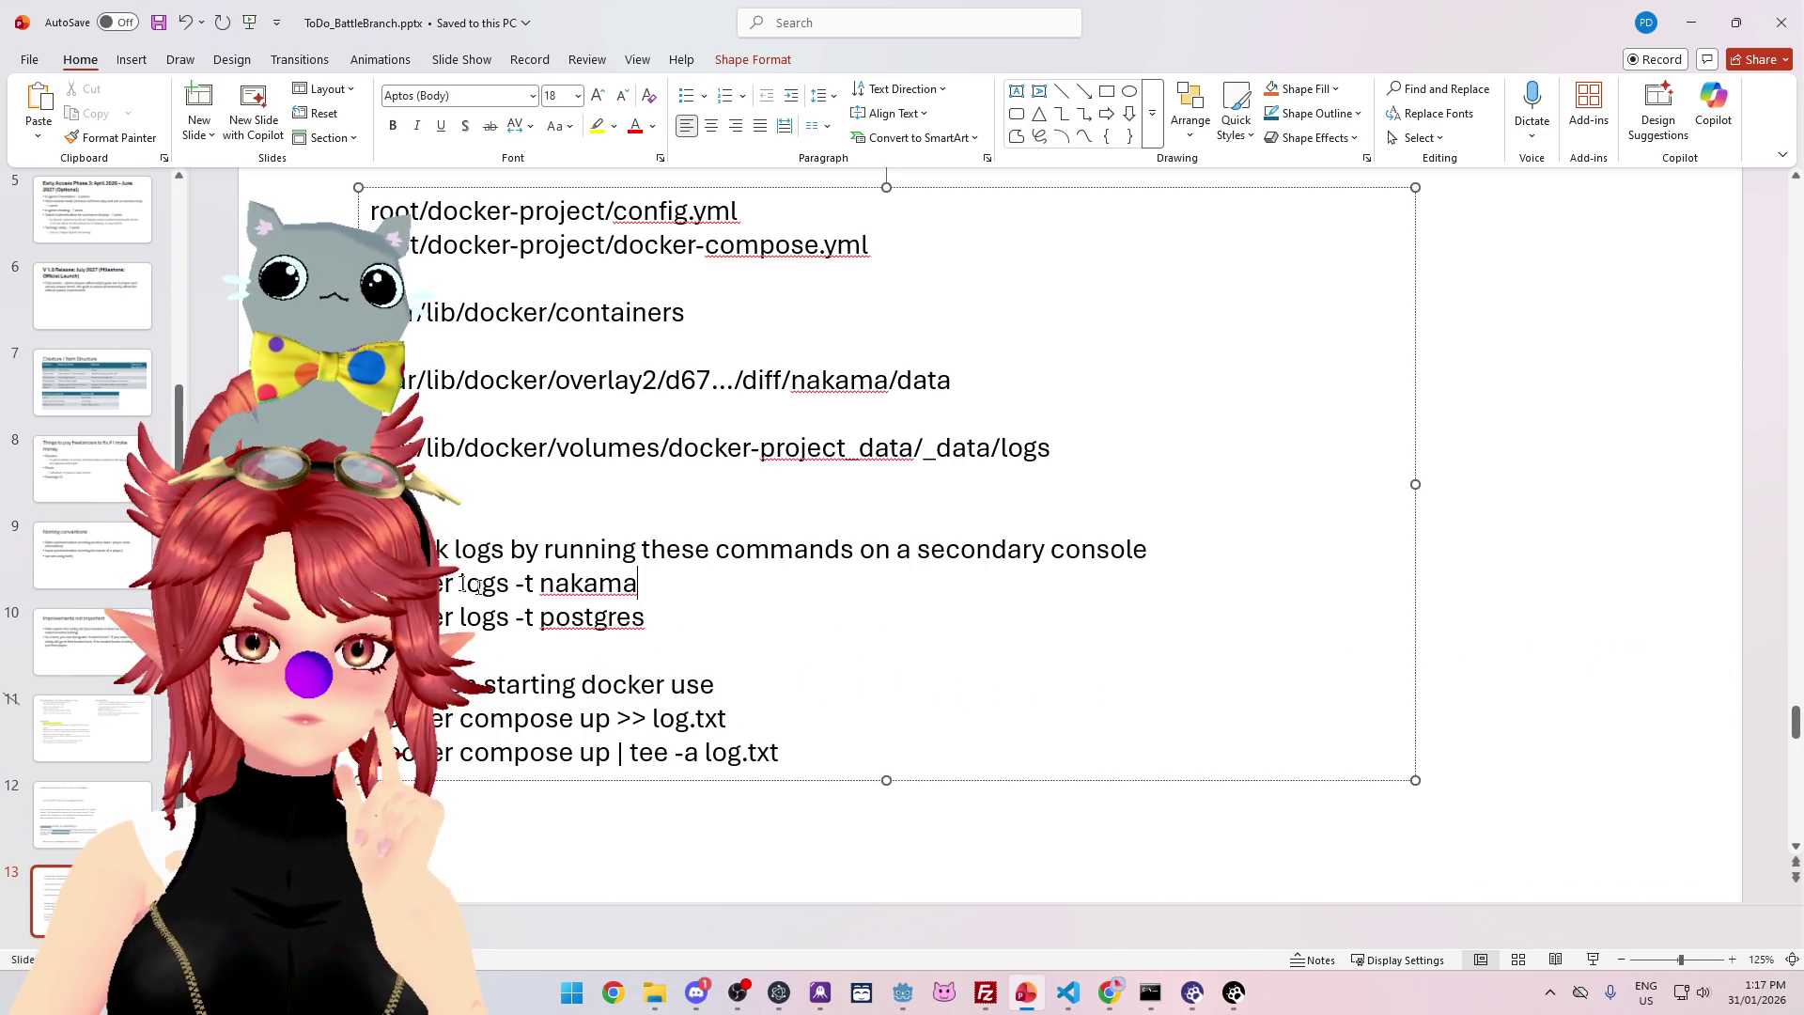
mouse_move(407, 587)
left_mouse_down()
mouse_move(593, 577)
mouse_move(473, 582)
mouse_move(447, 613)
left_mouse_up()
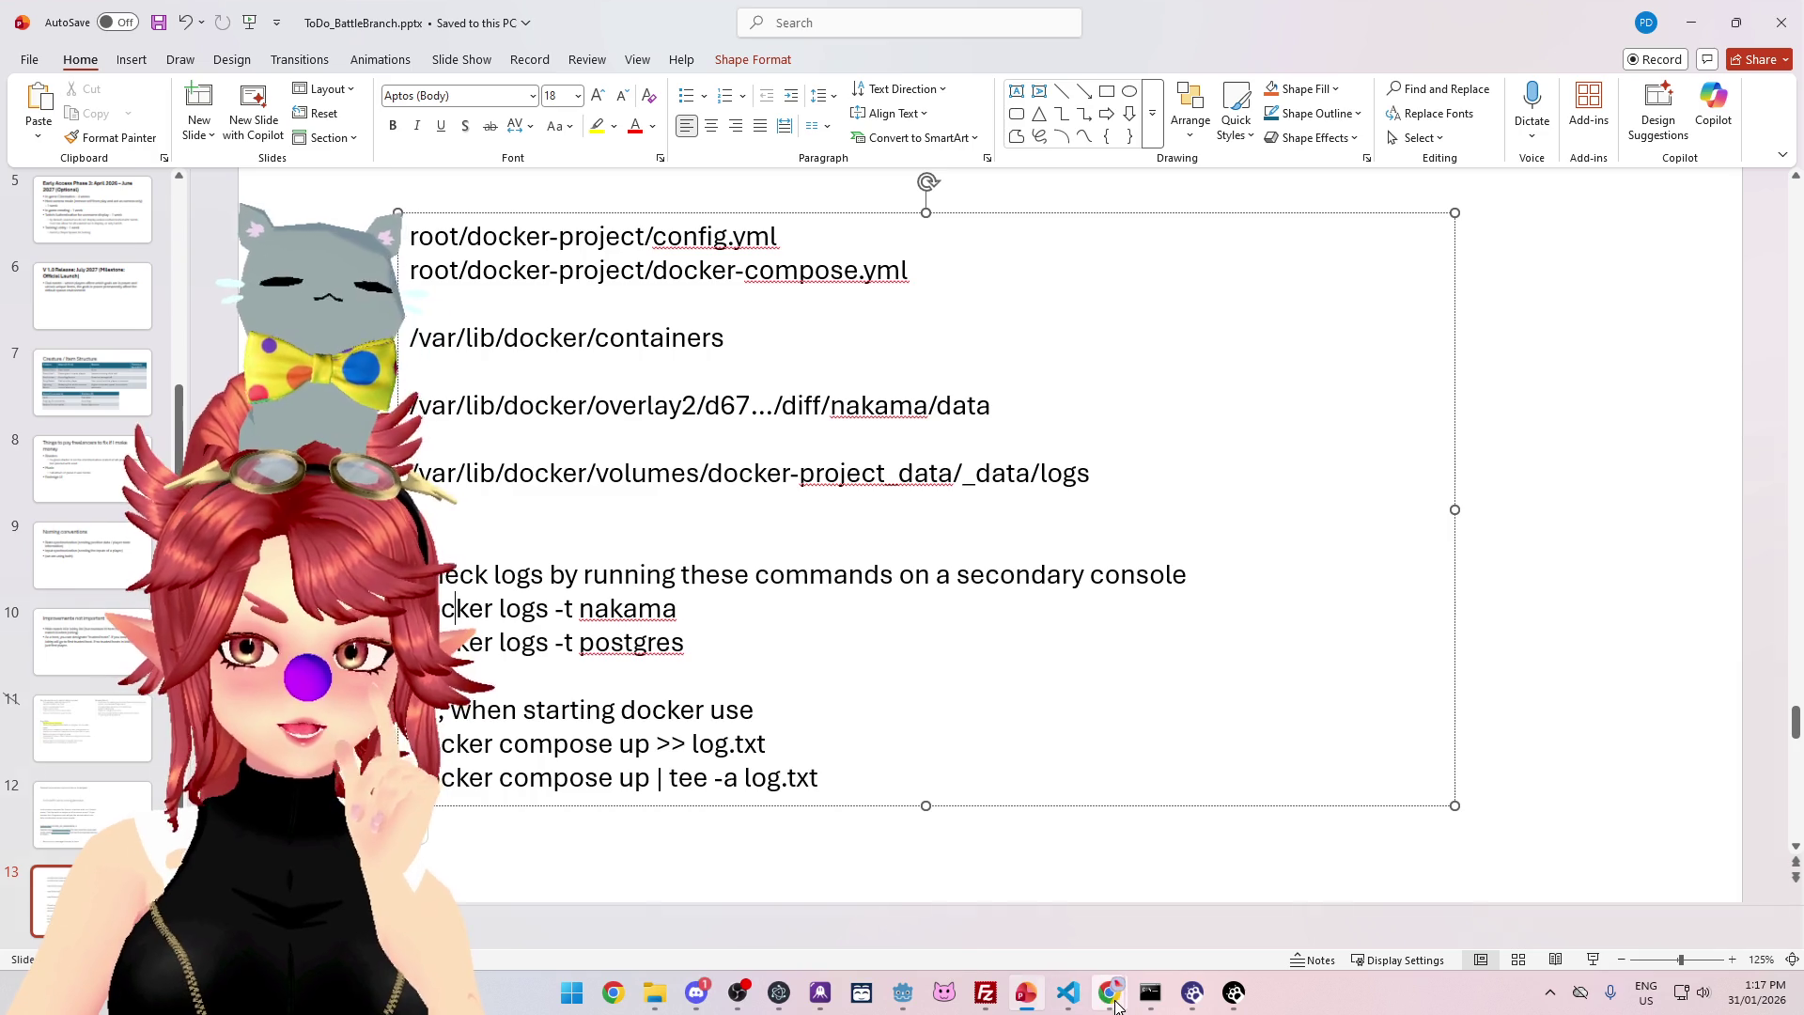
mouse_move(1116, 1006)
left_click(1005, 897)
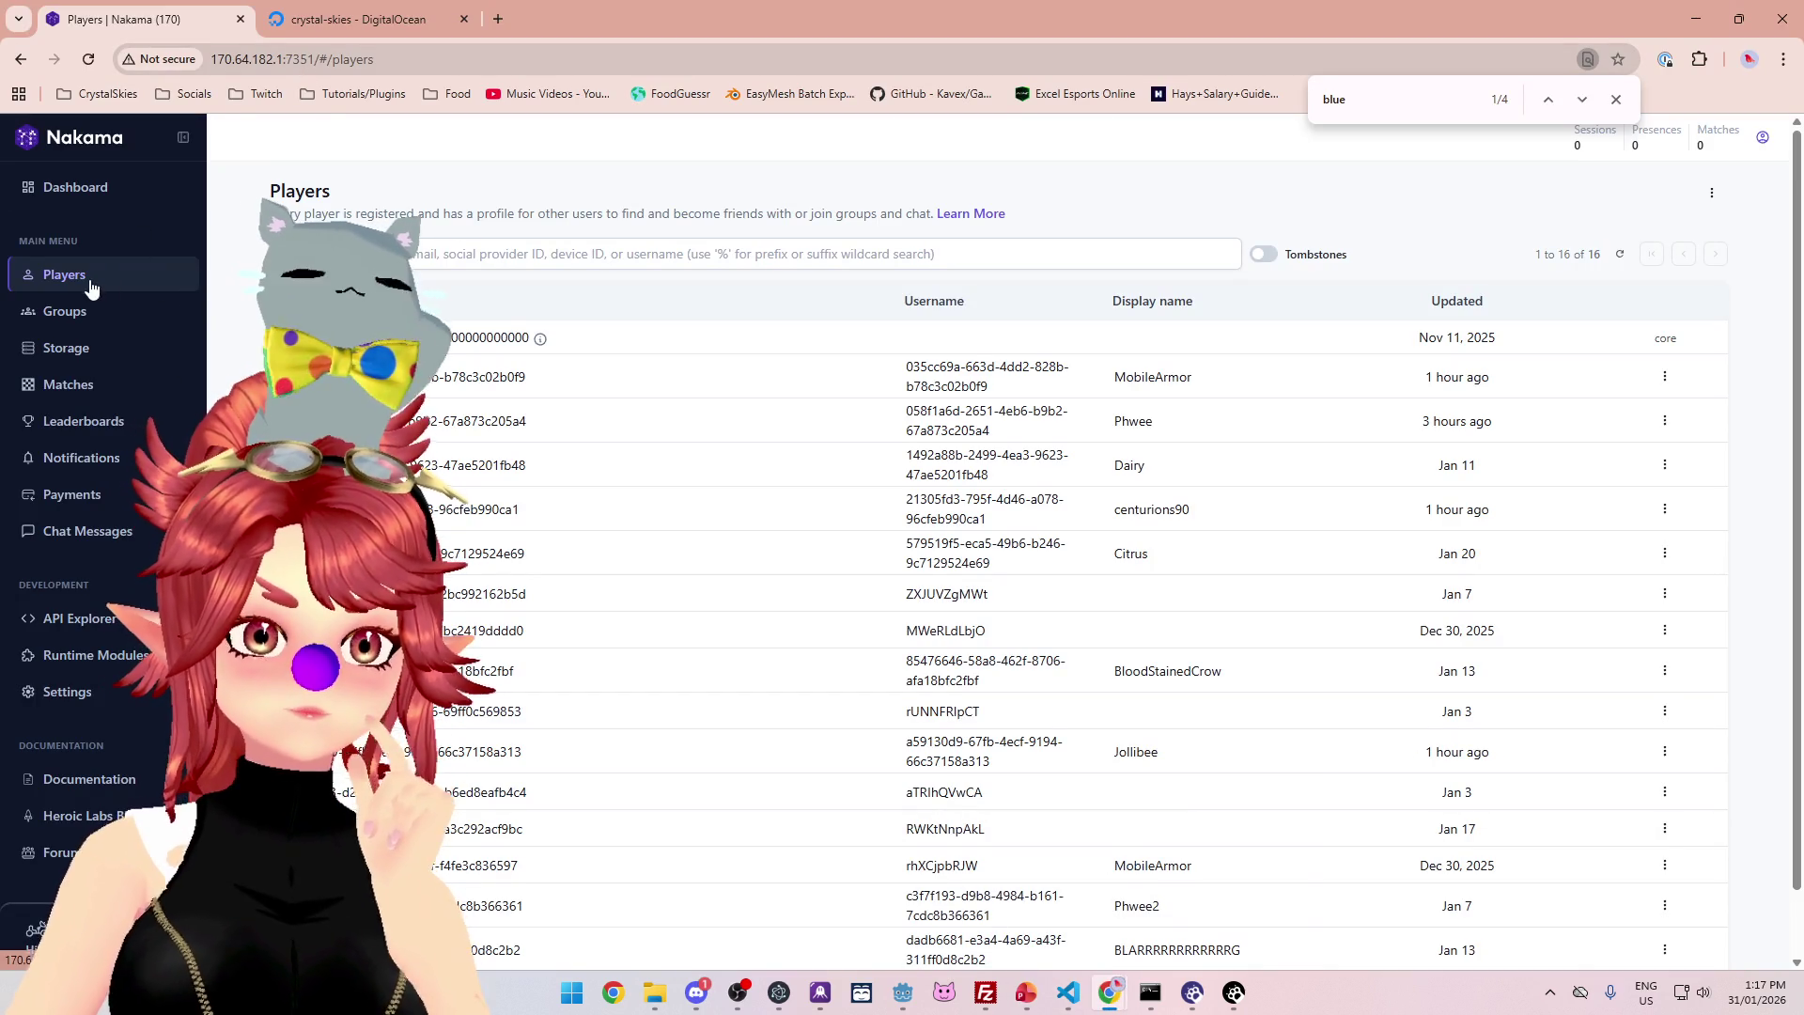
- Open the crystal-skies droplet's web console from the DigitalOcean tab
left_click(69, 194)
key("ctrl+Tab")
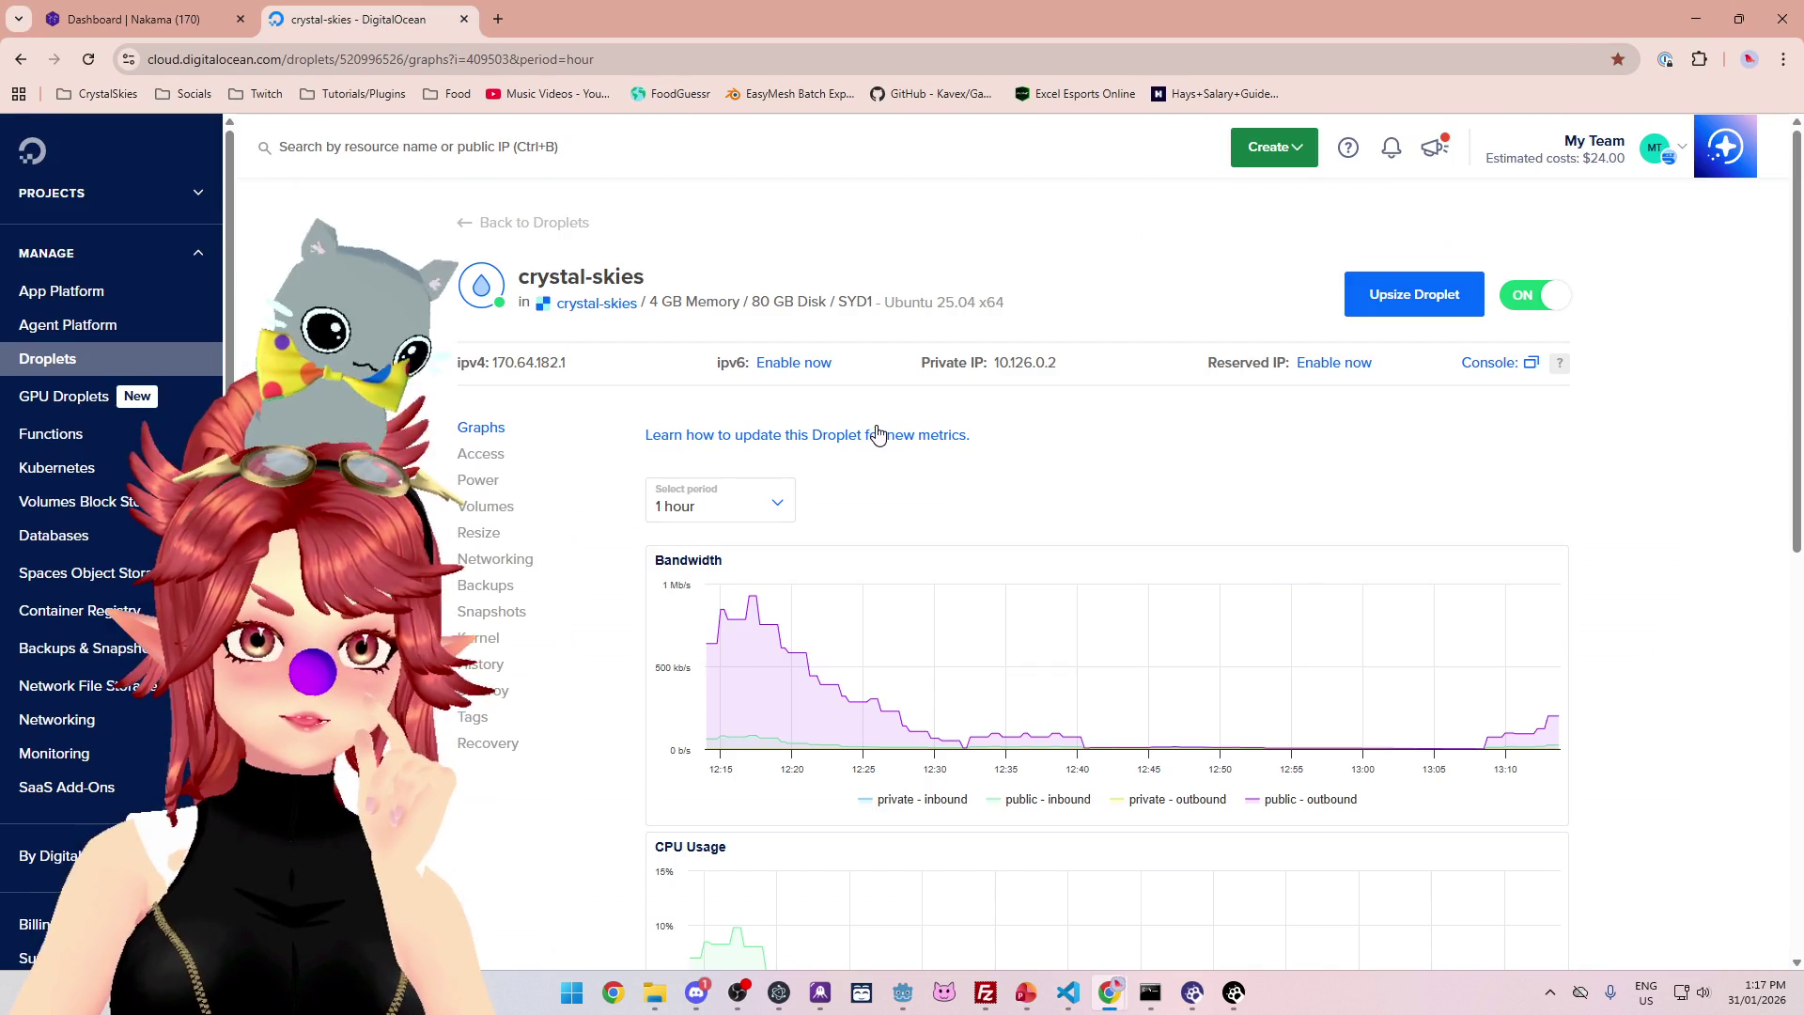
left_click(1528, 364)
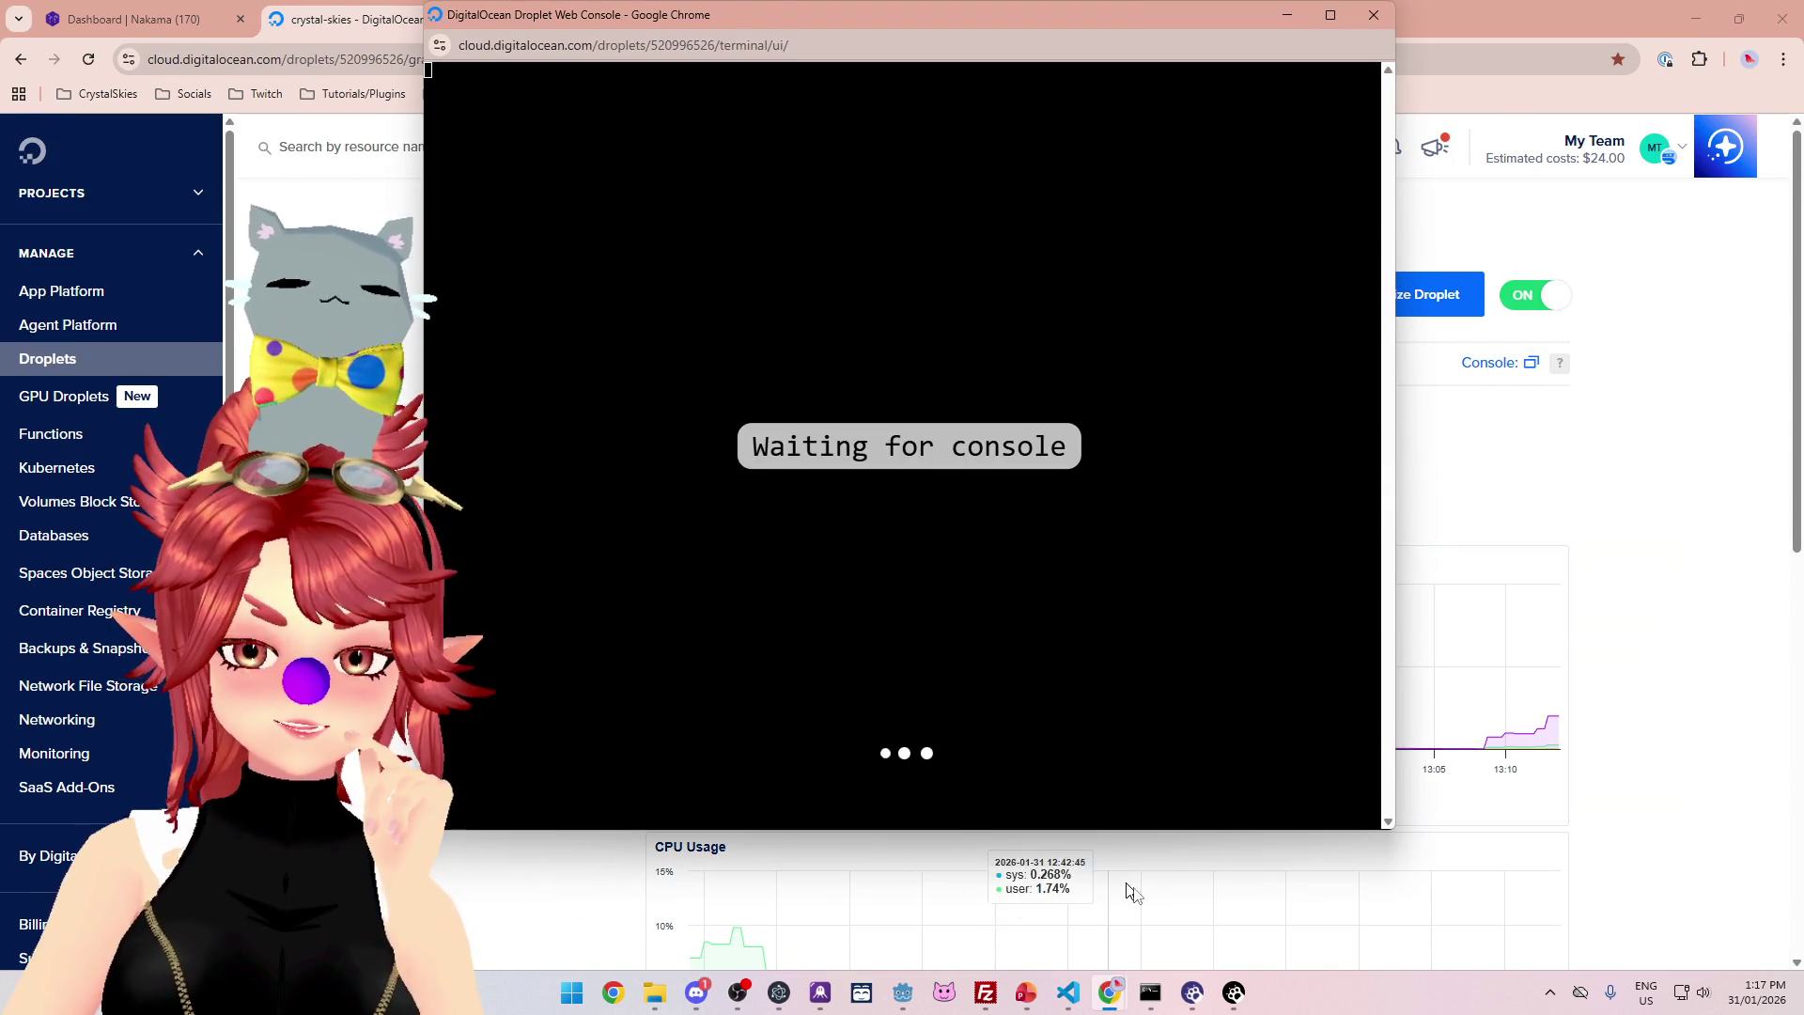
- Reposition the droplet console and run docker logs -t nakama in the crystal-skies folder
left_click(1026, 993)
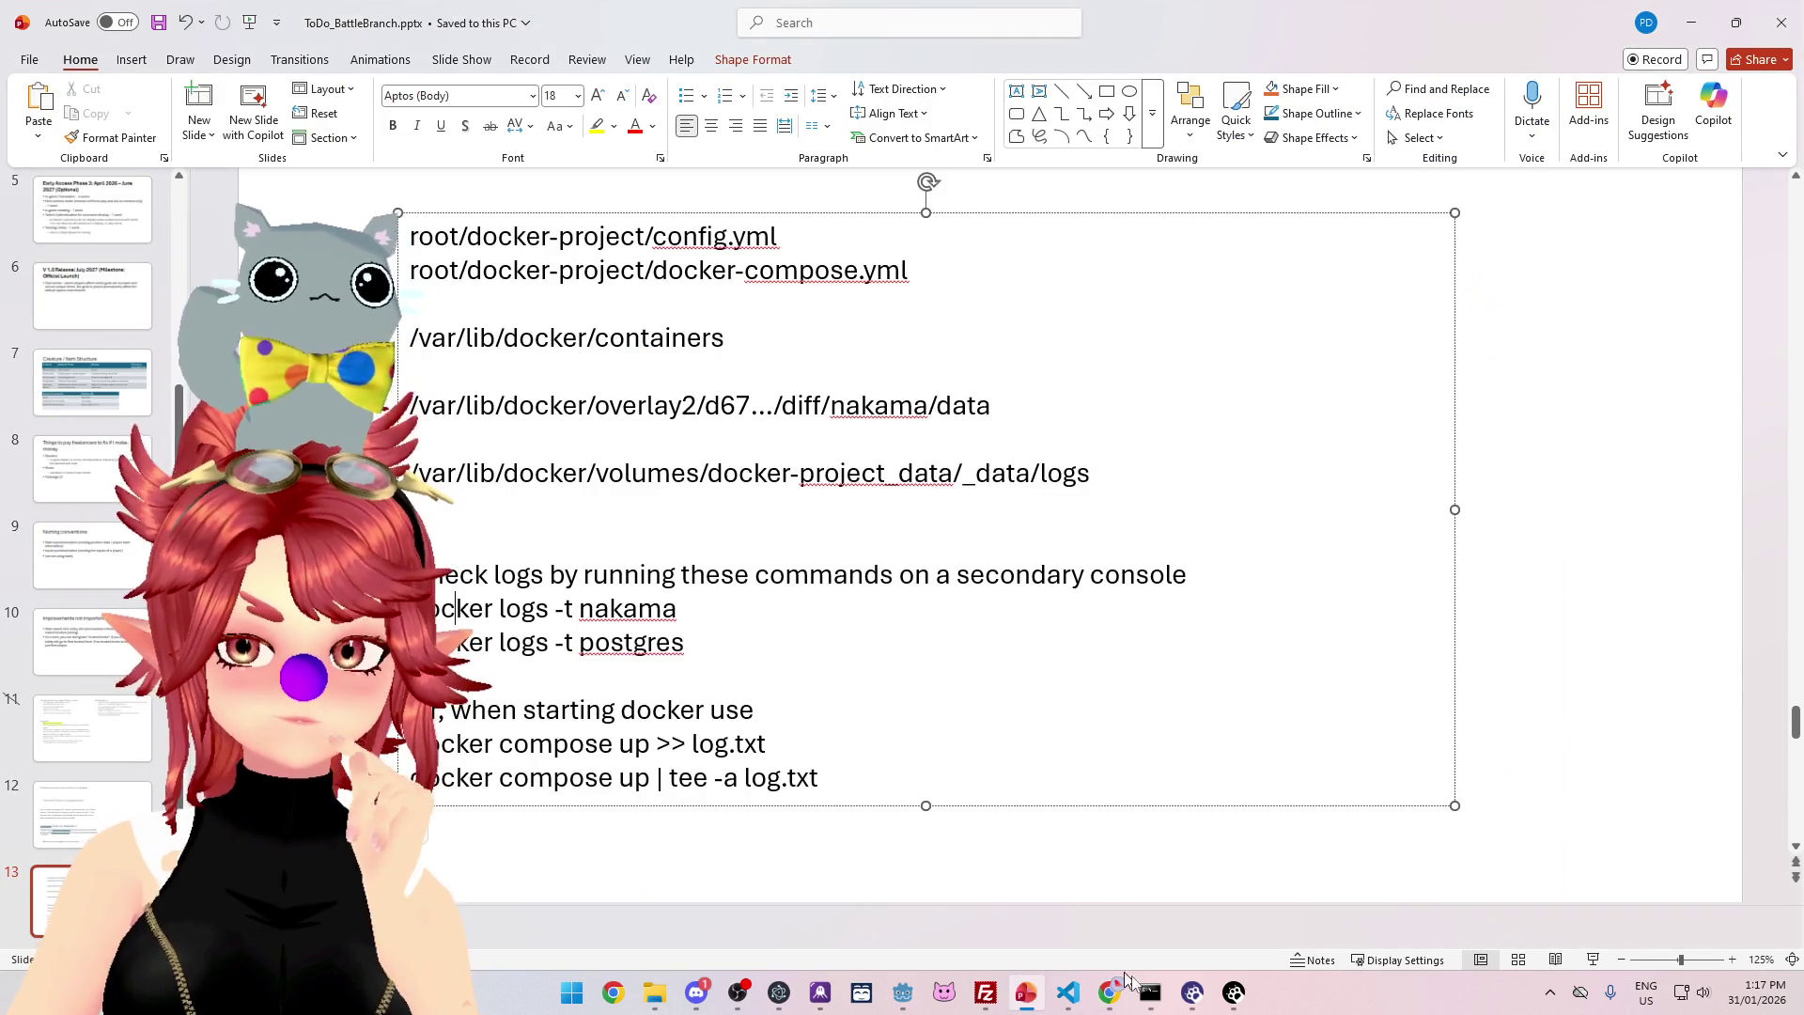
left_click(1154, 993)
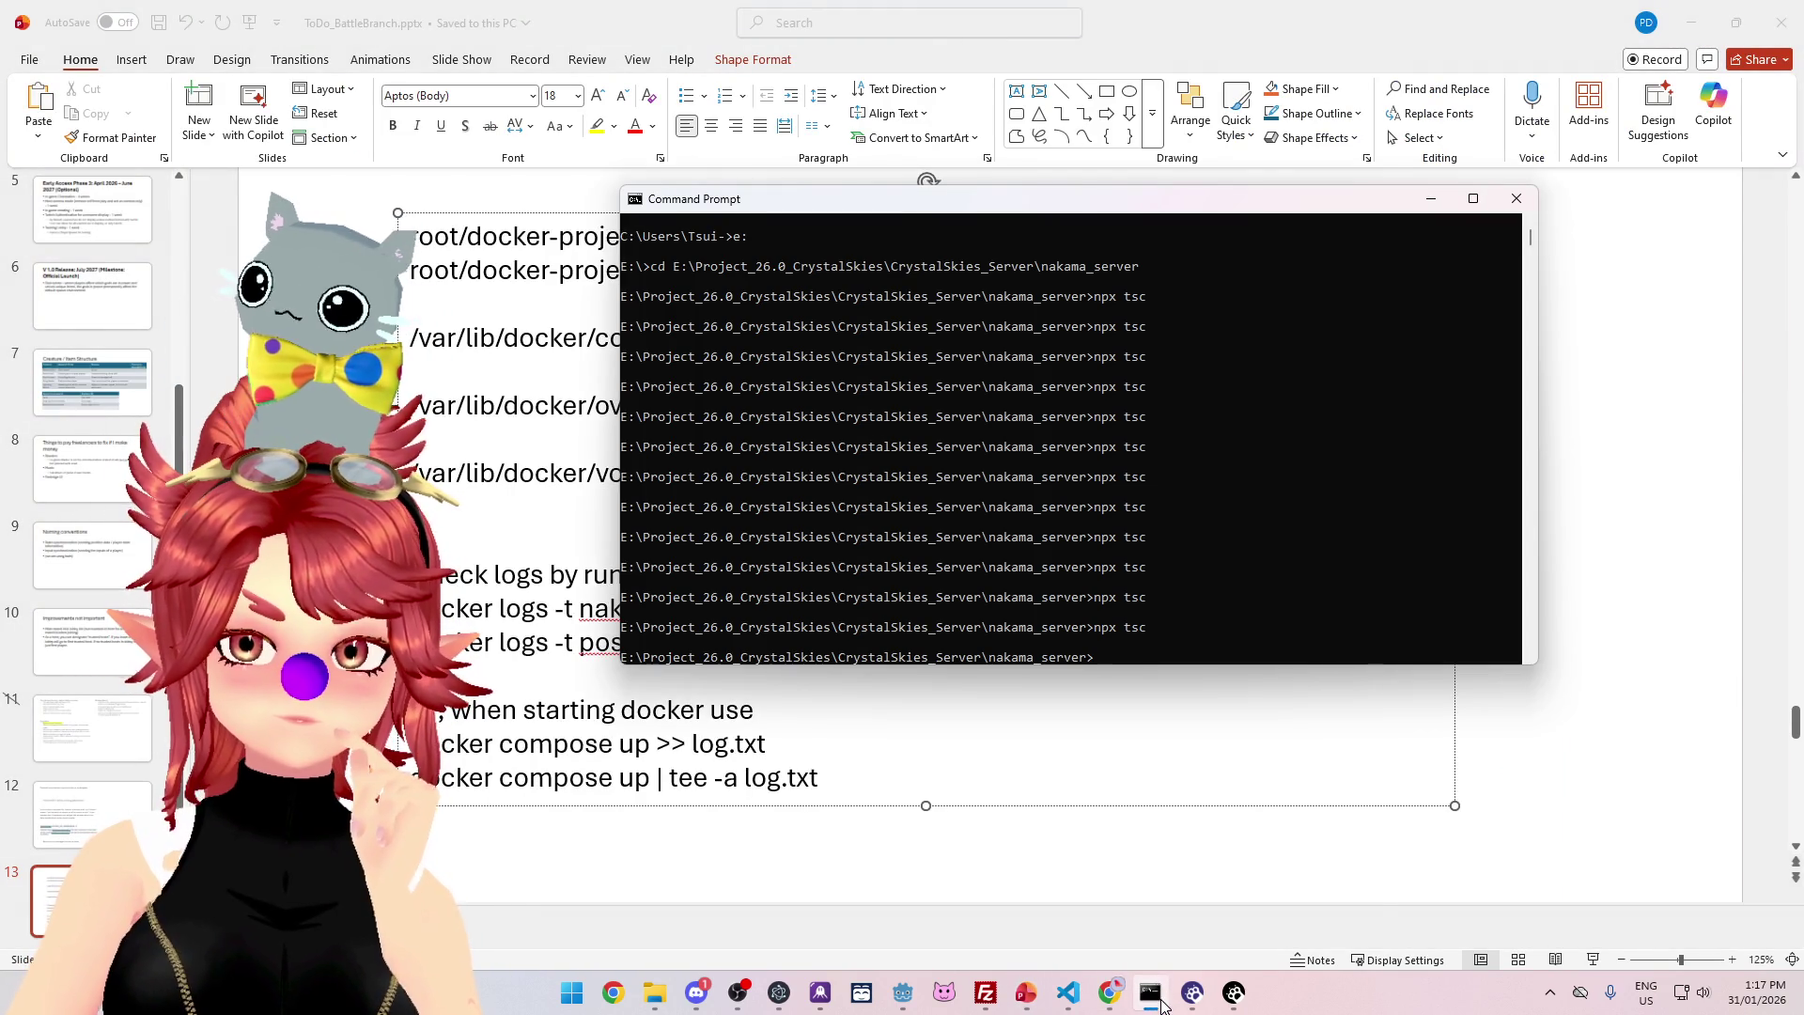
left_click(1131, 733)
mouse_move(1110, 993)
left_click(1285, 887)
mouse_move(908, 21)
left_mouse_down()
mouse_move(1111, 67)
mouse_move(1220, 67)
mouse_move(1273, 102)
mouse_move(1323, 66)
mouse_move(1286, 77)
left_mouse_up()
type("docker logs -t nakama")
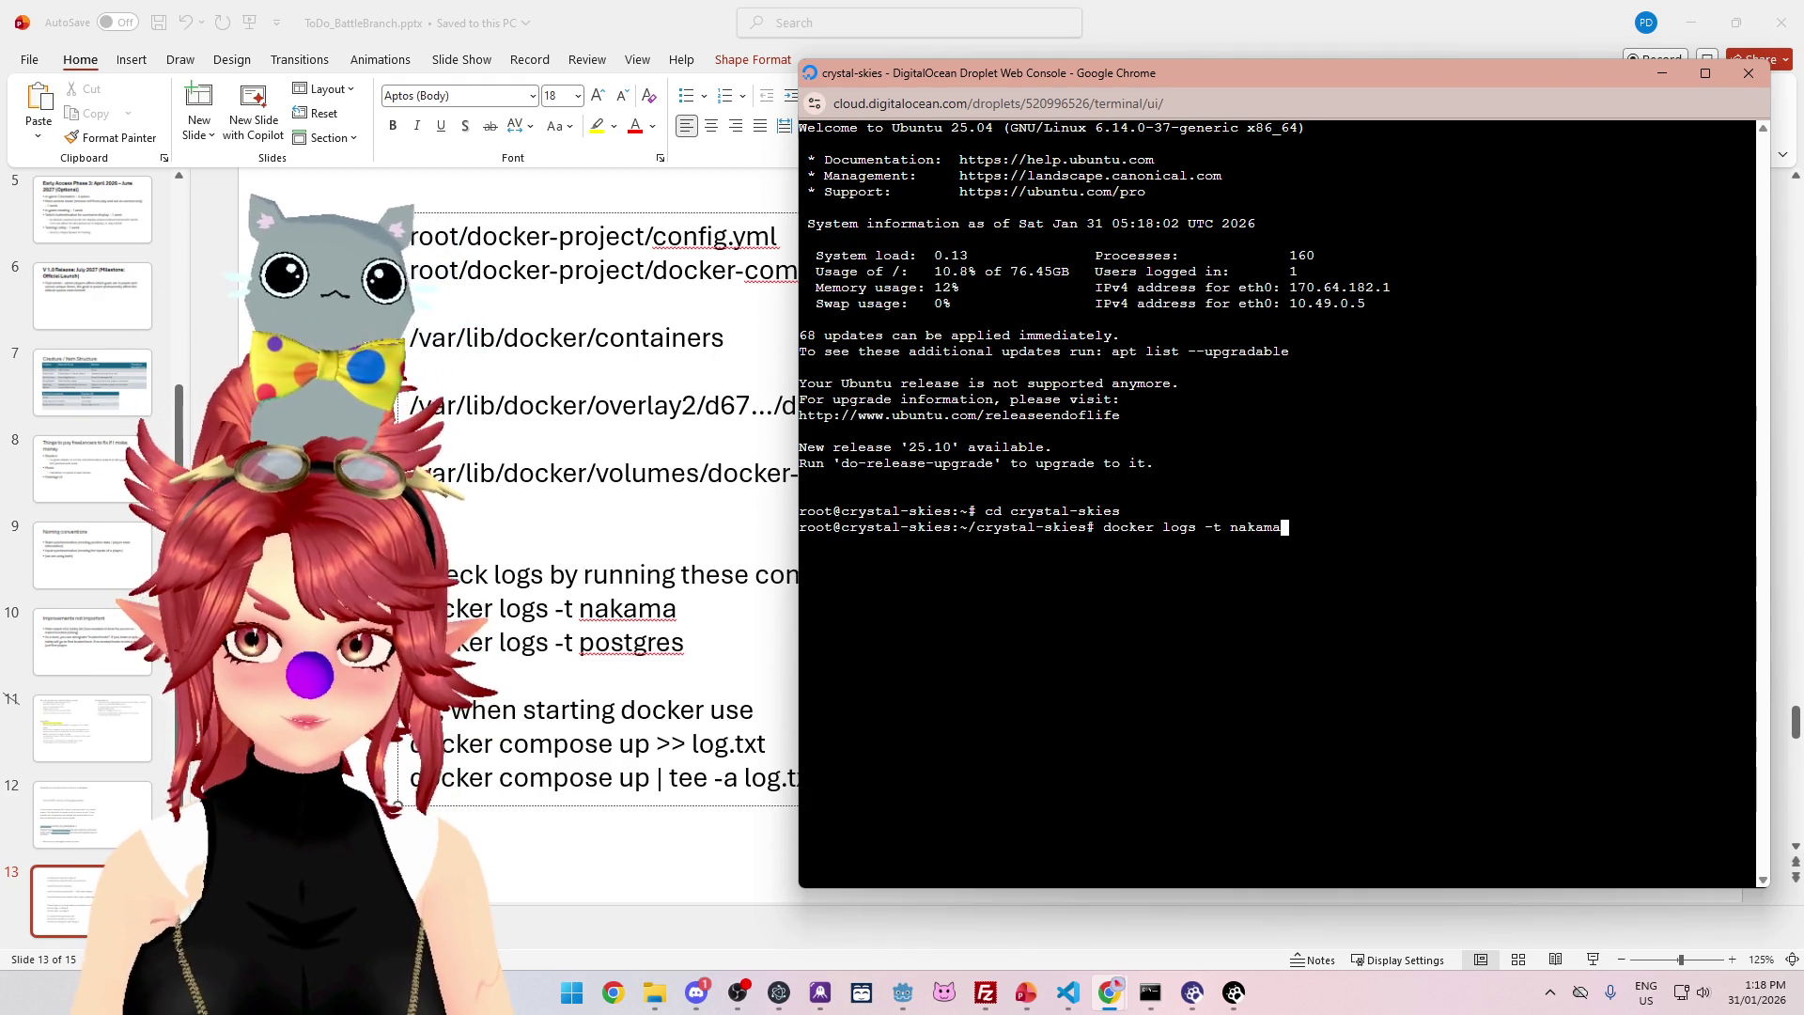
key("Return")
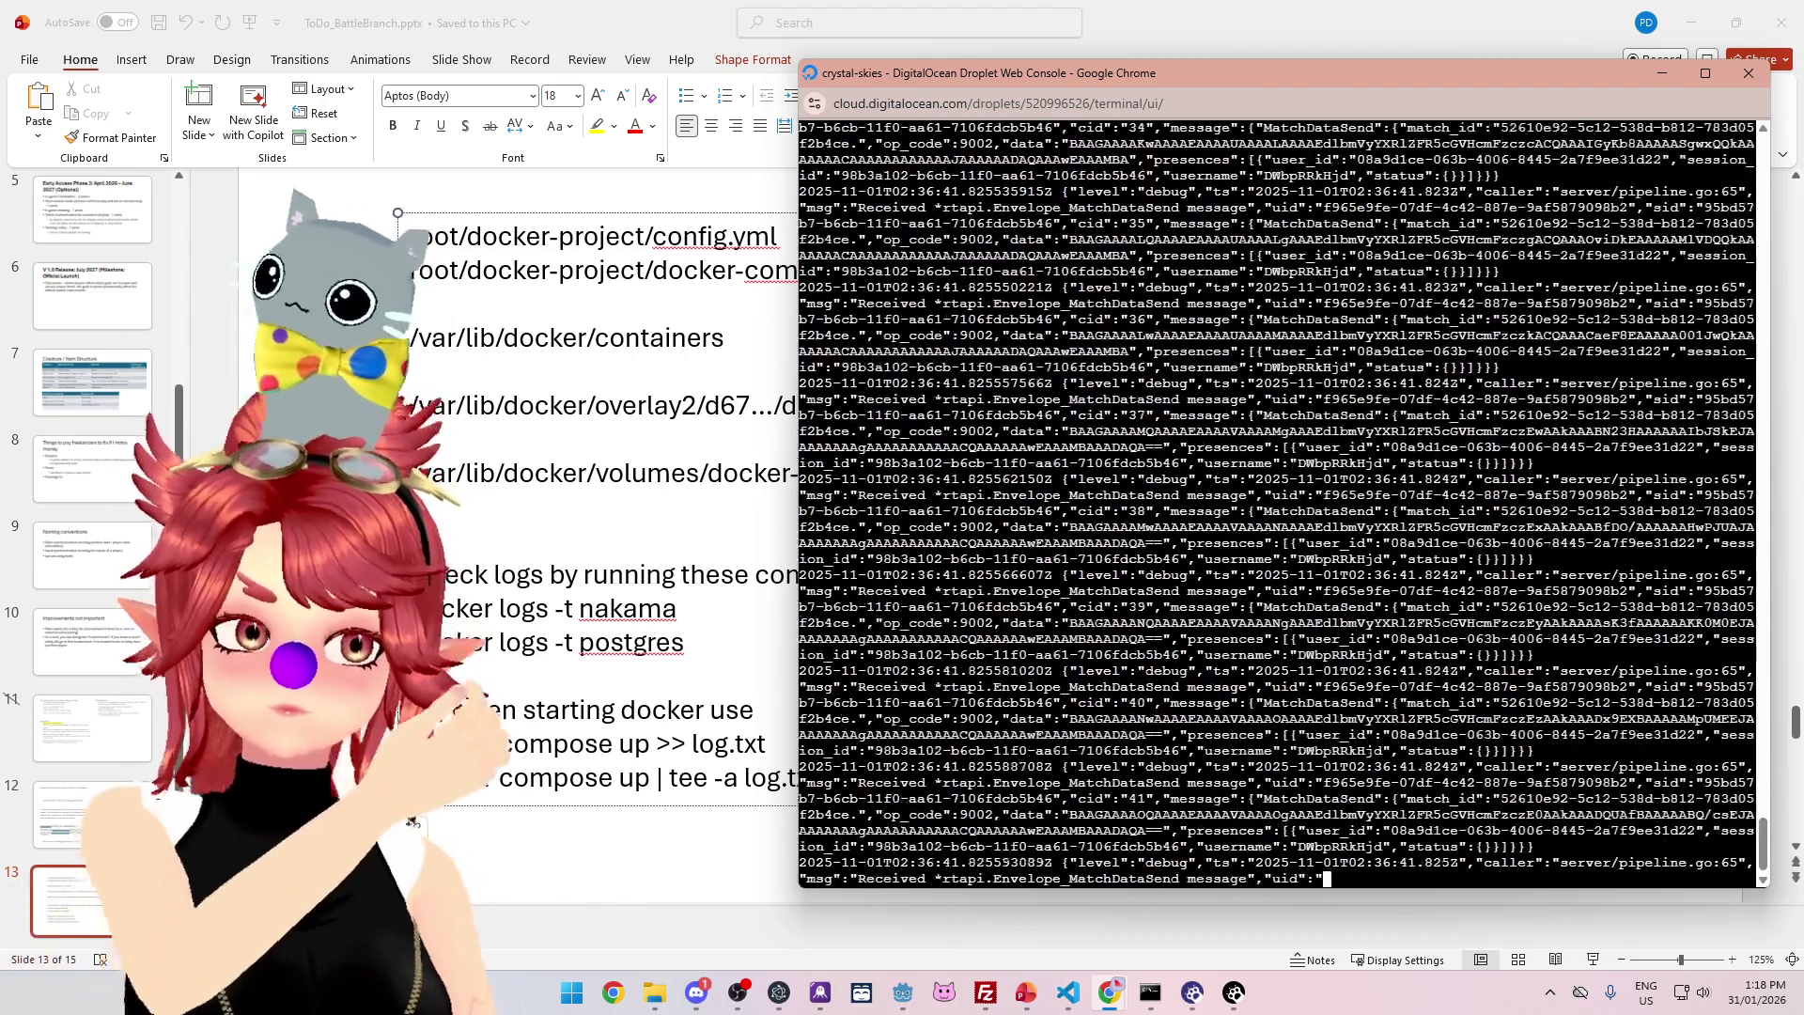